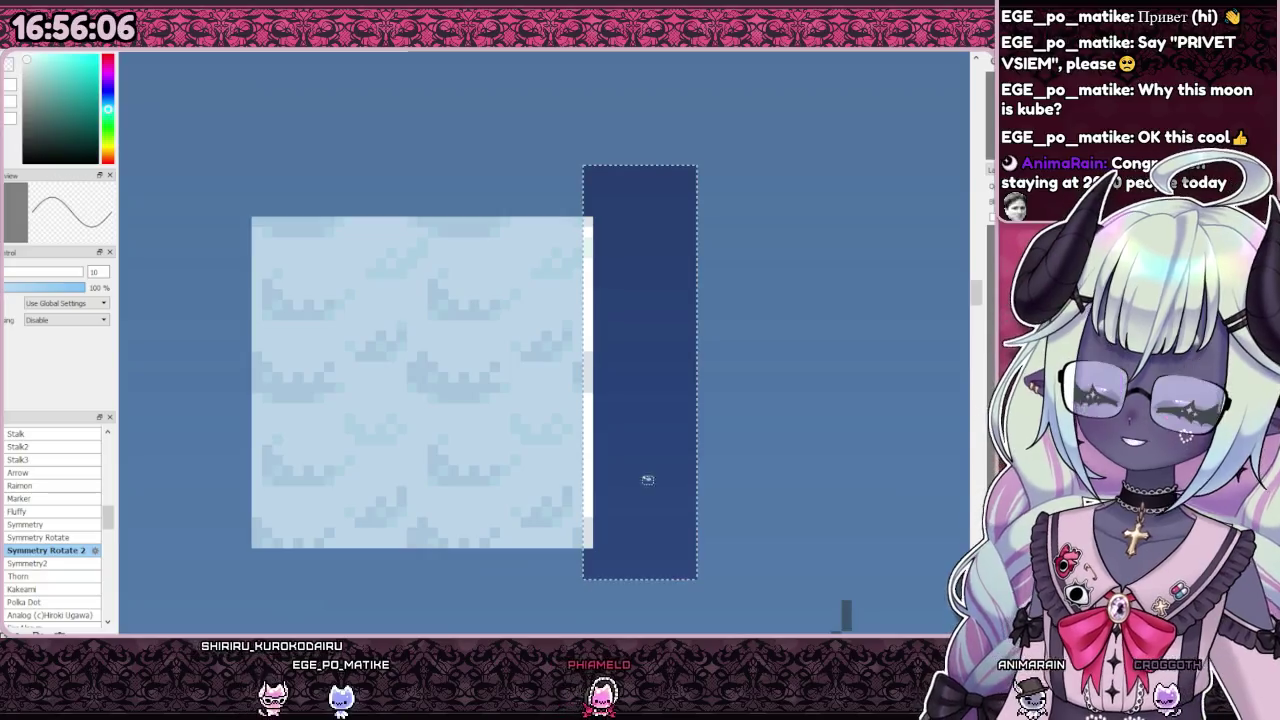
# Step: Drag copies of the cloud tile right, below and diagonally into a 2×2 test grid
pyautogui.scroll(-2, 660, 414)
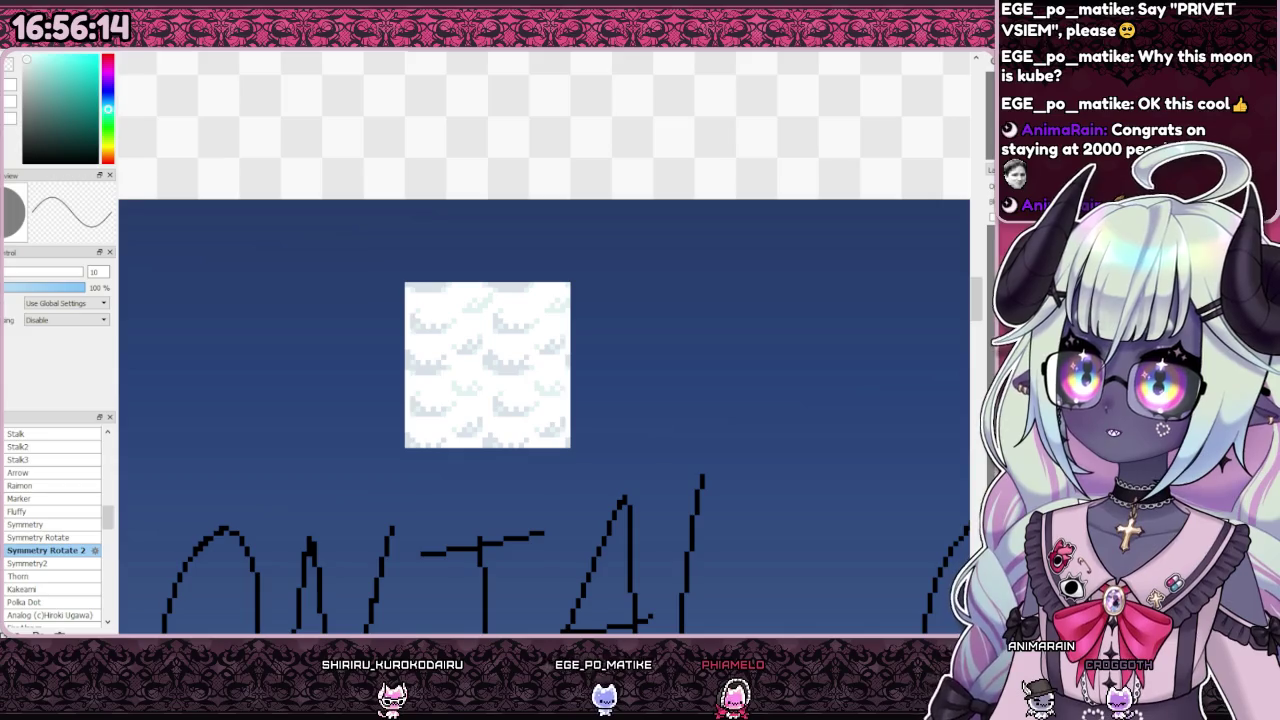
pyautogui.moveTo(438, 439)
pyautogui.mouseDown()
pyautogui.moveTo(531, 414)
pyautogui.moveTo(631, 457)
pyautogui.moveTo(613, 461)
pyautogui.mouseUp()
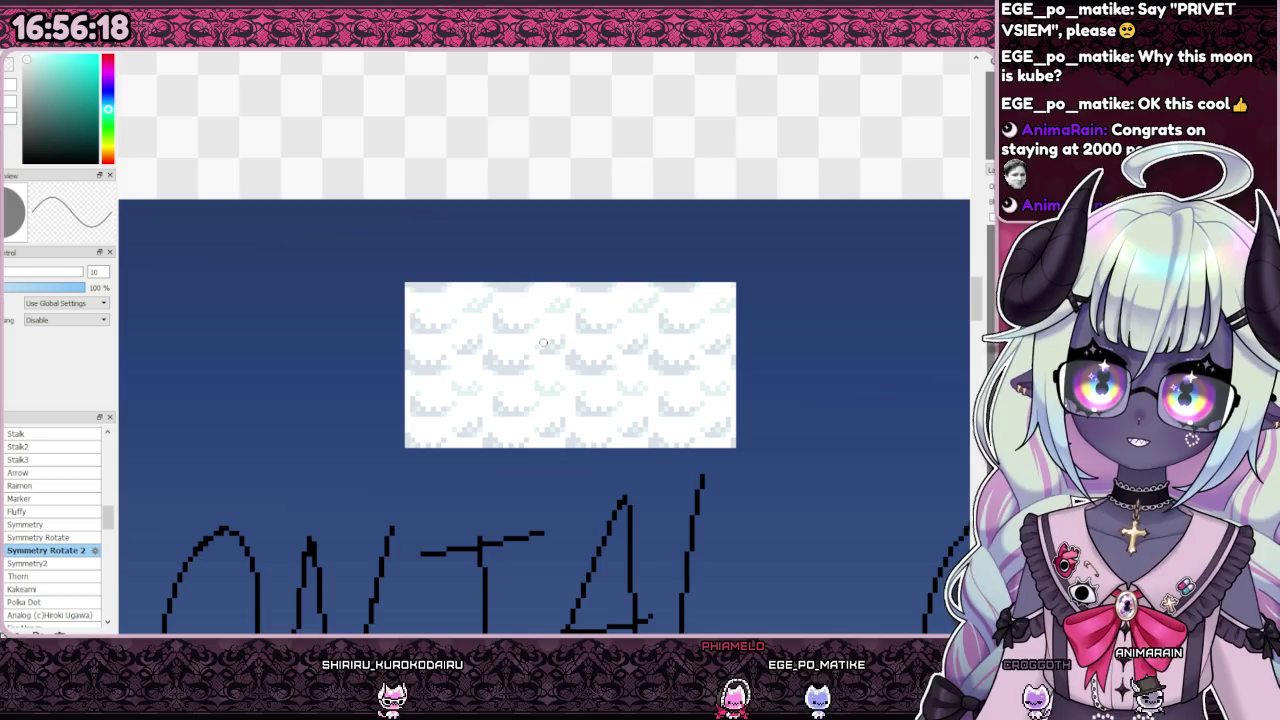
pyautogui.moveTo(735, 387); pyautogui.dragTo(570, 551)
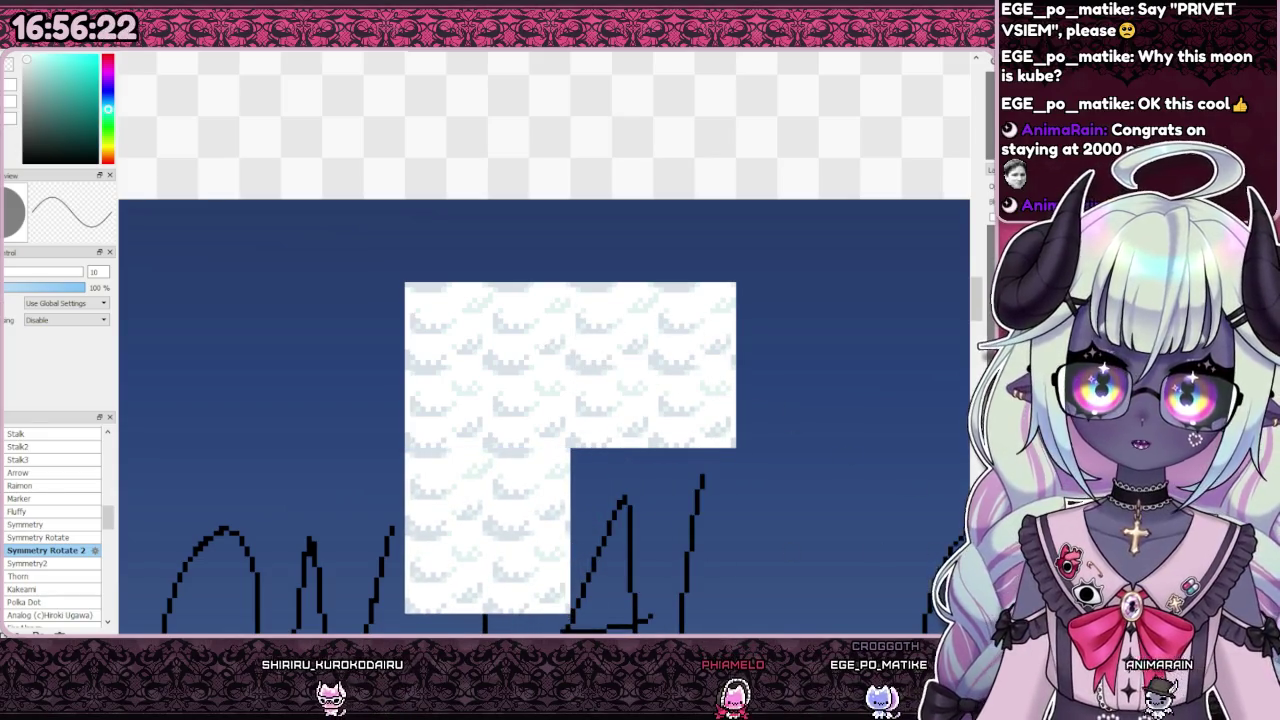
pyautogui.moveTo(495, 500); pyautogui.dragTo(661, 500)
pyautogui.scroll(-1, 601, 420)
pyautogui.scroll(-4, 601, 420)
pyautogui.scroll(-1, 624, 427)
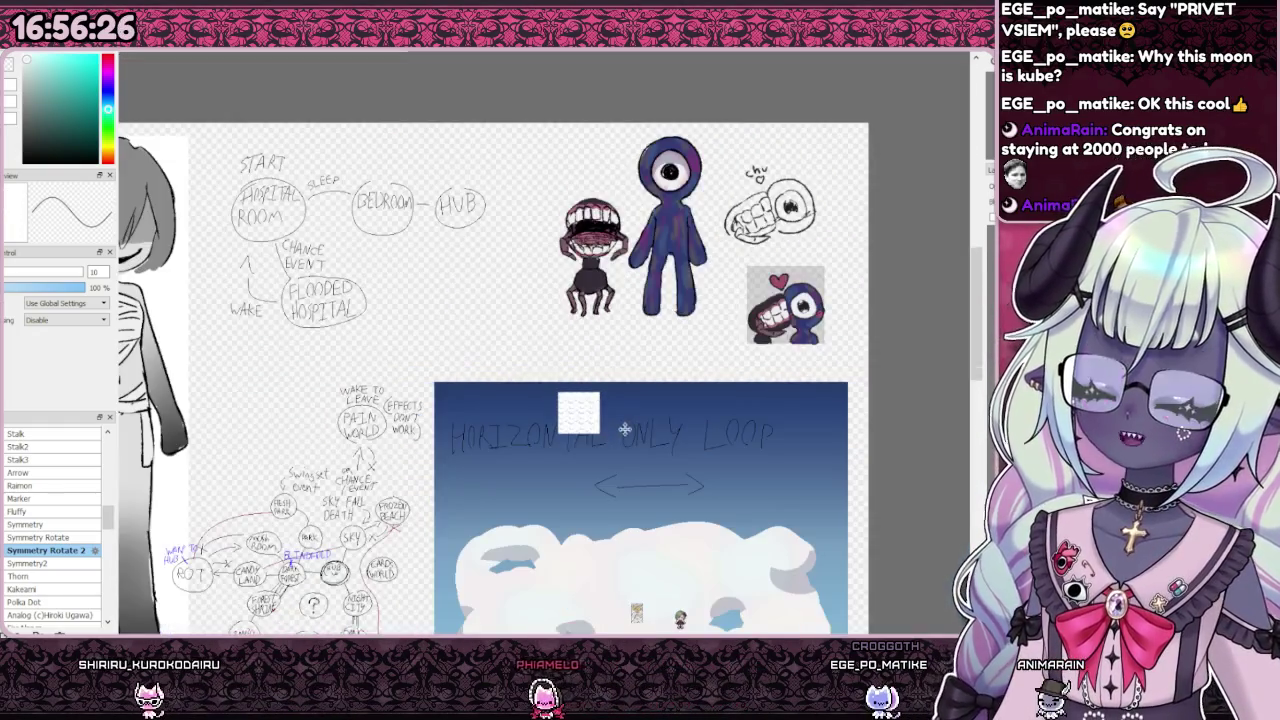
# Step: Undo the three extra tile copies, leaving only the original cloud tile
pyautogui.scroll(2, 582, 459)
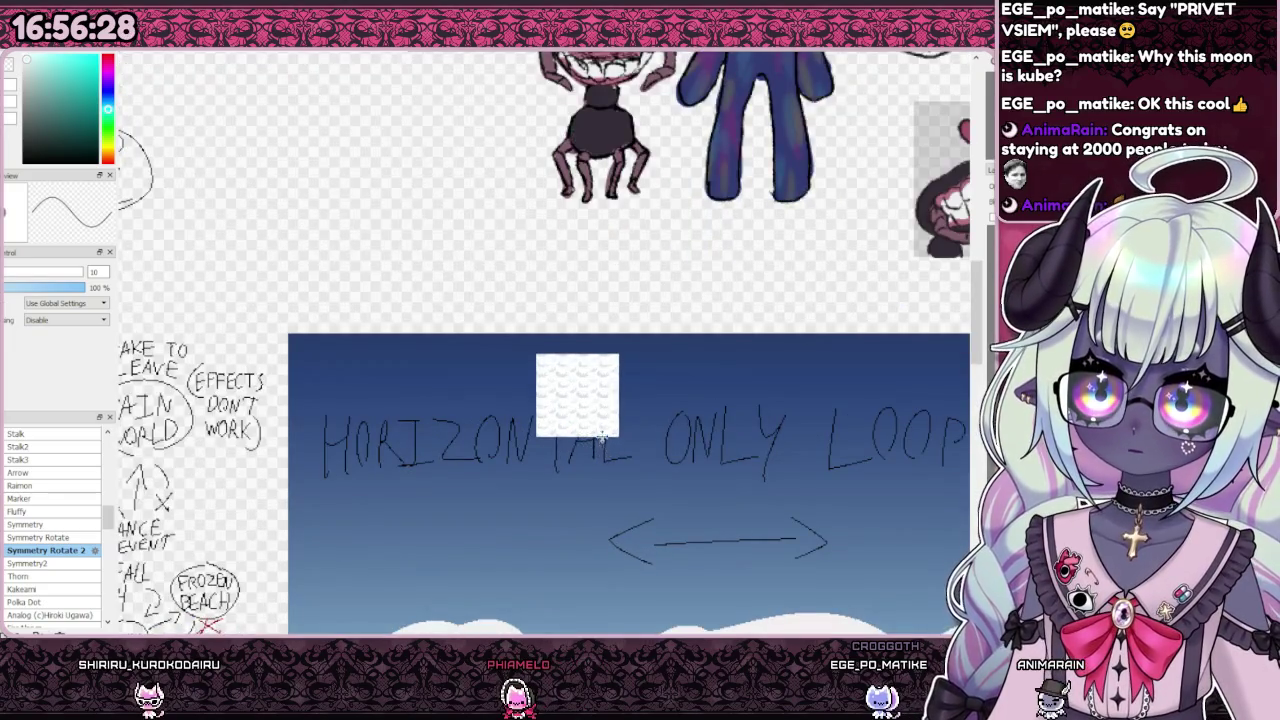
pyautogui.scroll(5, 567, 440)
pyautogui.scroll(1, 591, 383)
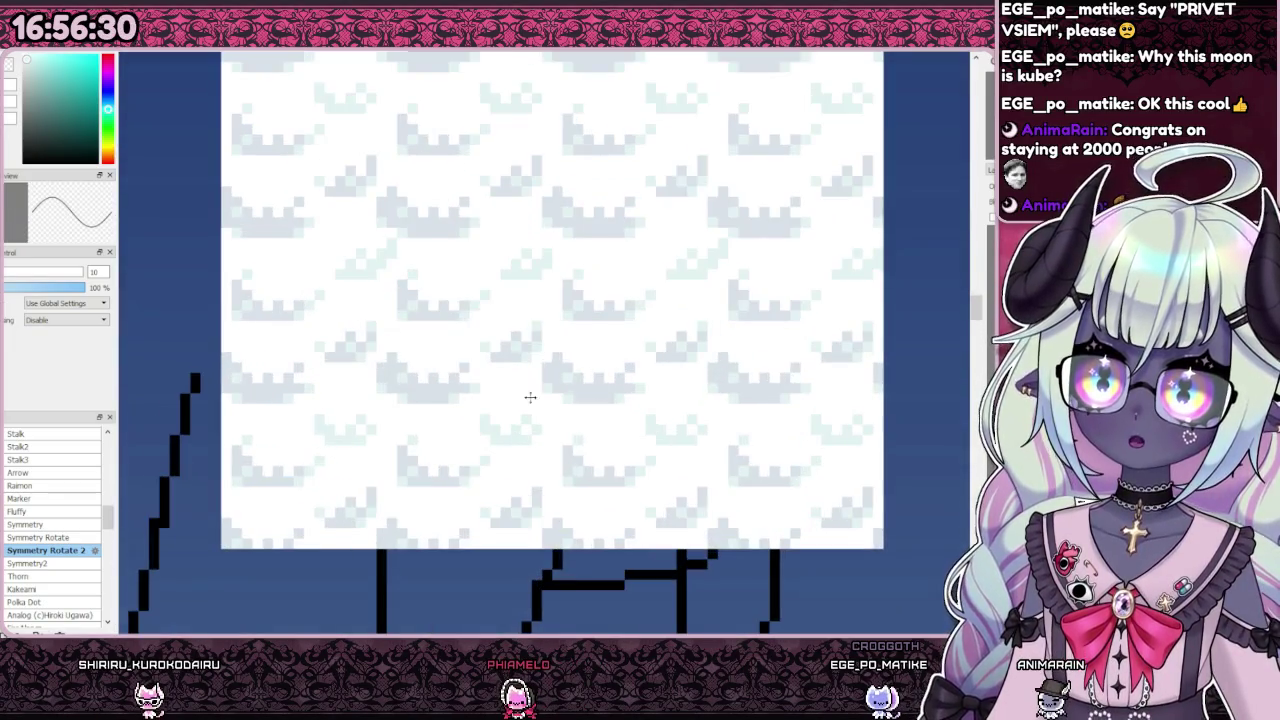
pyautogui.scroll(-2, 751, 439)
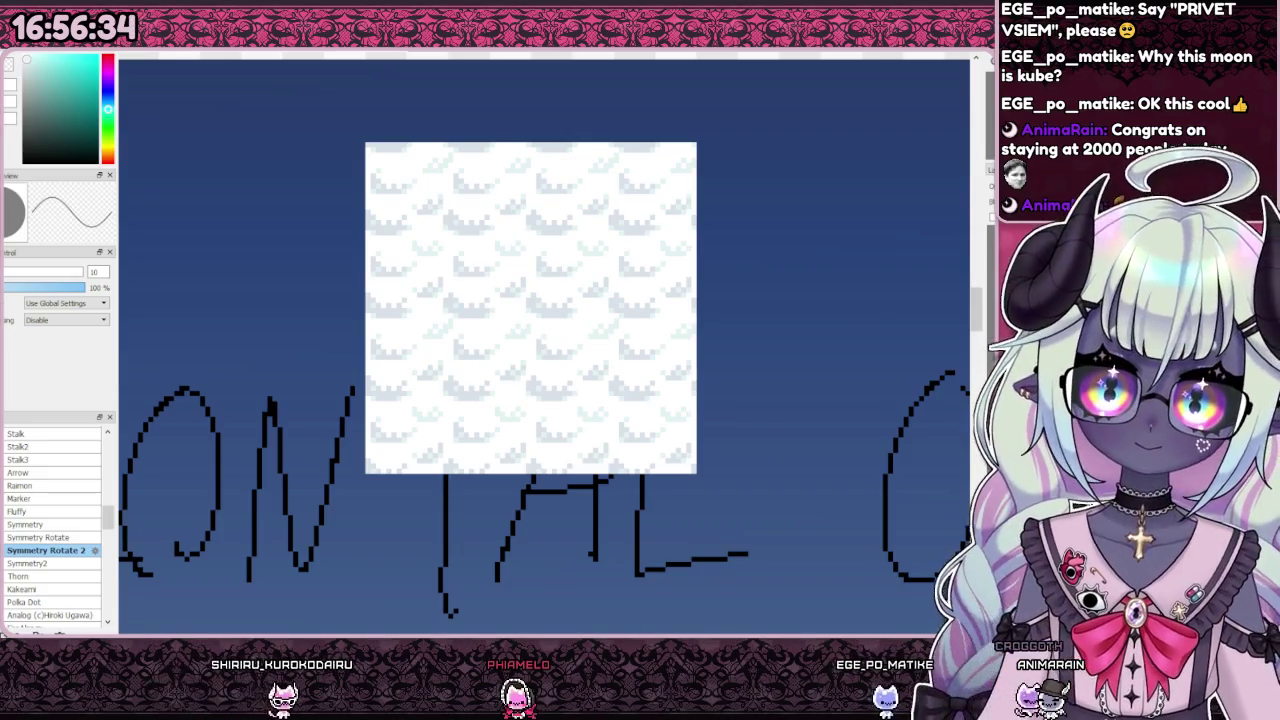
pyautogui.press('Delete')
pyautogui.hotkey('ctrl', 'z')
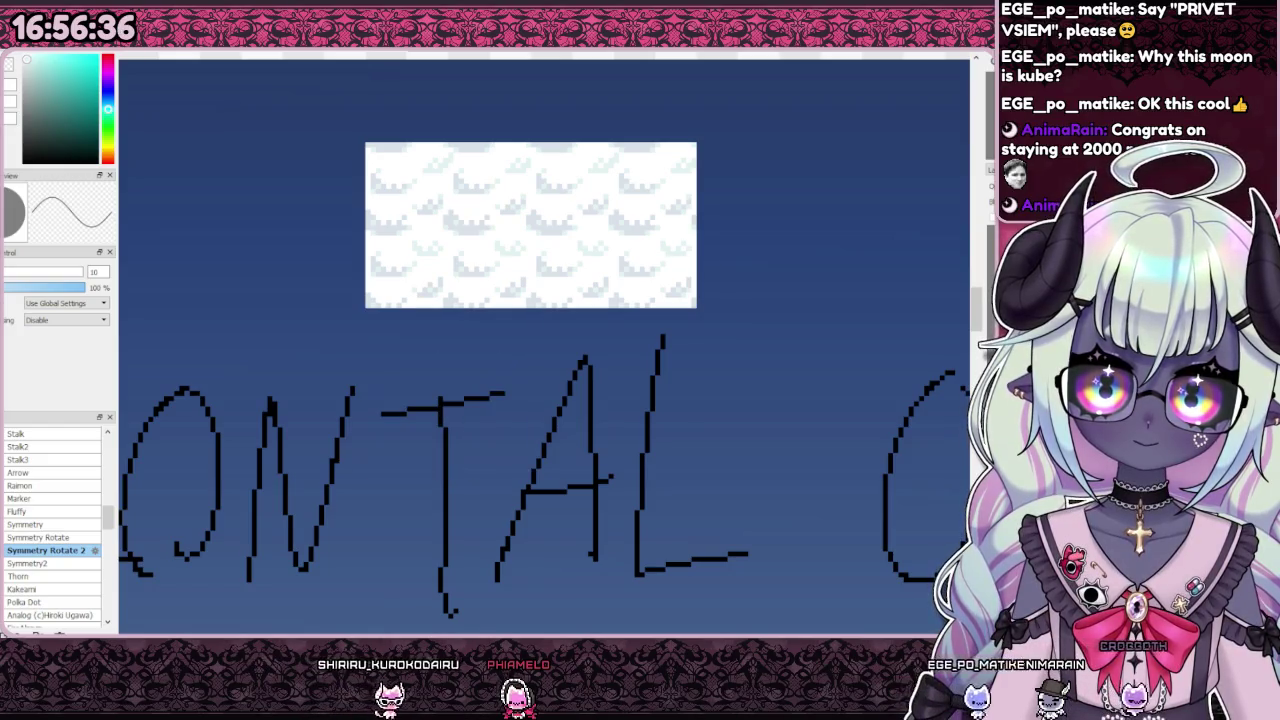
pyautogui.hotkey('ctrl', 'z')
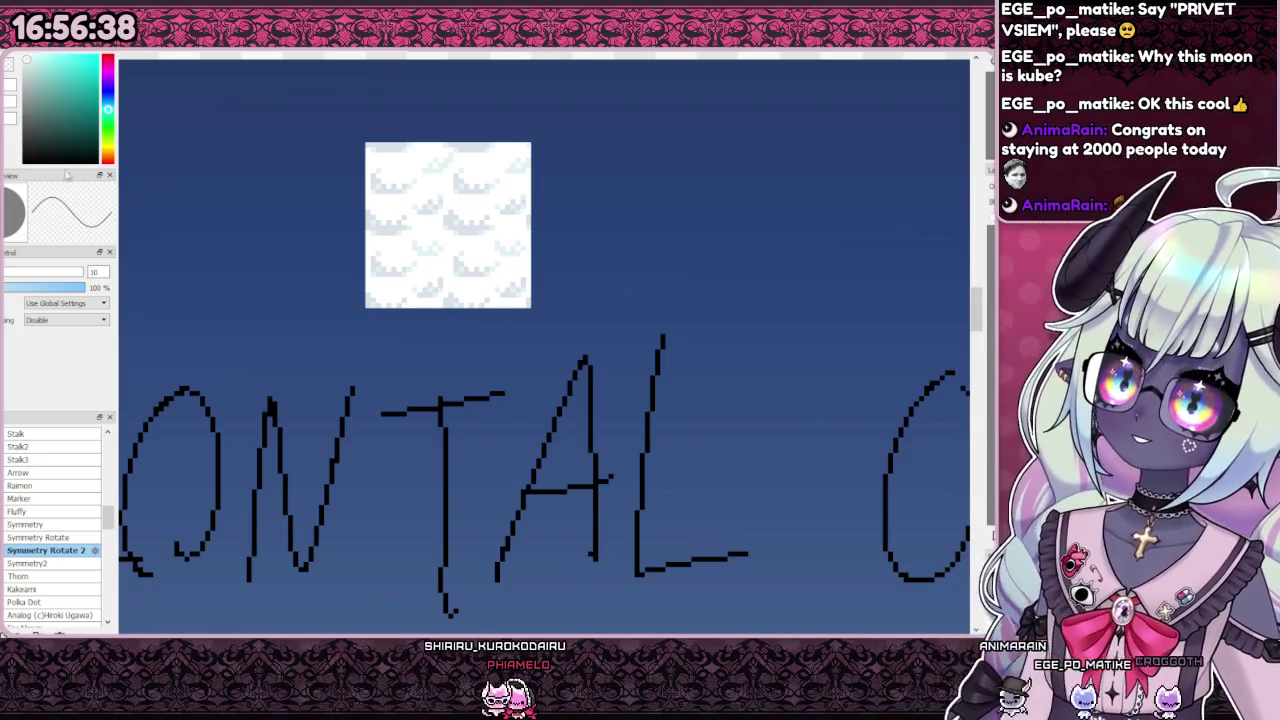
# Step: Set a red hue on the colour wheel, then sample the cloud's white with the eyedropper
pyautogui.scroll(2, 452, 195)
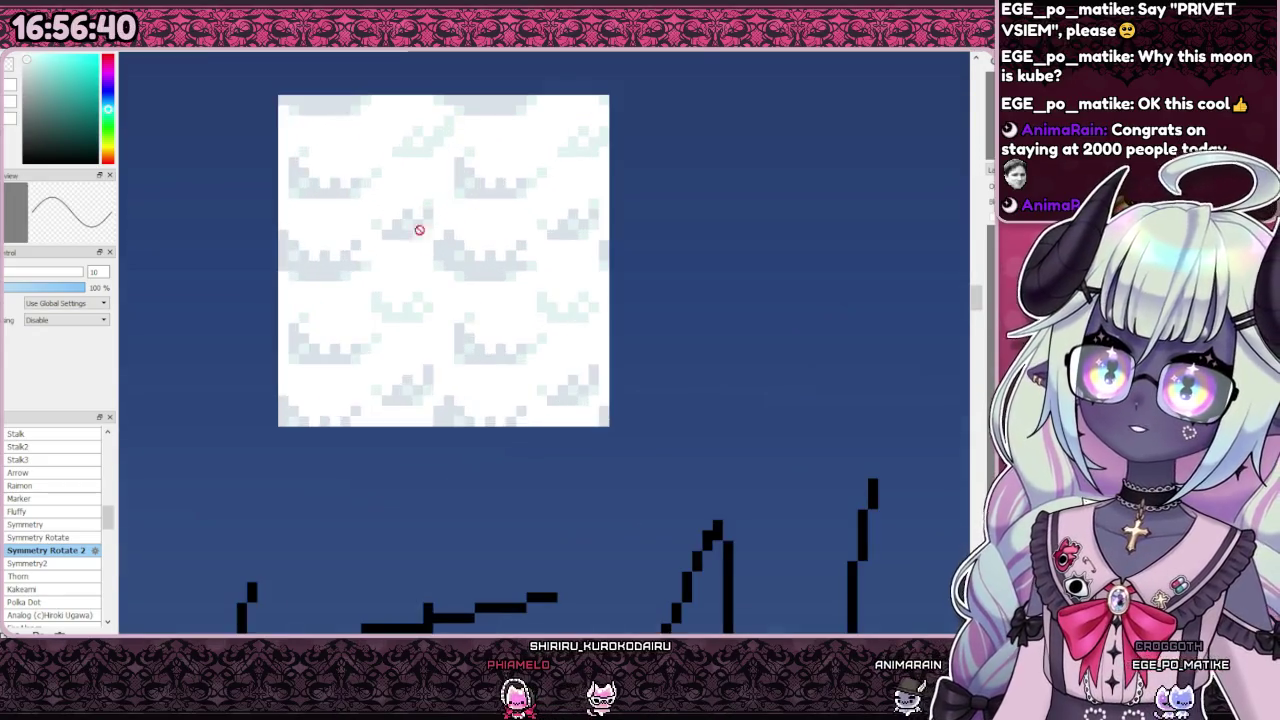
pyautogui.scroll(1, 420, 214)
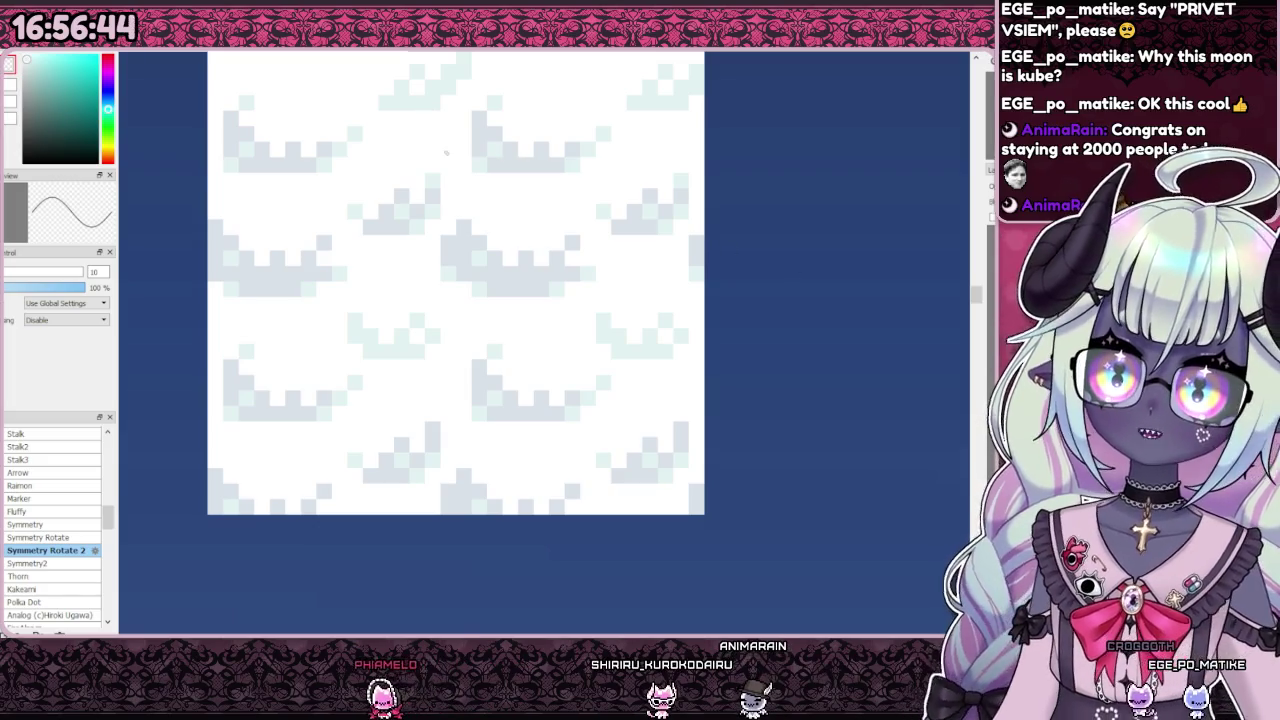
pyautogui.keyDown('alt'); pyautogui.click(479, 166); pyautogui.keyUp('alt')
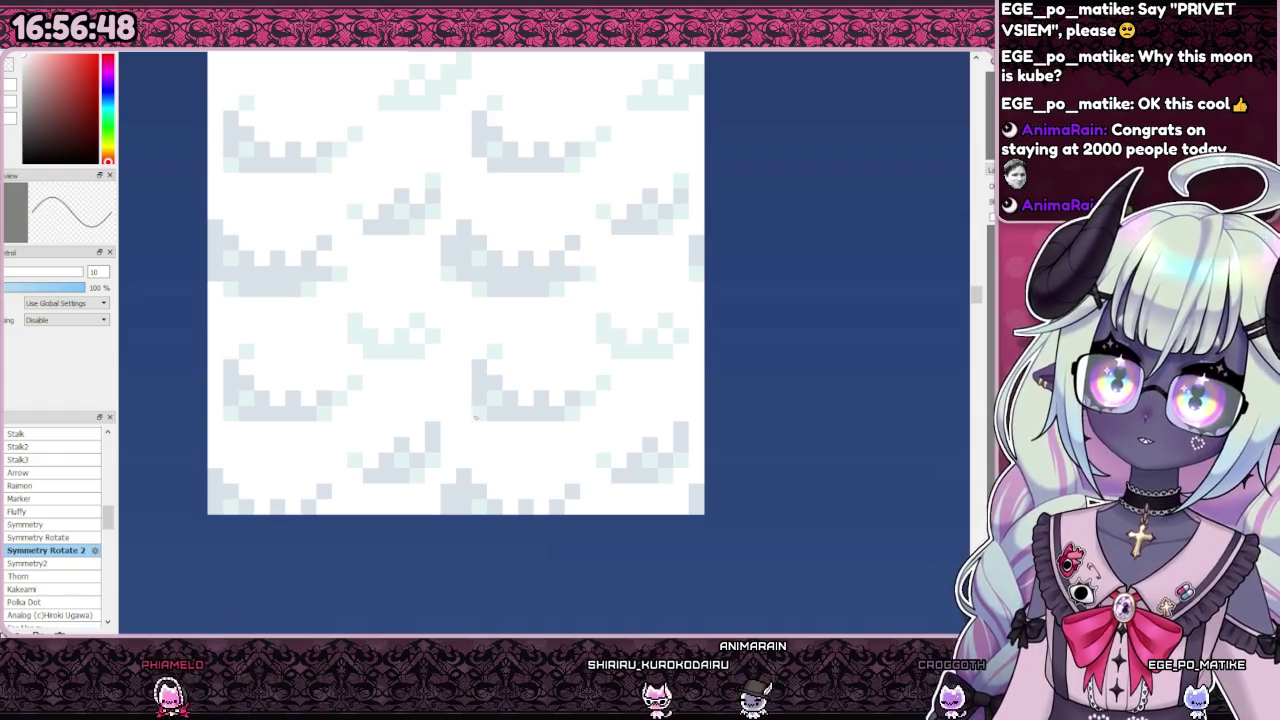
pyautogui.scroll(-1, 420, 400)
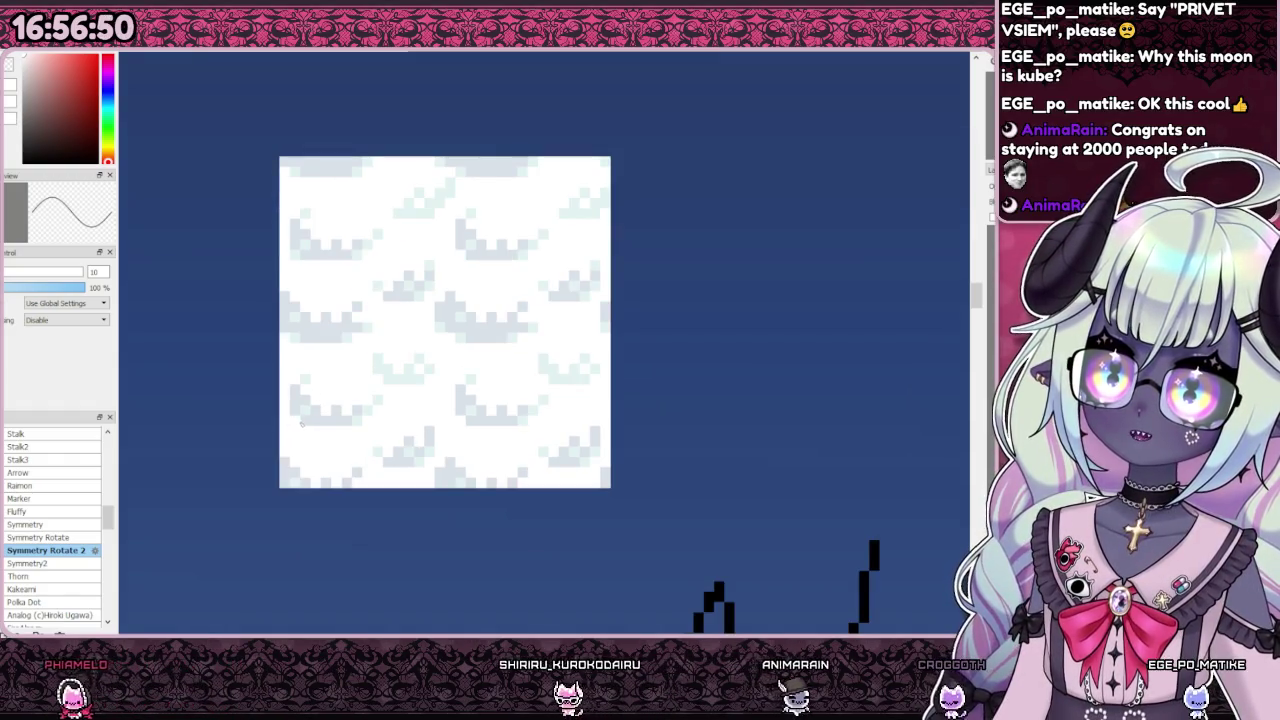
pyautogui.keyDown('alt'); pyautogui.click(309, 253); pyautogui.keyUp('alt')
pyautogui.scroll(-2, 309, 253)
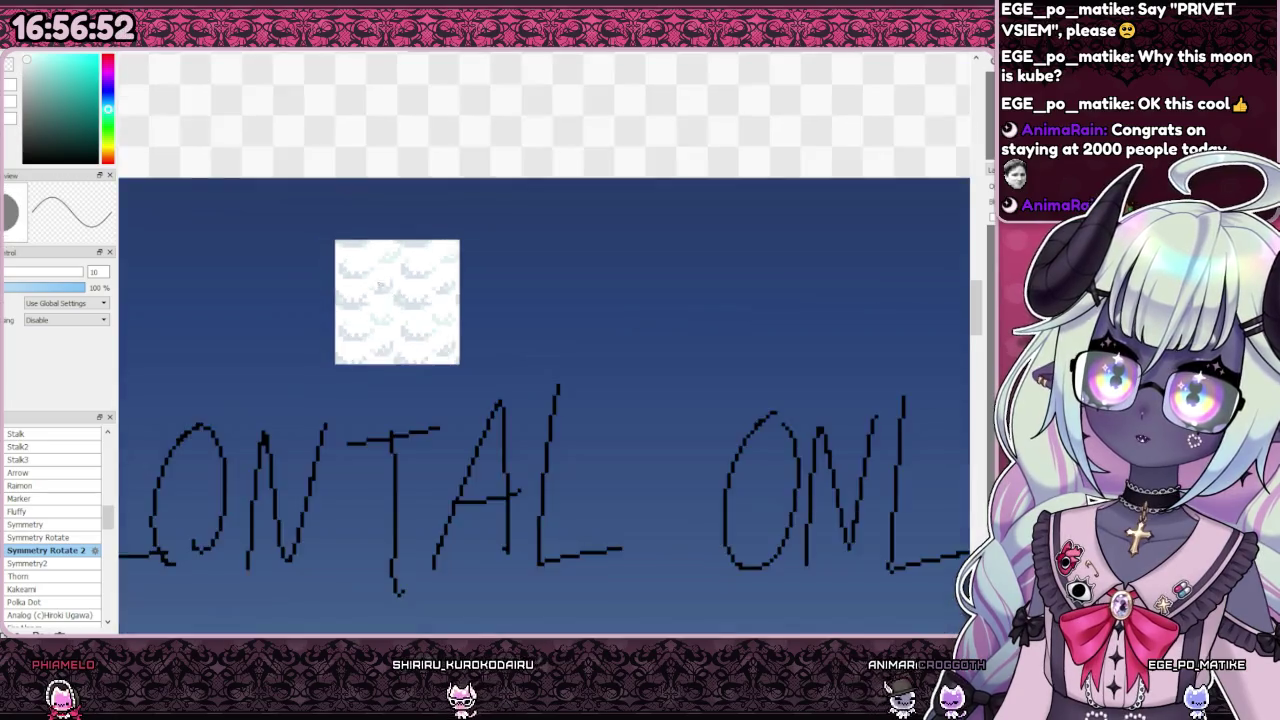
pyautogui.scroll(3, 321, 291)
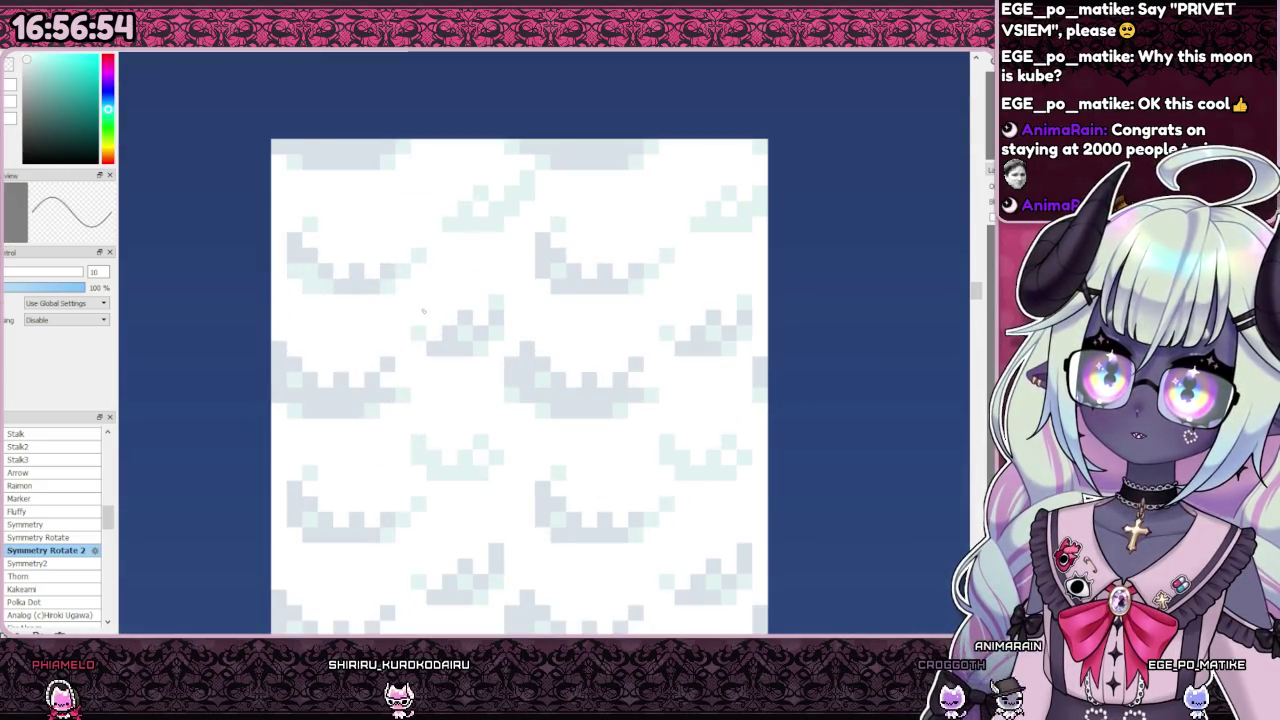
pyautogui.scroll(-2, 423, 311)
pyautogui.scroll(3, 367, 295)
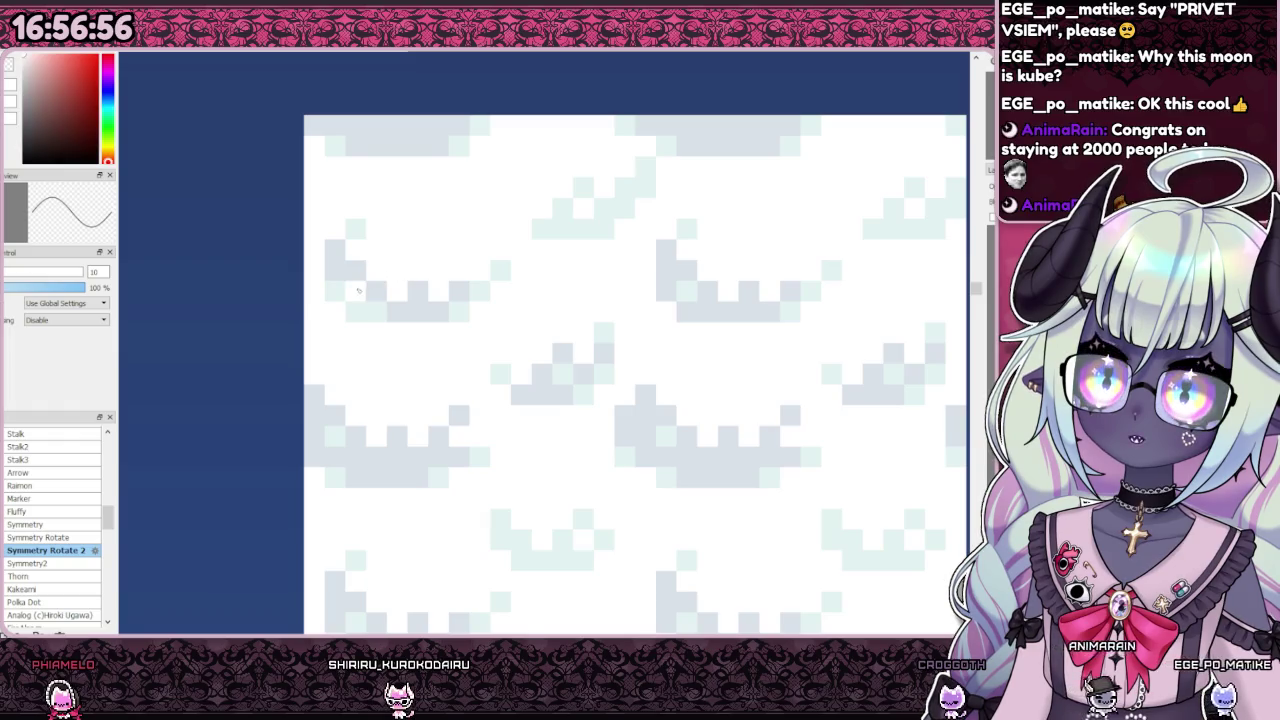
pyautogui.scroll(-1, 371, 292)
pyautogui.scroll(-2, 371, 292)
pyautogui.scroll(3, 440, 310)
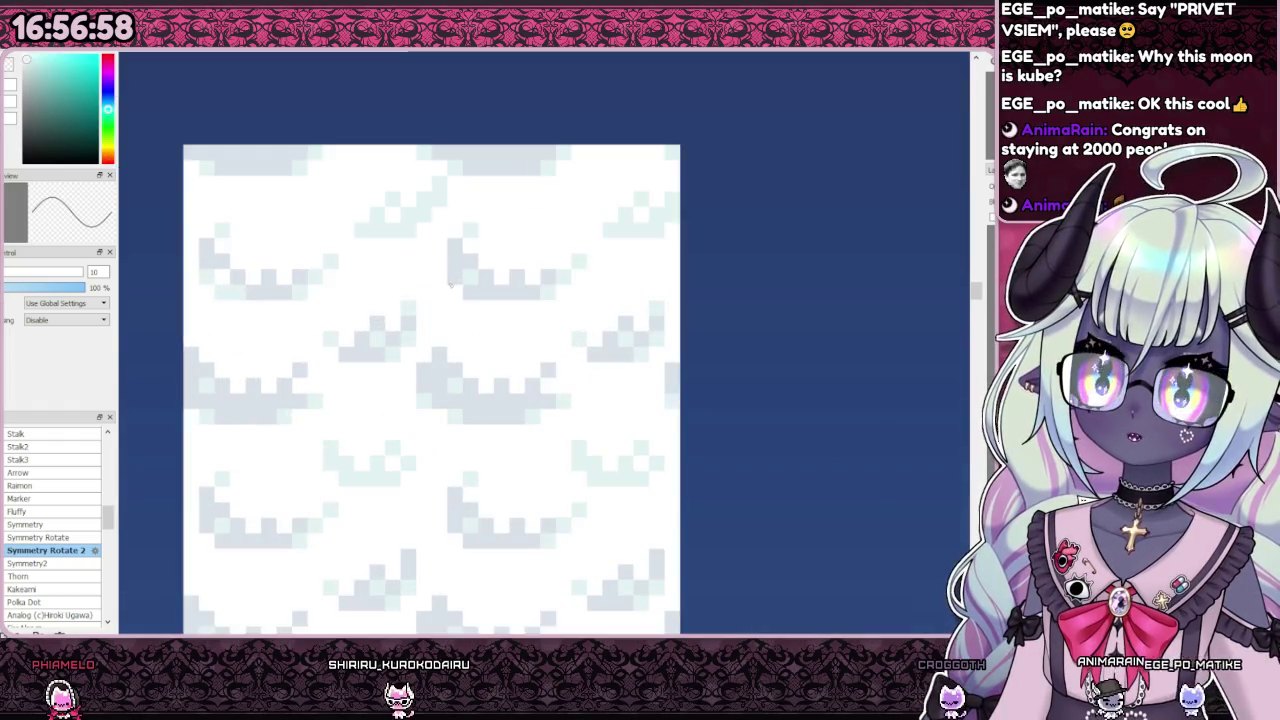
pyautogui.keyDown('alt'); pyautogui.click(490, 258); pyautogui.keyUp('alt')
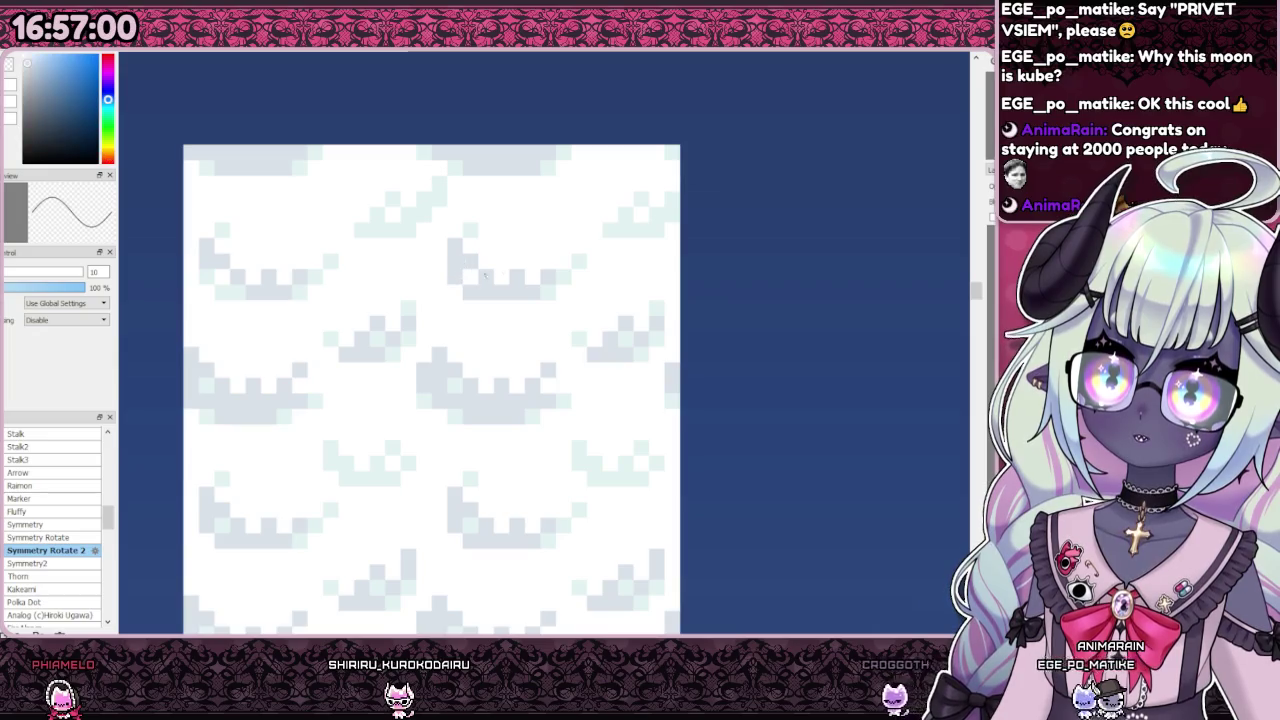
pyautogui.keyDown('alt'); pyautogui.click(495, 344); pyautogui.keyUp('alt')
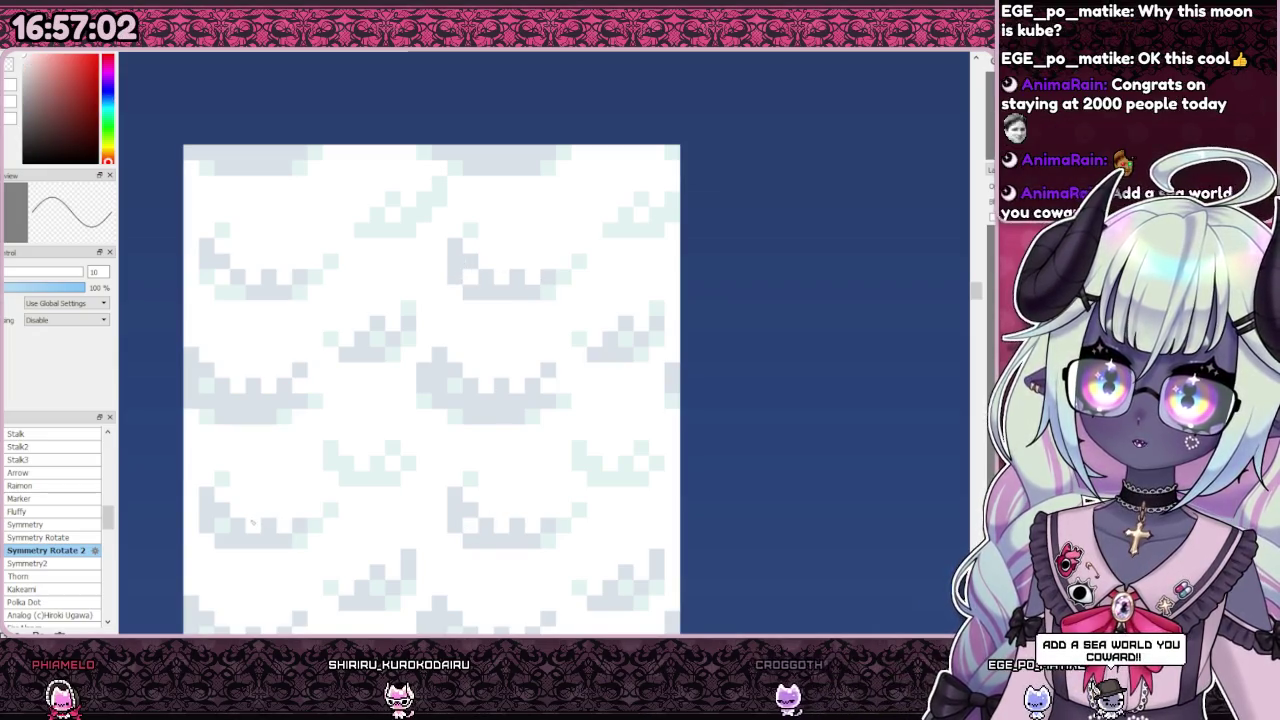
pyautogui.keyDown('alt'); pyautogui.click(230, 478); pyautogui.keyUp('alt')
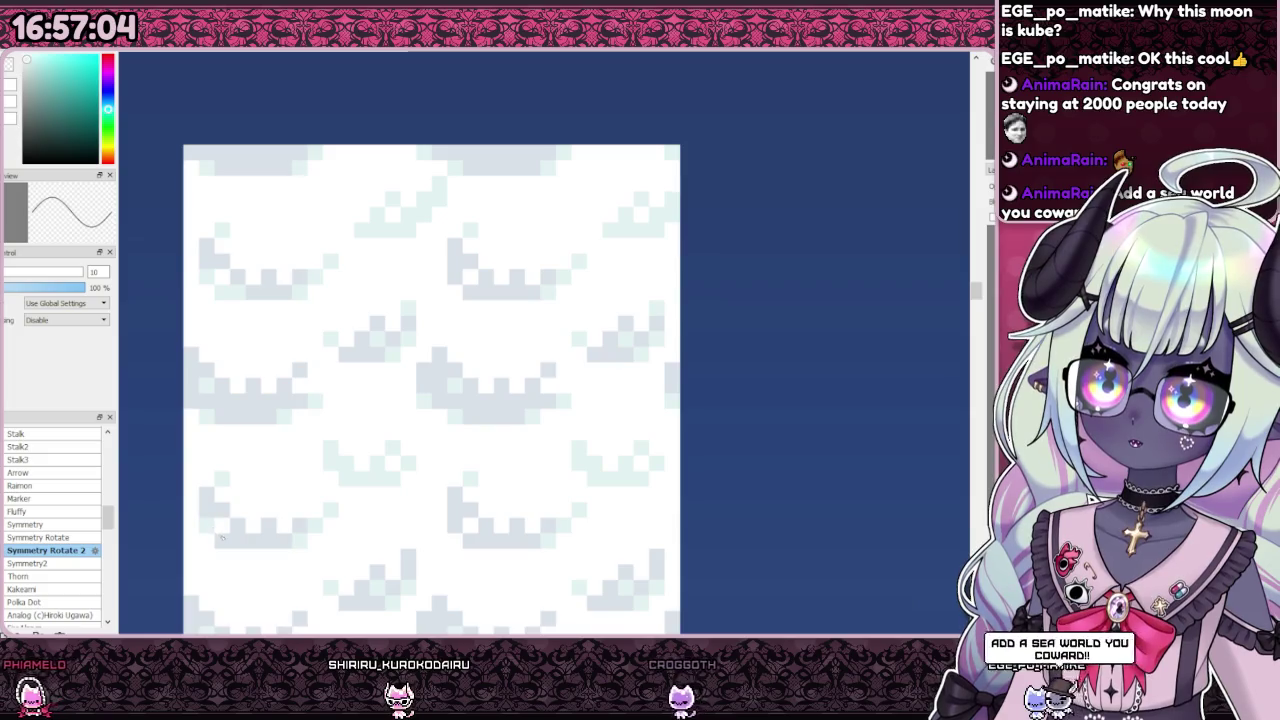
pyautogui.scroll(-3, 373, 427)
pyautogui.scroll(1, 373, 427)
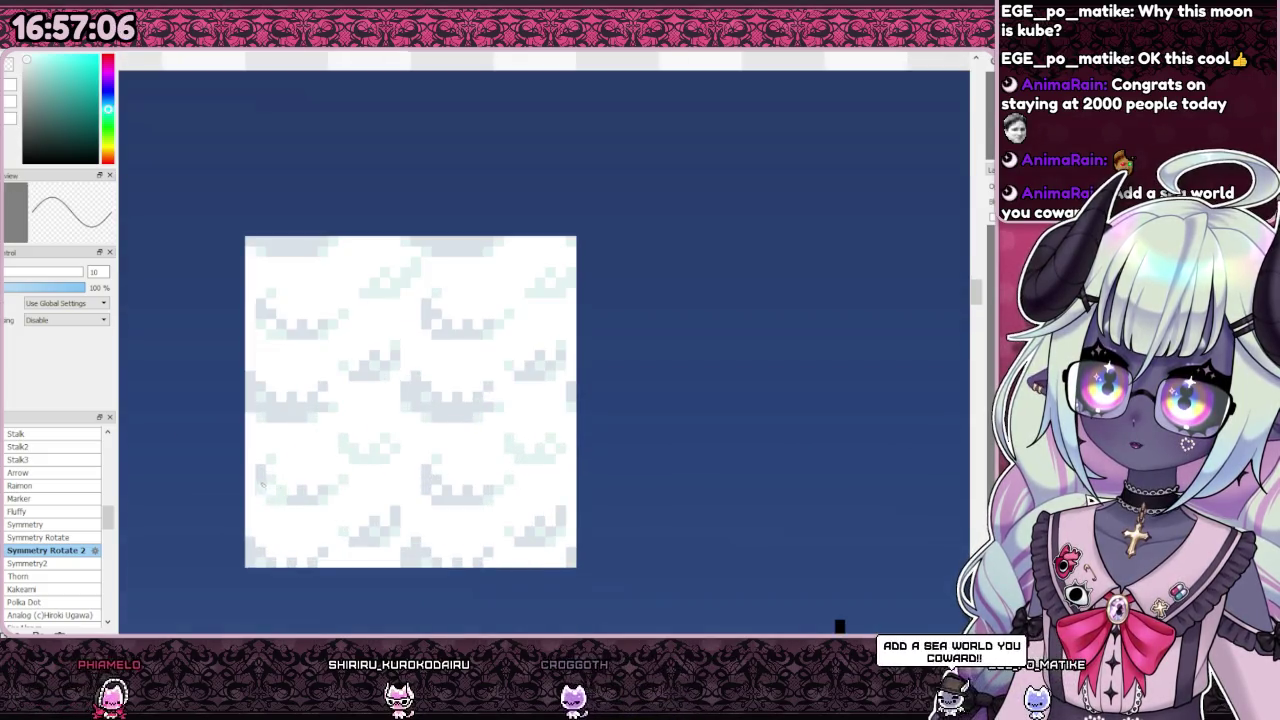
pyautogui.scroll(-1, 373, 427)
pyautogui.scroll(-1, 355, 451)
pyautogui.scroll(1, 355, 451)
pyautogui.scroll(3, 370, 458)
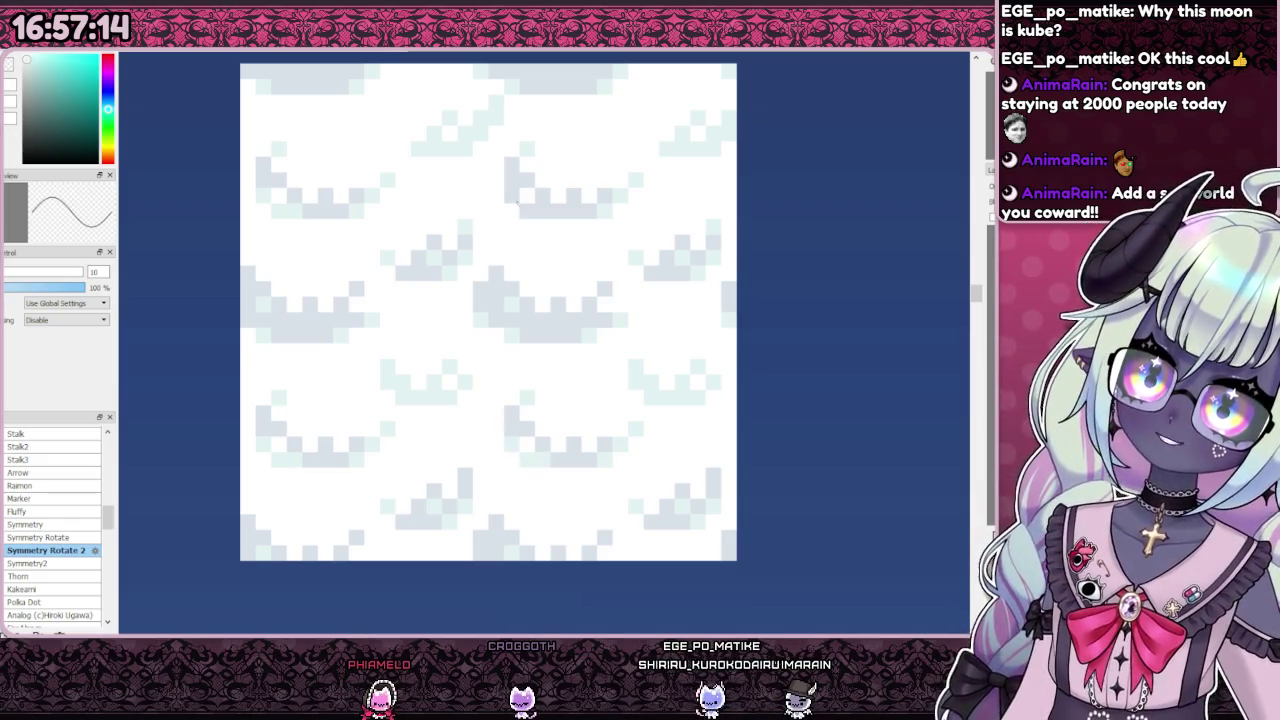
pyautogui.scroll(-4, 510, 447)
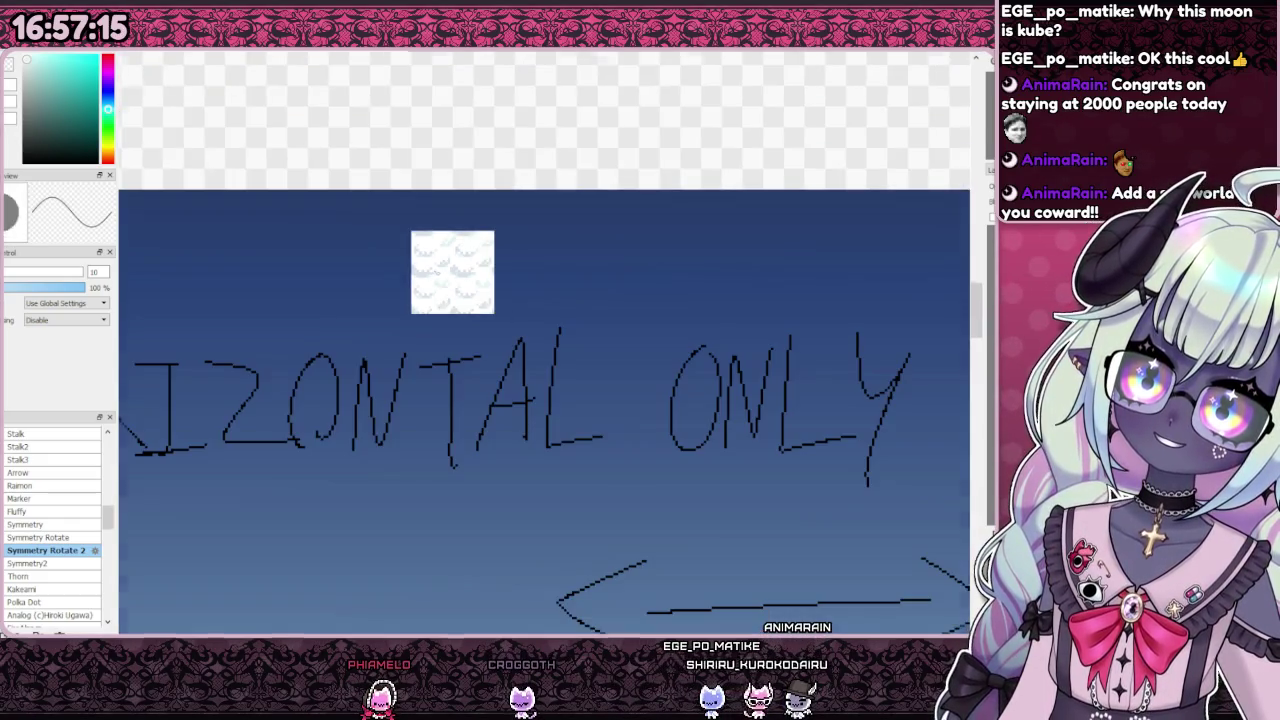
pyautogui.keyDown('alt'); pyautogui.click(334, 415); pyautogui.keyUp('alt')
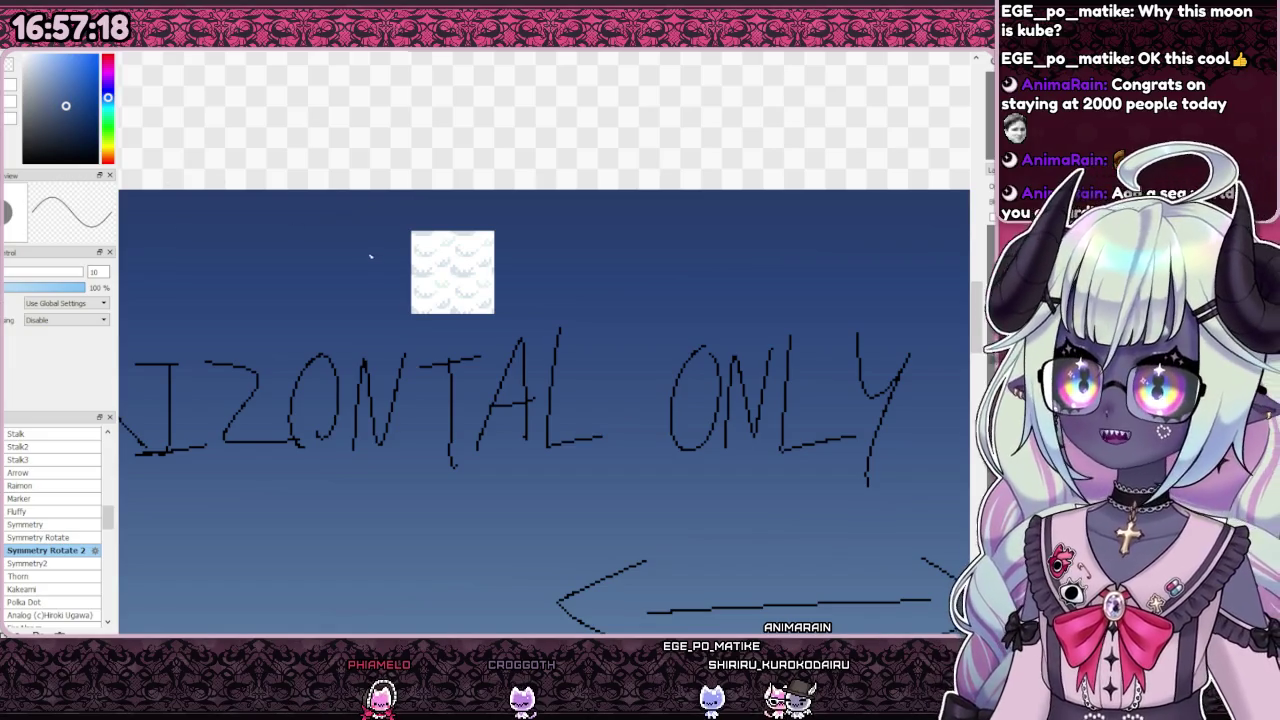
pyautogui.scroll(5, 363, 255)
pyautogui.scroll(-2, 451, 343)
pyautogui.scroll(3, 522, 328)
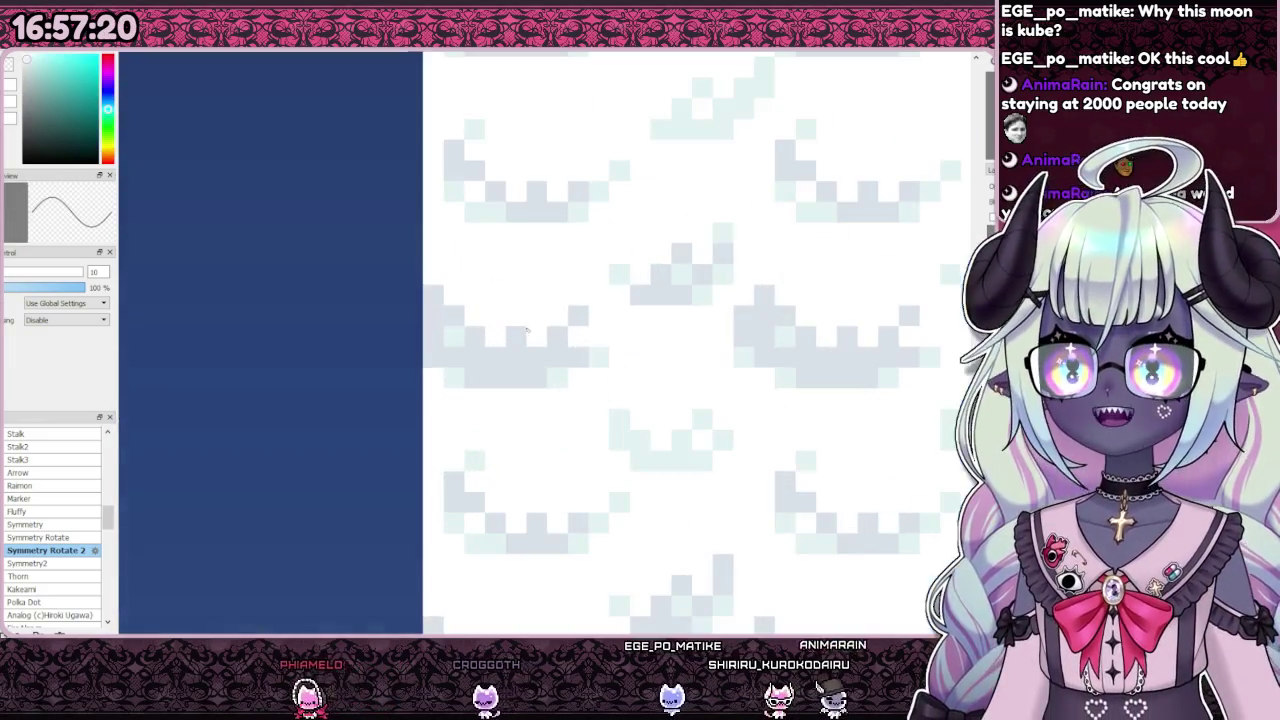
pyautogui.scroll(-3, 523, 329)
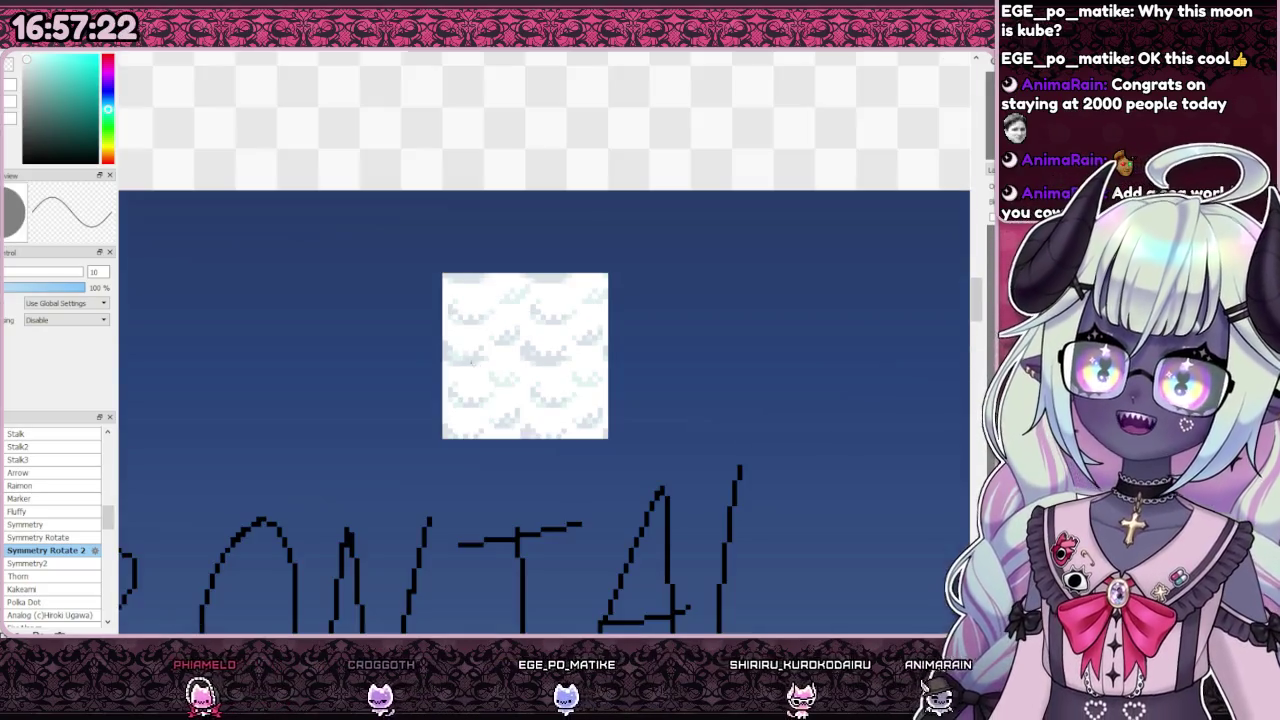
pyautogui.scroll(-1, 467, 360)
pyautogui.scroll(4, 487, 340)
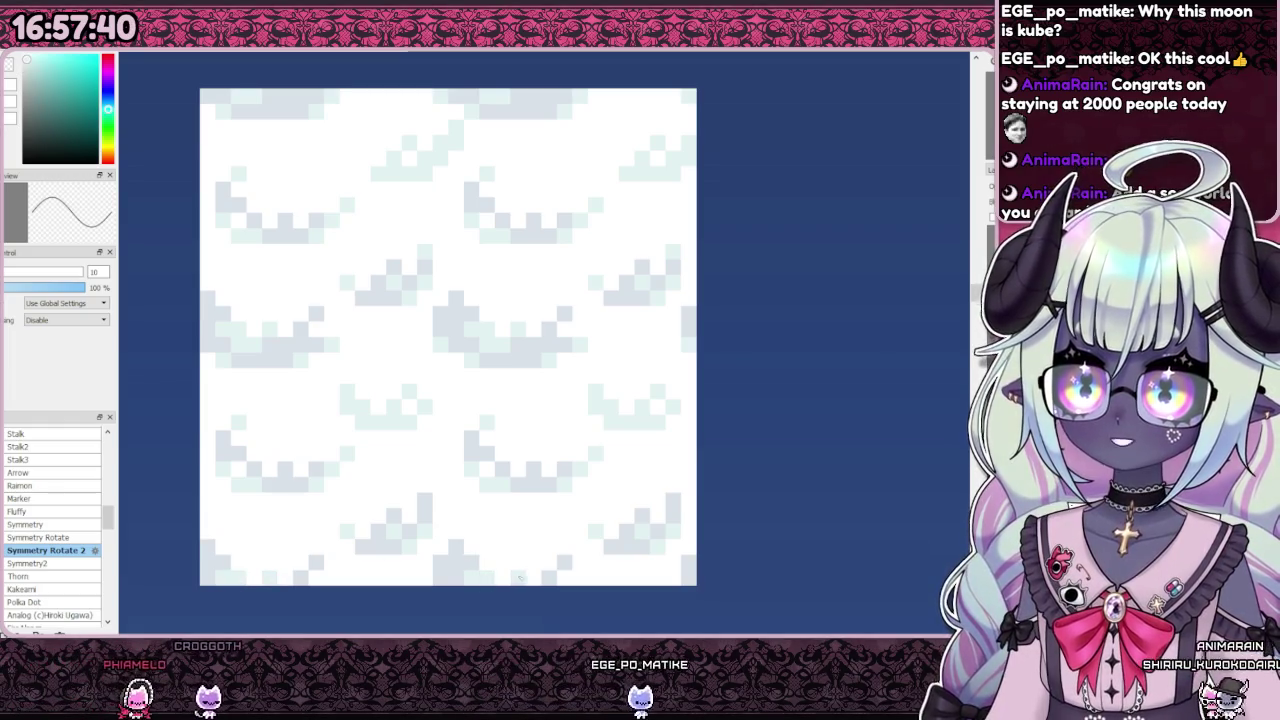
pyautogui.scroll(-1, 380, 440)
pyautogui.scroll(-1, 380, 440)
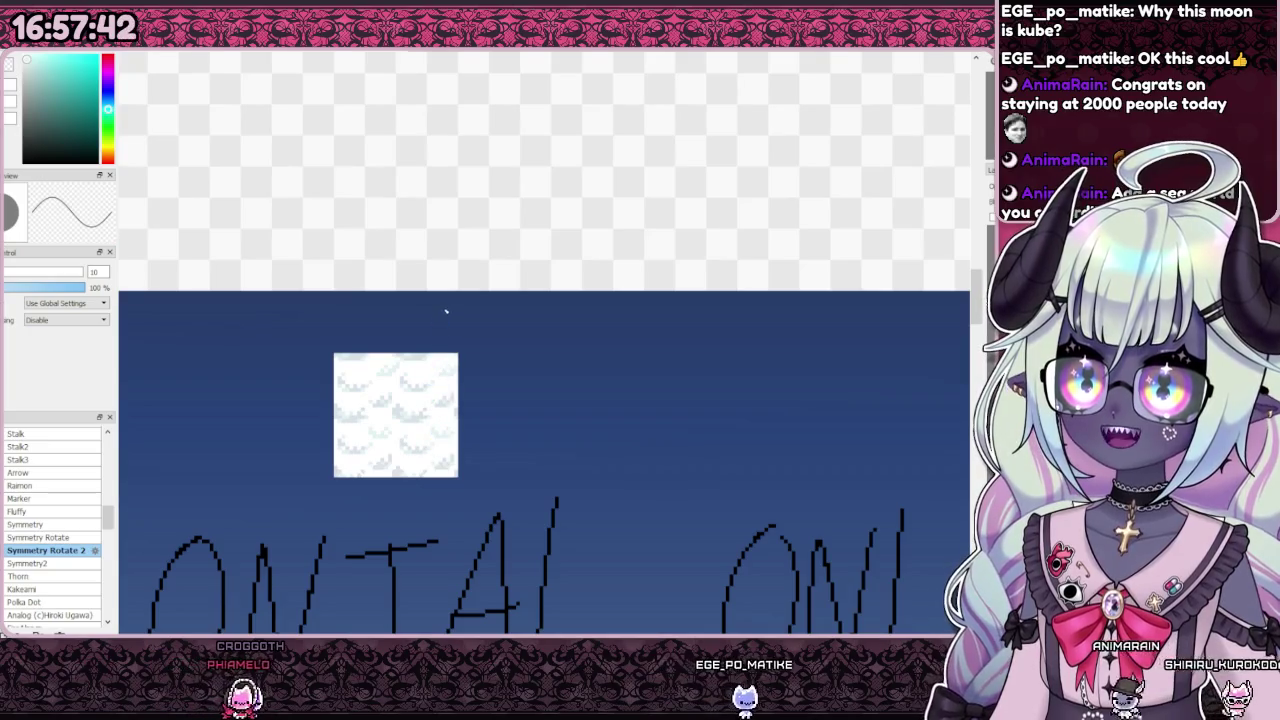
pyautogui.scroll(-1, 440, 318)
pyautogui.scroll(-1, 463, 320)
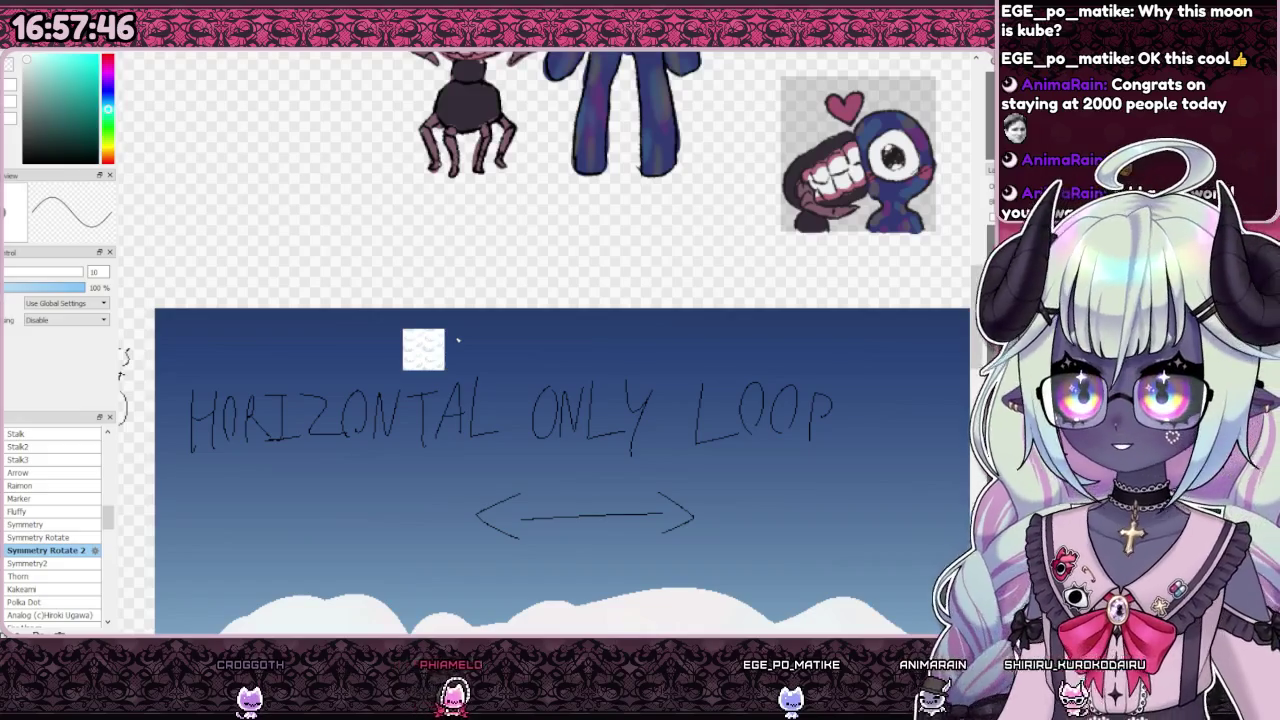
# Step: Pick a pink shade and add faint pink pixels to the left cloud
pyautogui.moveTo(110, 86); pyautogui.dragTo(108, 72)
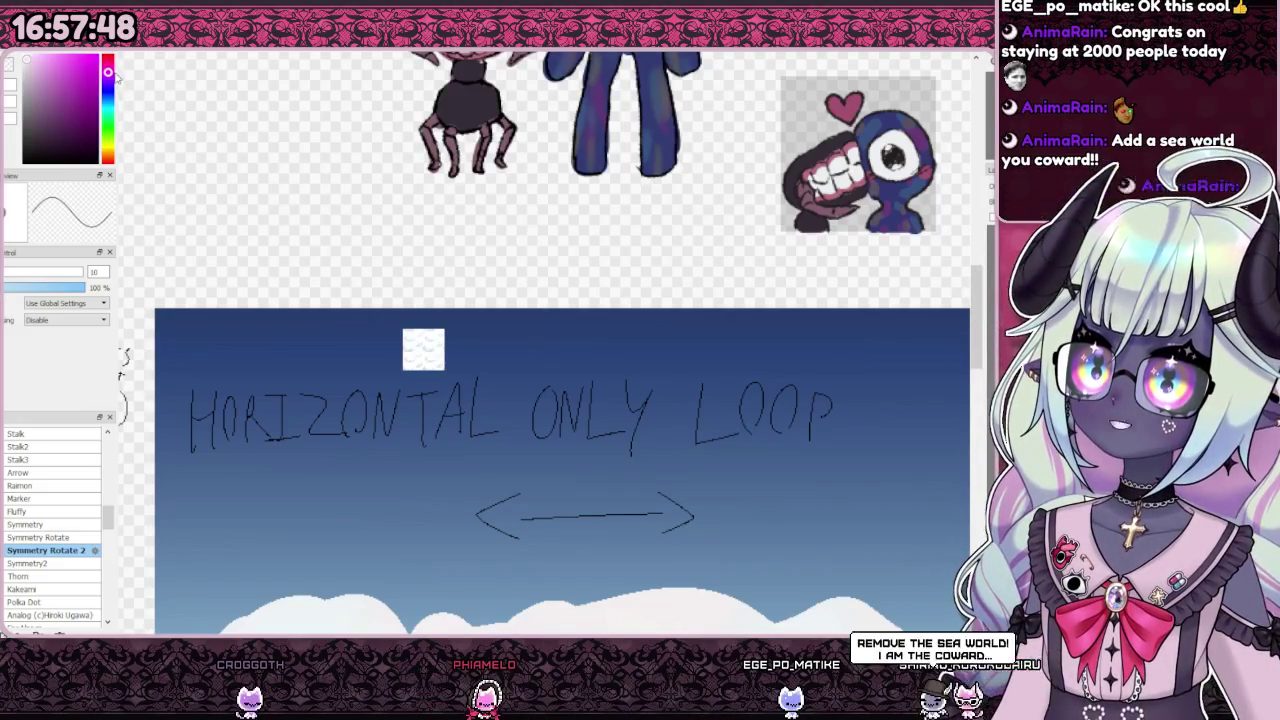
pyautogui.scroll(2, 360, 346)
pyautogui.scroll(3, 334, 300)
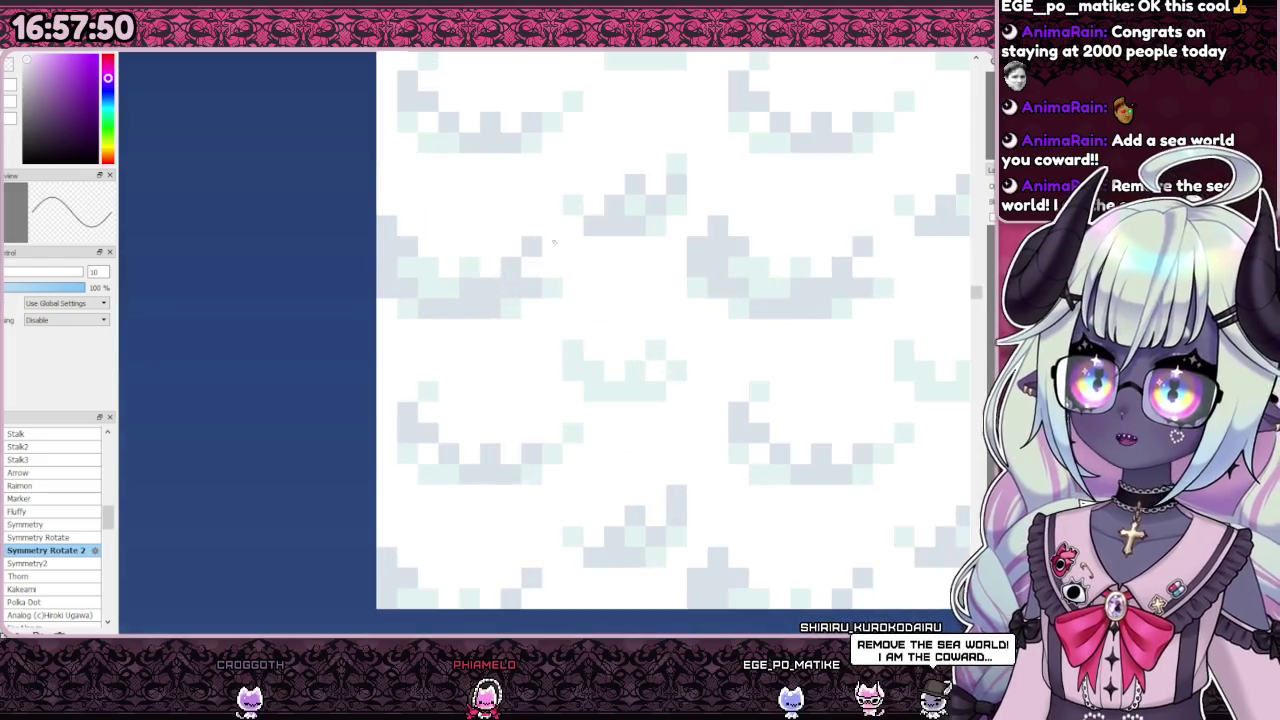
pyautogui.click(513, 283)
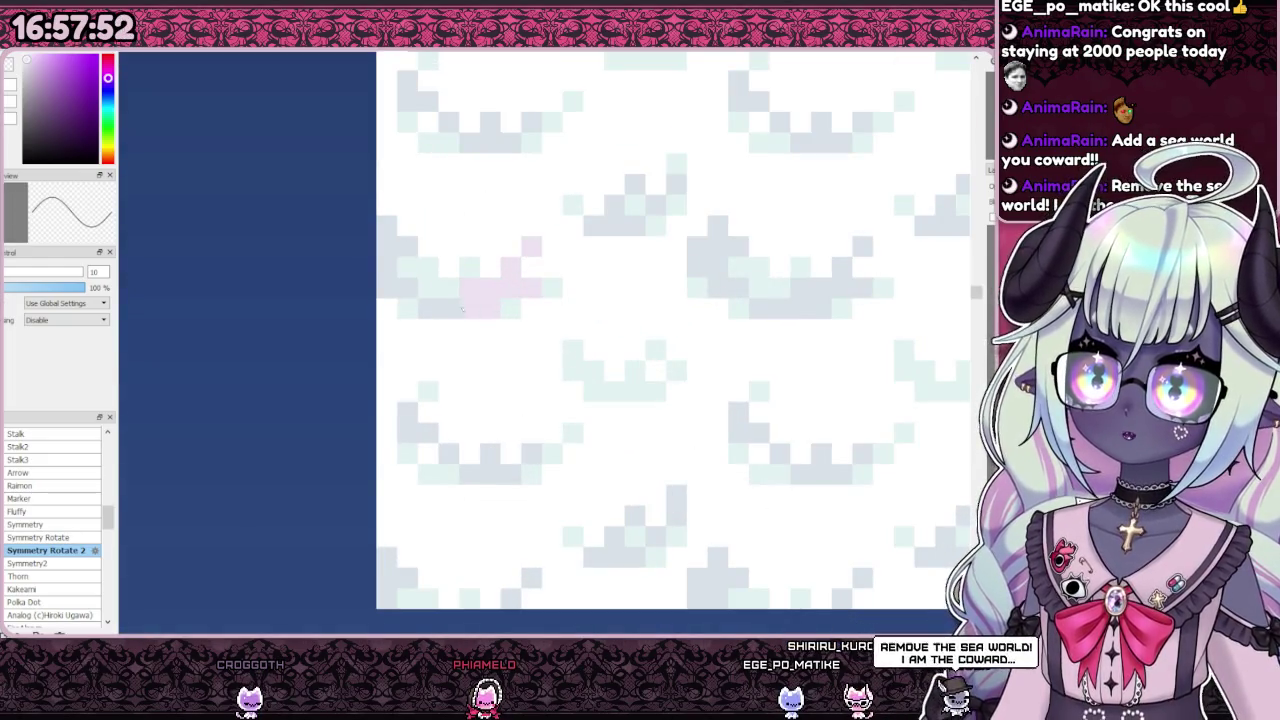
pyautogui.scroll(-5, 466, 311)
pyautogui.scroll(-1, 450, 320)
pyautogui.scroll(6, 434, 329)
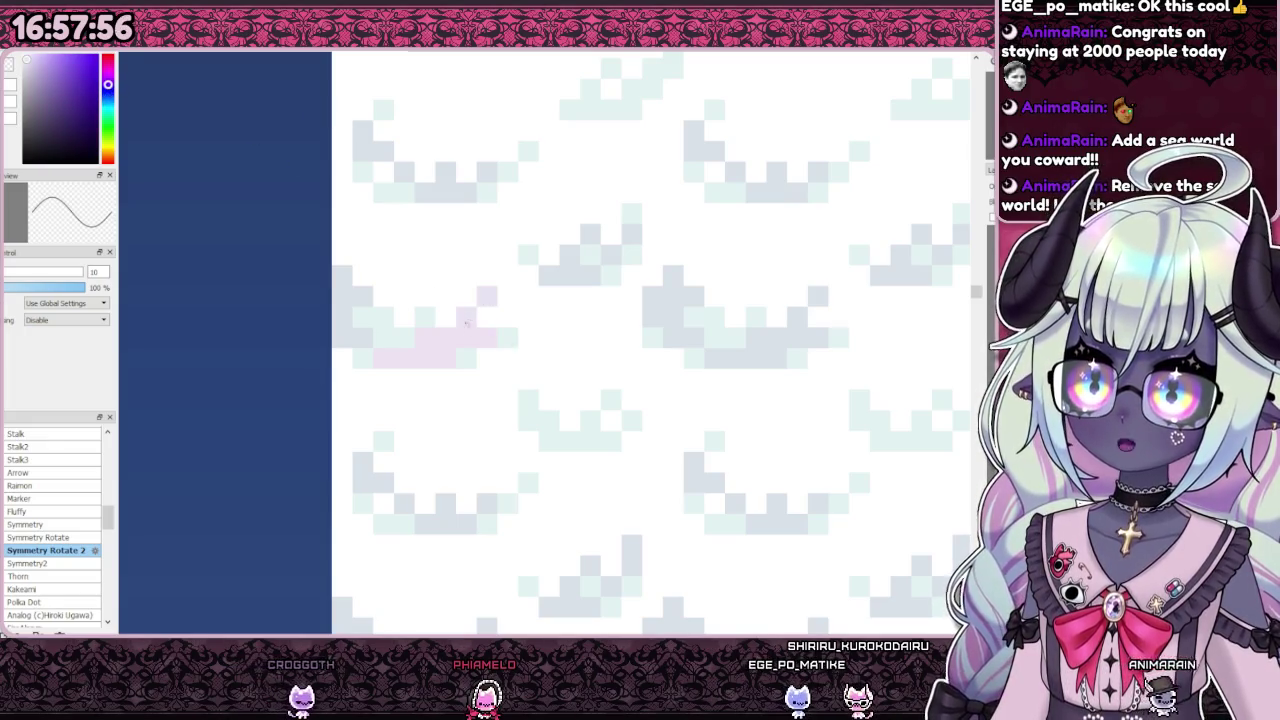
pyautogui.scroll(-5, 442, 338)
pyautogui.scroll(-1, 442, 338)
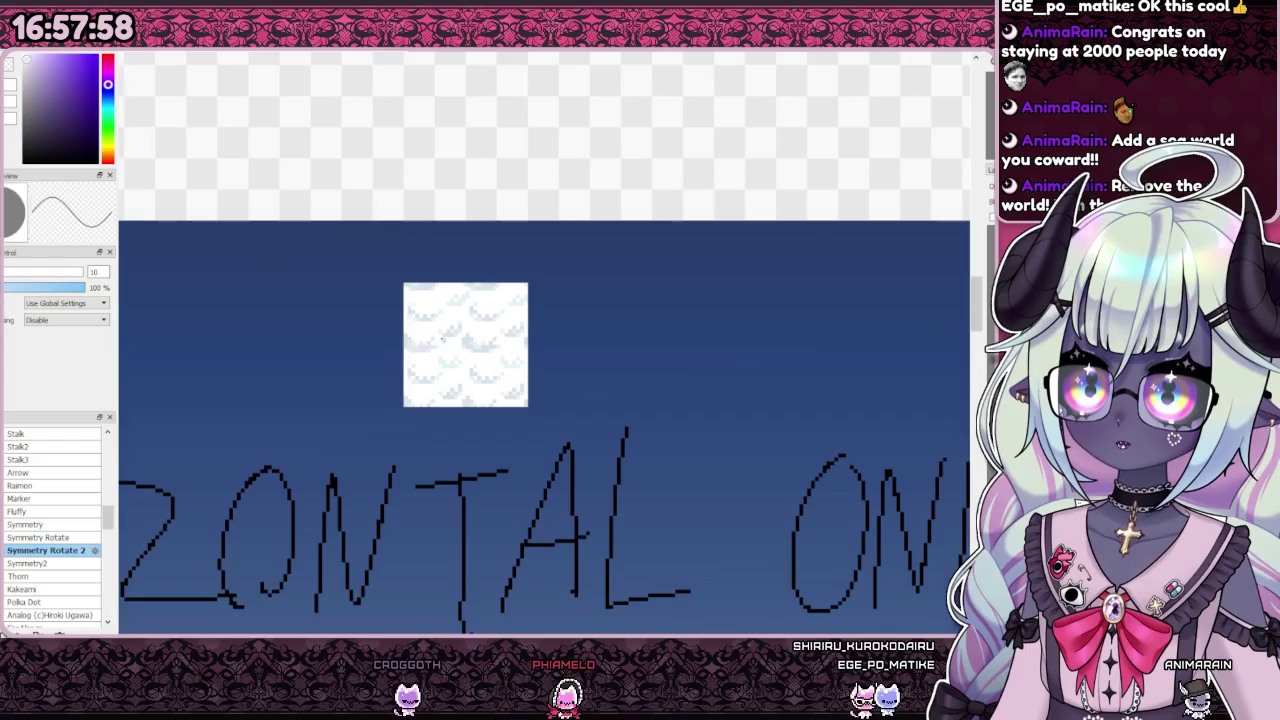
pyautogui.scroll(4, 400, 343)
pyautogui.scroll(2, 365, 348)
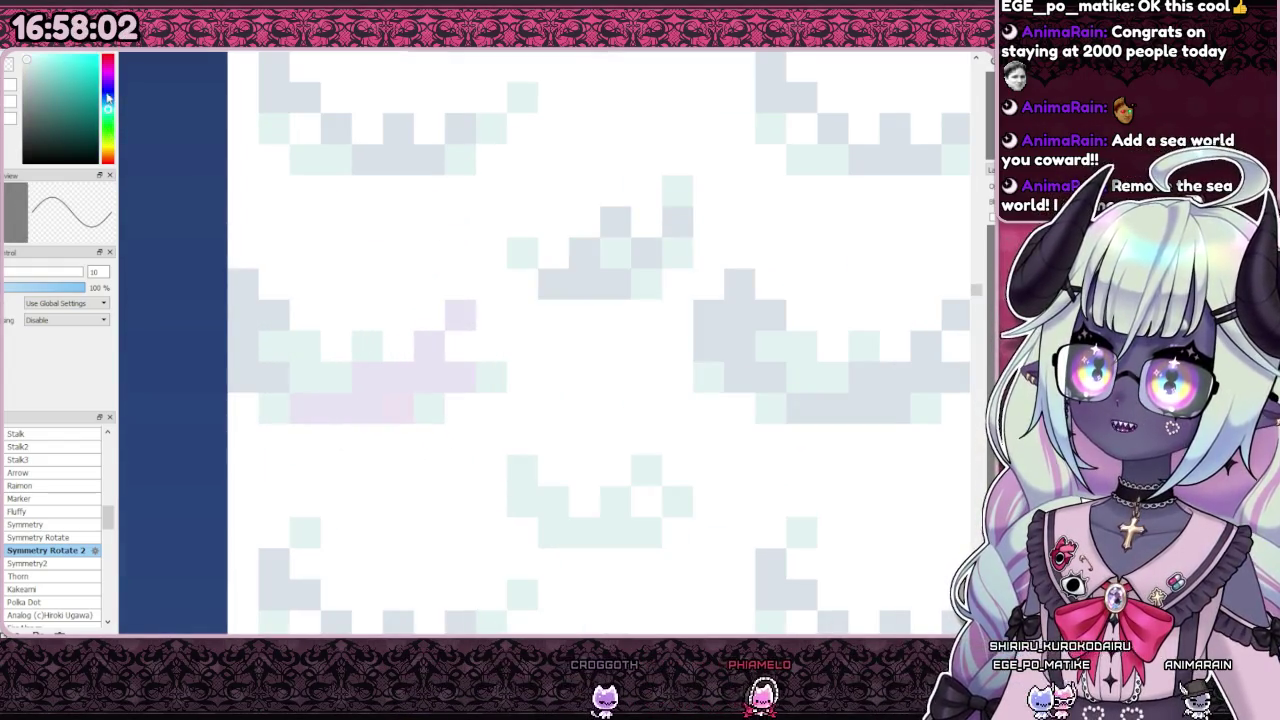
# Step: Change the painting colour from pink to a fine-tuned blue shade
pyautogui.moveTo(107, 104); pyautogui.dragTo(109, 63)
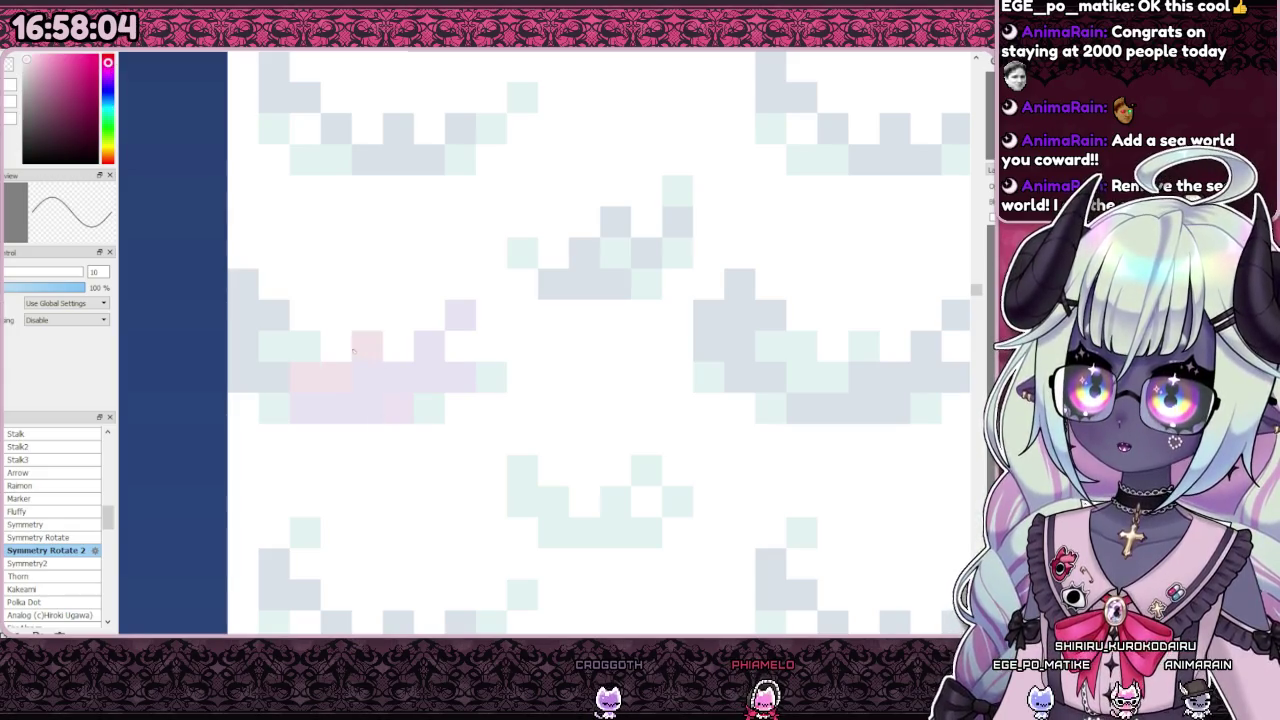
pyautogui.click(109, 90)
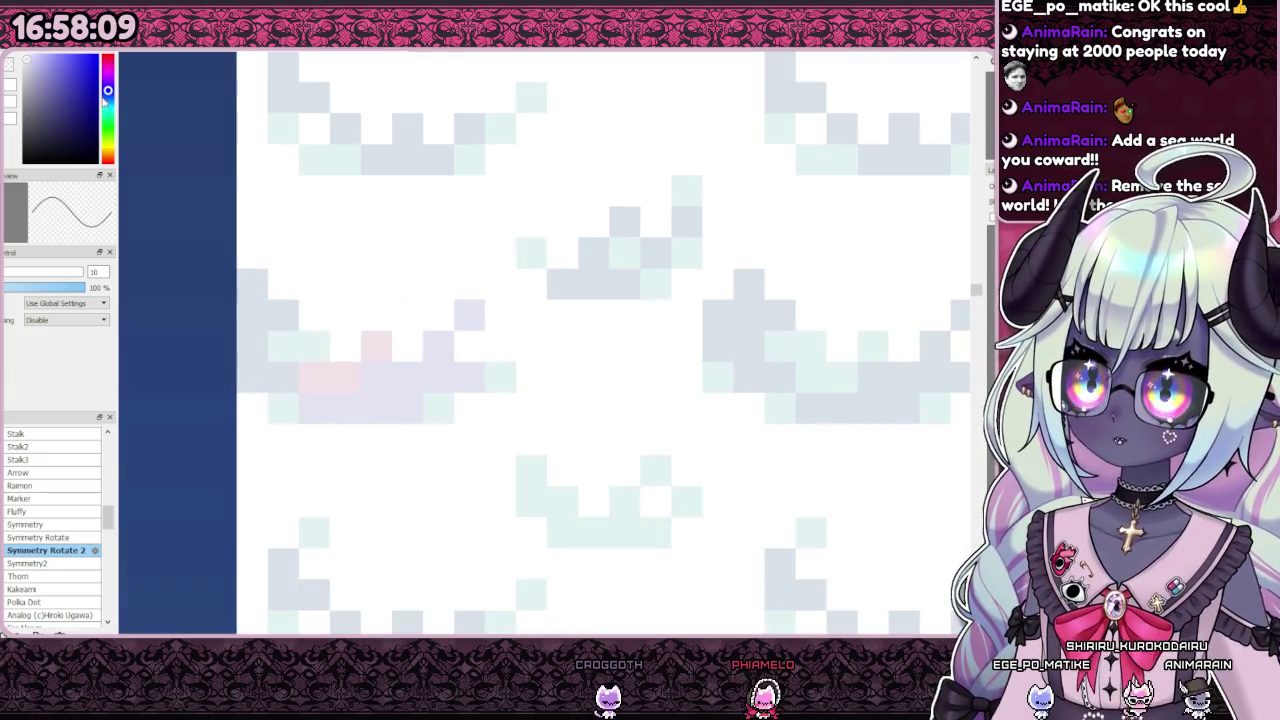
pyautogui.click(108, 100)
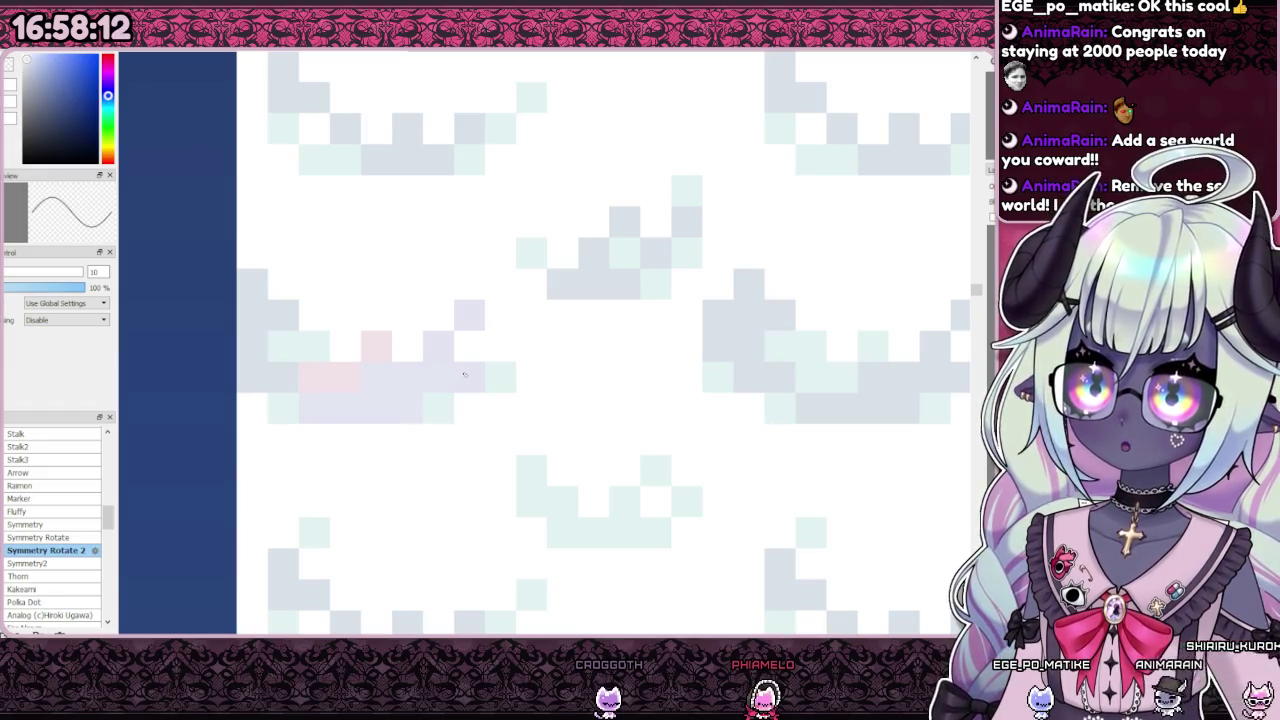
pyautogui.scroll(2, 457, 354)
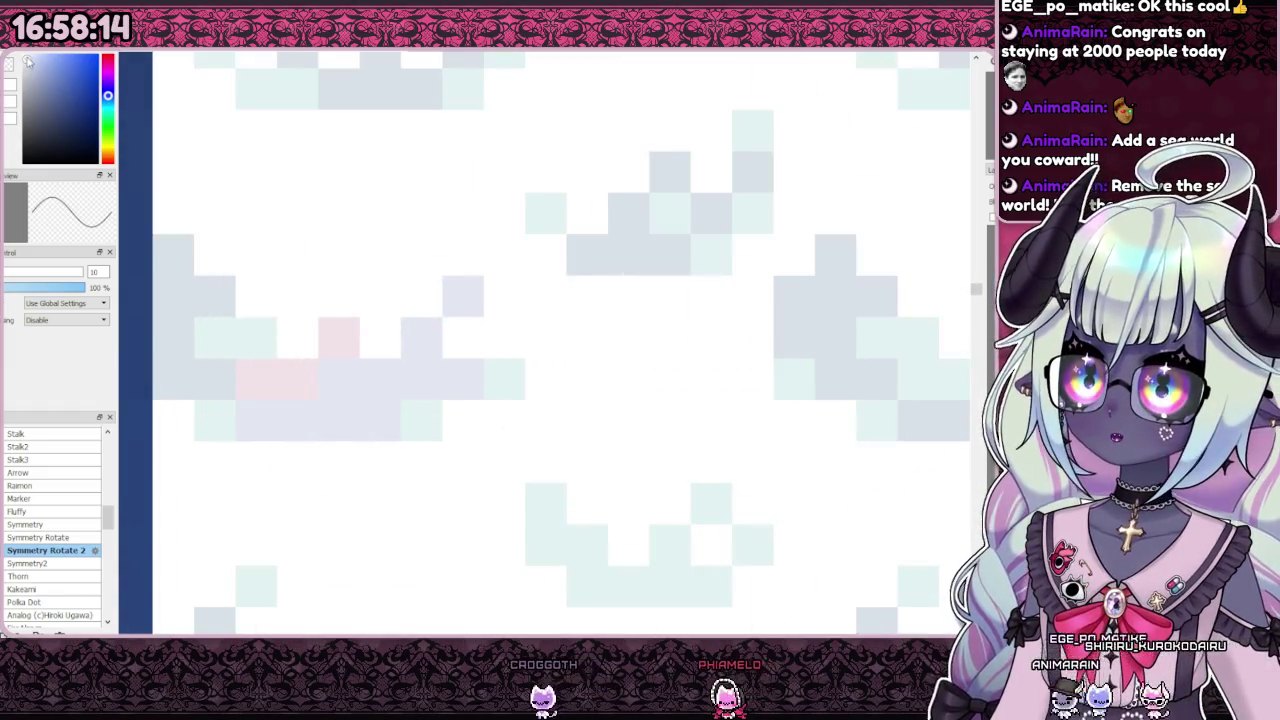
# Step: Paint pale-blue cells across the left cloud and strengthen a few pink cells
pyautogui.moveTo(250, 420); pyautogui.dragTo(411, 375)
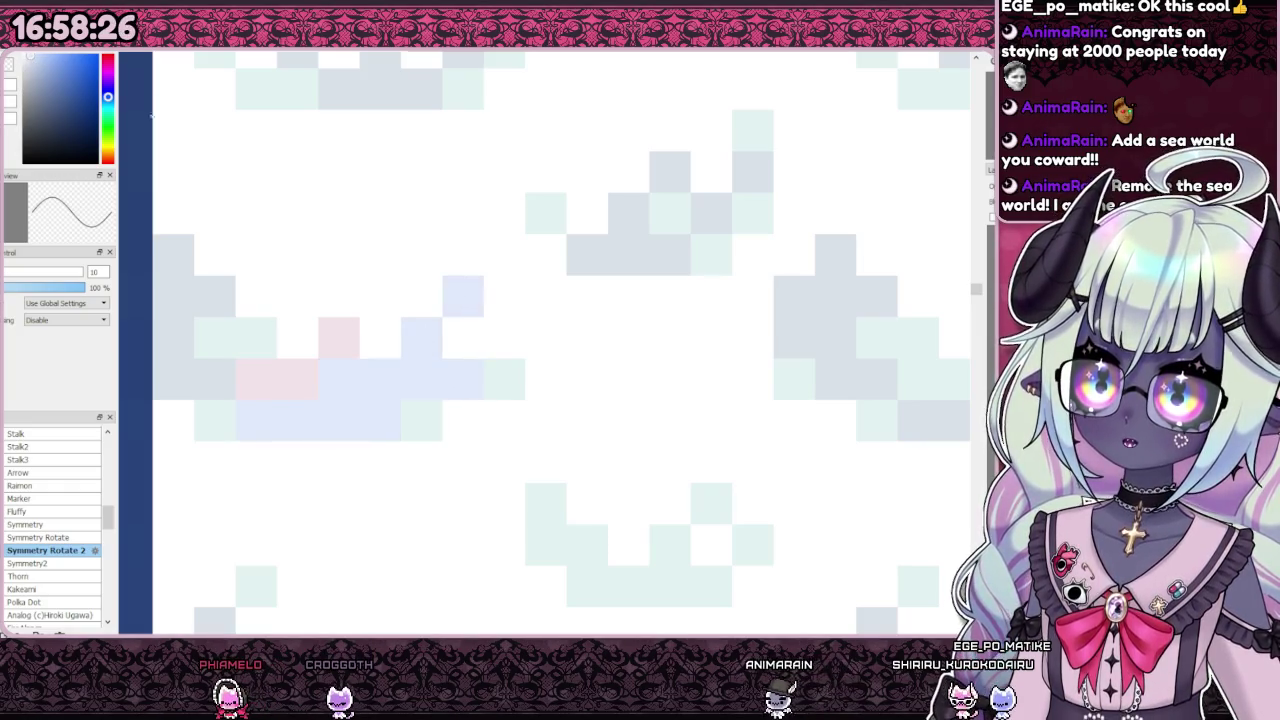
pyautogui.click(263, 382)
pyautogui.click(108, 148)
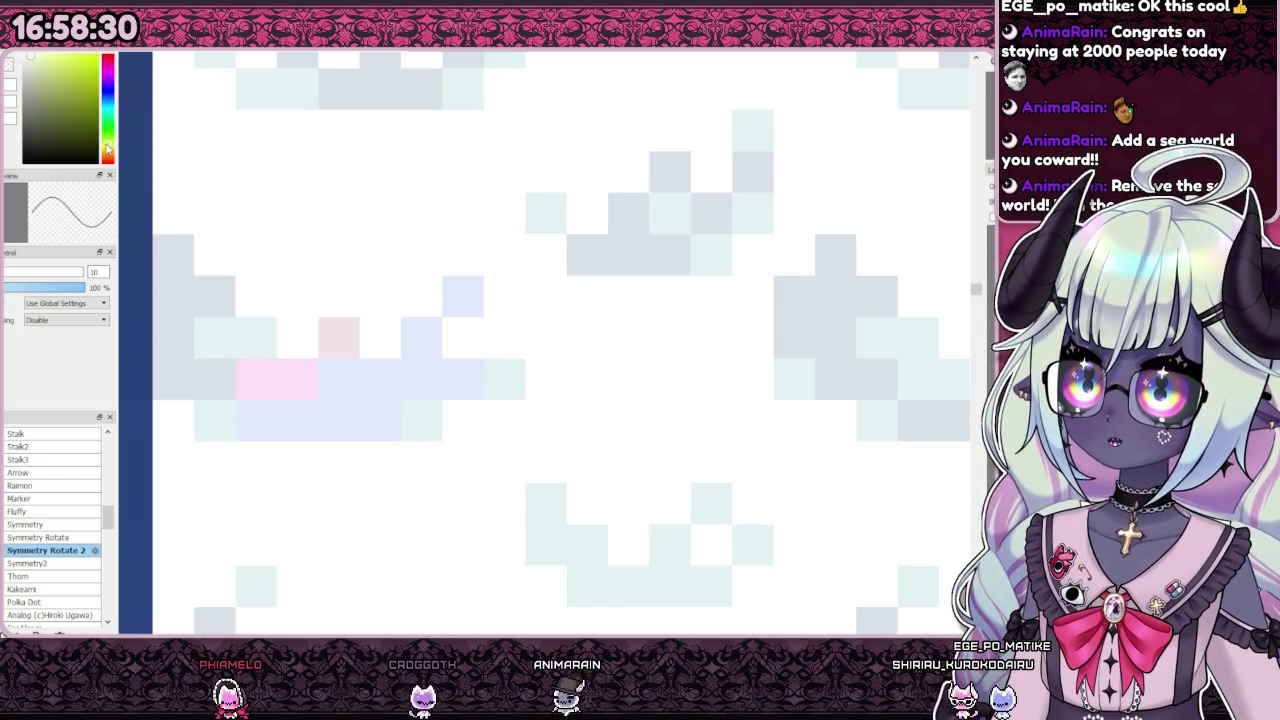
pyautogui.click(277, 380)
pyautogui.click(339, 337)
pyautogui.scroll(-5, 385, 314)
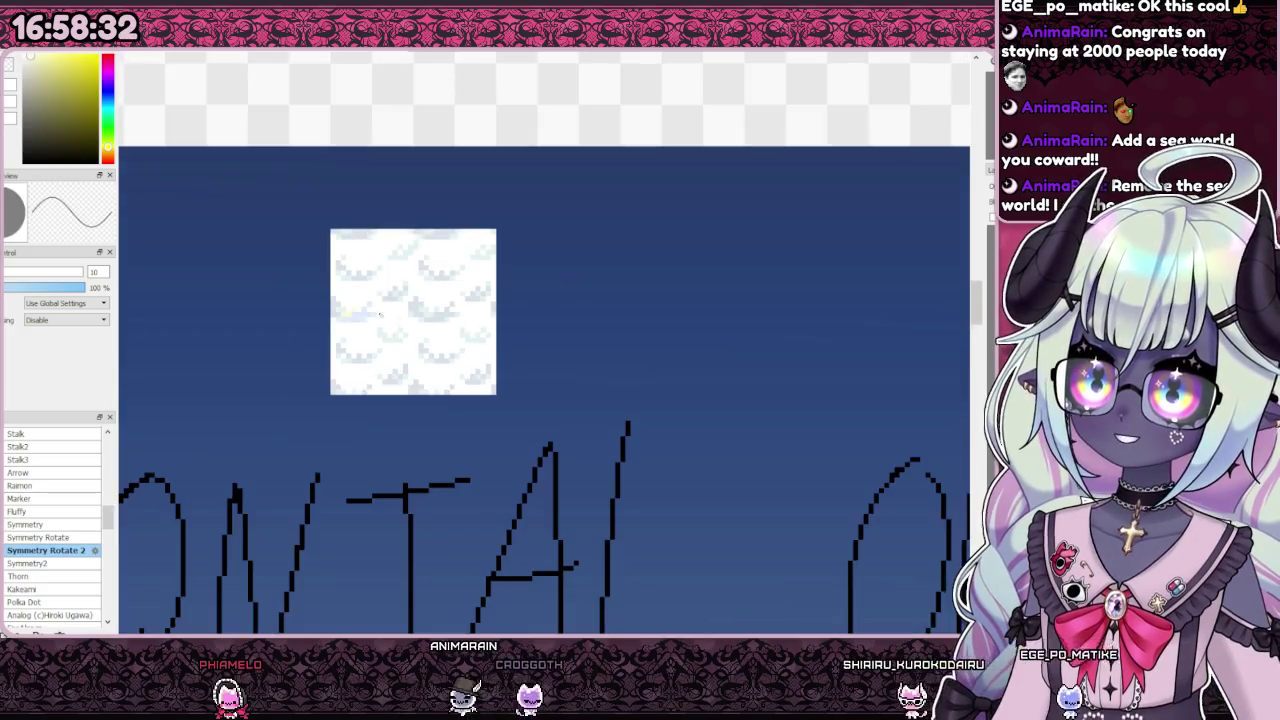
pyautogui.scroll(-1, 385, 314)
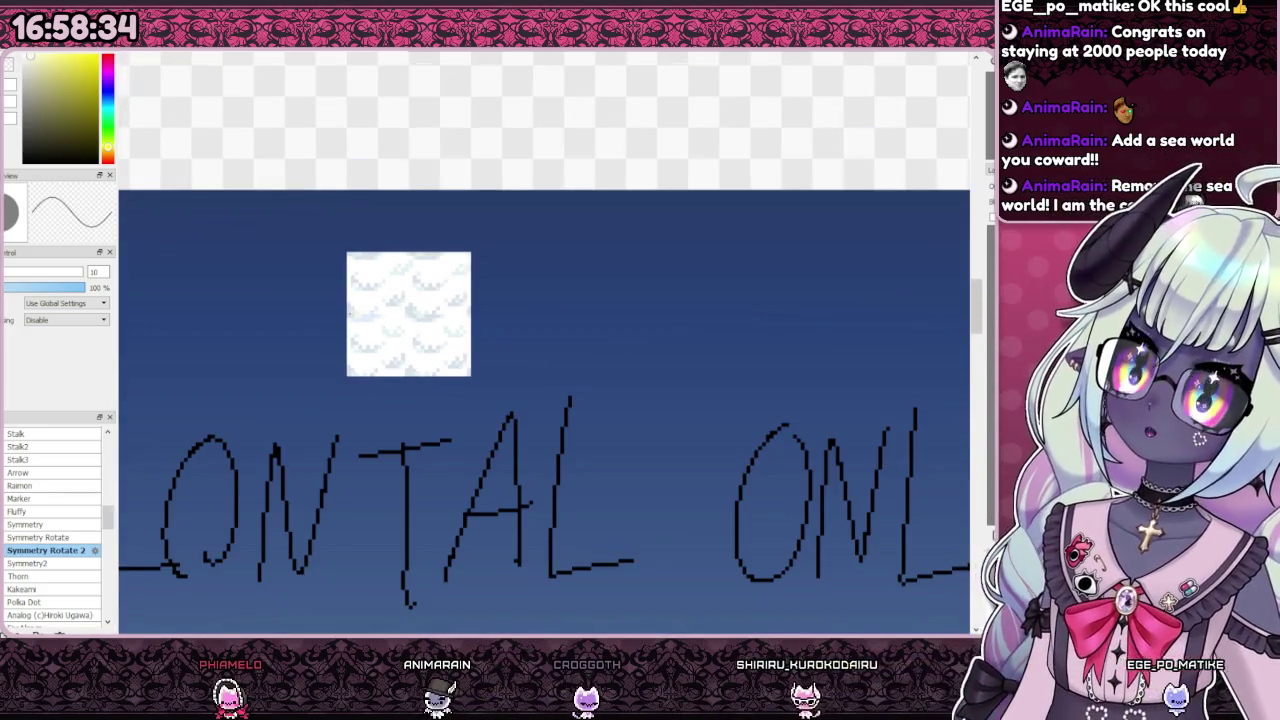
pyautogui.scroll(3, 352, 313)
pyautogui.scroll(2, 300, 240)
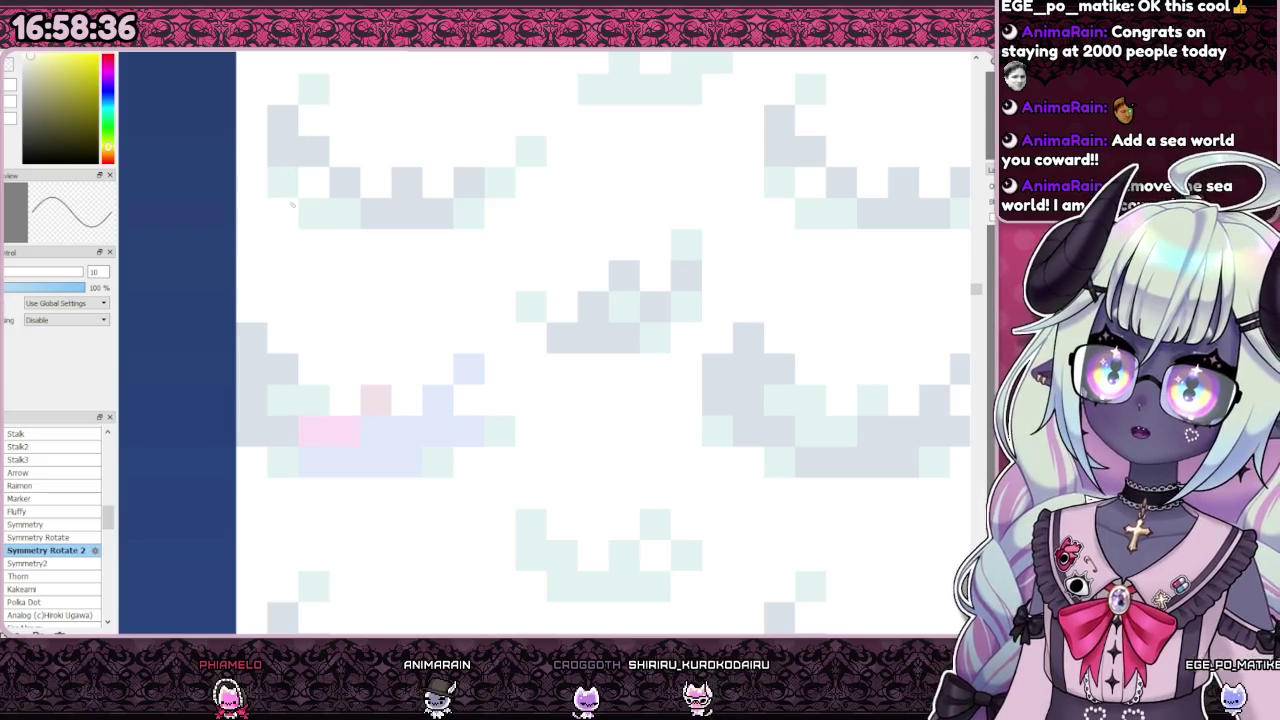
# Step: Add light-pink and light-blue cell blocks to the left cloud
pyautogui.click(108, 66)
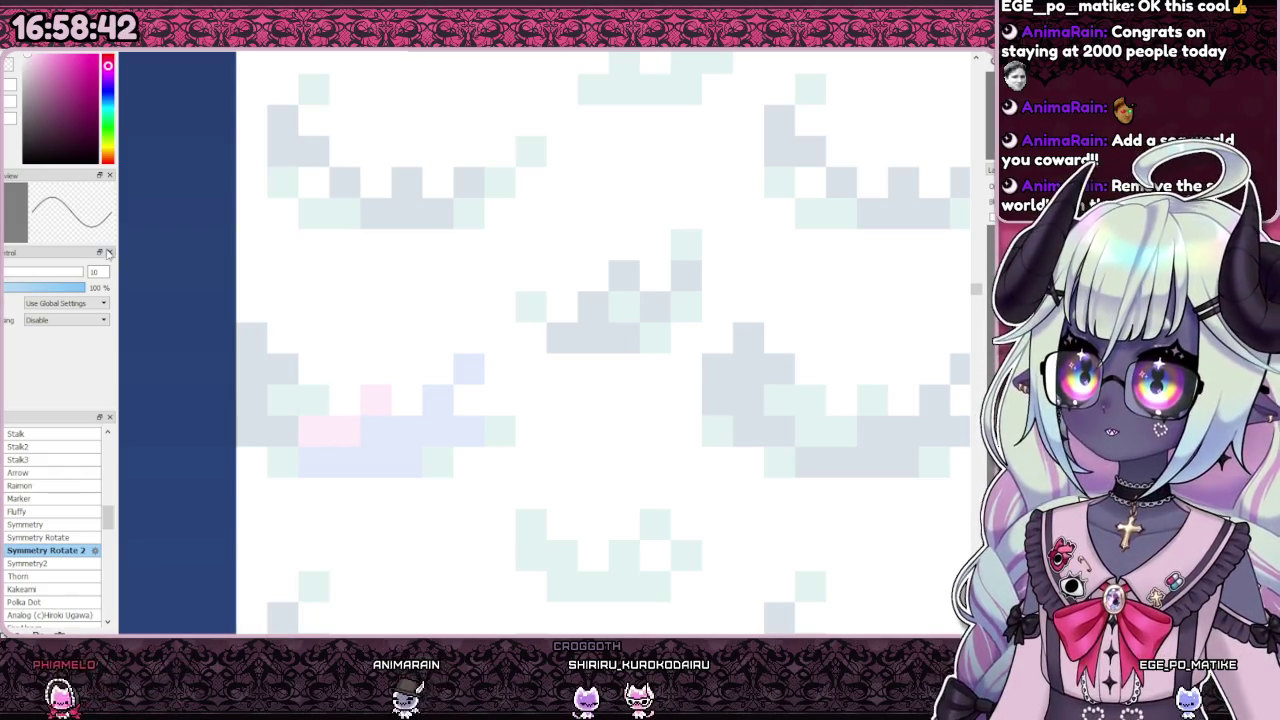
pyautogui.click(304, 410)
pyautogui.click(480, 431)
pyautogui.keyDown('alt'); pyautogui.click(434, 426); pyautogui.keyUp('alt')
pyautogui.click(274, 421)
pyautogui.scroll(-3, 274, 421)
pyautogui.scroll(-2, 337, 286)
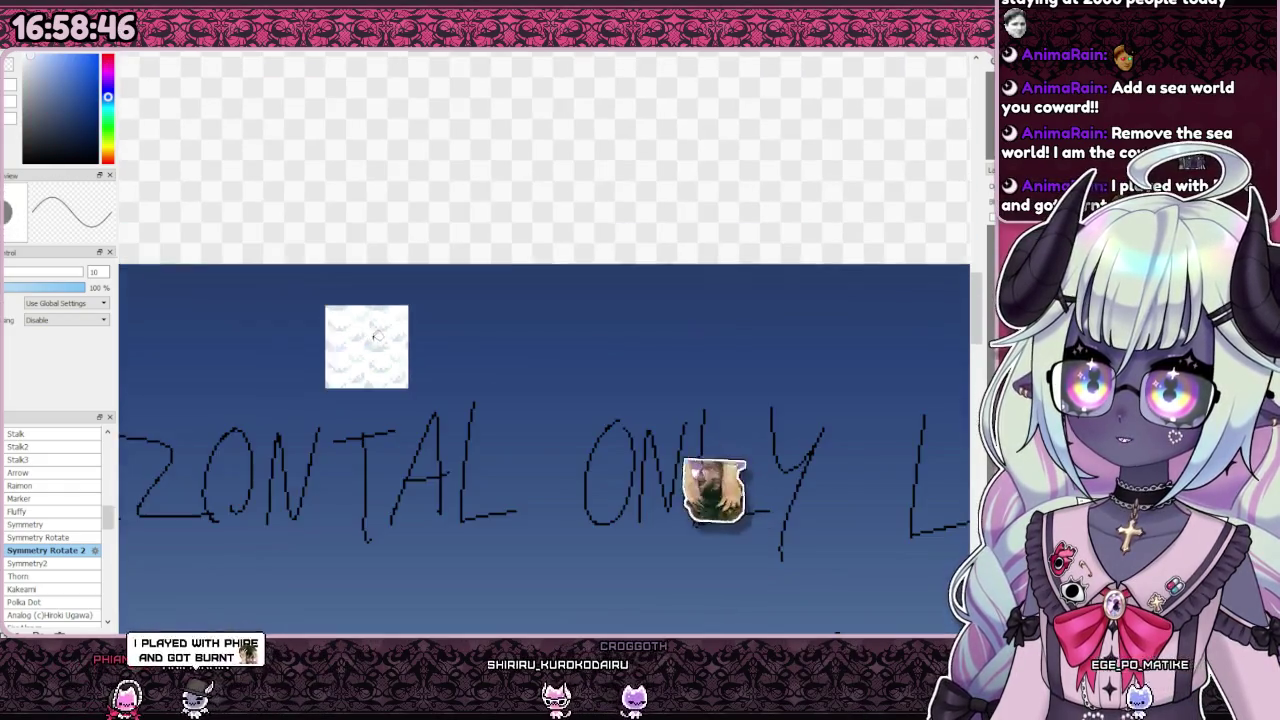
pyautogui.scroll(2, 320, 300)
pyautogui.scroll(2, 309, 311)
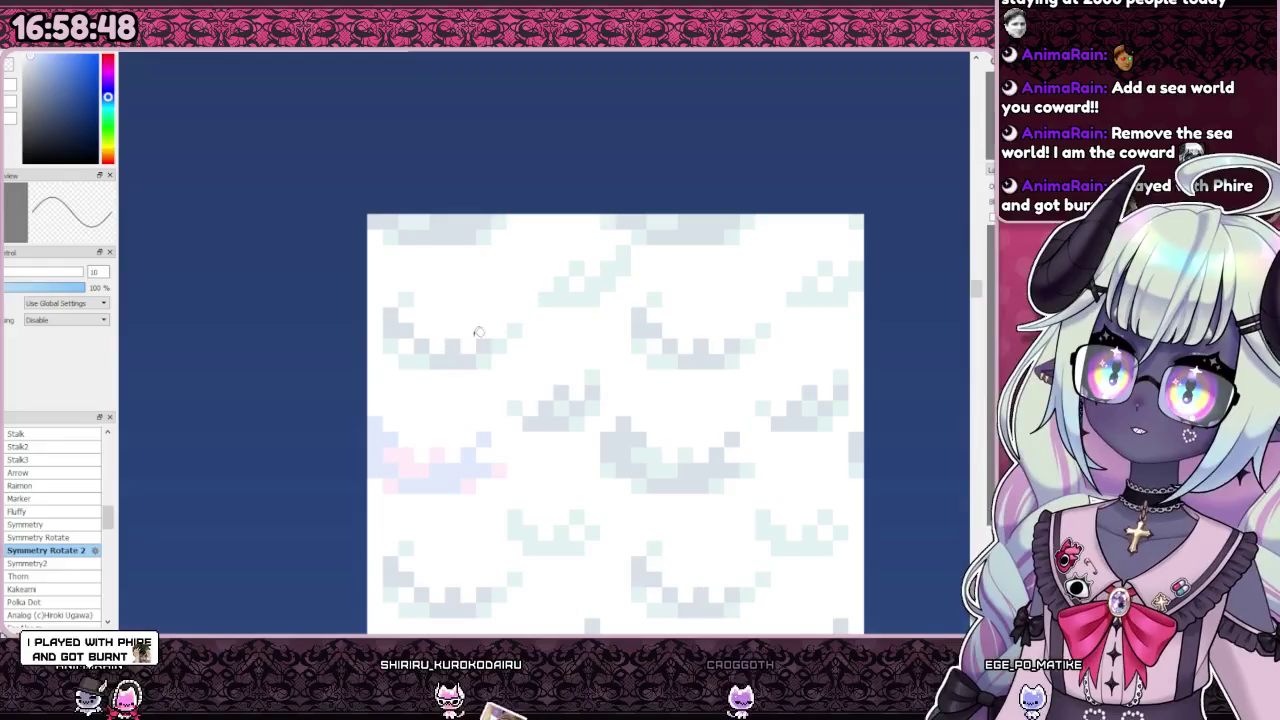
pyautogui.scroll(3, 387, 441)
# Step: Rework the cloud's pink cells in lighter and saturated tones, repainting some pale blue
pyautogui.keyDown('alt'); pyautogui.click(335, 395); pyautogui.keyUp('alt')
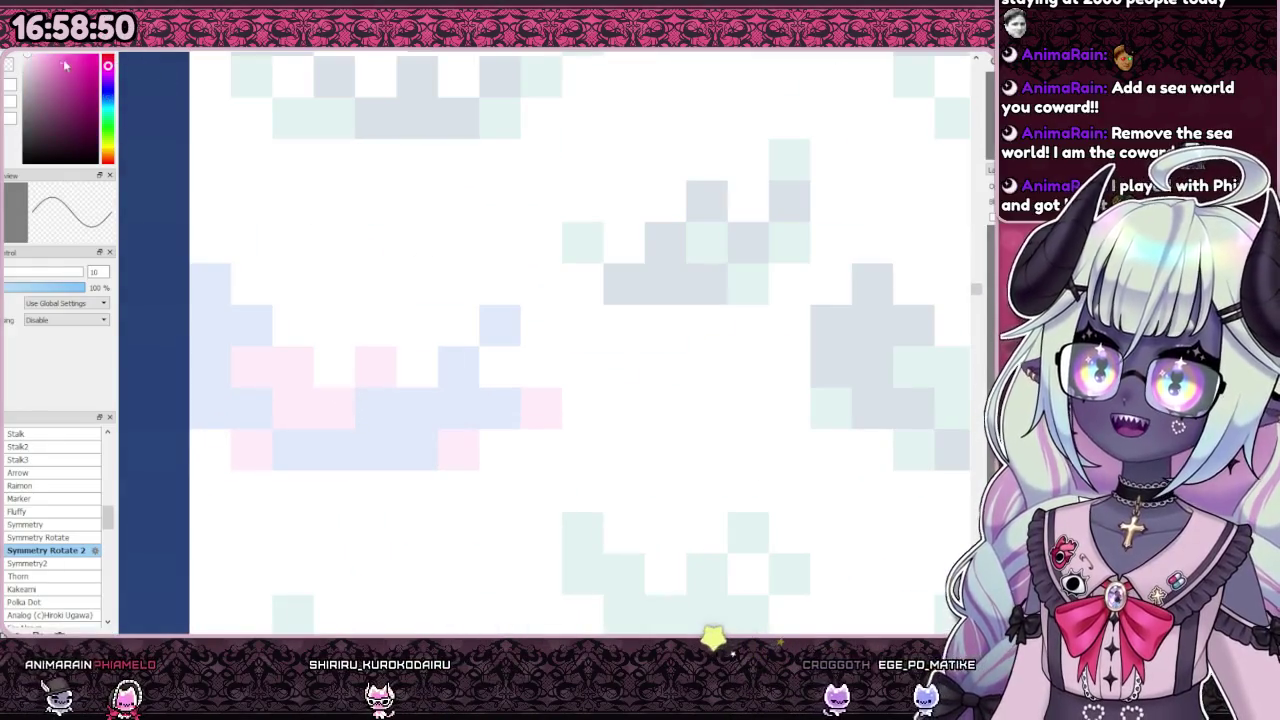
pyautogui.moveTo(303, 409); pyautogui.dragTo(286, 423)
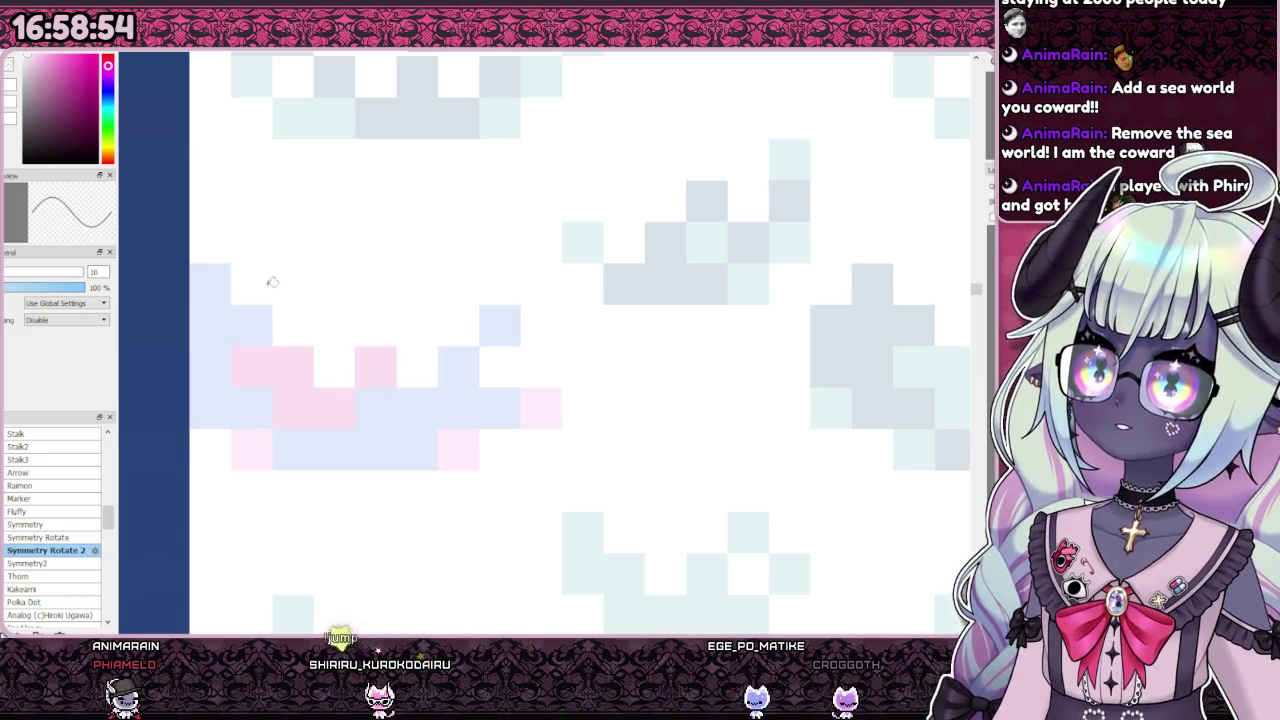
pyautogui.moveTo(245, 365); pyautogui.dragTo(355, 395)
pyautogui.click(369, 366)
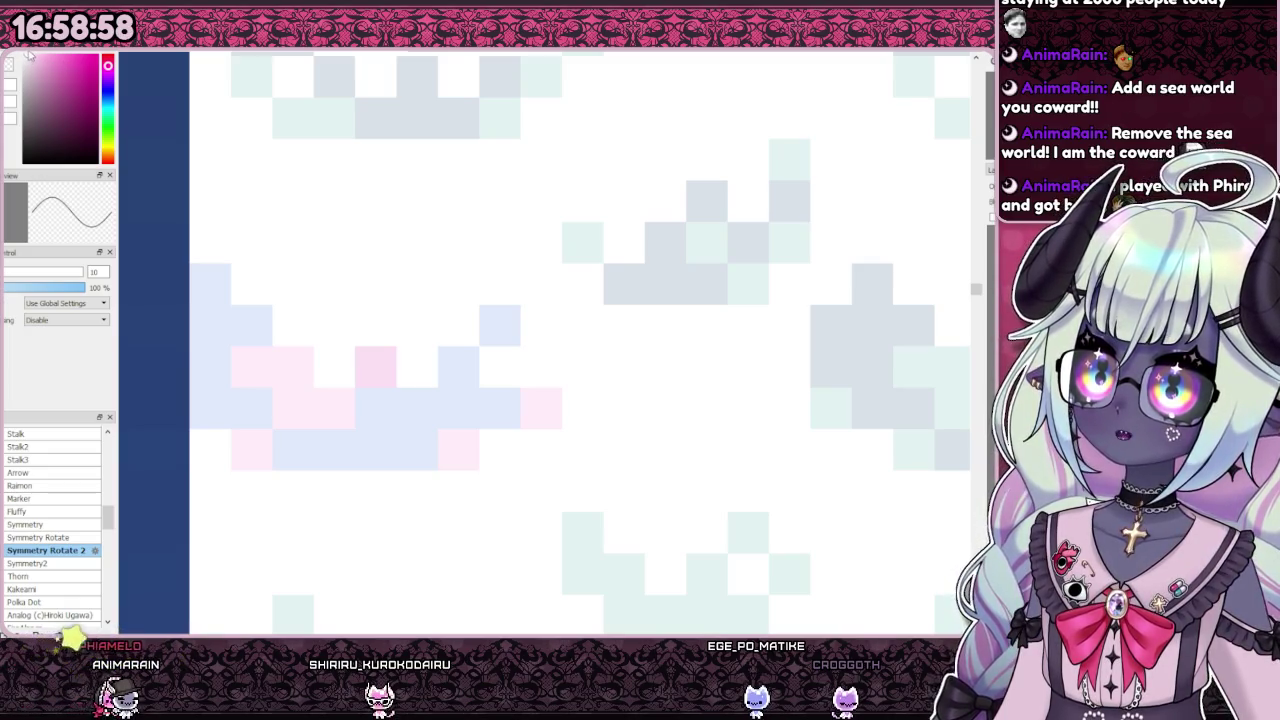
pyautogui.moveTo(331, 415); pyautogui.dragTo(318, 435)
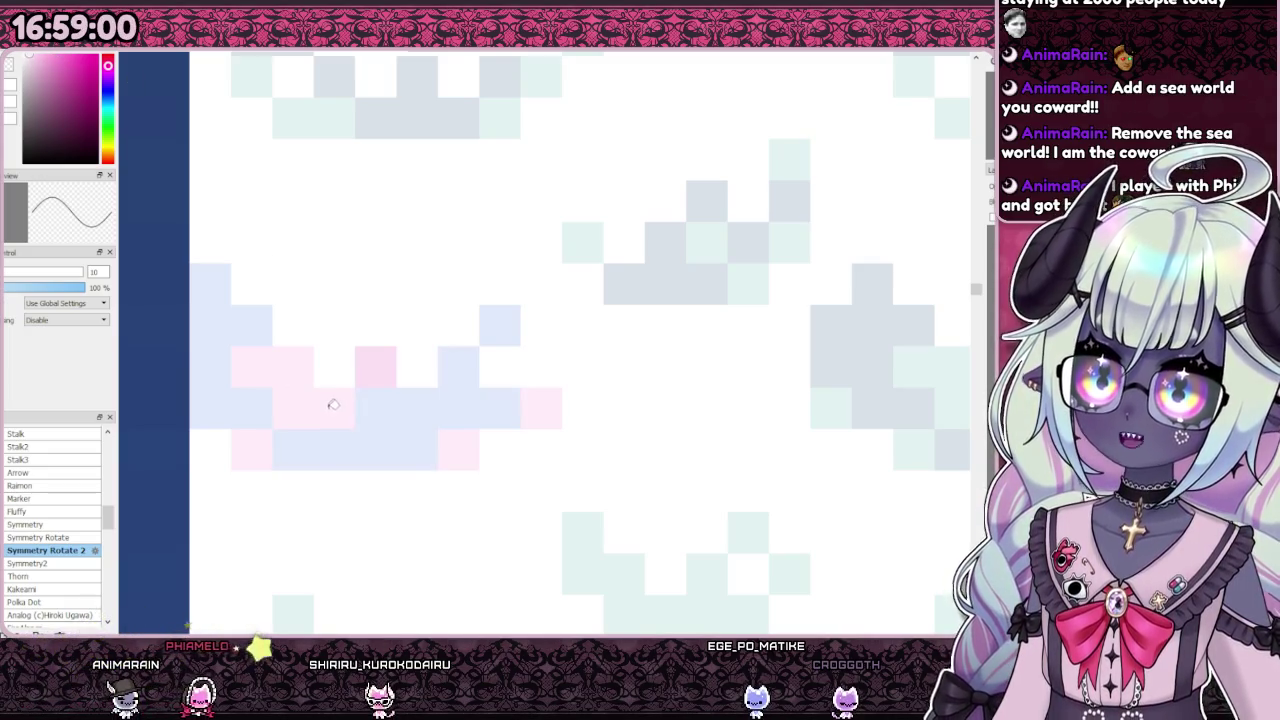
pyautogui.scroll(-5, 318, 435)
pyautogui.scroll(5, 318, 435)
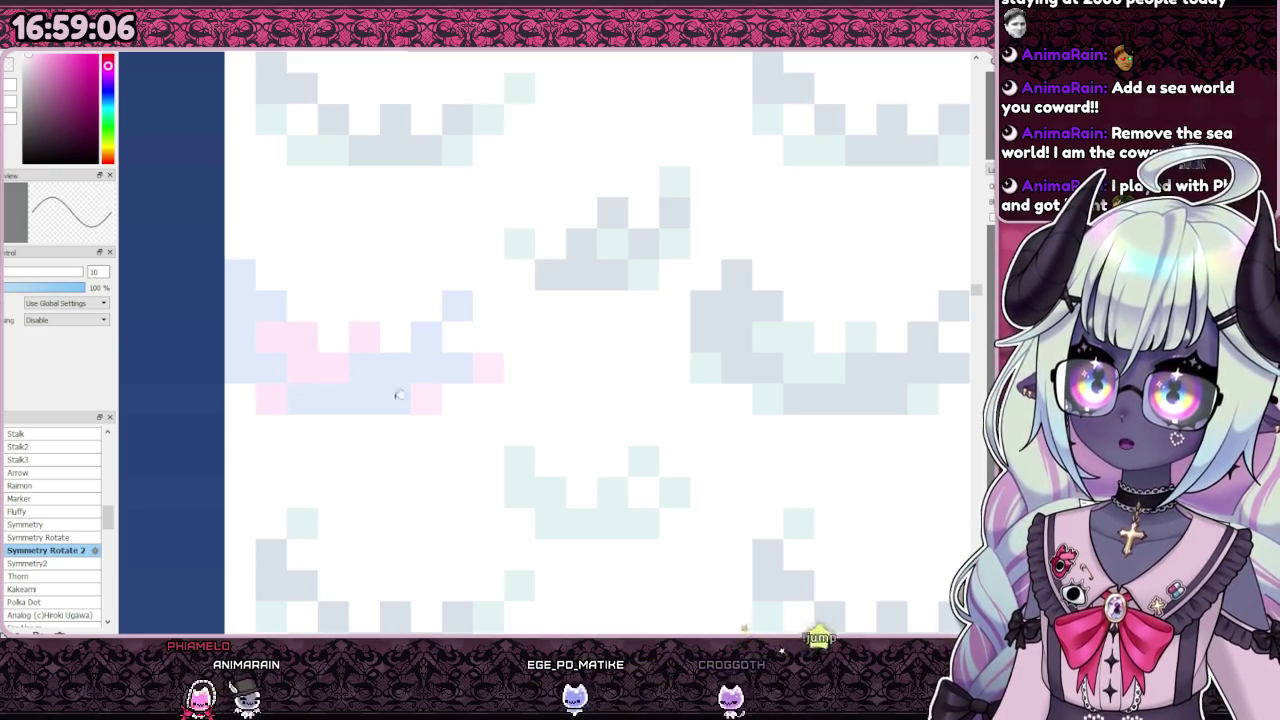
pyautogui.scroll(-3, 488, 378)
pyautogui.scroll(-3, 414, 331)
pyautogui.scroll(-2, 423, 363)
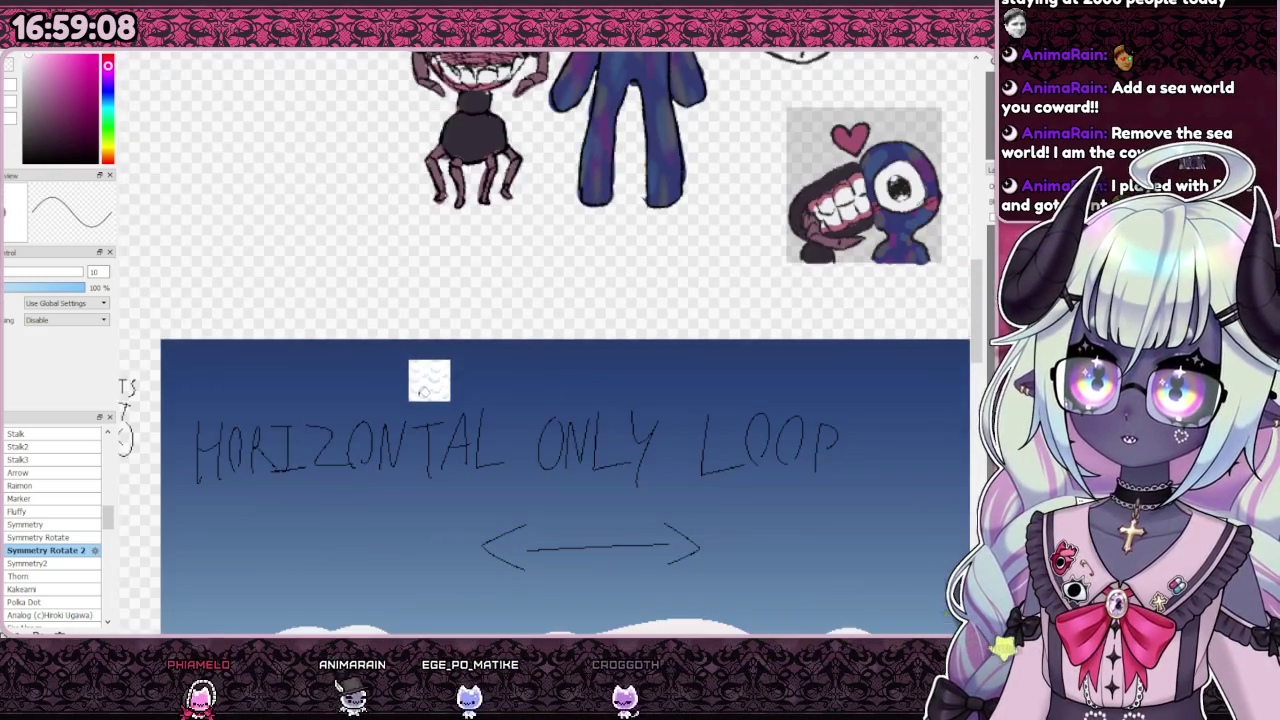
pyautogui.scroll(3, 429, 390)
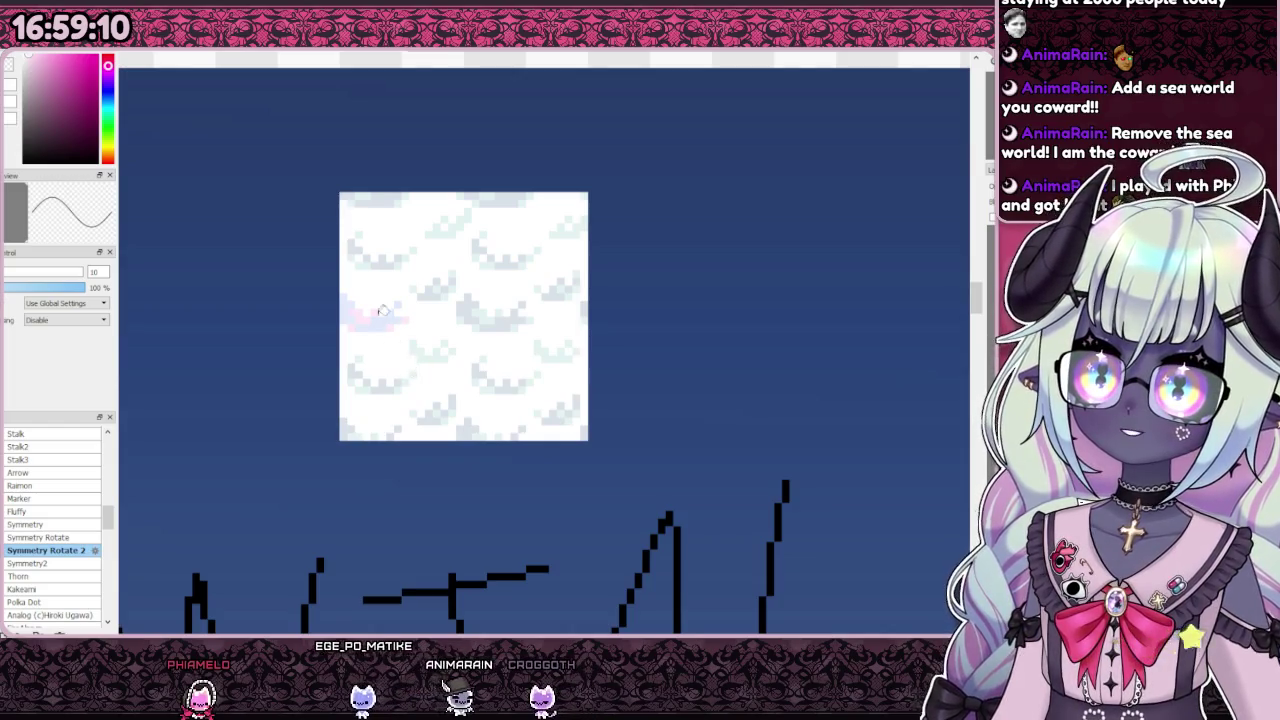
pyautogui.scroll(3, 405, 362)
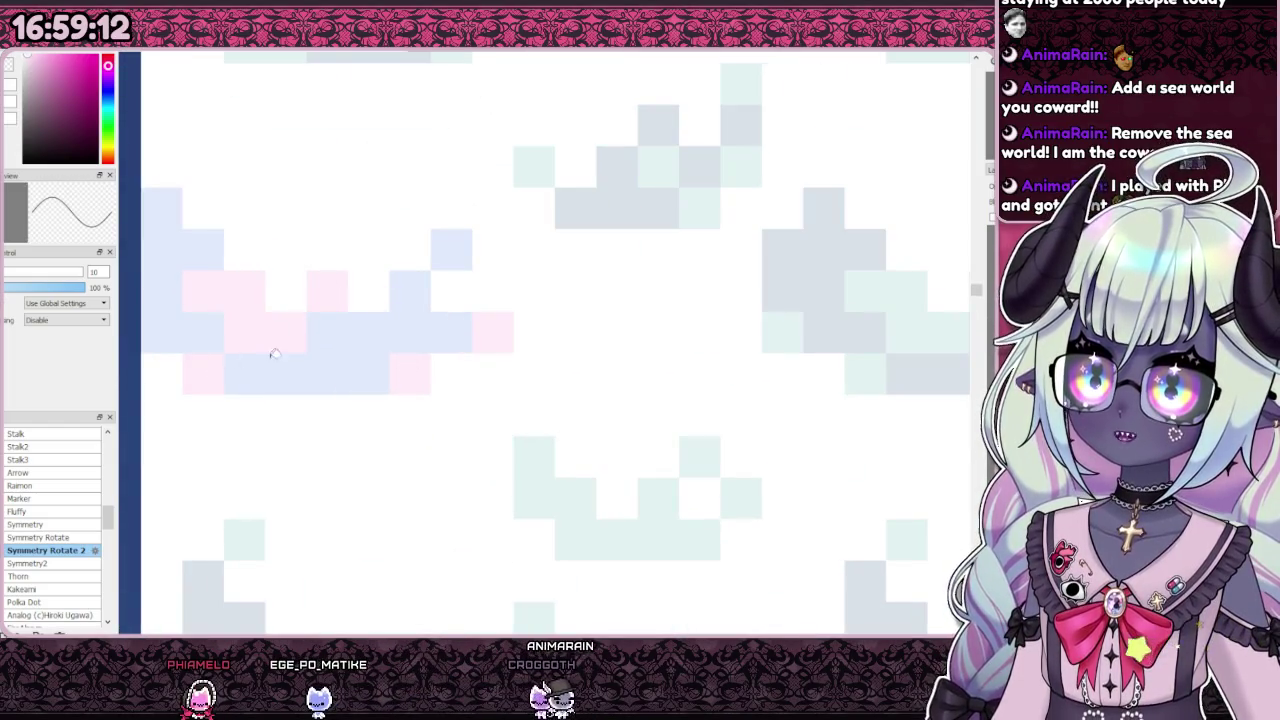
pyautogui.scroll(-2, 414, 309)
pyautogui.scroll(1, 371, 323)
pyautogui.scroll(-3, 350, 280)
pyautogui.scroll(3, 284, 269)
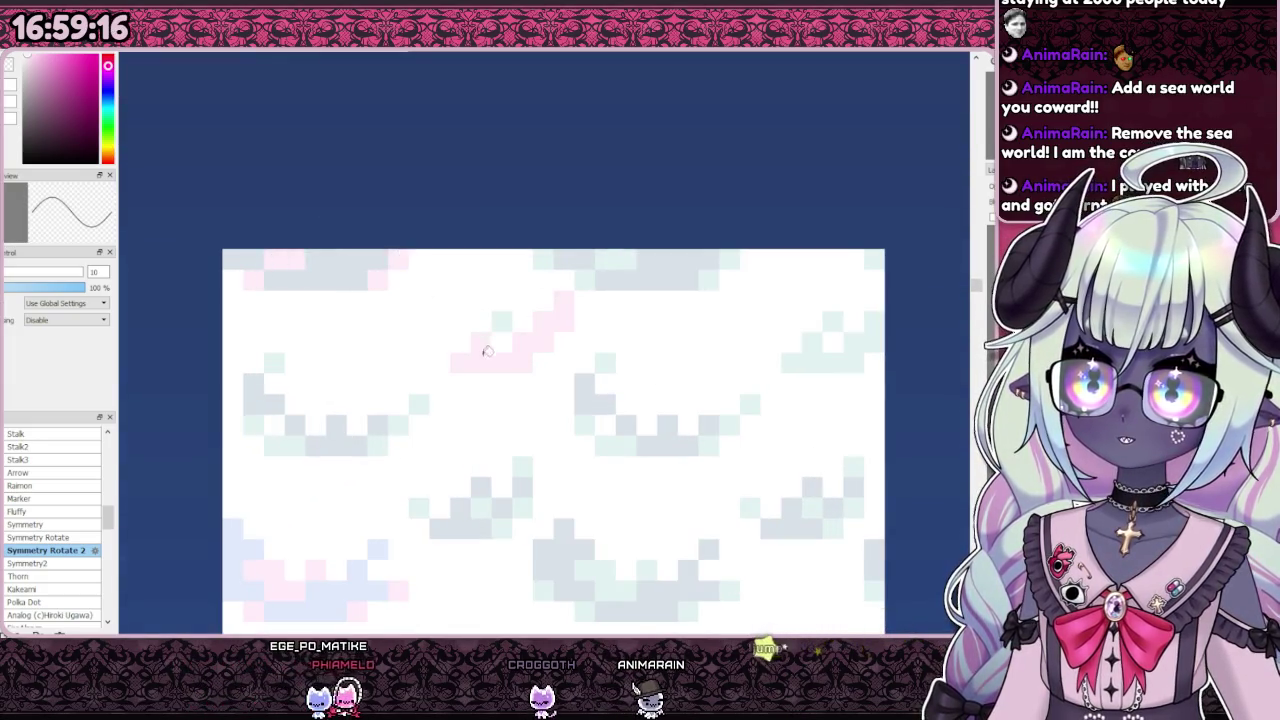
pyautogui.moveTo(600, 258); pyautogui.dragTo(628, 258)
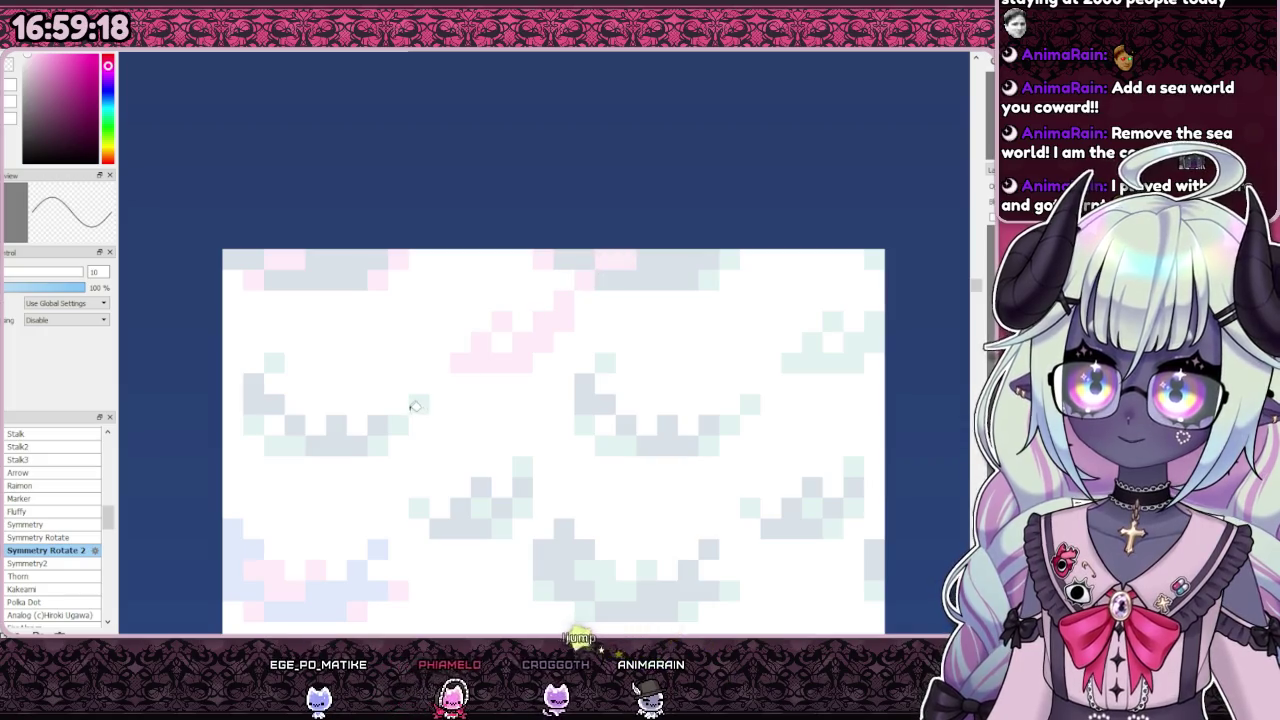
pyautogui.moveTo(414, 403); pyautogui.dragTo(377, 445)
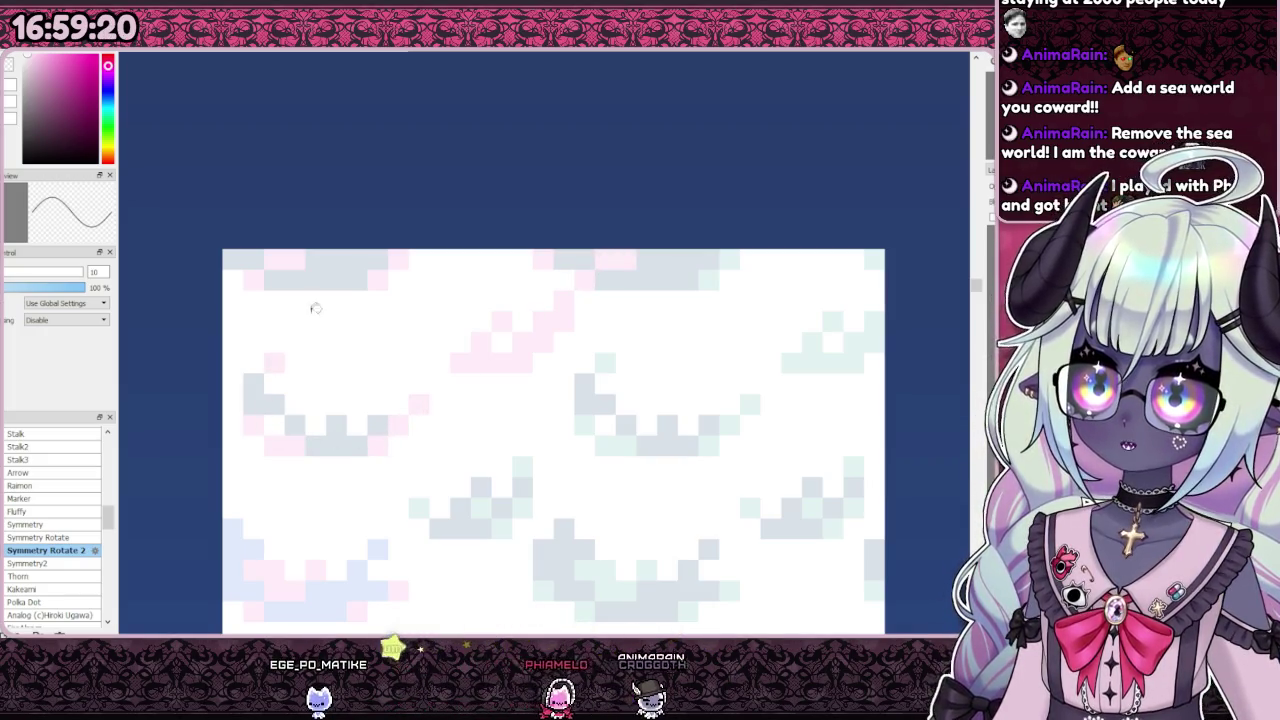
pyautogui.scroll(-1, 308, 313)
pyautogui.scroll(1, 400, 377)
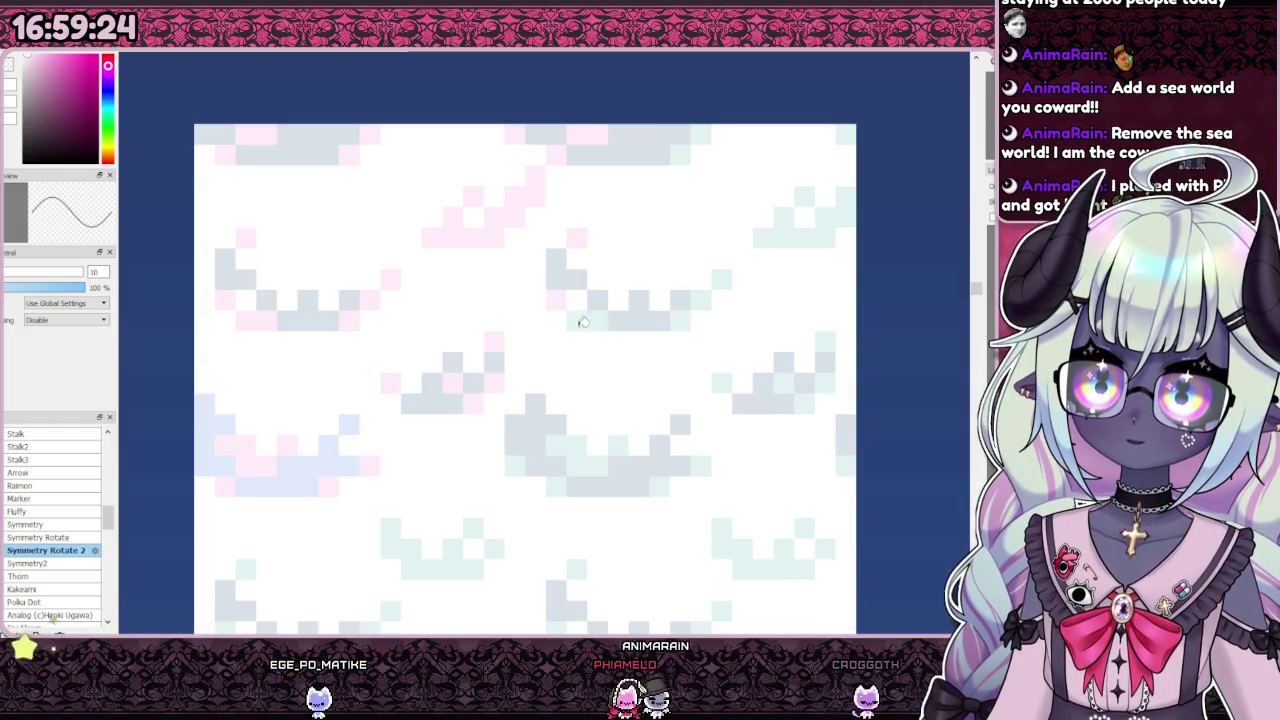
pyautogui.moveTo(600, 460); pyautogui.dragTo(558, 445)
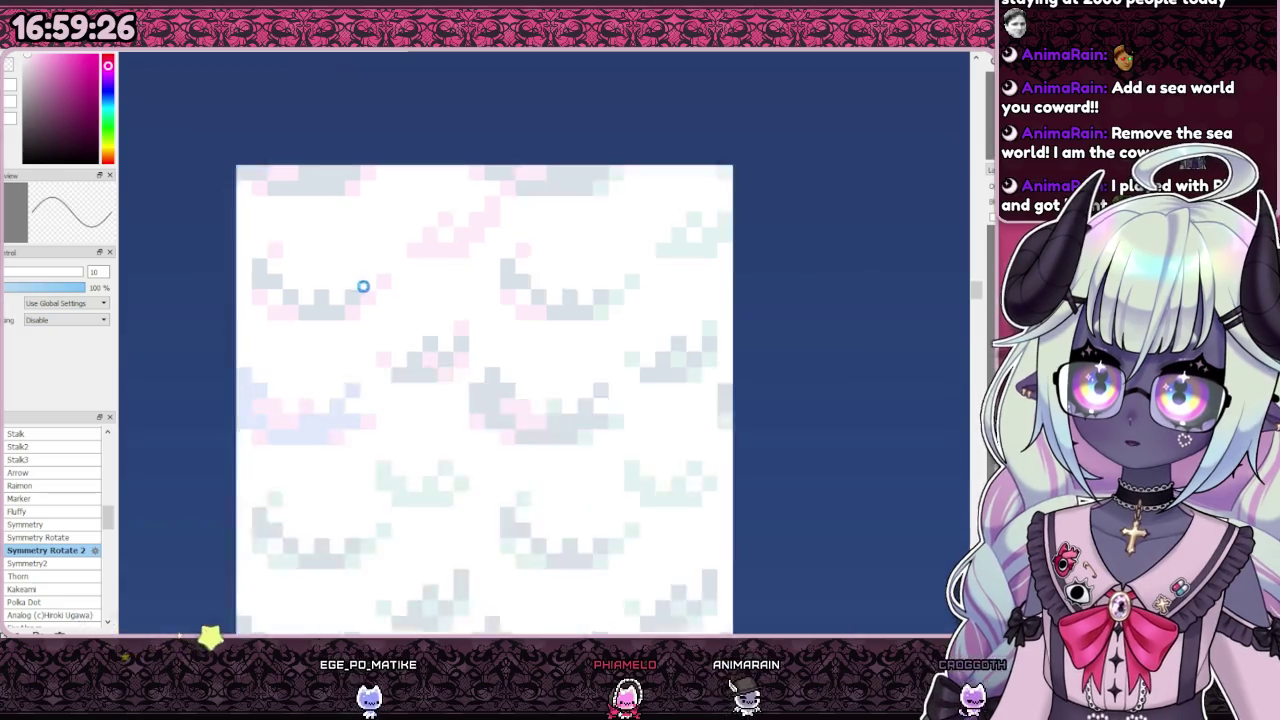
pyautogui.moveTo(517, 467); pyautogui.dragTo(481, 401)
pyautogui.scroll(-1, 481, 401)
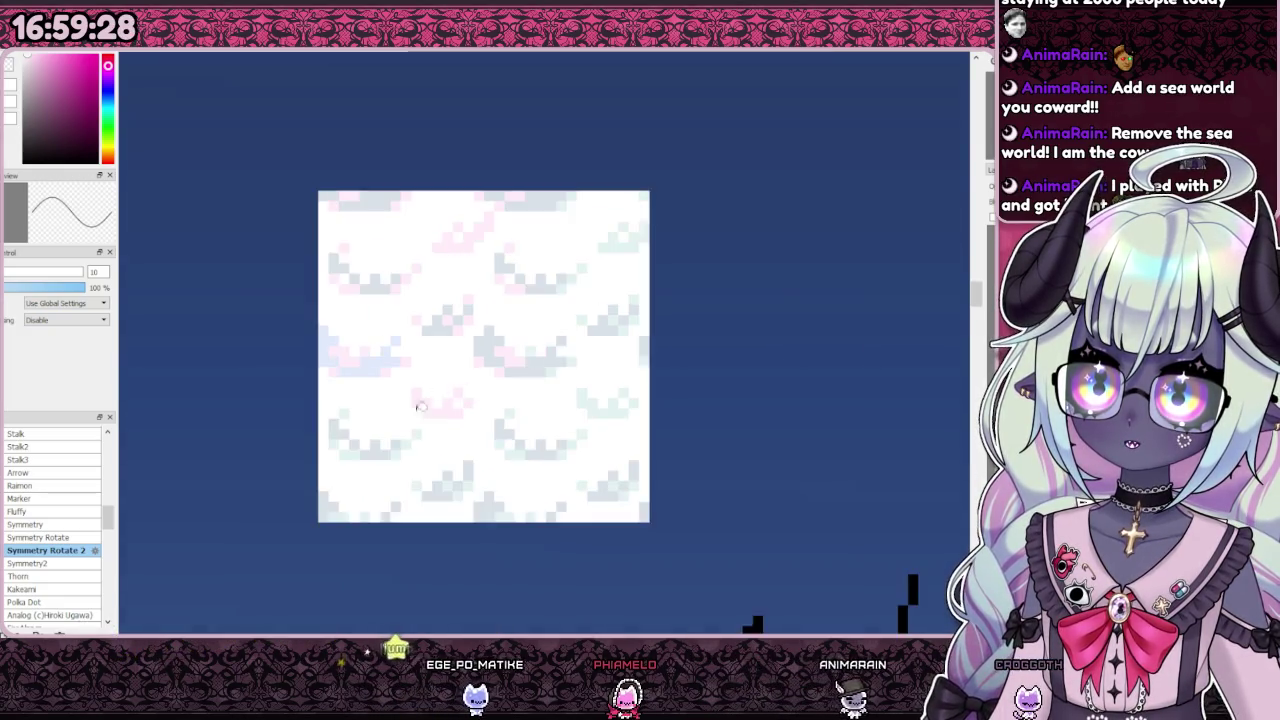
pyautogui.scroll(1, 395, 425)
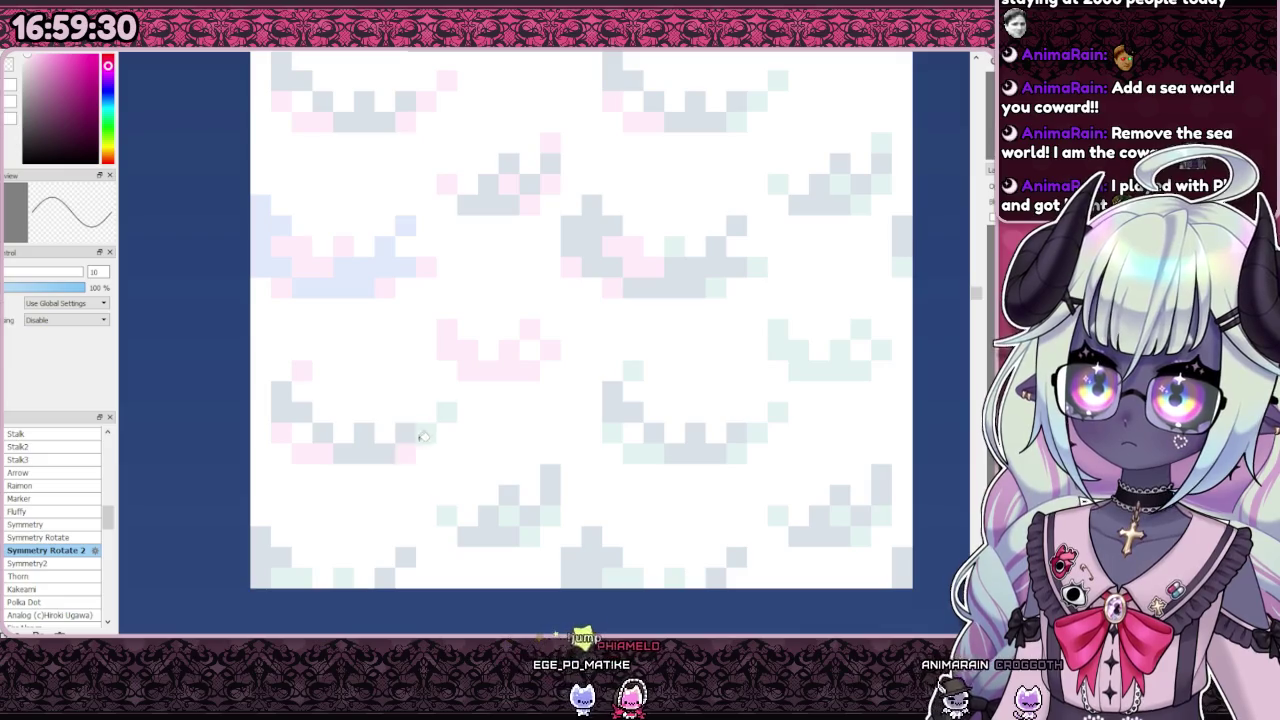
pyautogui.scroll(-1, 485, 318)
pyautogui.scroll(1, 485, 318)
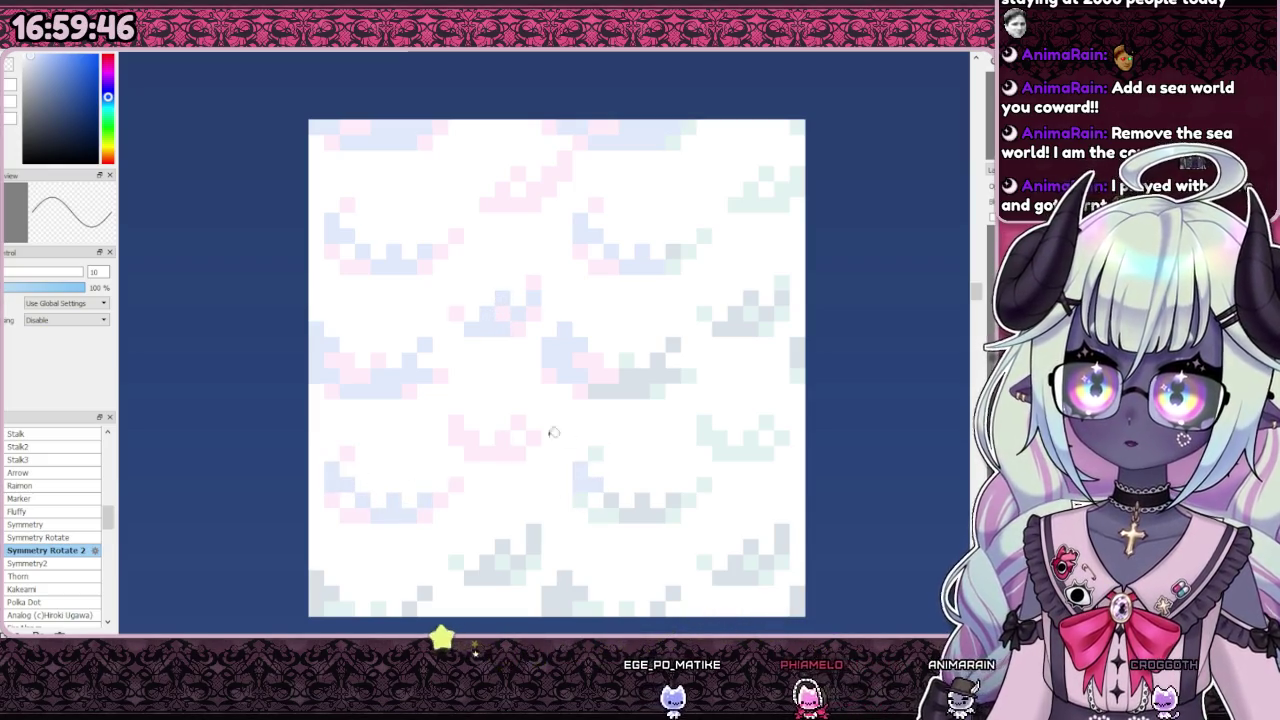
# Step: Switch the painting colour to a yellow-orange hue from the hue strip
pyautogui.scroll(-2, 597, 451)
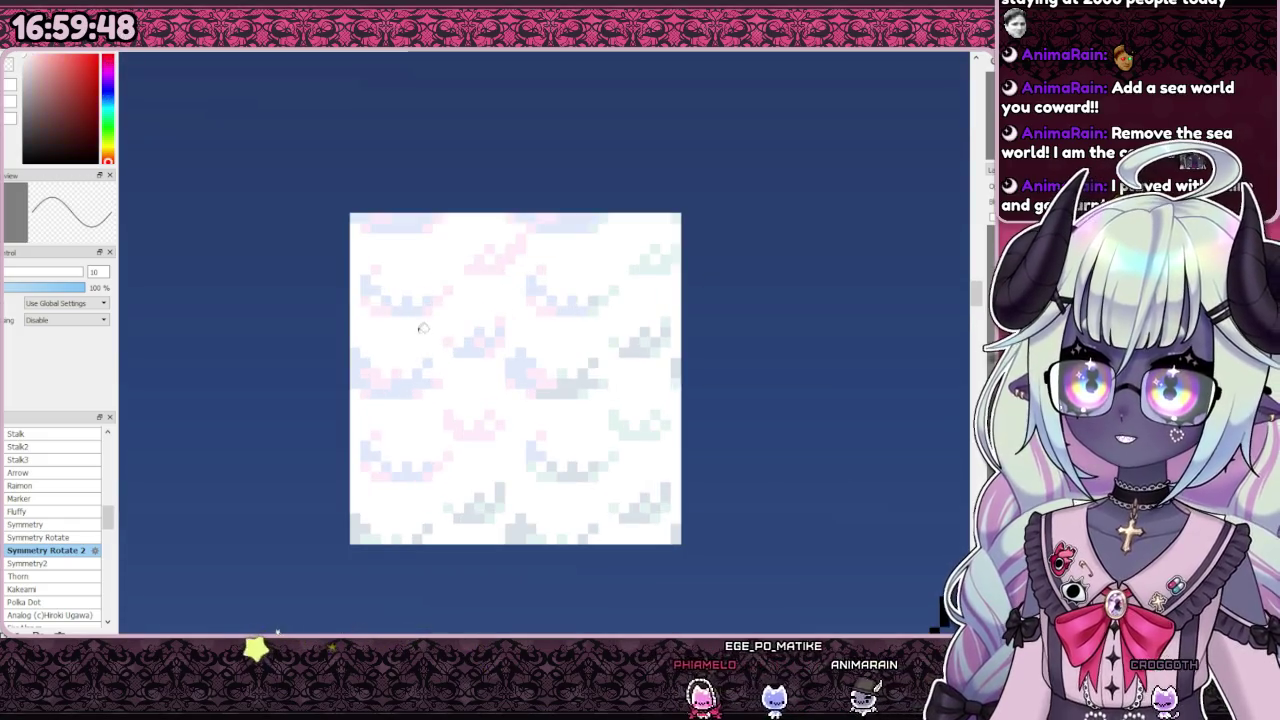
pyautogui.click(108, 148)
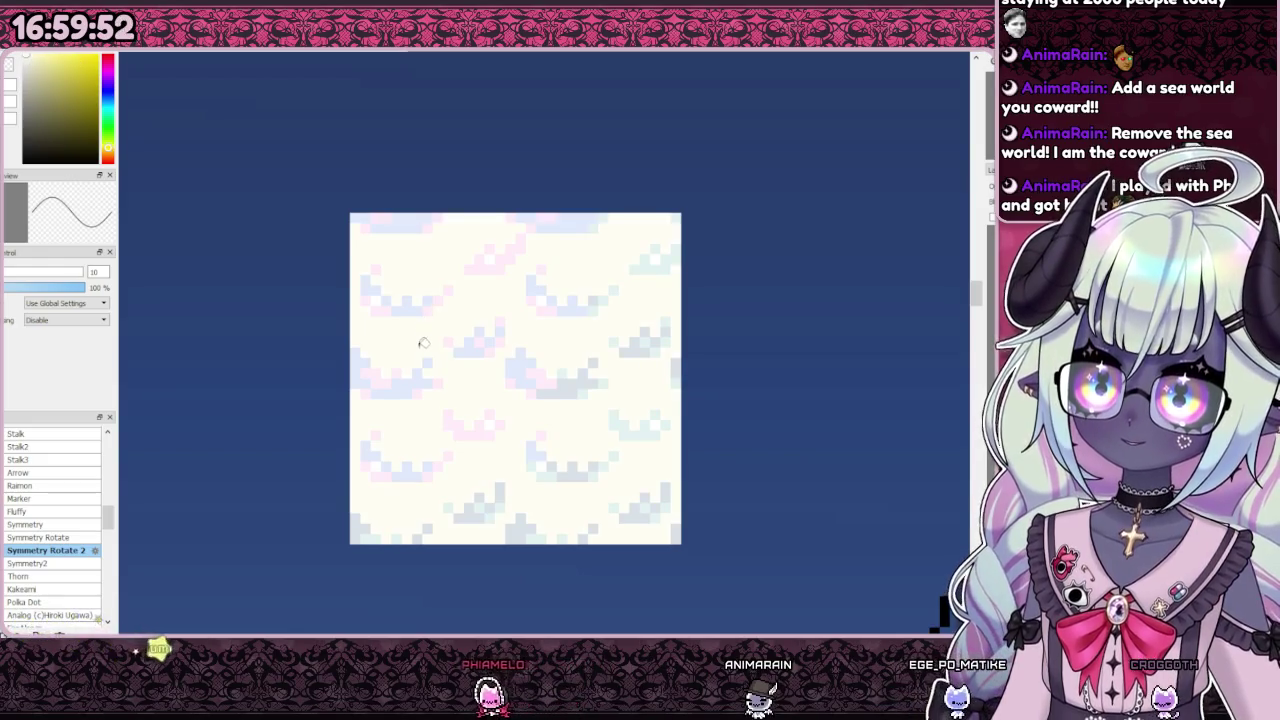
pyautogui.scroll(3, 365, 282)
pyautogui.scroll(-3, 360, 275)
pyautogui.scroll(-1, 400, 290)
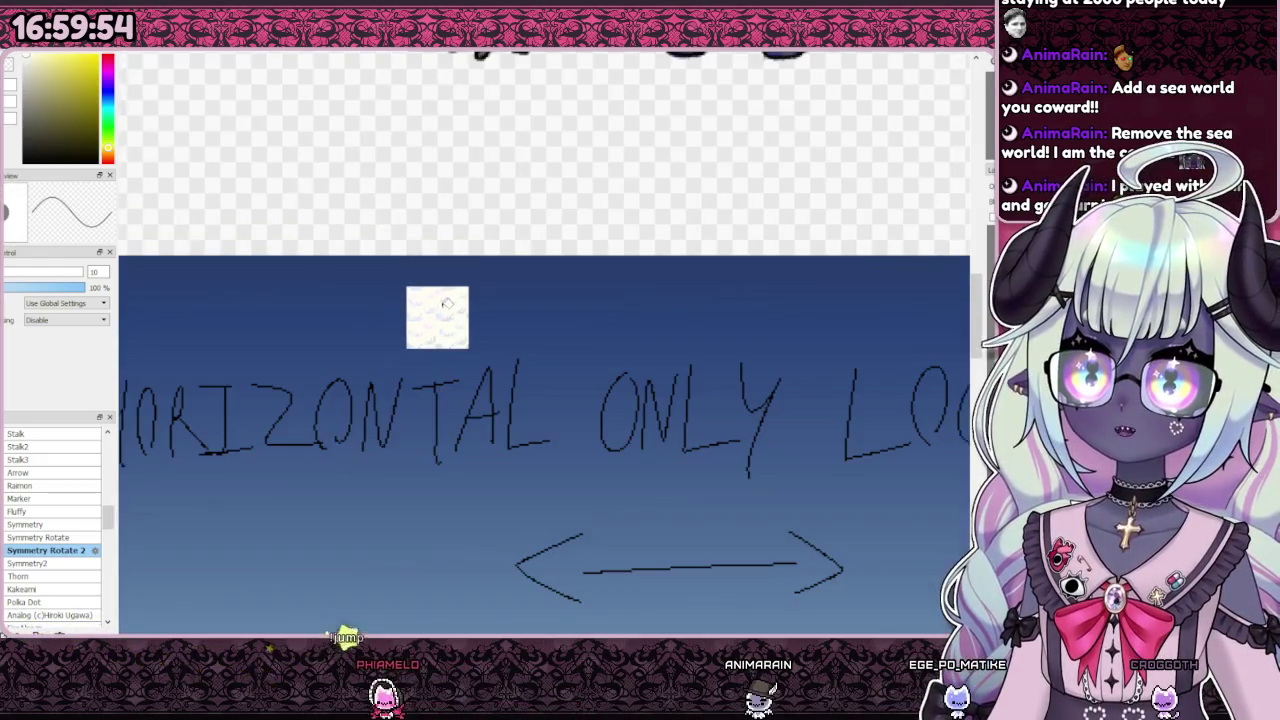
pyautogui.scroll(1, 428, 296)
pyautogui.scroll(2, 428, 296)
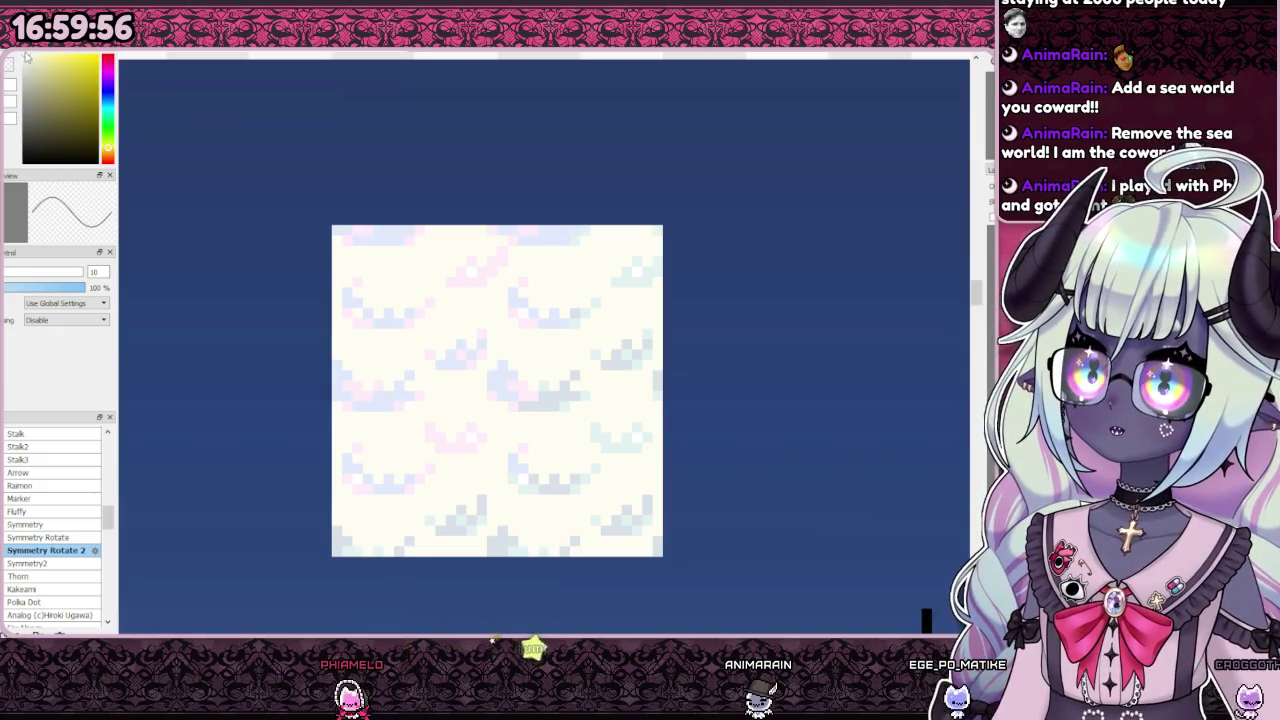
pyautogui.scroll(1, 400, 292)
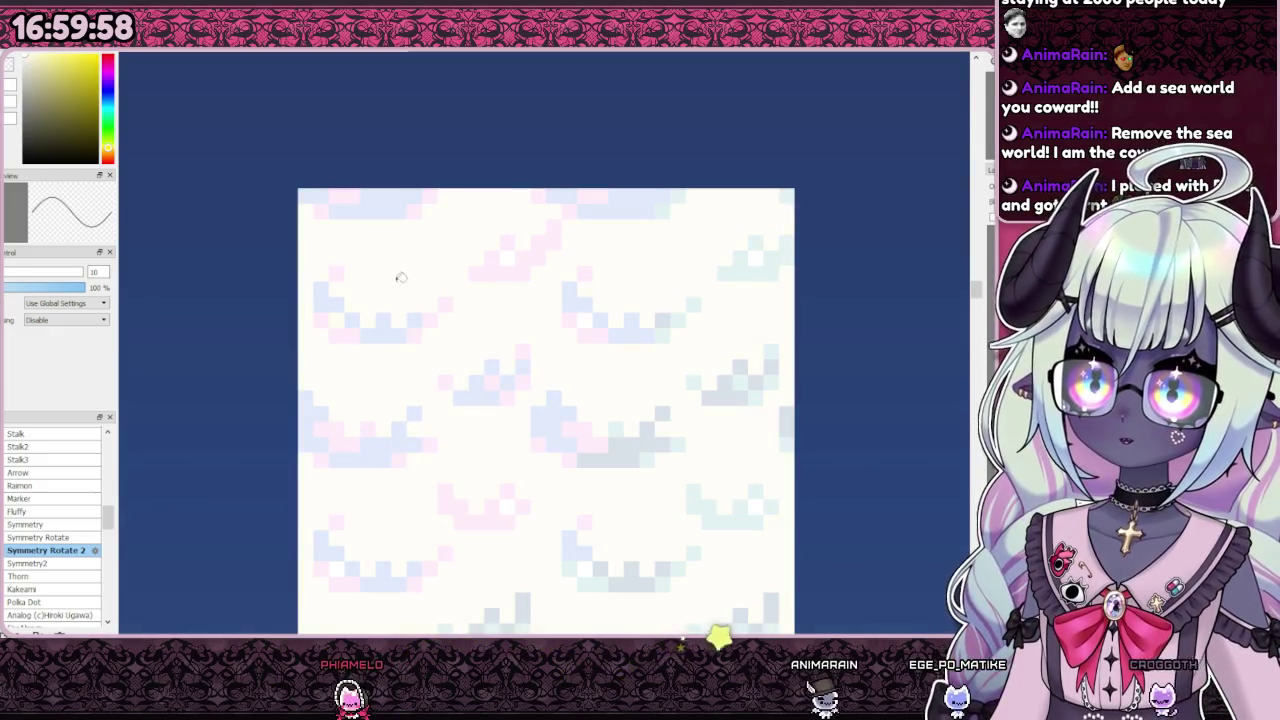
pyautogui.scroll(1, 494, 280)
pyautogui.scroll(1, 494, 280)
pyautogui.scroll(-2, 560, 230)
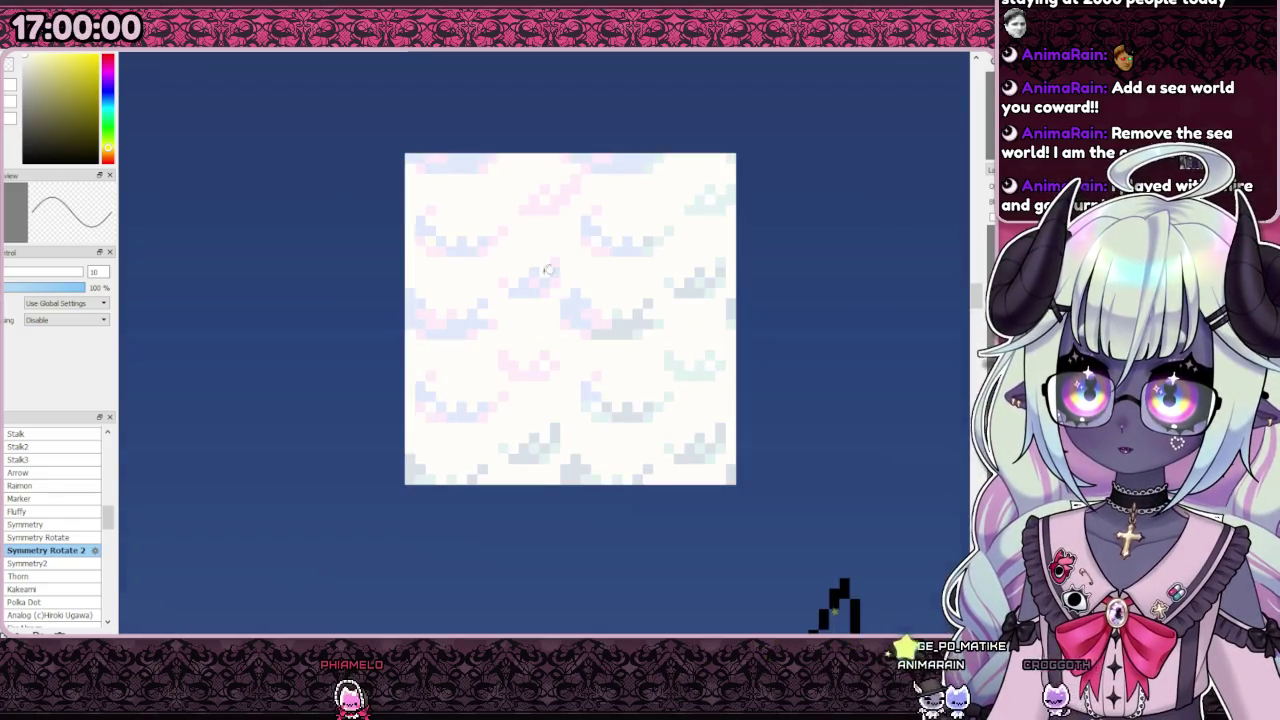
pyautogui.scroll(1, 530, 297)
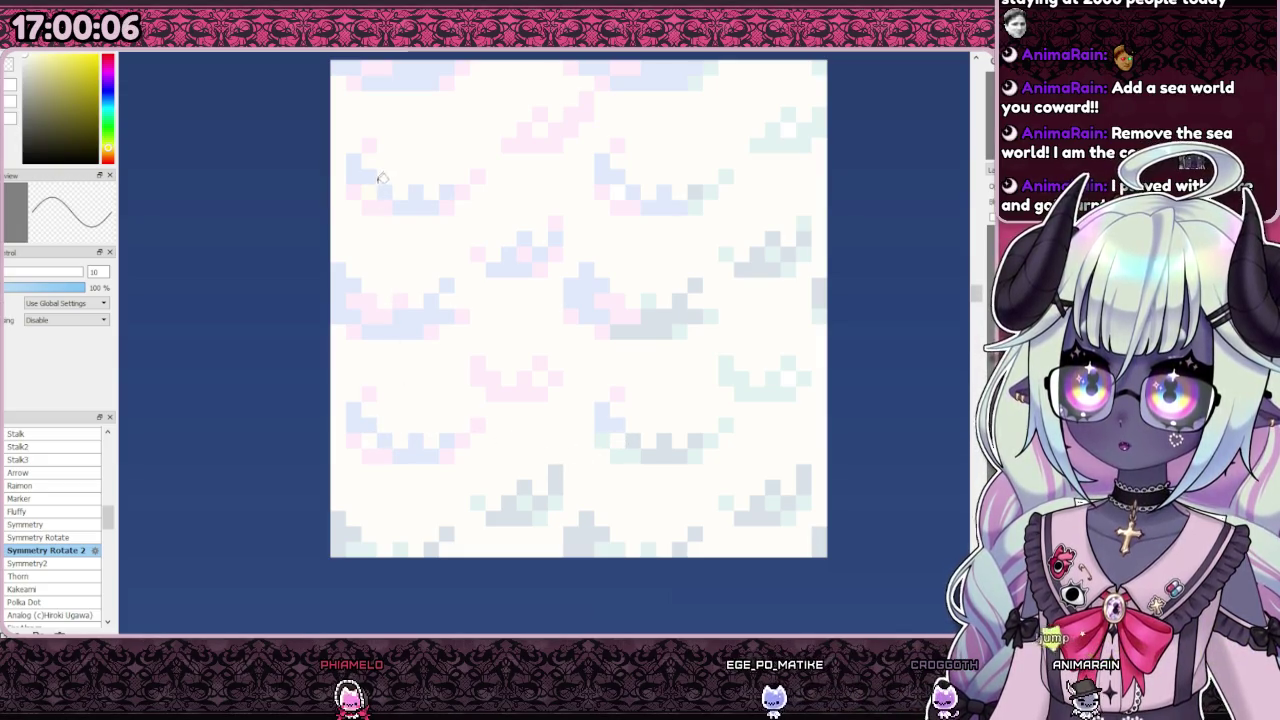
# Step: Select the upper-left part of the cloud tile
pyautogui.scroll(-1, 466, 257)
pyautogui.scroll(-2, 478, 349)
pyautogui.scroll(1, 479, 349)
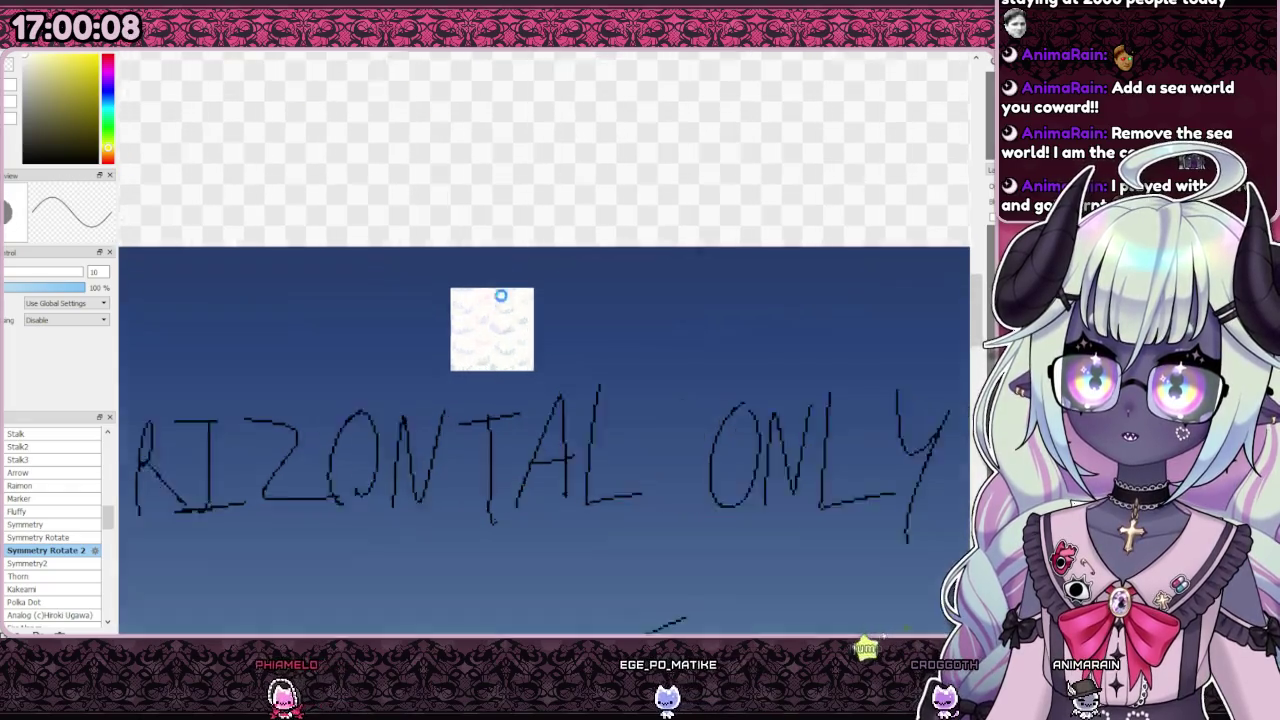
pyautogui.scroll(2, 470, 320)
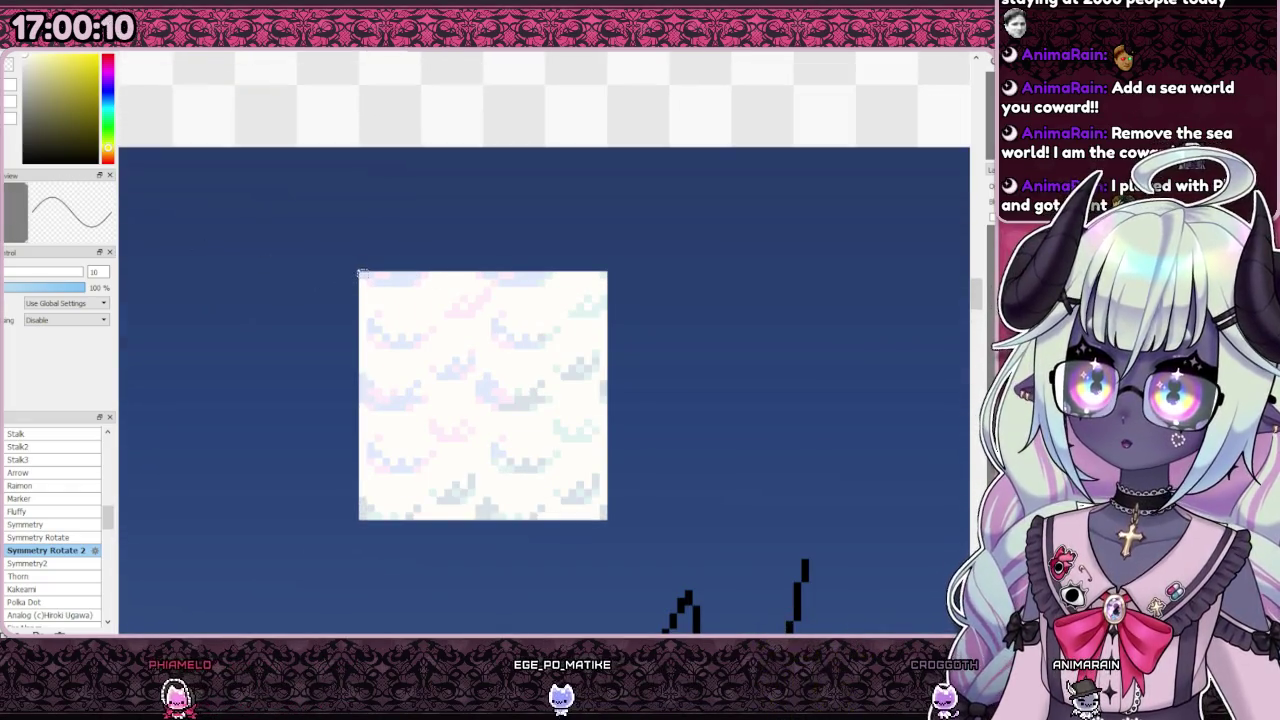
pyautogui.moveTo(360, 272); pyautogui.dragTo(503, 471)
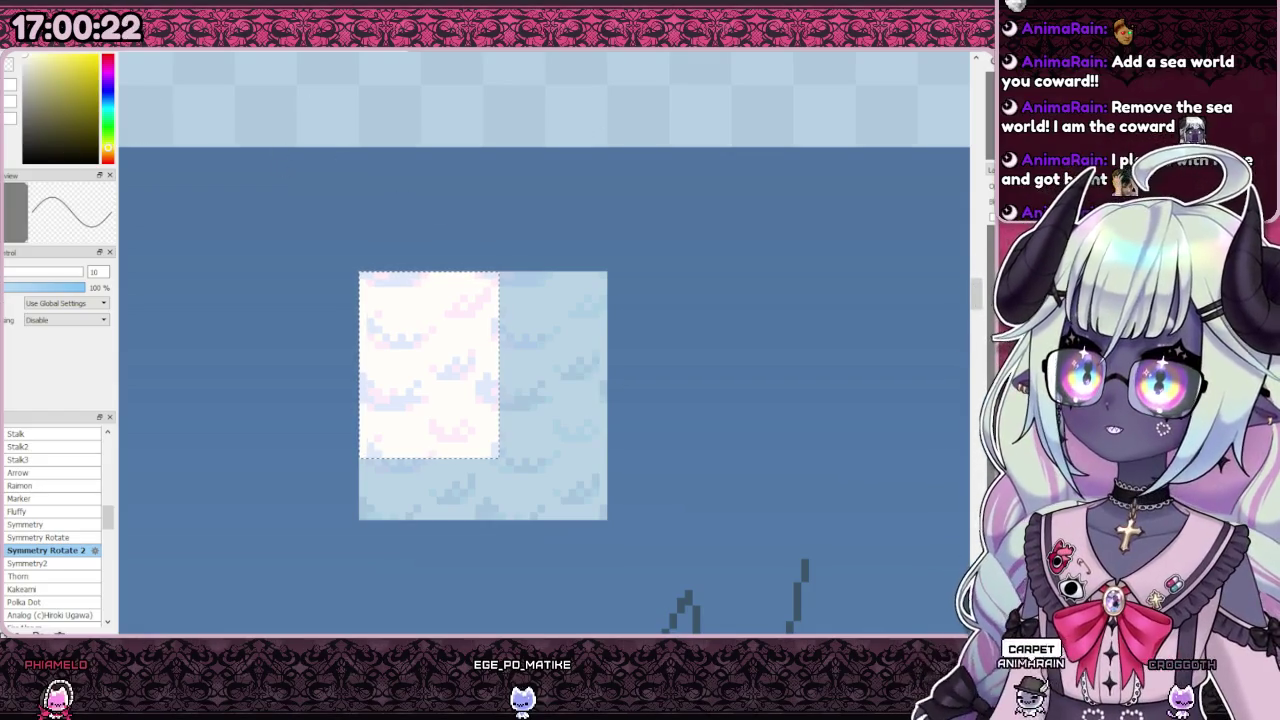
# Step: Nudge the tile's upper part right and place a copy of the tile below it
pyautogui.hotkey('ctrl', 'd')
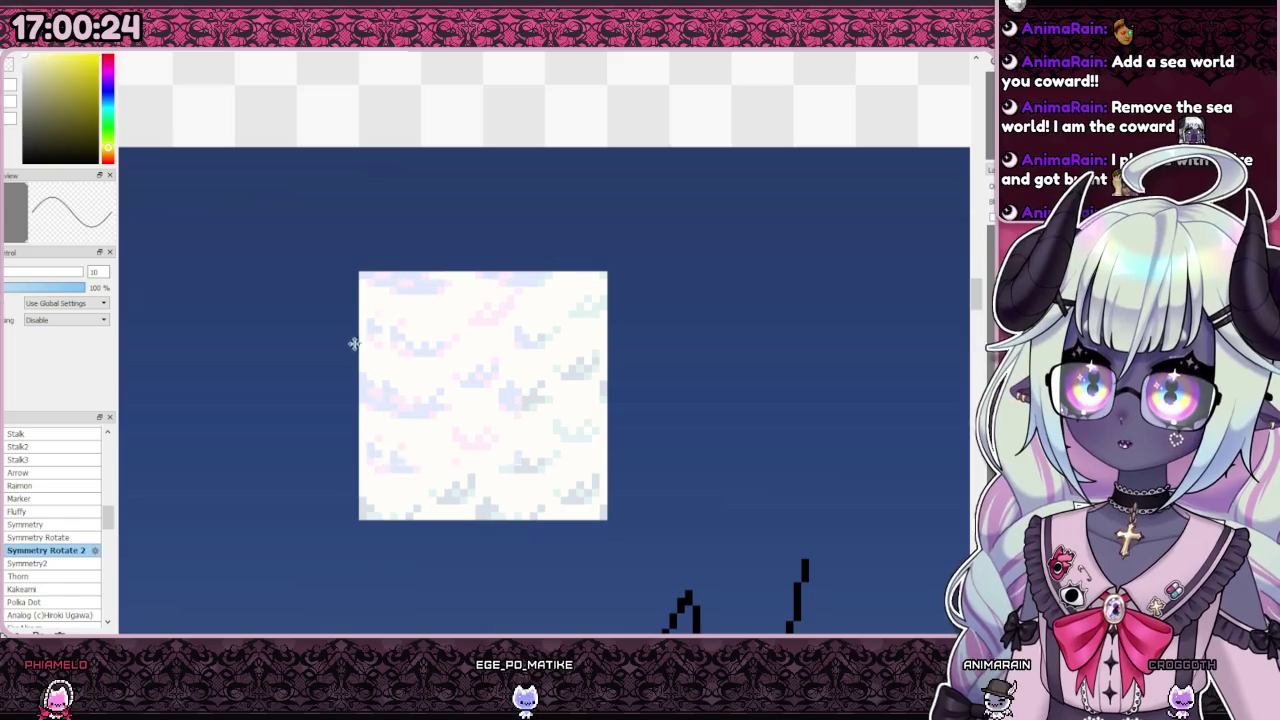
pyautogui.moveTo(439, 341); pyautogui.dragTo(457, 340)
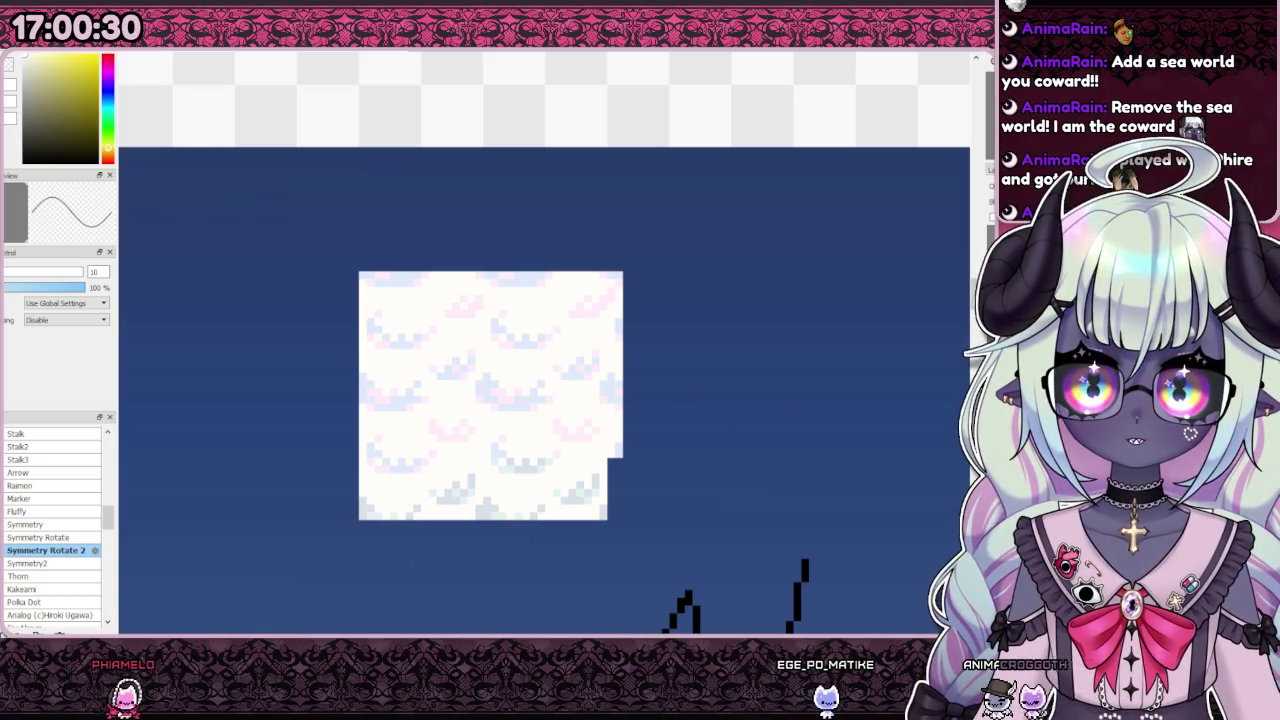
pyautogui.moveTo(416, 320)
pyautogui.mouseDown()
pyautogui.moveTo(418, 454)
pyautogui.moveTo(417, 434)
pyautogui.mouseUp()
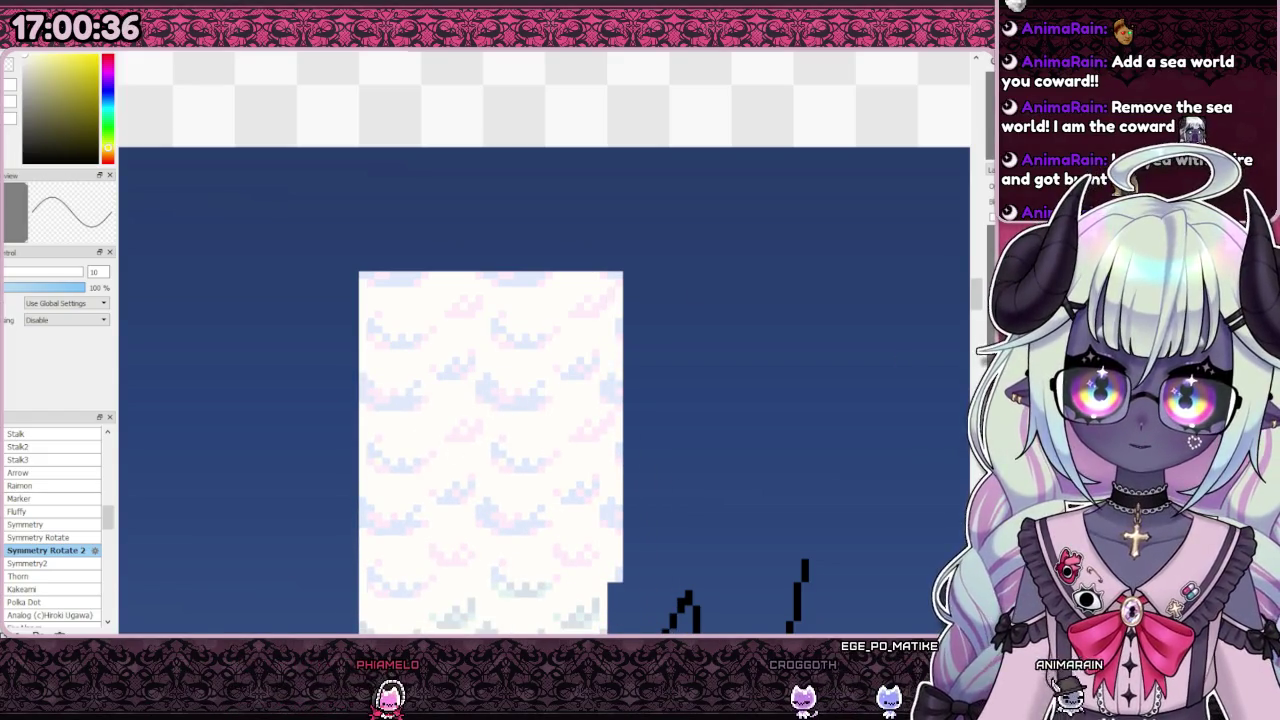
pyautogui.scroll(-2, 600, 334)
pyautogui.scroll(2, 600, 334)
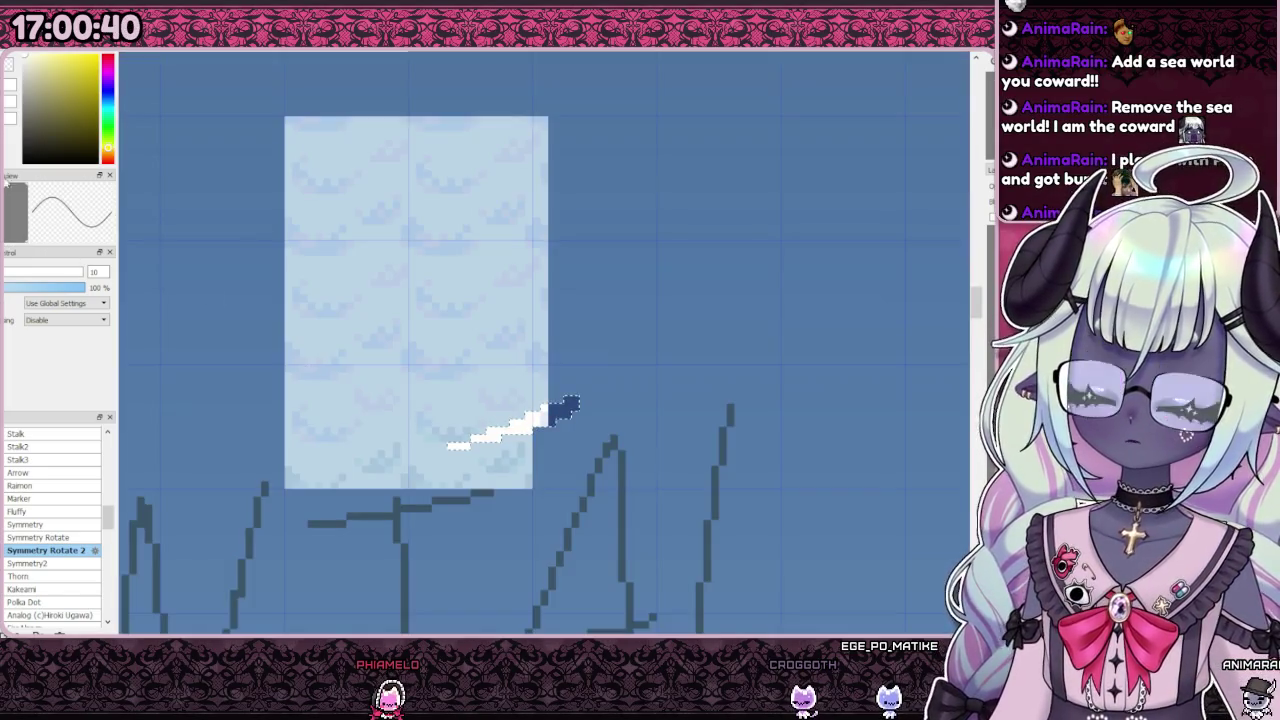
# Step: Undo the stray white stroke and clear the overflow strips beside and below the tile
pyautogui.hotkey('ctrl', 'z')
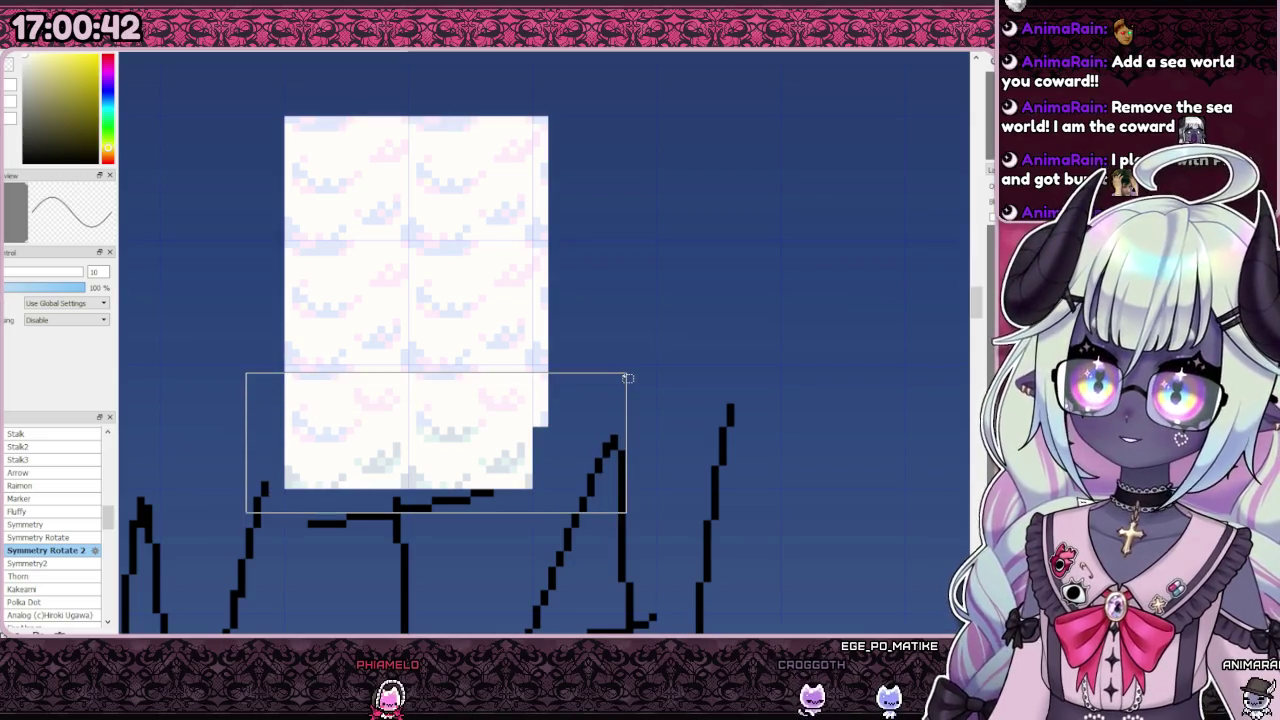
pyautogui.moveTo(368, 474); pyautogui.dragTo(626, 365)
pyautogui.moveTo(588, 77); pyautogui.dragTo(532, 407)
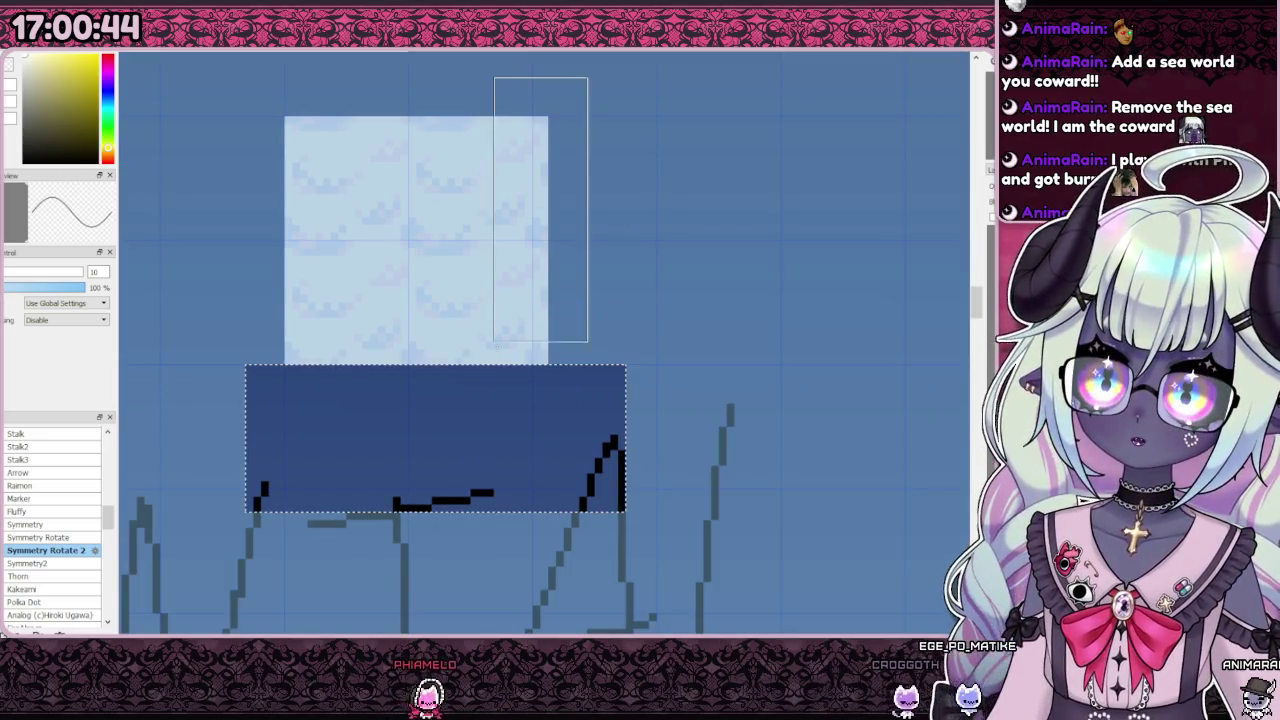
pyautogui.hotkey('ctrl', 'd')
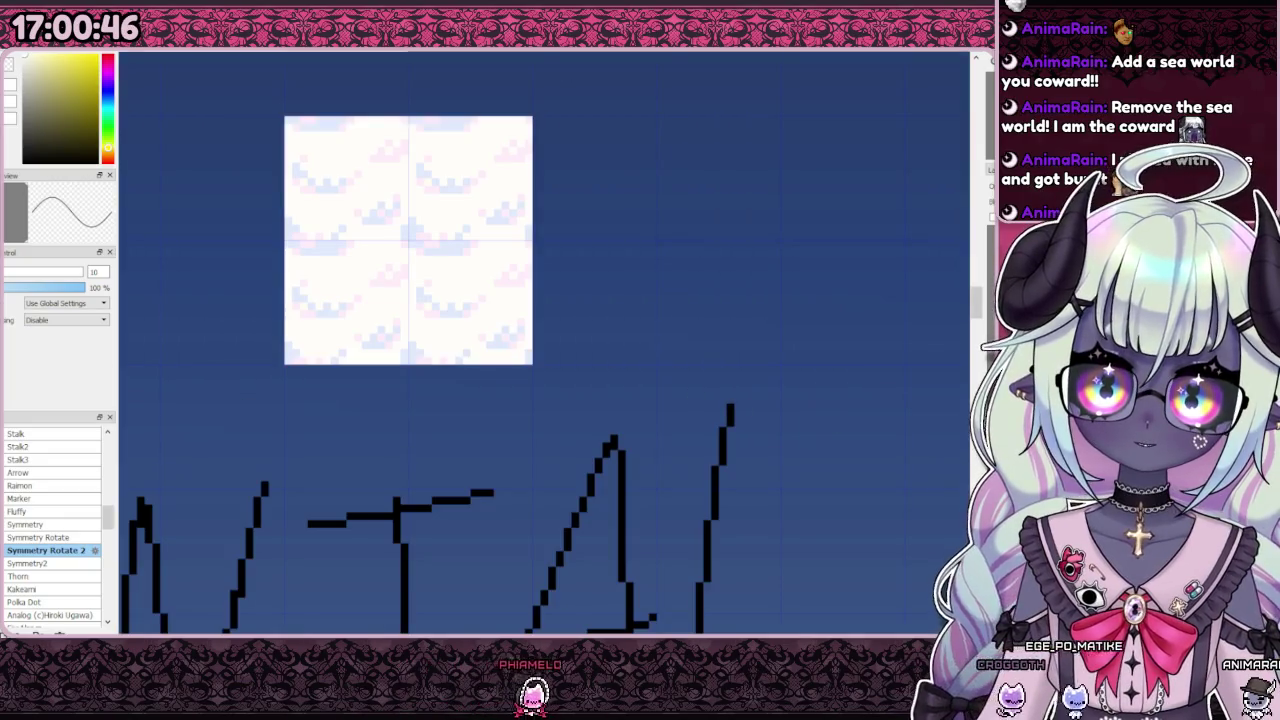
pyautogui.scroll(-5, 827, 397)
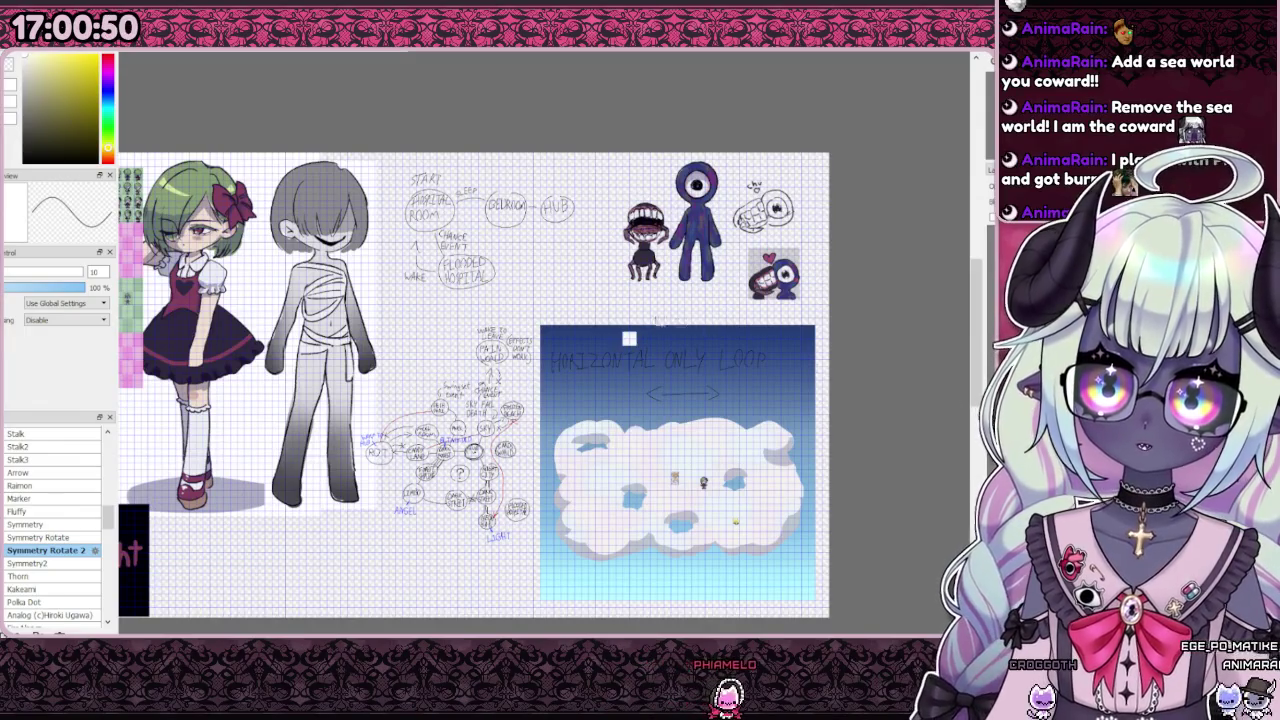
pyautogui.scroll(5, 640, 335)
pyautogui.scroll(-3, 497, 332)
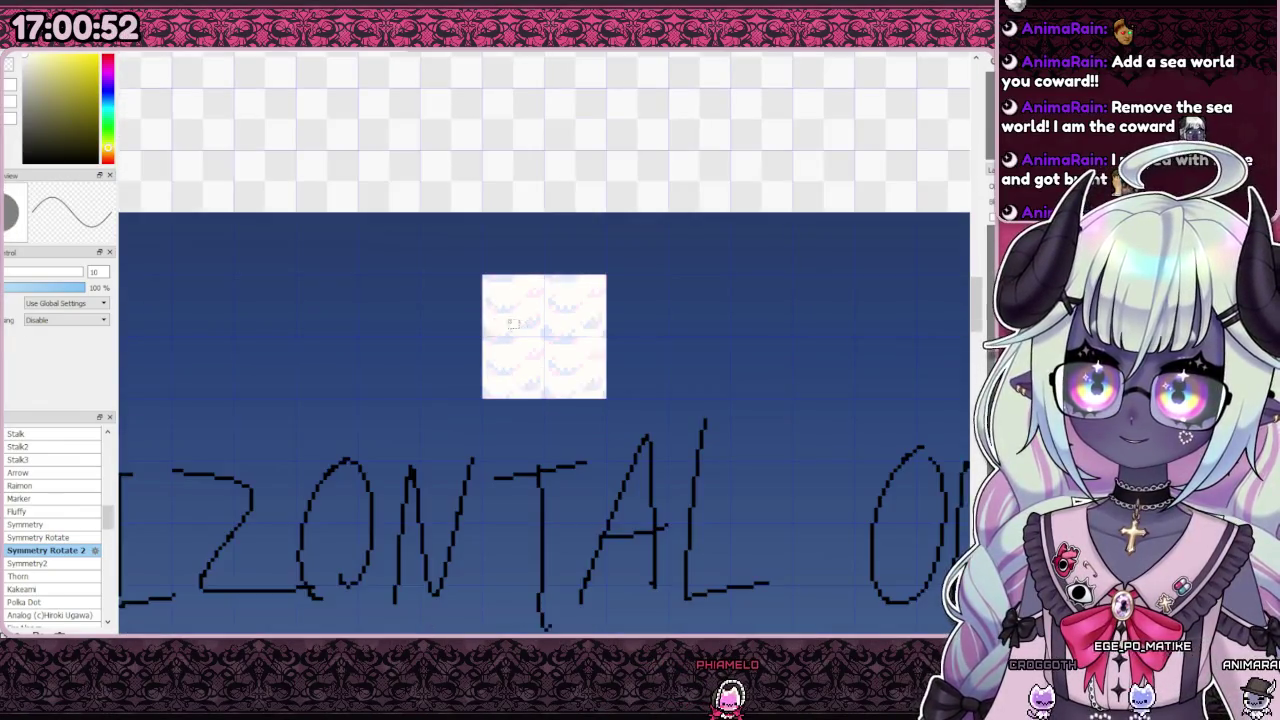
pyautogui.scroll(-1, 791, 360)
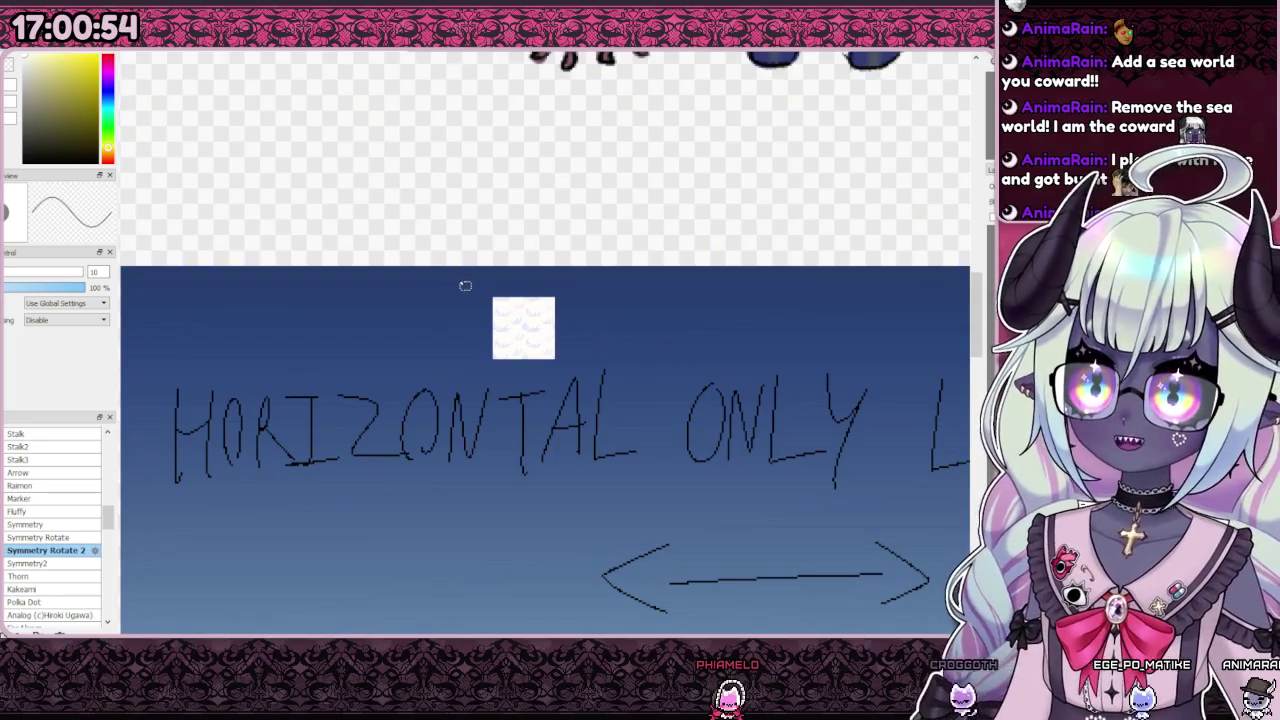
pyautogui.scroll(-2, 464, 286)
pyautogui.scroll(-1, 533, 336)
pyautogui.scroll(1, 527, 339)
pyautogui.scroll(3, 506, 311)
pyautogui.scroll(-3, 501, 295)
pyautogui.scroll(-3, 501, 295)
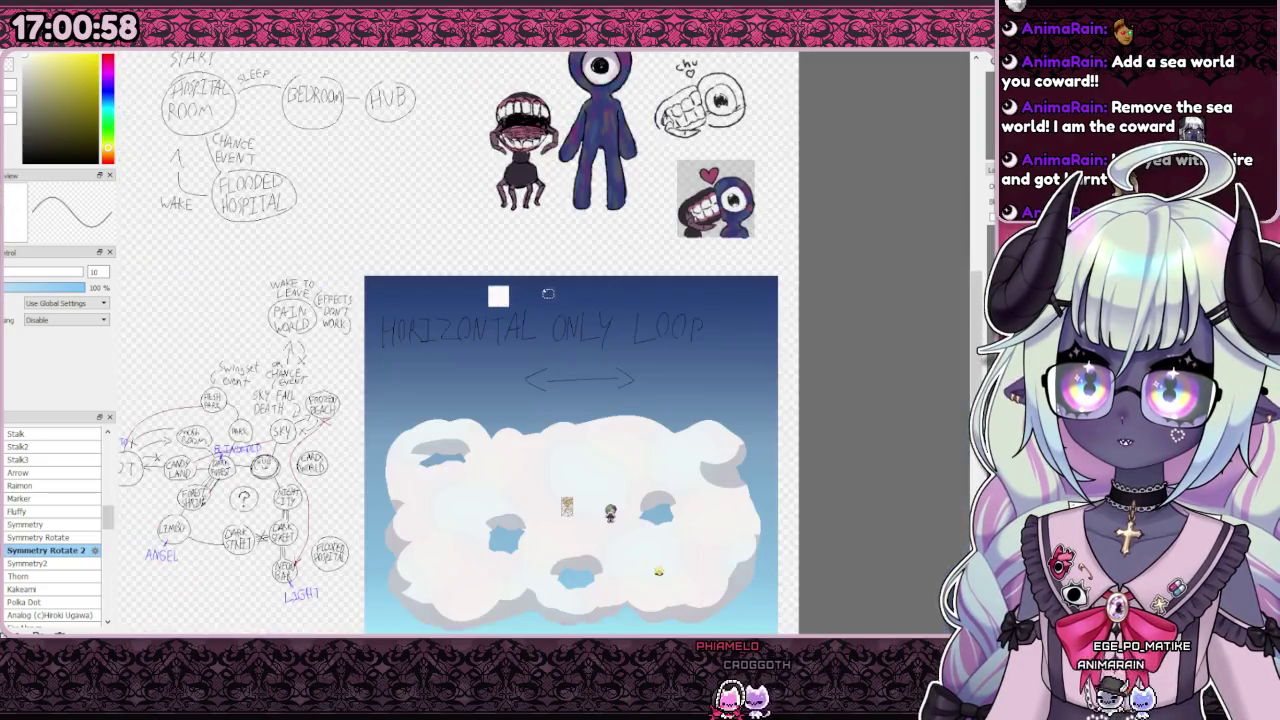
pyautogui.scroll(1, 560, 283)
pyautogui.scroll(1, 508, 276)
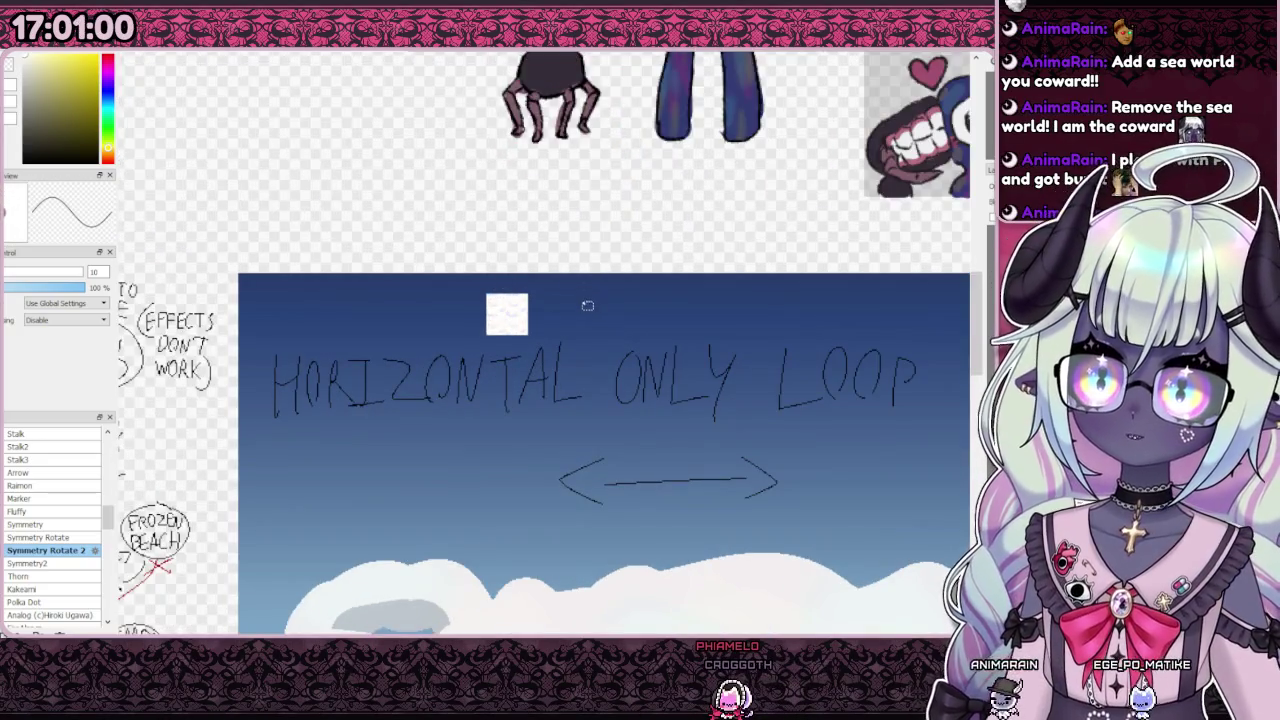
pyautogui.scroll(2, 507, 314)
pyautogui.scroll(2, 500, 320)
pyautogui.scroll(1, 495, 340)
pyautogui.scroll(-1, 501, 364)
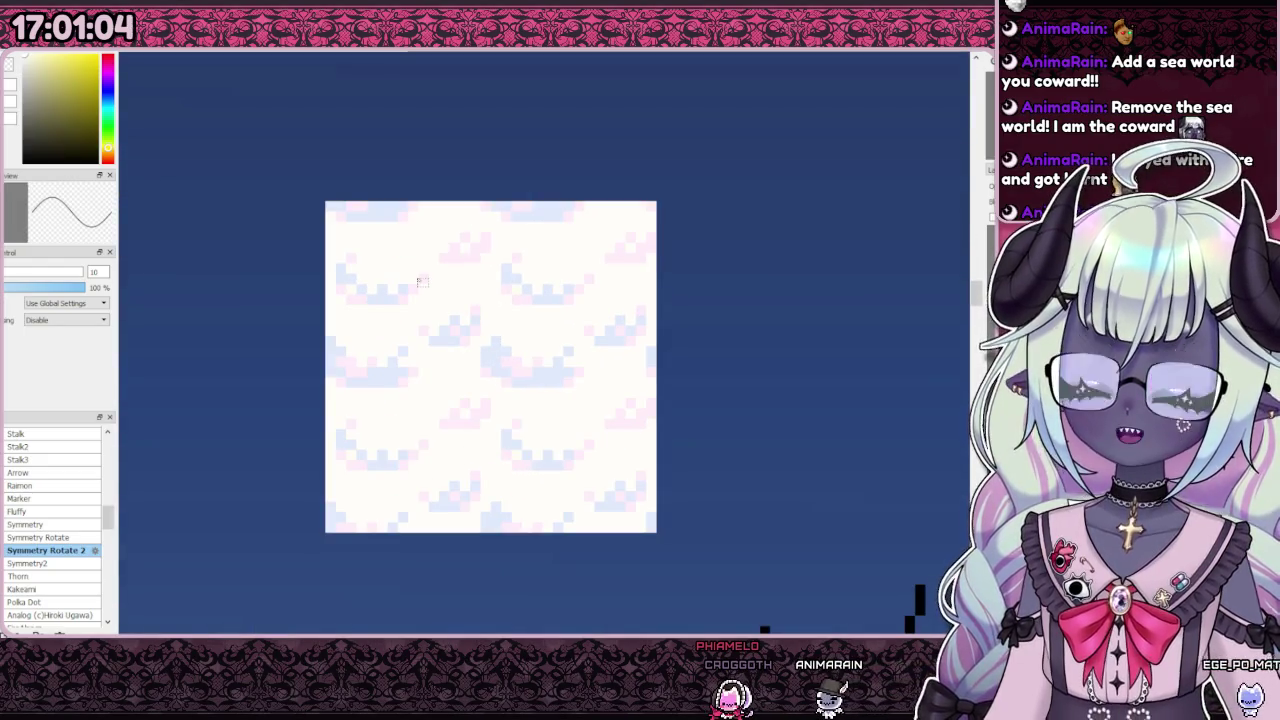
pyautogui.scroll(-2, 500, 370)
pyautogui.scroll(-2, 500, 370)
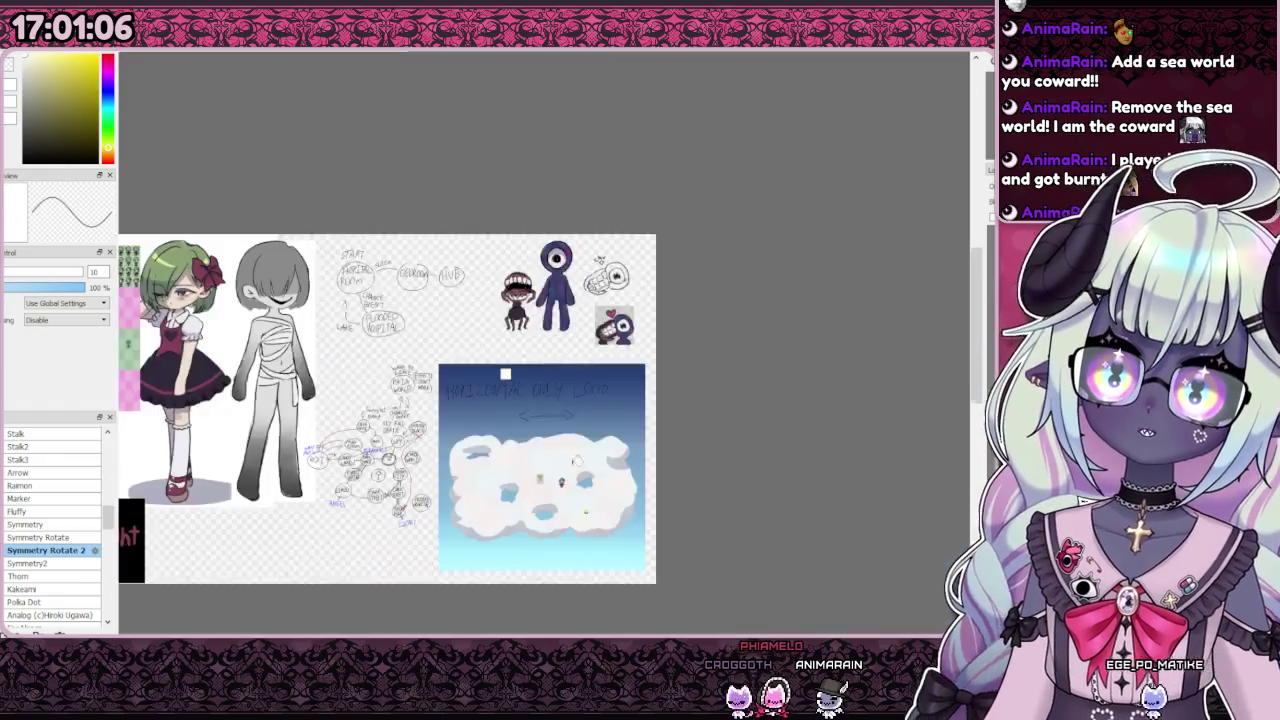
pyautogui.scroll(3, 595, 419)
pyautogui.scroll(2, 595, 419)
pyautogui.scroll(-4, 595, 419)
pyautogui.scroll(2, 540, 380)
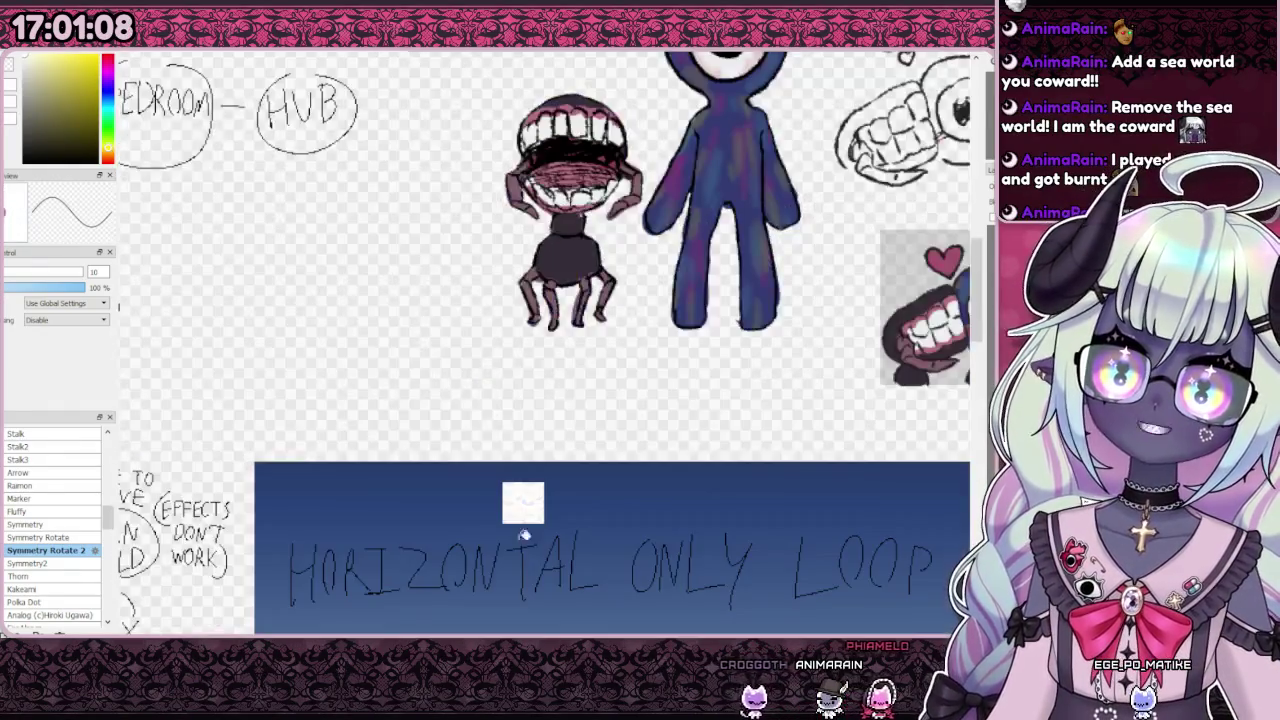
pyautogui.scroll(3, 513, 353)
pyautogui.scroll(1, 513, 353)
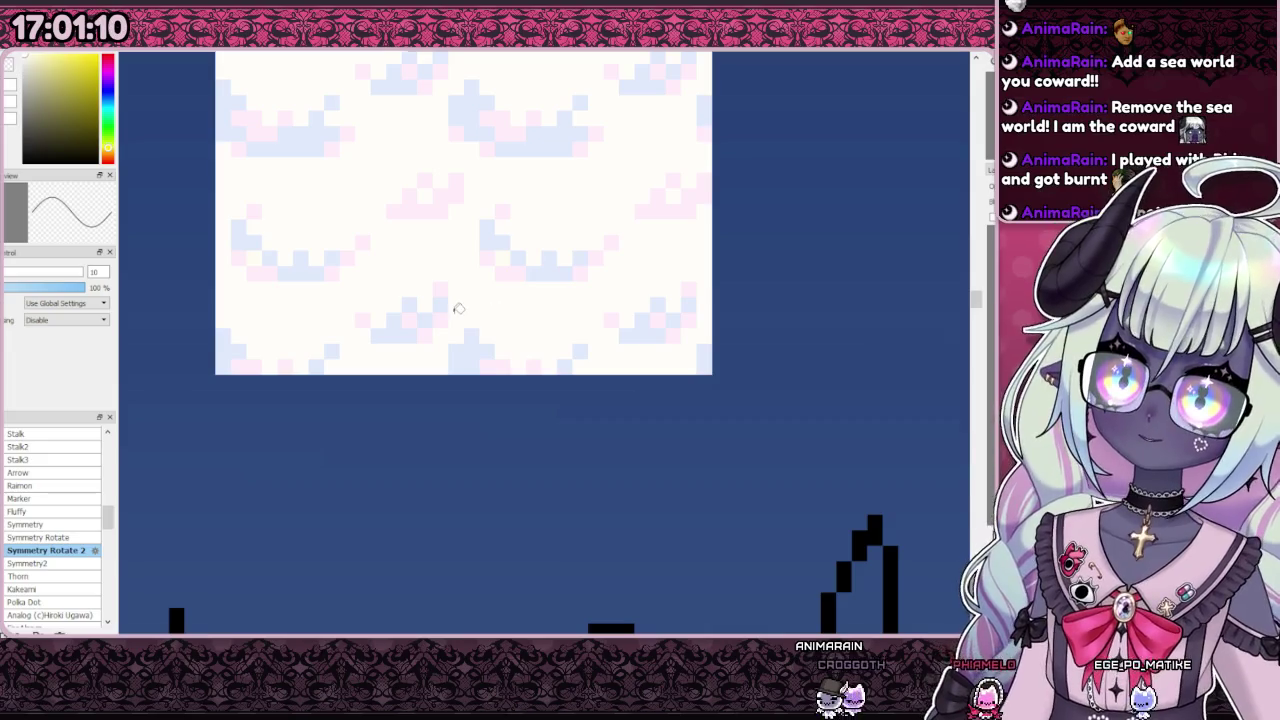
pyautogui.scroll(-2, 568, 455)
pyautogui.scroll(2, 451, 297)
pyautogui.scroll(-1, 420, 220)
pyautogui.scroll(1, 378, 149)
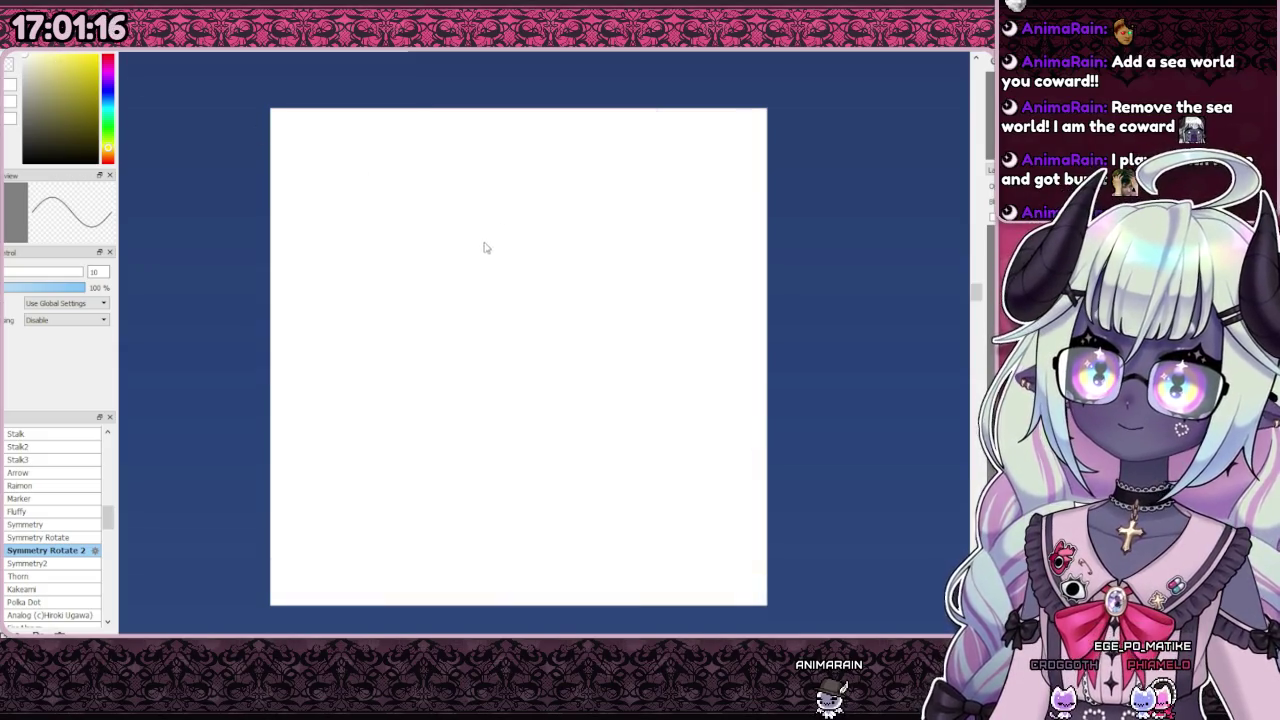
# Step: Fill the tile background light blue, then remove the fill to show the pastel pattern
pyautogui.click(493, 247)
pyautogui.press('Delete')
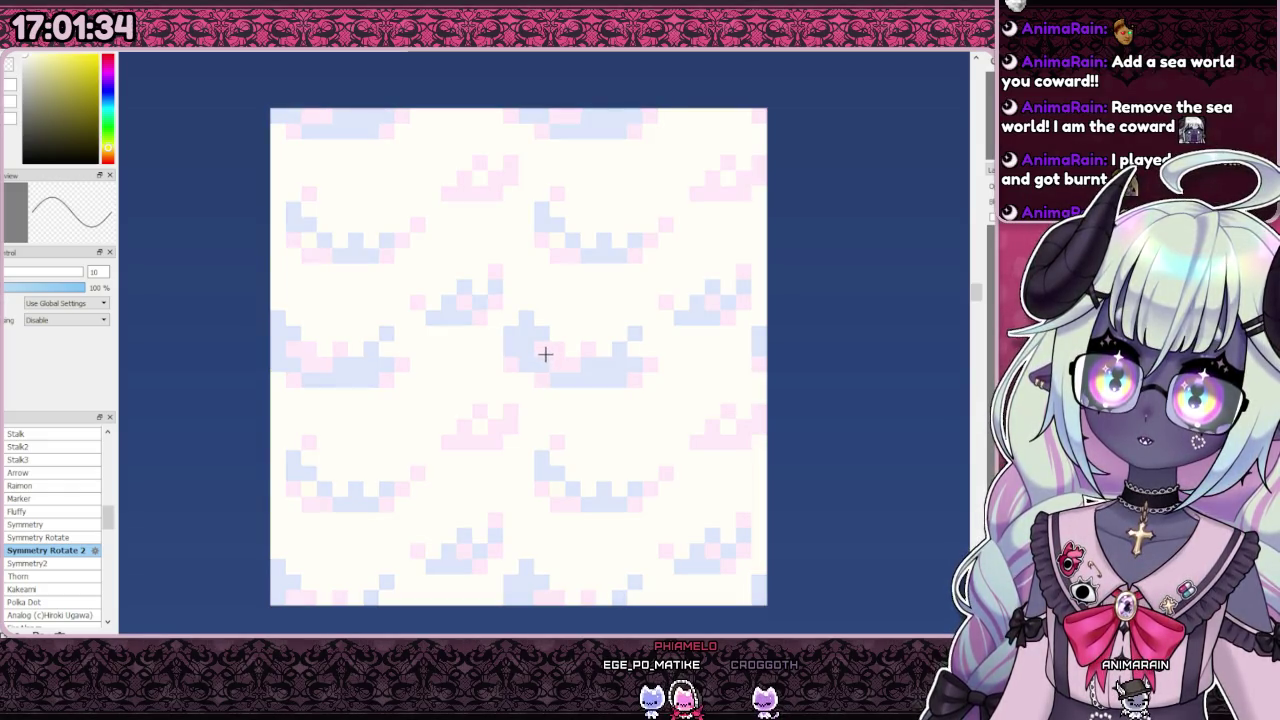
pyautogui.scroll(-5, 549, 347)
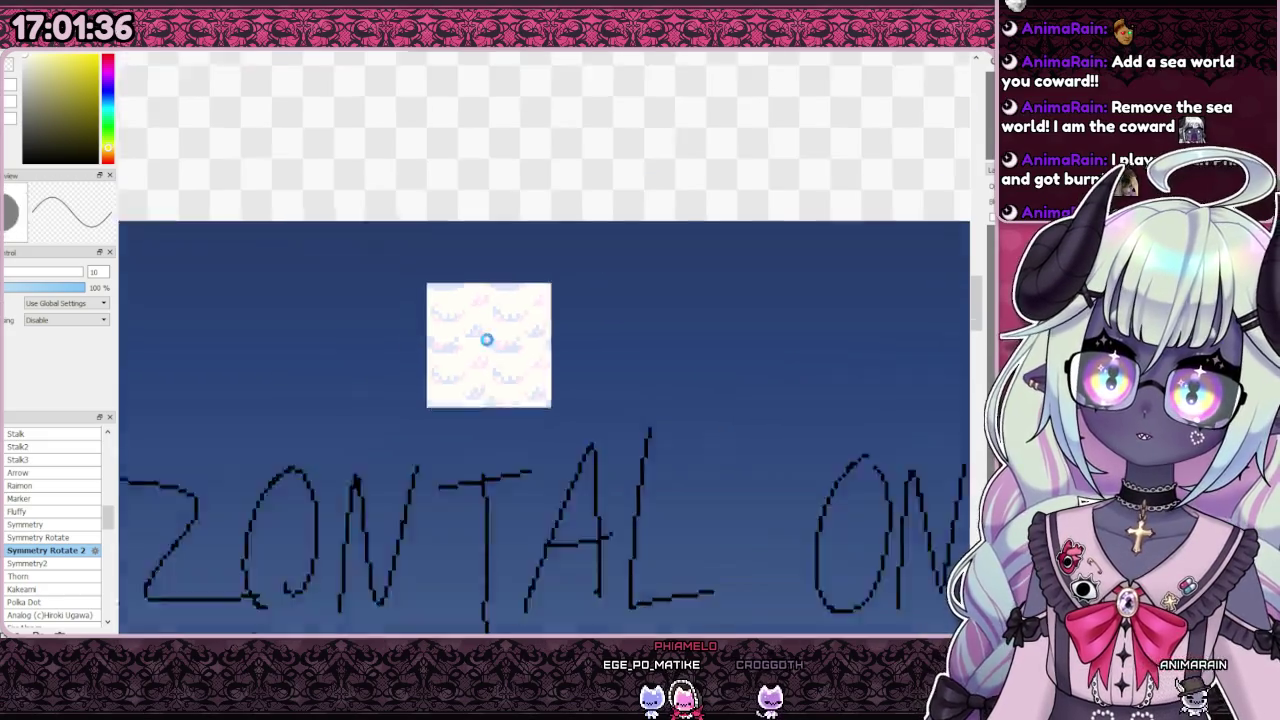
# Step: Undo, redo and invert the tile layer until the tile shows solid black
pyautogui.scroll(-3, 535, 350)
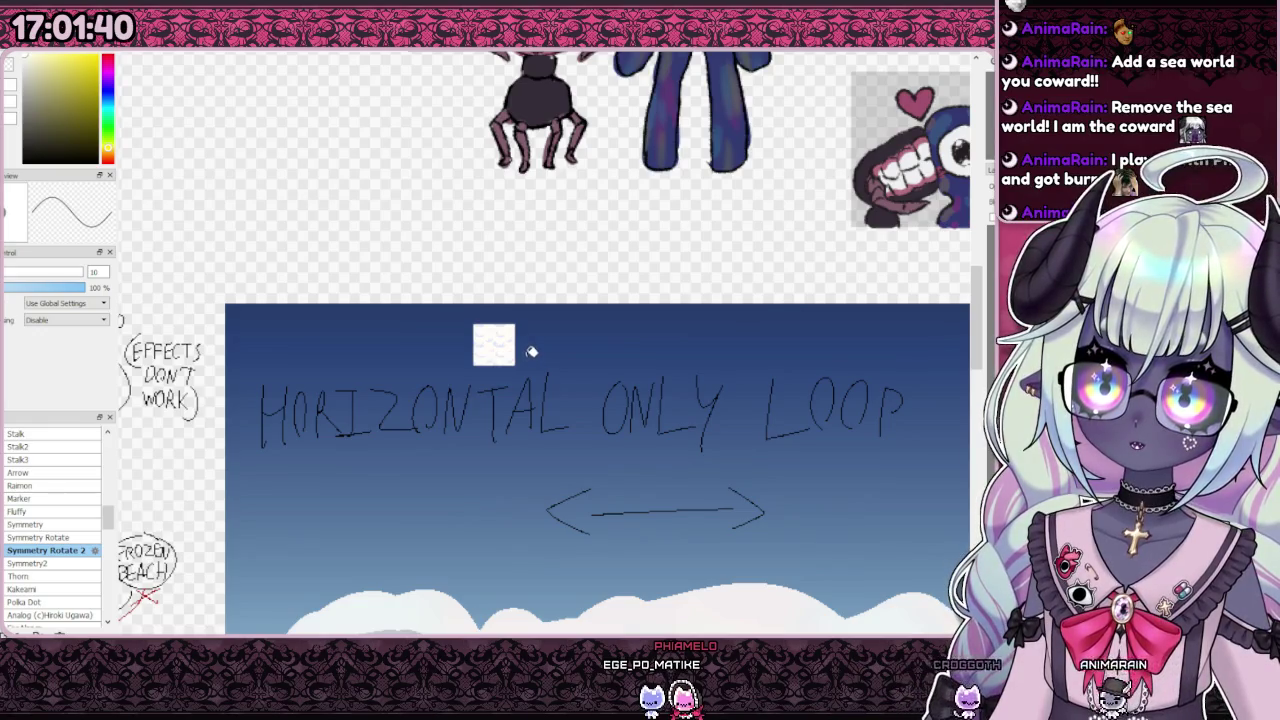
pyautogui.scroll(5, 516, 350)
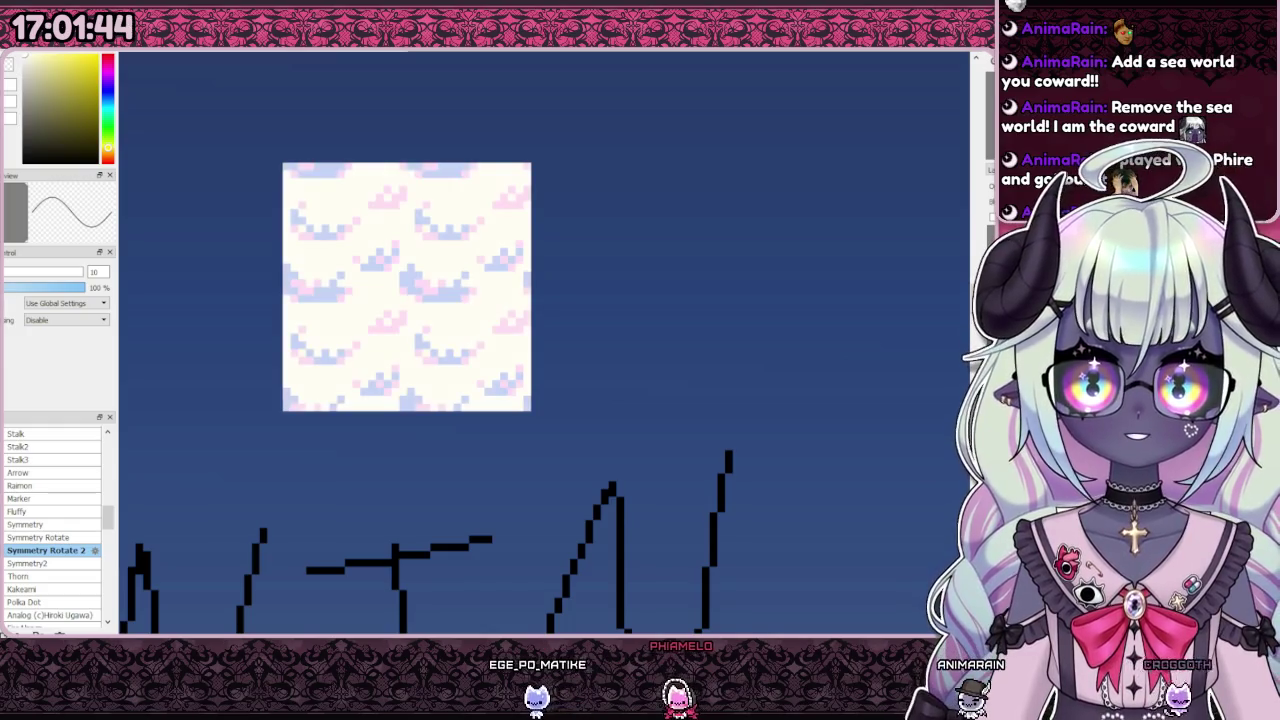
pyautogui.hotkey('ctrl', 'z')
pyautogui.hotkey('ctrl', 'y')
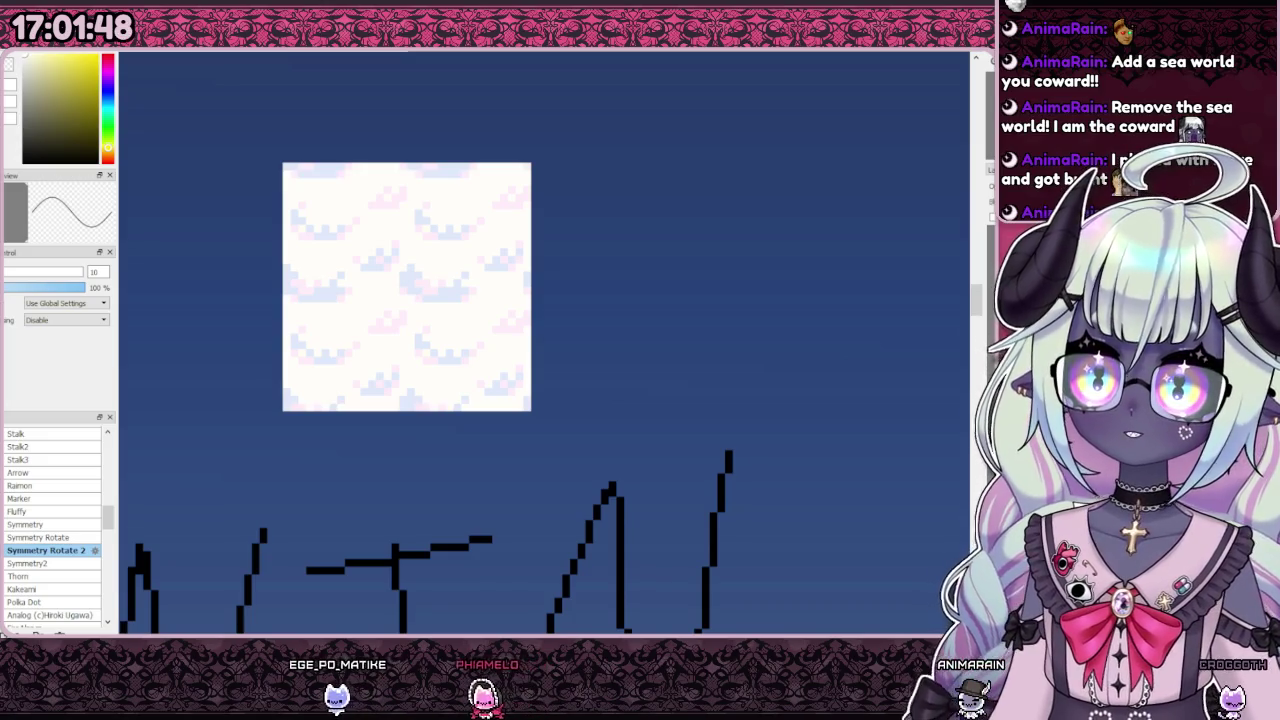
pyautogui.hotkey('ctrl', 'z')
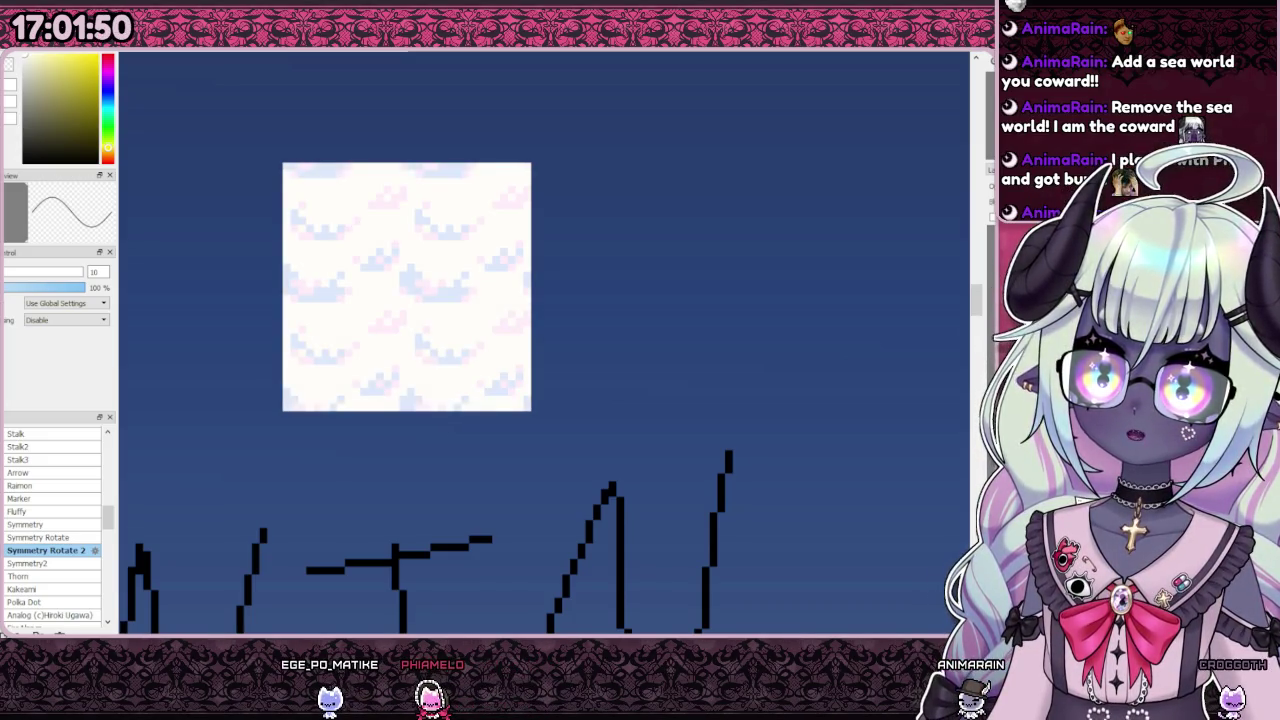
pyautogui.hotkey('ctrl', 'i')
pyautogui.hotkey('ctrl', 'z')
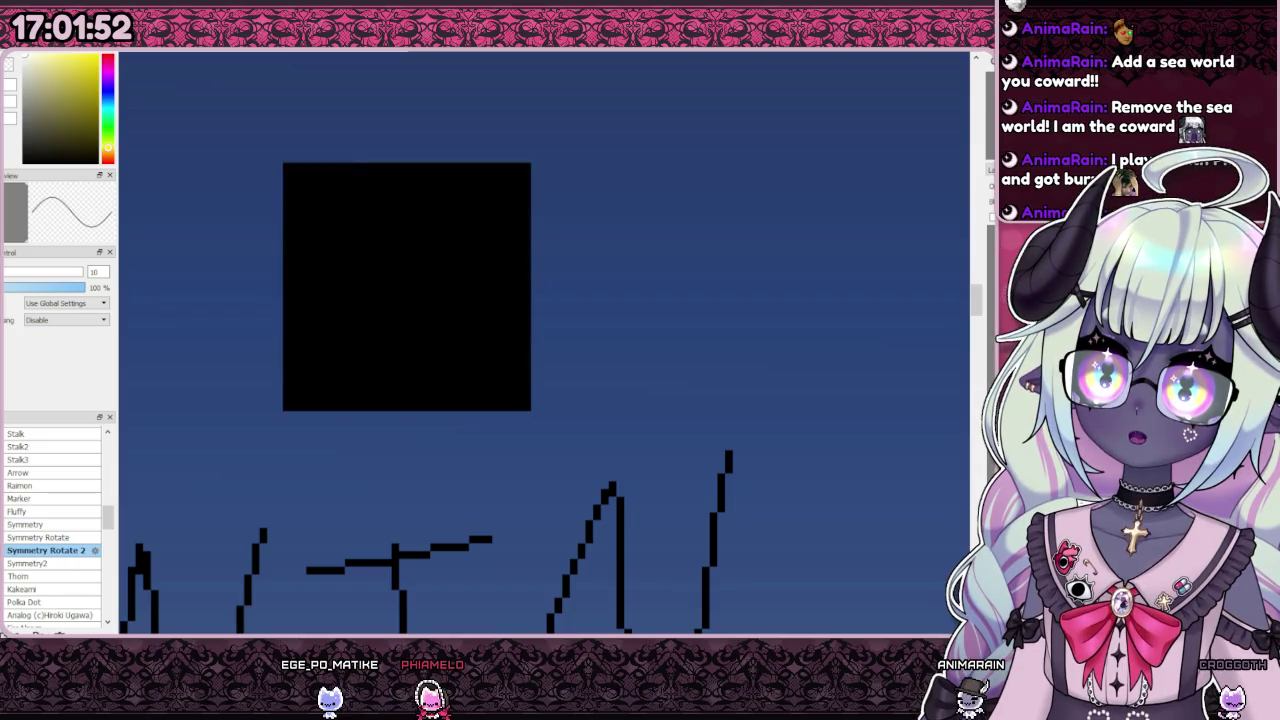
# Step: Invert the tile layer with Ctrl+I to restore its pastel pink and blue clouds on cream
pyautogui.scroll(-3, 546, 311)
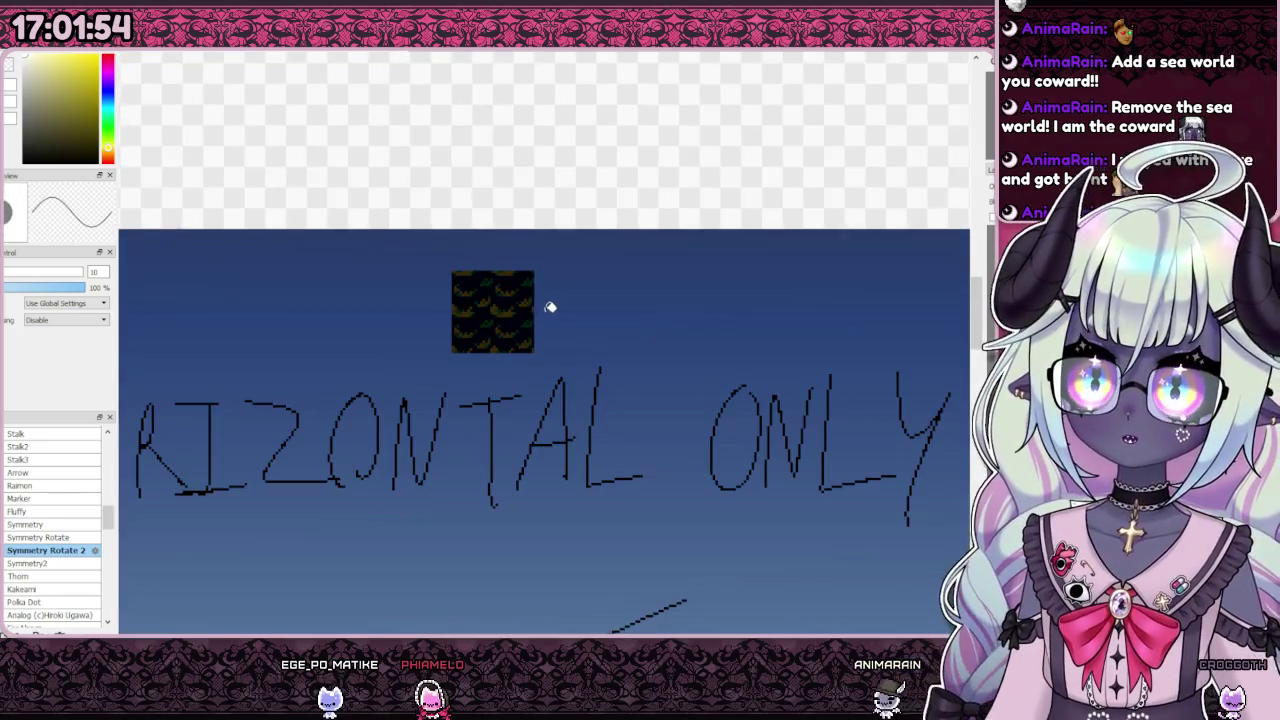
pyautogui.scroll(3, 508, 306)
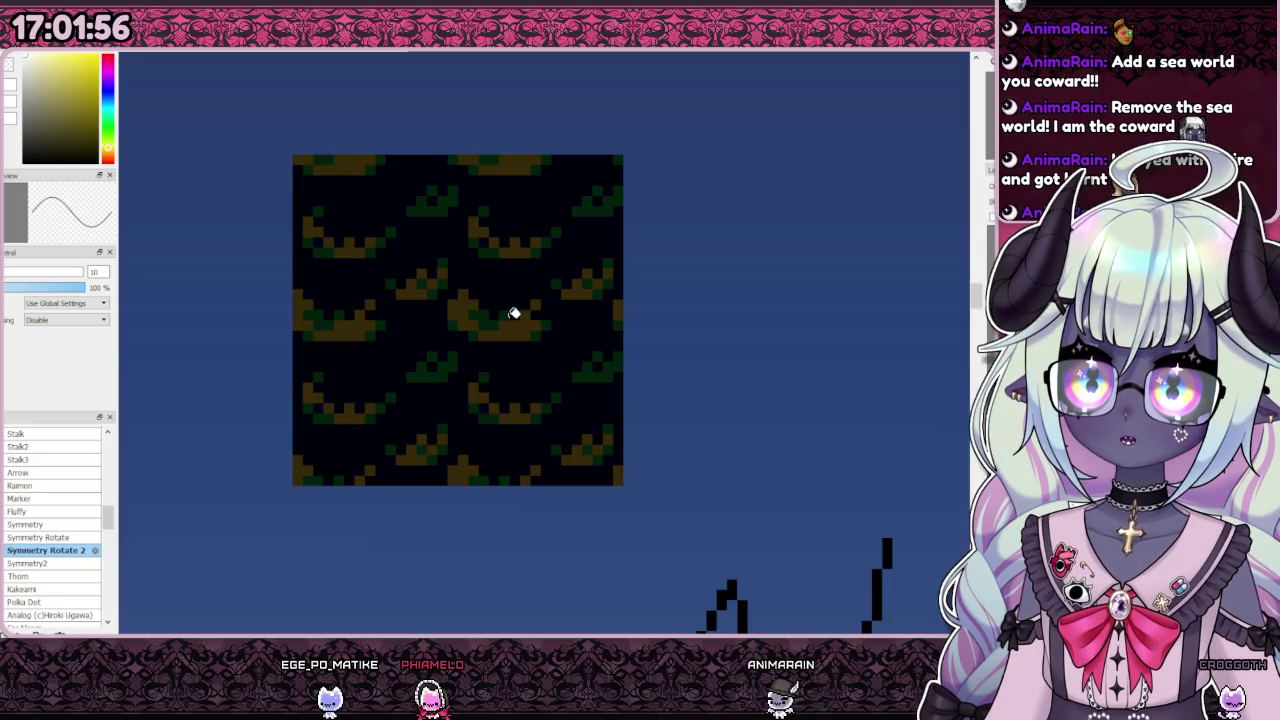
pyautogui.scroll(-5, 513, 312)
pyautogui.scroll(3, 515, 330)
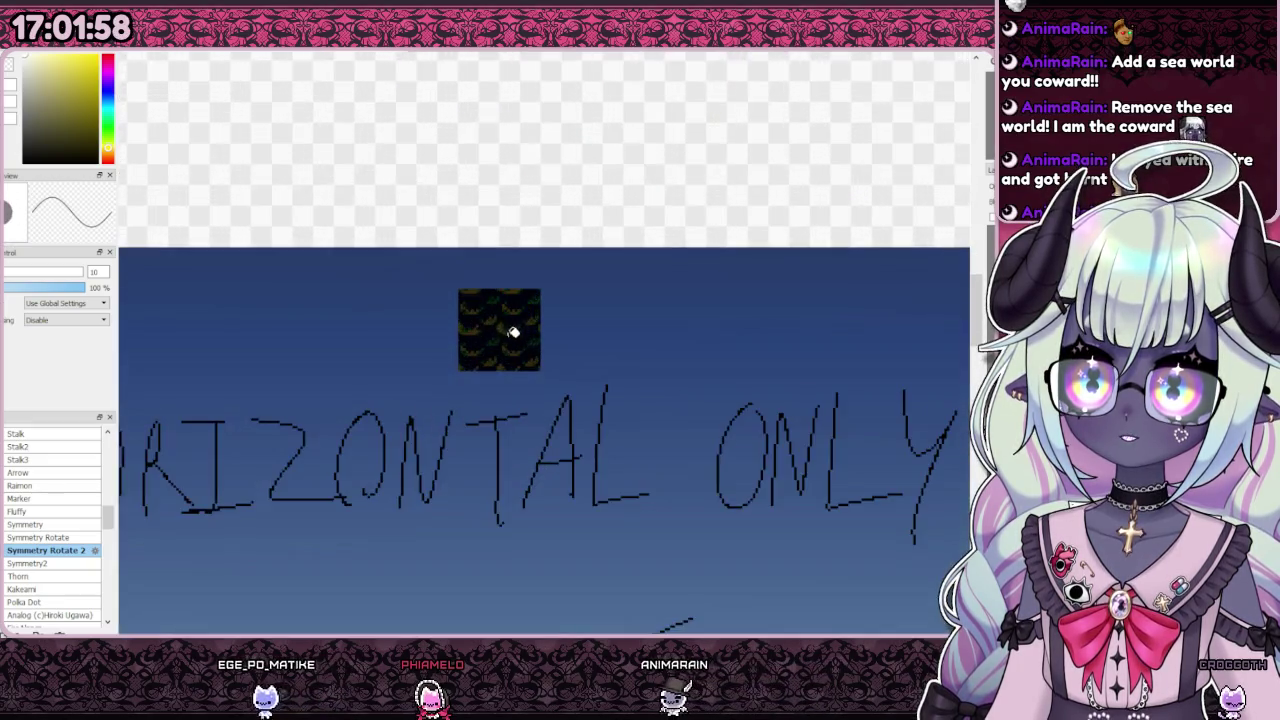
pyautogui.scroll(3, 513, 332)
pyautogui.hotkey('ctrl', 'i')
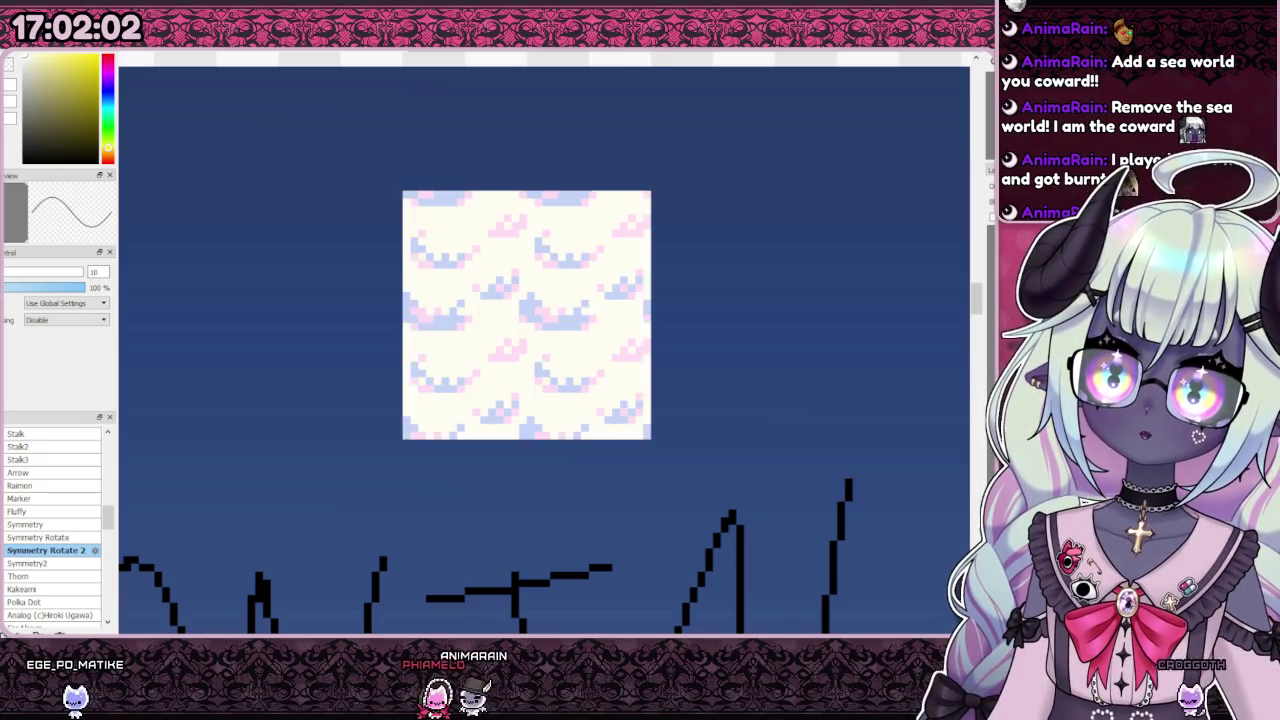
# Step: Choose pink in the colour picker as the drawing colour
pyautogui.scroll(-4, 513, 332)
pyautogui.scroll(-3, 513, 332)
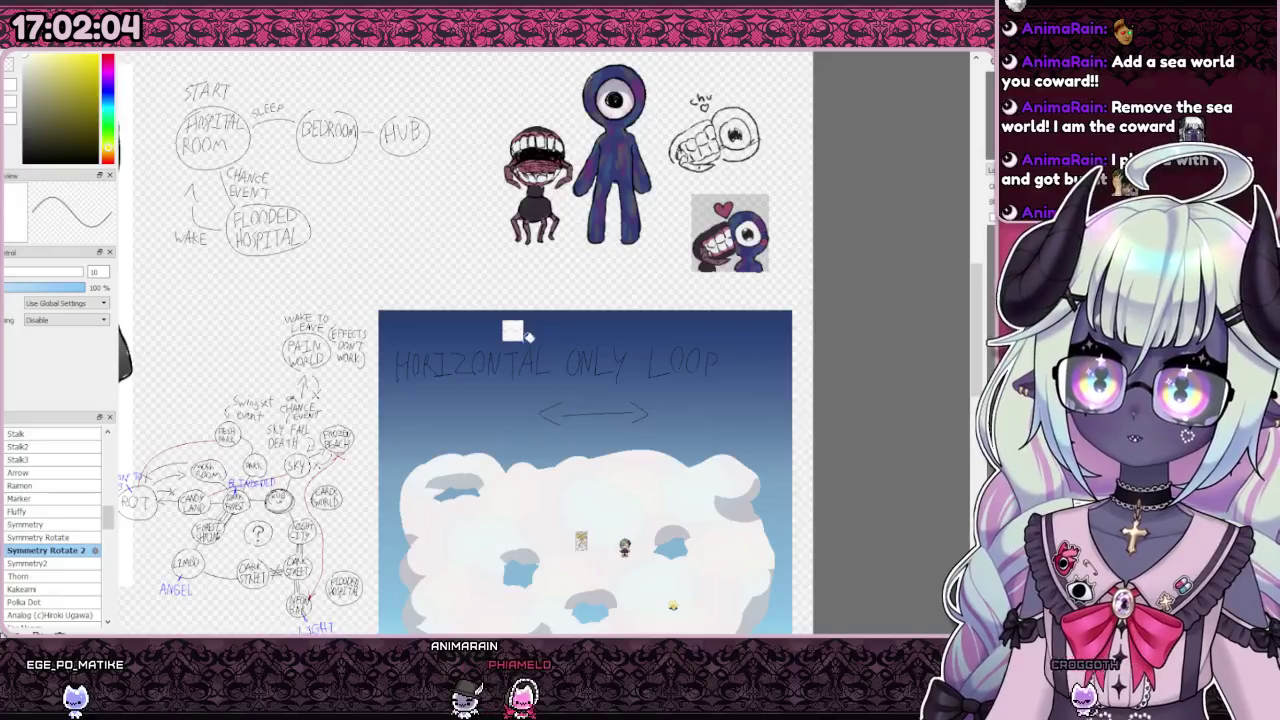
pyautogui.scroll(1, 525, 335)
pyautogui.scroll(1, 525, 335)
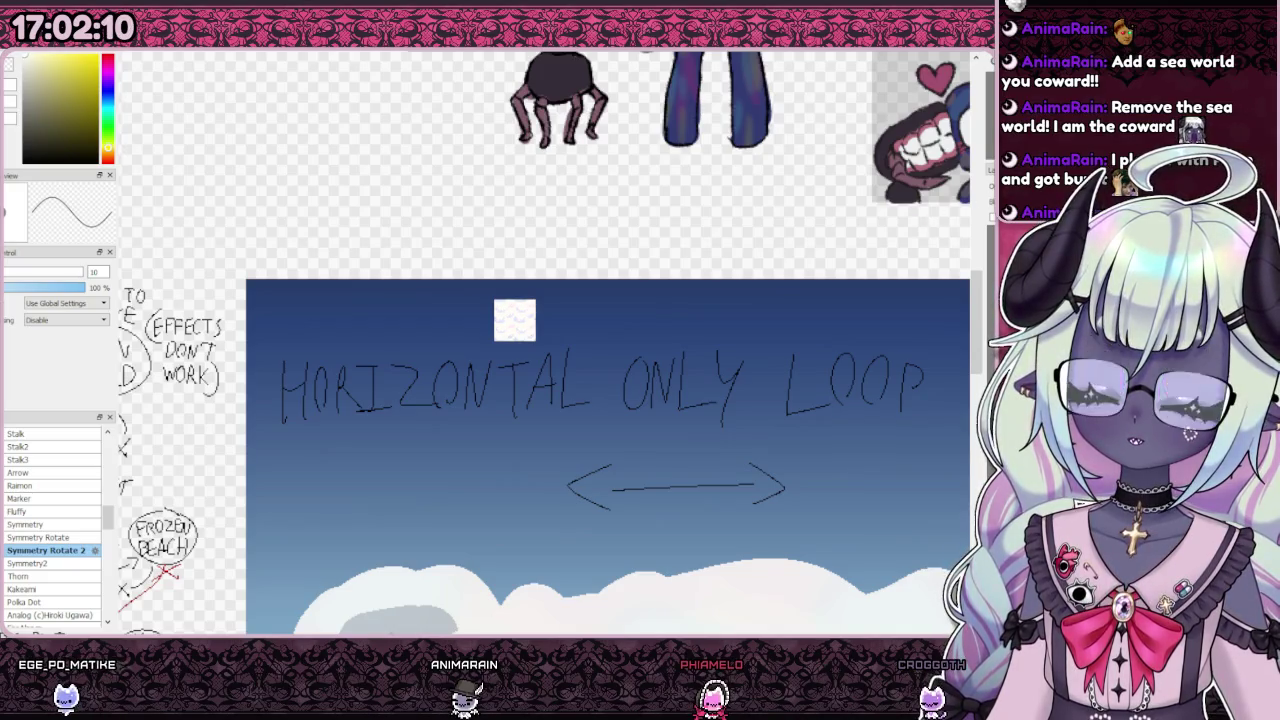
pyautogui.scroll(2, 560, 330)
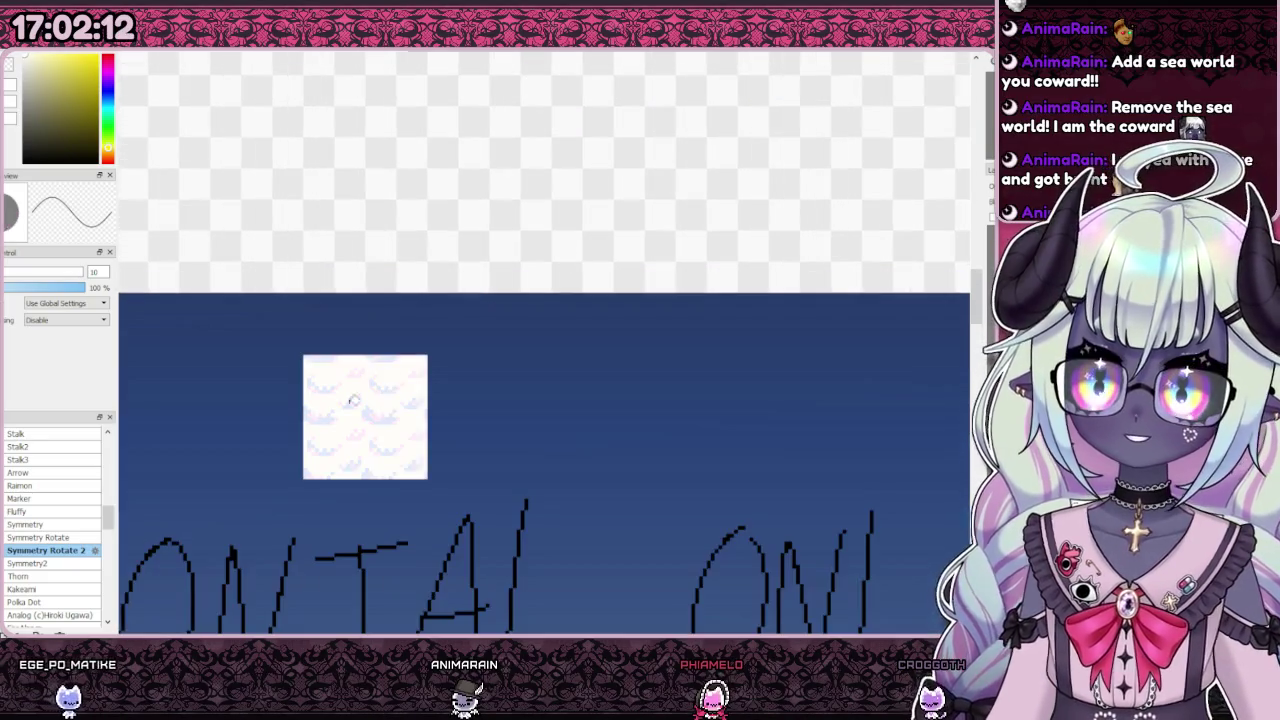
pyautogui.scroll(1, 300, 350)
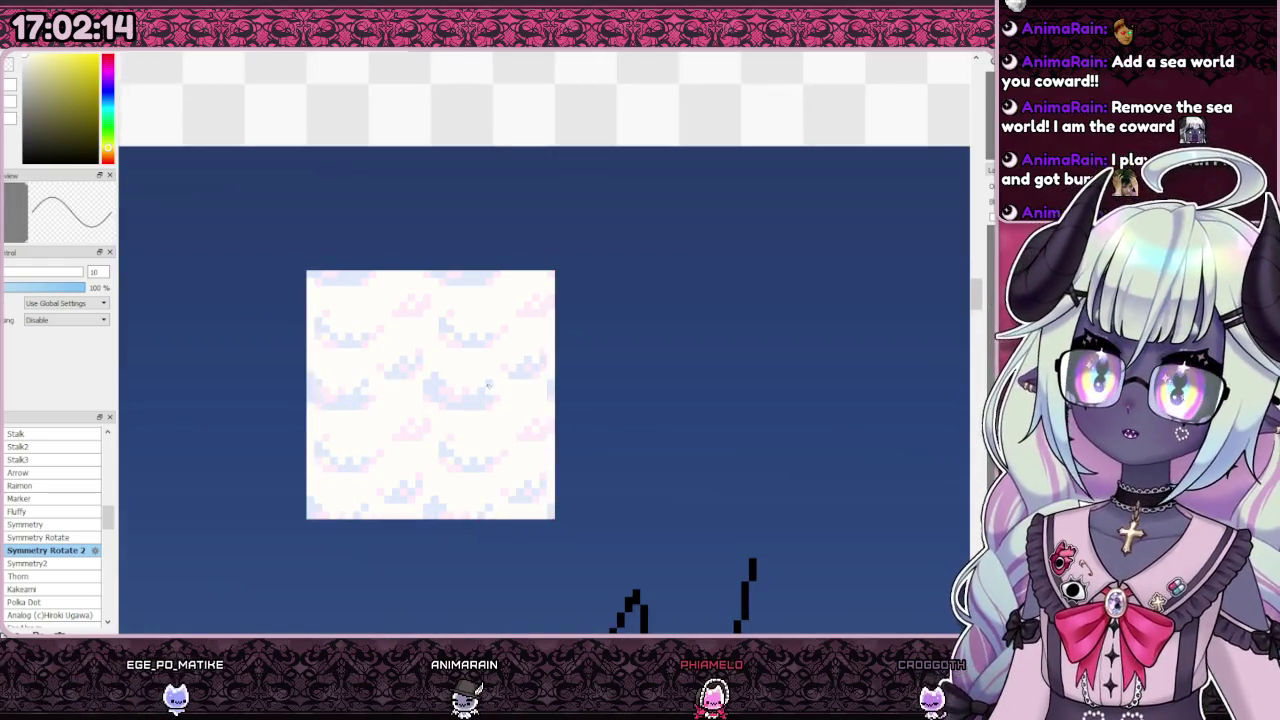
pyautogui.scroll(2, 487, 385)
pyautogui.keyDown('alt'); pyautogui.click(430, 337); pyautogui.keyUp('alt')
# Step: Zoom in and out repeatedly to inspect the pastel cloud tile
pyautogui.scroll(1, 440, 337)
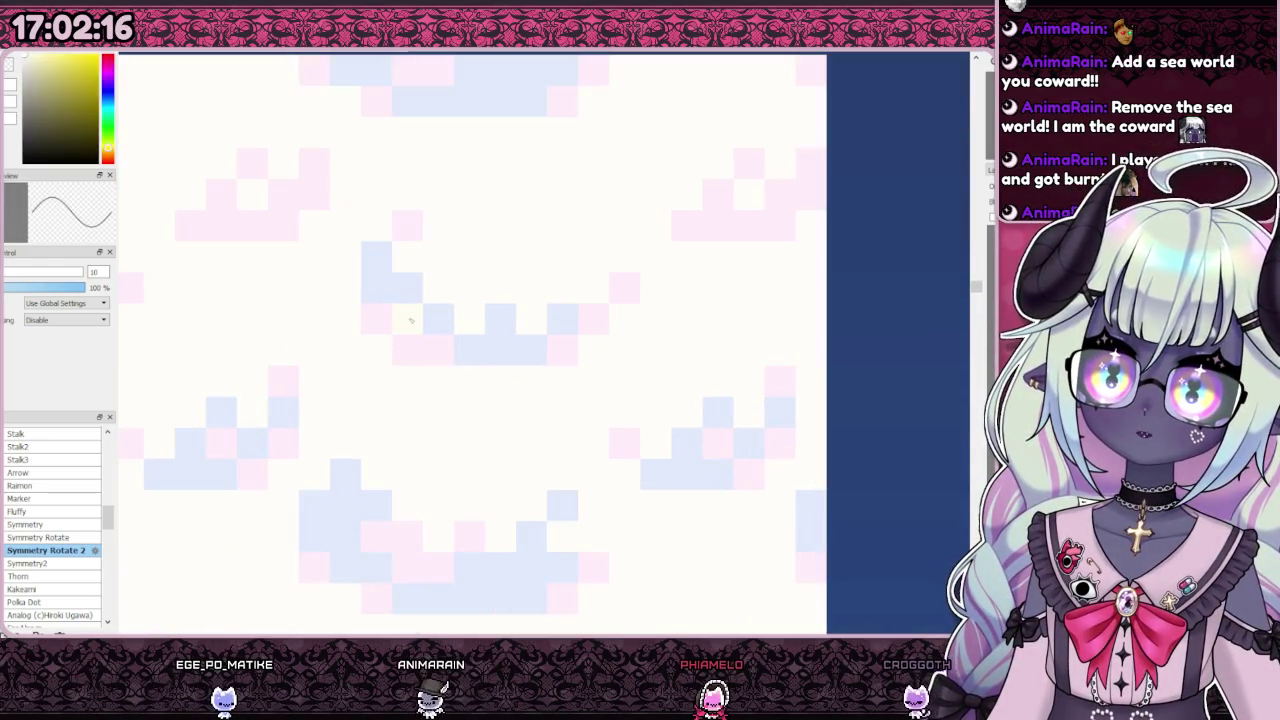
pyautogui.scroll(-3, 447, 336)
pyautogui.scroll(1, 447, 335)
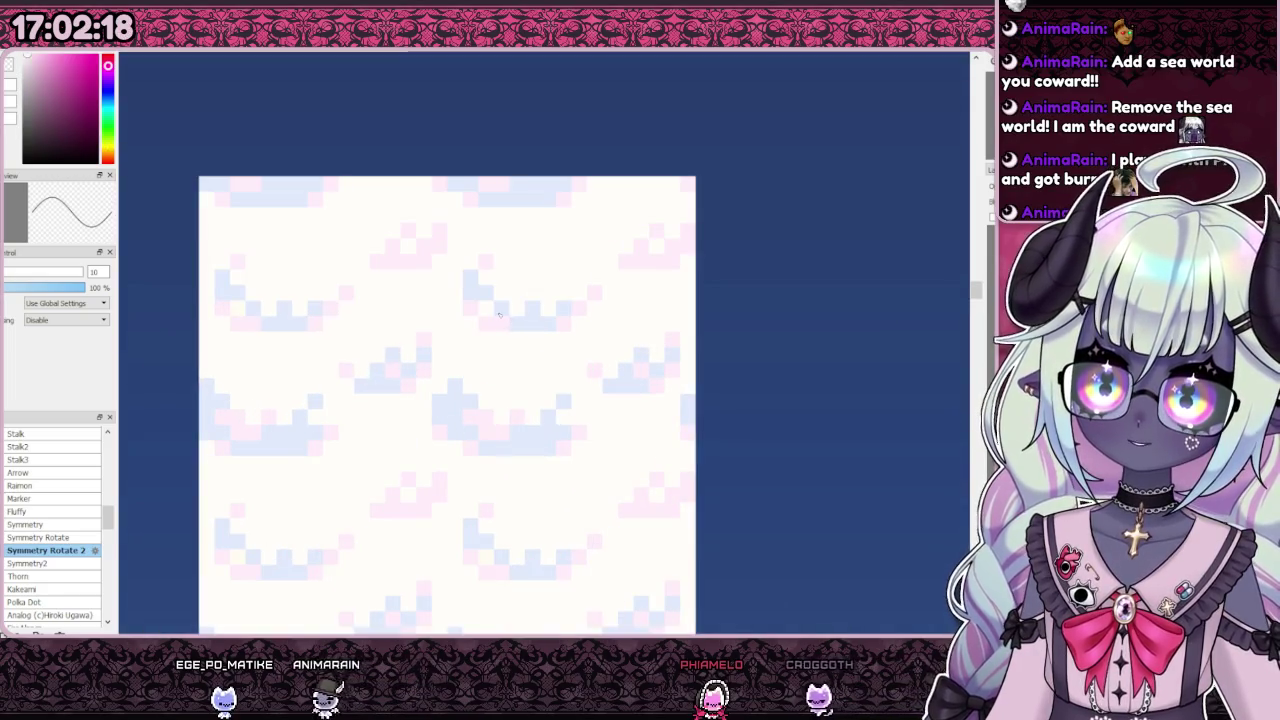
pyautogui.scroll(-2, 510, 310)
pyautogui.scroll(1, 514, 318)
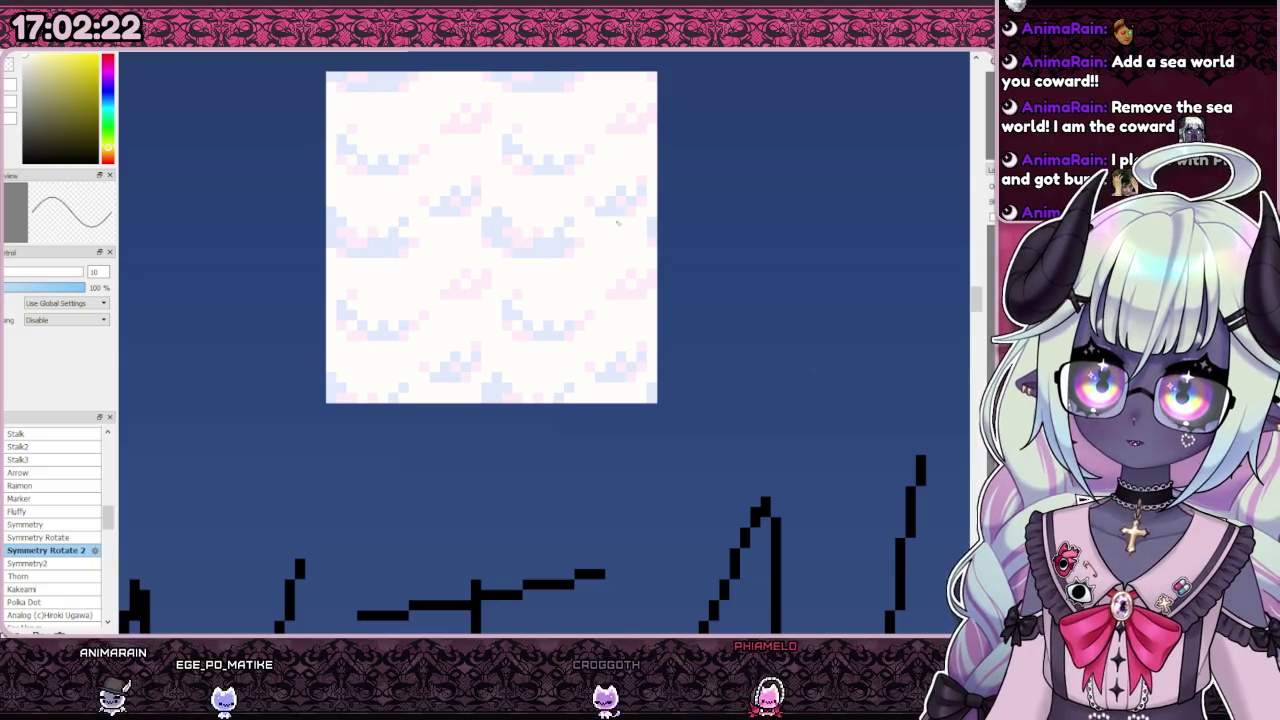
pyautogui.scroll(-1, 504, 257)
pyautogui.scroll(2, 505, 256)
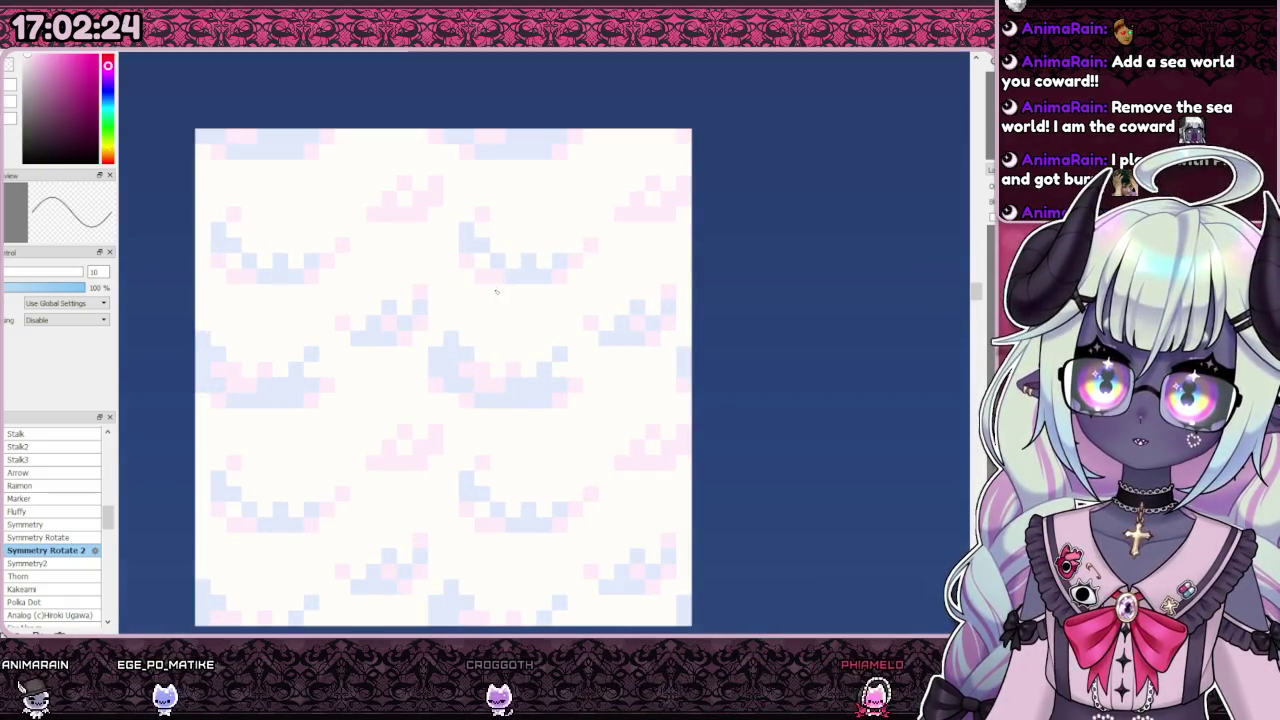
pyautogui.scroll(-2, 486, 304)
pyautogui.scroll(1, 509, 364)
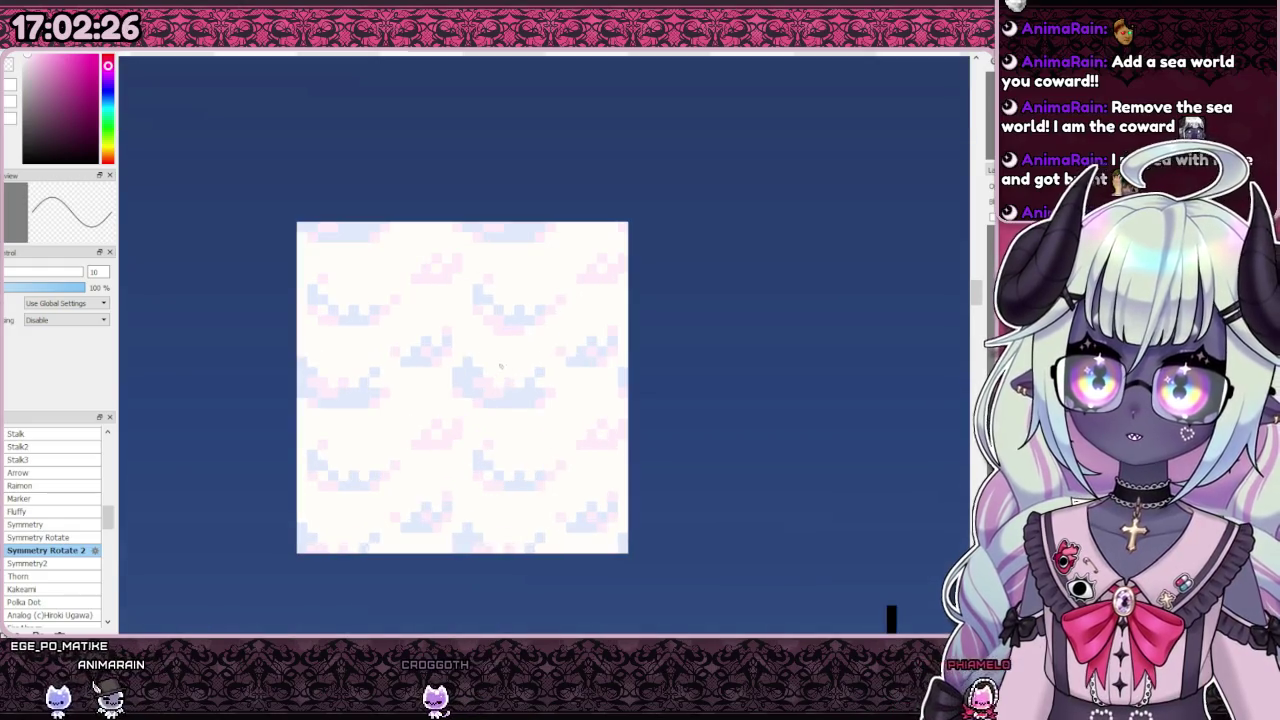
pyautogui.scroll(-2, 505, 359)
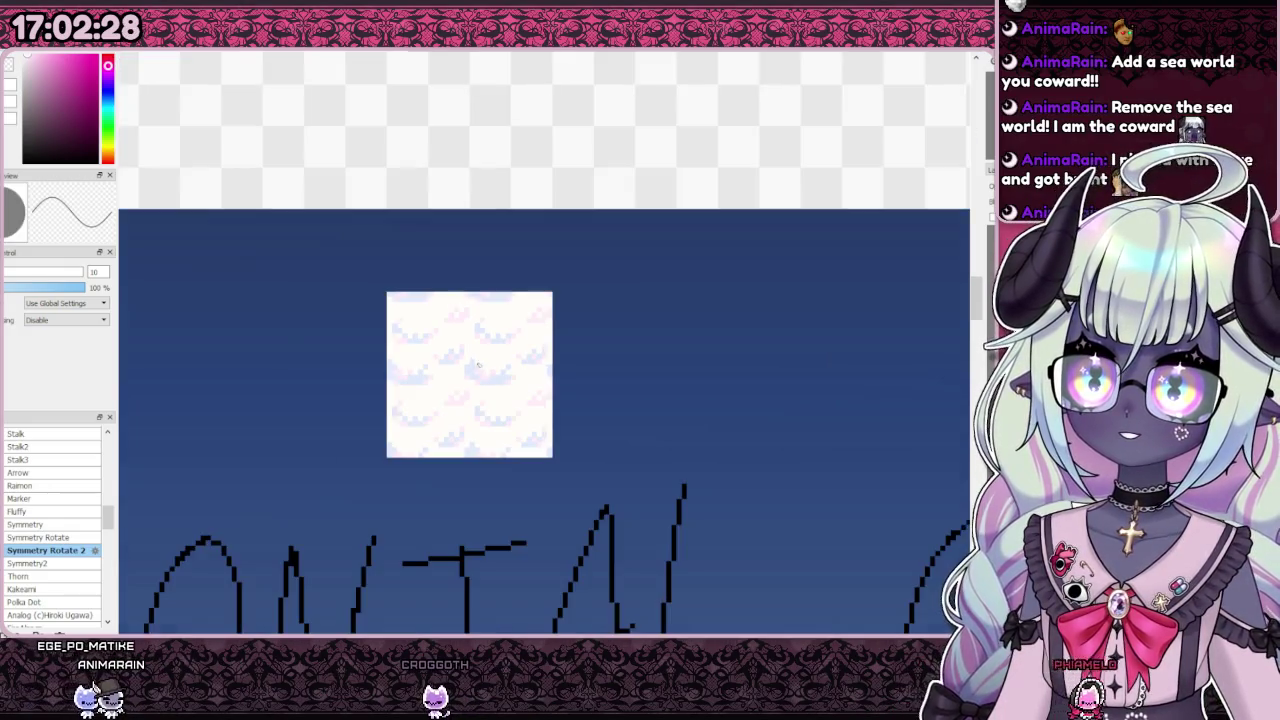
pyautogui.scroll(-1, 480, 380)
pyautogui.scroll(1, 450, 395)
pyautogui.scroll(2, 437, 404)
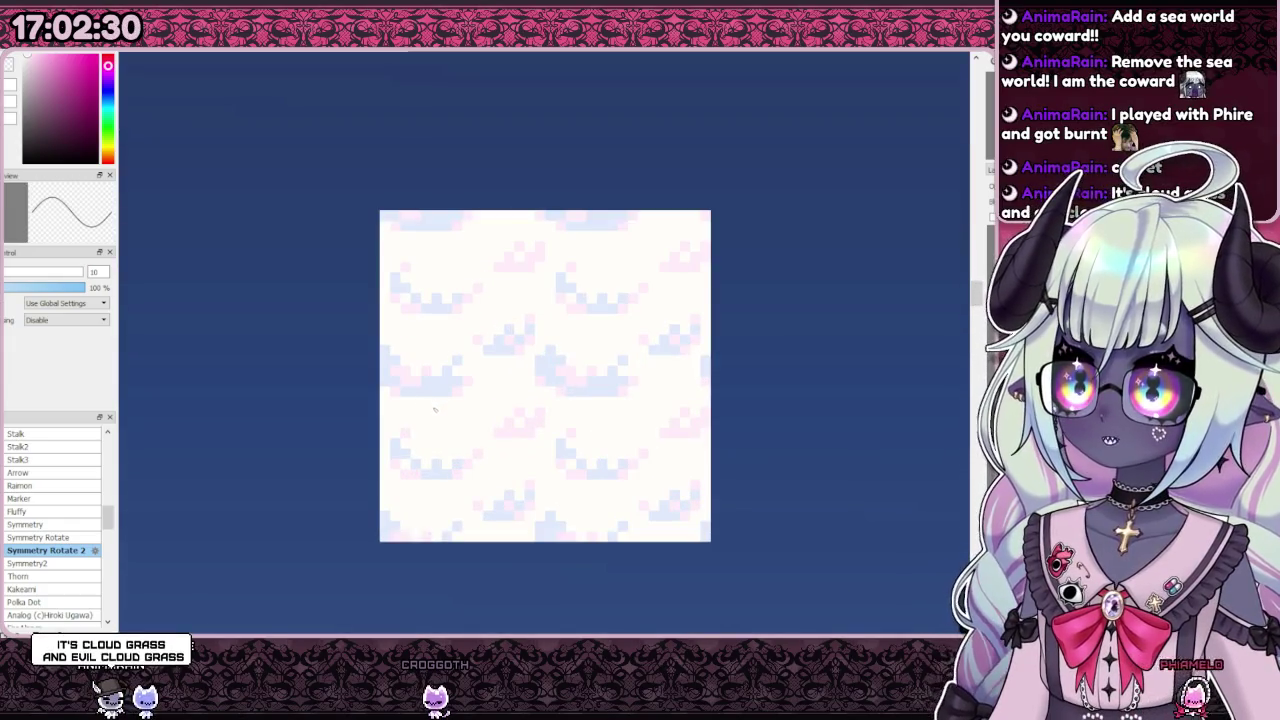
pyautogui.scroll(1, 430, 410)
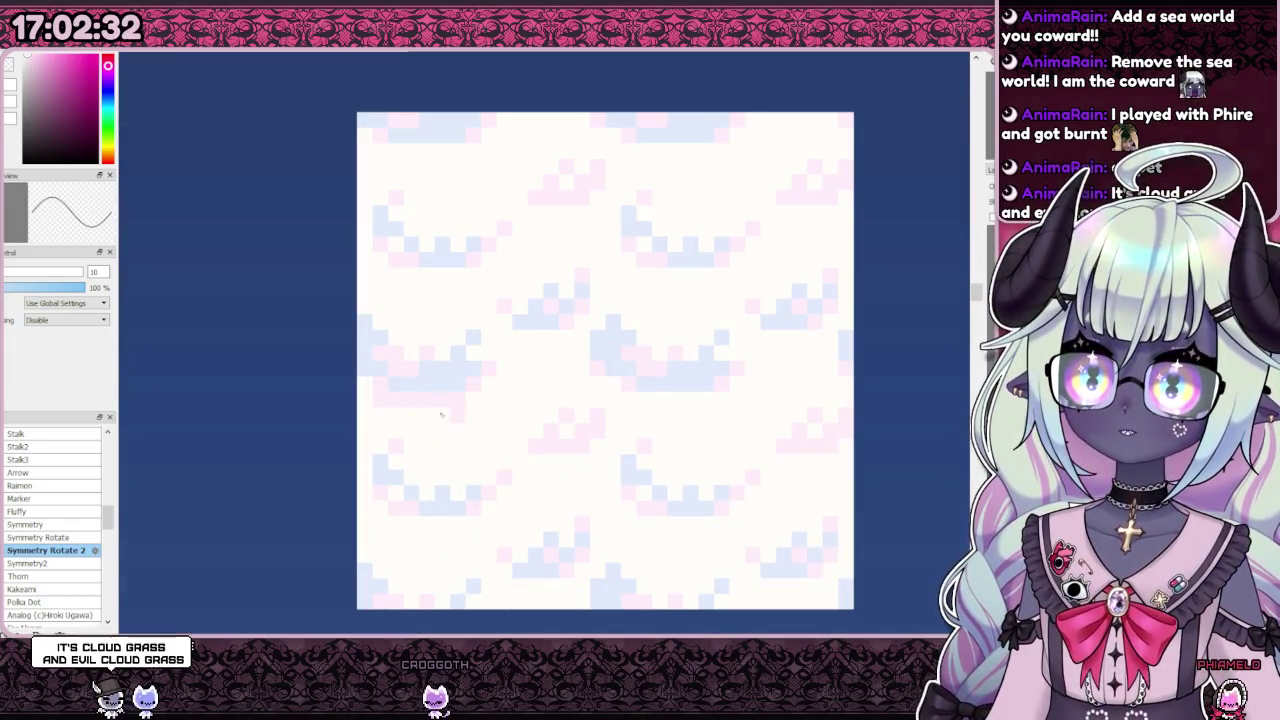
pyautogui.scroll(-3, 438, 405)
pyautogui.scroll(2, 441, 388)
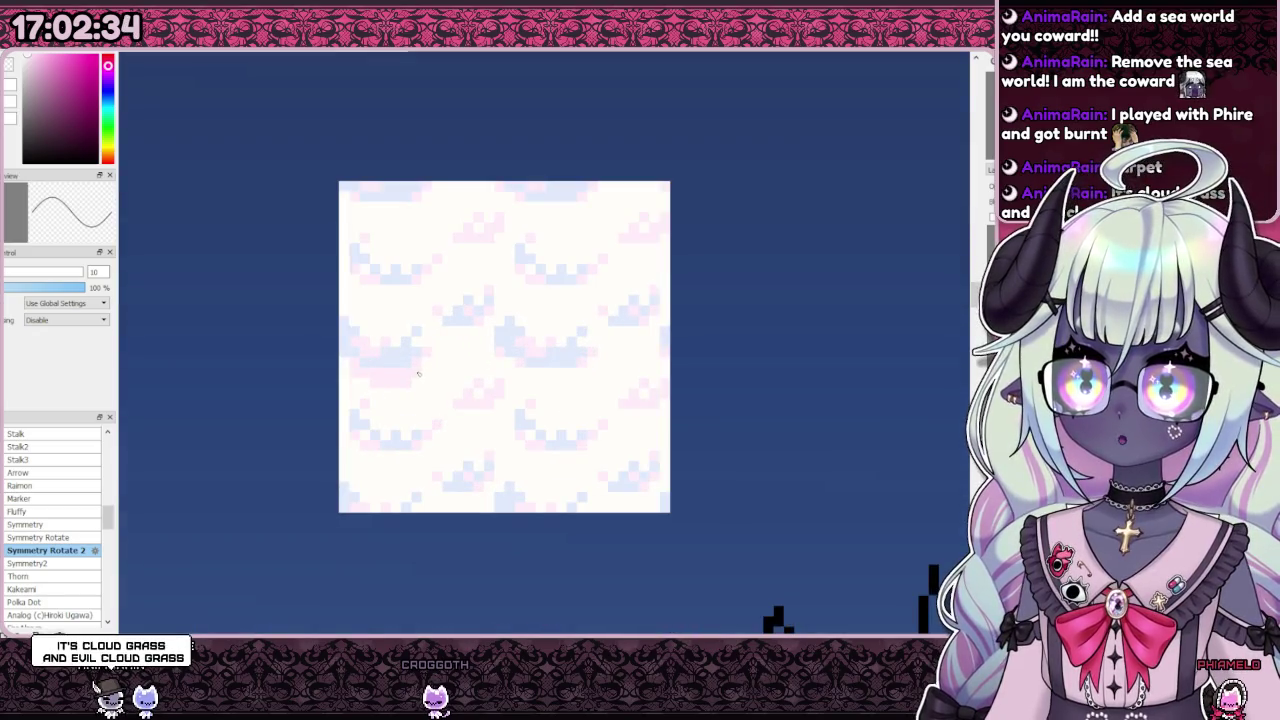
pyautogui.scroll(-2, 425, 366)
pyautogui.scroll(2, 433, 384)
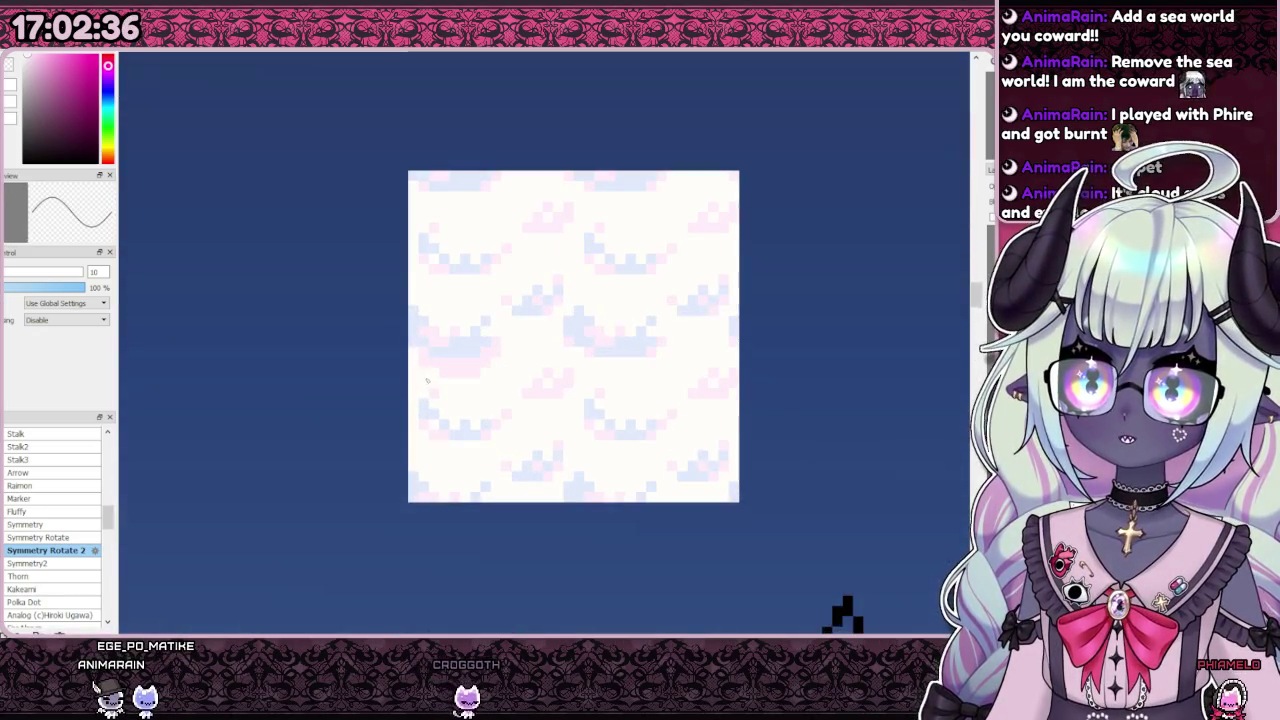
pyautogui.scroll(-3, 450, 390)
pyautogui.scroll(2, 450, 390)
pyautogui.scroll(-2, 450, 388)
# Step: Zoom in and out on the pastel cloud tile to inspect it
pyautogui.scroll(-1, 450, 385)
pyautogui.scroll(3, 449, 375)
pyautogui.scroll(1, 449, 374)
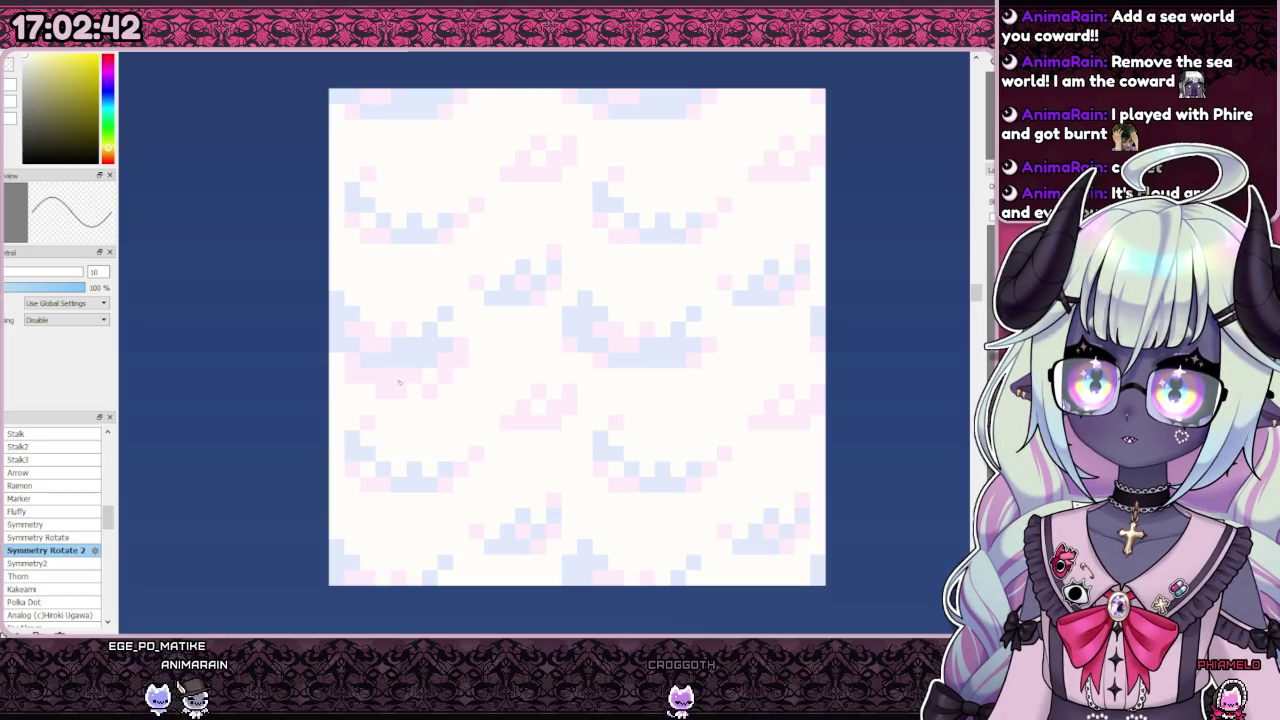
pyautogui.scroll(-3, 398, 383)
pyautogui.scroll(-1, 420, 380)
pyautogui.scroll(3, 440, 378)
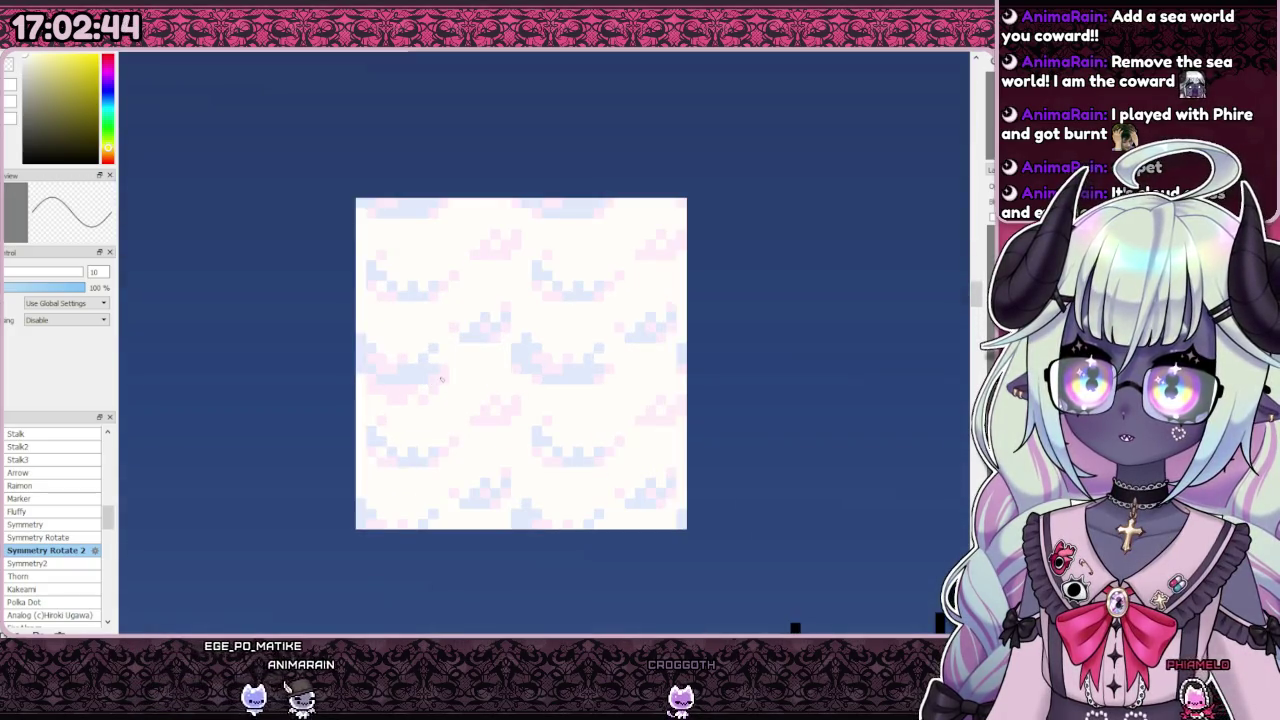
pyautogui.scroll(-3, 437, 396)
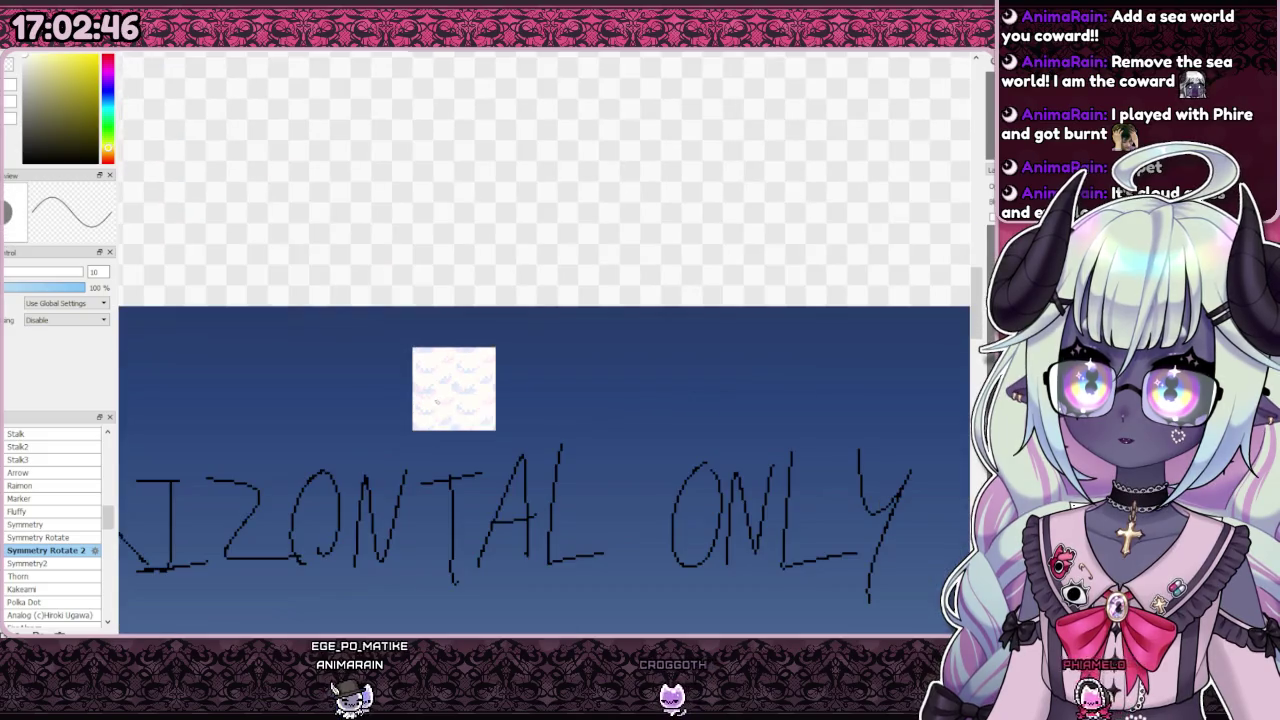
pyautogui.scroll(5, 437, 396)
pyautogui.scroll(2, 423, 371)
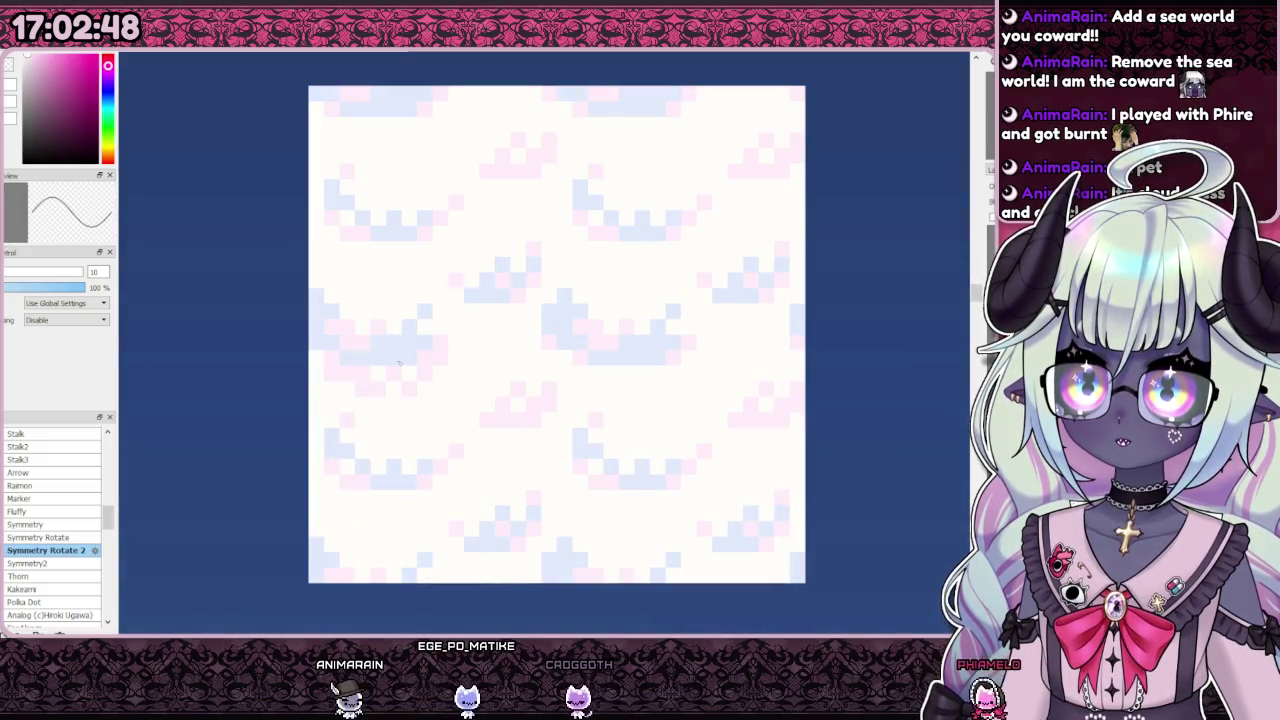
pyautogui.scroll(-3, 425, 368)
pyautogui.scroll(-2, 430, 362)
pyautogui.scroll(5, 441, 351)
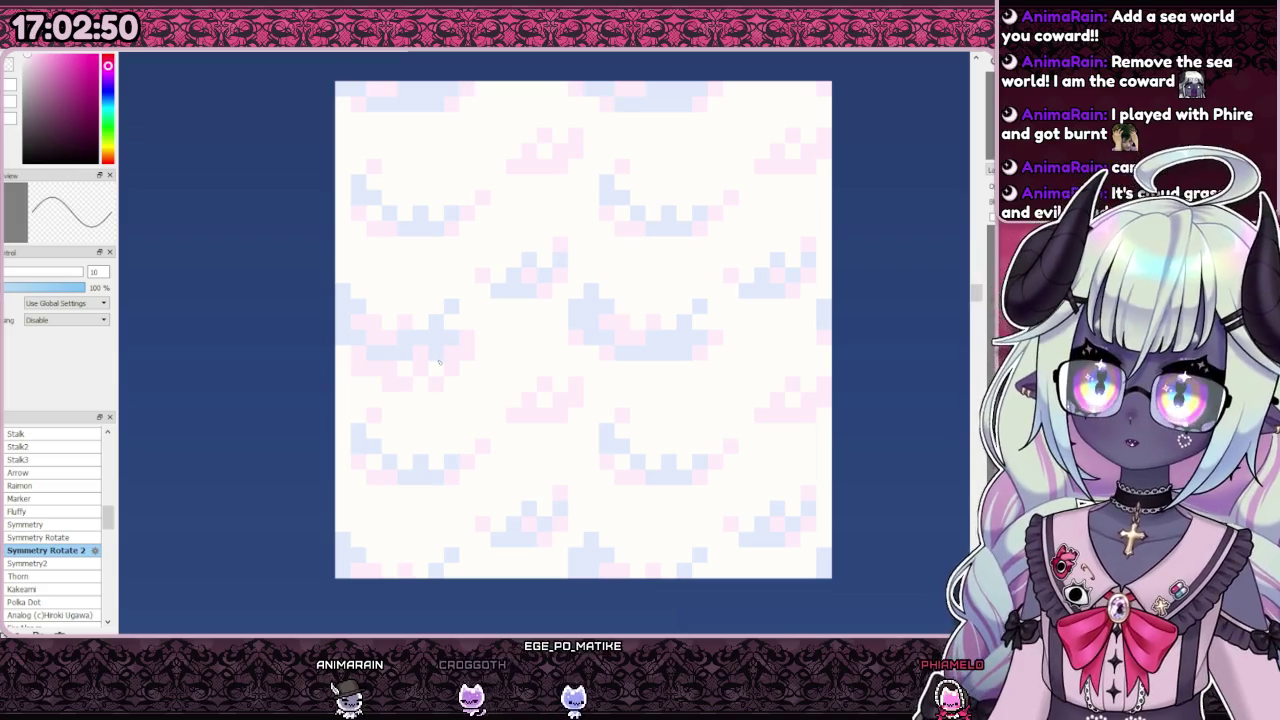
pyautogui.scroll(-3, 441, 351)
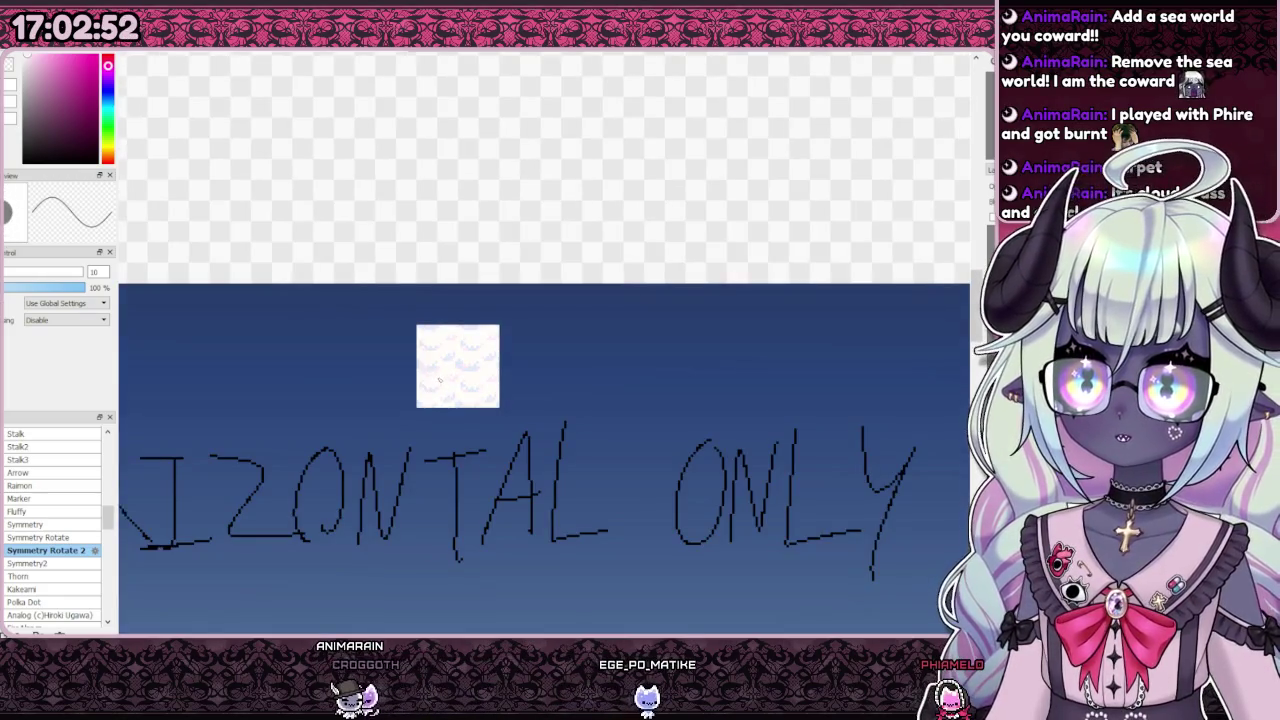
pyautogui.scroll(5, 441, 380)
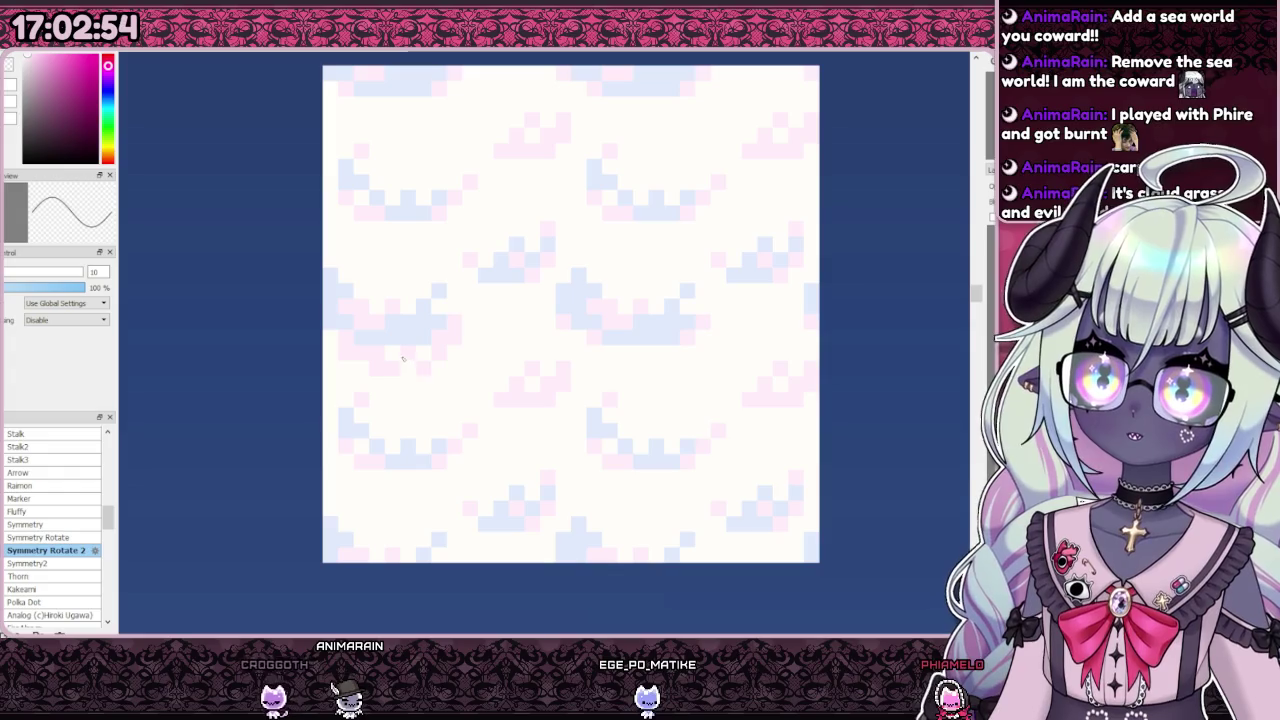
pyautogui.scroll(-2, 408, 352)
pyautogui.scroll(2, 410, 350)
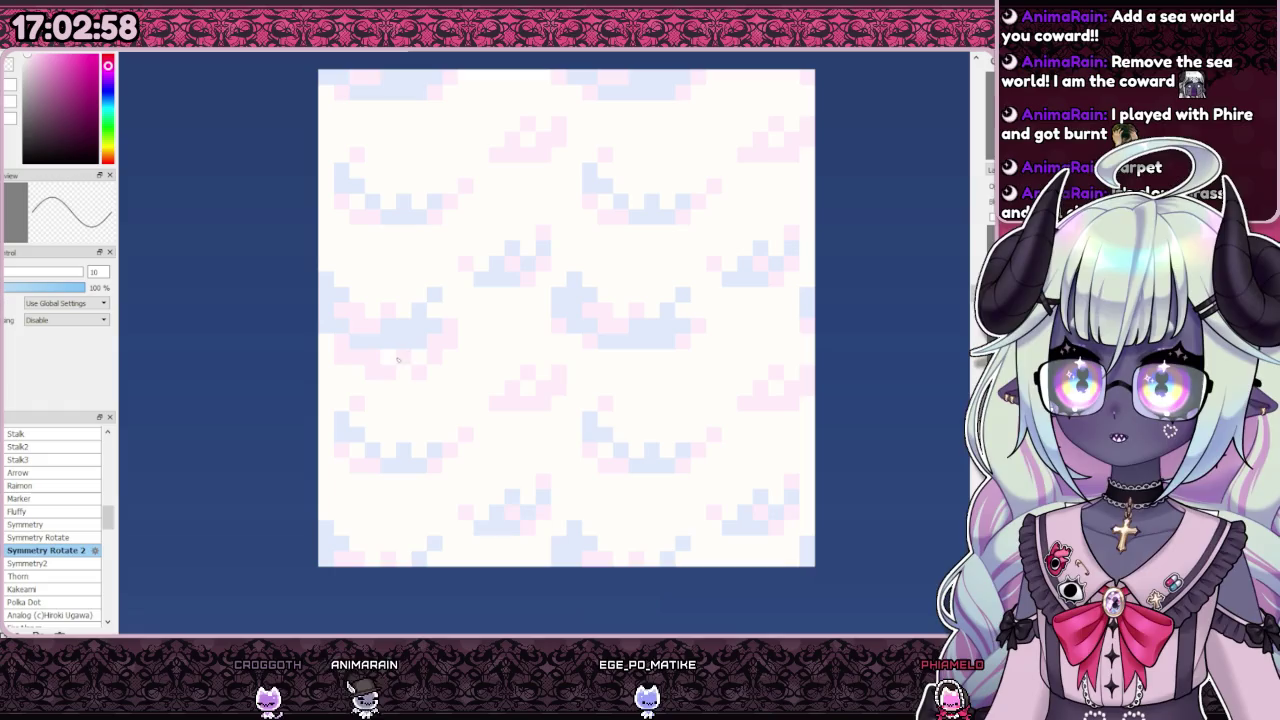
pyautogui.scroll(-5, 422, 368)
pyautogui.scroll(3, 426, 372)
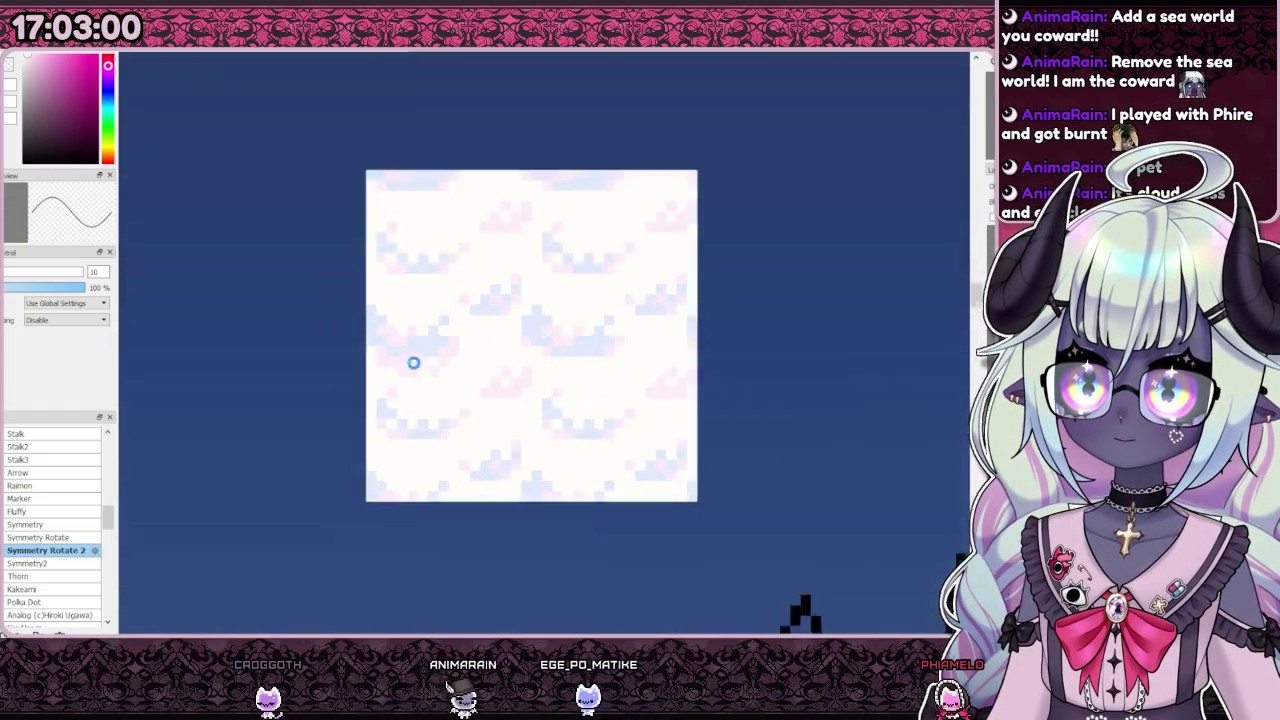
pyautogui.scroll(2, 424, 350)
pyautogui.scroll(-3, 424, 350)
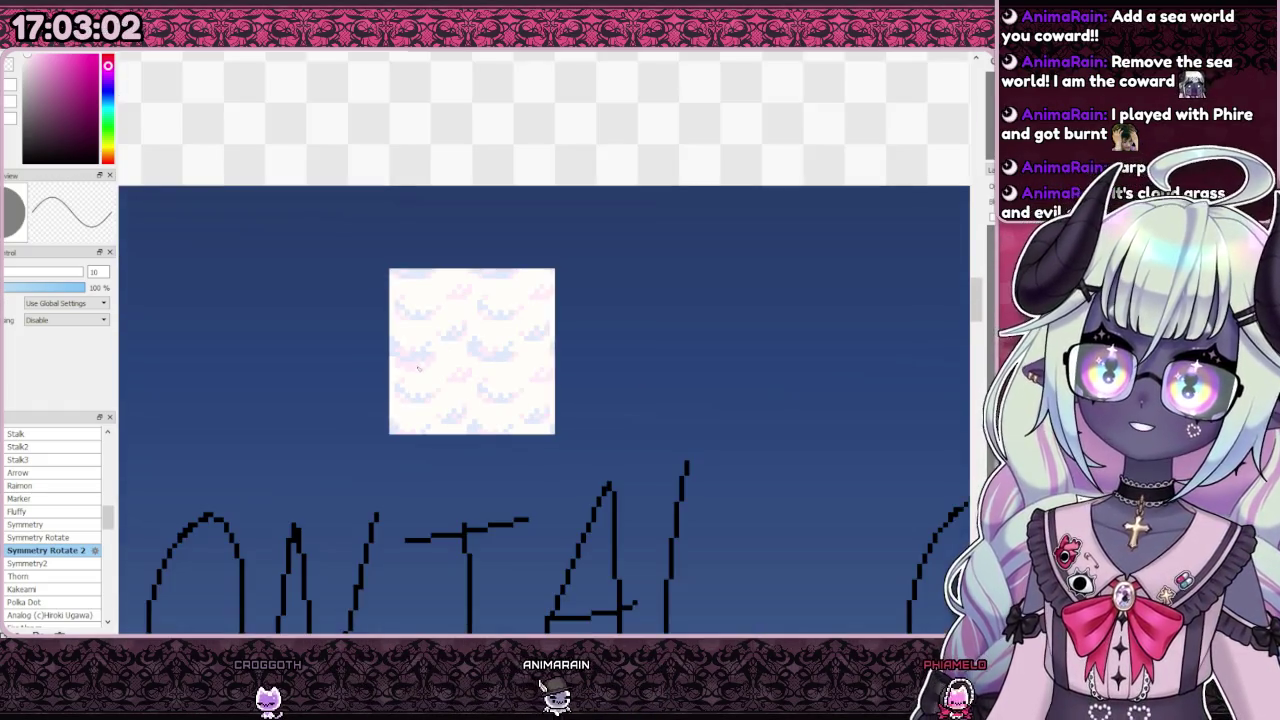
pyautogui.scroll(-1, 425, 365)
pyautogui.scroll(-1, 426, 380)
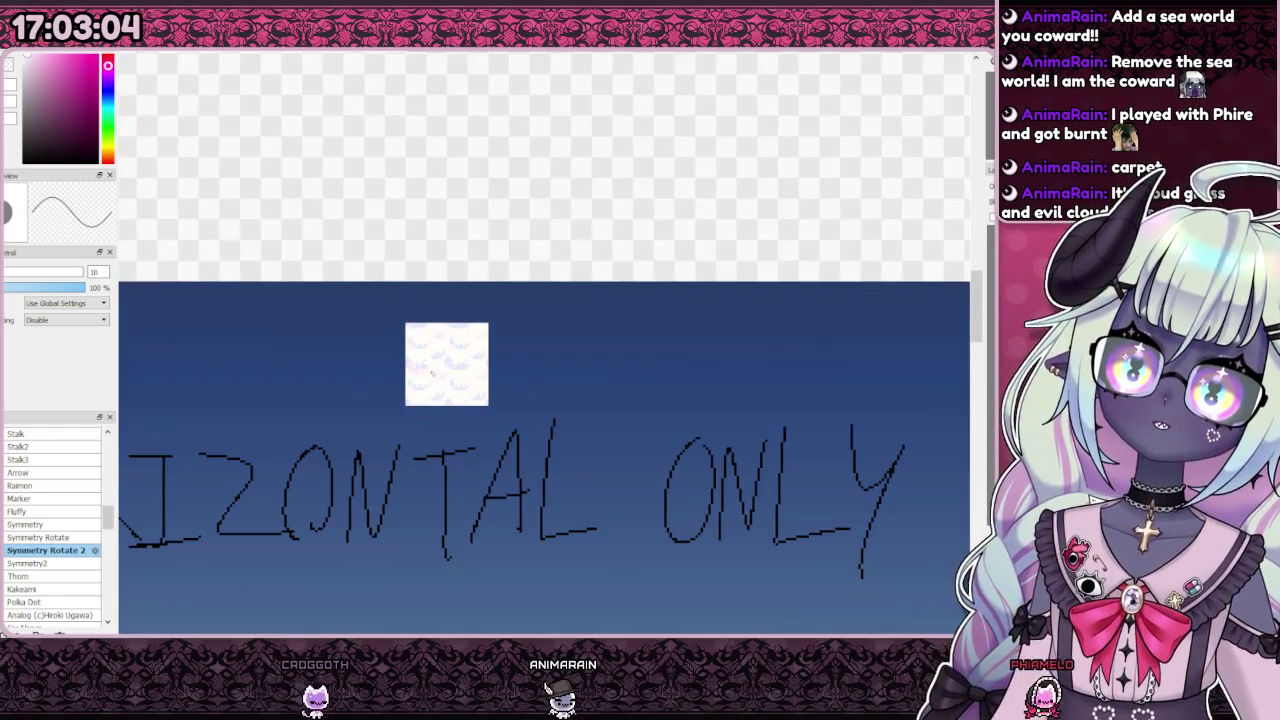
pyautogui.scroll(4, 432, 373)
pyautogui.scroll(-4, 432, 373)
pyautogui.scroll(3, 420, 385)
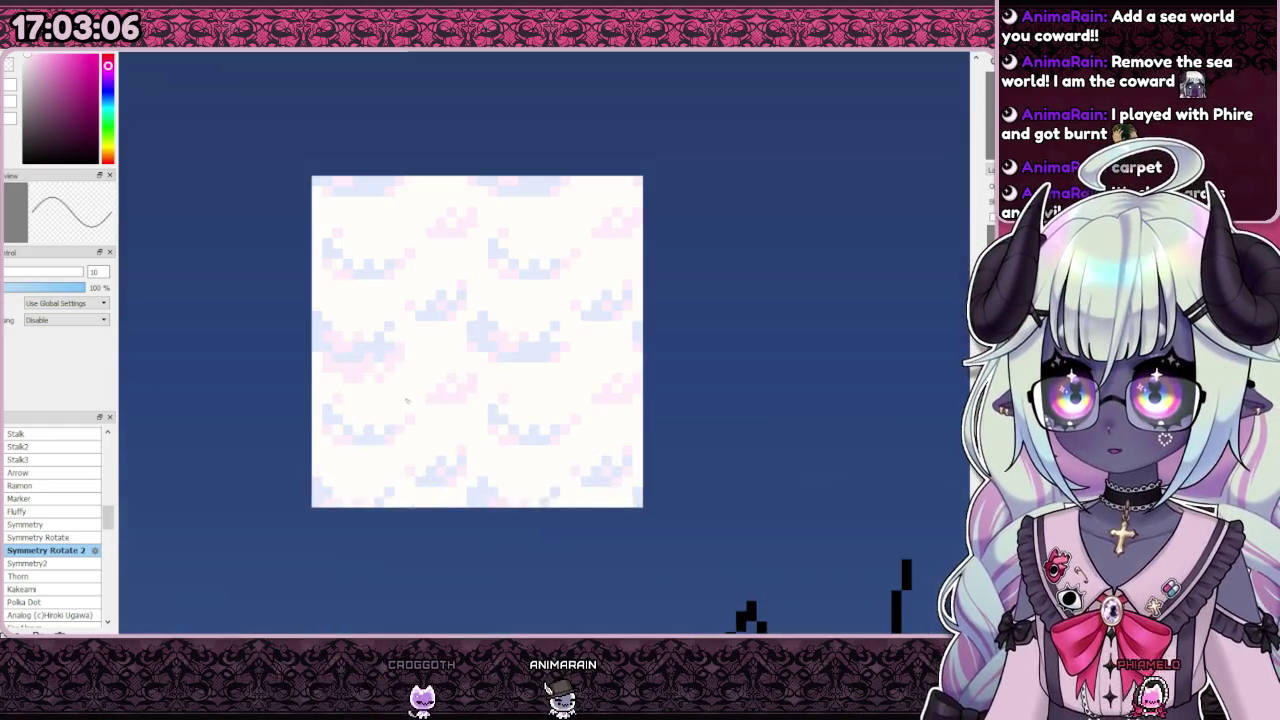
pyautogui.scroll(2, 407, 400)
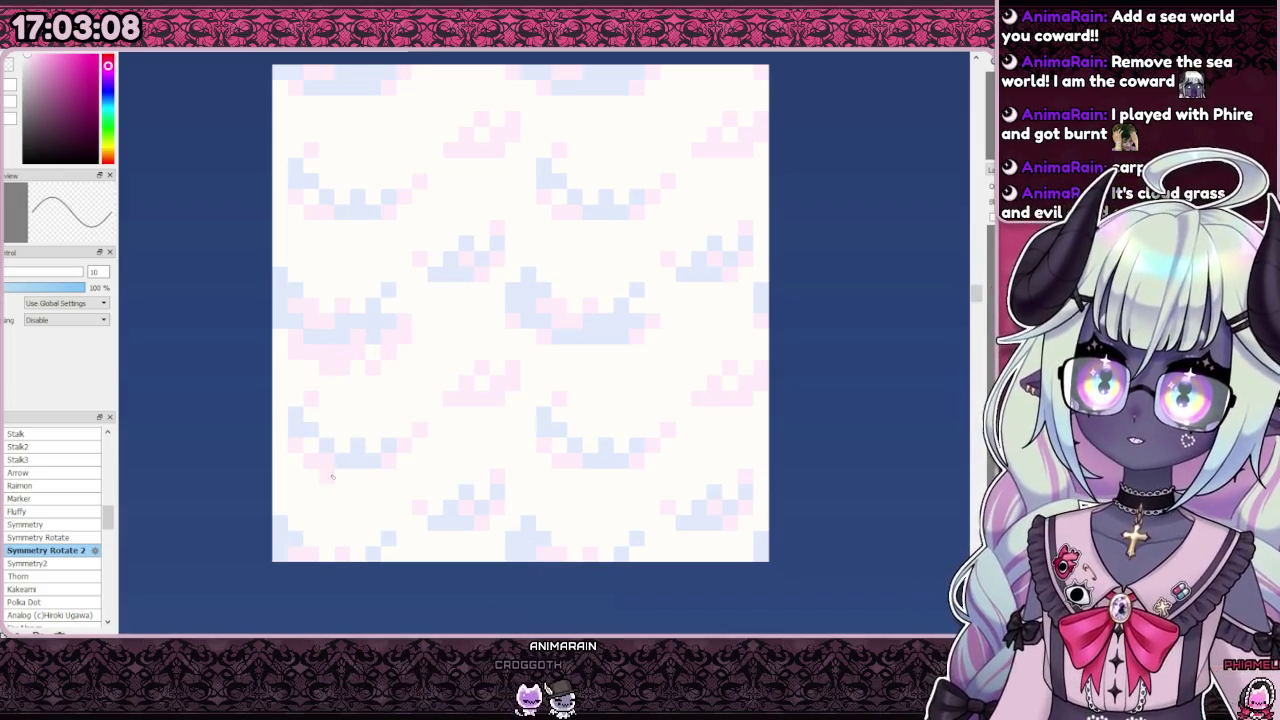
pyautogui.scroll(-4, 345, 470)
pyautogui.scroll(4, 365, 464)
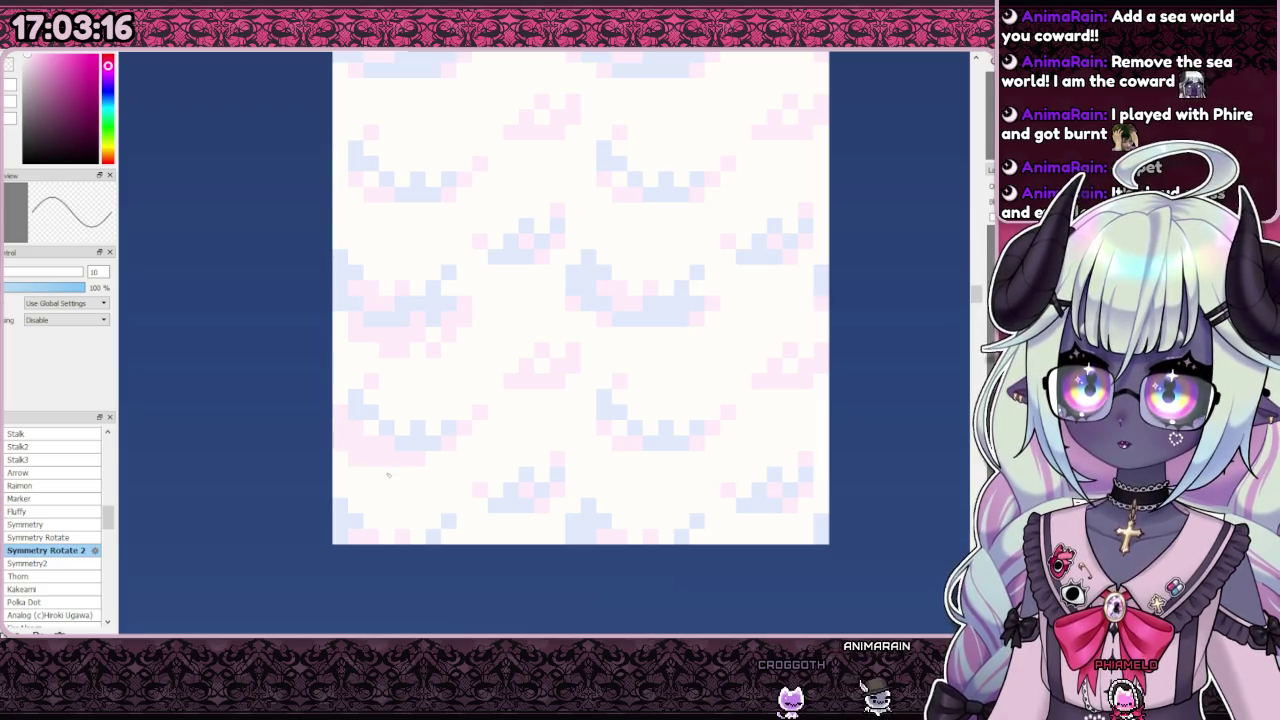
pyautogui.scroll(-3, 388, 475)
pyautogui.scroll(-1, 388, 470)
pyautogui.scroll(5, 393, 443)
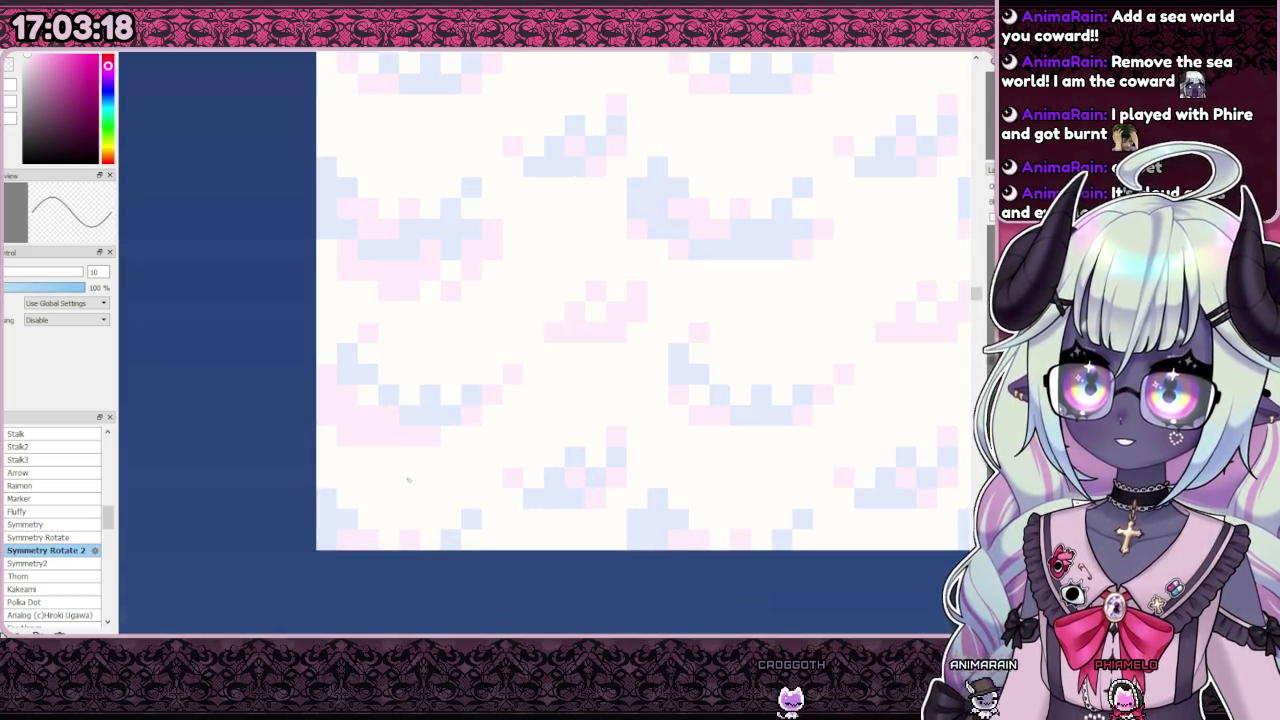
# Step: Toggle the drawing colour between yellow and pink with X, ending on pink
pyautogui.press('x')
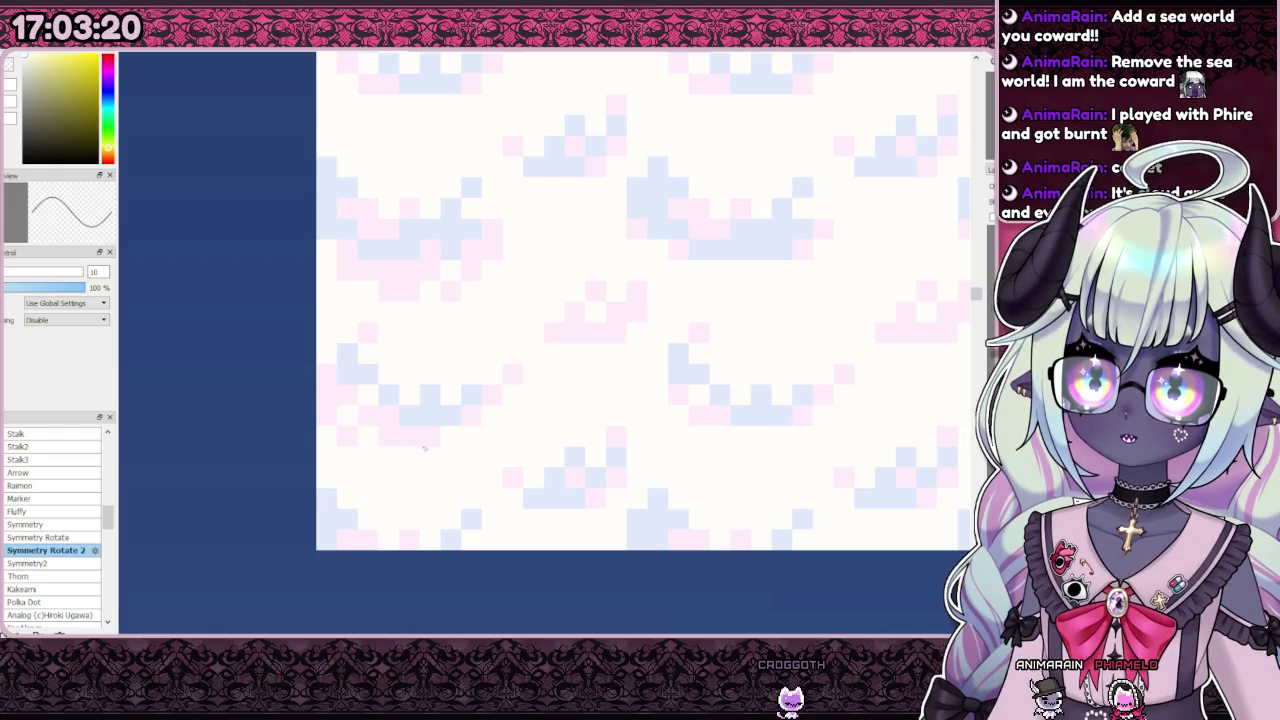
pyautogui.scroll(-5, 404, 441)
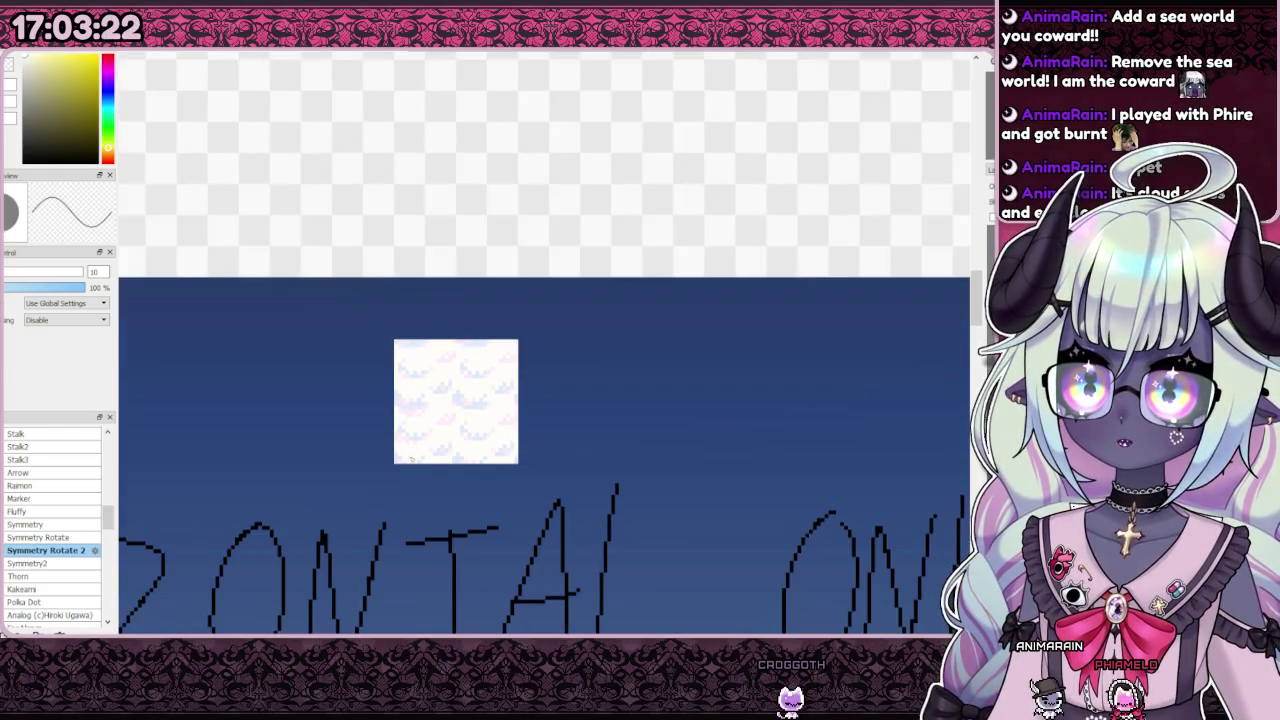
pyautogui.scroll(5, 411, 454)
pyautogui.press('x')
pyautogui.scroll(-5, 408, 444)
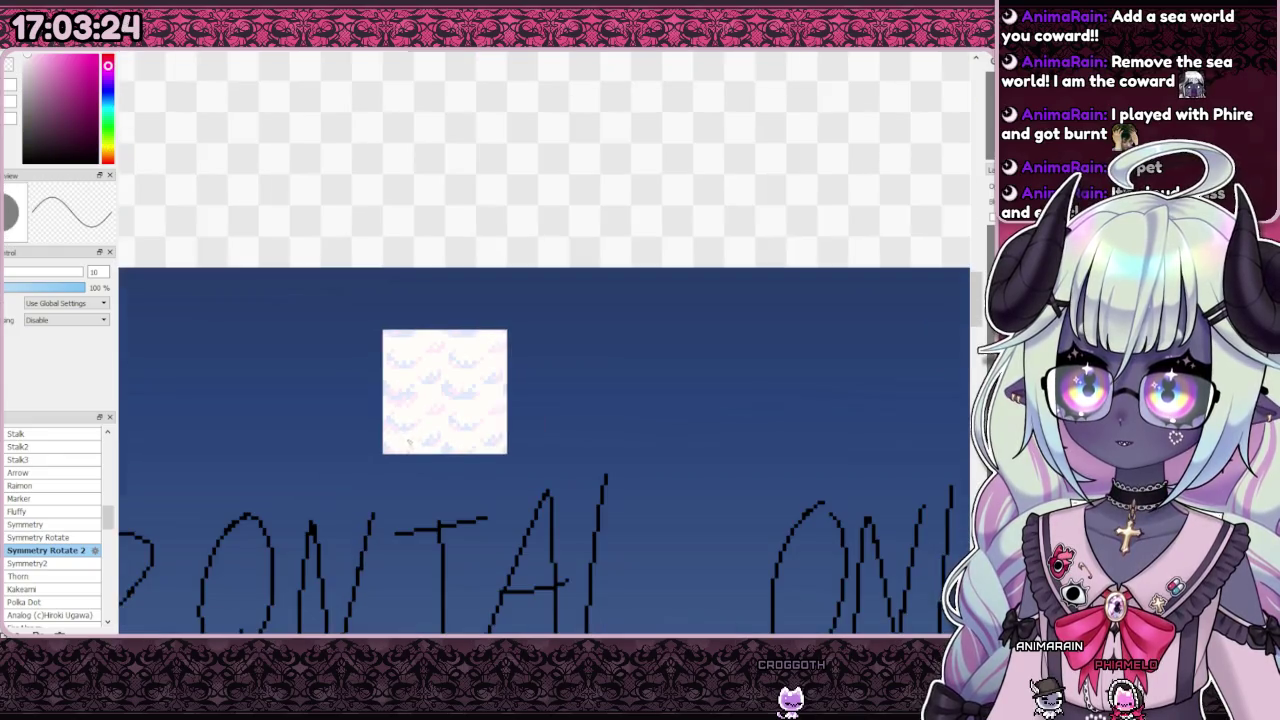
pyautogui.scroll(3, 407, 452)
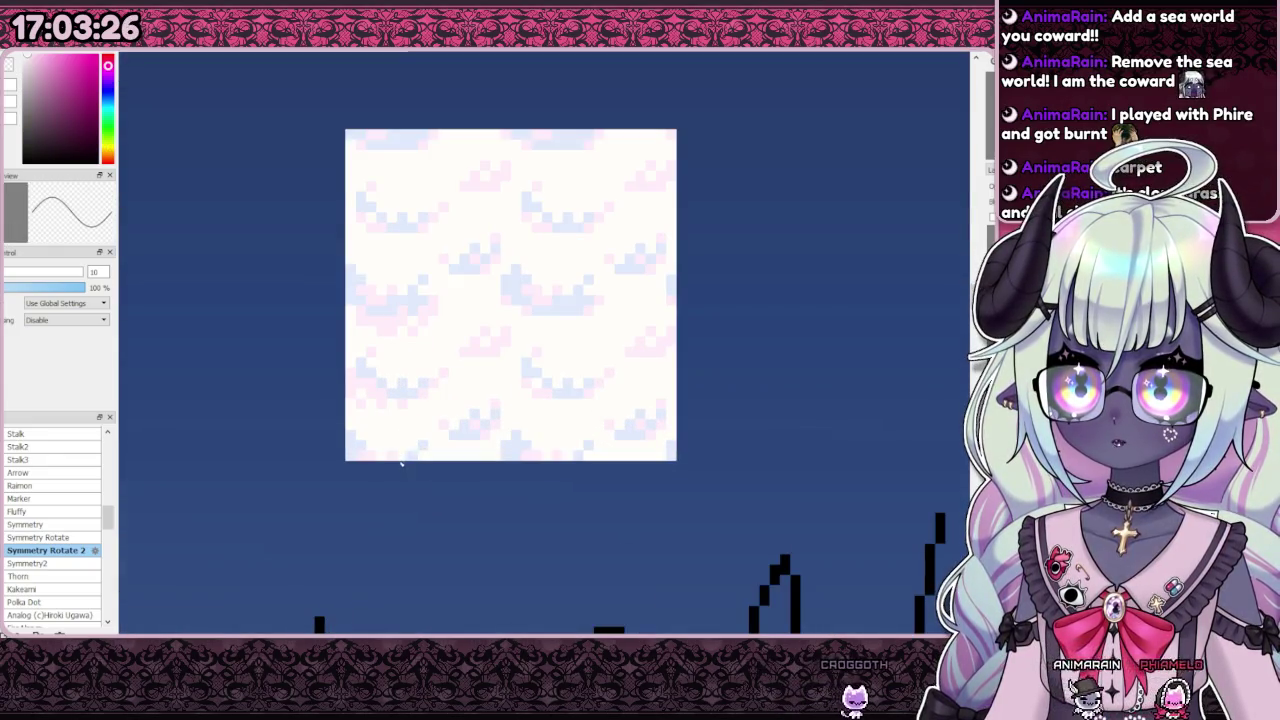
pyautogui.scroll(-1, 401, 463)
pyautogui.scroll(1, 401, 292)
pyautogui.scroll(1, 401, 297)
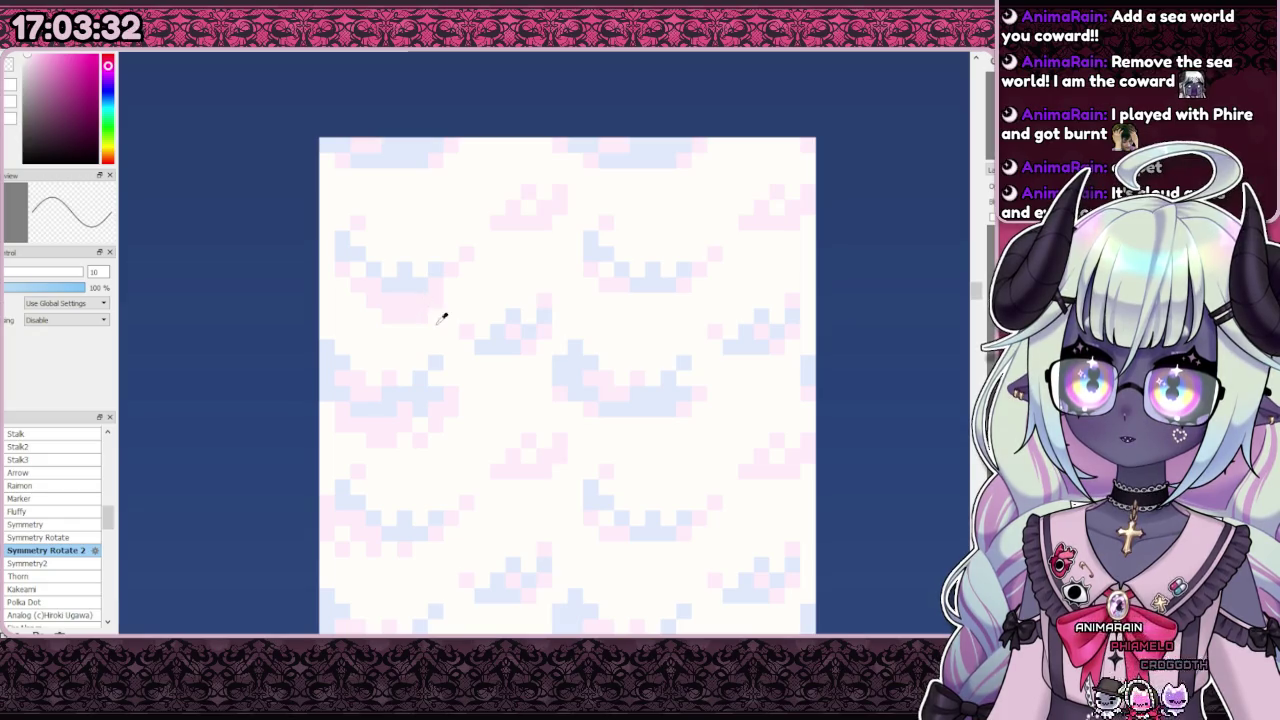
pyautogui.press('x')
pyautogui.scroll(-3, 397, 304)
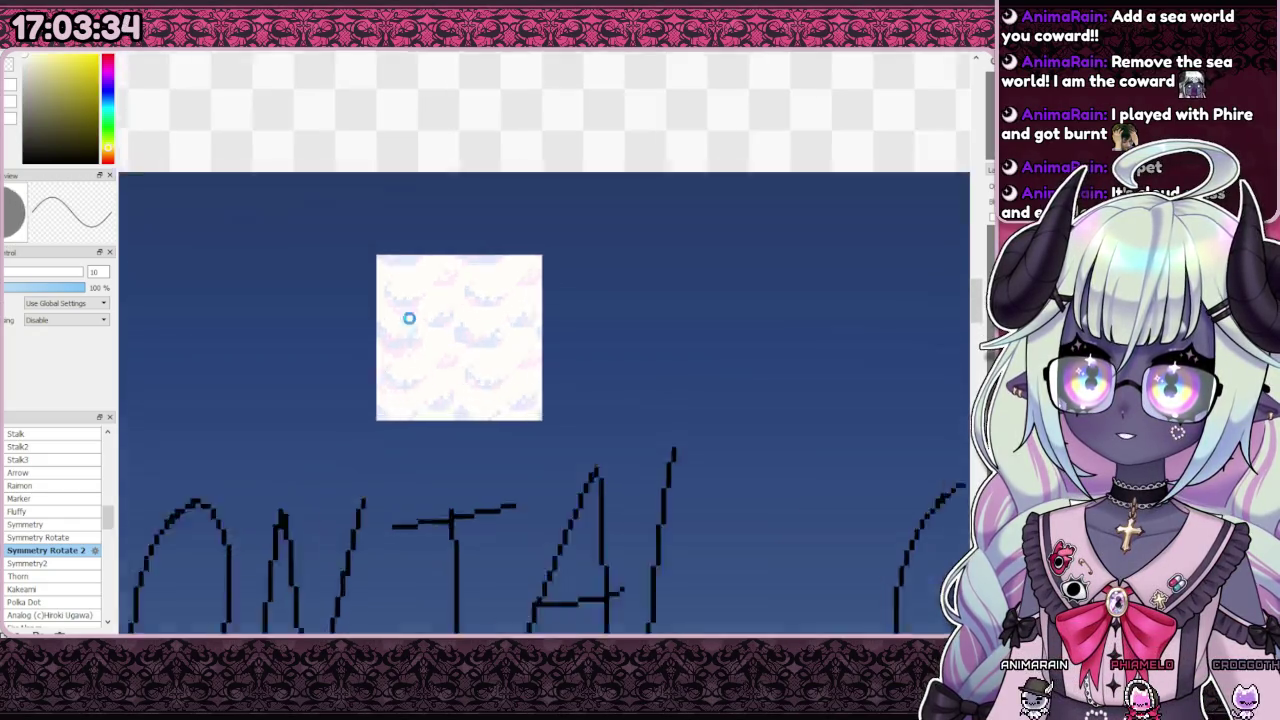
pyautogui.scroll(3, 405, 310)
pyautogui.scroll(-3, 411, 343)
pyautogui.scroll(-1, 409, 305)
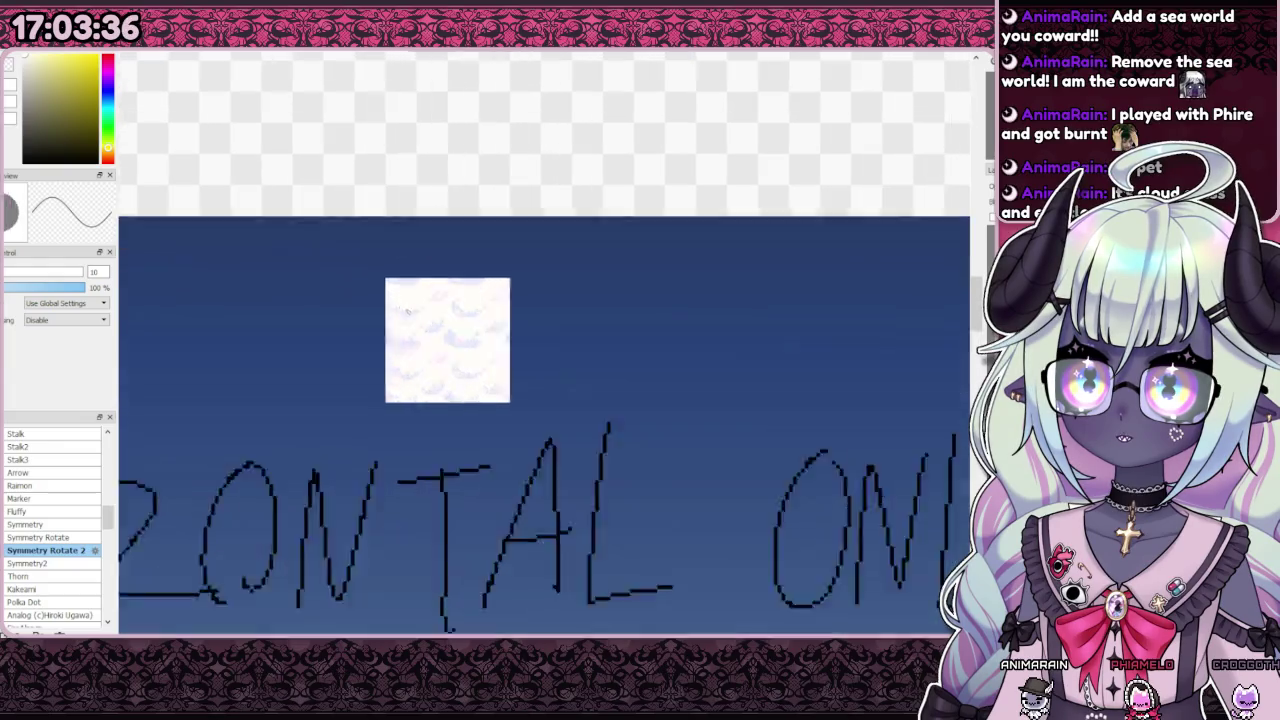
pyautogui.scroll(4, 393, 345)
pyautogui.scroll(-3, 371, 332)
pyautogui.scroll(3, 371, 332)
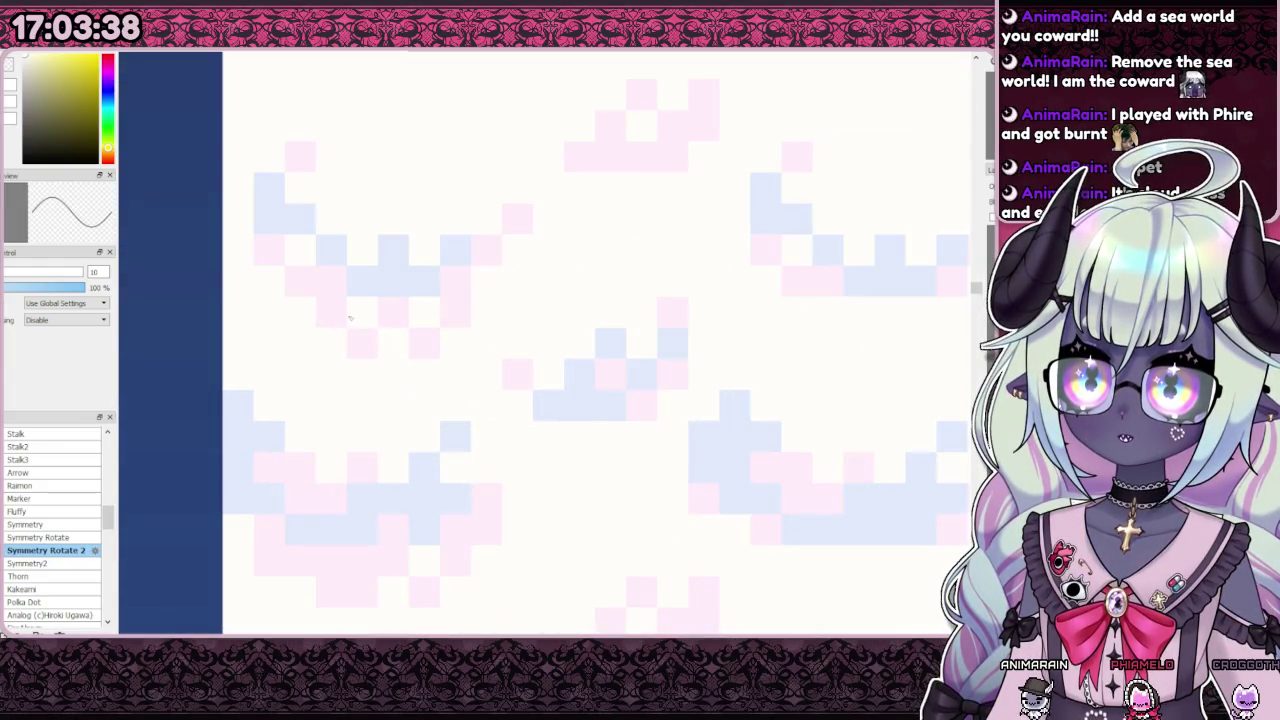
pyautogui.press('x')
pyautogui.scroll(-3, 423, 386)
pyautogui.scroll(-1, 423, 386)
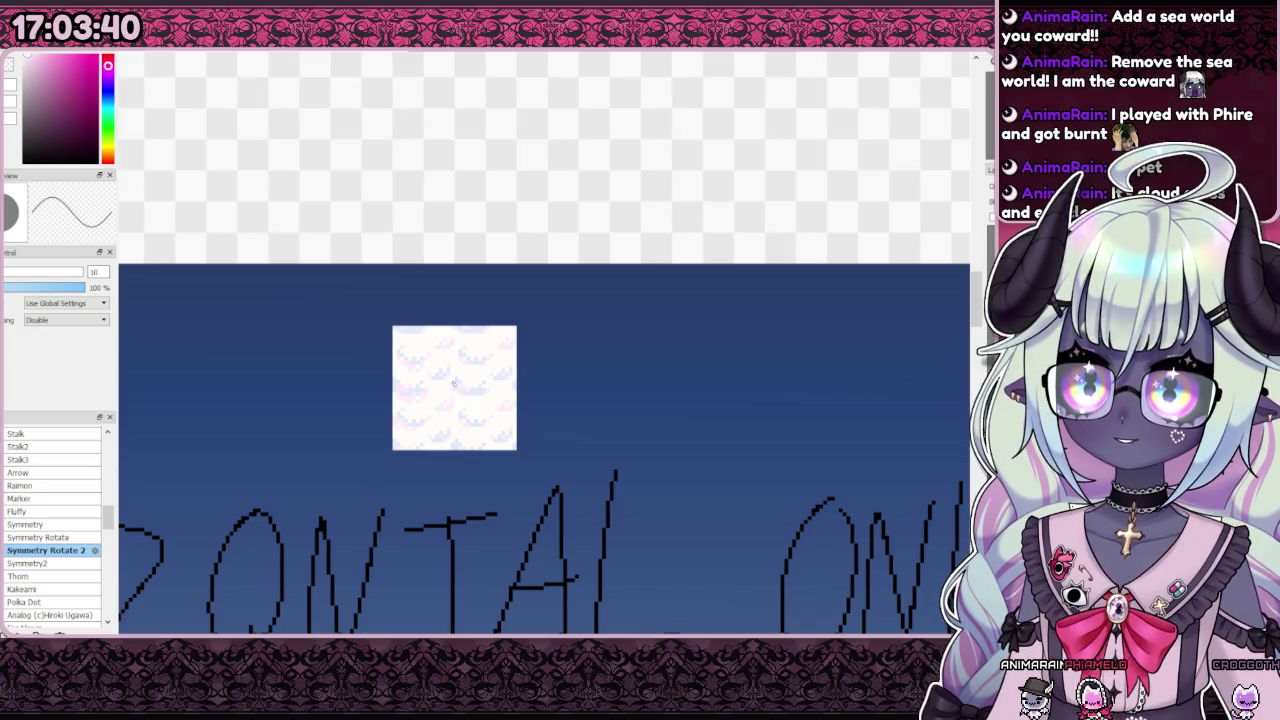
pyautogui.scroll(2, 433, 373)
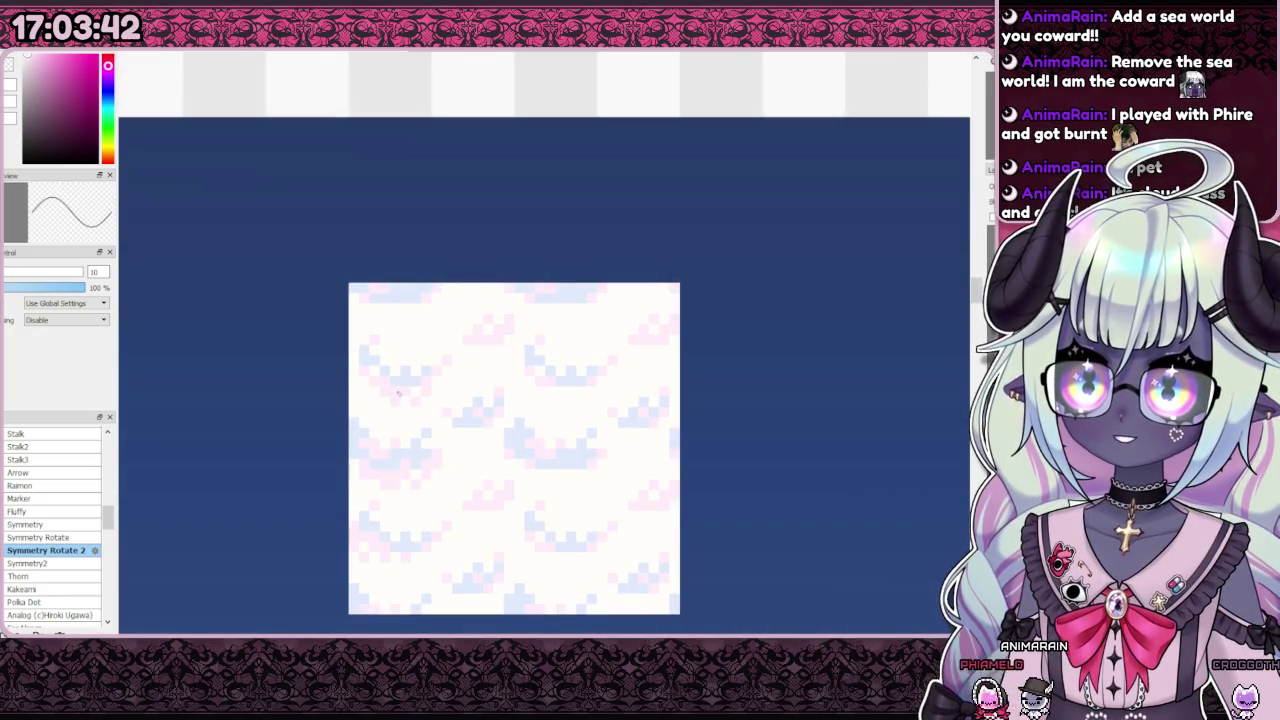
pyautogui.scroll(1, 384, 396)
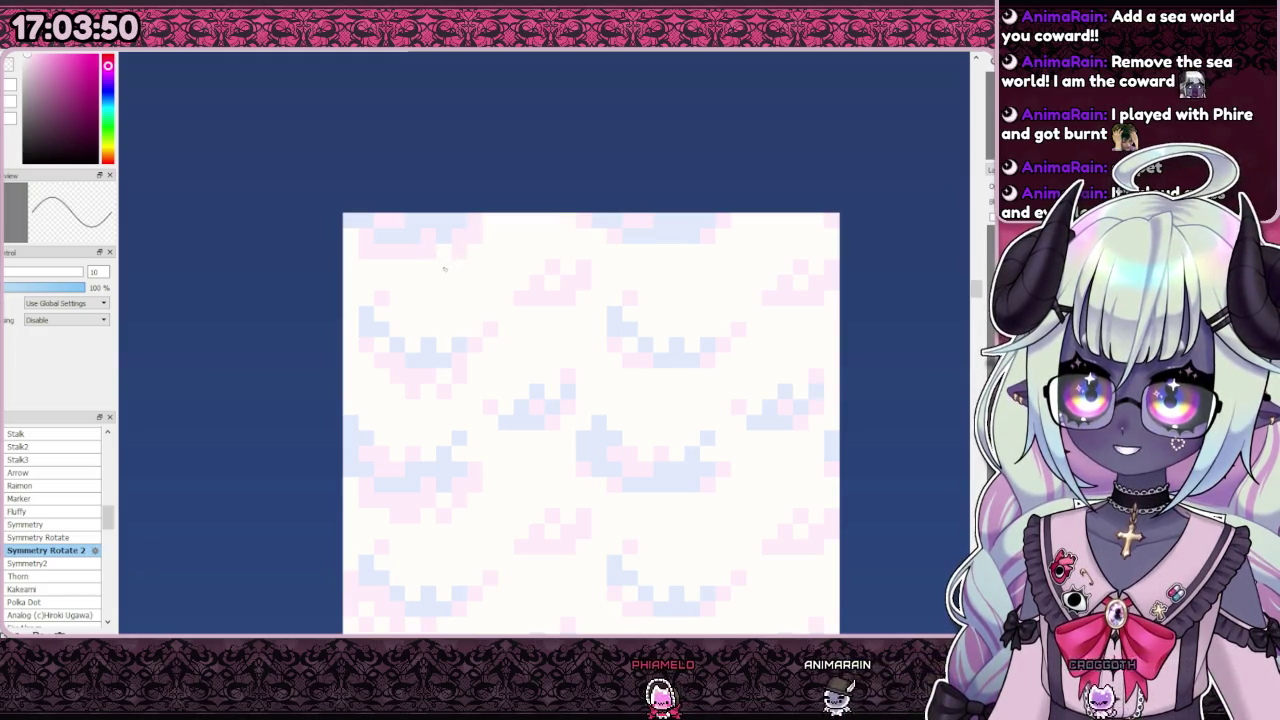
pyautogui.scroll(-2, 397, 268)
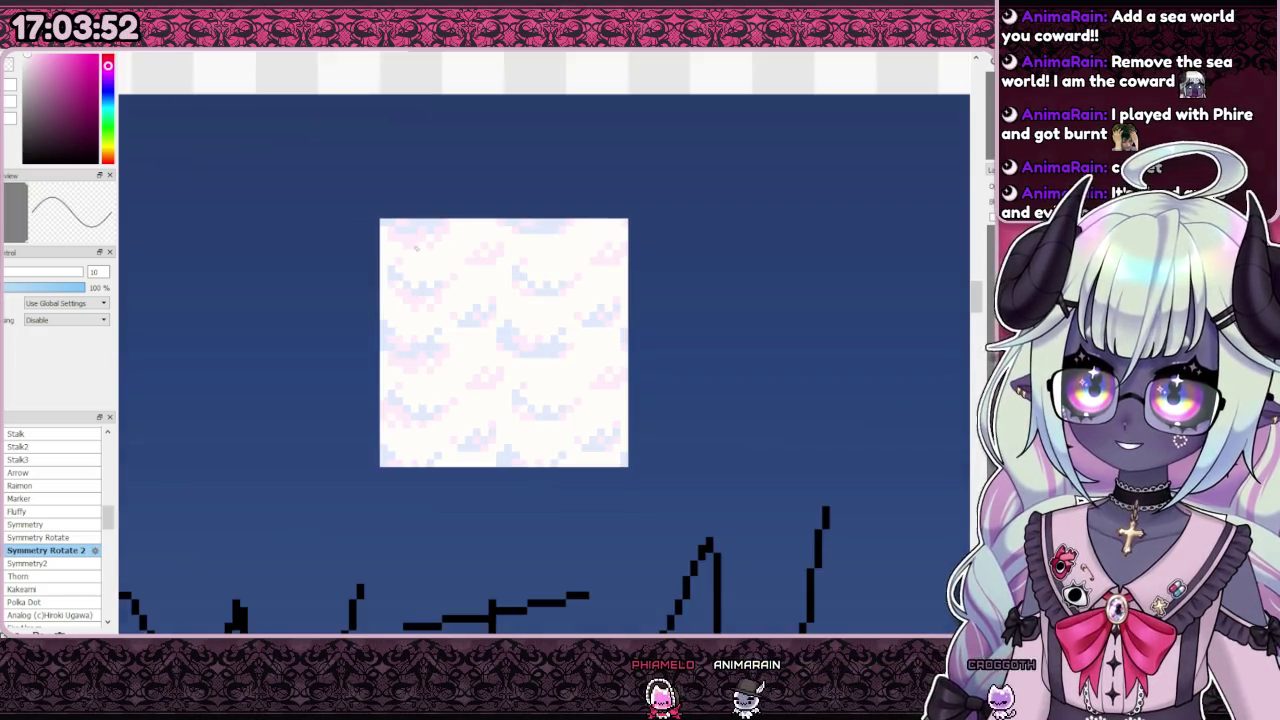
pyautogui.scroll(1, 420, 360)
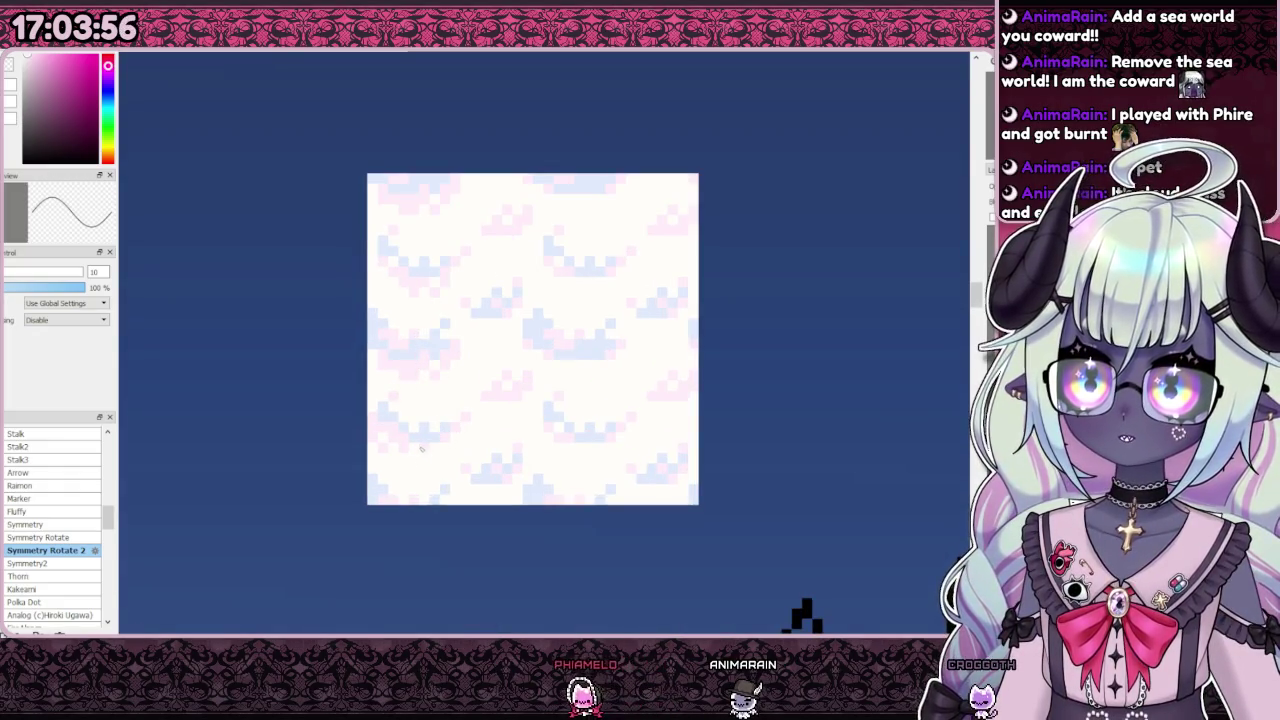
pyautogui.scroll(1, 421, 459)
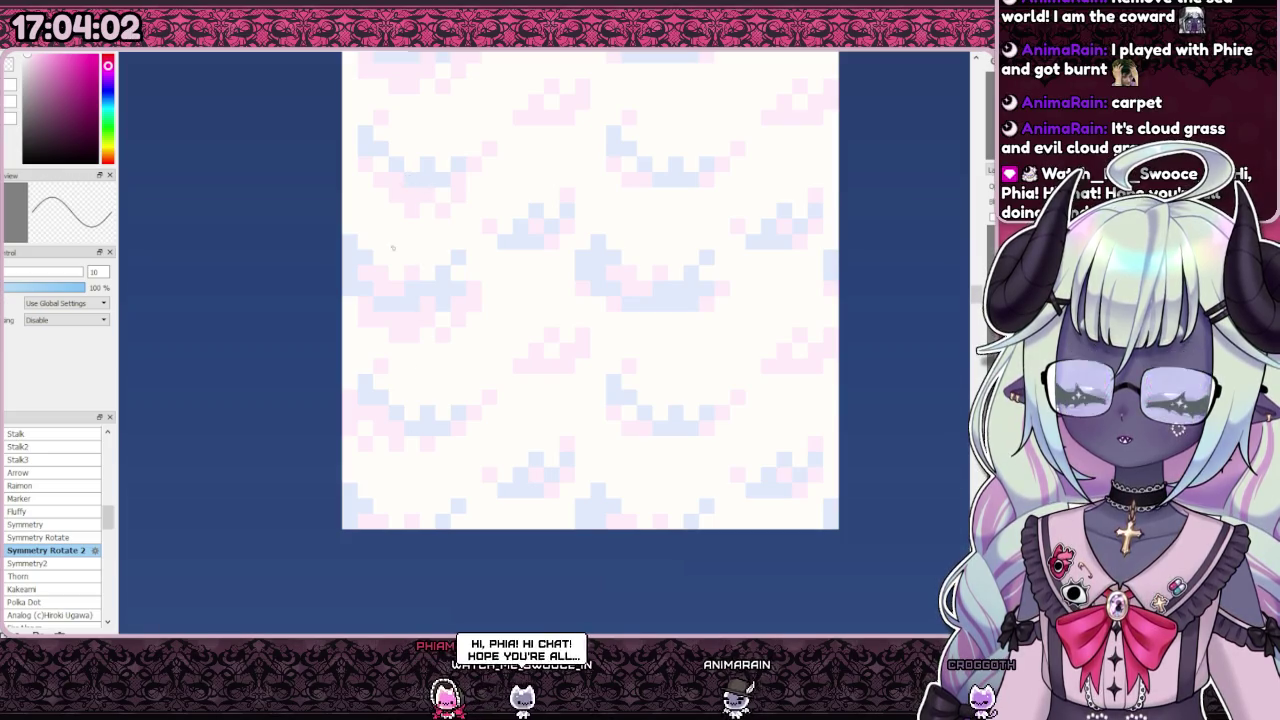
pyautogui.scroll(-1, 400, 400)
pyautogui.scroll(-1, 385, 412)
pyautogui.scroll(-1, 381, 414)
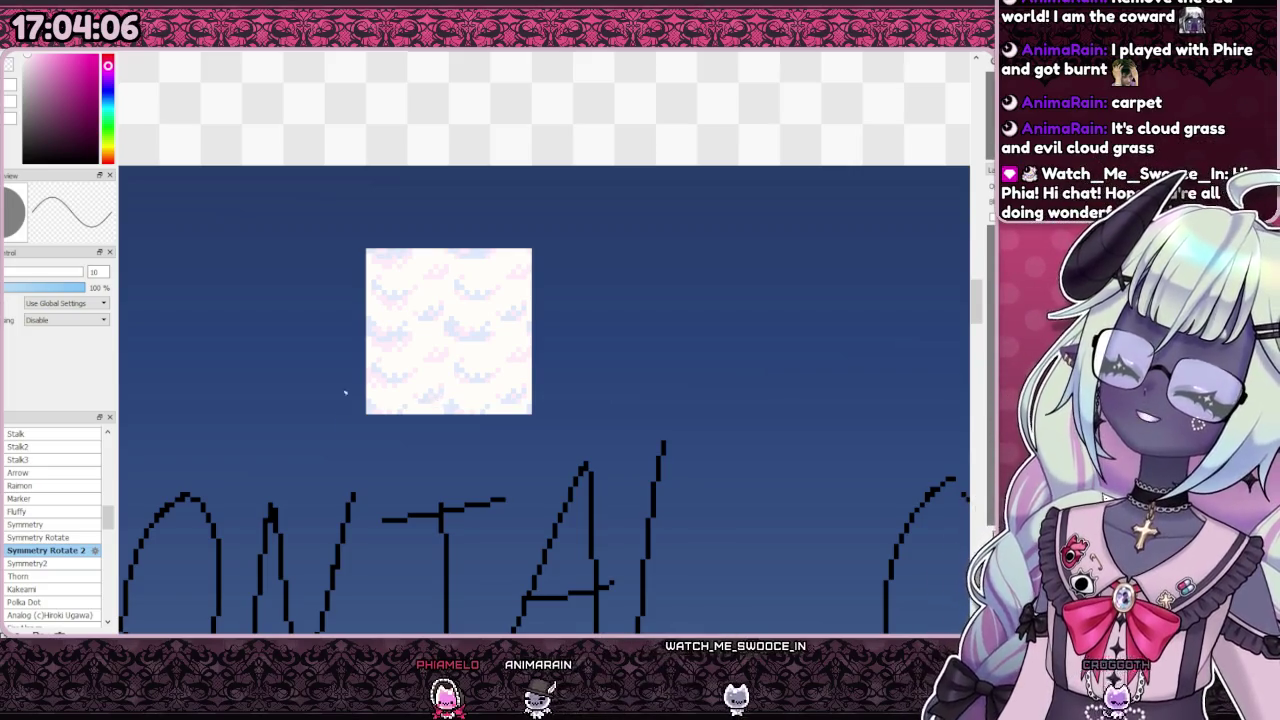
pyautogui.scroll(2, 436, 399)
pyautogui.scroll(-3, 436, 399)
pyautogui.scroll(2, 430, 430)
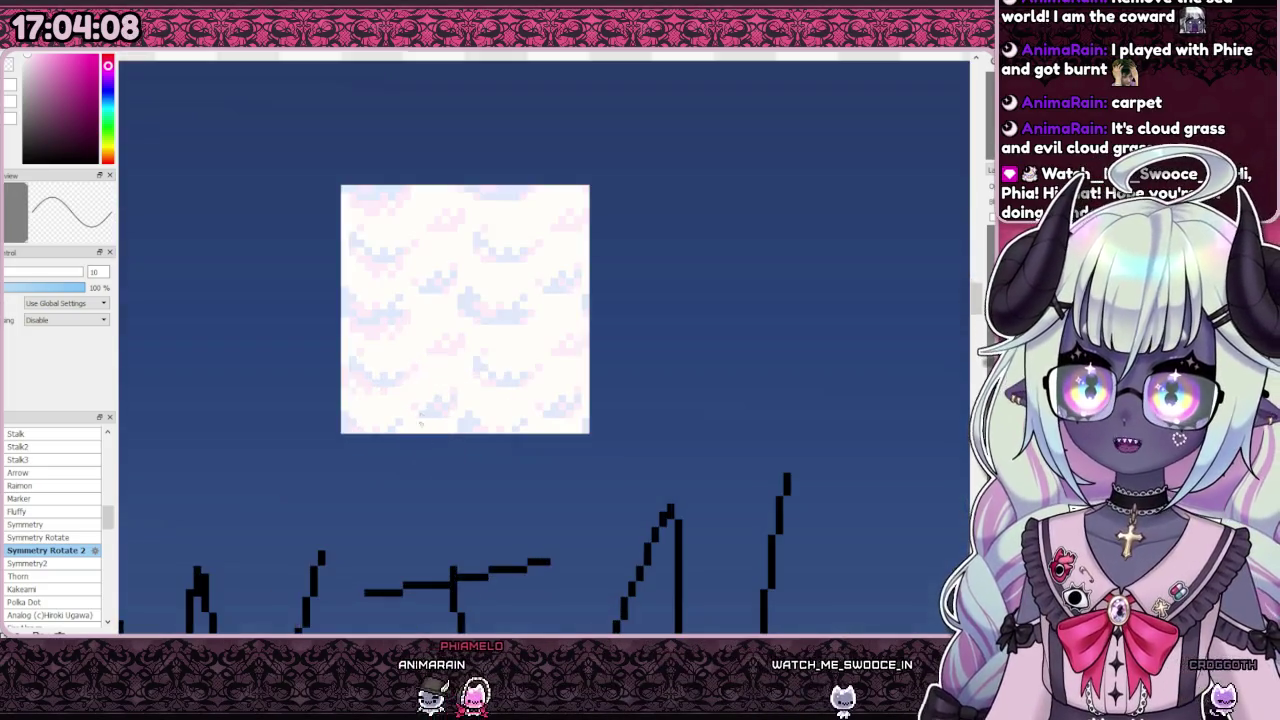
pyautogui.scroll(-1, 390, 395)
pyautogui.scroll(-2, 398, 408)
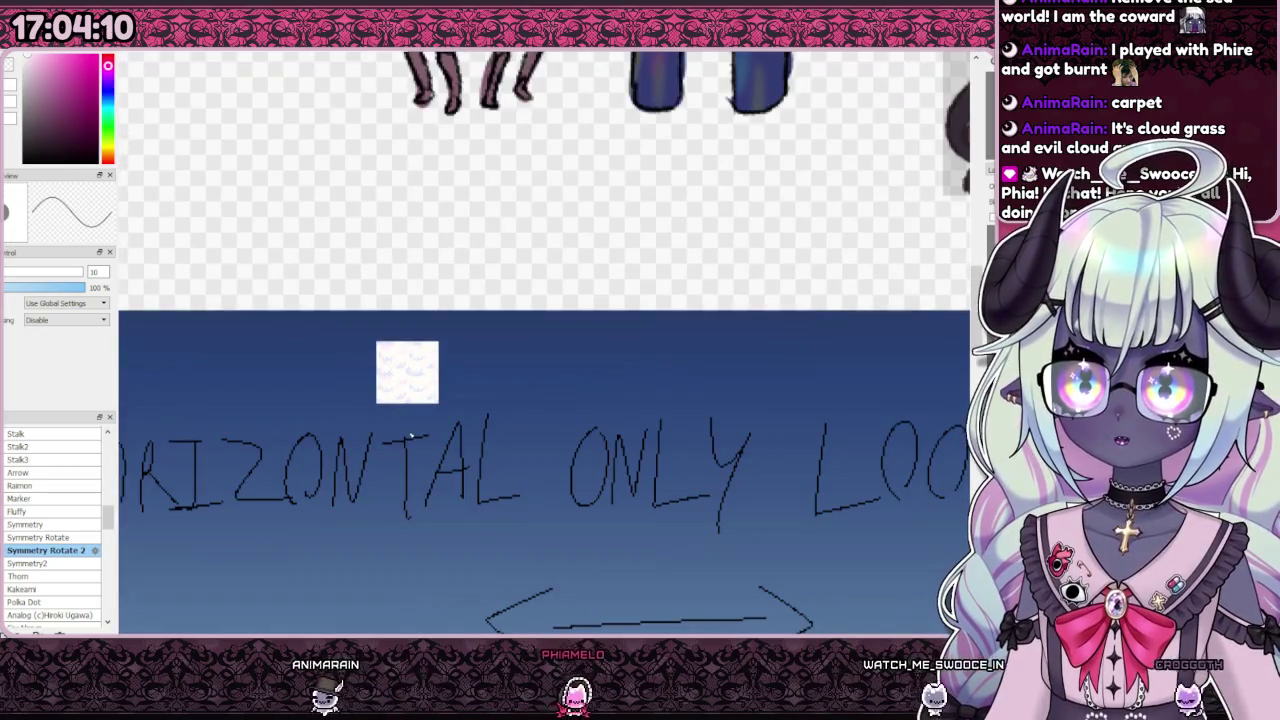
pyautogui.scroll(3, 381, 373)
pyautogui.scroll(2, 381, 373)
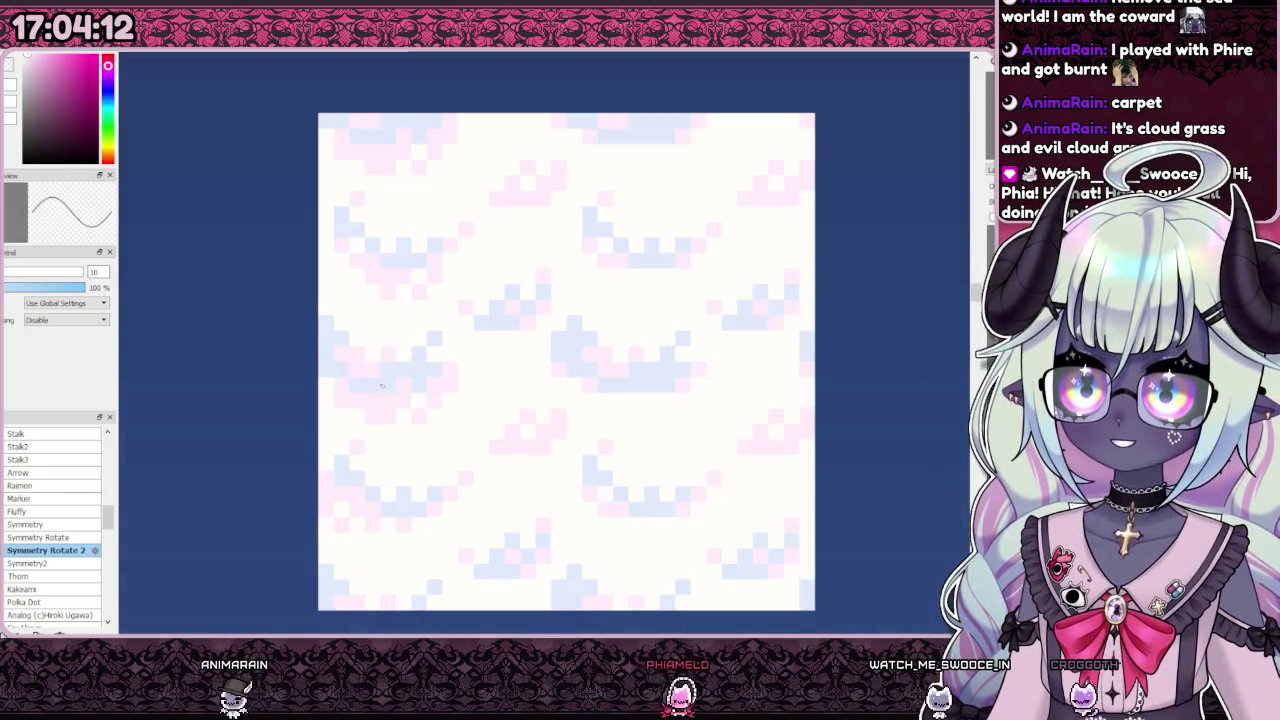
# Step: Sample the pink from the cloud tile as the drawing colour
pyautogui.keyDown('alt'); pyautogui.click(360, 257); pyautogui.keyUp('alt')
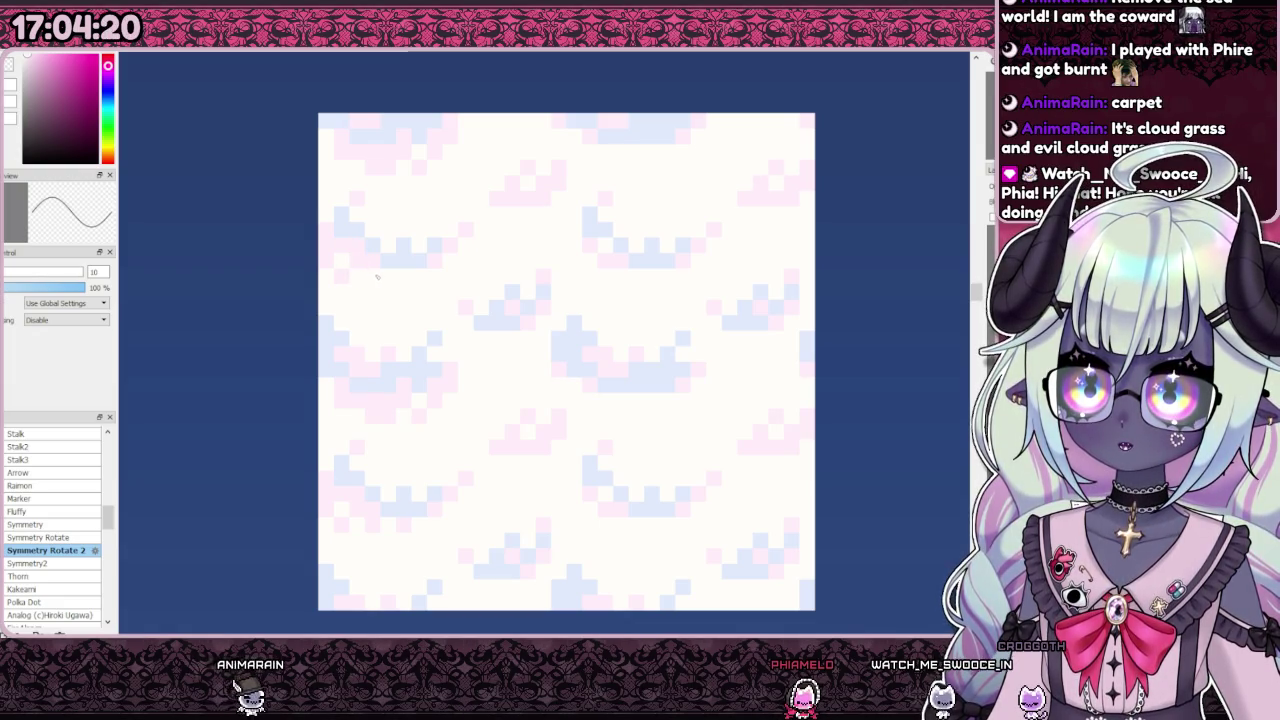
pyautogui.scroll(-3, 428, 318)
pyautogui.scroll(-2, 428, 318)
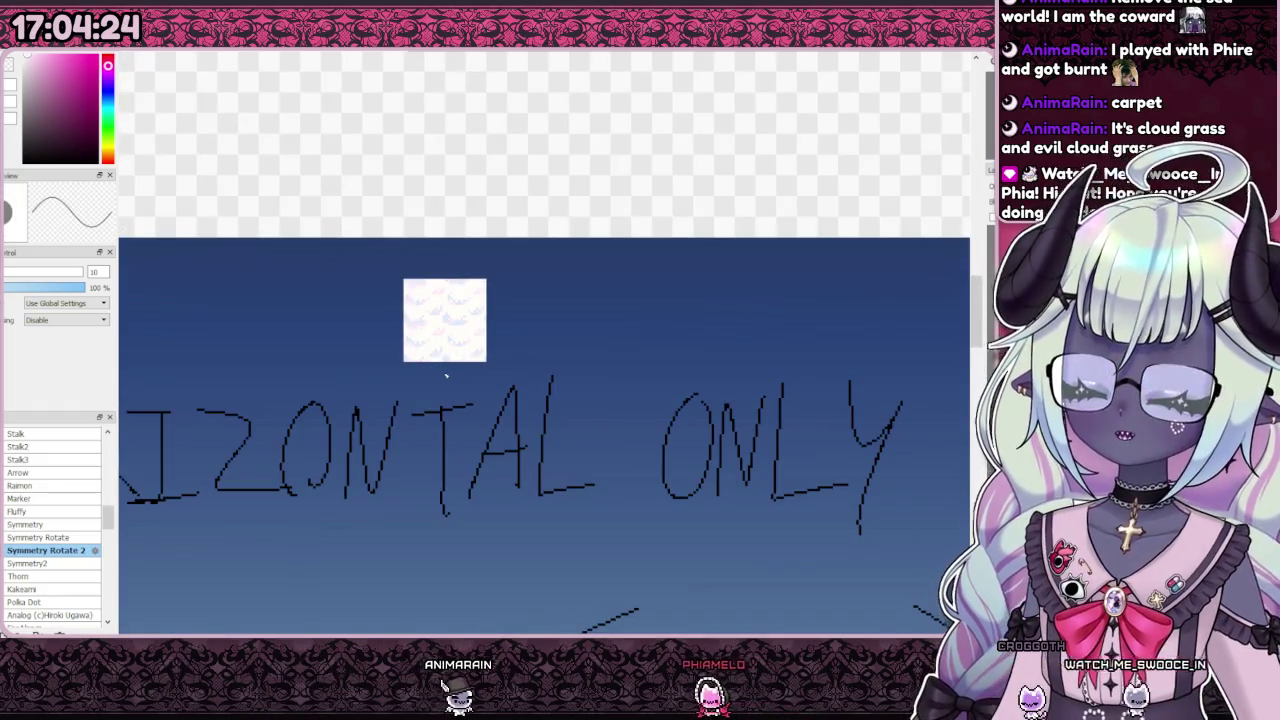
pyautogui.scroll(5, 437, 308)
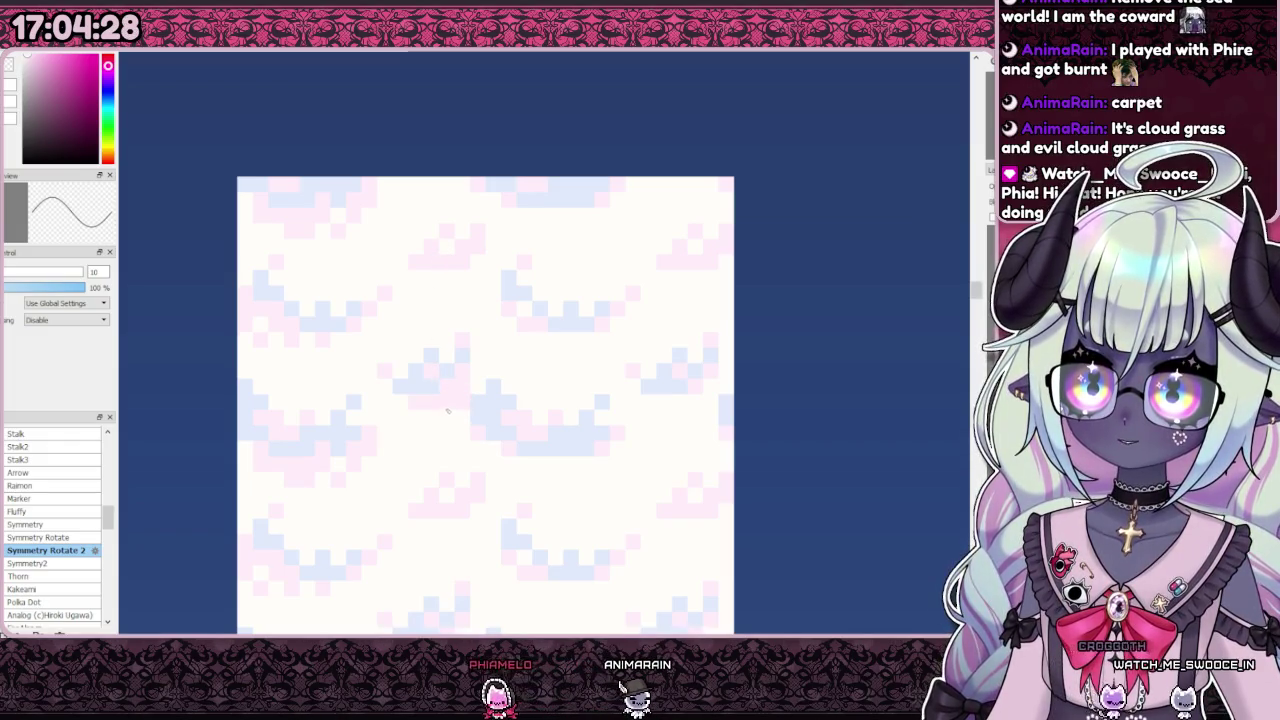
# Step: Swap the active drawing colour from pink to yellow with X
pyautogui.press('x')
pyautogui.scroll(-5, 463, 391)
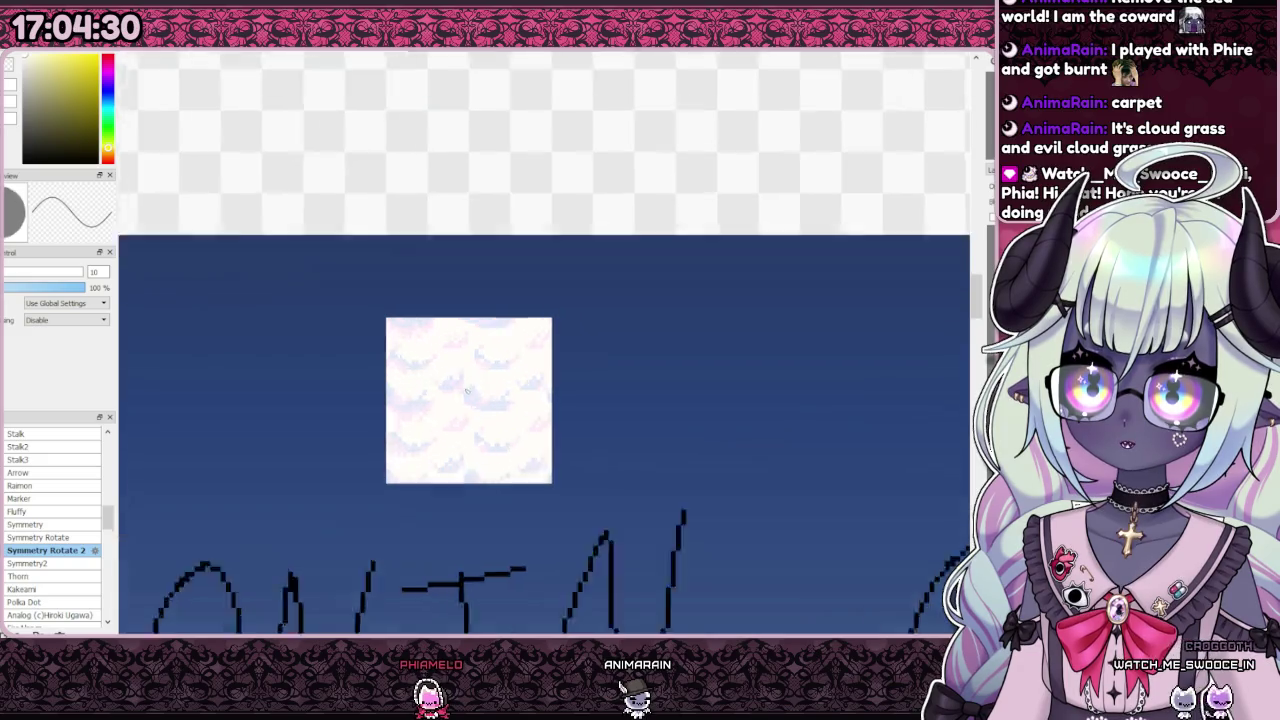
pyautogui.scroll(5, 463, 391)
pyautogui.scroll(-5, 463, 391)
pyautogui.scroll(5, 461, 389)
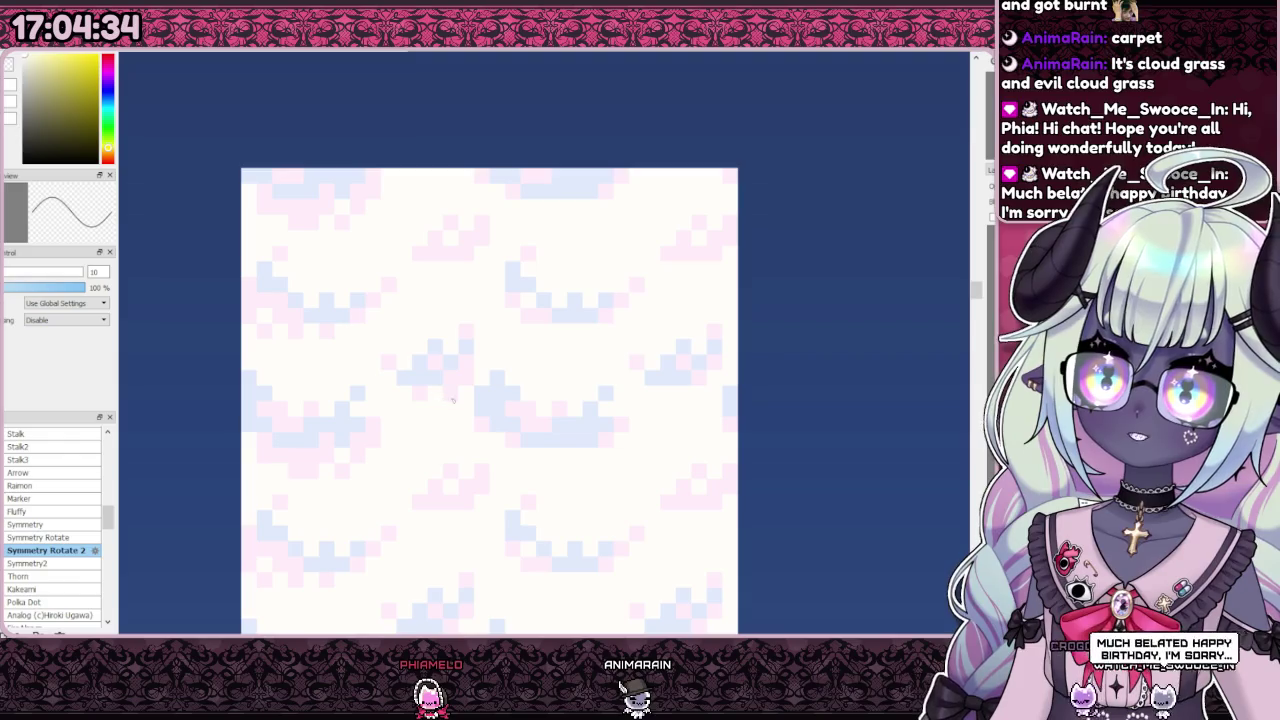
pyautogui.scroll(-3, 491, 353)
pyautogui.scroll(-1, 491, 353)
pyautogui.scroll(4, 485, 380)
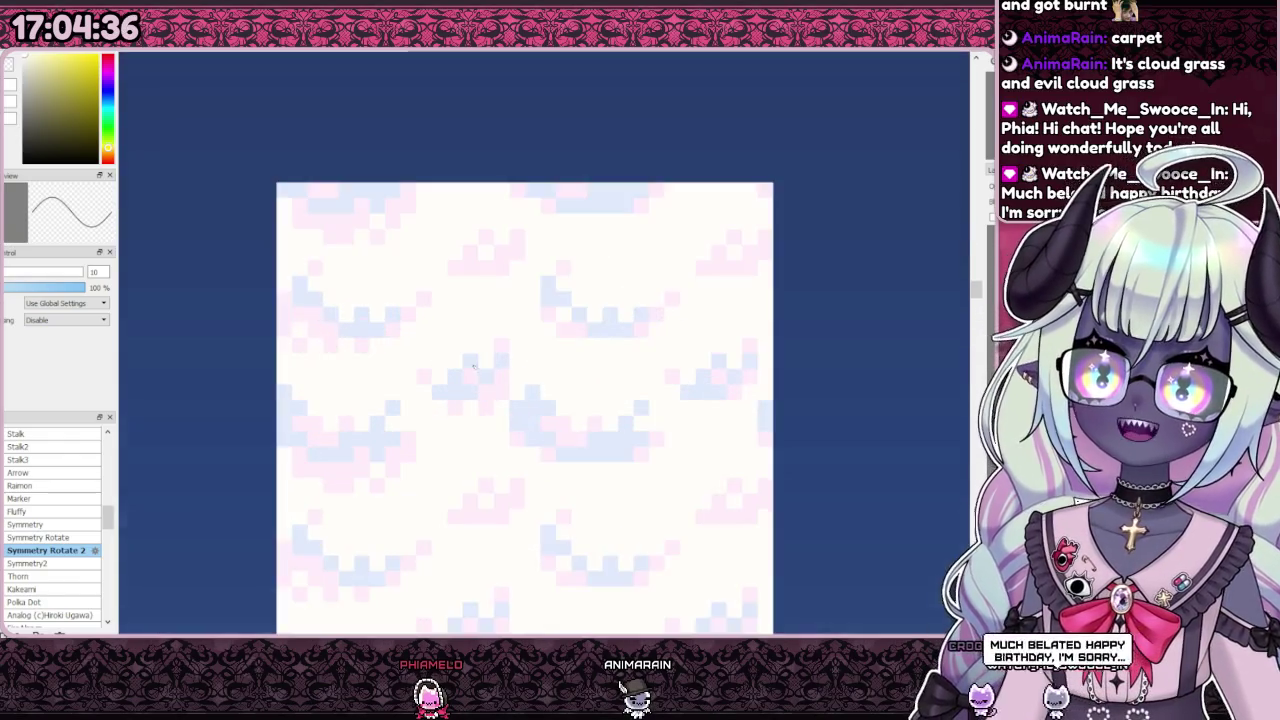
pyautogui.scroll(2, 481, 398)
pyautogui.scroll(-4, 481, 398)
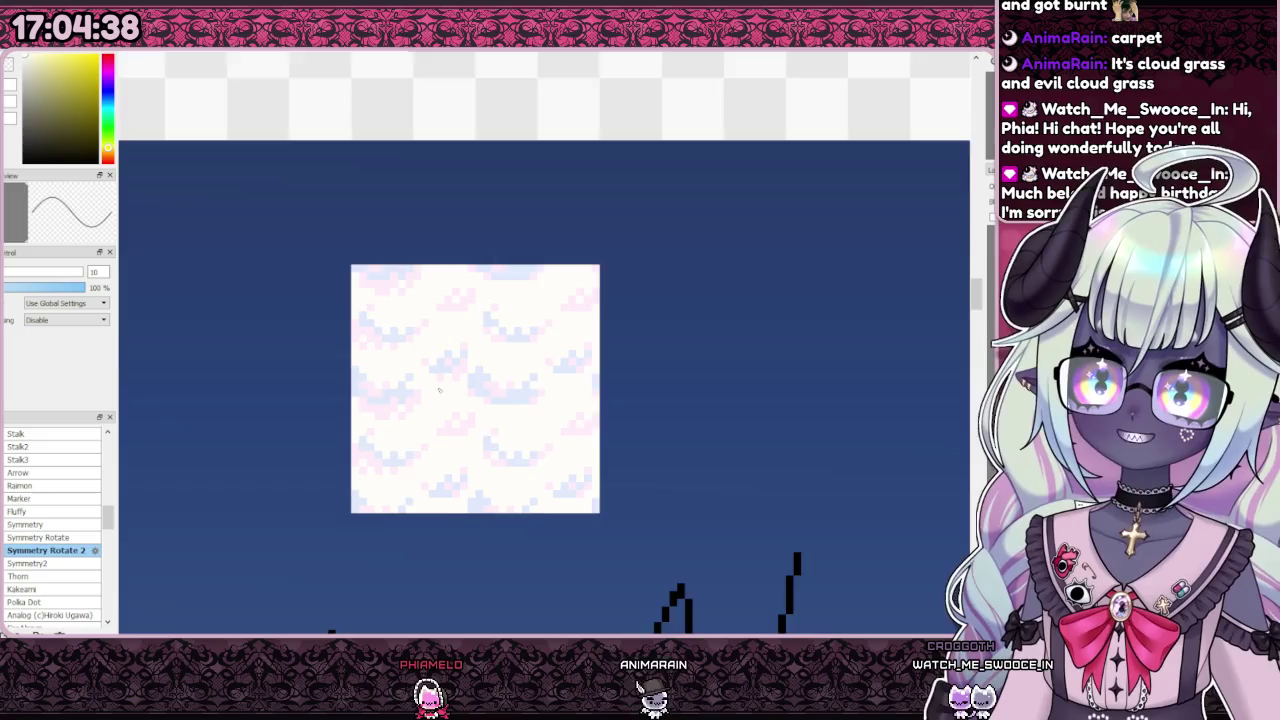
pyautogui.scroll(1, 445, 392)
# Step: Select the tile's top-left part, try shifting it right, then undo and deselect
pyautogui.moveTo(315, 239)
pyautogui.mouseDown()
pyautogui.moveTo(473, 452)
pyautogui.moveTo(481, 436)
pyautogui.mouseUp()
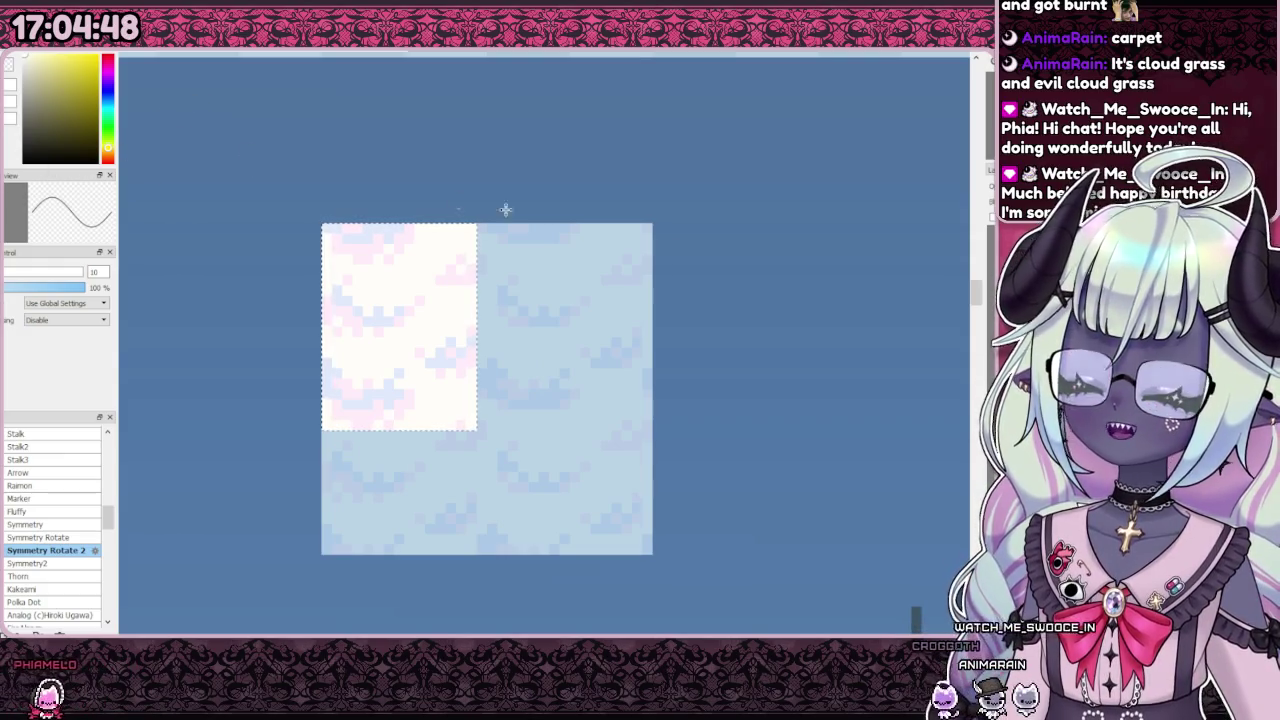
pyautogui.moveTo(427, 303); pyautogui.dragTo(489, 303)
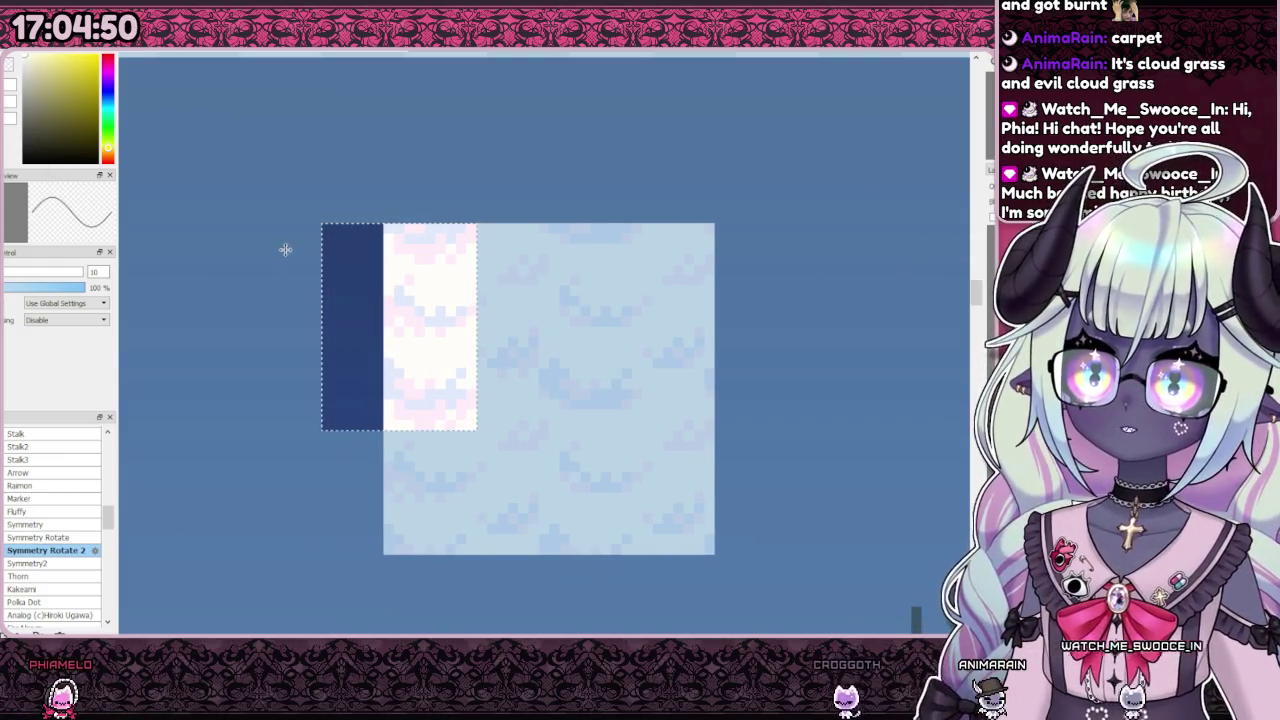
pyautogui.hotkey('ctrl', 'z')
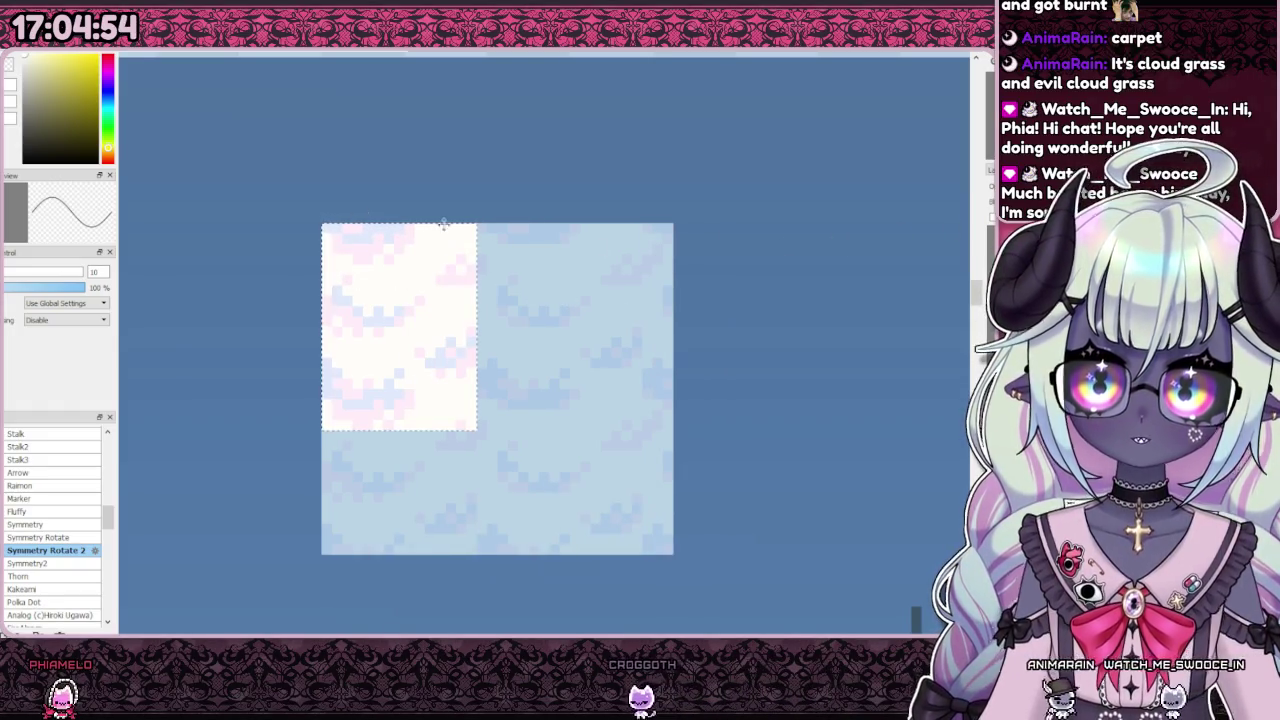
pyautogui.hotkey('ctrl', 'd')
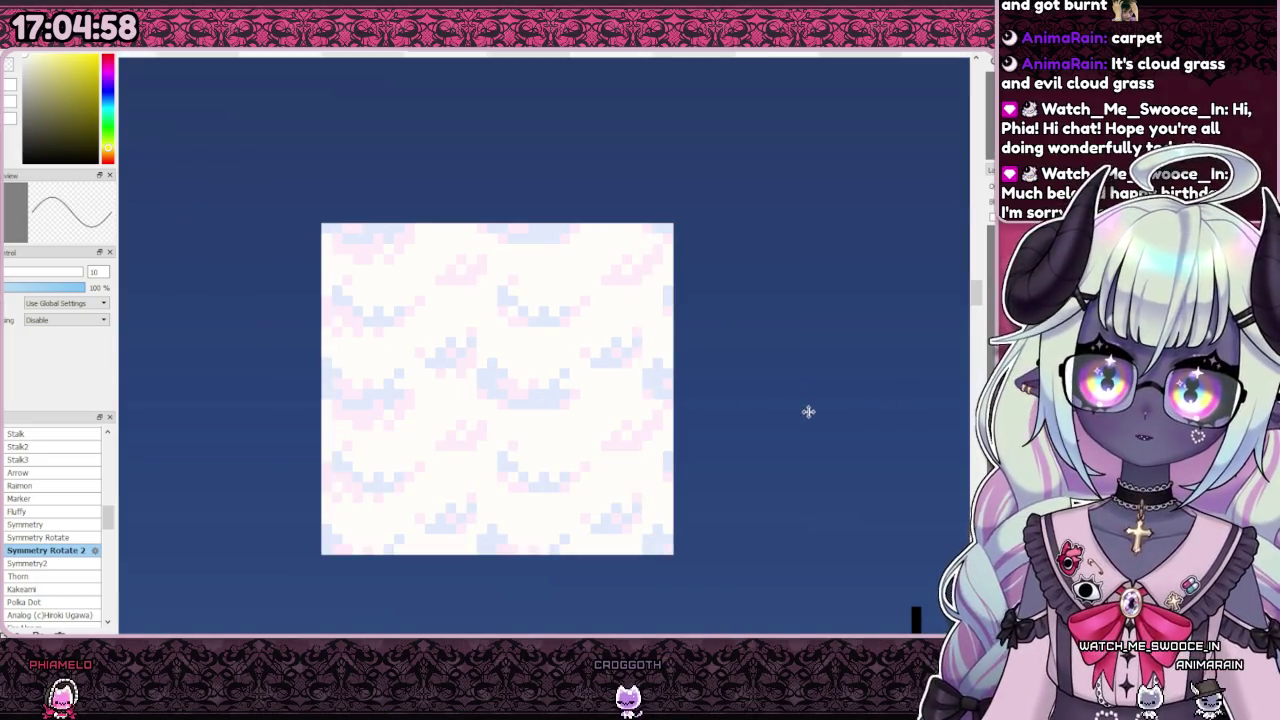
# Step: Move the right-edge strip to the left side, then undo back to the whole tile
pyautogui.moveTo(813, 410); pyautogui.dragTo(274, 258)
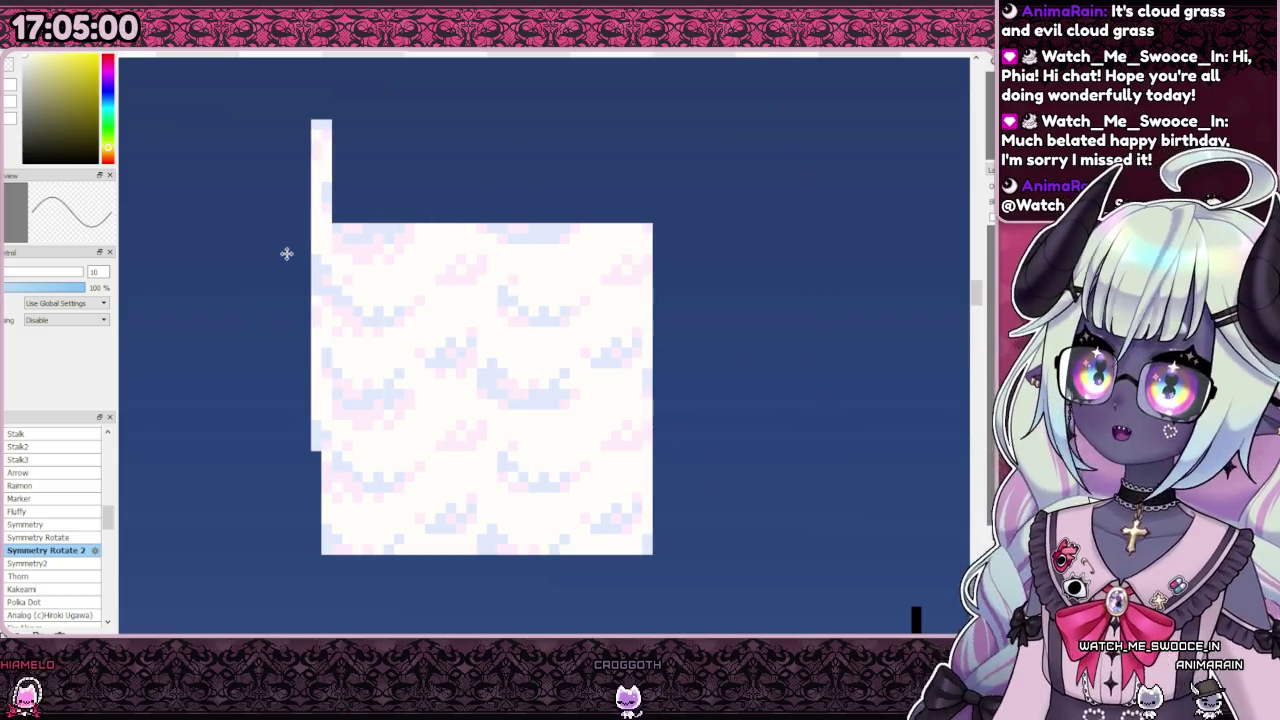
pyautogui.hotkey('ctrl', 'z')
pyautogui.hotkey('ctrl', 'z')
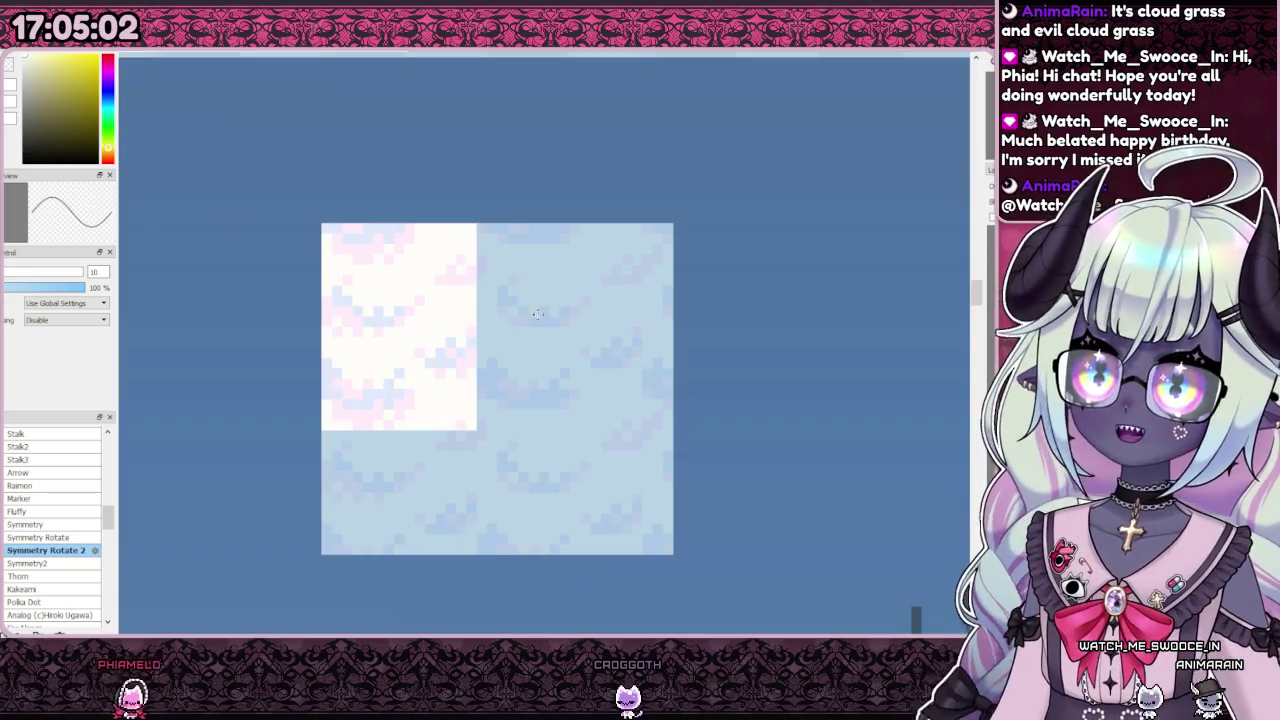
pyautogui.hotkey('ctrl', 'z')
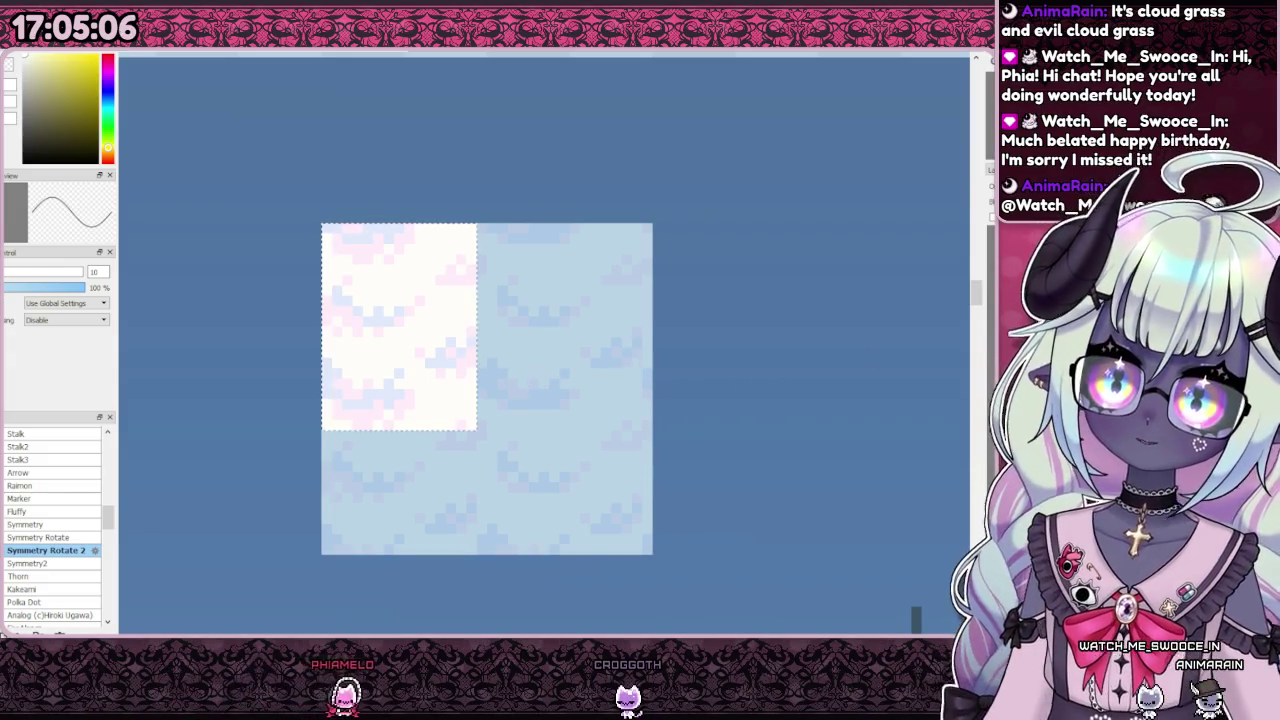
pyautogui.hotkey('ctrl', 'z')
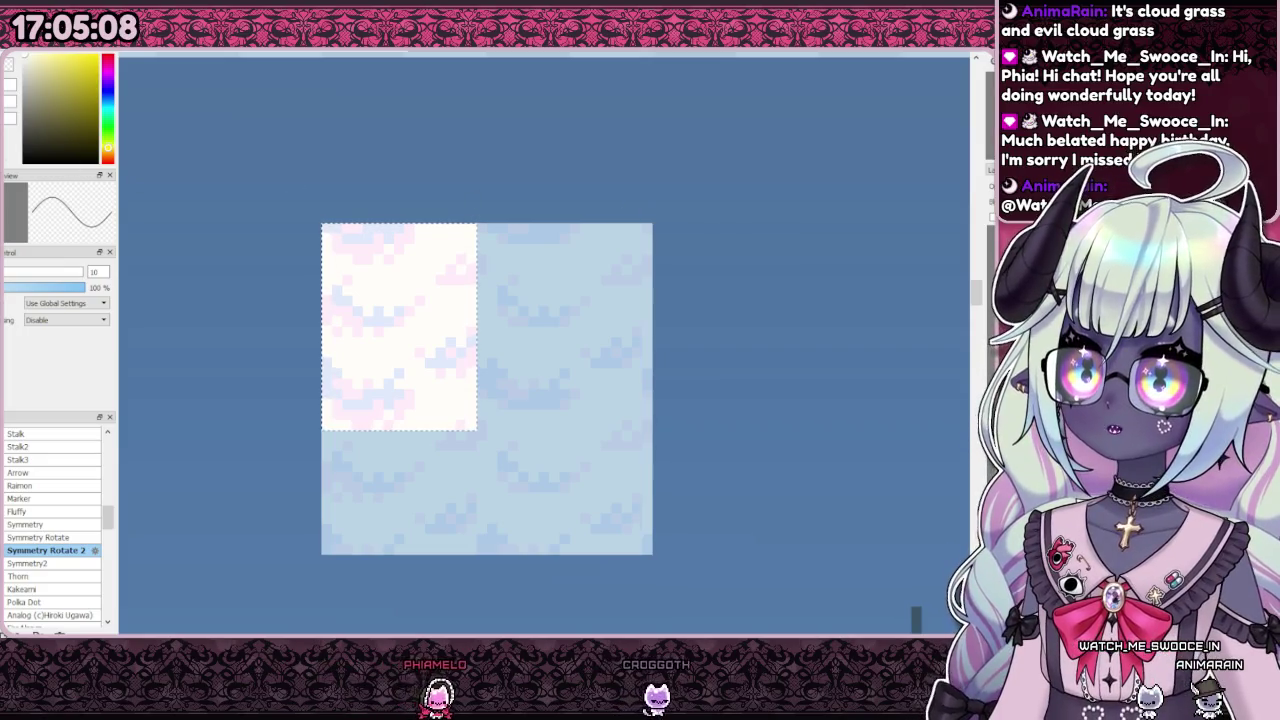
pyautogui.hotkey('ctrl', 'z')
pyautogui.hotkey('ctrl', 'z')
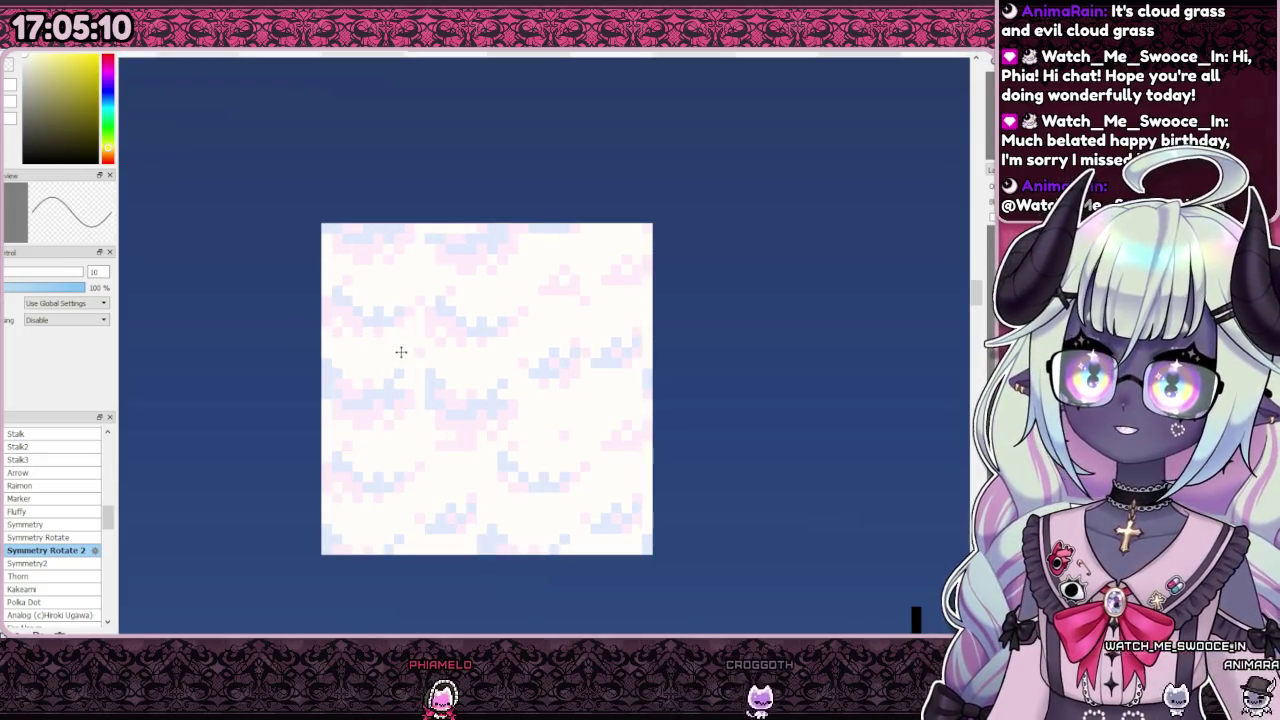
pyautogui.hotkey('ctrl', 'z')
pyautogui.hotkey('ctrl', 'z')
pyautogui.hotkey('ctrl', 'z')
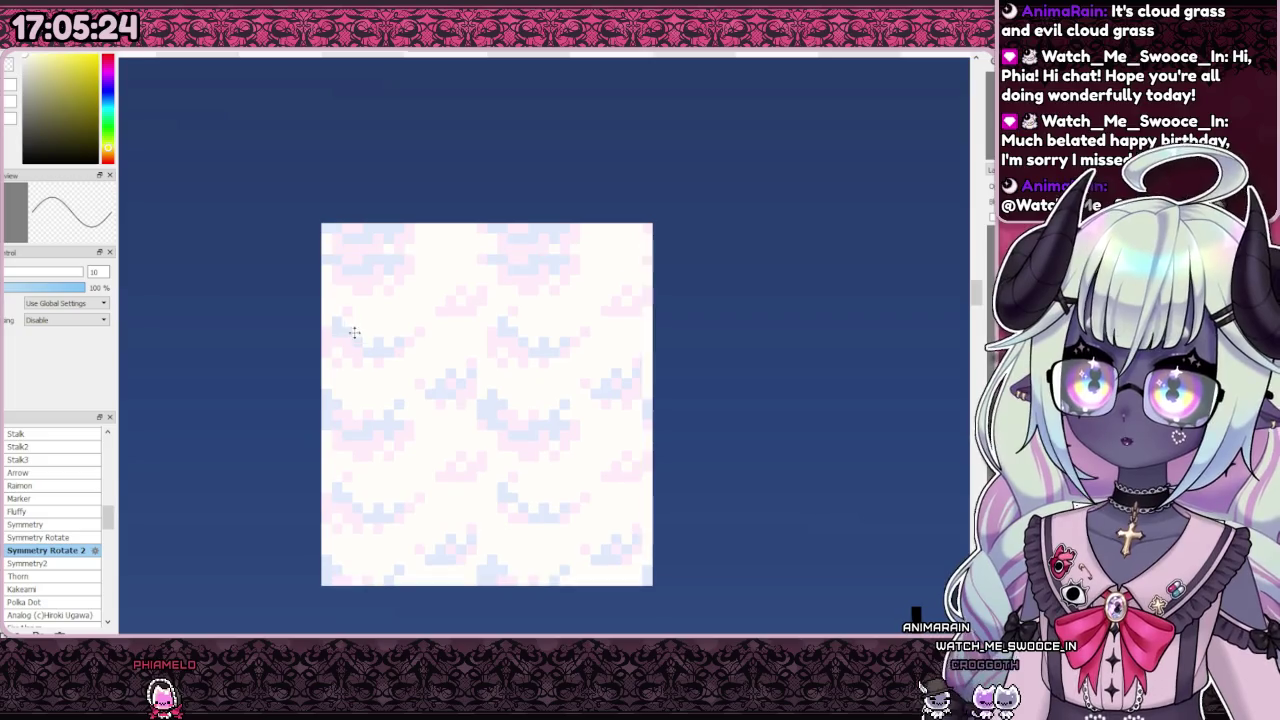
pyautogui.moveTo(337, 497); pyautogui.dragTo(349, 465)
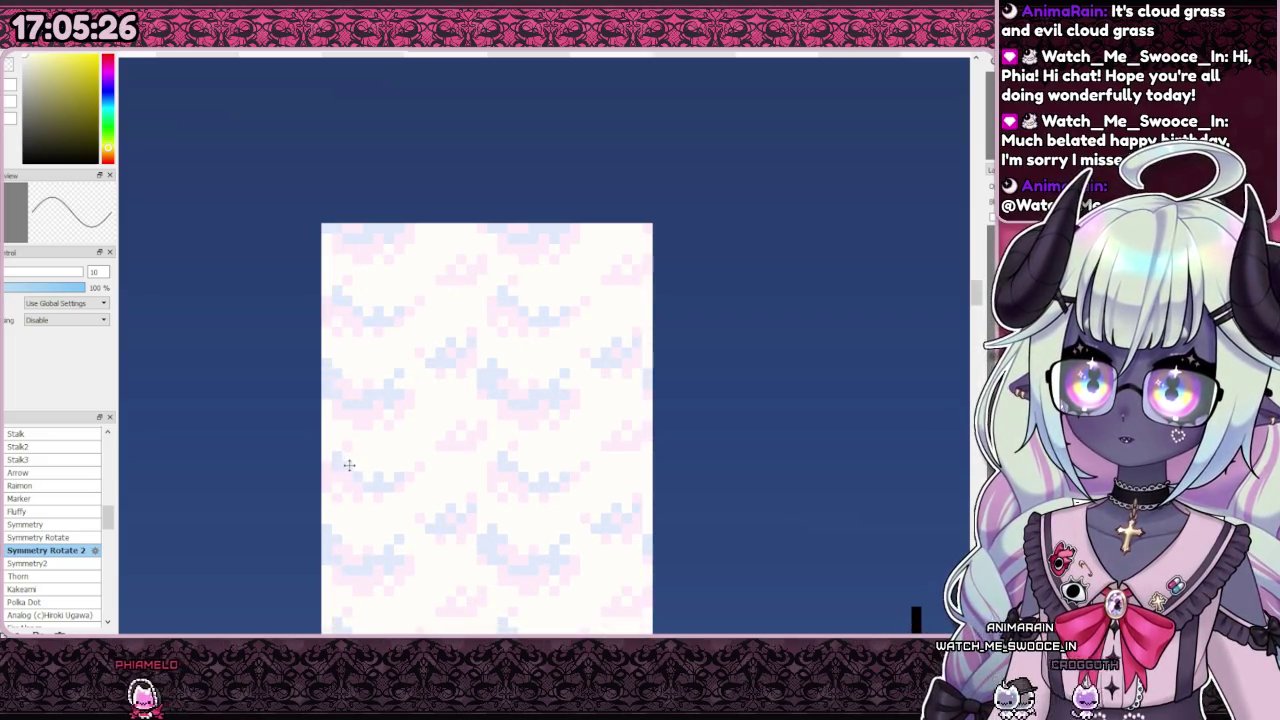
# Step: Turn on the canvas grid and zoom out to check the HORIZONTAL ONLY LOOP mockup
pyautogui.hotkey('ctrl', 'g')
pyautogui.scroll(-2, 366, 180)
pyautogui.scroll(2, 214, 457)
pyautogui.moveTo(203, 494)
pyautogui.mouseDown()
pyautogui.moveTo(766, 329)
pyautogui.moveTo(789, 292)
pyautogui.mouseUp()
pyautogui.scroll(-1, 751, 249)
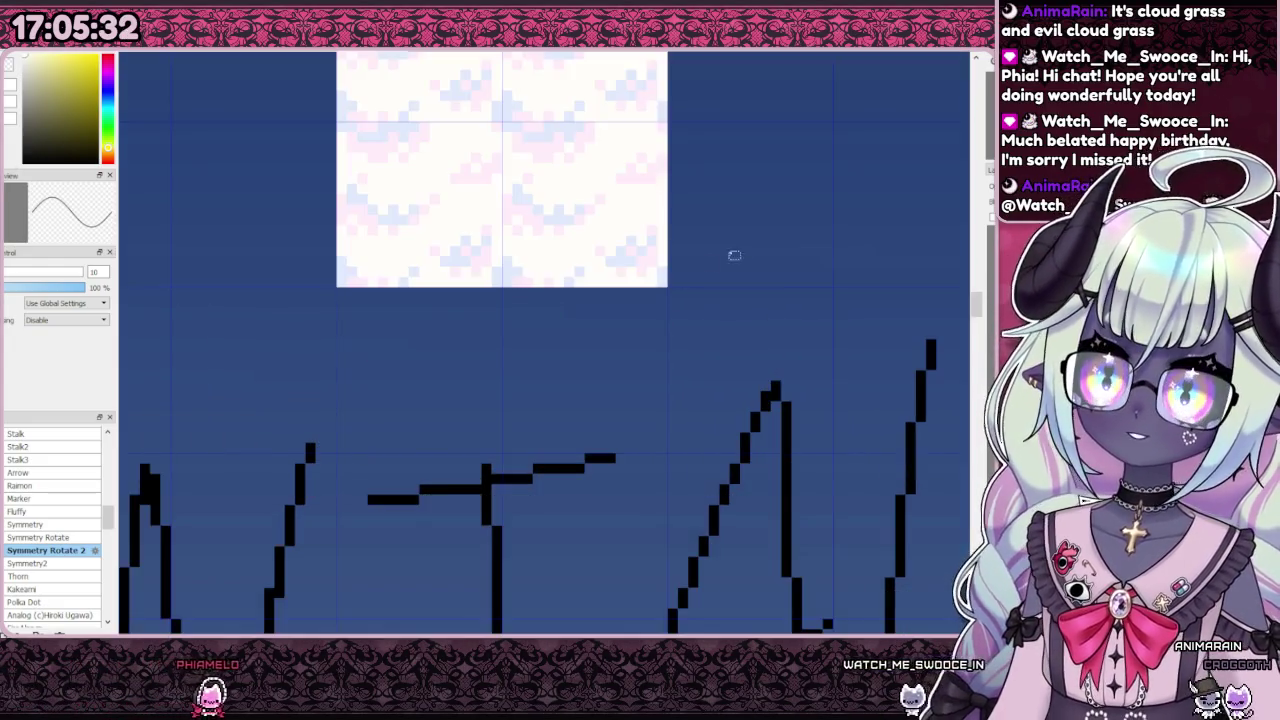
pyautogui.scroll(-2, 420, 400)
pyautogui.scroll(-1, 452, 338)
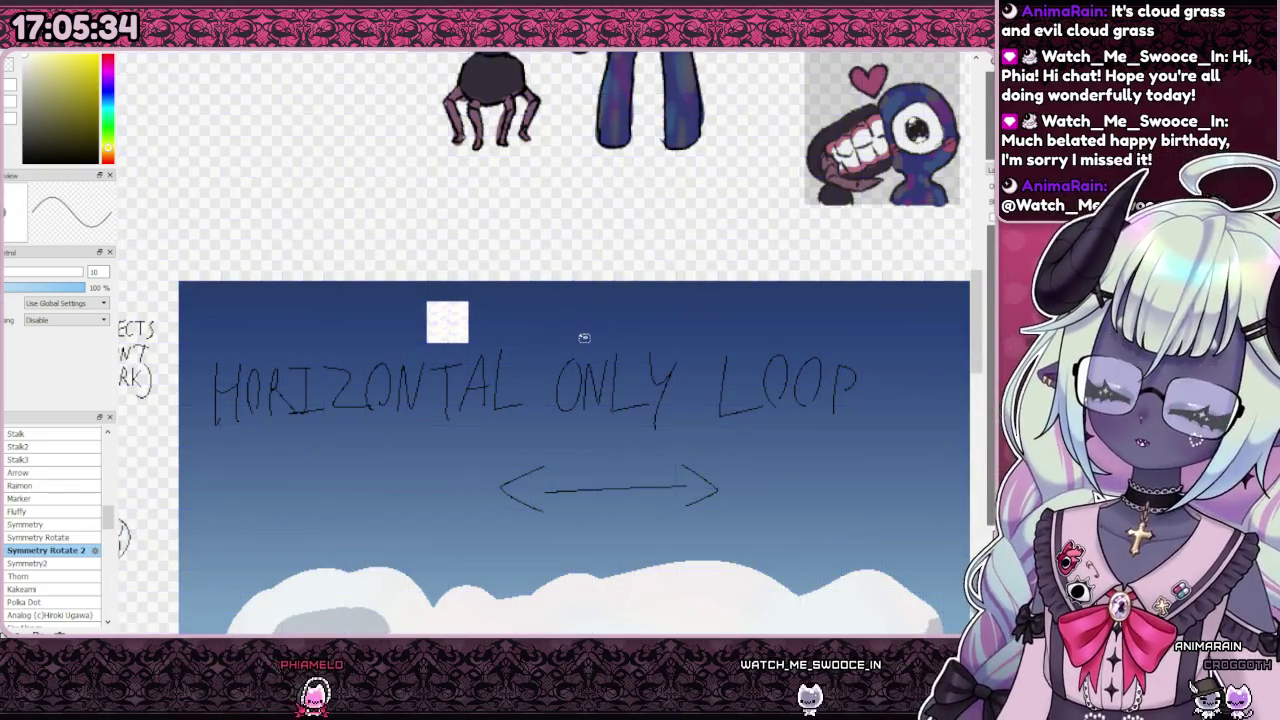
pyautogui.scroll(-1, 485, 329)
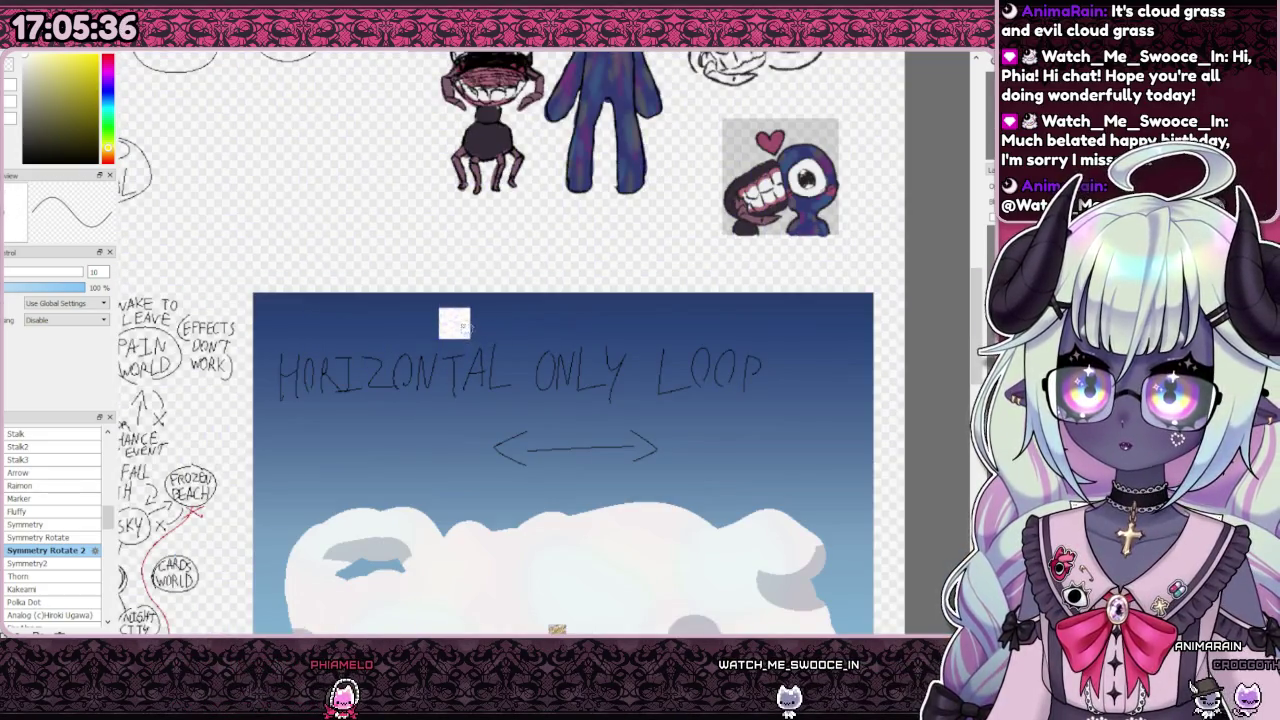
pyautogui.scroll(-1, 454, 322)
pyautogui.scroll(2, 440, 330)
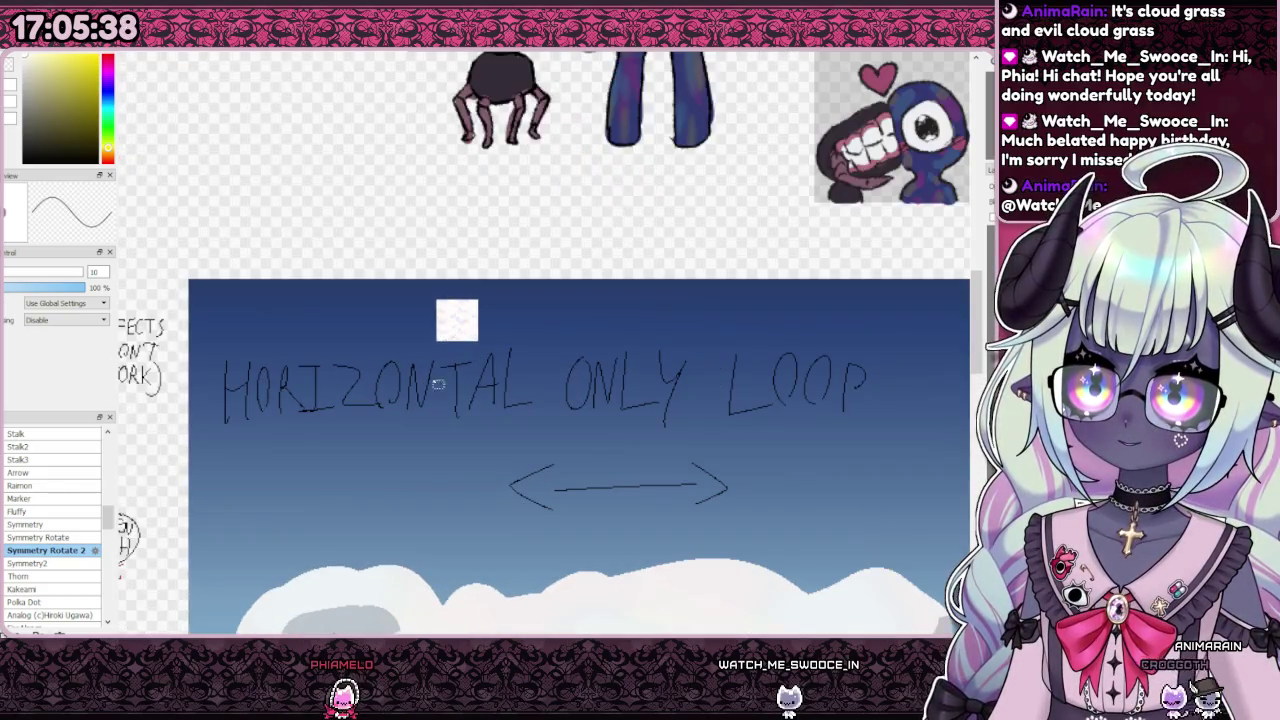
pyautogui.scroll(4, 458, 349)
pyautogui.scroll(-2, 455, 345)
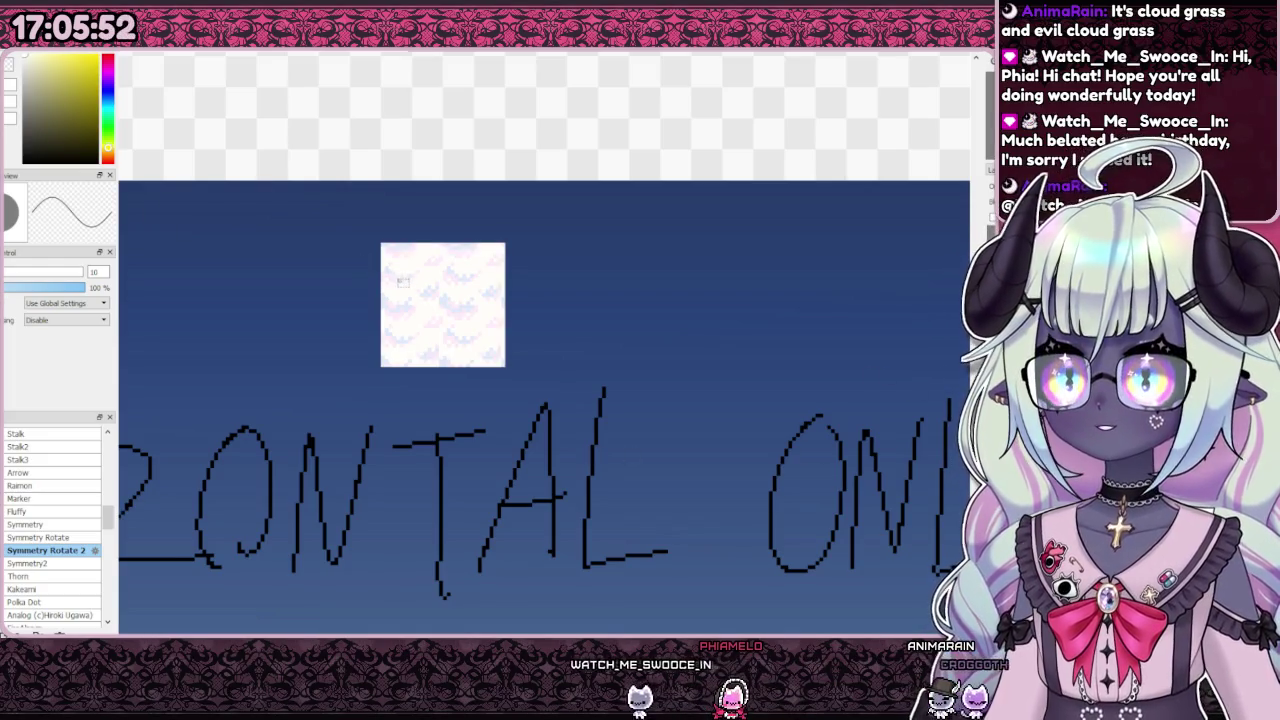
pyautogui.hotkey('ctrl', 'g')
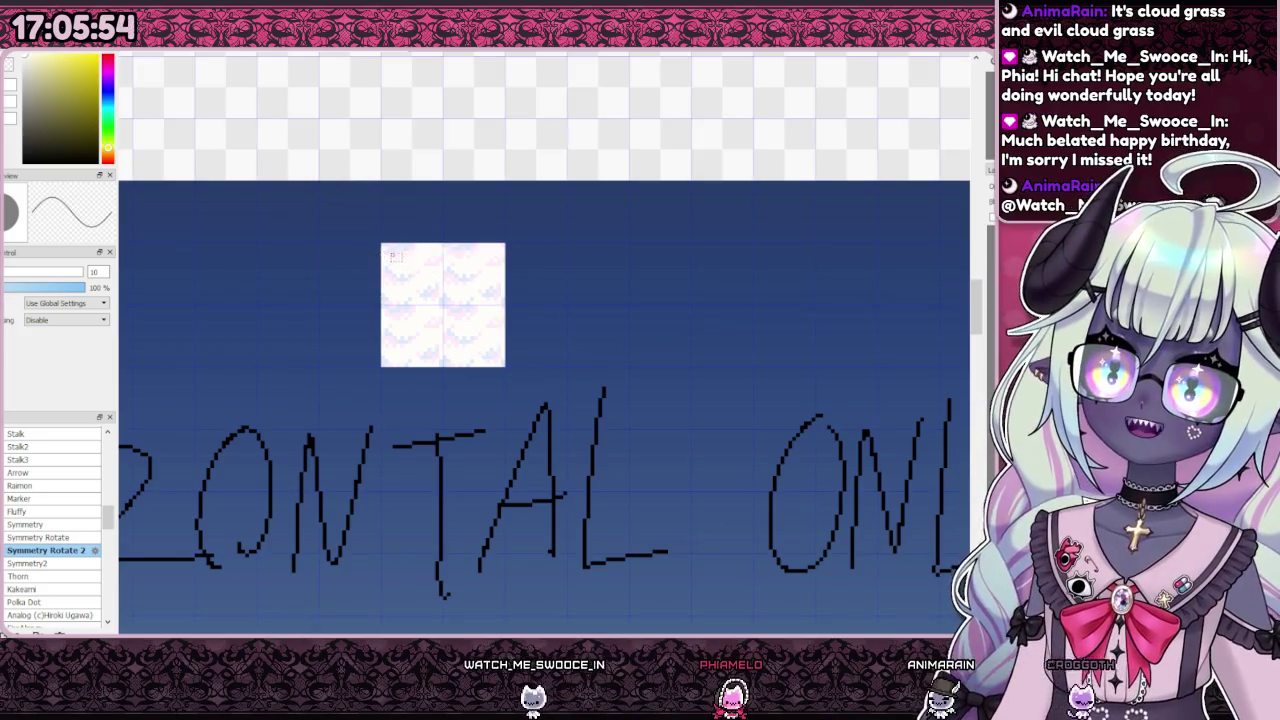
pyautogui.scroll(3, 392, 249)
pyautogui.moveTo(366, 234); pyautogui.dragTo(529, 397)
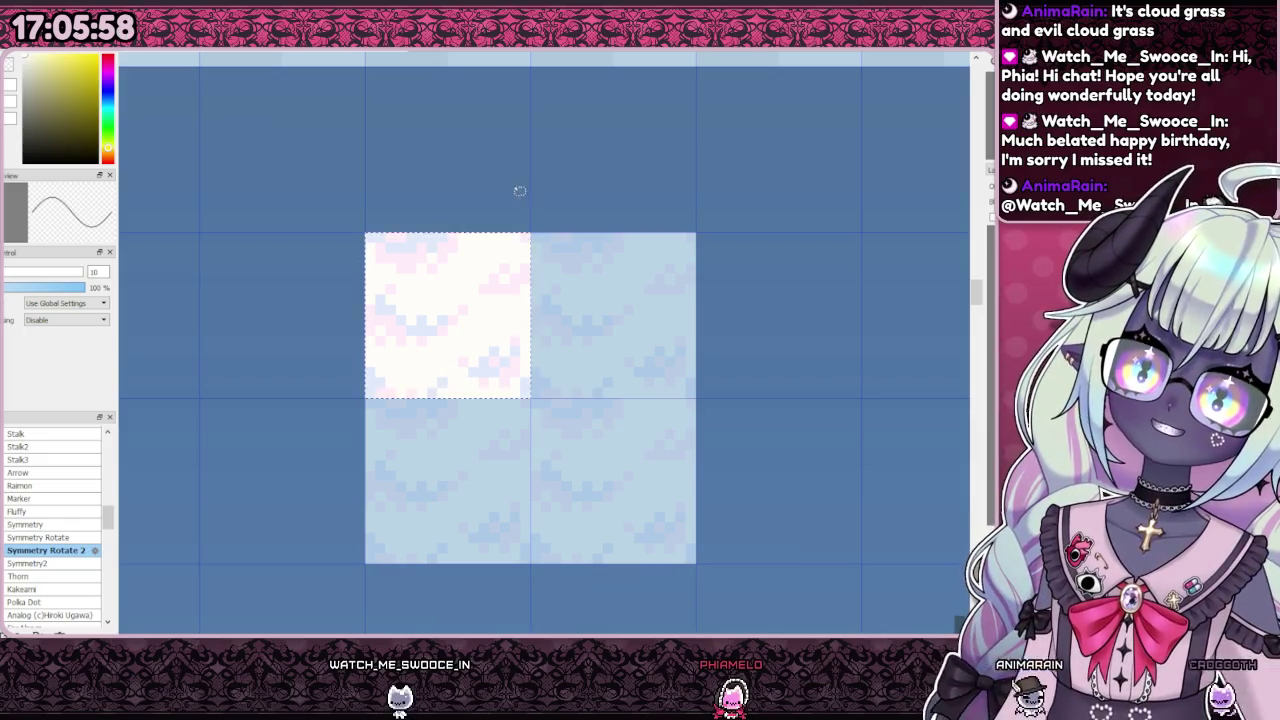
pyautogui.hotkey('ctrl', 'd')
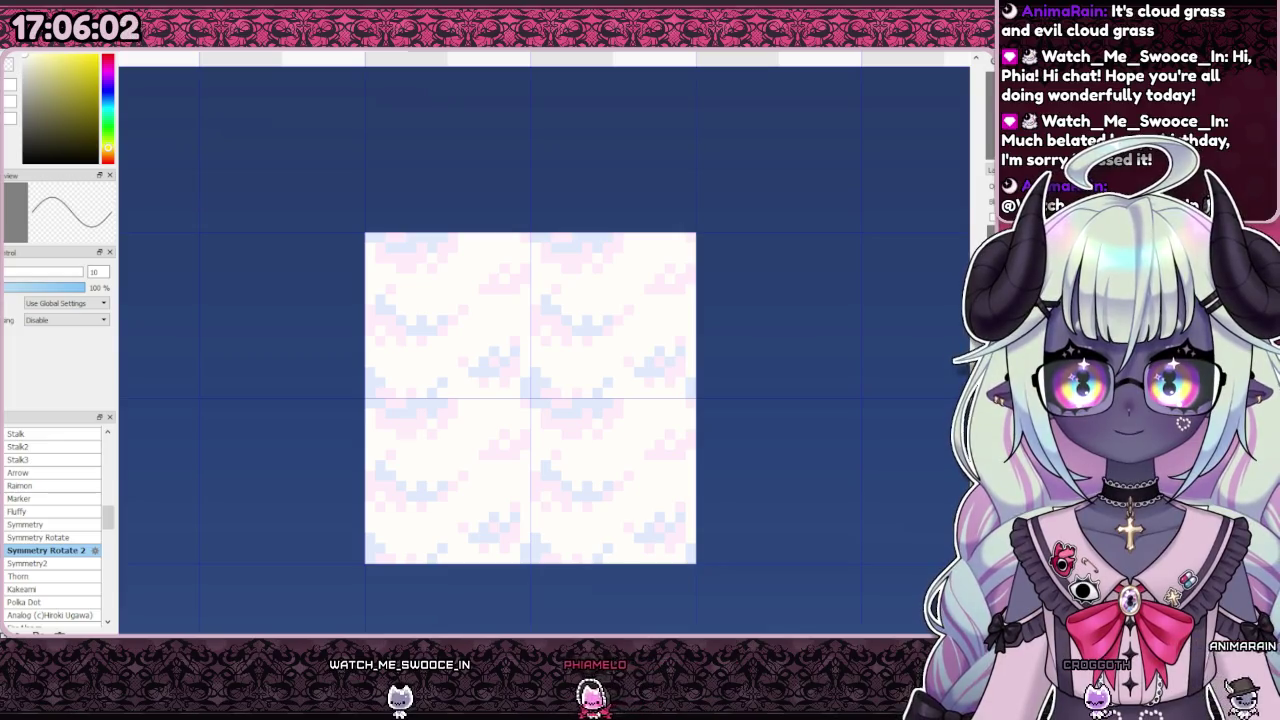
pyautogui.scroll(-3, 751, 332)
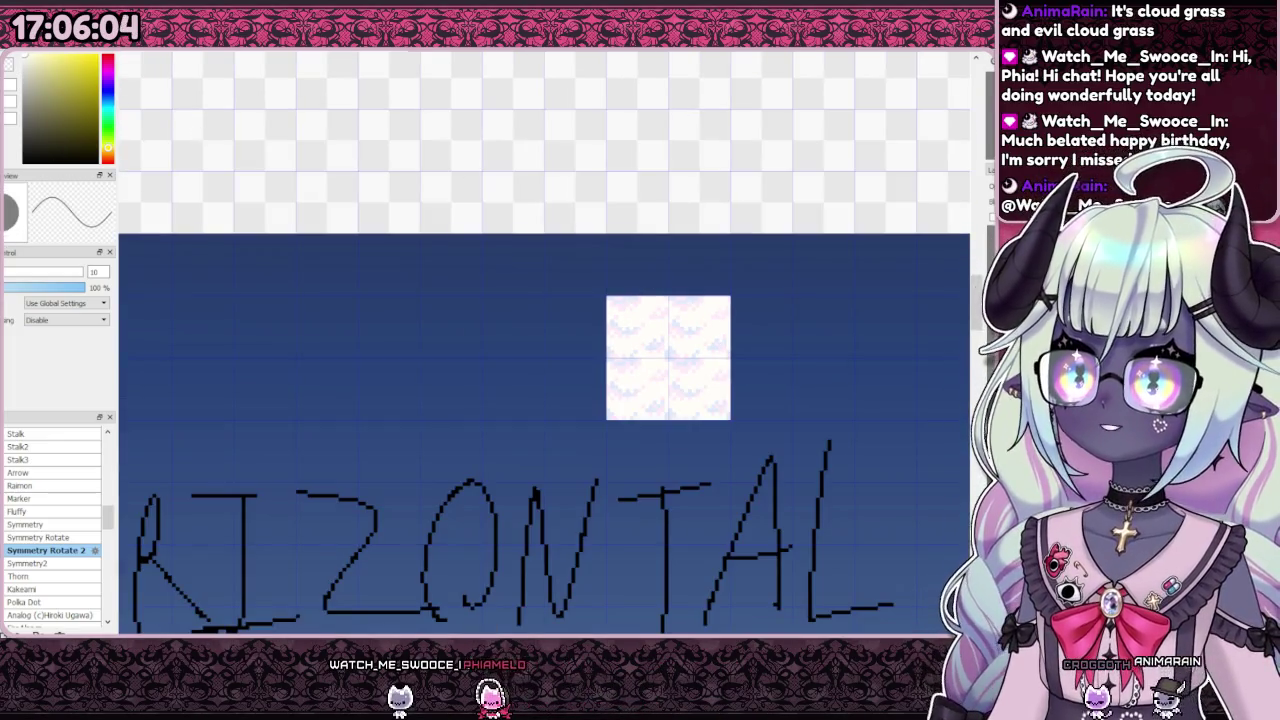
pyautogui.scroll(-2, 500, 326)
pyautogui.scroll(3, 272, 327)
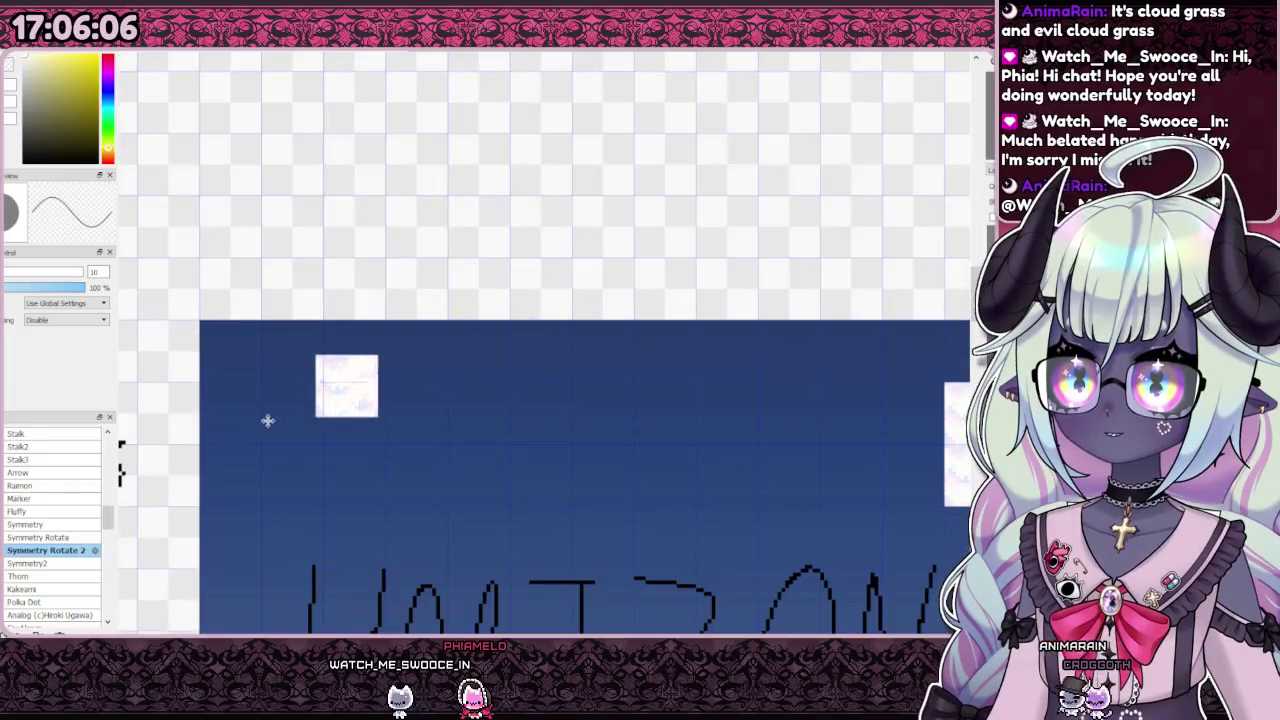
pyautogui.scroll(2, 280, 417)
pyautogui.scroll(-3, 342, 336)
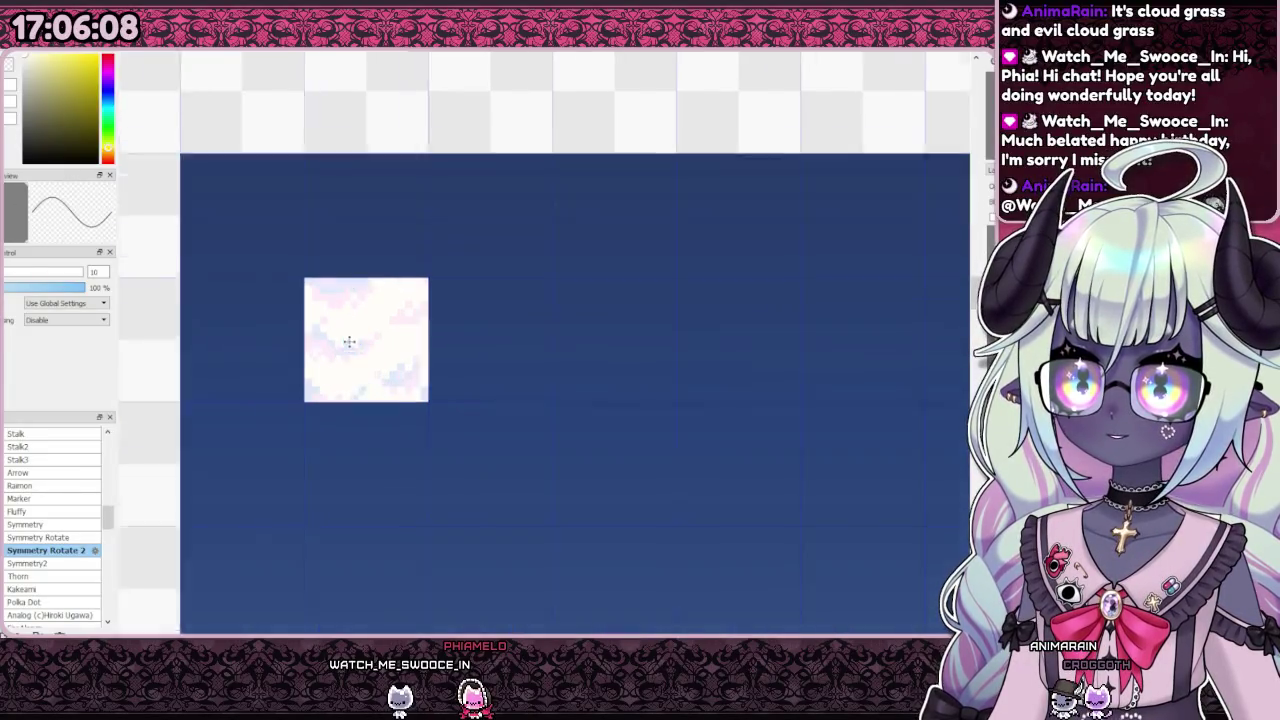
pyautogui.scroll(2, 342, 336)
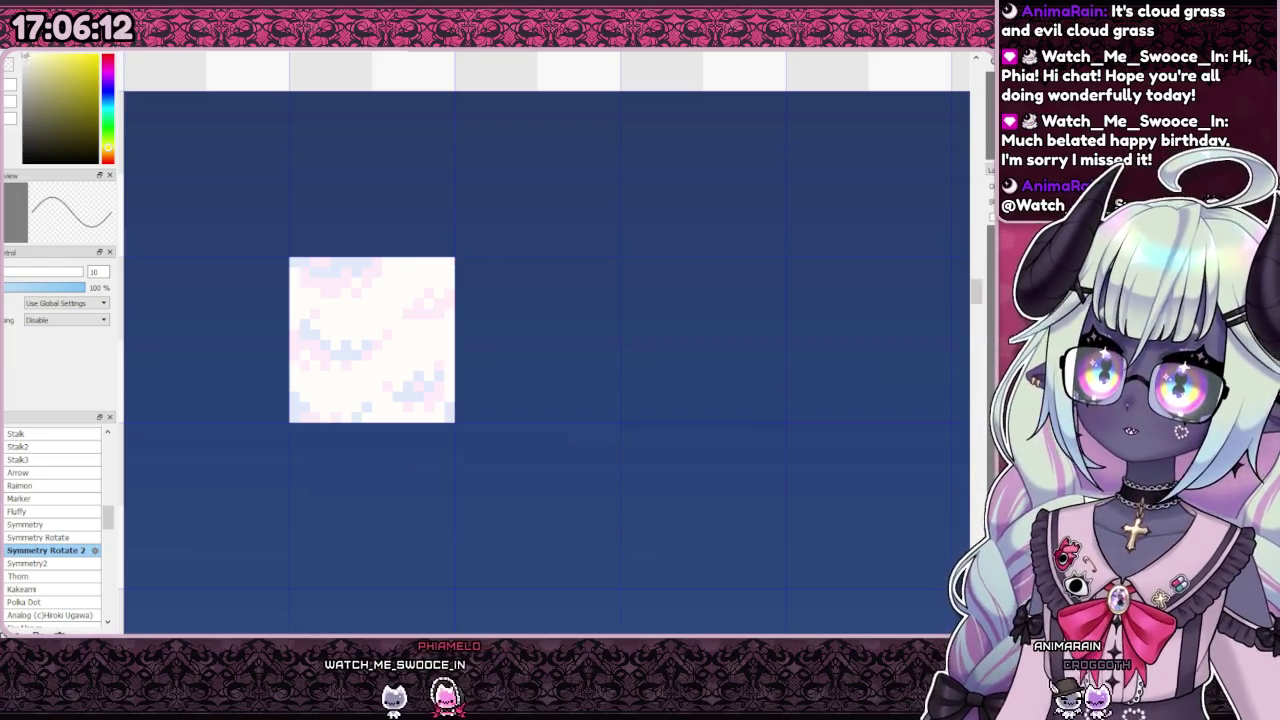
# Step: Erase notches from the cloud's top-right, right-hand and bottom-left corners
pyautogui.moveTo(418, 262)
pyautogui.mouseDown()
pyautogui.moveTo(449, 283)
pyautogui.moveTo(438, 268)
pyautogui.mouseUp()
pyautogui.moveTo(450, 383); pyautogui.dragTo(450, 416)
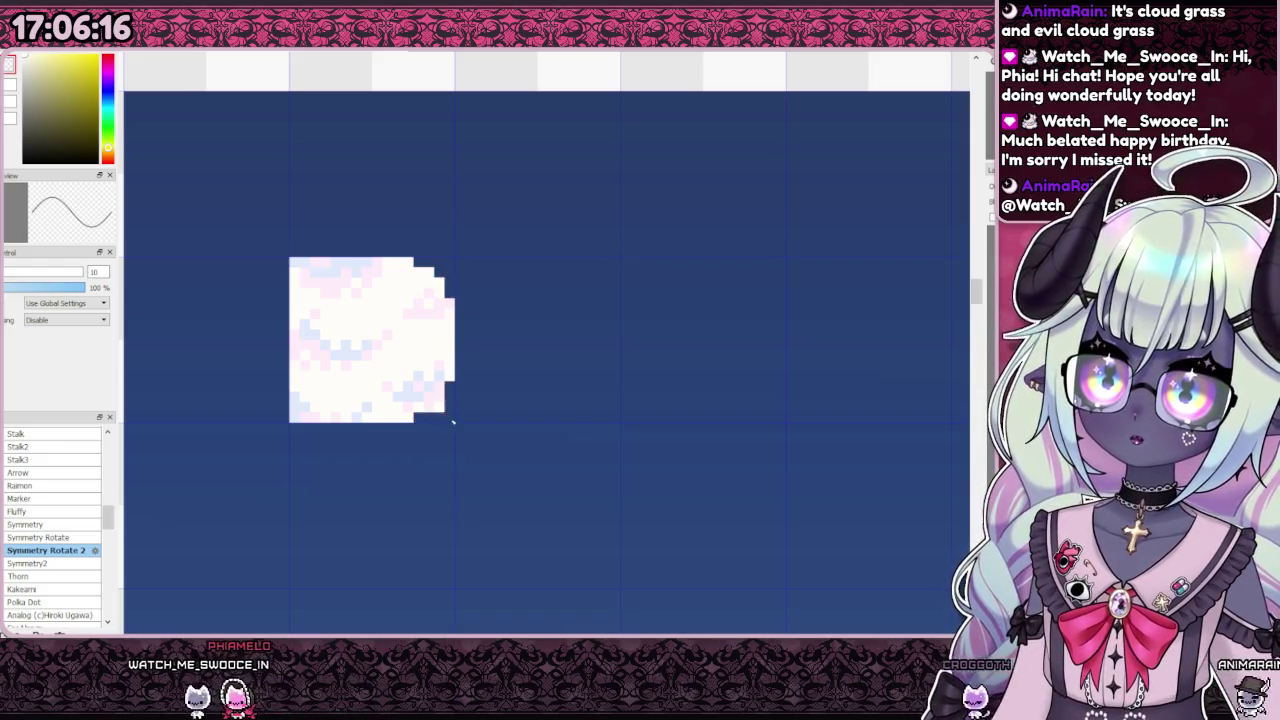
pyautogui.moveTo(292, 414)
pyautogui.mouseDown()
pyautogui.moveTo(322, 420)
pyautogui.moveTo(298, 389)
pyautogui.mouseUp()
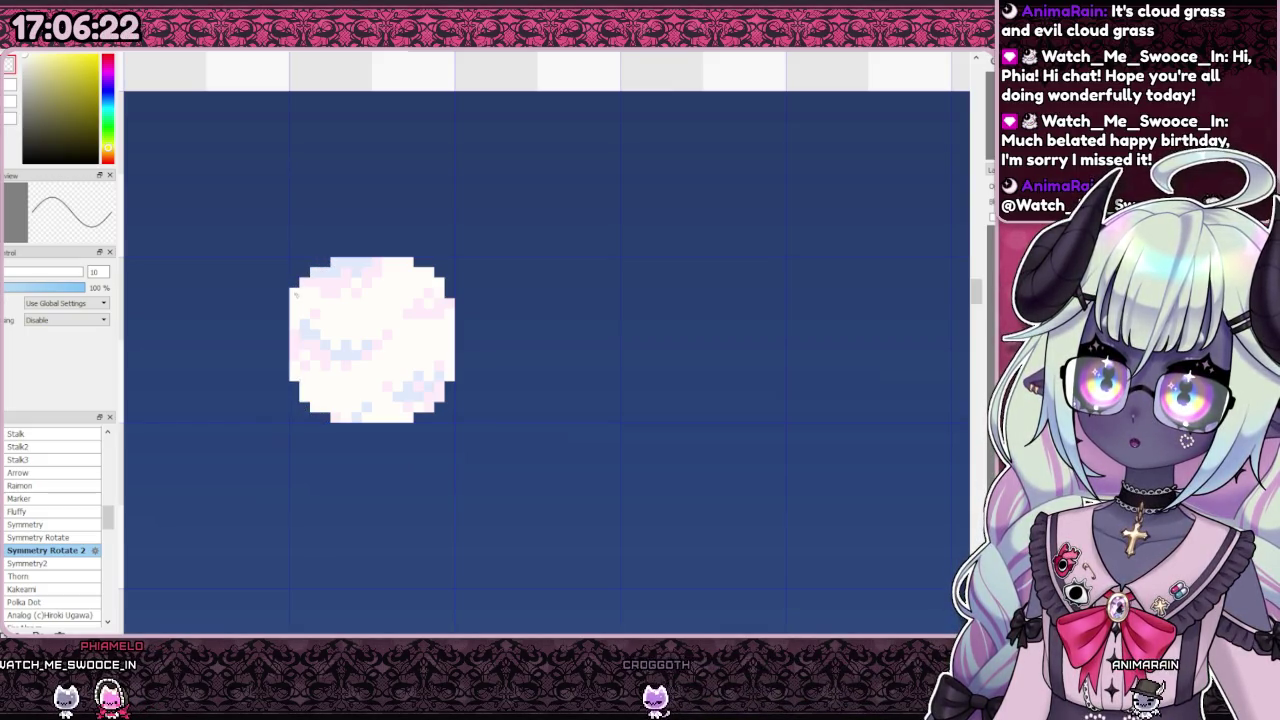
pyautogui.scroll(-3, 364, 283)
pyautogui.scroll(2, 403, 316)
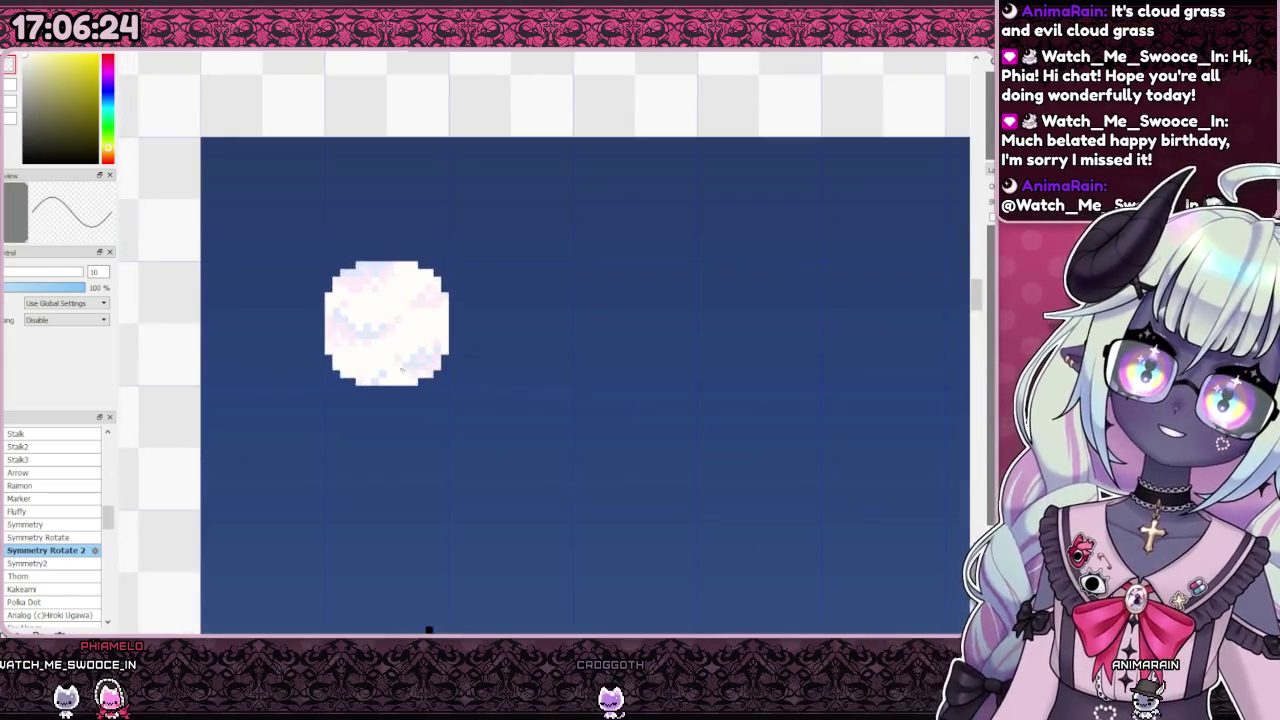
pyautogui.scroll(1, 420, 380)
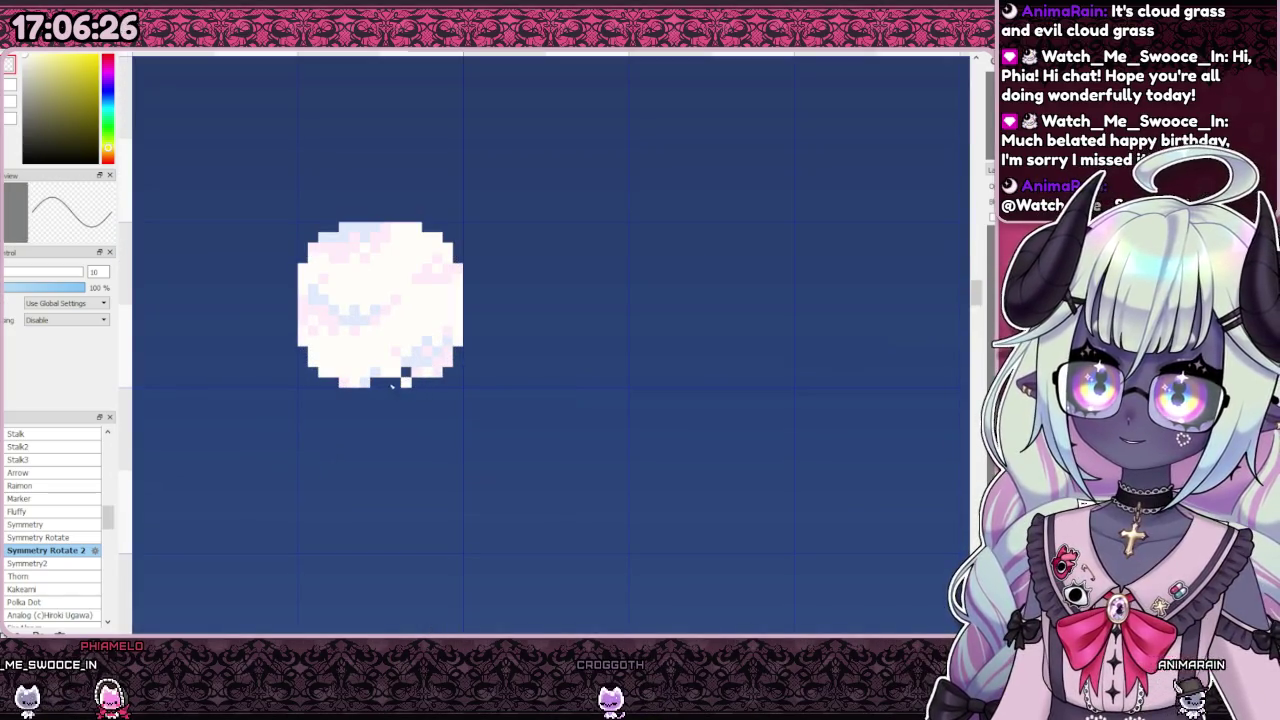
pyautogui.scroll(-3, 388, 374)
pyautogui.scroll(4, 358, 318)
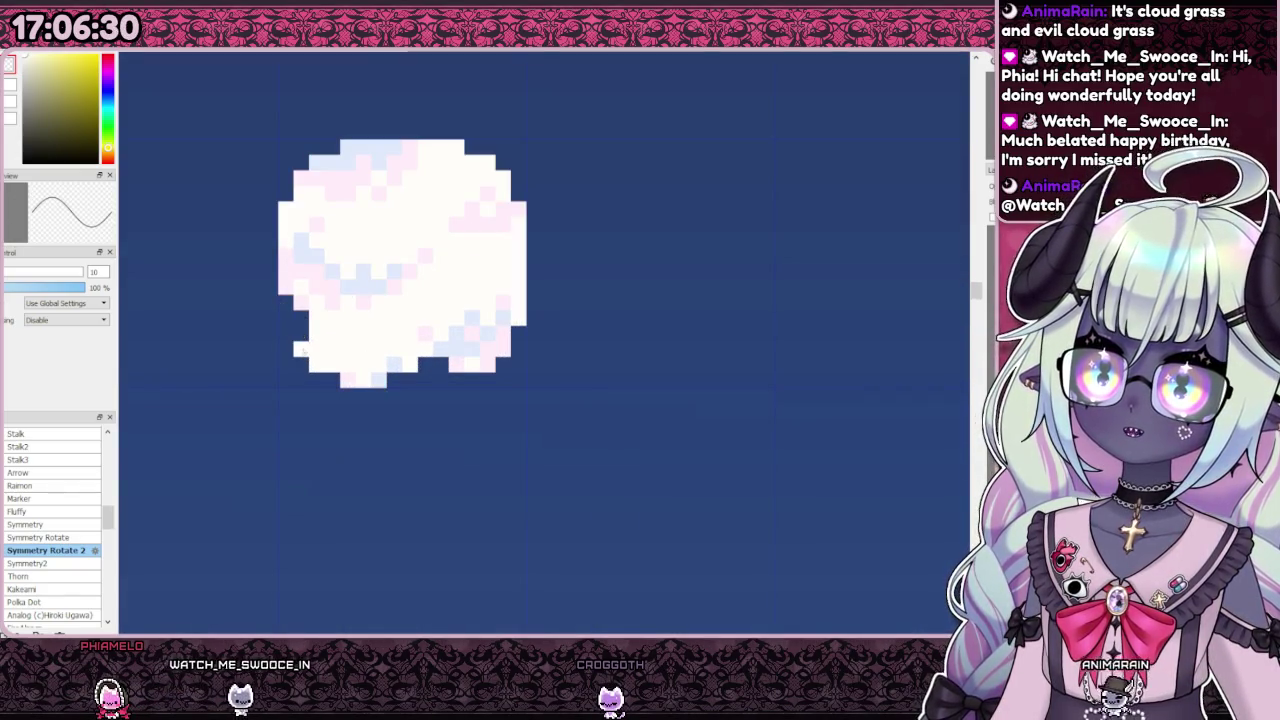
pyautogui.scroll(-3, 320, 322)
pyautogui.scroll(3, 368, 376)
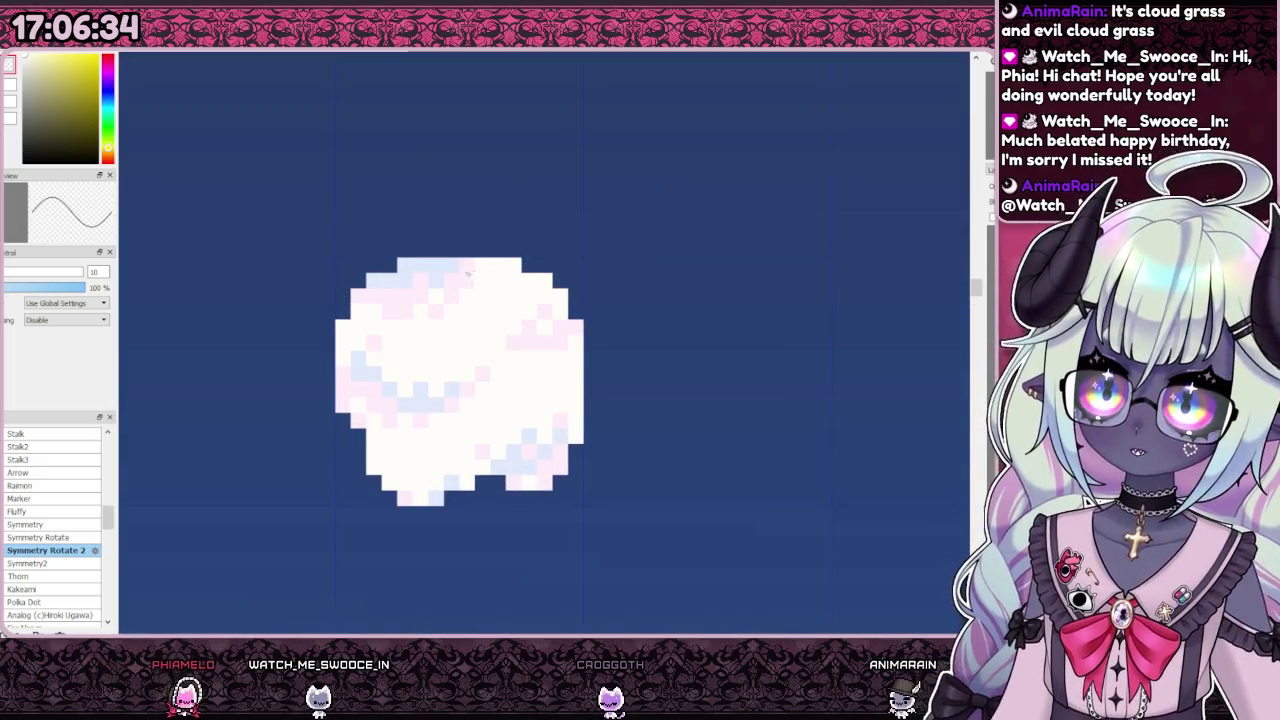
# Step: Paint over the cloud's top-edge pixels with sky blue
pyautogui.moveTo(437, 263); pyautogui.dragTo(401, 266)
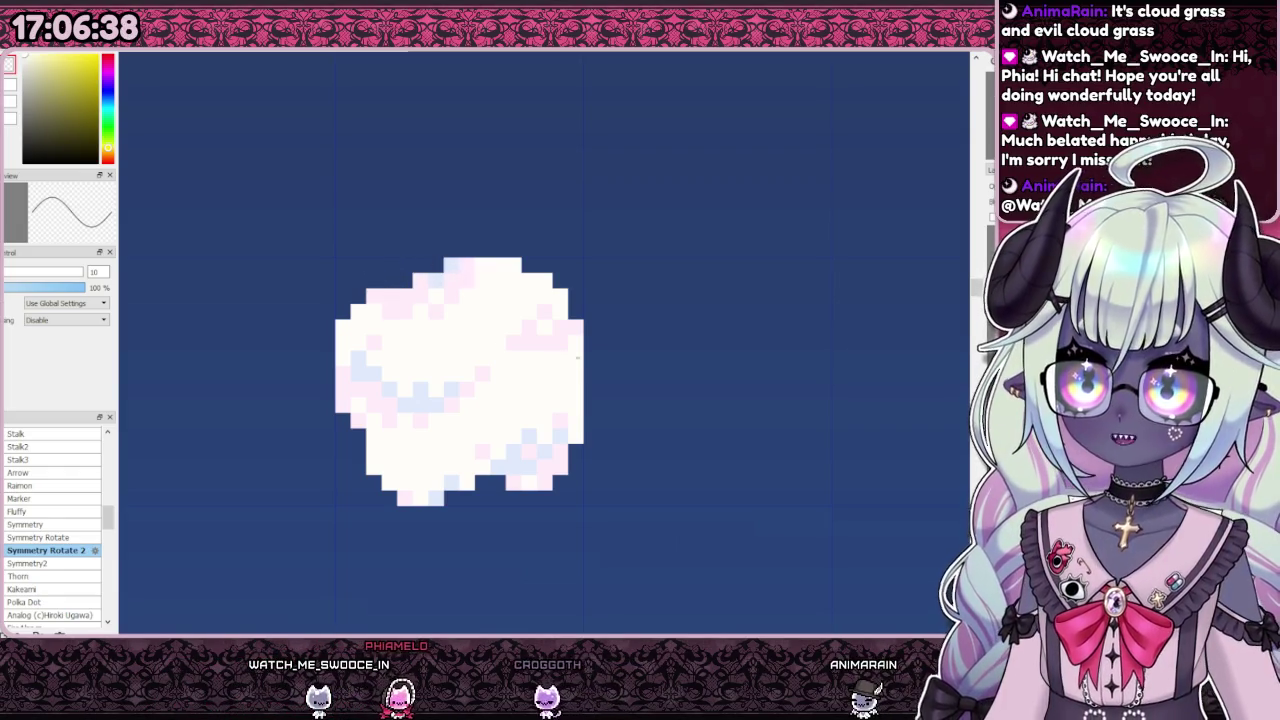
pyautogui.scroll(-3, 548, 362)
pyautogui.scroll(3, 548, 363)
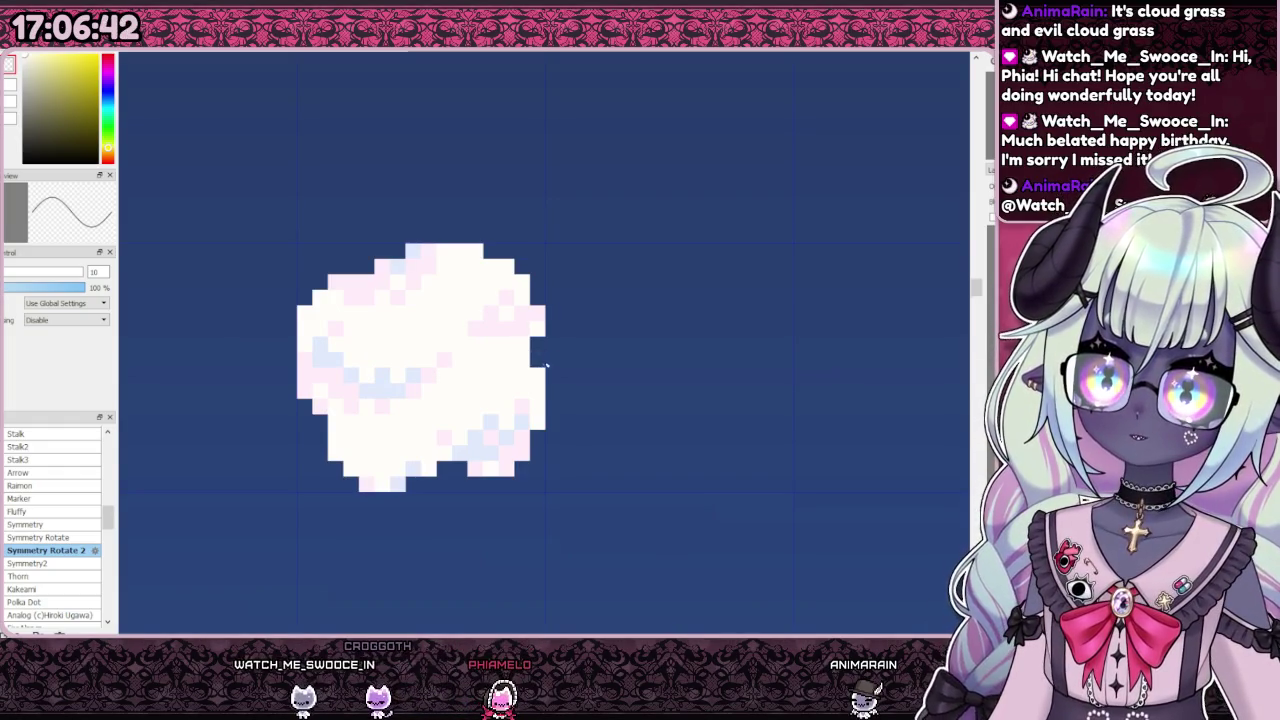
pyautogui.scroll(-3, 540, 375)
pyautogui.scroll(-2, 520, 378)
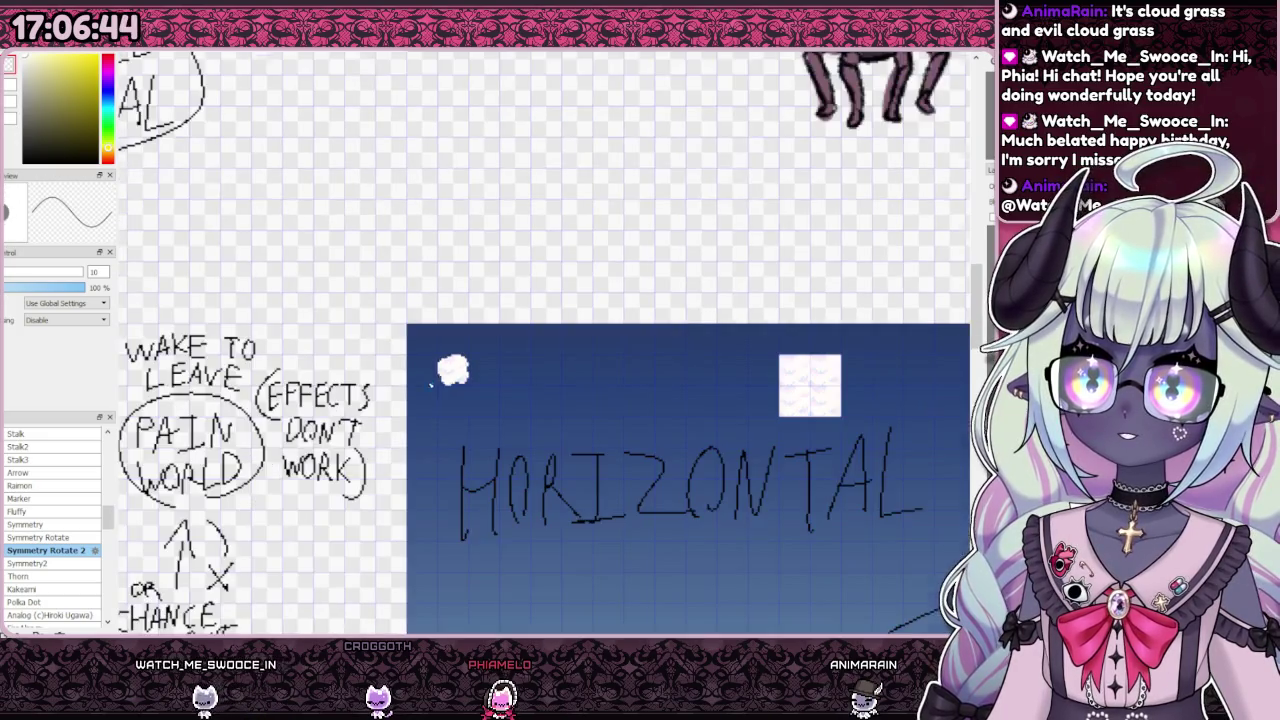
pyautogui.scroll(1, 486, 393)
pyautogui.scroll(3, 460, 385)
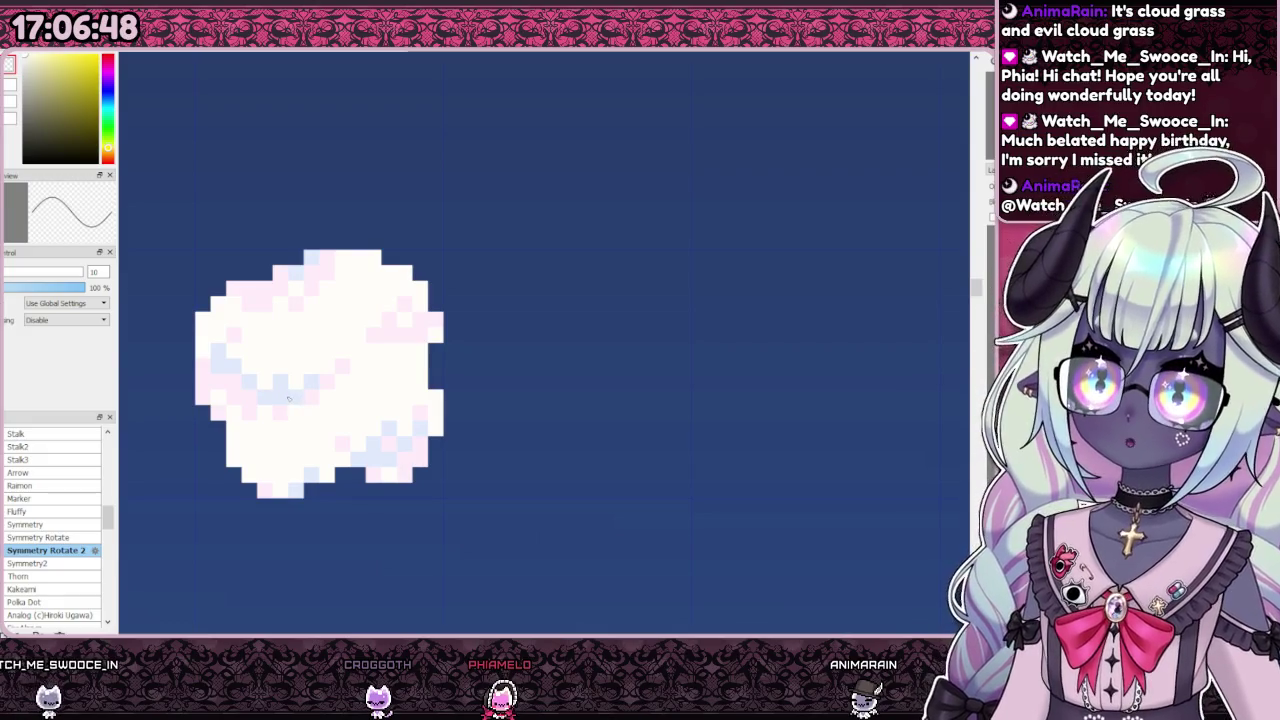
# Step: Sample the pale blue shading and dab it onto the cloud's right edge
pyautogui.keyDown('alt'); pyautogui.click(305, 396); pyautogui.keyUp('alt')
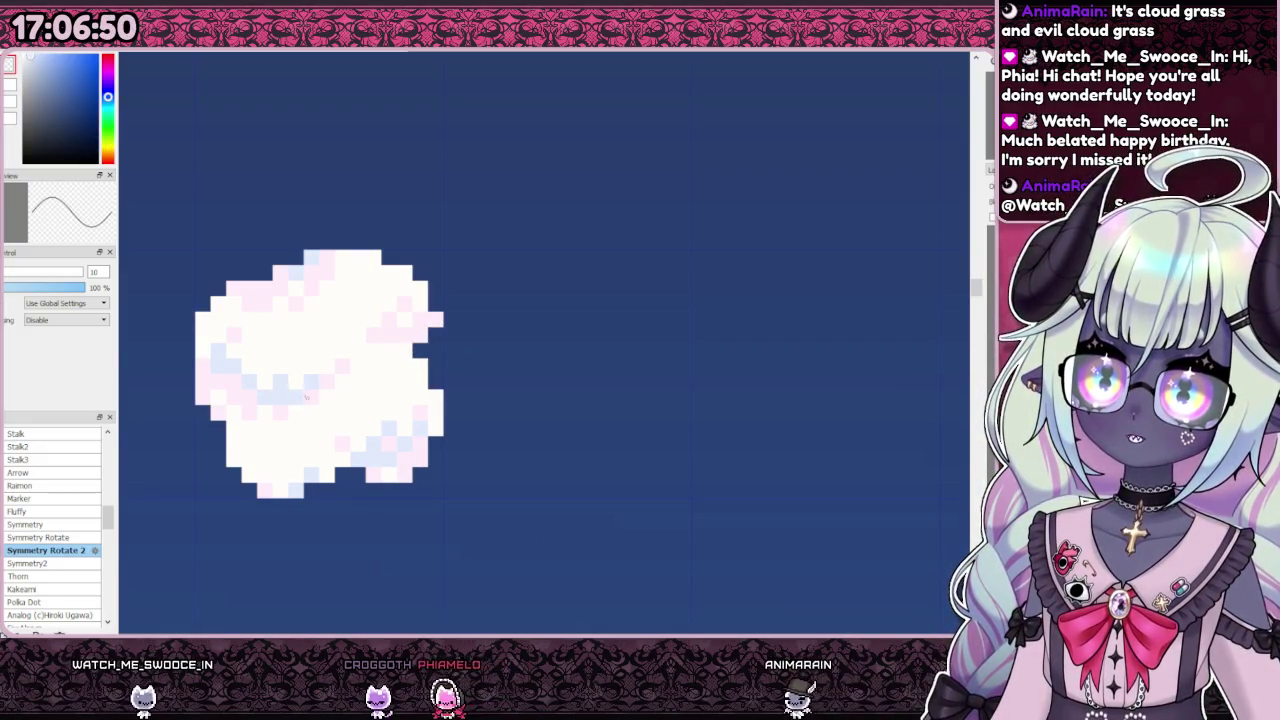
pyautogui.click(430, 328)
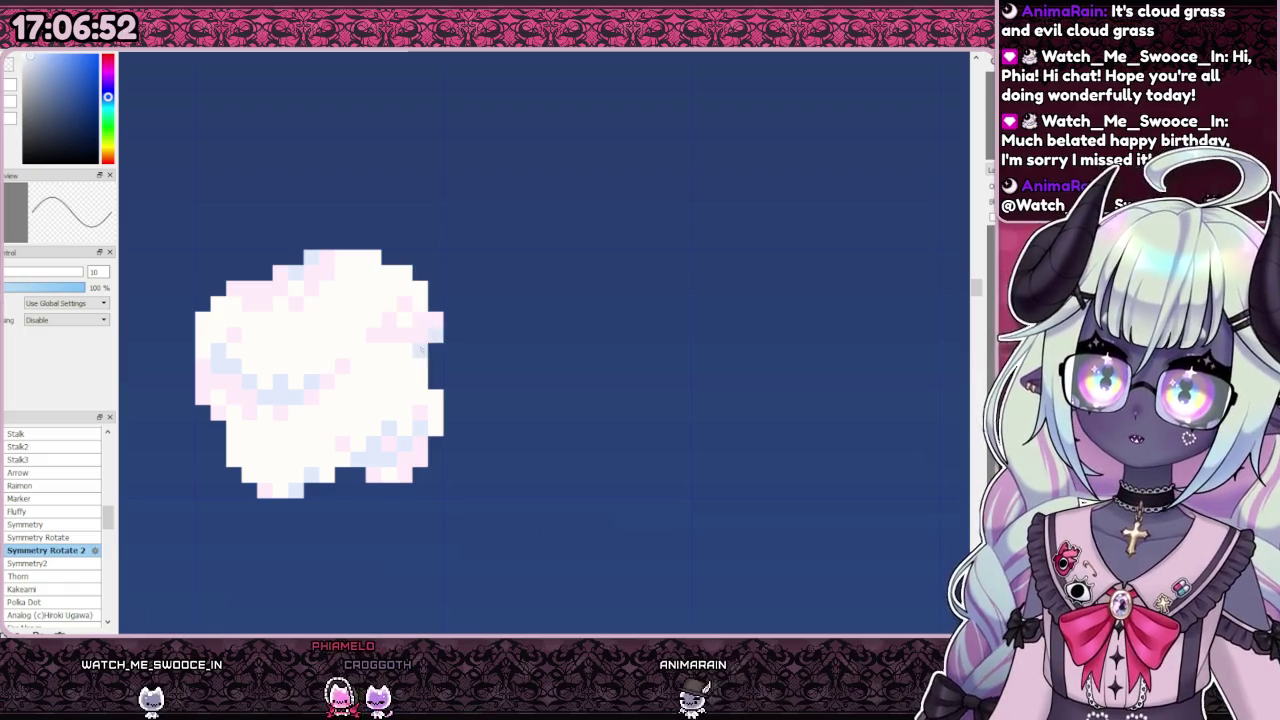
pyautogui.scroll(-2, 287, 290)
pyautogui.scroll(2, 287, 290)
pyautogui.scroll(-2, 330, 350)
pyautogui.scroll(2, 354, 411)
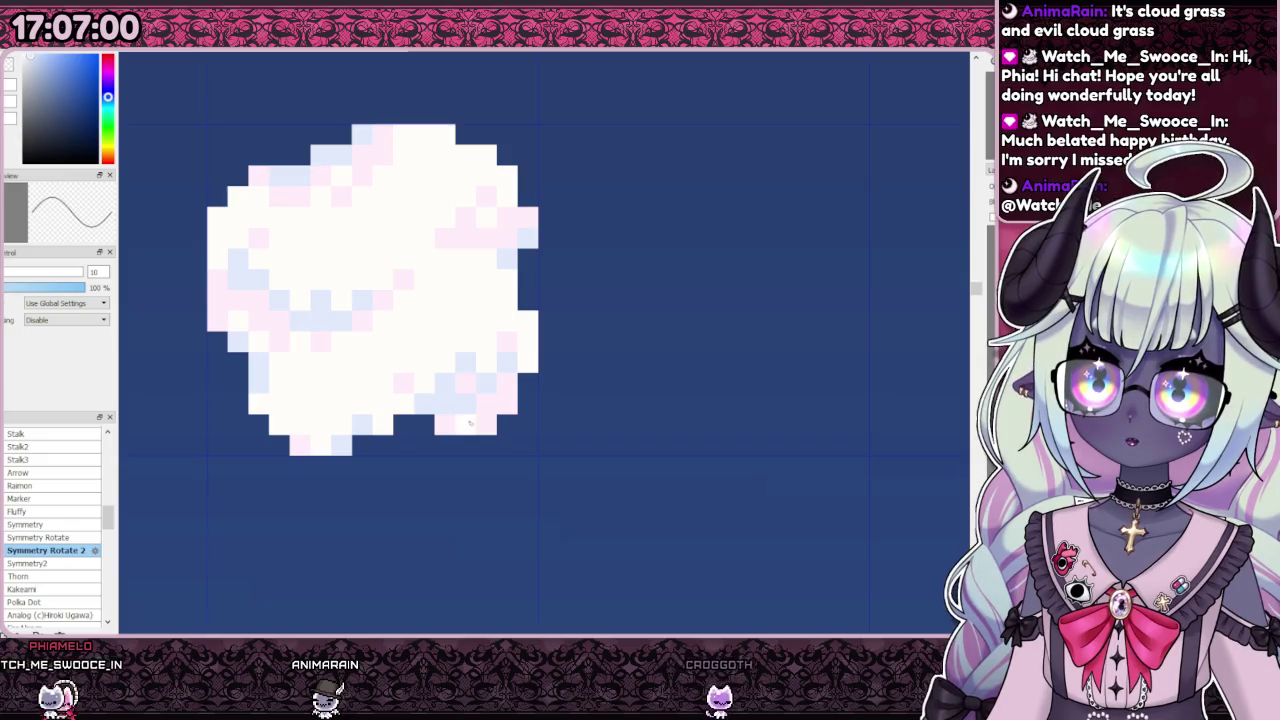
pyautogui.scroll(-4, 471, 422)
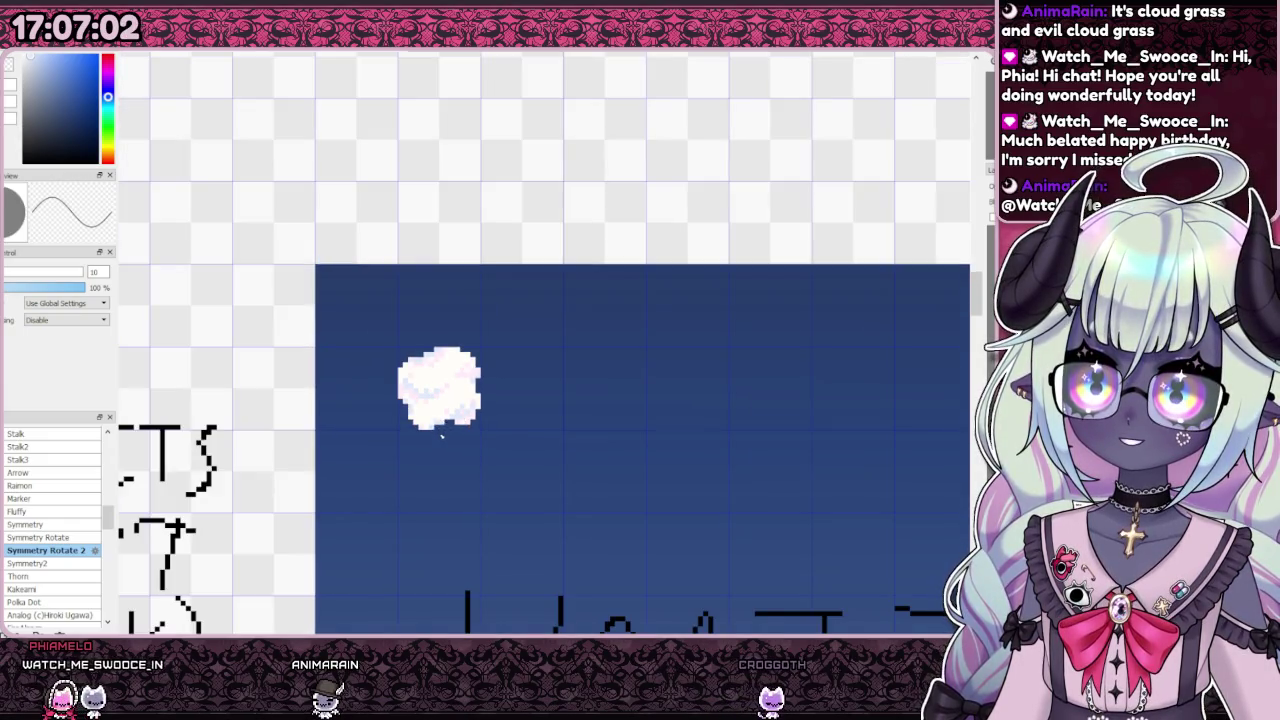
pyautogui.scroll(-3, 365, 409)
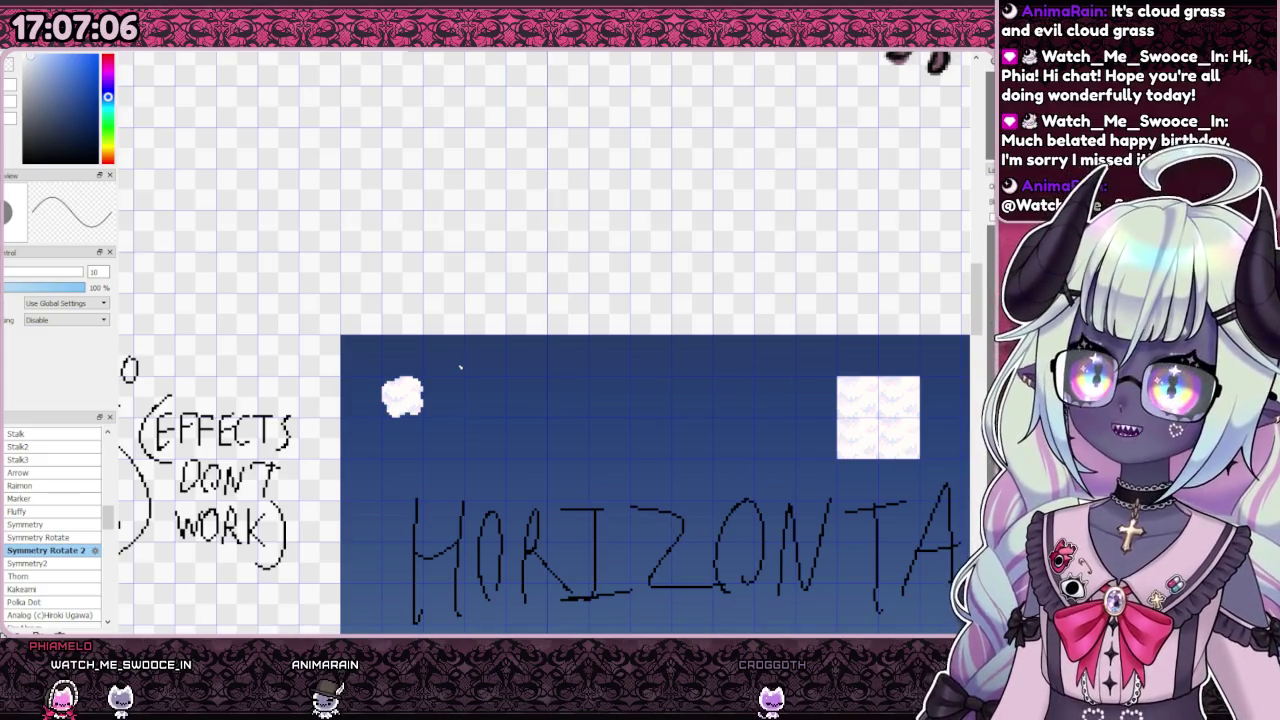
pyautogui.scroll(-3, 460, 367)
pyautogui.scroll(2, 459, 367)
pyautogui.scroll(3, 446, 405)
pyautogui.scroll(-3, 354, 290)
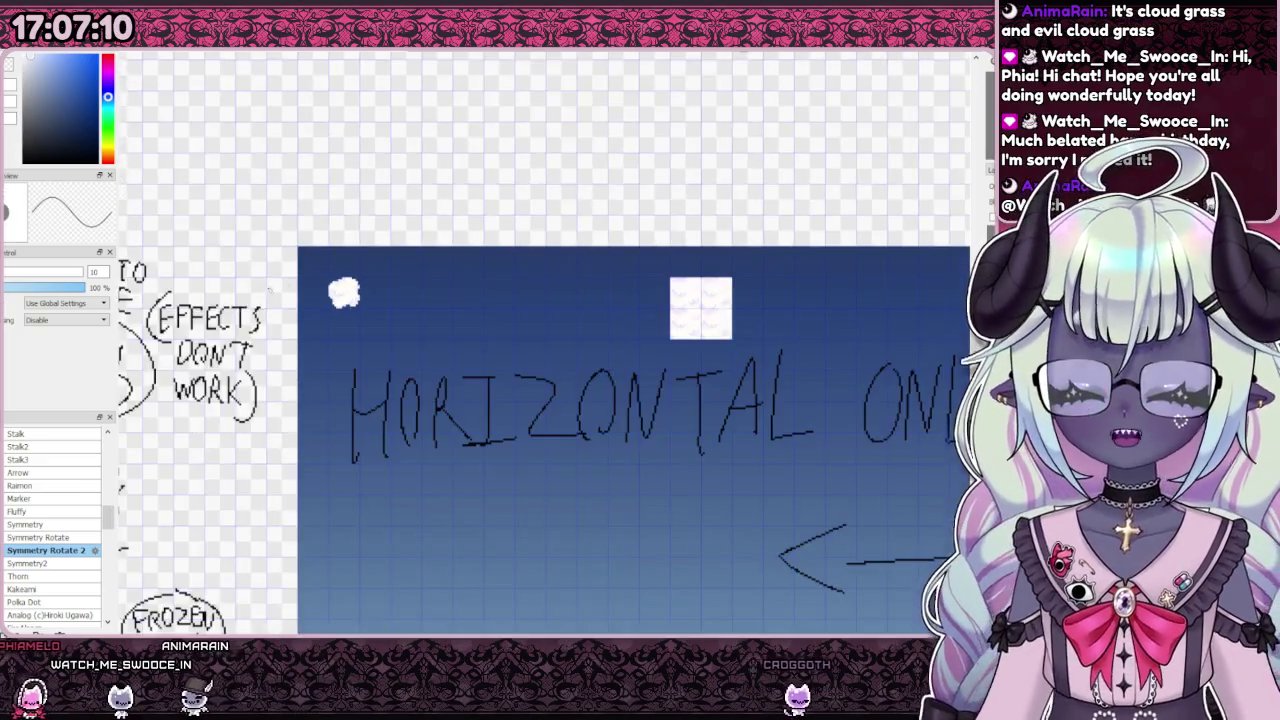
pyautogui.scroll(2, 433, 312)
pyautogui.moveTo(433, 312); pyautogui.dragTo(440, 395)
pyautogui.hotkey('ctrl', 'z')
pyautogui.moveTo(355, 293)
pyautogui.mouseDown()
pyautogui.moveTo(400, 292)
pyautogui.moveTo(453, 318)
pyautogui.moveTo(436, 390)
pyautogui.moveTo(398, 250)
pyautogui.moveTo(405, 312)
pyautogui.mouseUp()
pyautogui.hotkey('ctrl', 'z')
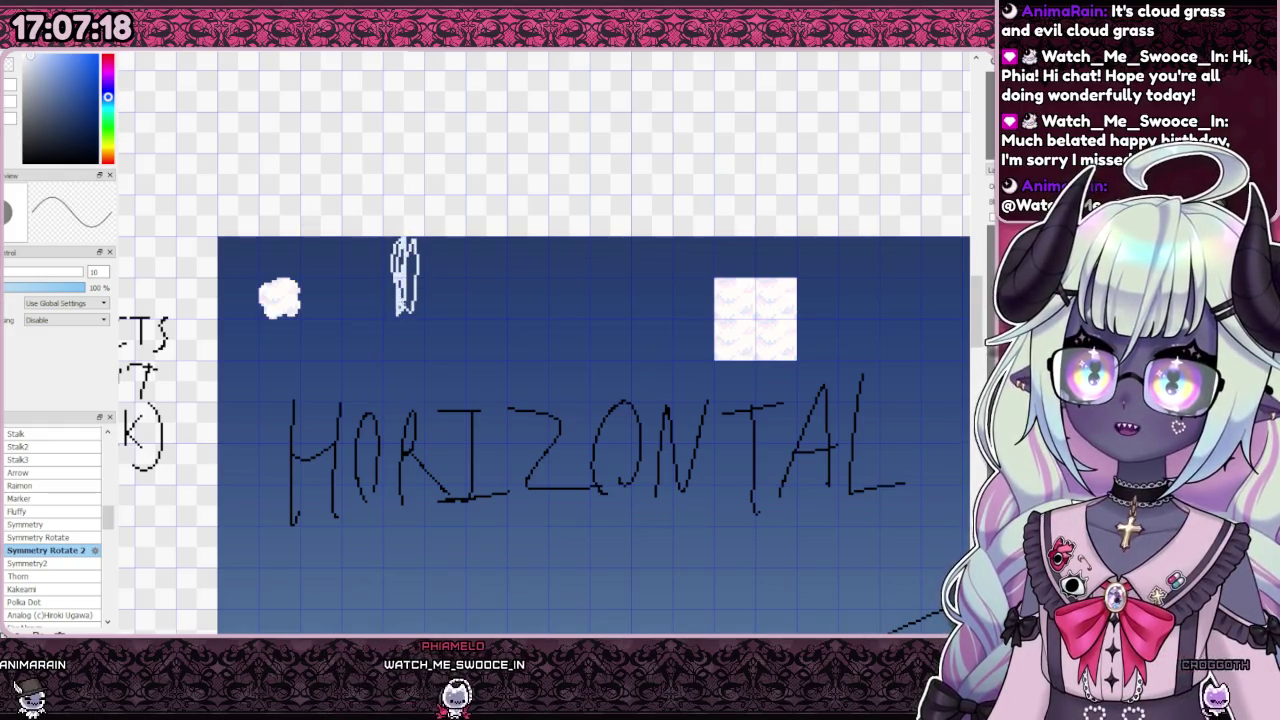
pyautogui.moveTo(497, 300); pyautogui.dragTo(514, 302)
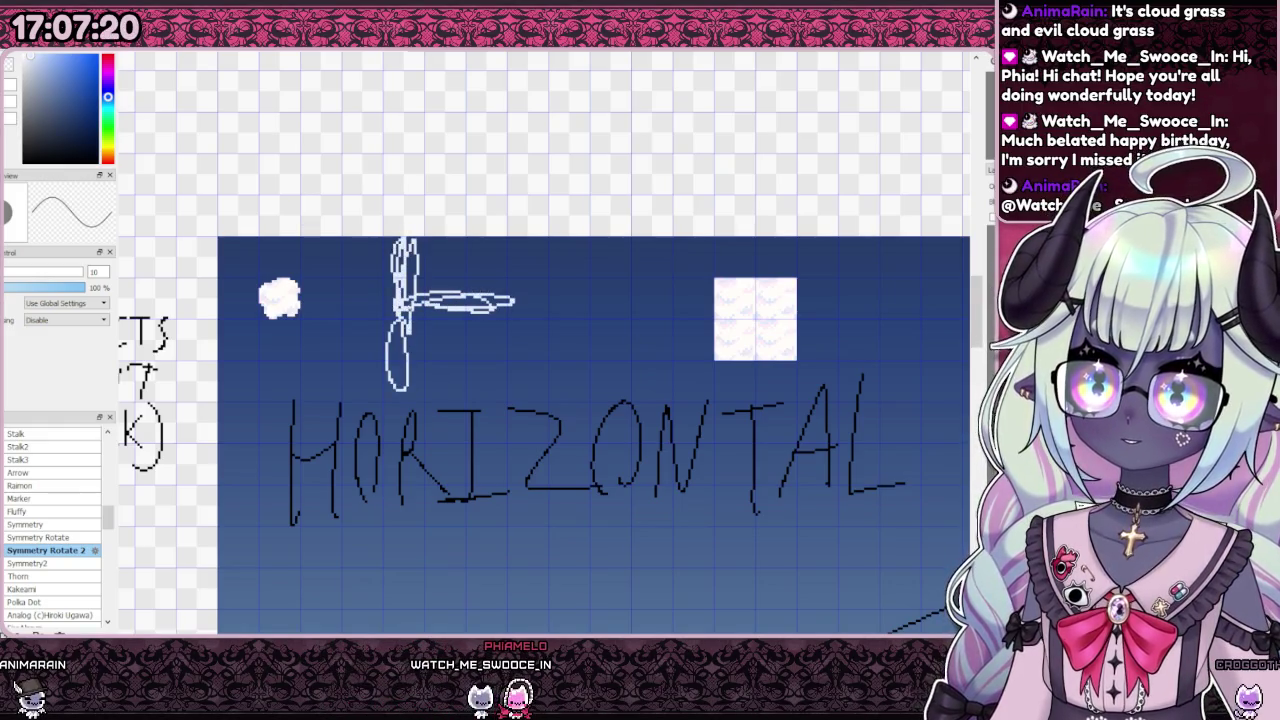
pyautogui.press('Delete')
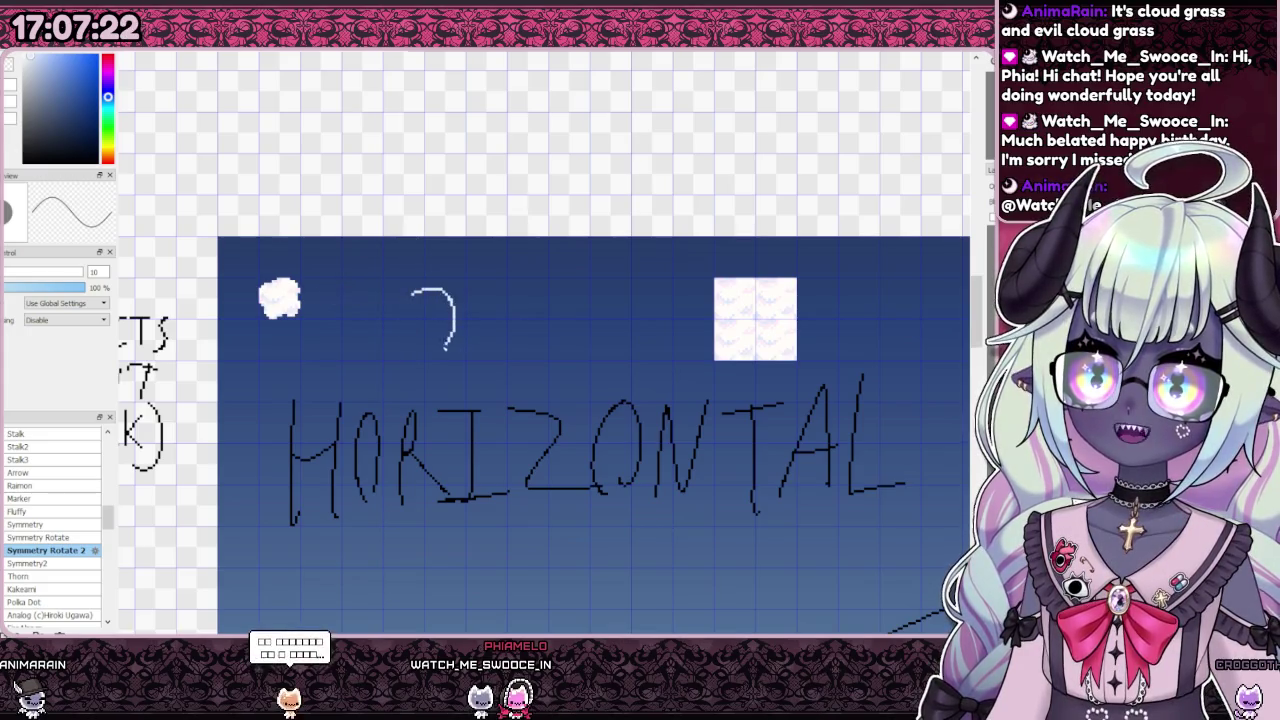
pyautogui.moveTo(432, 313); pyautogui.dragTo(396, 297)
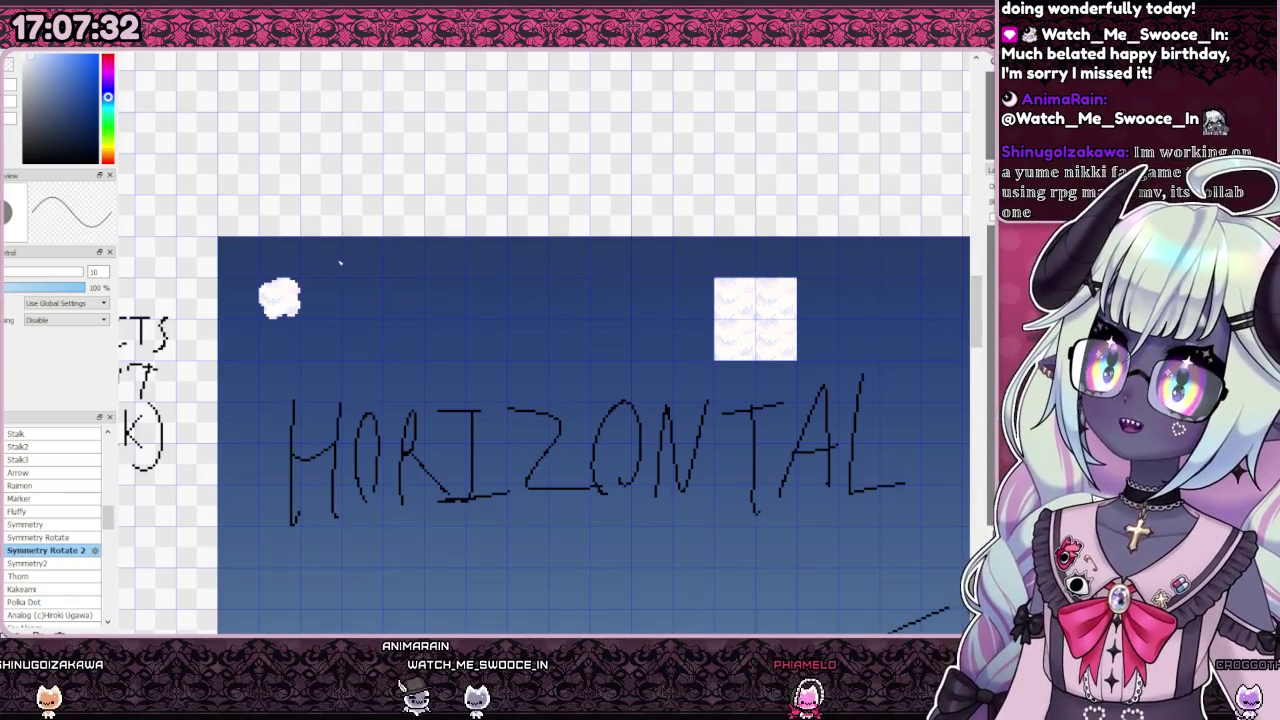
pyautogui.scroll(-3, 466, 354)
# Step: Draw white L and J corner strokes below the HORIZONTAL text, redoing the first stroke
pyautogui.scroll(3, 466, 354)
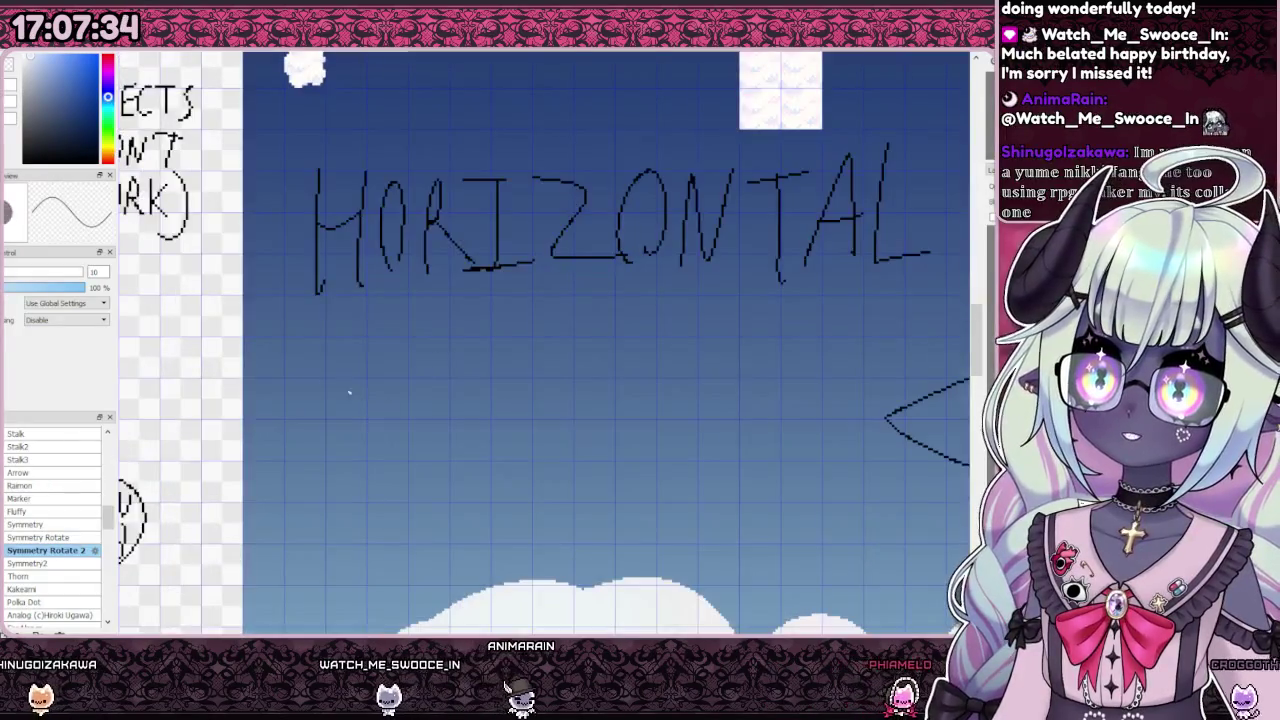
pyautogui.moveTo(341, 348); pyautogui.dragTo(392, 395)
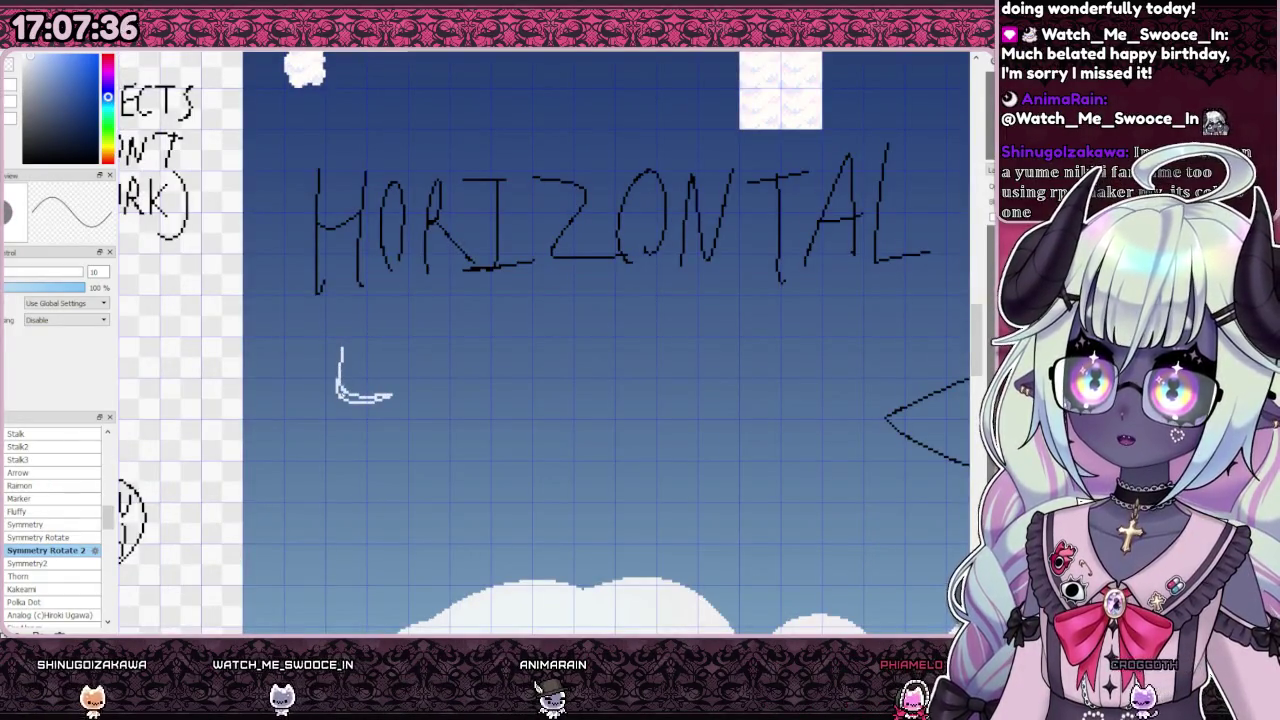
pyautogui.hotkey('ctrl', 'z')
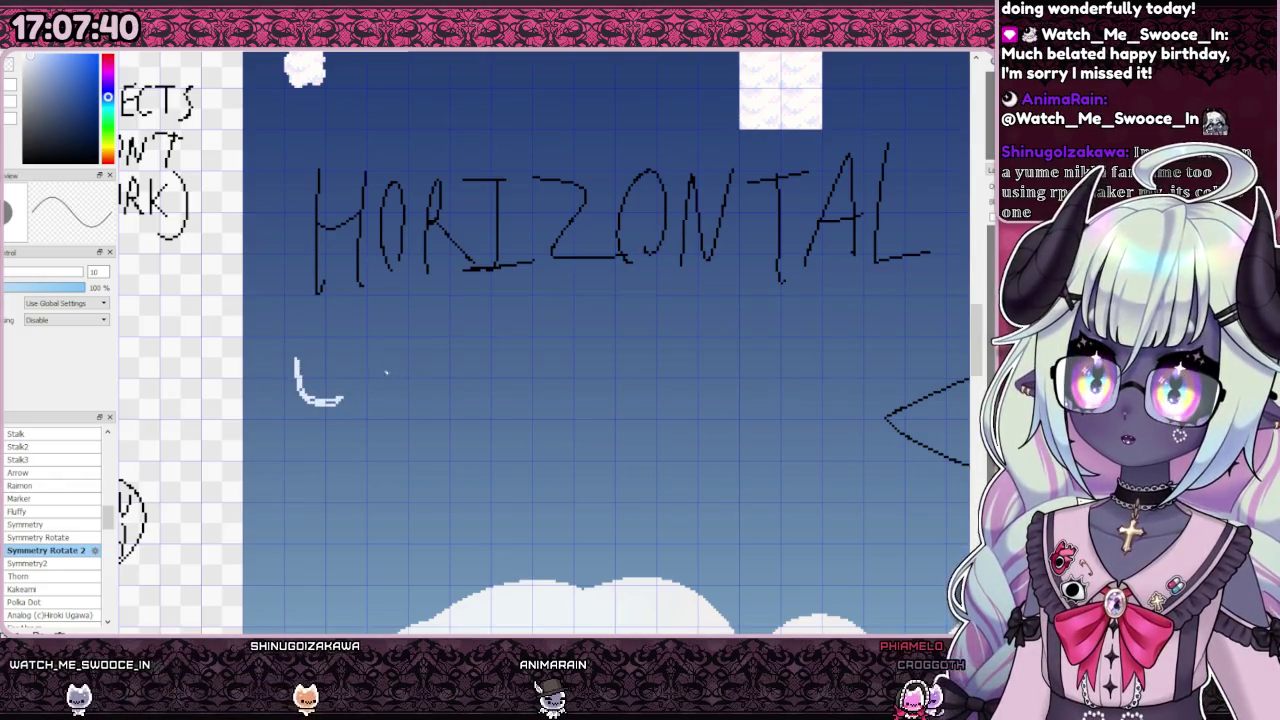
pyautogui.moveTo(390, 394)
pyautogui.mouseDown()
pyautogui.moveTo(428, 354)
pyautogui.moveTo(508, 372)
pyautogui.moveTo(511, 404)
pyautogui.mouseUp()
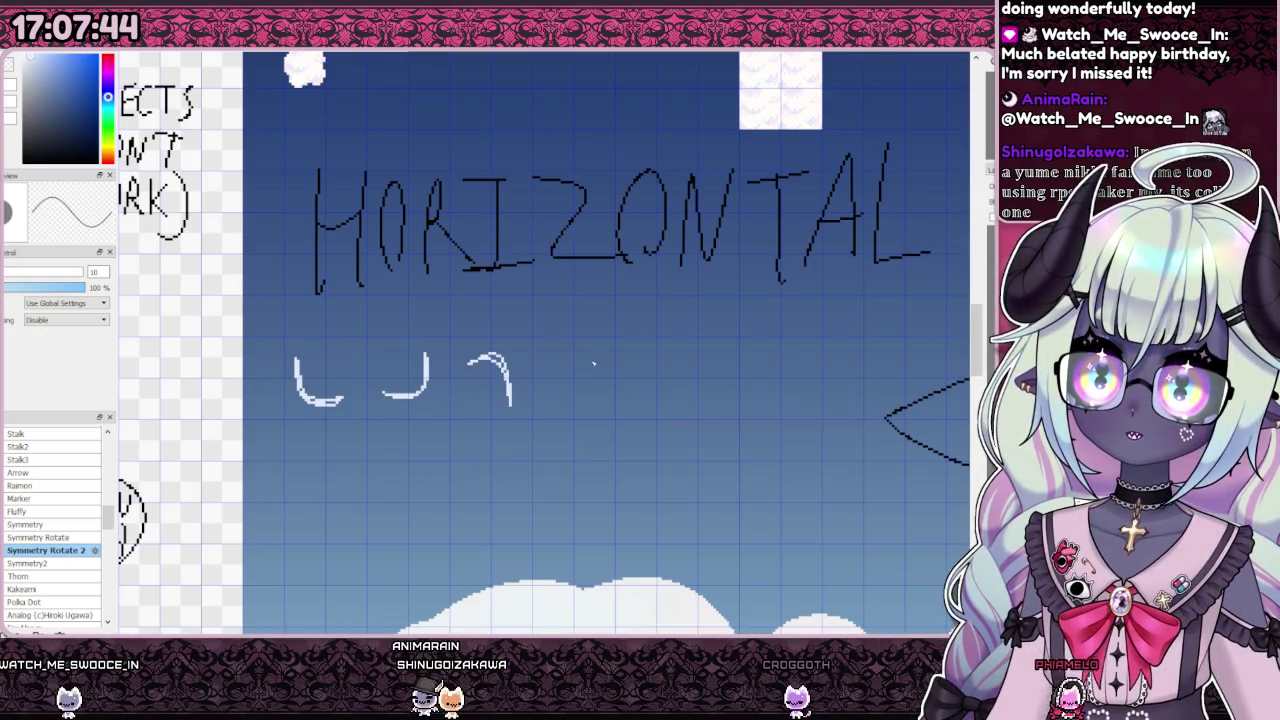
# Step: Outline a rounded square after the corner pieces and bucket-fill it white
pyautogui.scroll(-3, 375, 351)
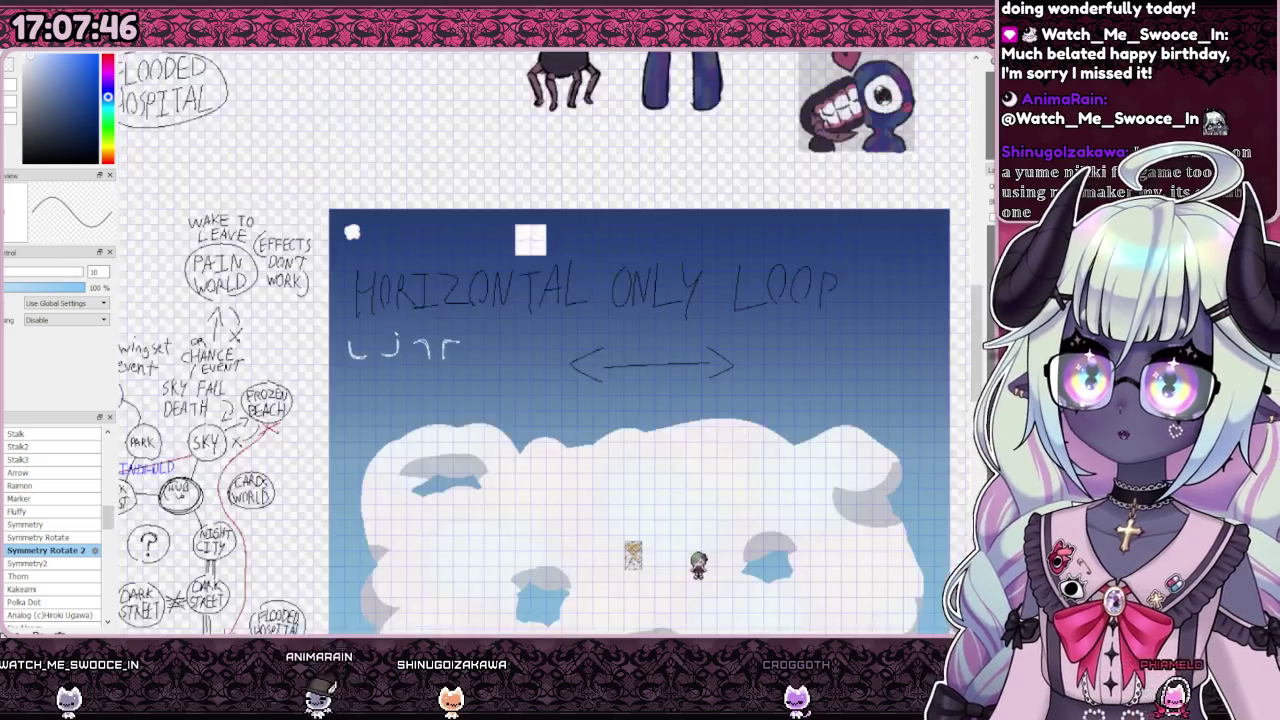
pyautogui.scroll(3, 345, 405)
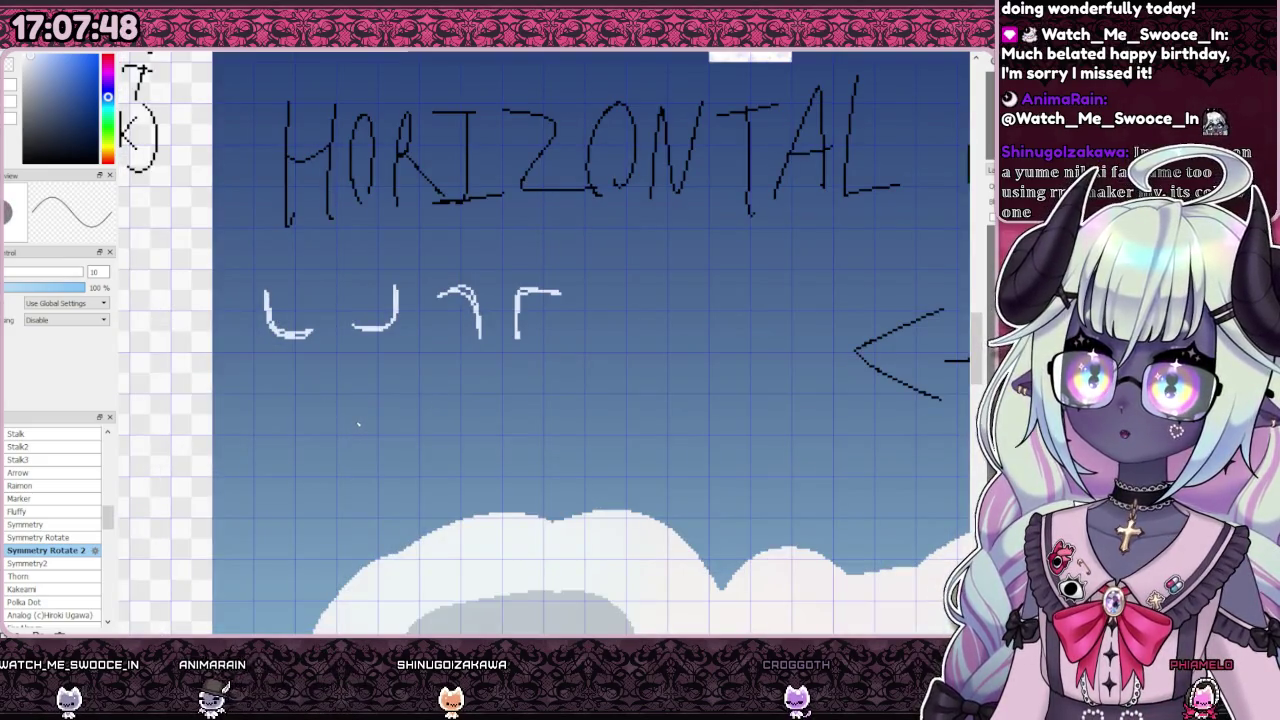
pyautogui.scroll(2, 271, 284)
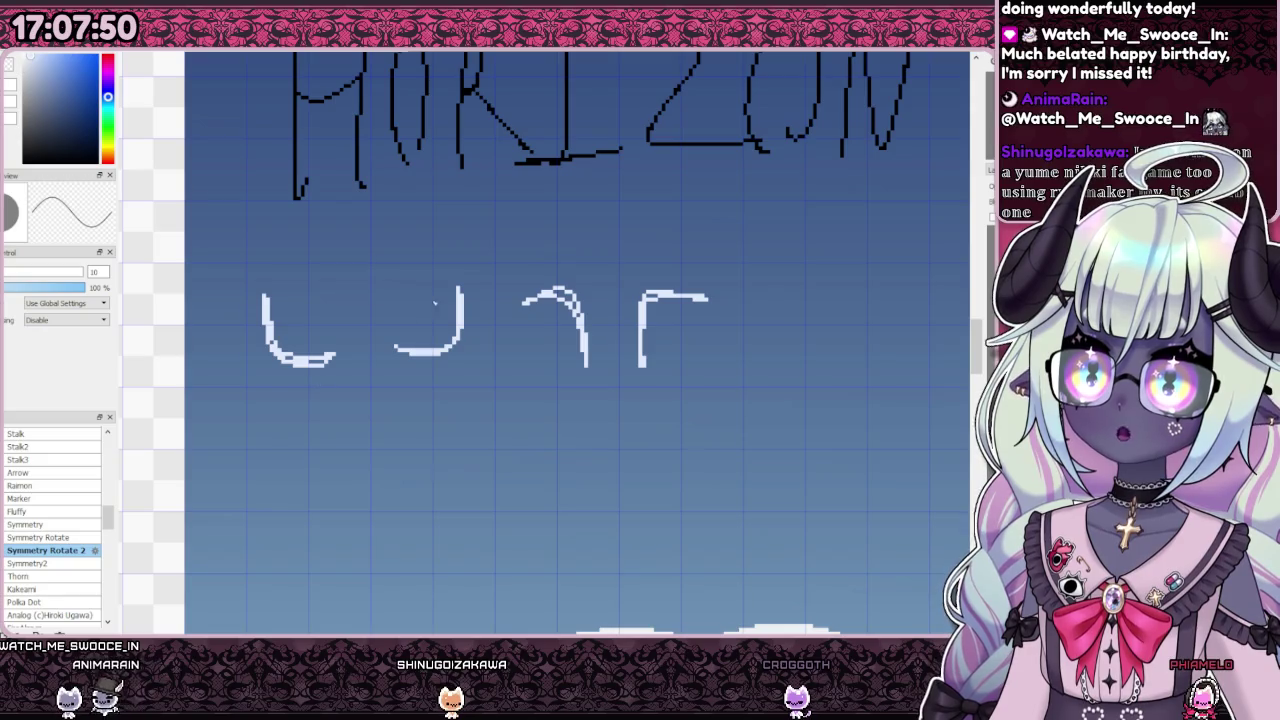
pyautogui.scroll(-3, 428, 304)
pyautogui.scroll(2, 470, 380)
pyautogui.scroll(-2, 507, 448)
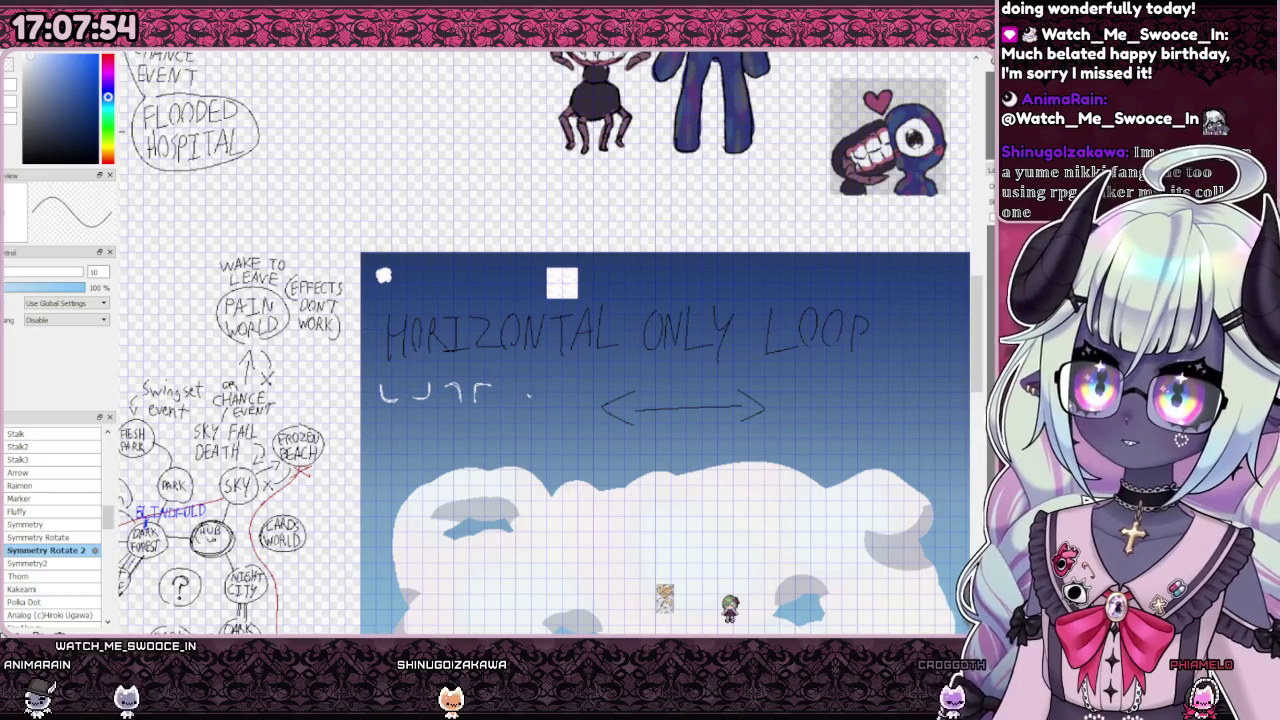
pyautogui.scroll(1, 526, 393)
pyautogui.scroll(2, 492, 382)
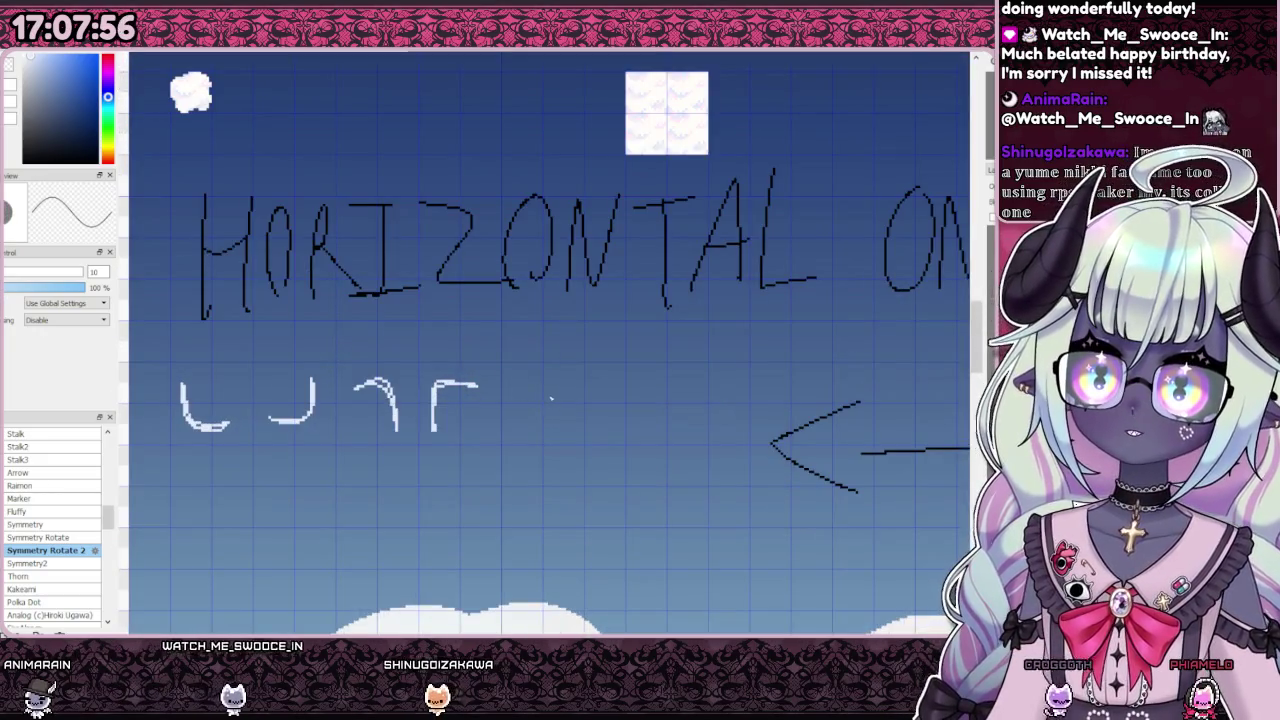
pyautogui.moveTo(560, 385); pyautogui.dragTo(541, 461)
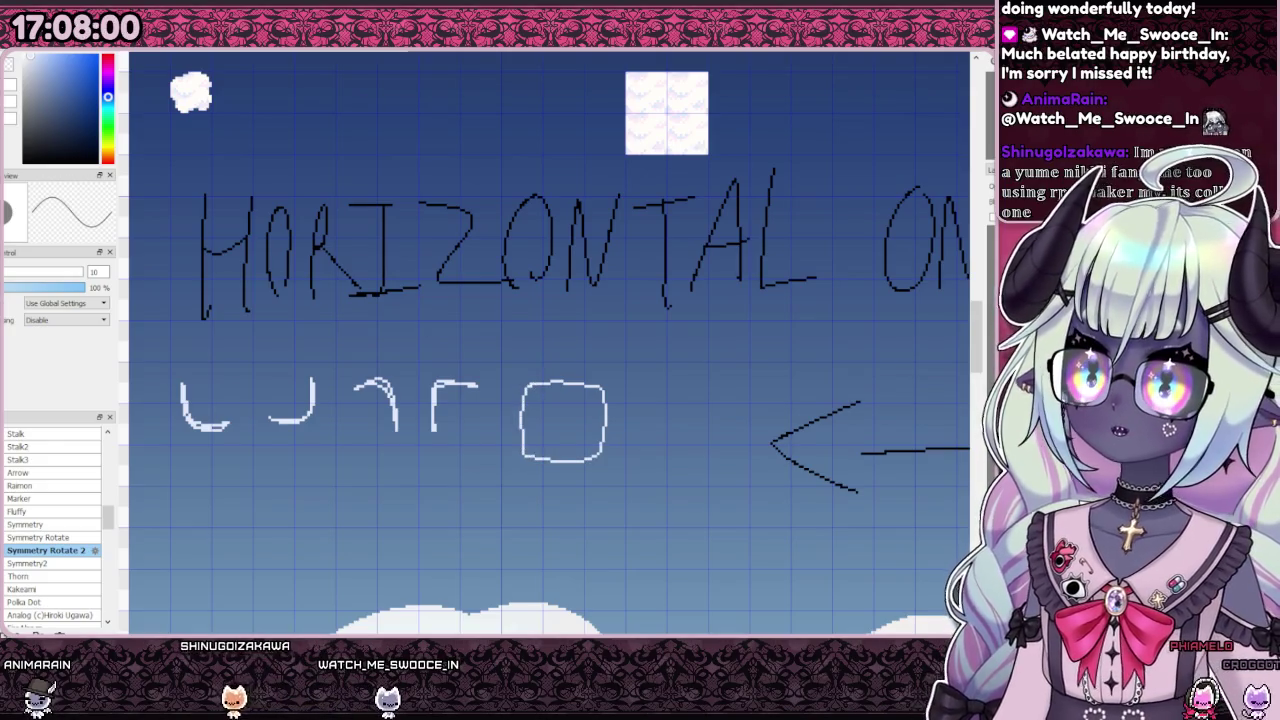
pyautogui.click(561, 412)
pyautogui.scroll(-2, 480, 360)
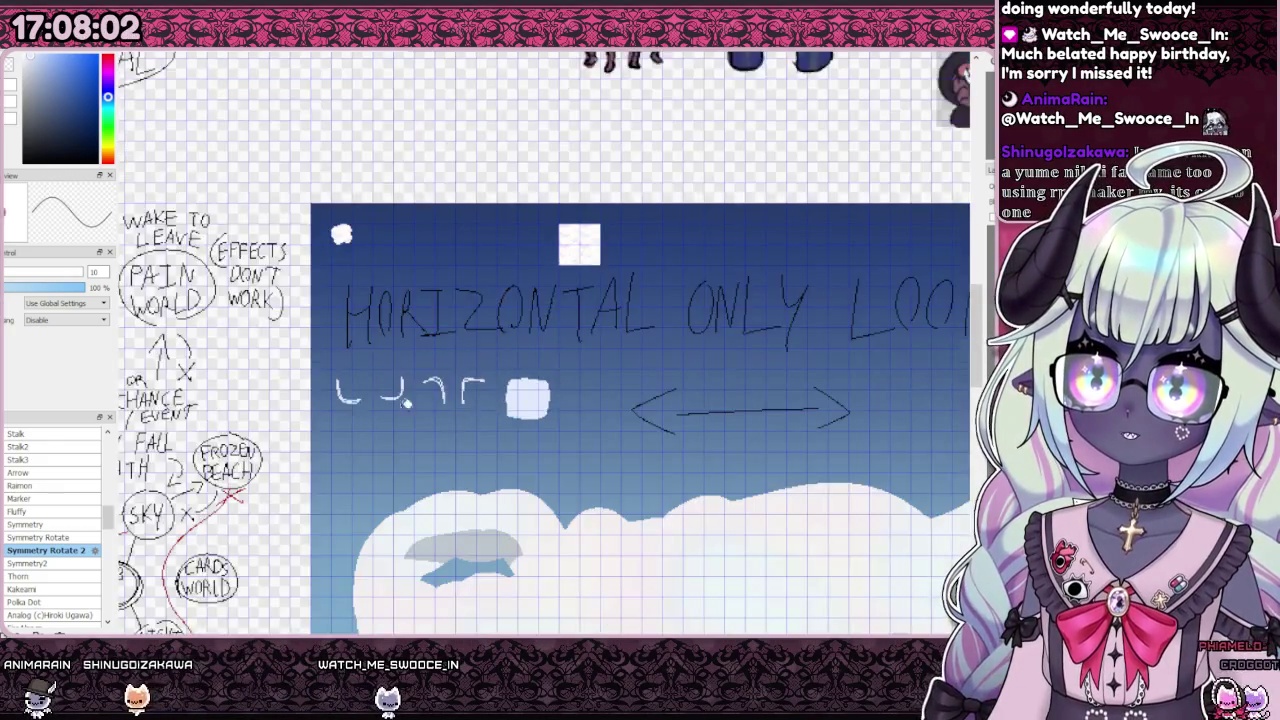
# Step: Paint white strokes inside the leftmost cloud outline until it becomes a solid L blob
pyautogui.scroll(2, 415, 378)
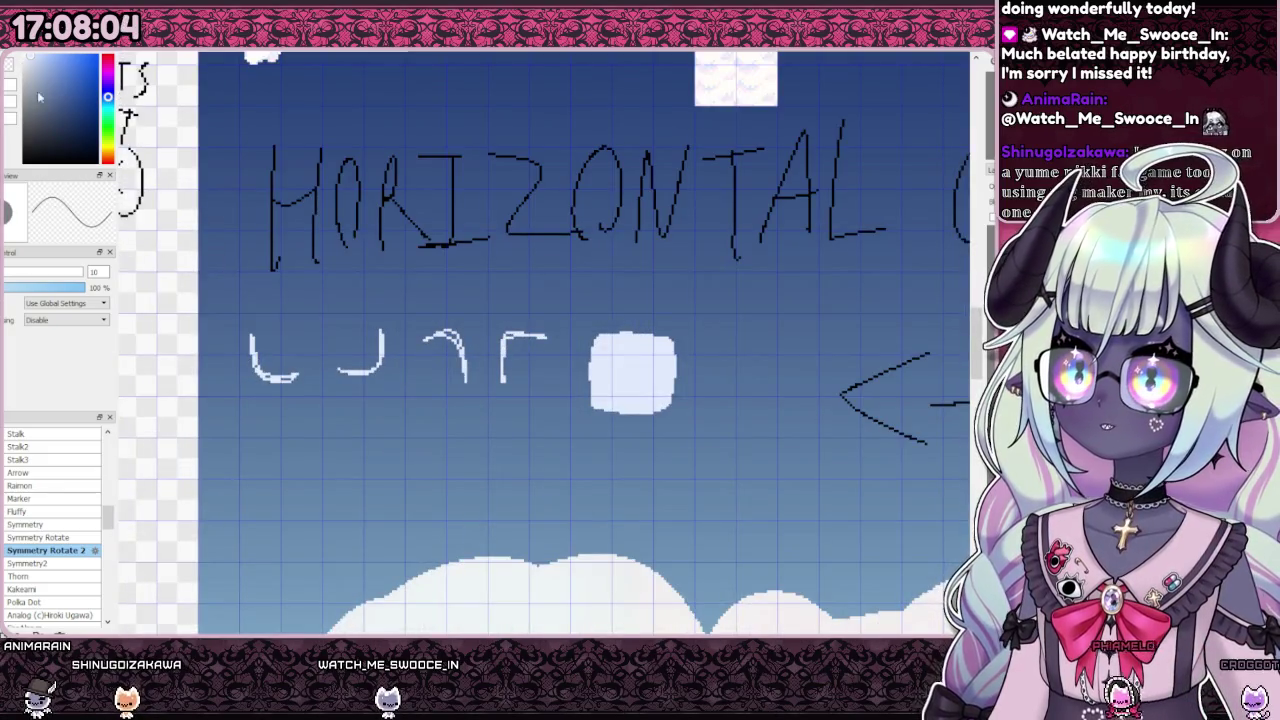
pyautogui.scroll(2, 260, 358)
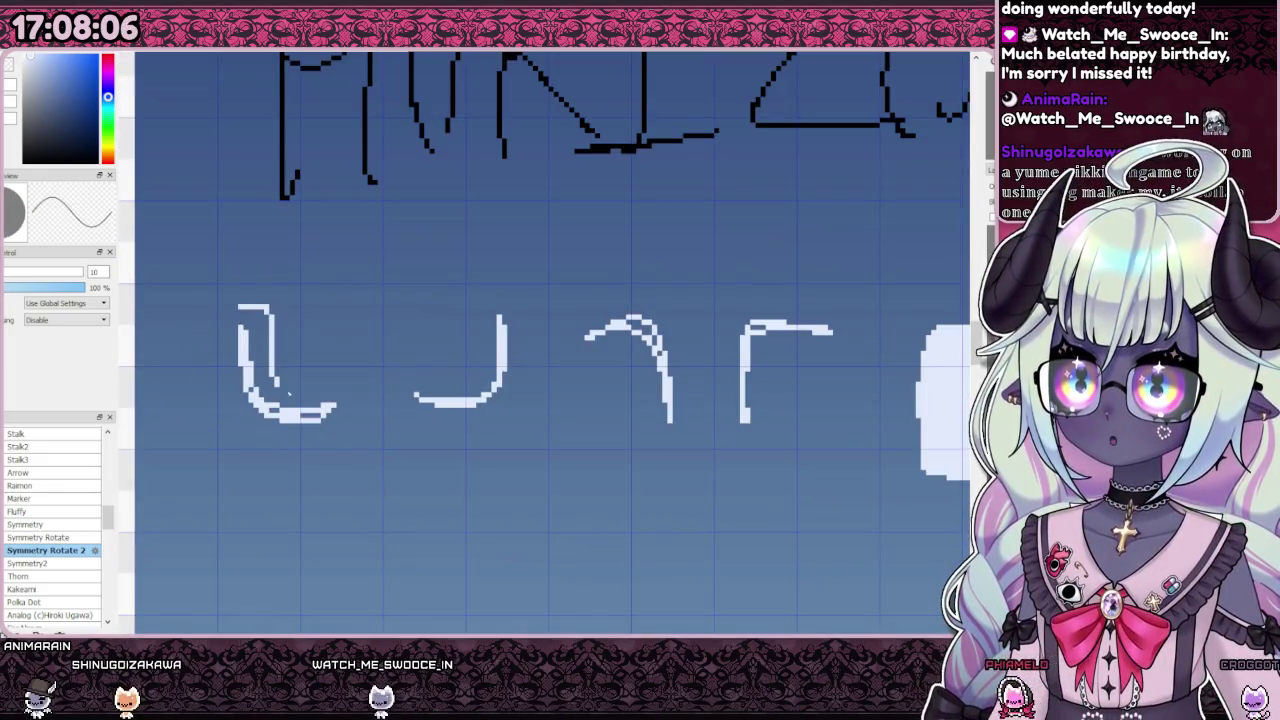
pyautogui.moveTo(360, 396); pyautogui.dragTo(322, 425)
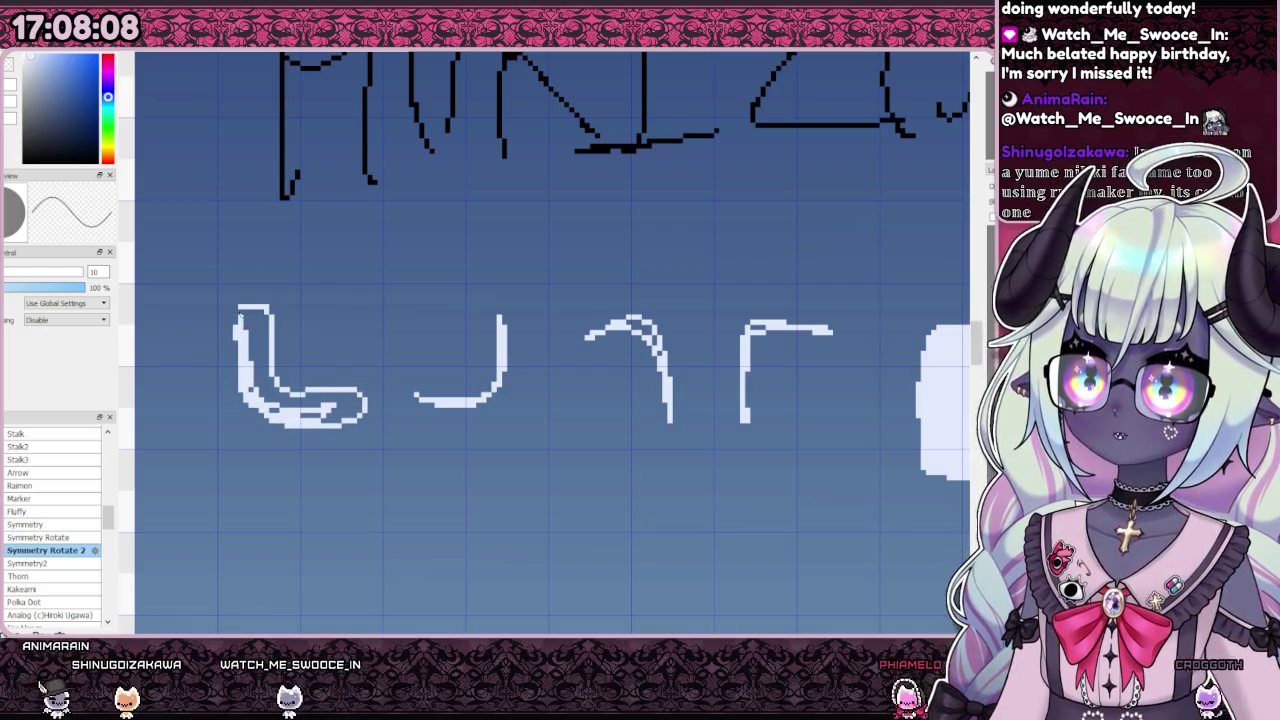
pyautogui.moveTo(244, 314); pyautogui.dragTo(262, 336)
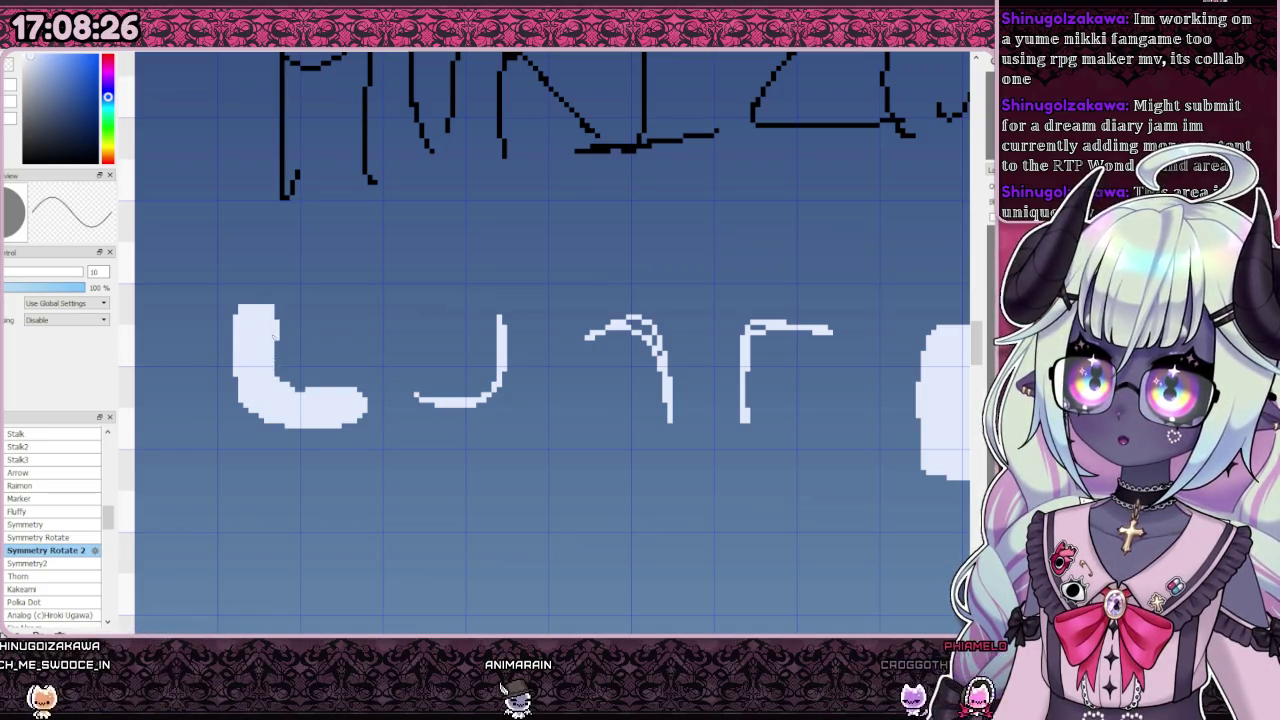
pyautogui.scroll(-2, 274, 404)
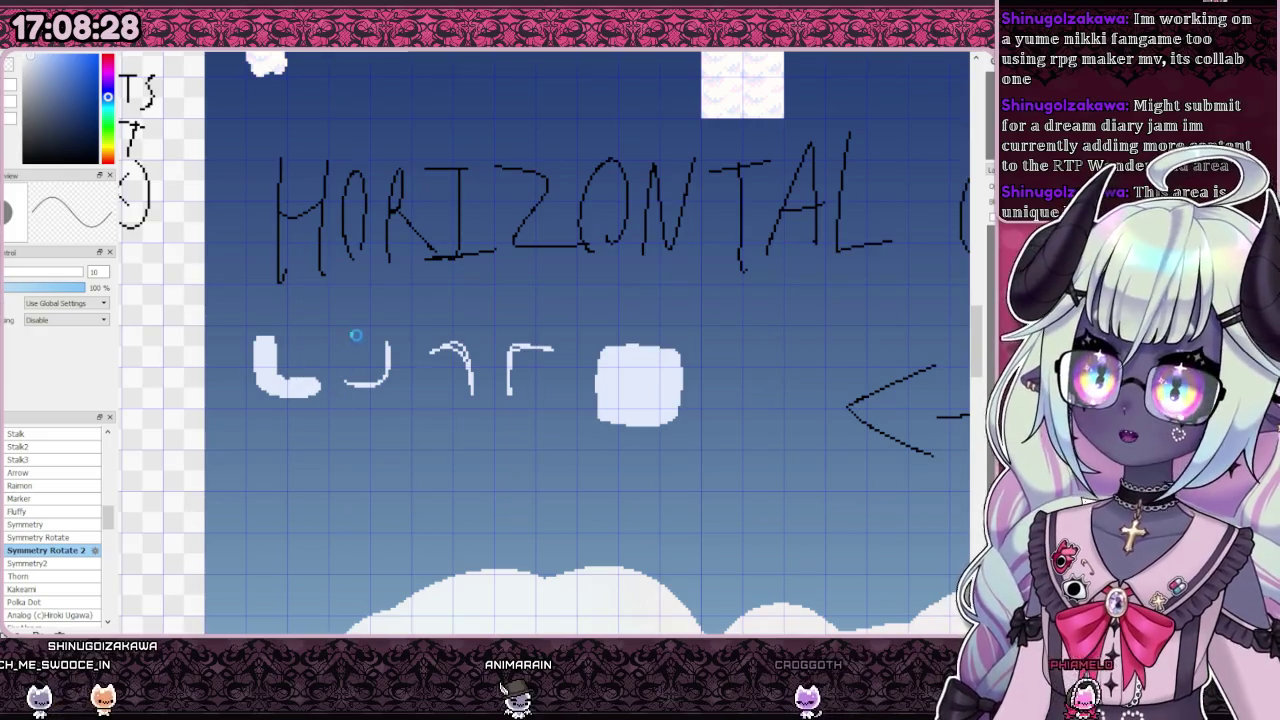
pyautogui.scroll(-3, 376, 283)
pyautogui.scroll(4, 366, 365)
pyautogui.scroll(-4, 366, 365)
pyautogui.scroll(2, 340, 360)
pyautogui.scroll(1, 330, 340)
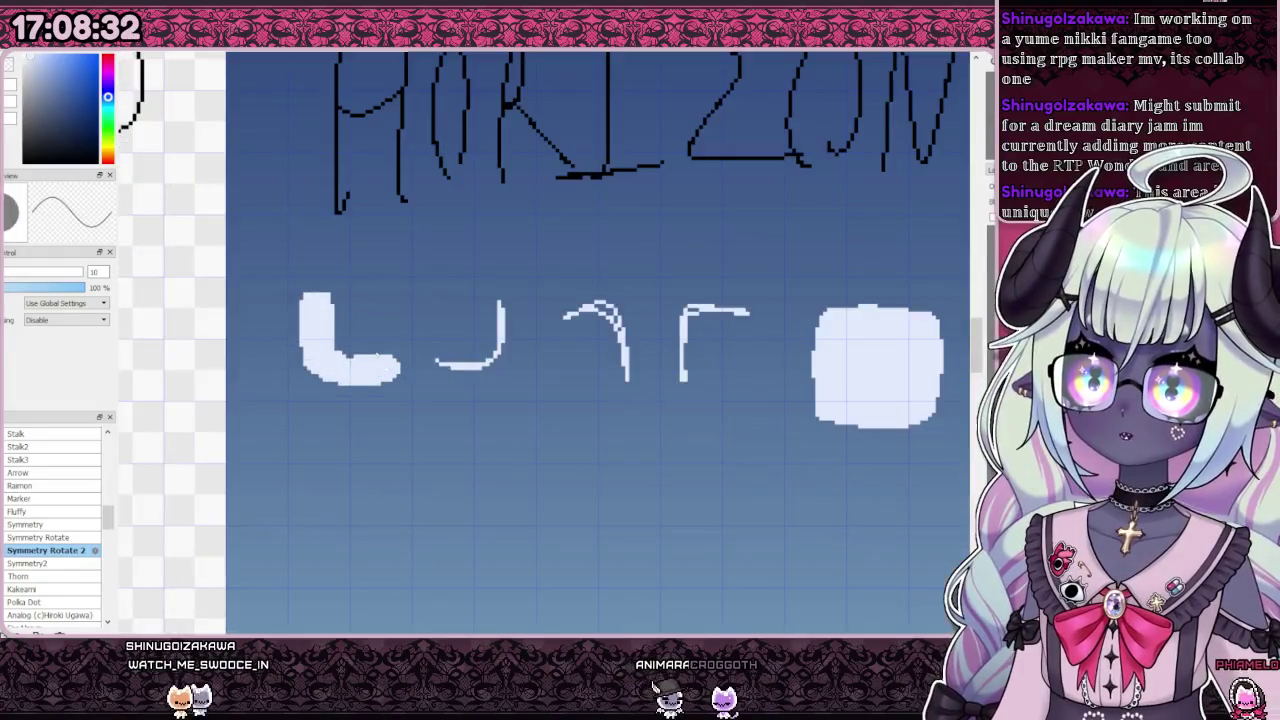
pyautogui.moveTo(272, 258); pyautogui.dragTo(408, 428)
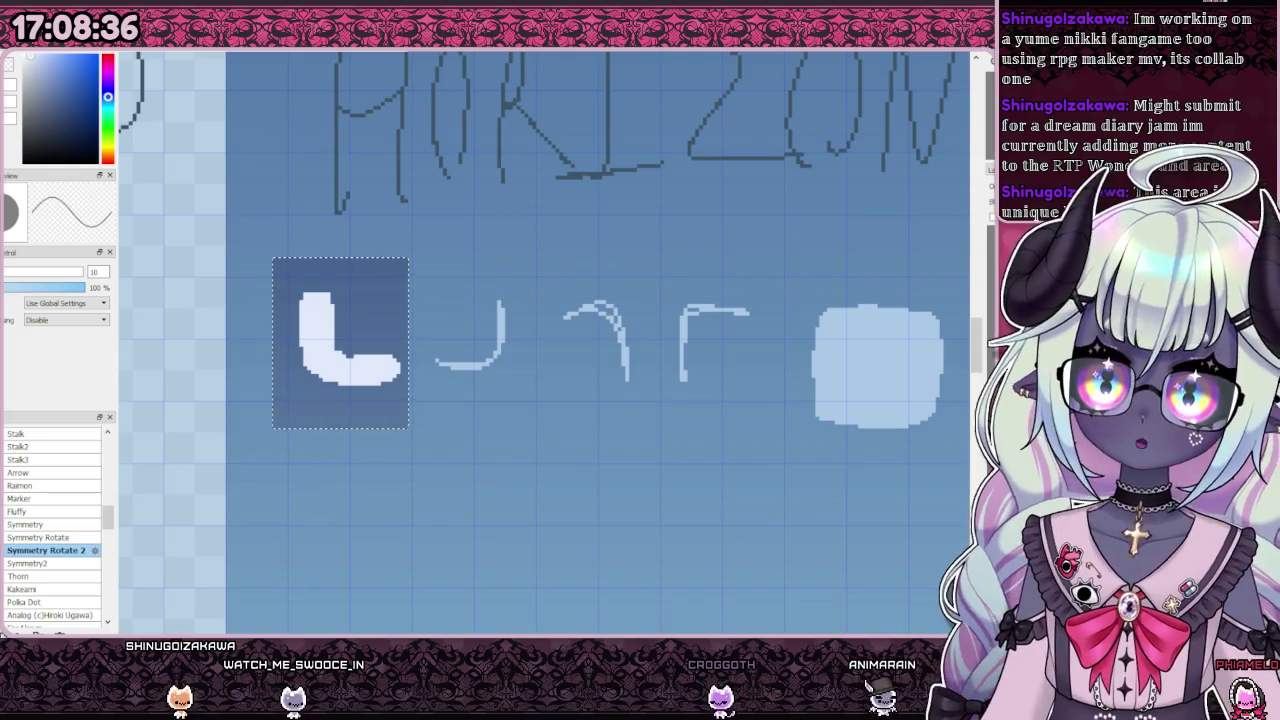
pyautogui.hotkey('ctrl', 't')
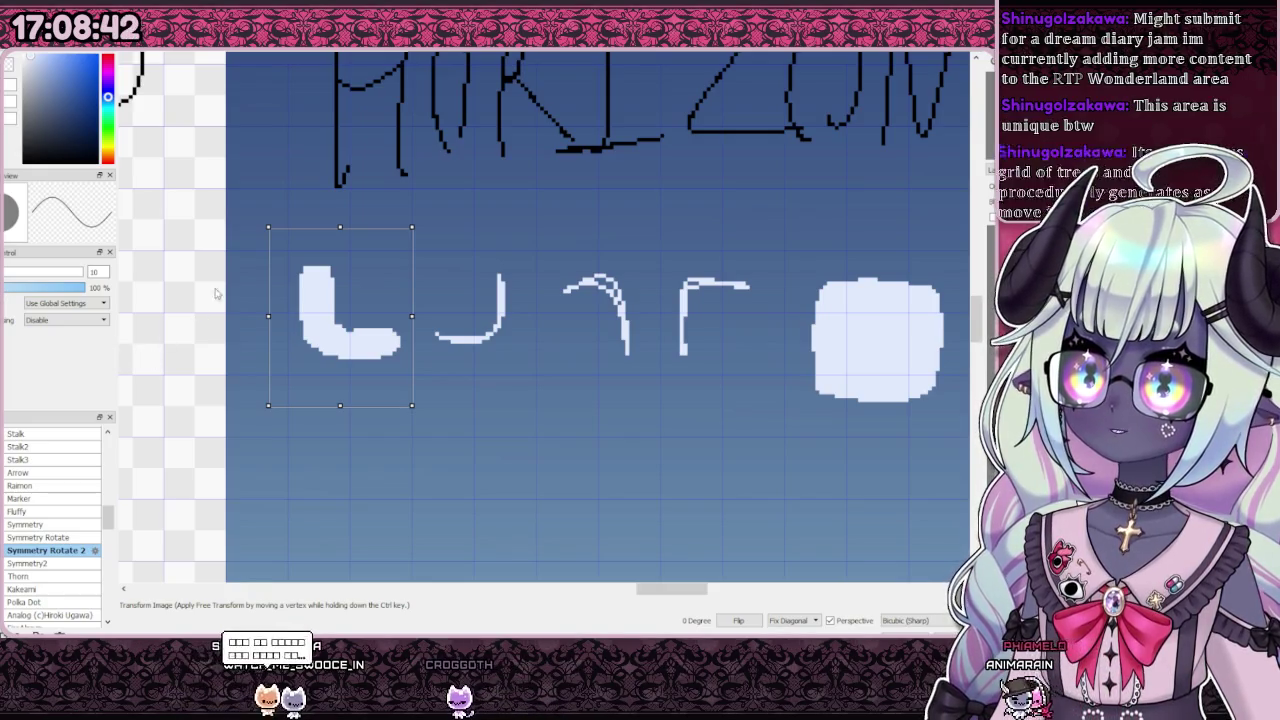
pyautogui.press('Return')
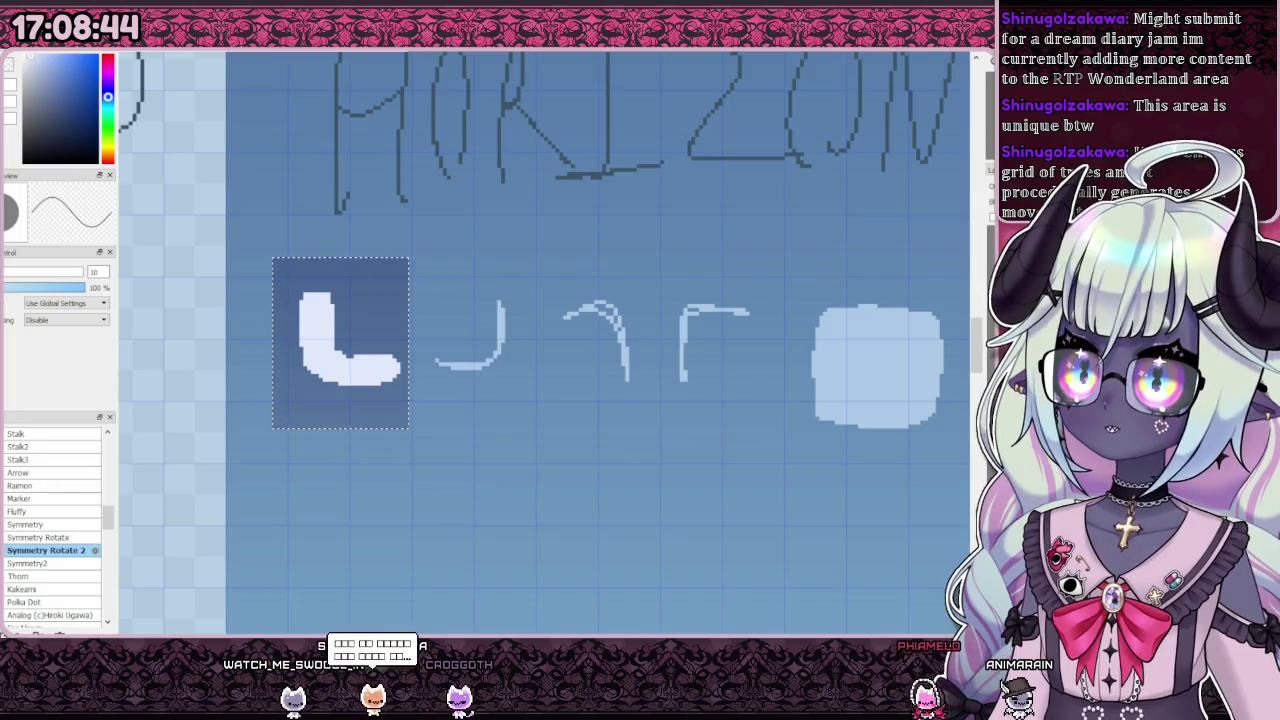
pyautogui.hotkey('alt', 'Tab')
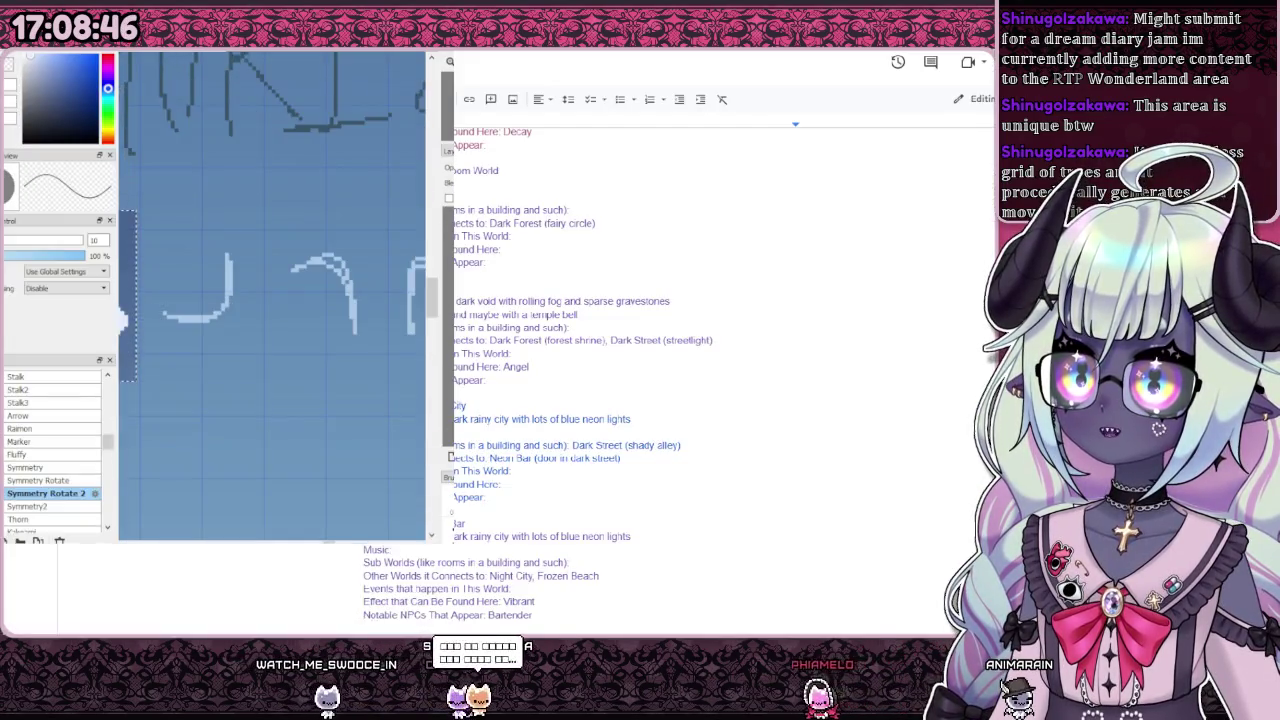
pyautogui.hotkey('alt', 'Tab')
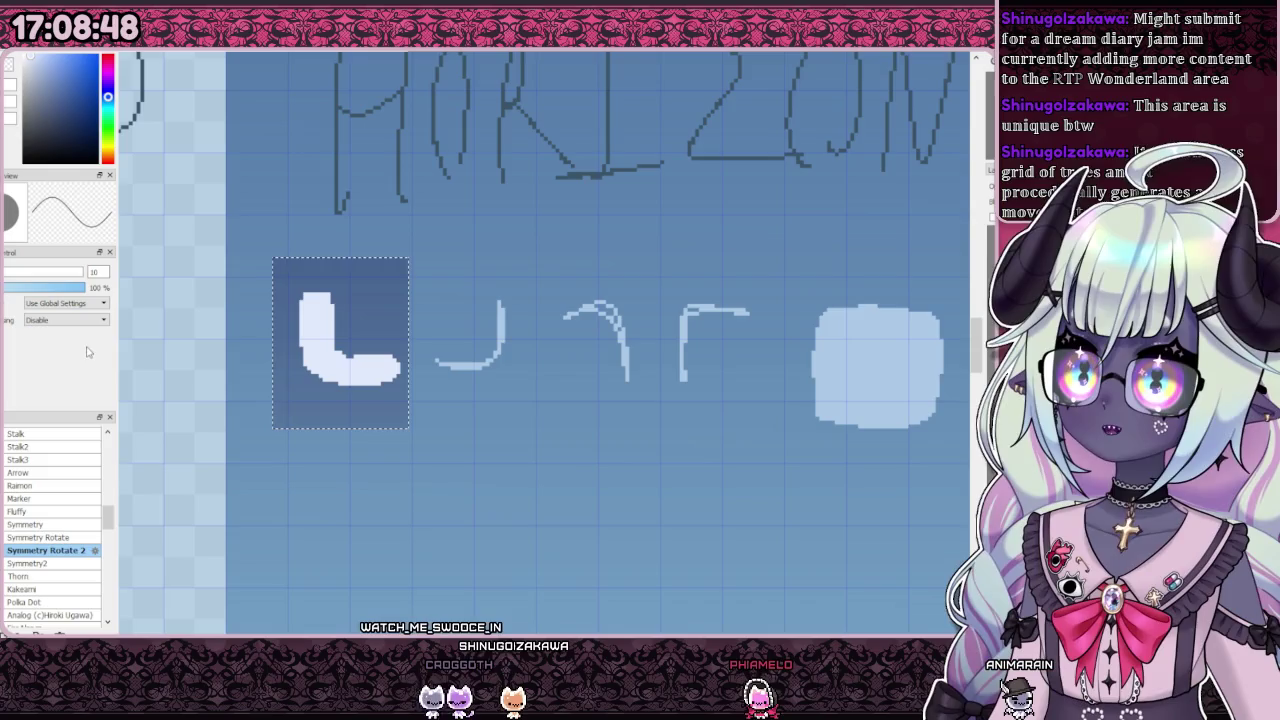
pyautogui.hotkey('ctrl', 'd')
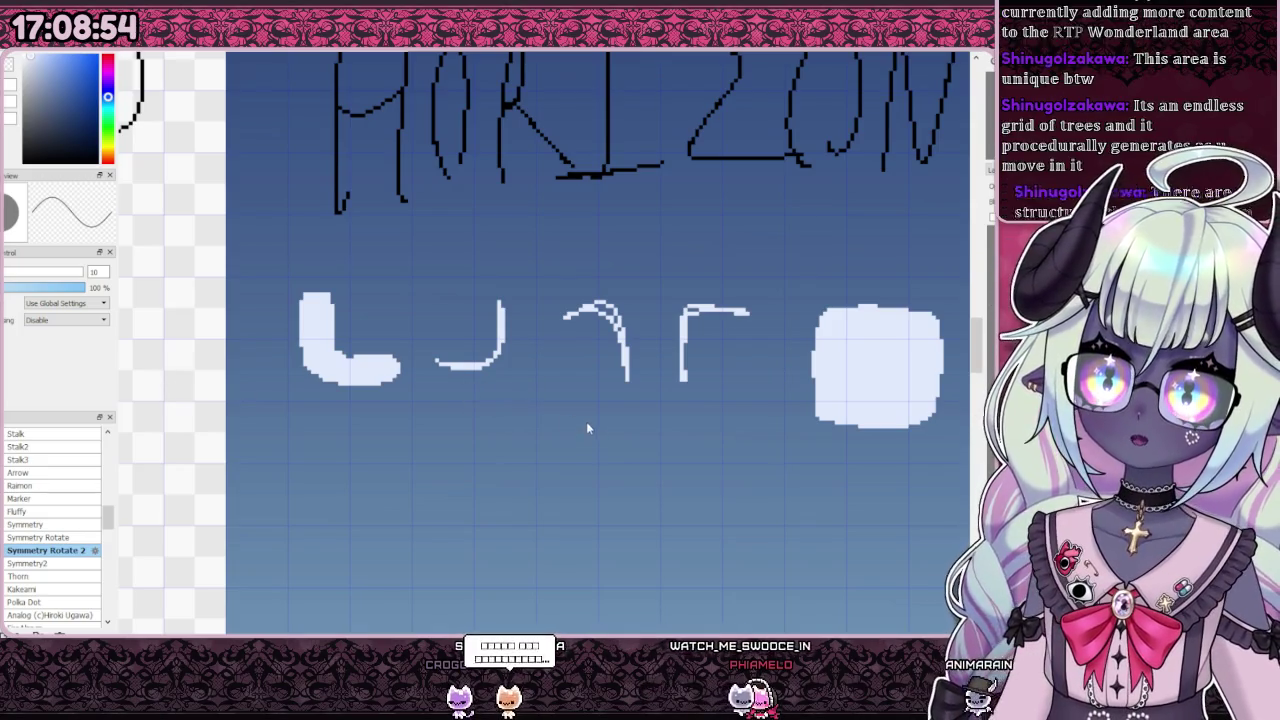
pyautogui.scroll(-2, 446, 394)
pyautogui.scroll(-2, 446, 394)
pyautogui.scroll(-1, 470, 410)
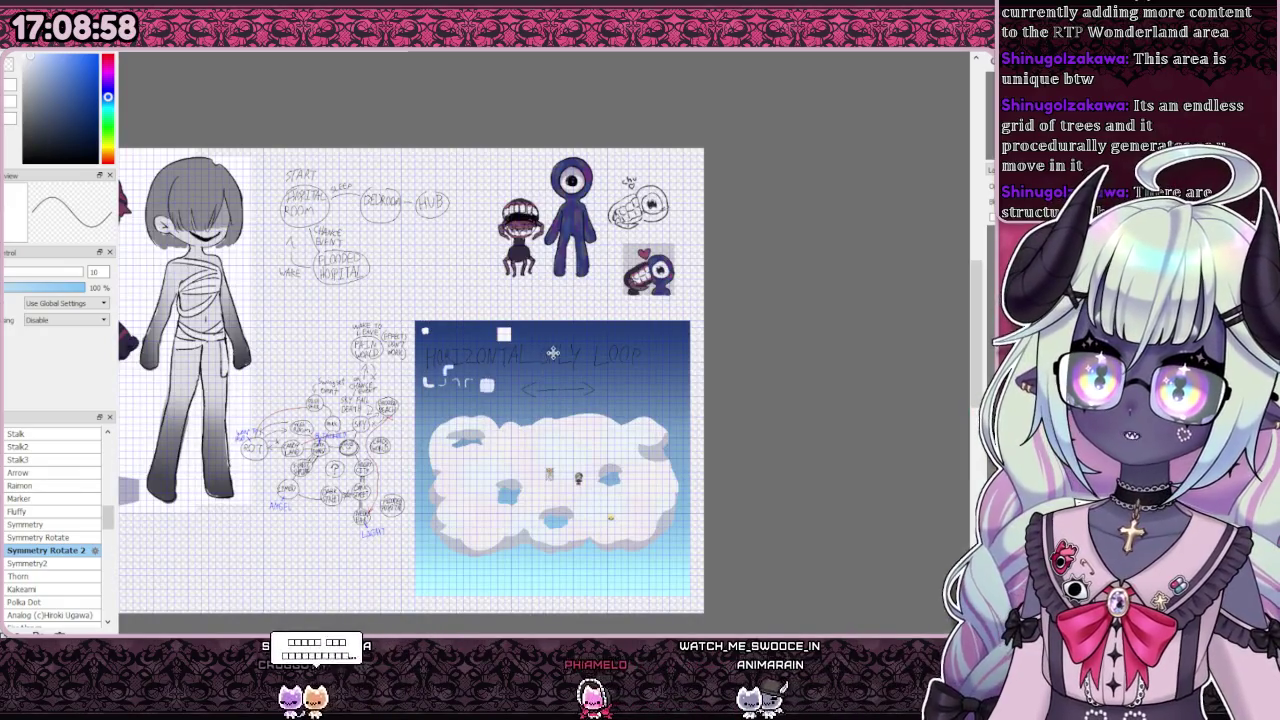
pyautogui.scroll(2, 447, 391)
pyautogui.scroll(3, 433, 373)
# Step: Paint the fourth piece into a thick solid white hook and copy it
pyautogui.moveTo(700, 320)
pyautogui.mouseDown()
pyautogui.moveTo(655, 396)
pyautogui.moveTo(673, 416)
pyautogui.mouseUp()
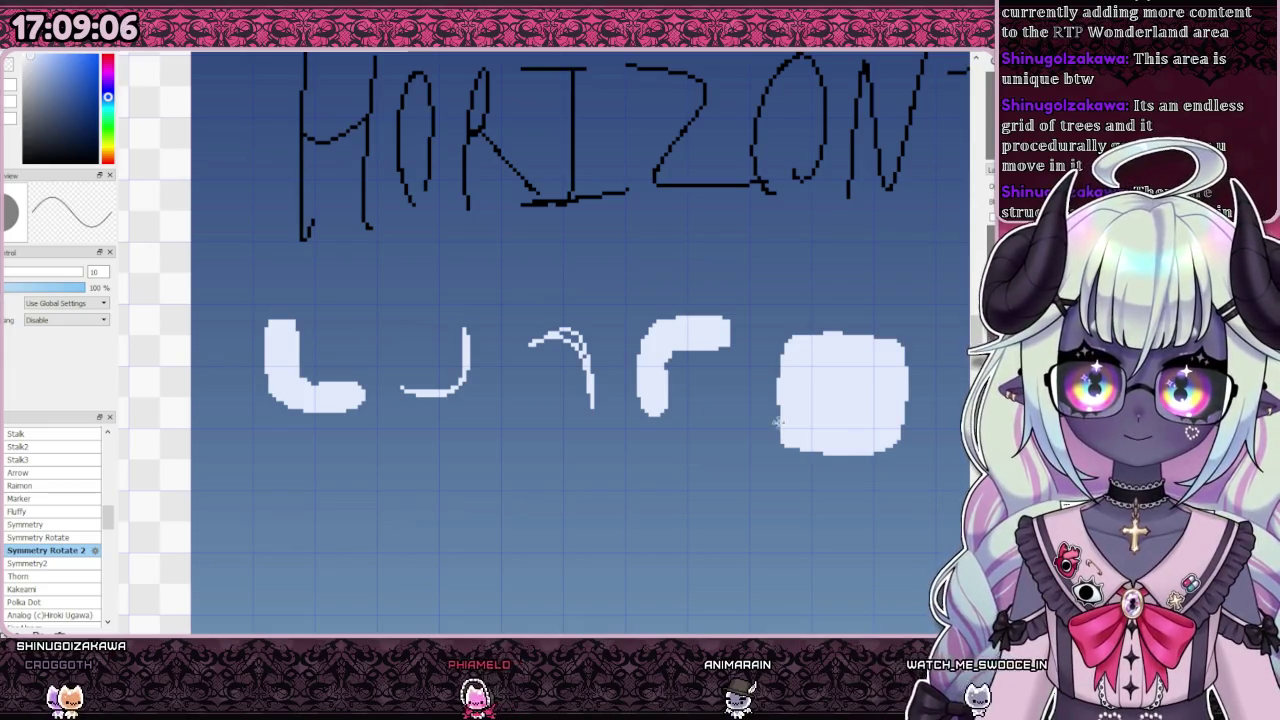
pyautogui.moveTo(500, 423); pyautogui.dragTo(285, 373)
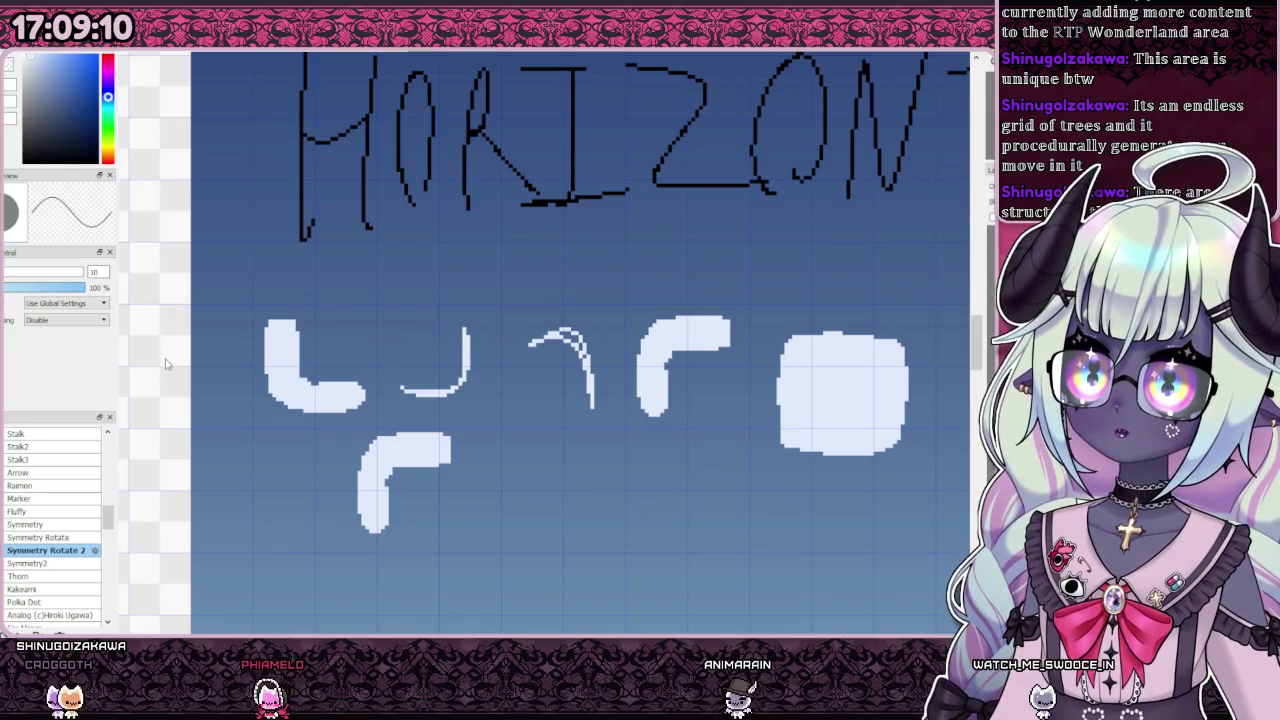
pyautogui.moveTo(166, 361)
pyautogui.mouseDown()
pyautogui.moveTo(334, 289)
pyautogui.moveTo(466, 409)
pyautogui.mouseUp()
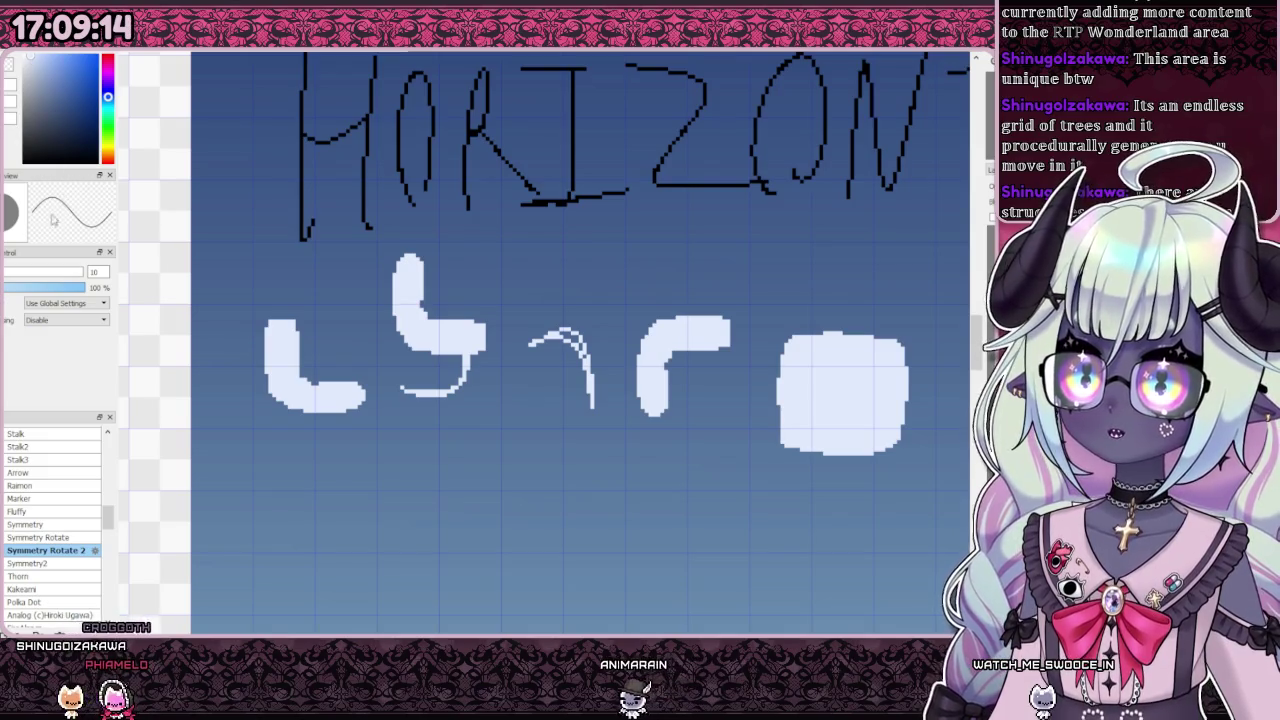
# Step: Flip the hook copy and place it beside the original as the third piece
pyautogui.hotkey('shift', 'v')
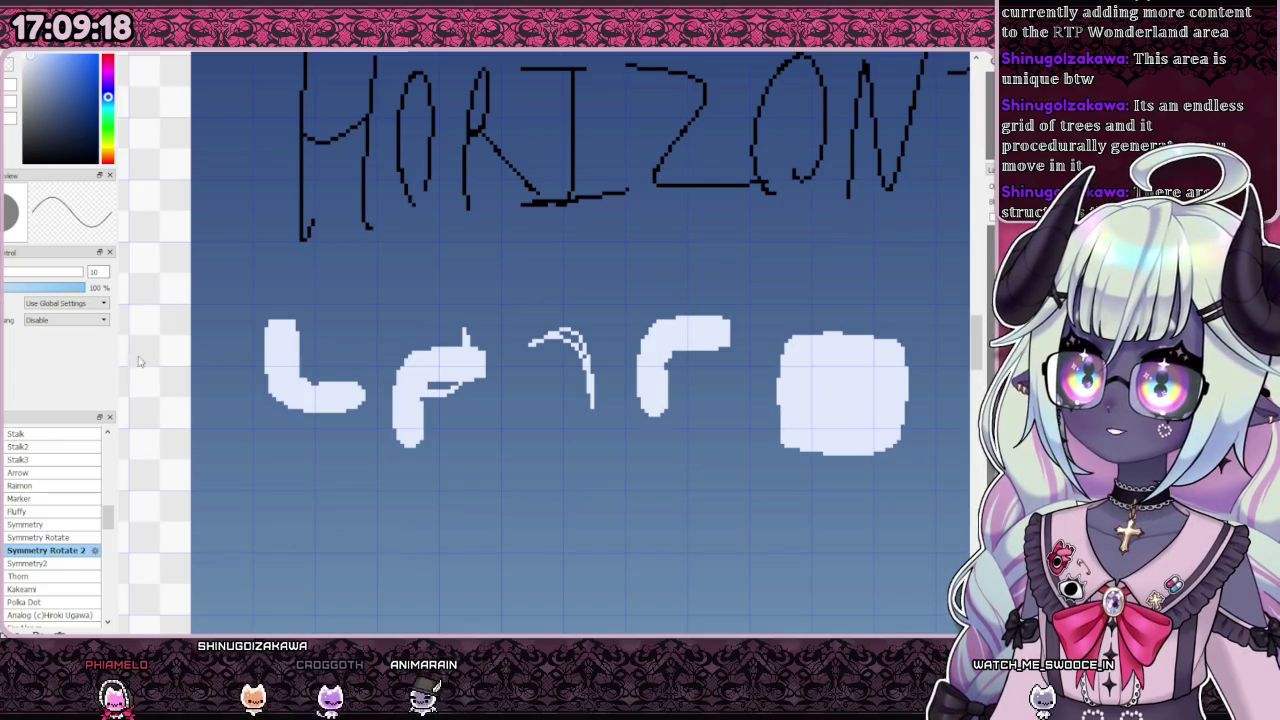
pyautogui.press('Delete')
pyautogui.scroll(-5, 383, 335)
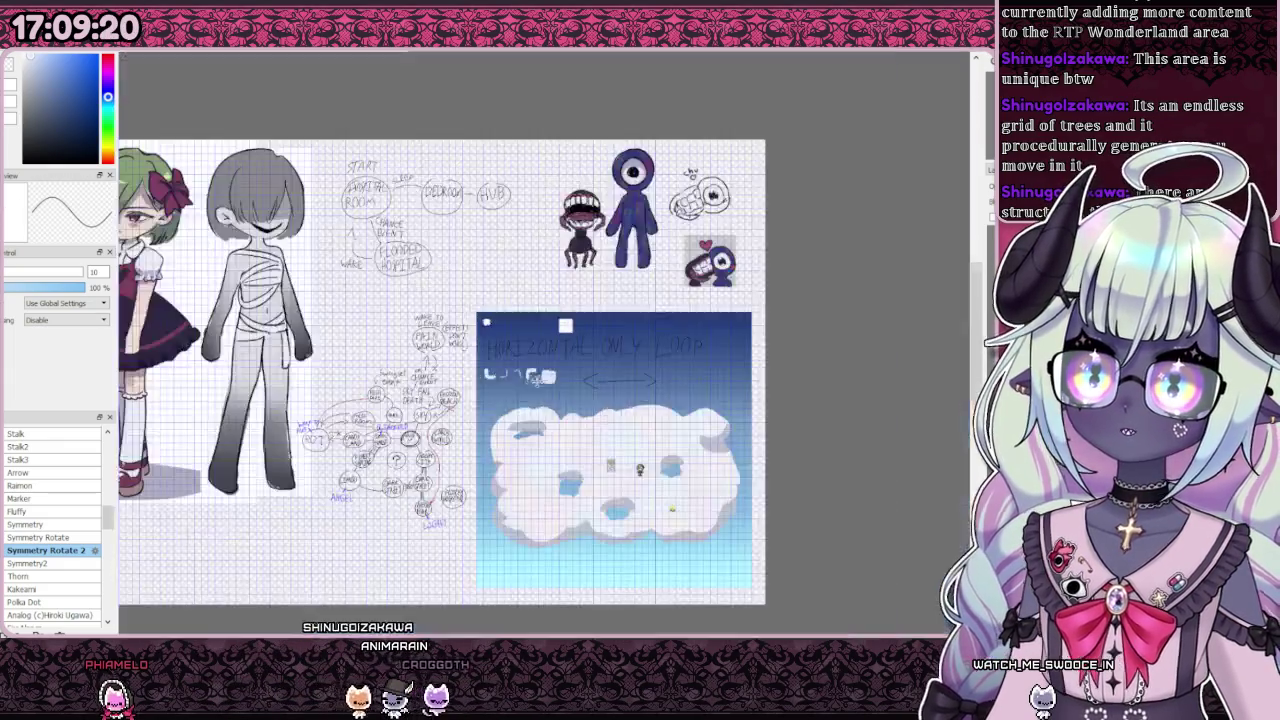
pyautogui.scroll(3, 596, 376)
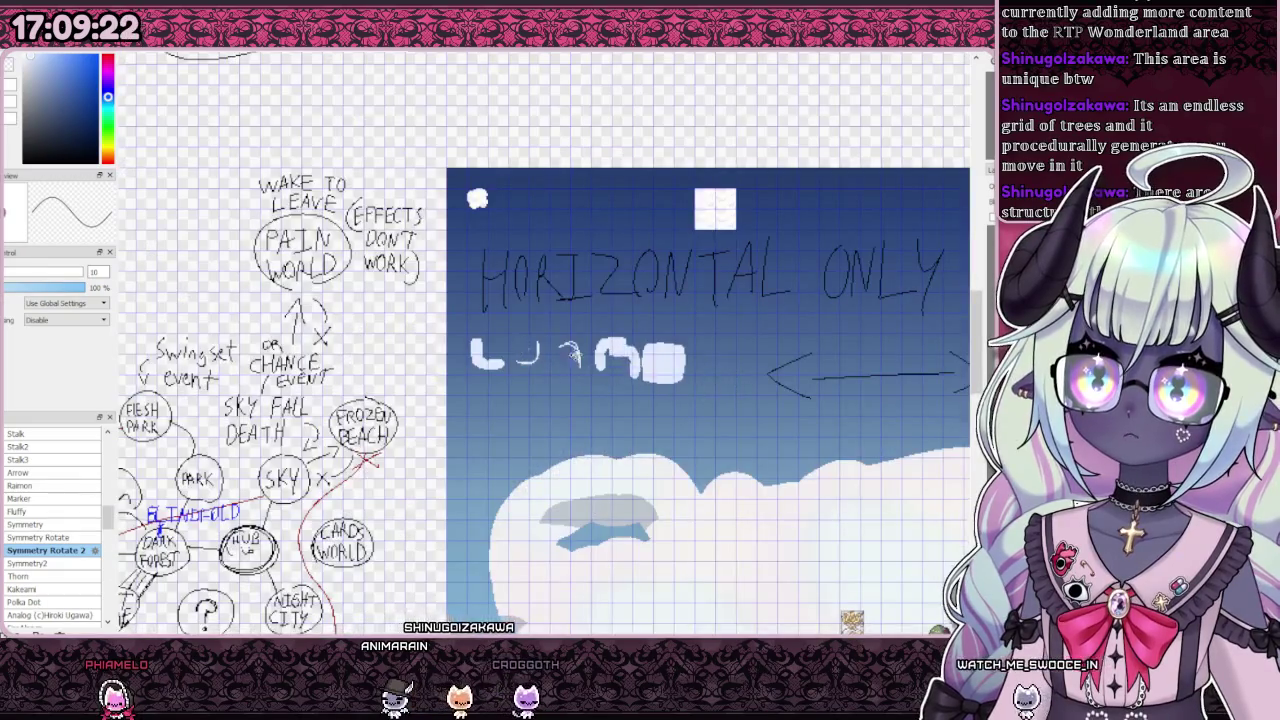
pyautogui.scroll(3, 596, 376)
pyautogui.moveTo(557, 363); pyautogui.dragTo(420, 350)
# Step: Nudge the mirrored hook copy slightly left into a clean third-piece position
pyautogui.scroll(-1, 540, 352)
pyautogui.moveTo(540, 352); pyautogui.dragTo(515, 352)
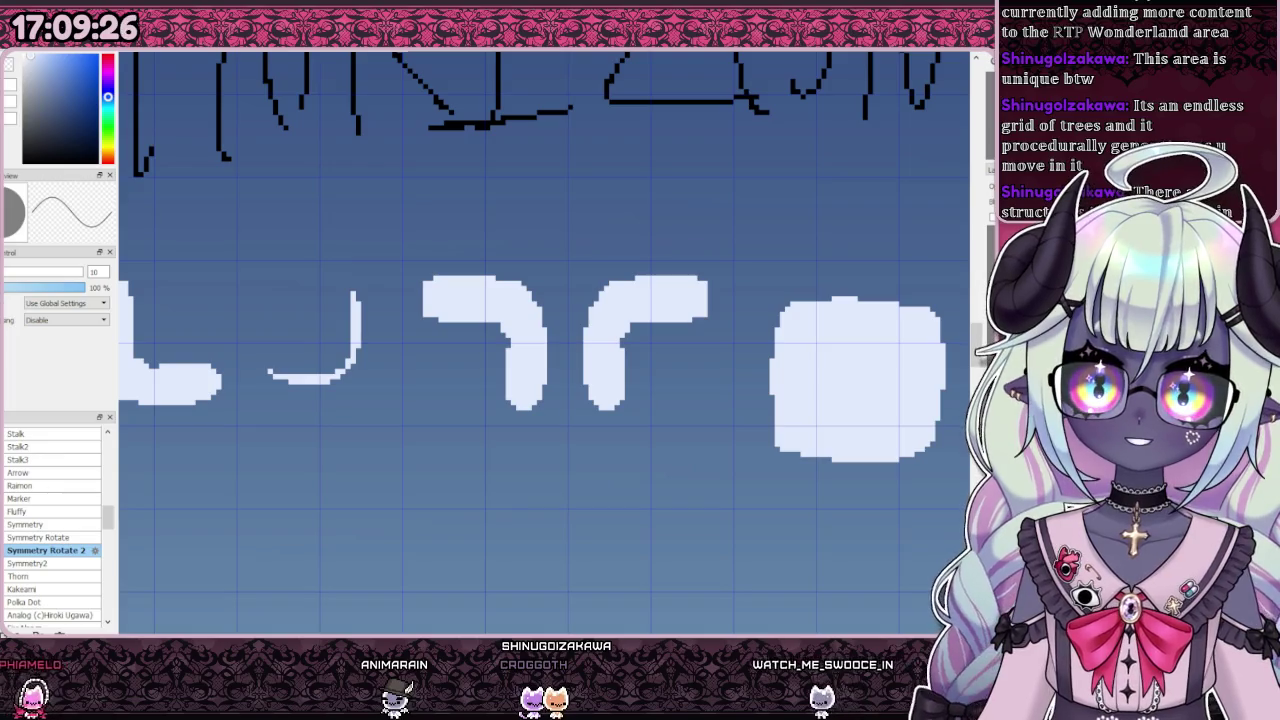
pyautogui.scroll(-1, 711, 399)
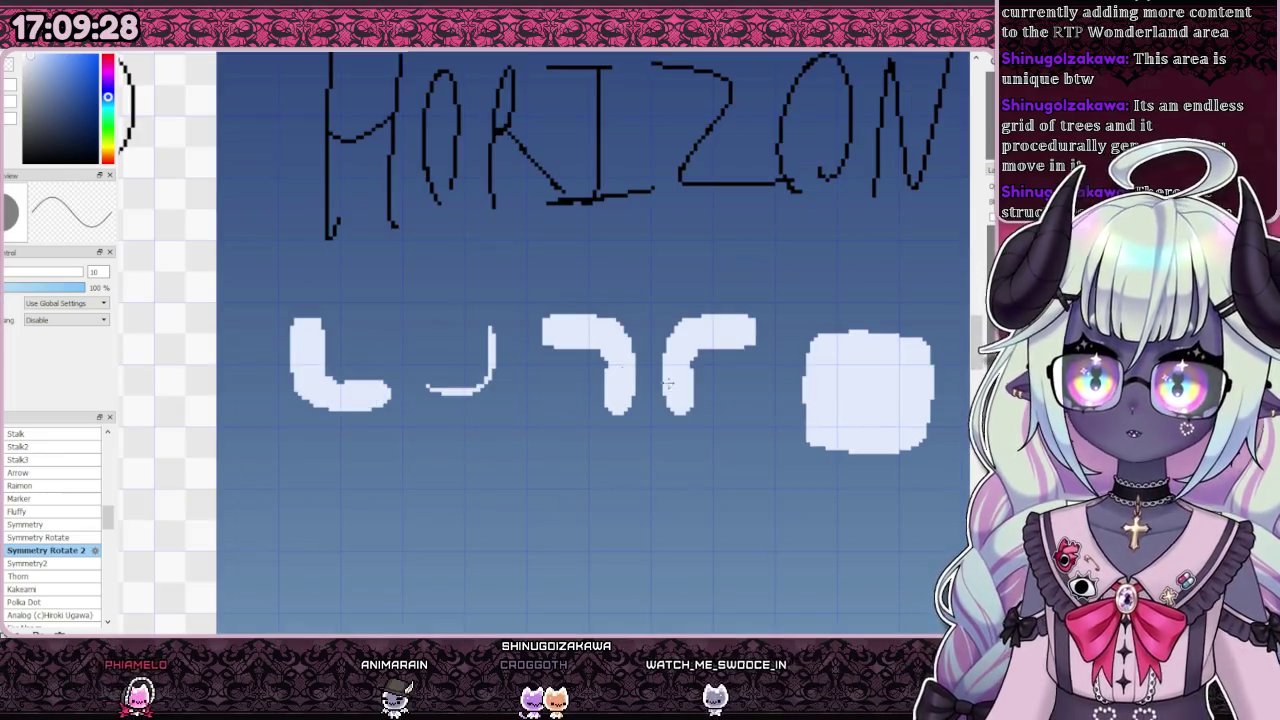
pyautogui.hotkey('ctrl', 't')
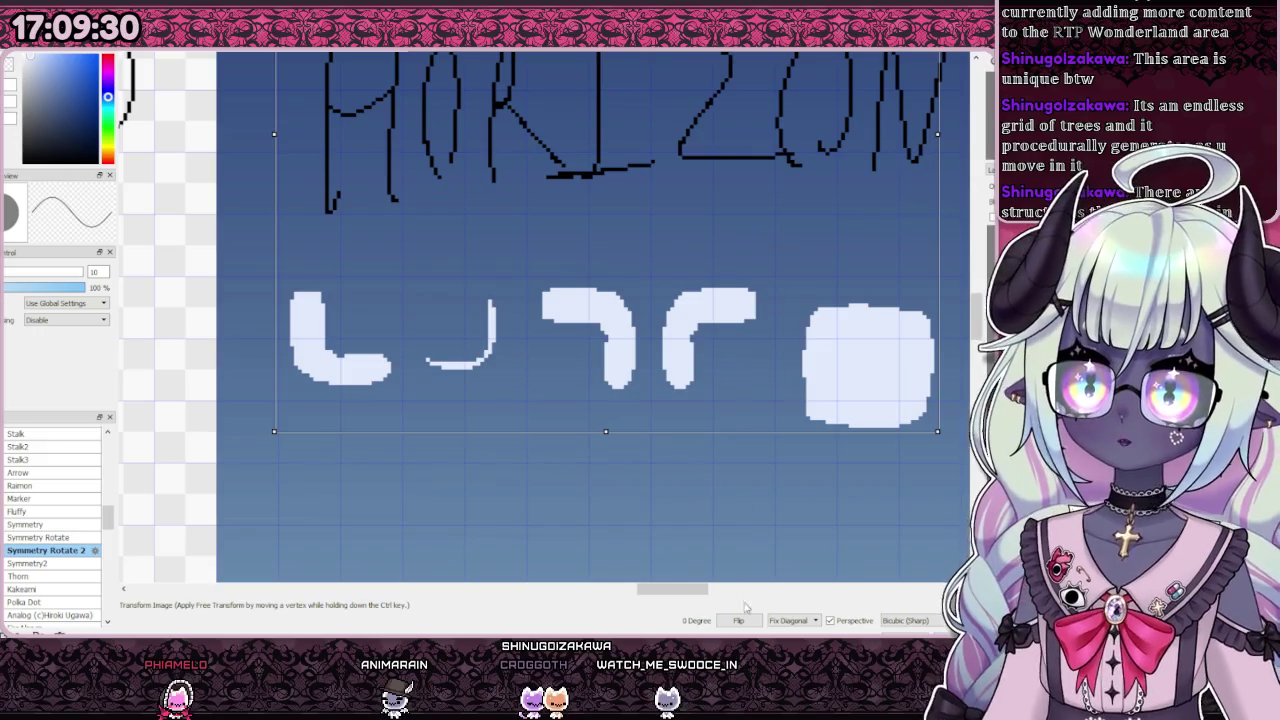
pyautogui.press('Return')
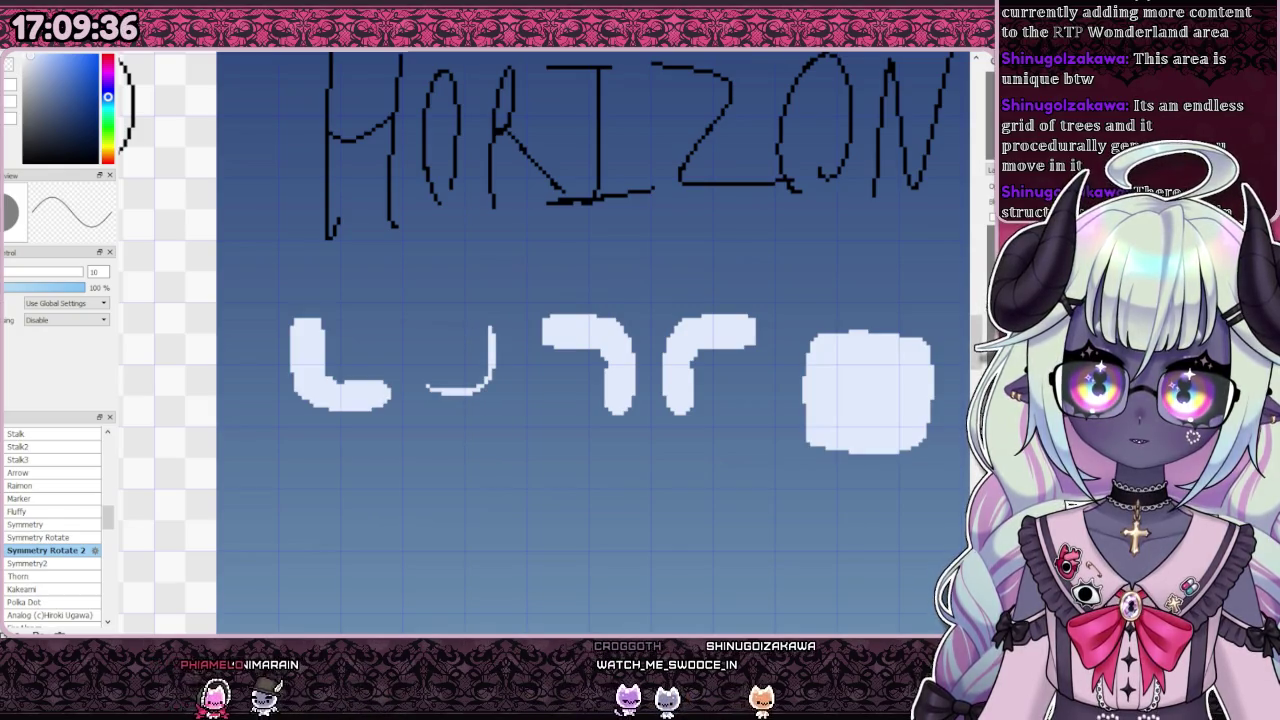
pyautogui.scroll(-3, 737, 451)
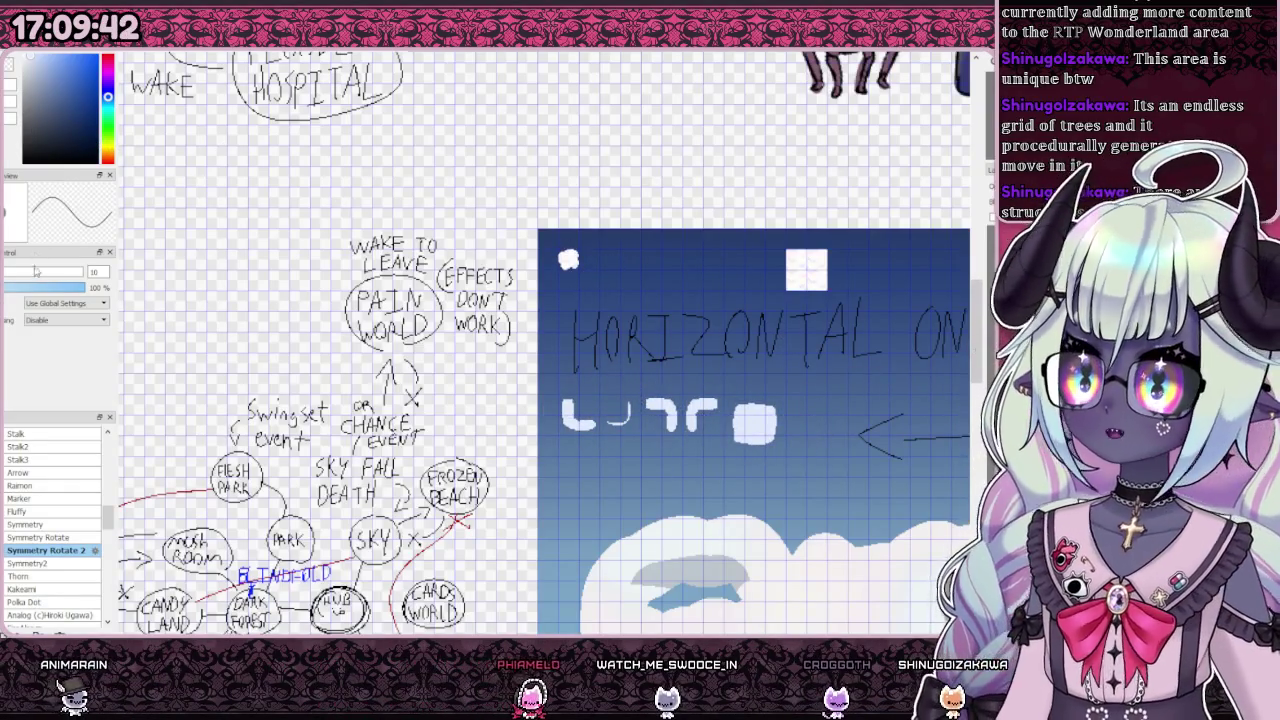
pyautogui.scroll(2, 596, 409)
pyautogui.scroll(2, 596, 409)
# Step: Copy the solid L blob, flip it, and place it over the second piece as a thick J
pyautogui.moveTo(482, 374); pyautogui.dragTo(619, 494)
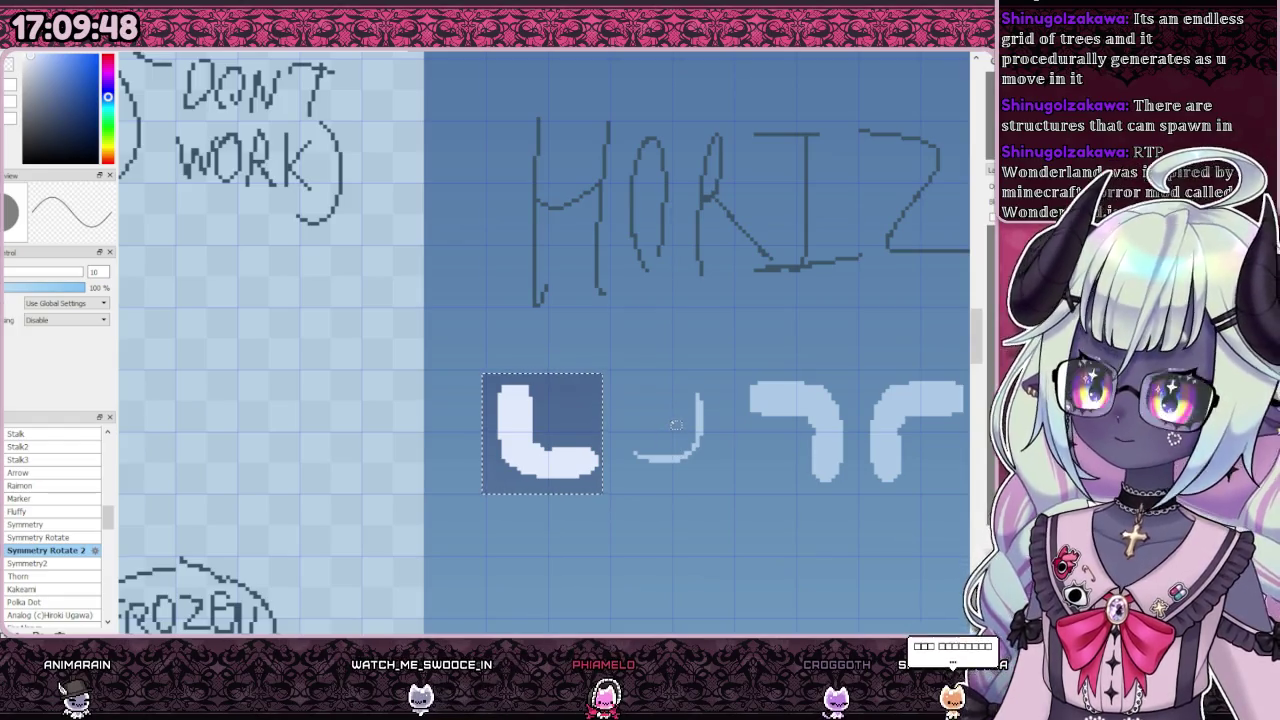
pyautogui.hotkey('ctrl', 'd')
pyautogui.hotkey('ctrl', 't')
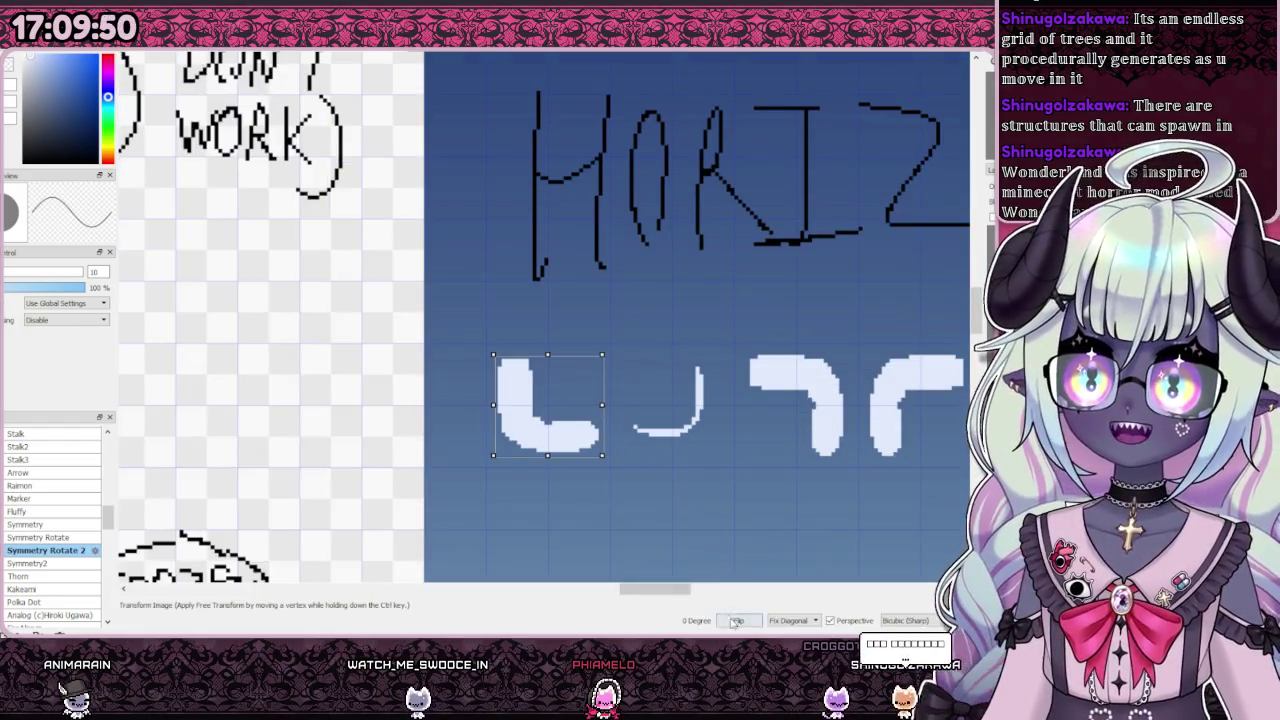
pyautogui.moveTo(558, 422); pyautogui.dragTo(703, 430)
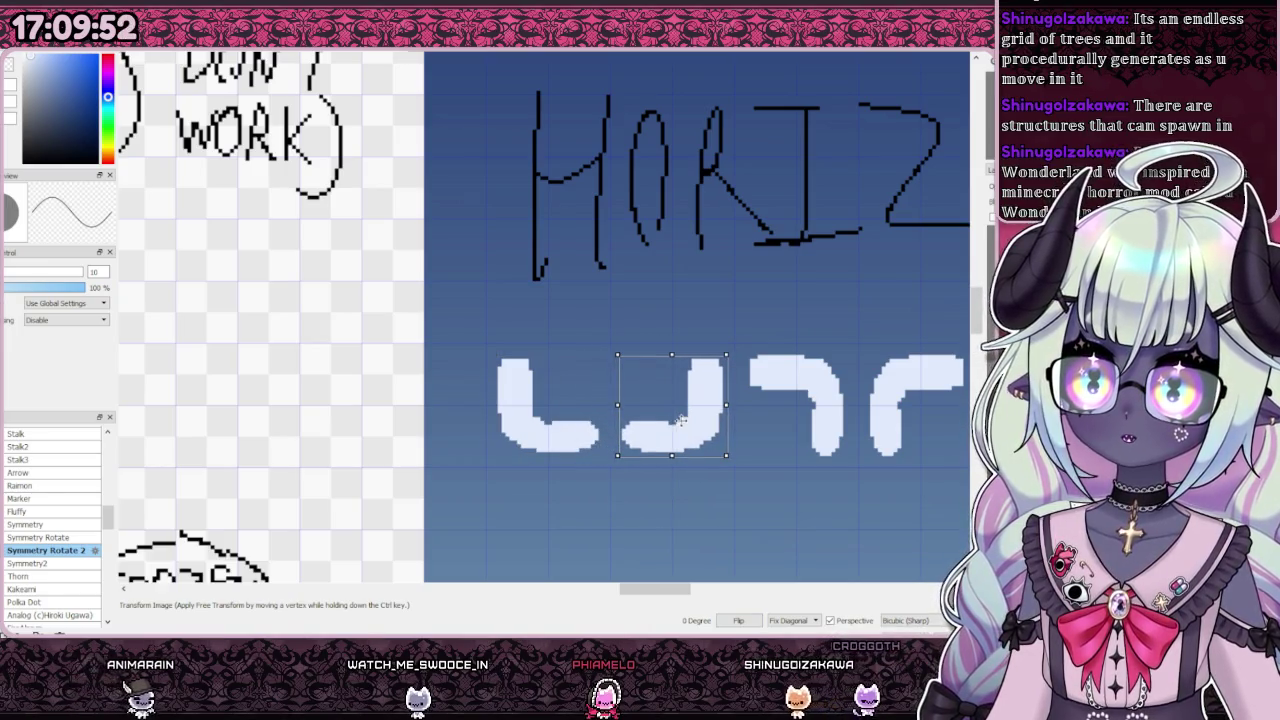
pyautogui.press('Return')
pyautogui.hotkey('ctrl', '-')
pyautogui.hotkey('ctrl', '-')
pyautogui.hotkey('ctrl', '-')
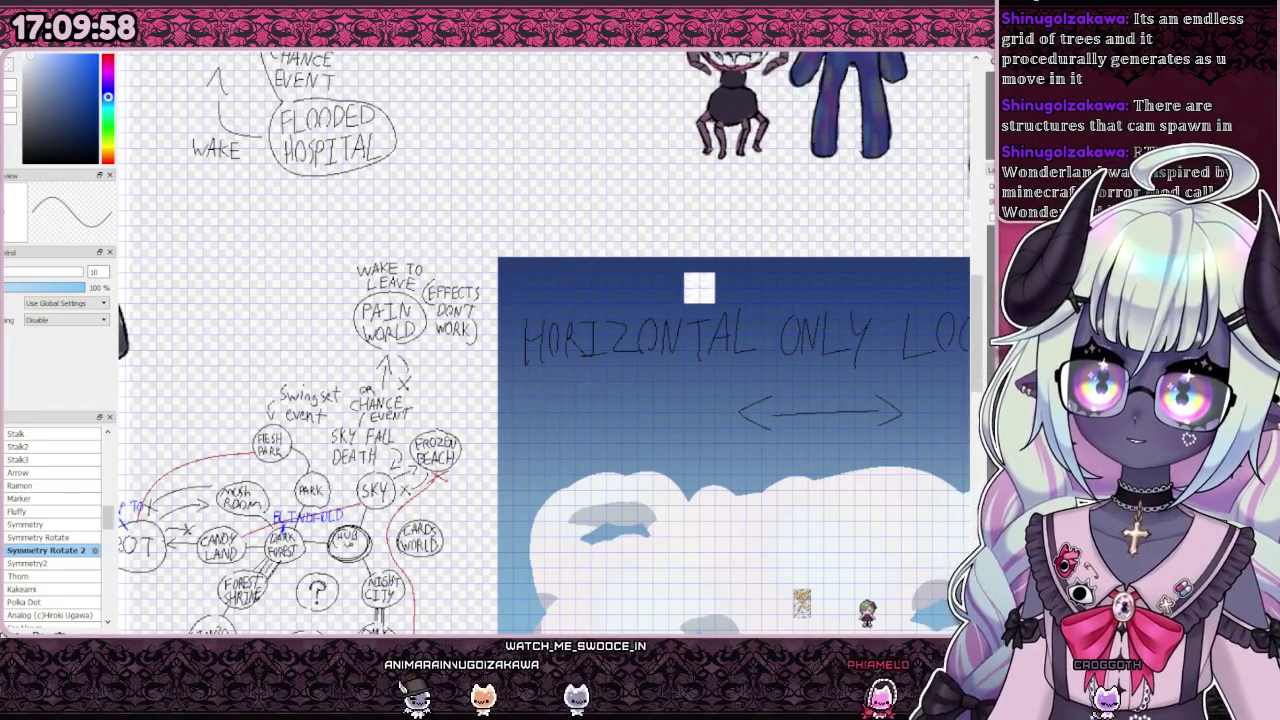
pyautogui.scroll(1, 703, 413)
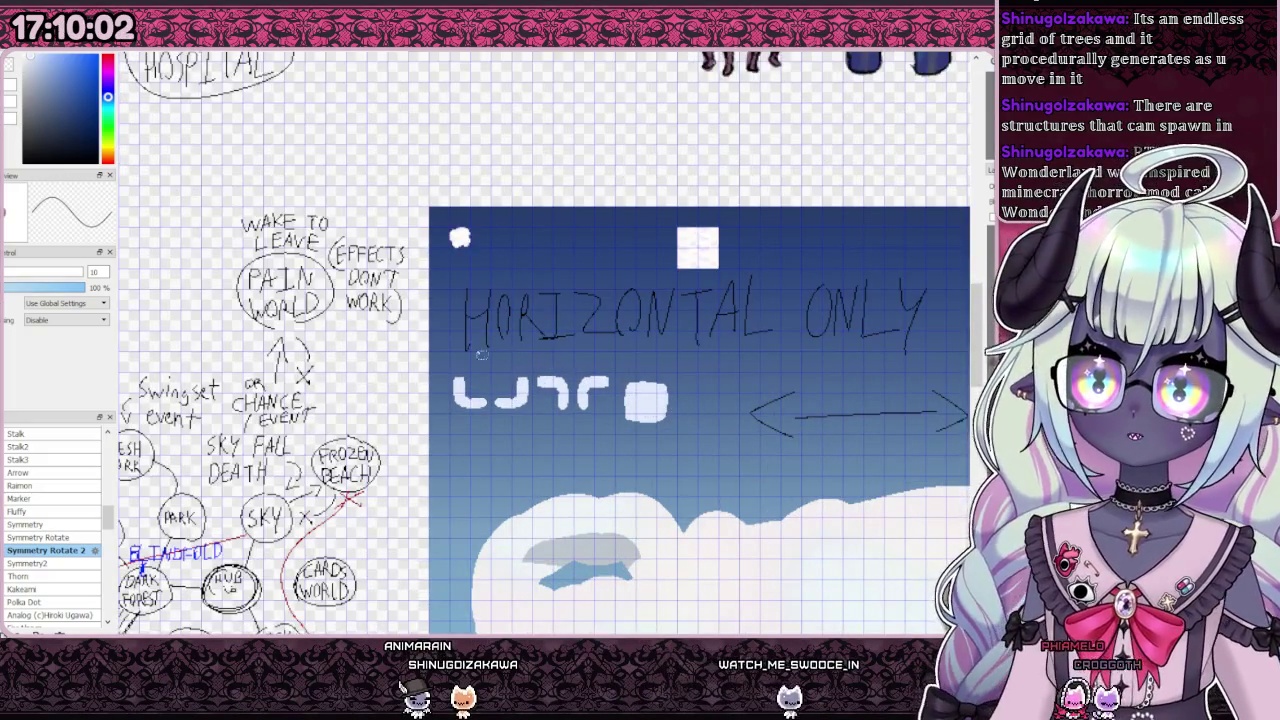
# Step: Reposition the pasted cloud shapes above the HORIZONTAL ONLY text
pyautogui.hotkey('ctrl', 't')
pyautogui.moveTo(540, 395); pyautogui.dragTo(540, 220)
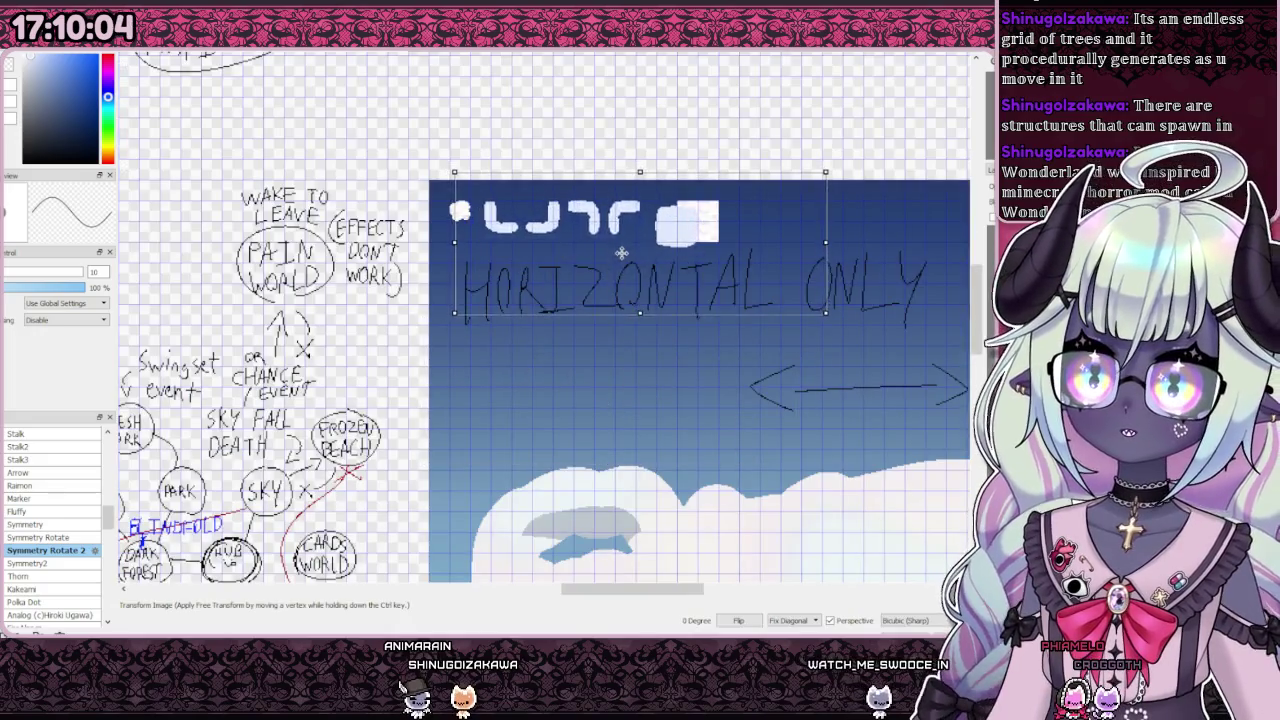
pyautogui.scroll(3, 477, 270)
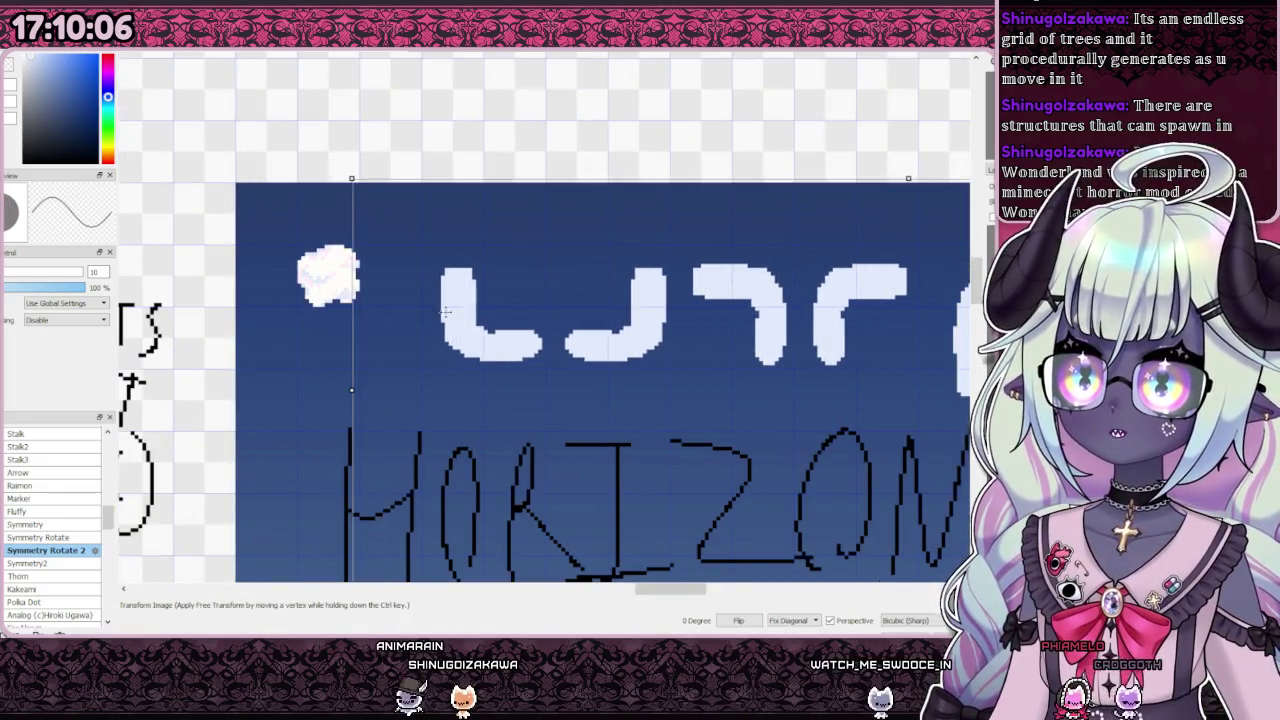
pyautogui.moveTo(455, 304); pyautogui.dragTo(417, 315)
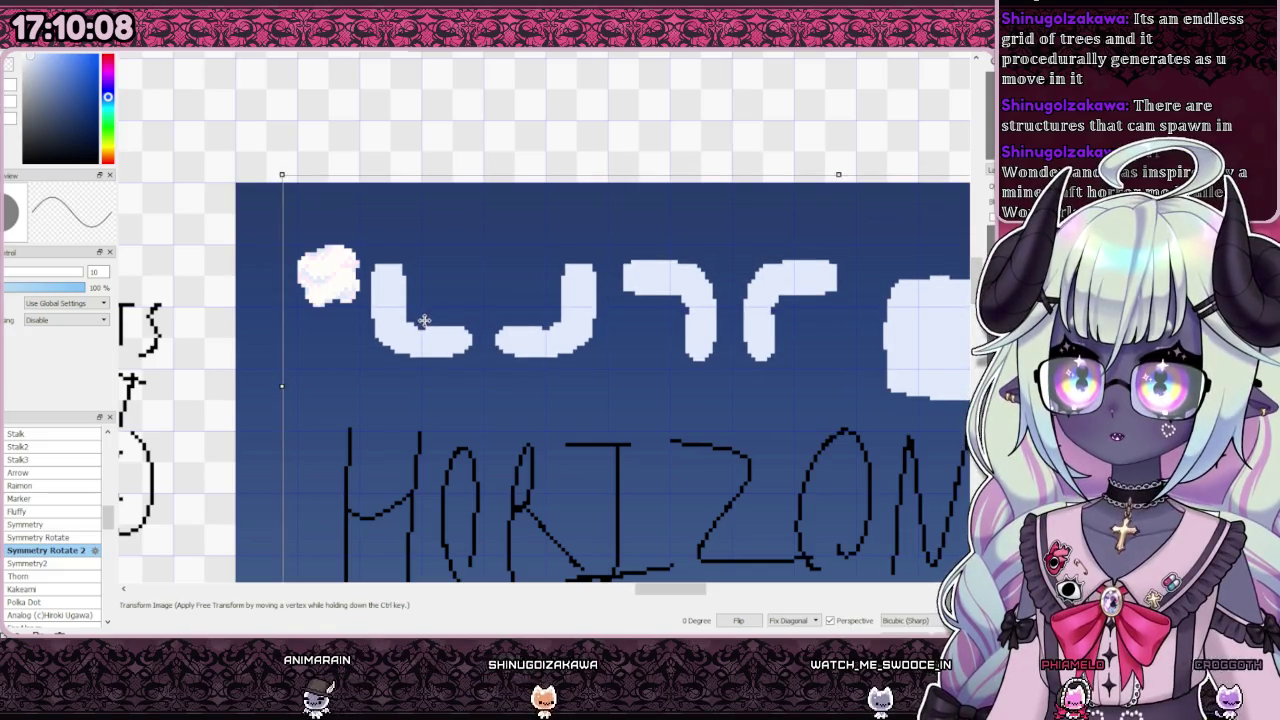
pyautogui.scroll(-4, 567, 310)
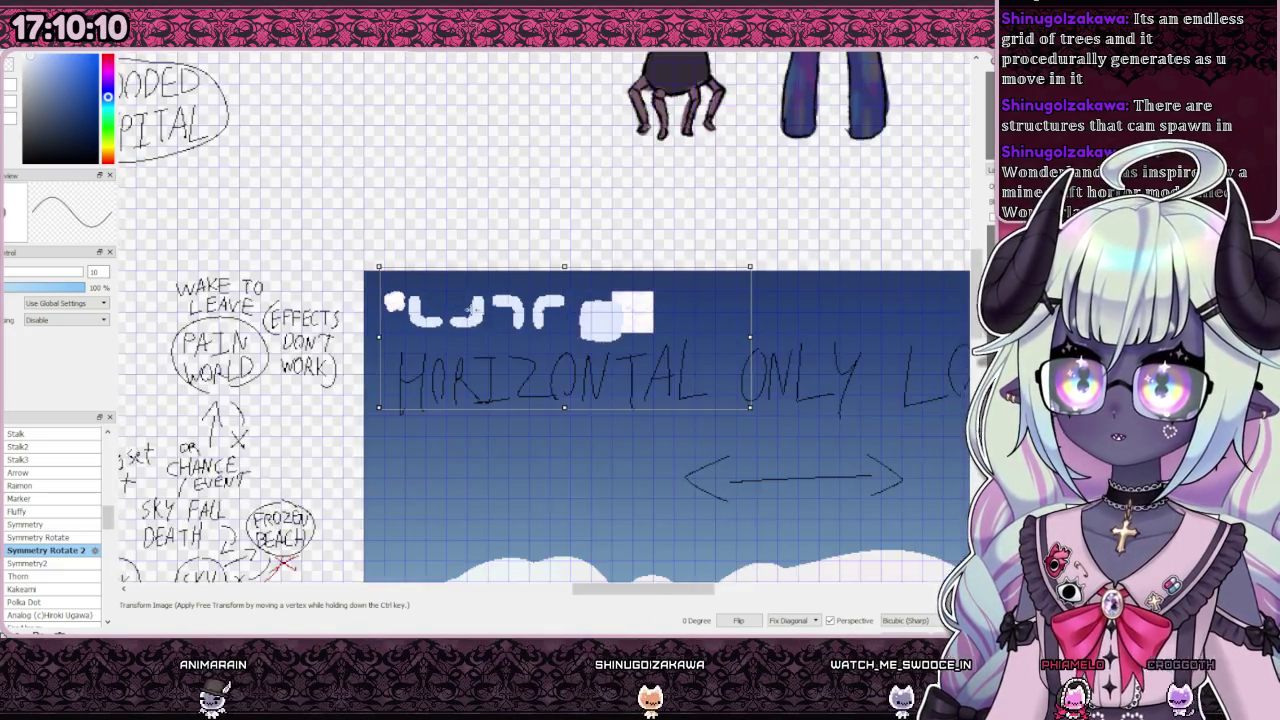
pyautogui.scroll(2, 567, 310)
pyautogui.scroll(2, 567, 310)
pyautogui.scroll(1, 649, 324)
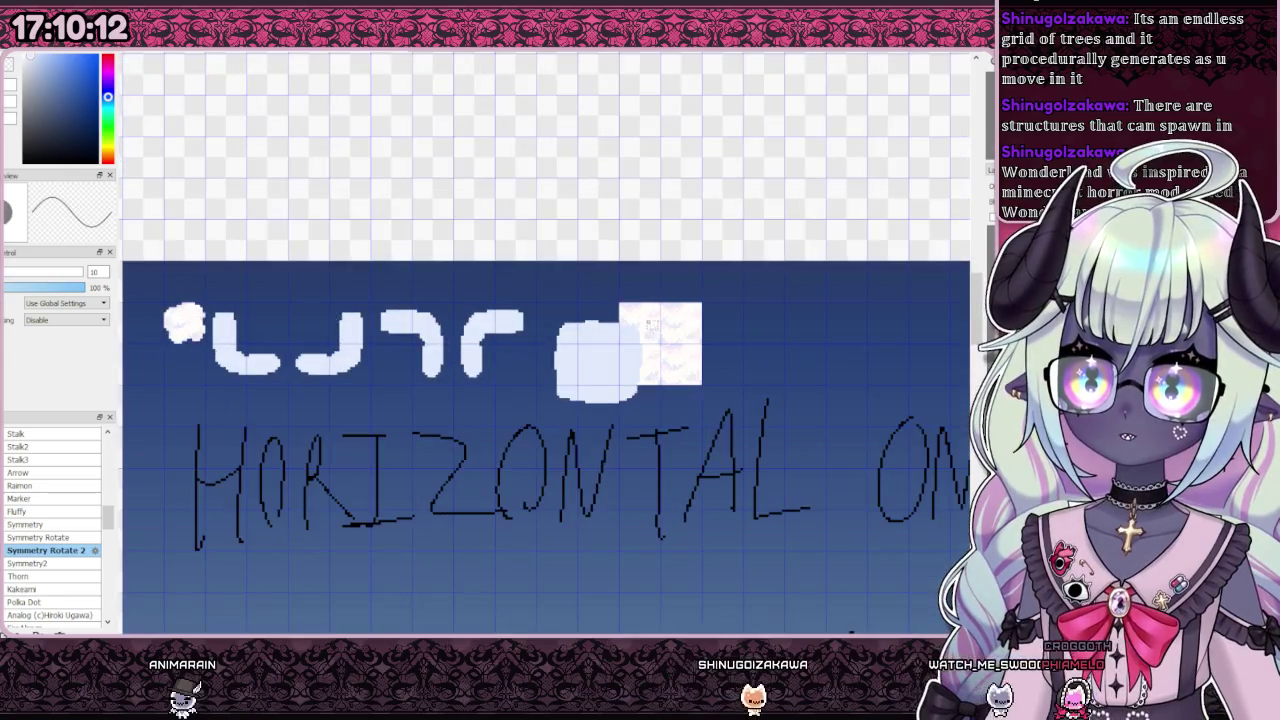
pyautogui.hotkey('ctrl', 't')
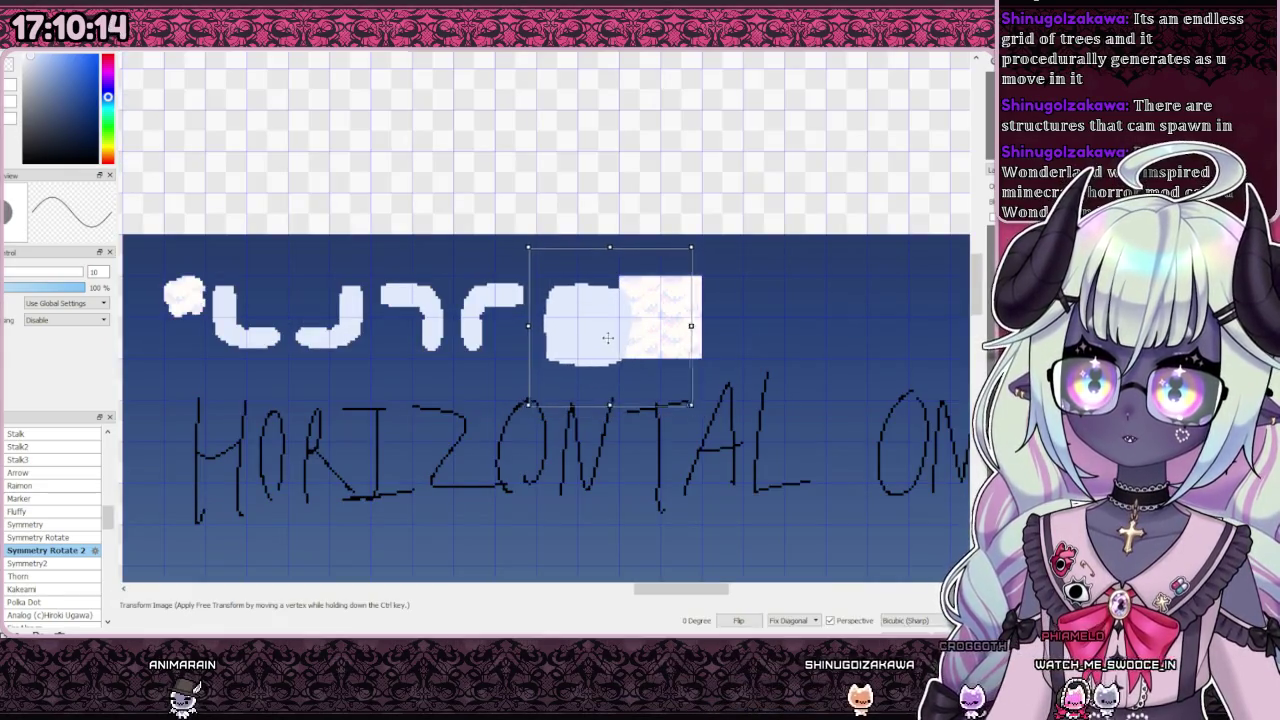
pyautogui.press('Return')
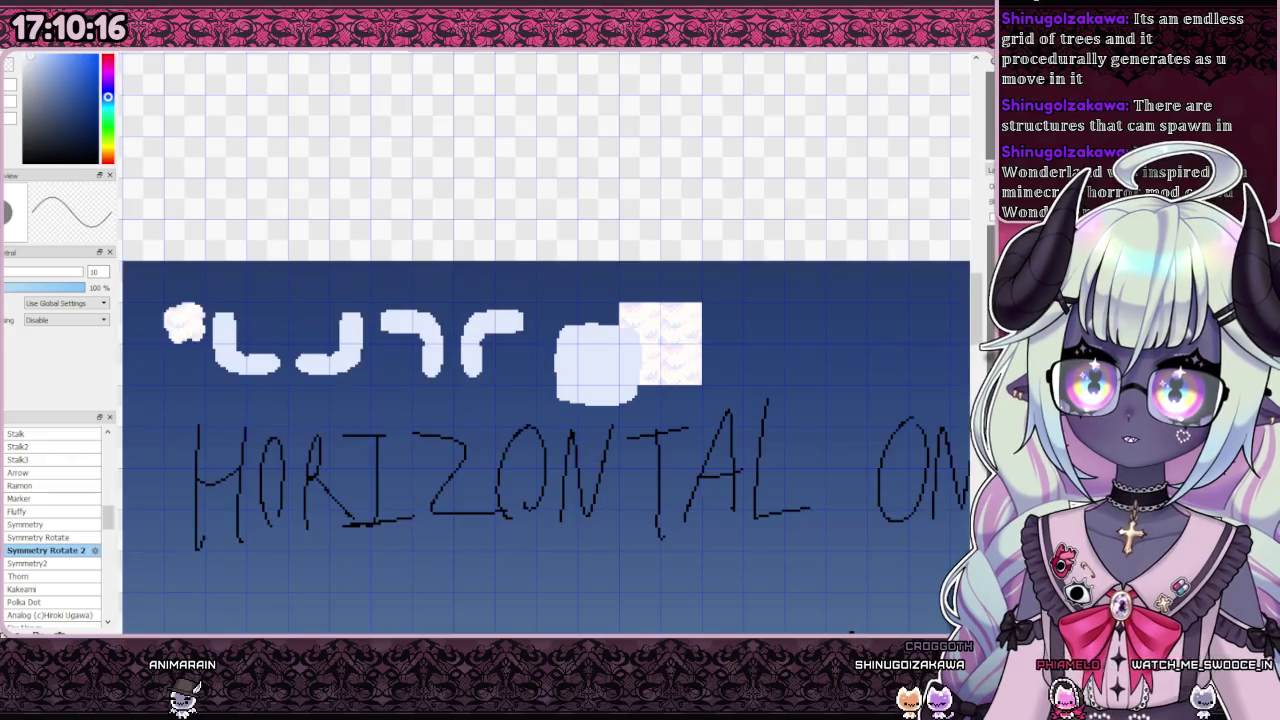
# Step: Shift the patterned cloud tile right so it sits clear of the rounded blob
pyautogui.hotkey('ctrl', 't')
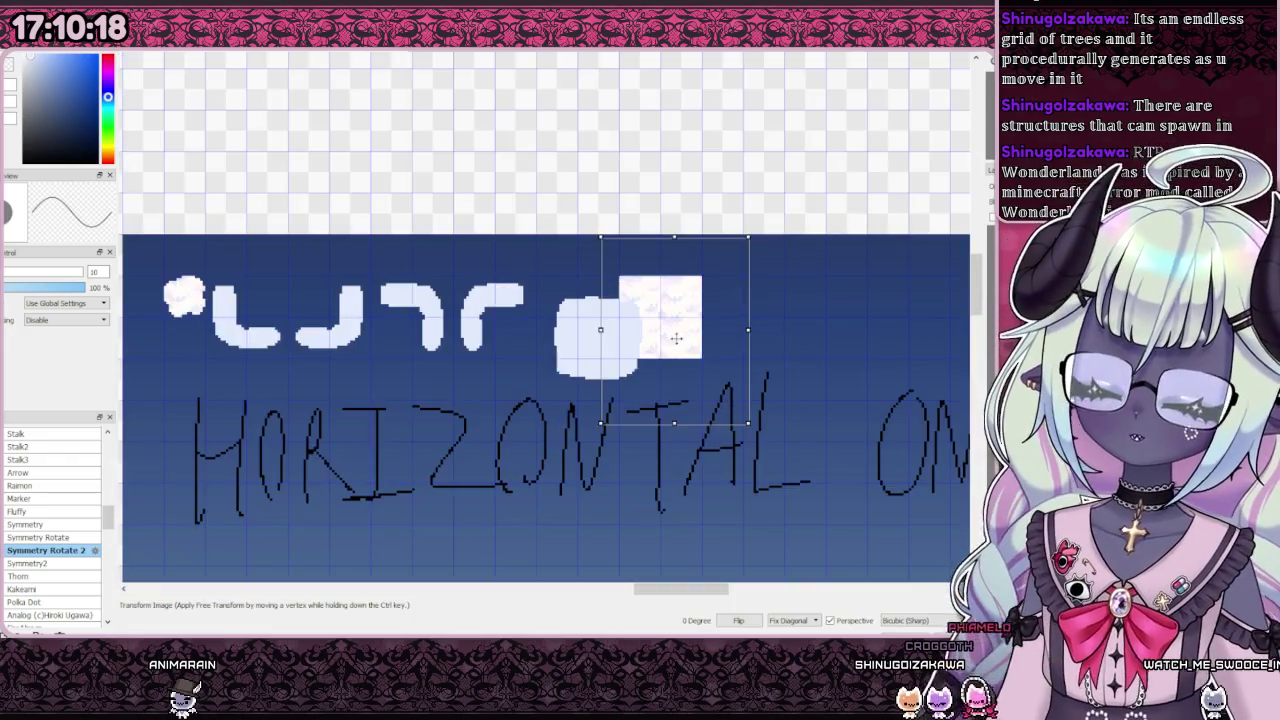
pyautogui.moveTo(679, 340); pyautogui.dragTo(757, 336)
pyautogui.press('Return')
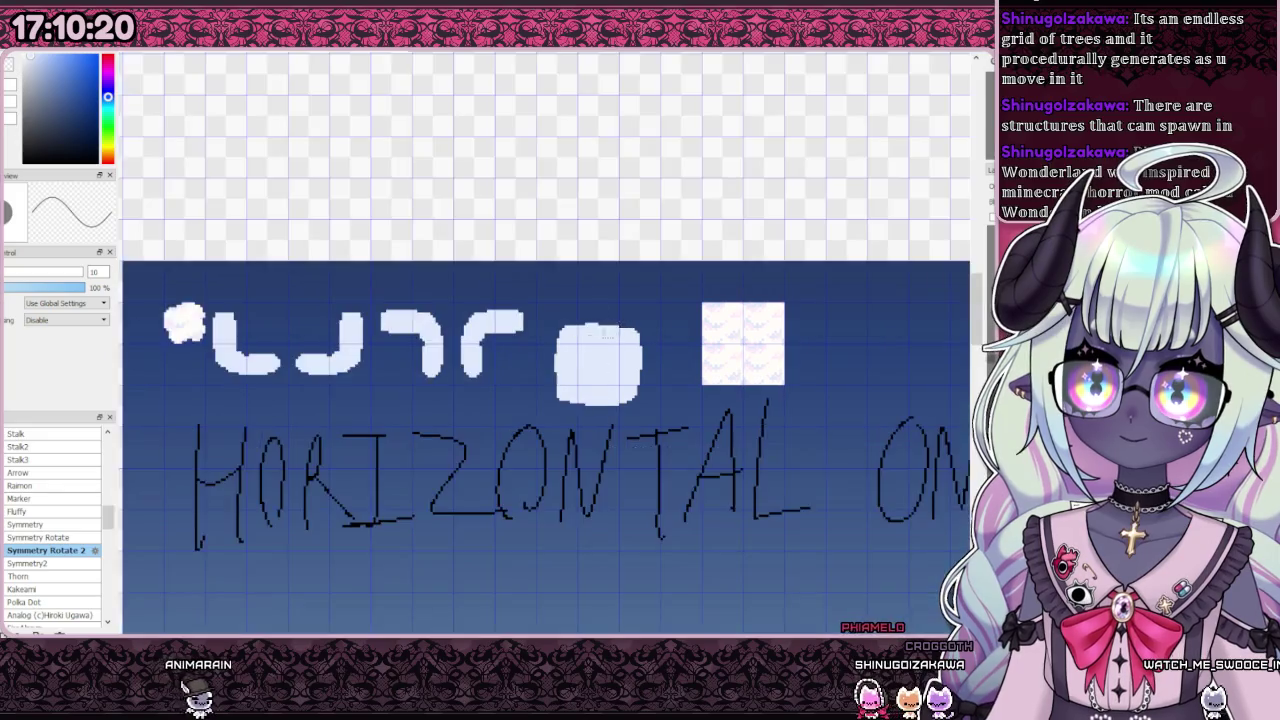
pyautogui.scroll(2, 941, 377)
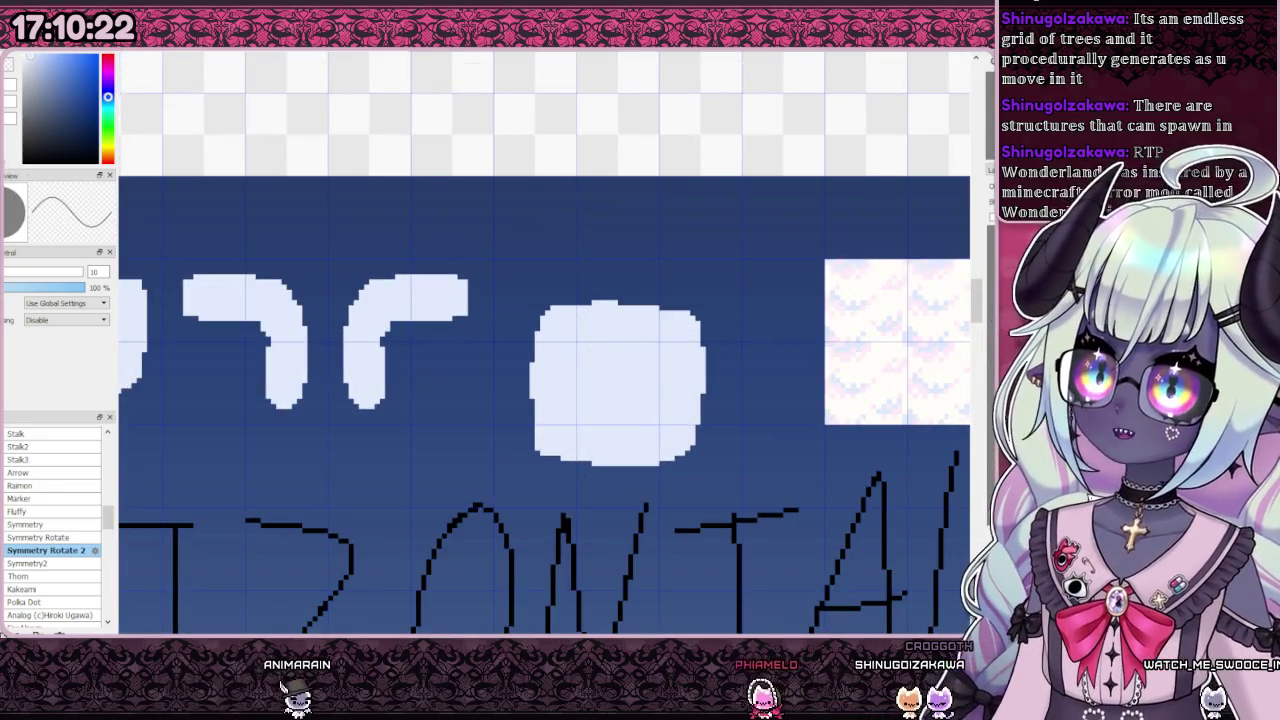
# Step: Fill the rounded blob into a solid white square, undoing a stray bumpy stroke
pyautogui.moveTo(519, 279); pyautogui.dragTo(716, 477)
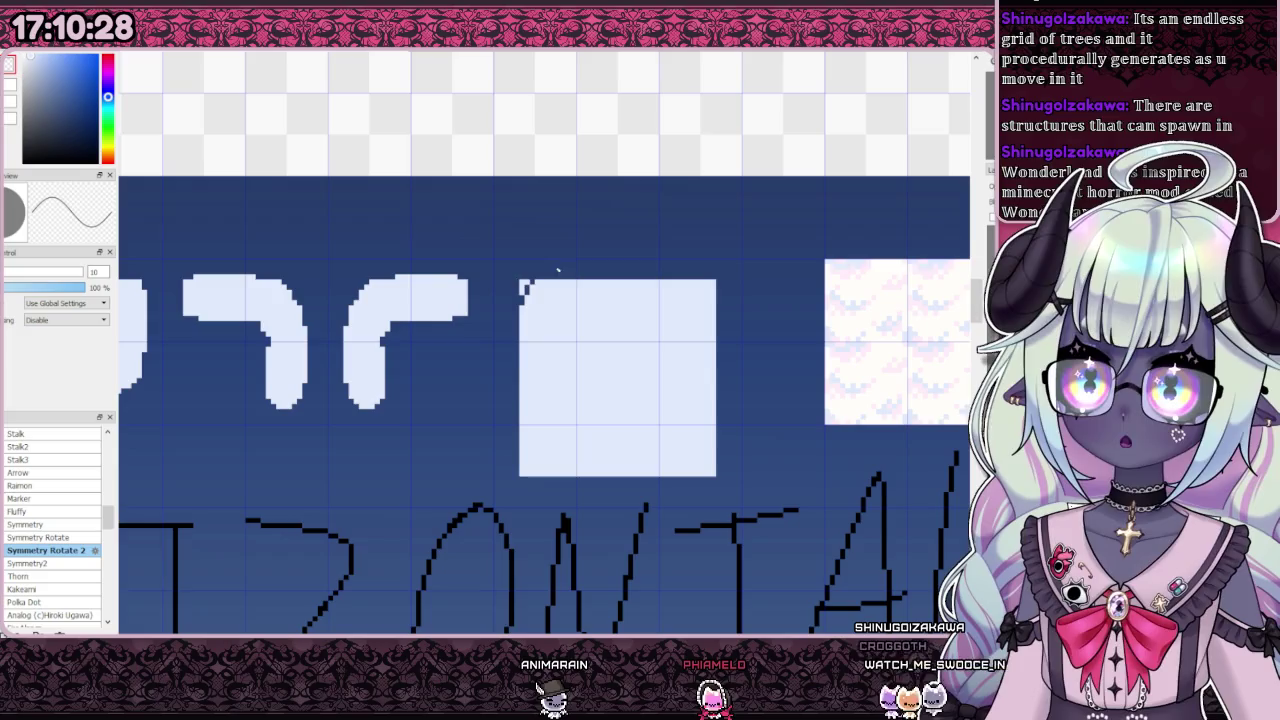
pyautogui.moveTo(583, 287); pyautogui.dragTo(716, 288)
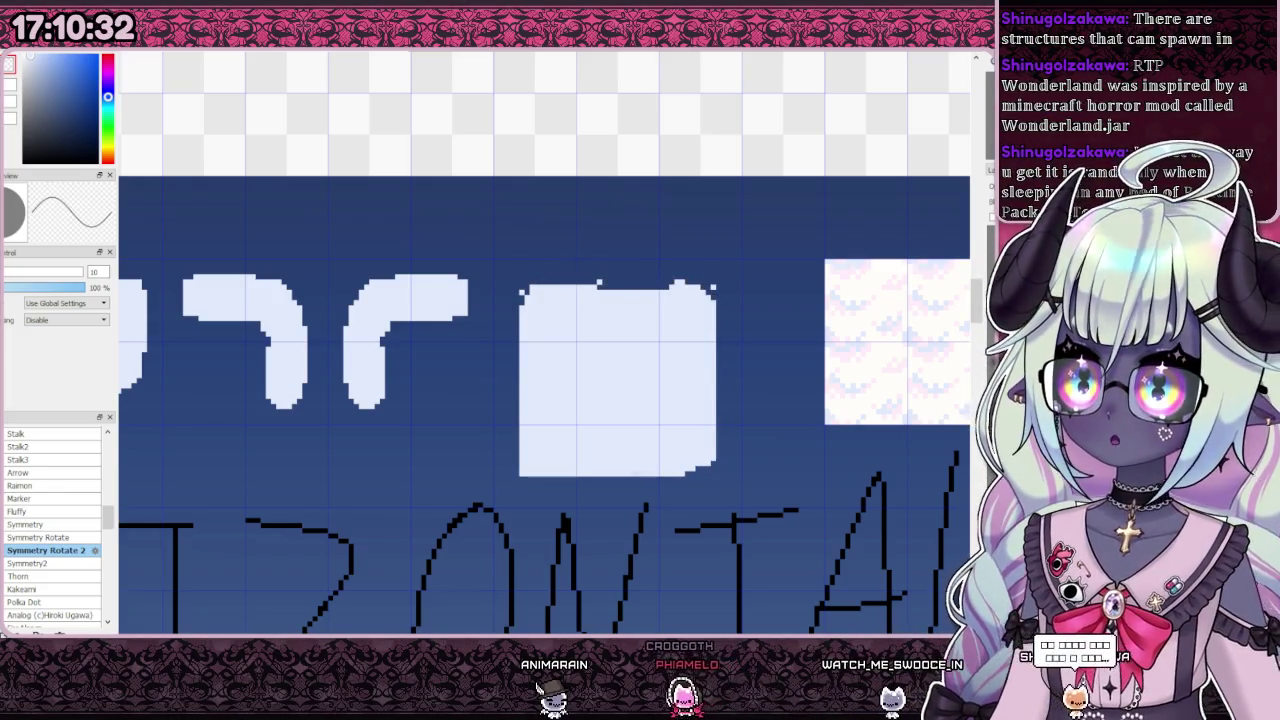
pyautogui.hotkey('ctrl', 'z')
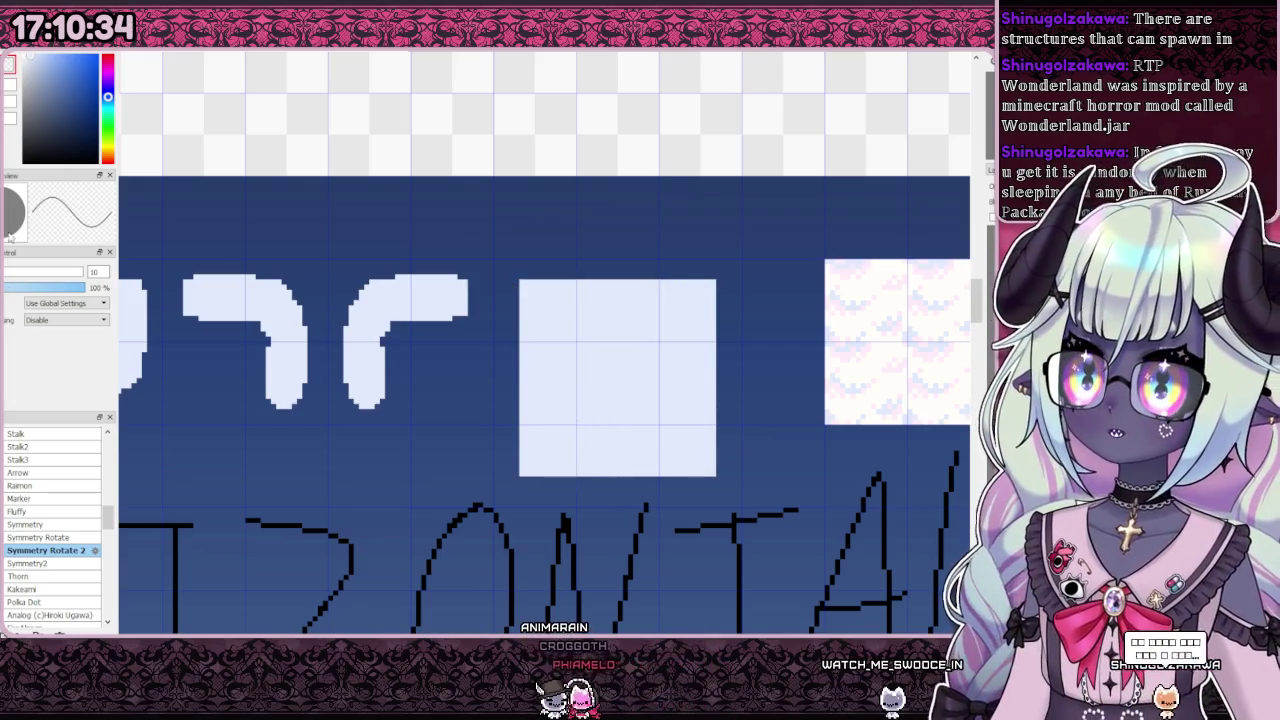
# Step: Erase the square's top into a rough, uneven edge
pyautogui.press('e')
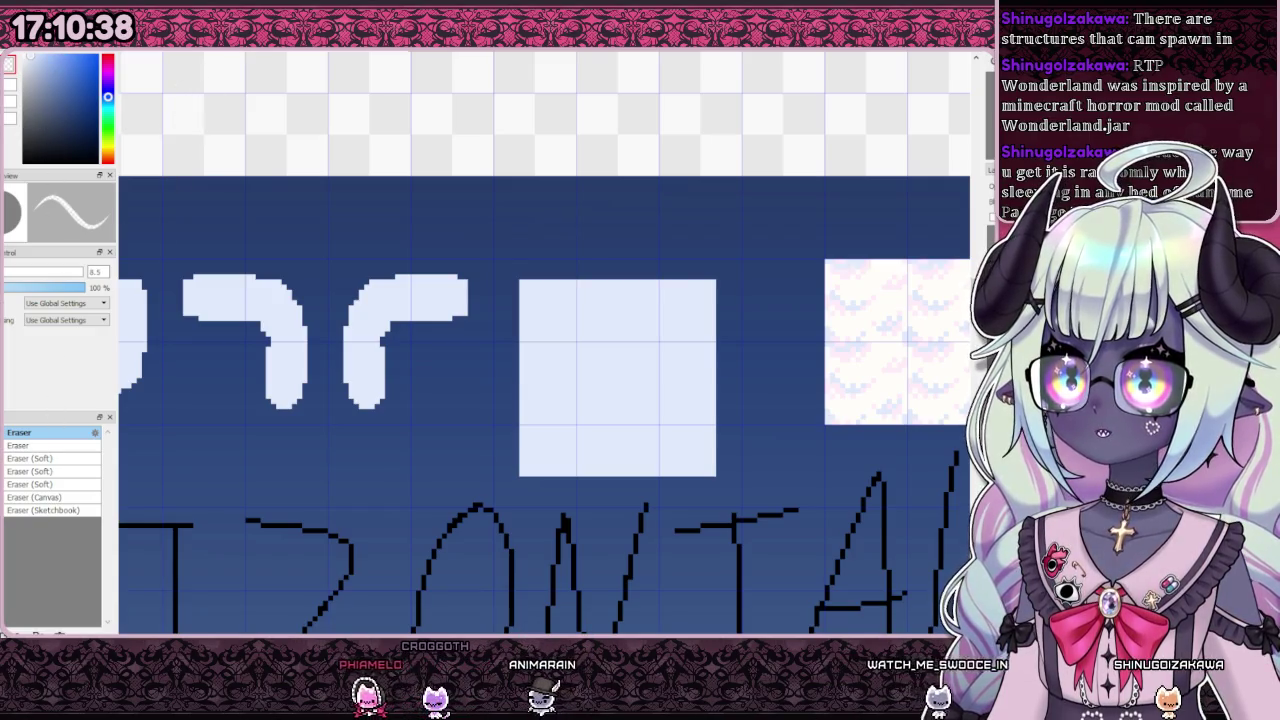
pyautogui.moveTo(491, 314)
pyautogui.mouseDown()
pyautogui.moveTo(698, 262)
pyautogui.moveTo(743, 326)
pyautogui.moveTo(734, 403)
pyautogui.moveTo(693, 481)
pyautogui.mouseUp()
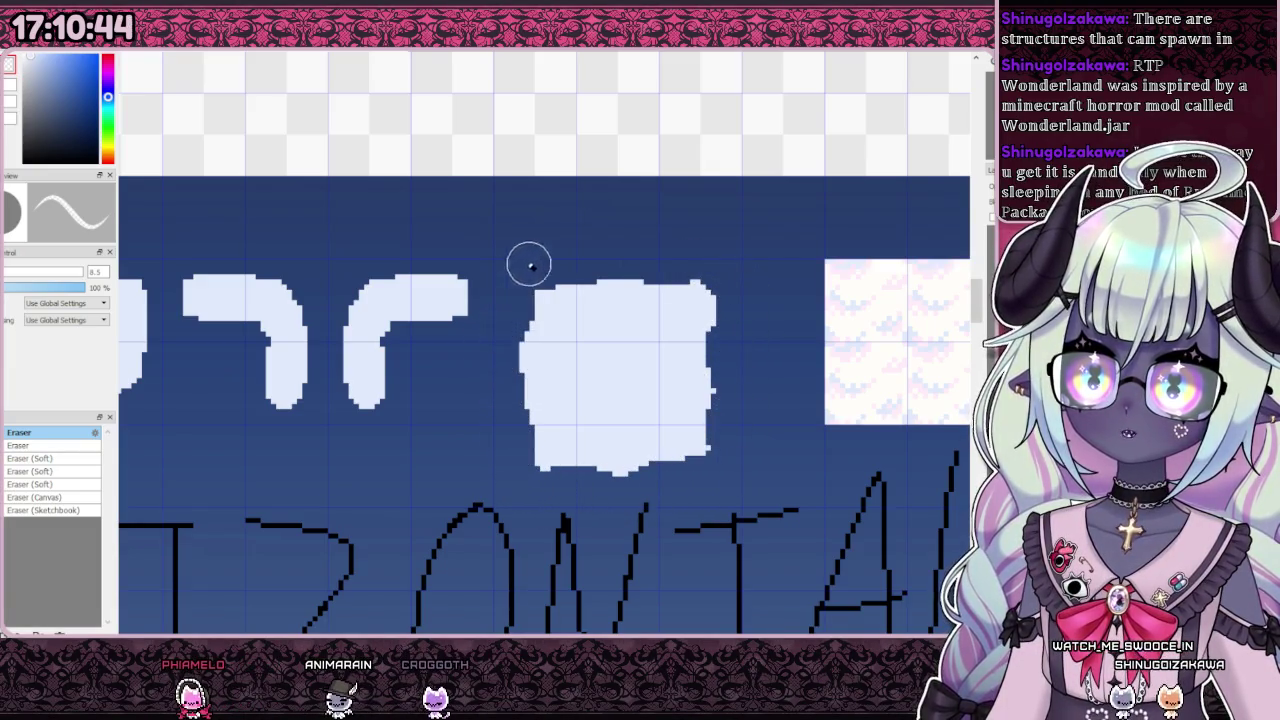
pyautogui.scroll(-5, 520, 270)
pyautogui.scroll(3, 514, 302)
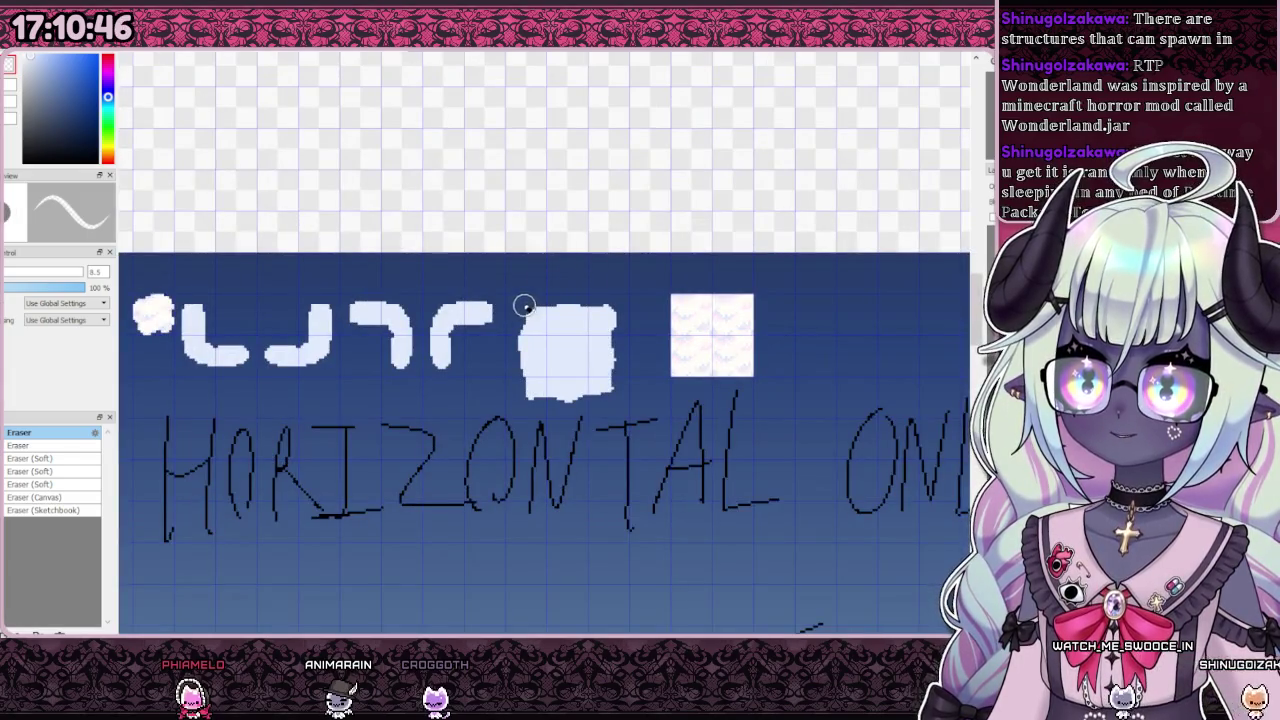
pyautogui.scroll(-2, 610, 290)
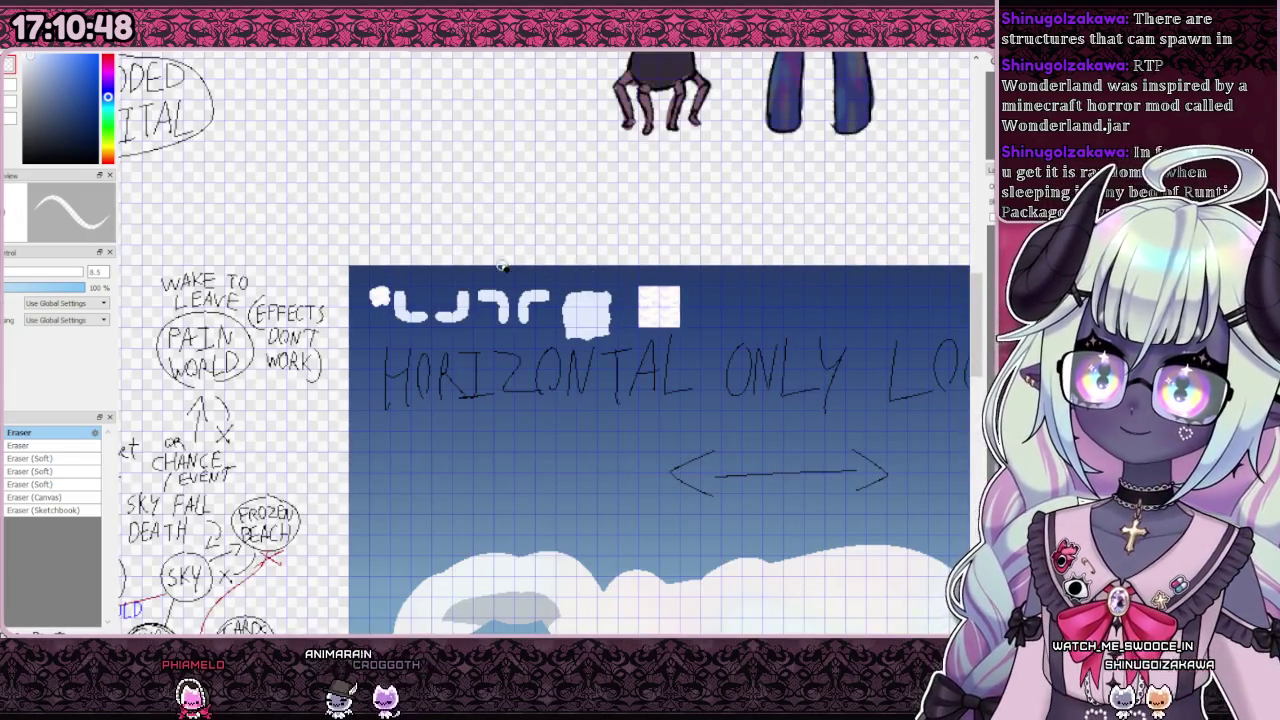
pyautogui.scroll(1, 507, 267)
pyautogui.scroll(1, 486, 306)
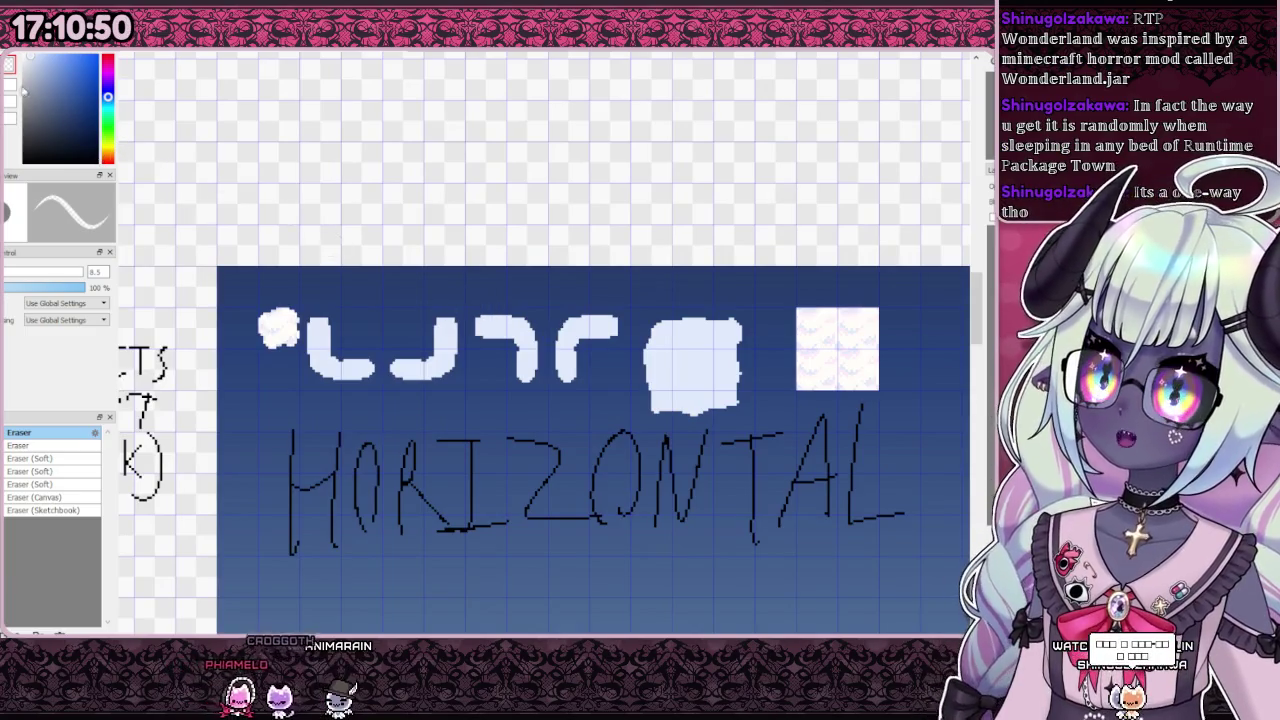
pyautogui.press('b')
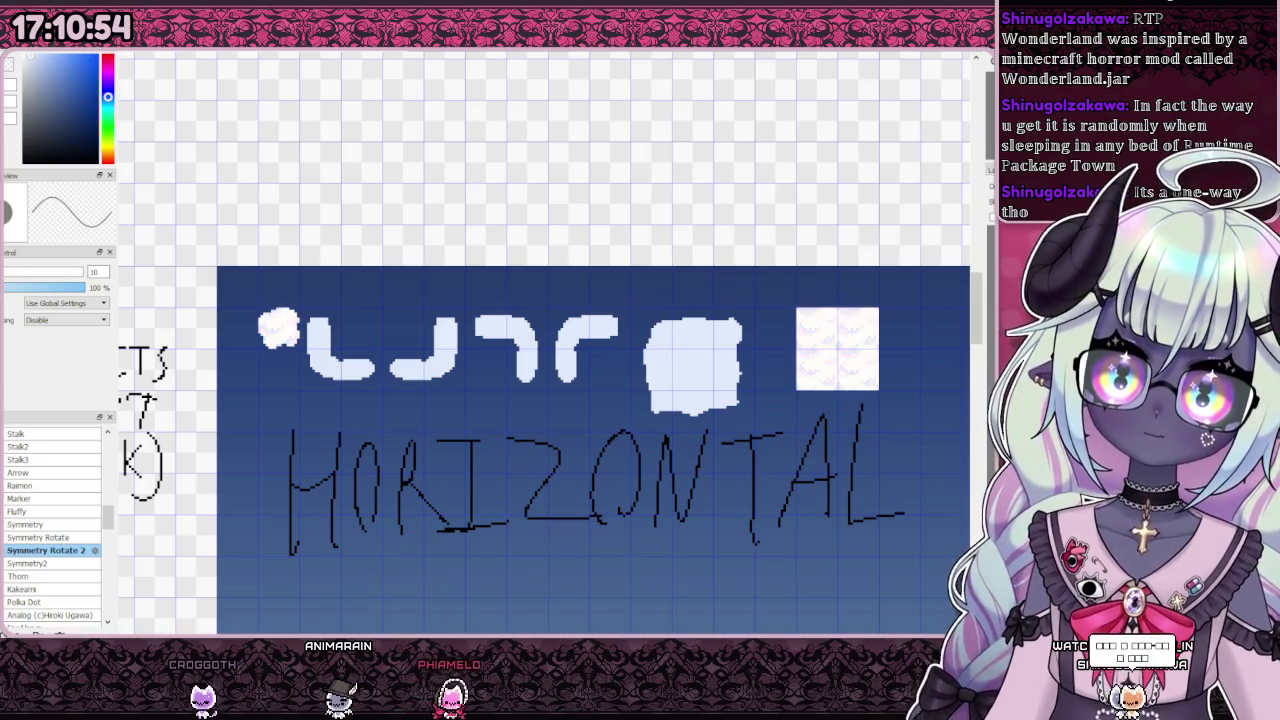
pyautogui.scroll(3, 860, 320)
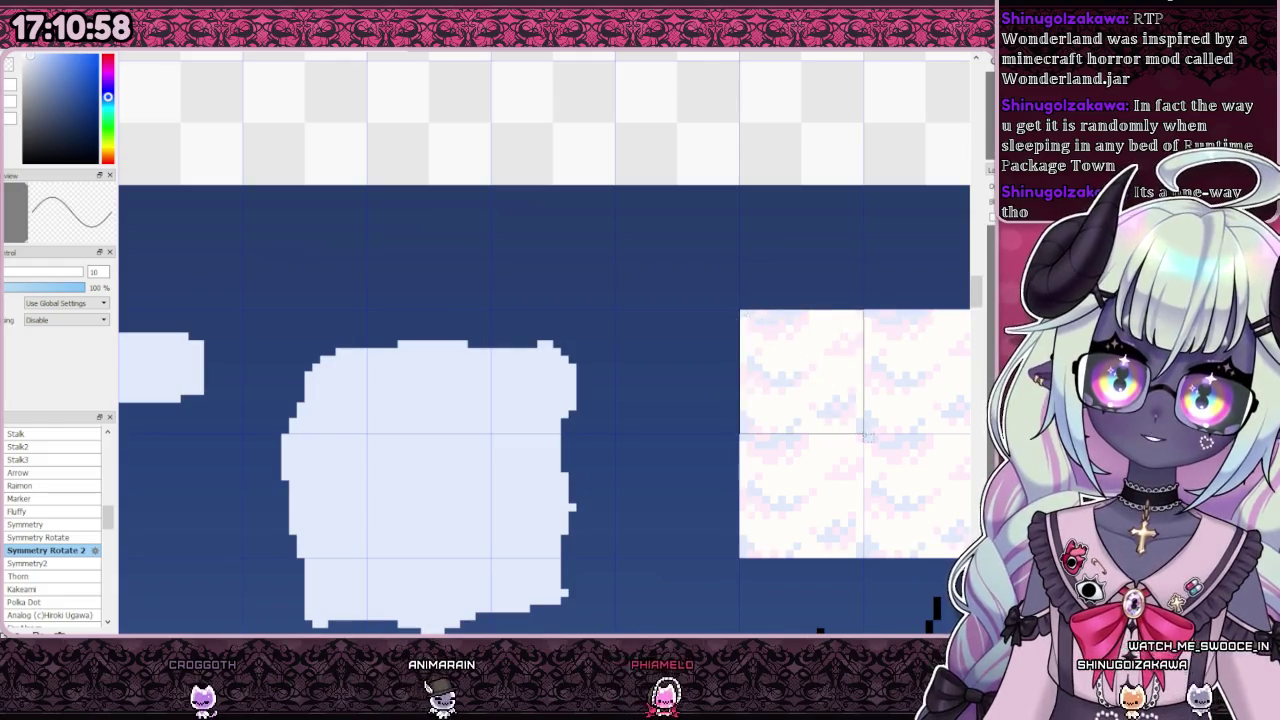
# Step: Copy the patterned tile's top-left quarter and paste it into the rough square's centre
pyautogui.moveTo(741, 311); pyautogui.dragTo(862, 433)
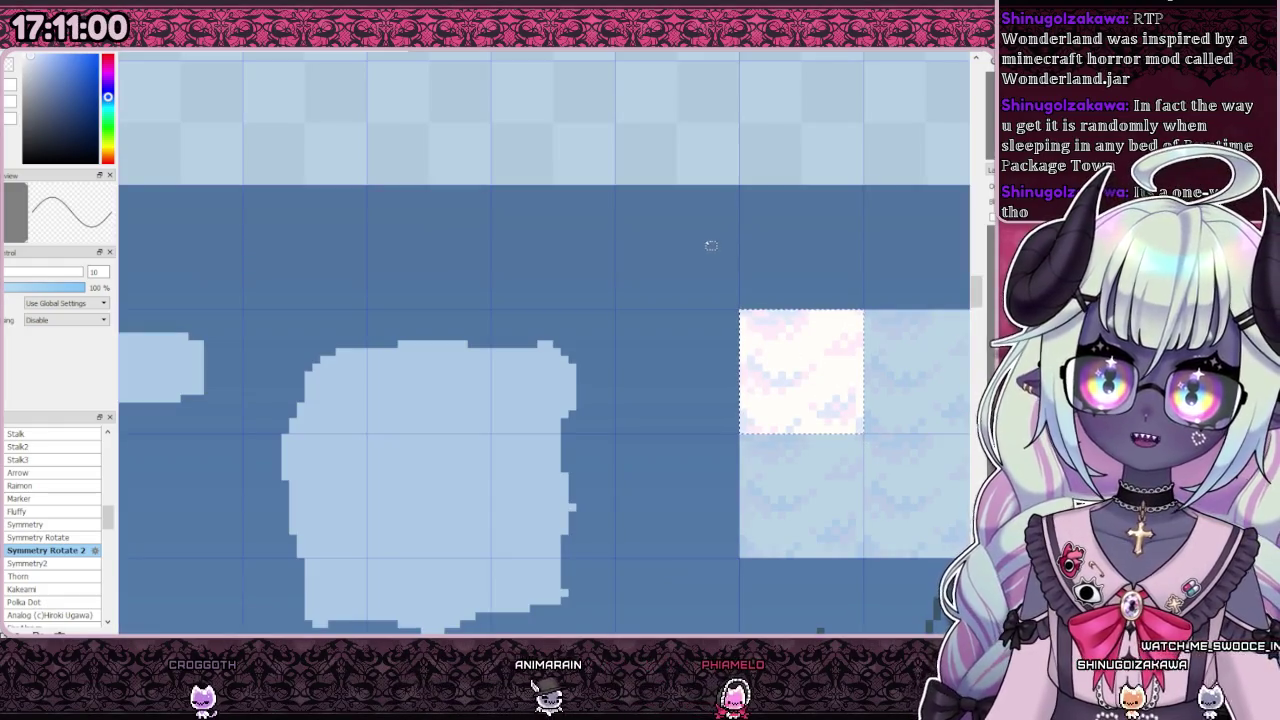
pyautogui.hotkey('ctrl', 'd')
pyautogui.hotkey('ctrl', 'v')
pyautogui.moveTo(651, 366); pyautogui.dragTo(677, 486)
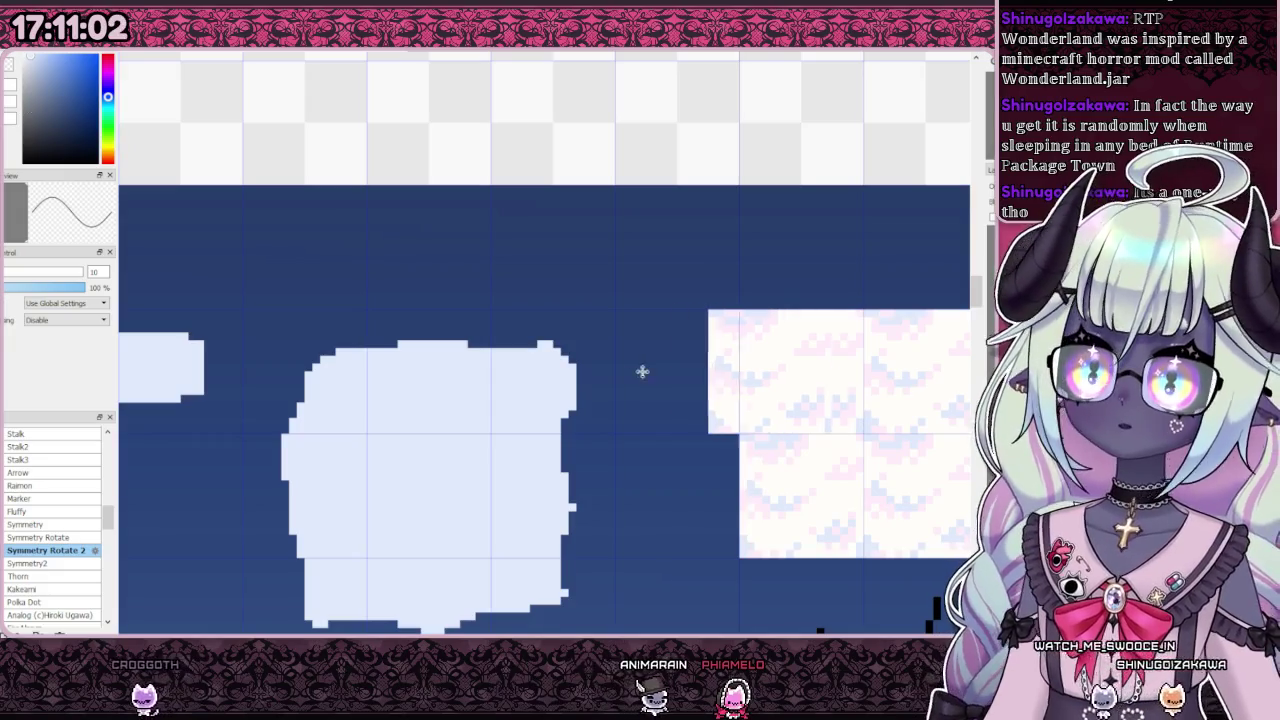
pyautogui.press('Right')
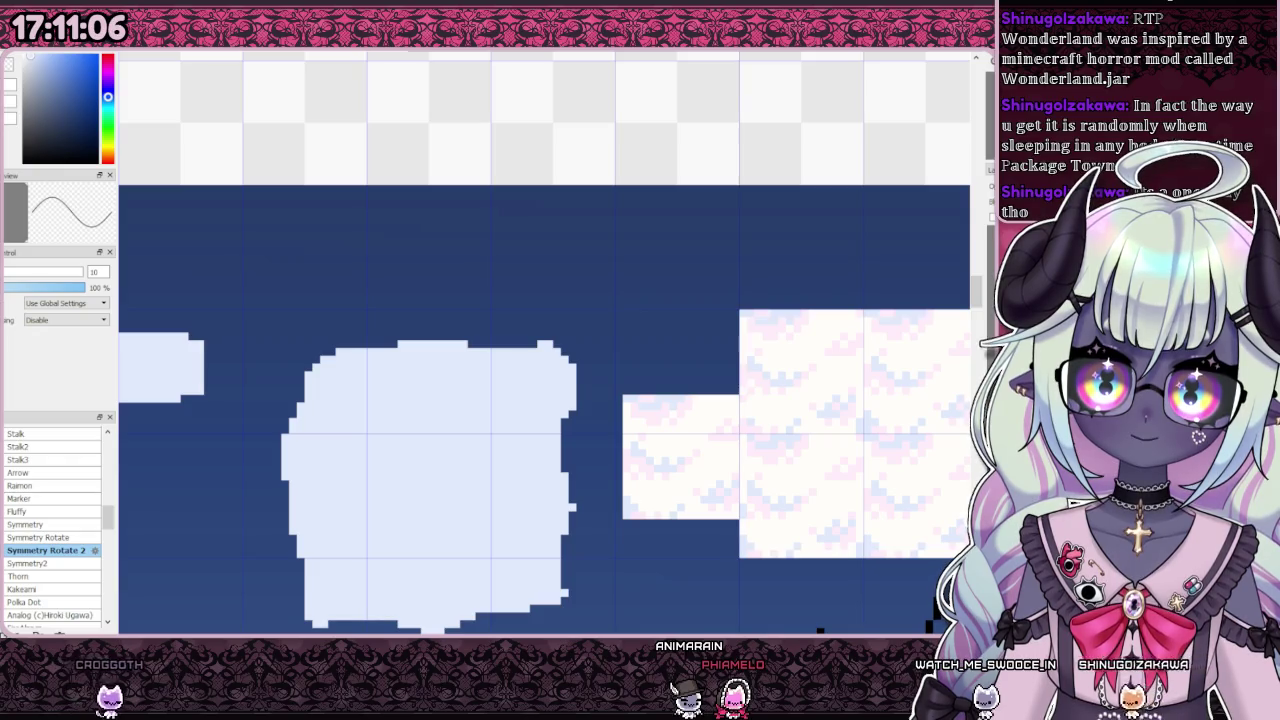
pyautogui.moveTo(742, 466); pyautogui.dragTo(488, 507)
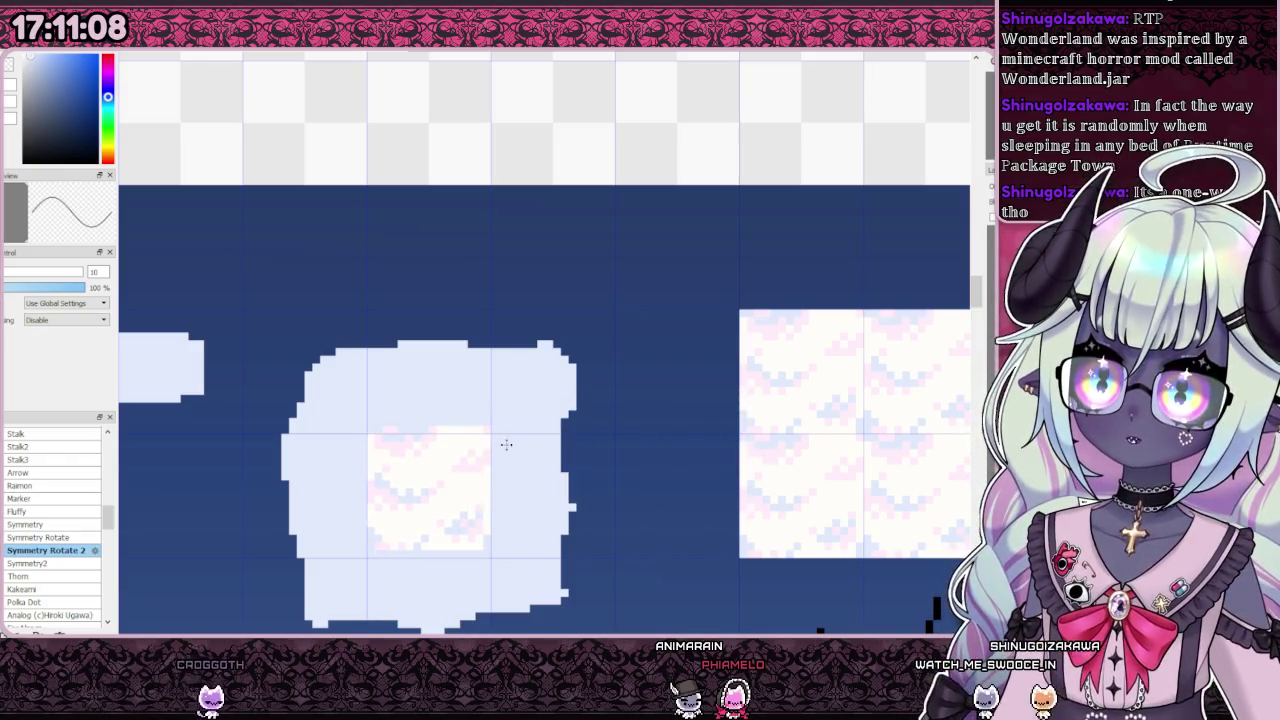
pyautogui.scroll(-3, 464, 487)
pyautogui.scroll(2, 433, 453)
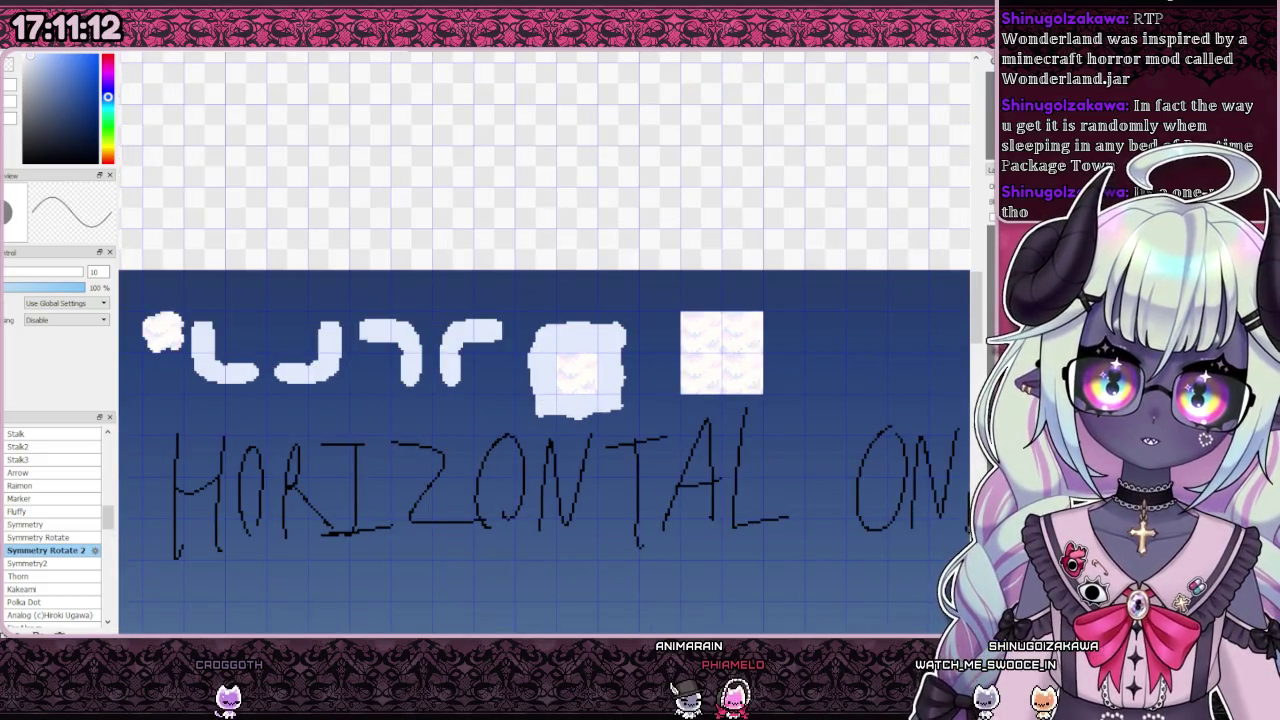
pyautogui.press('Delete')
pyautogui.hotkey('ctrl', 'z')
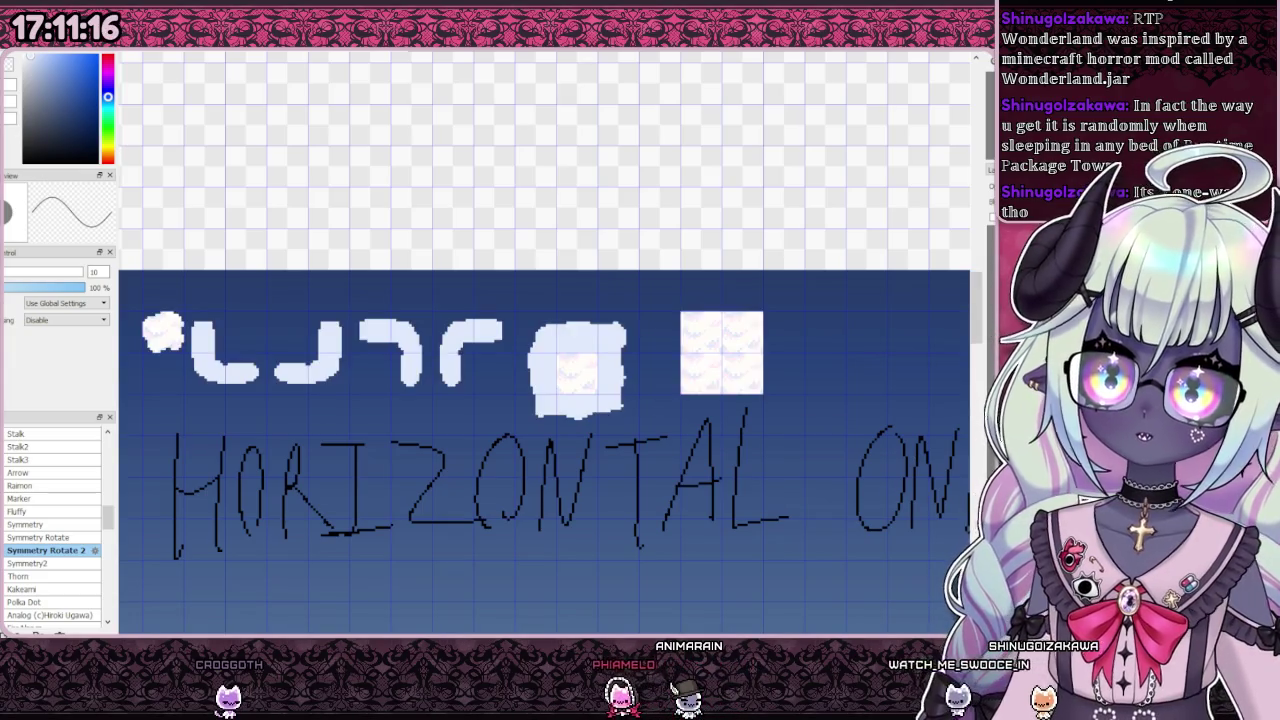
pyautogui.scroll(-3, 655, 319)
pyautogui.scroll(2, 291, 340)
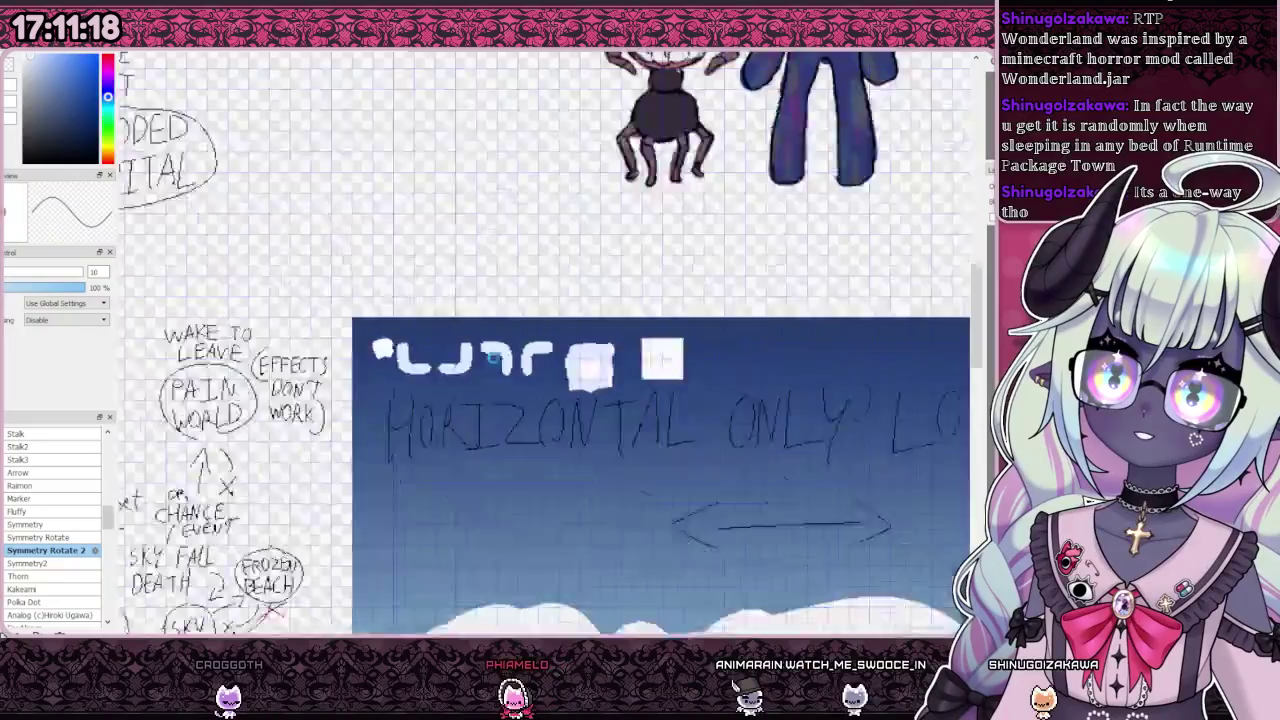
pyautogui.scroll(3, 291, 340)
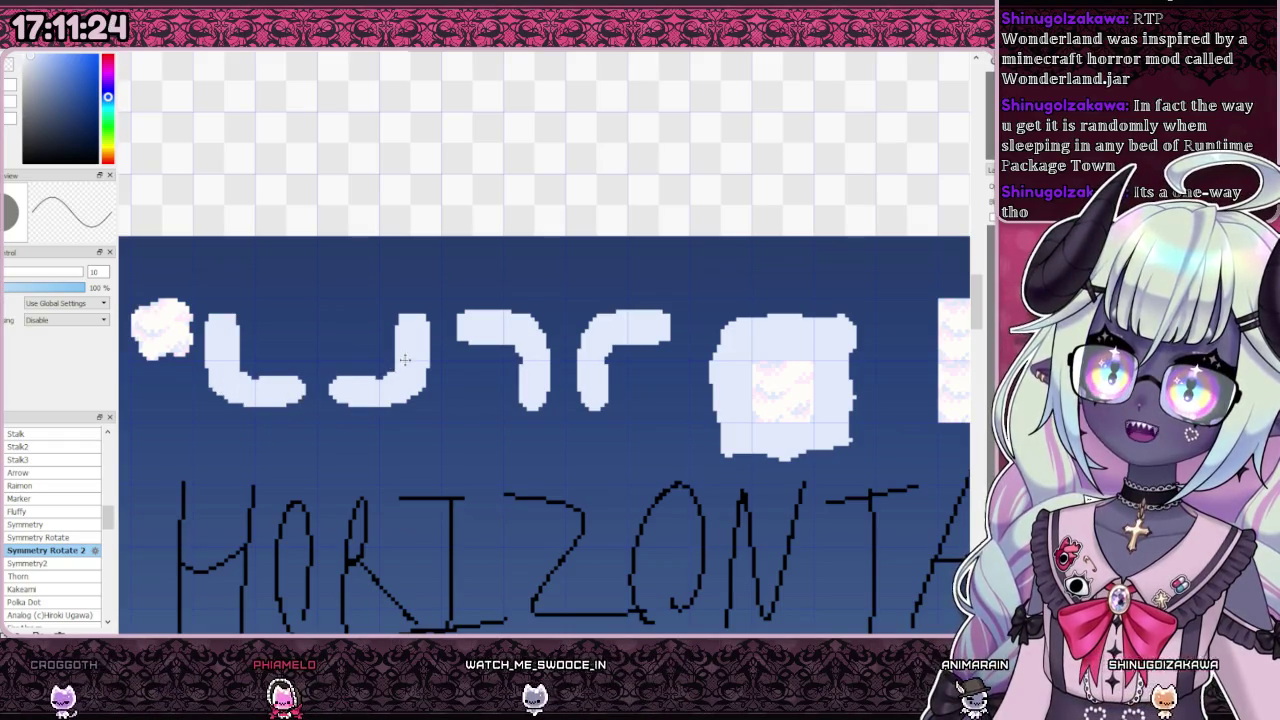
pyautogui.moveTo(449, 326); pyautogui.dragTo(284, 338)
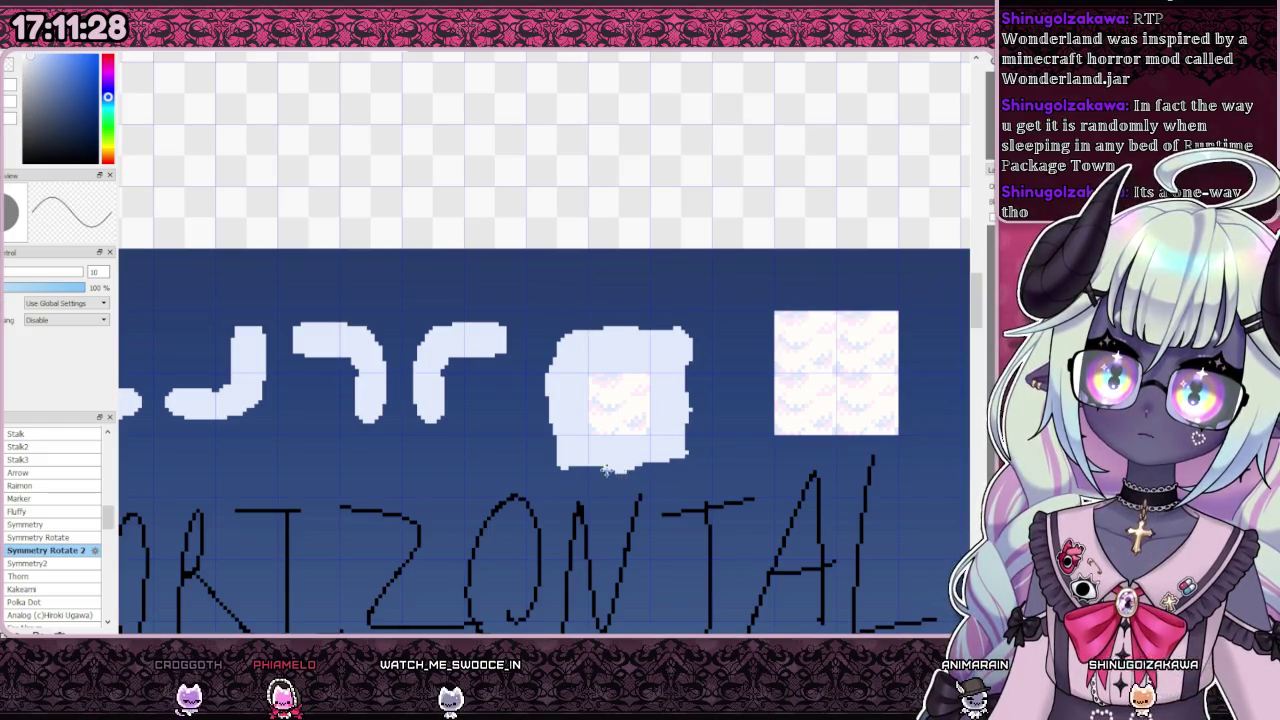
pyautogui.scroll(-2, 537, 409)
pyautogui.moveTo(501, 412); pyautogui.dragTo(511, 411)
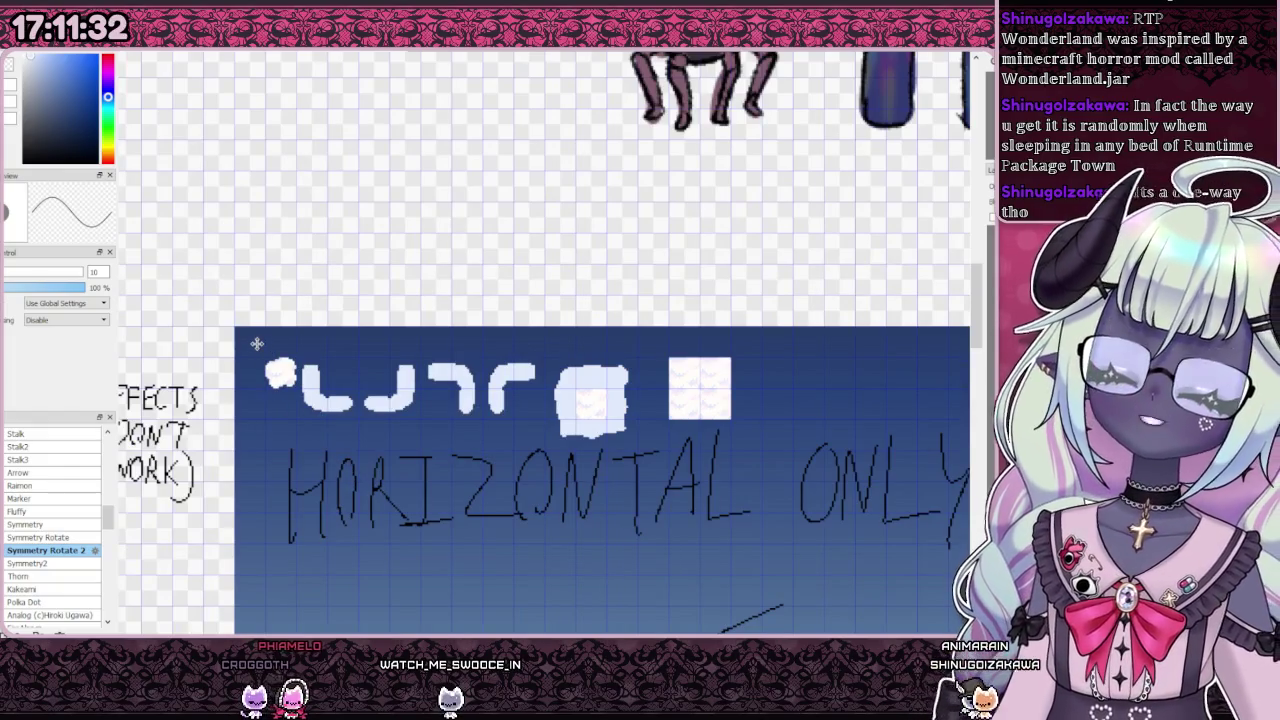
pyautogui.scroll(-2, 399, 307)
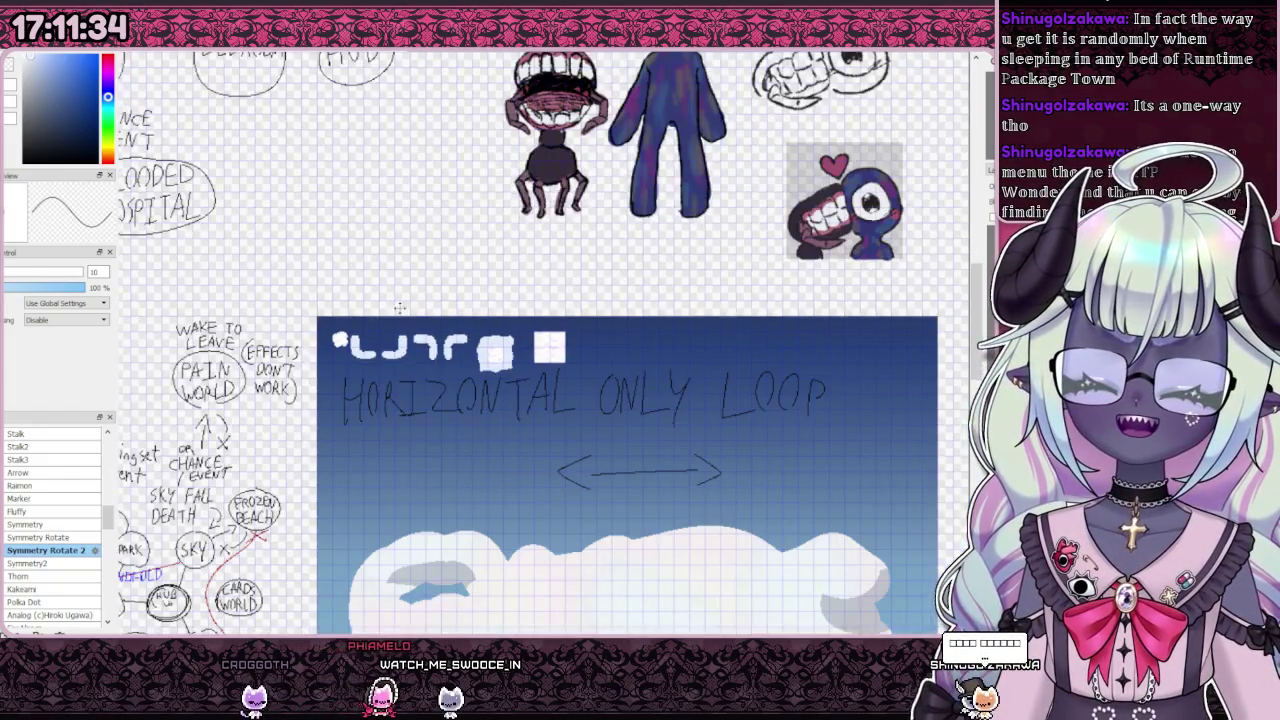
pyautogui.scroll(-2, 399, 307)
pyautogui.scroll(4, 505, 447)
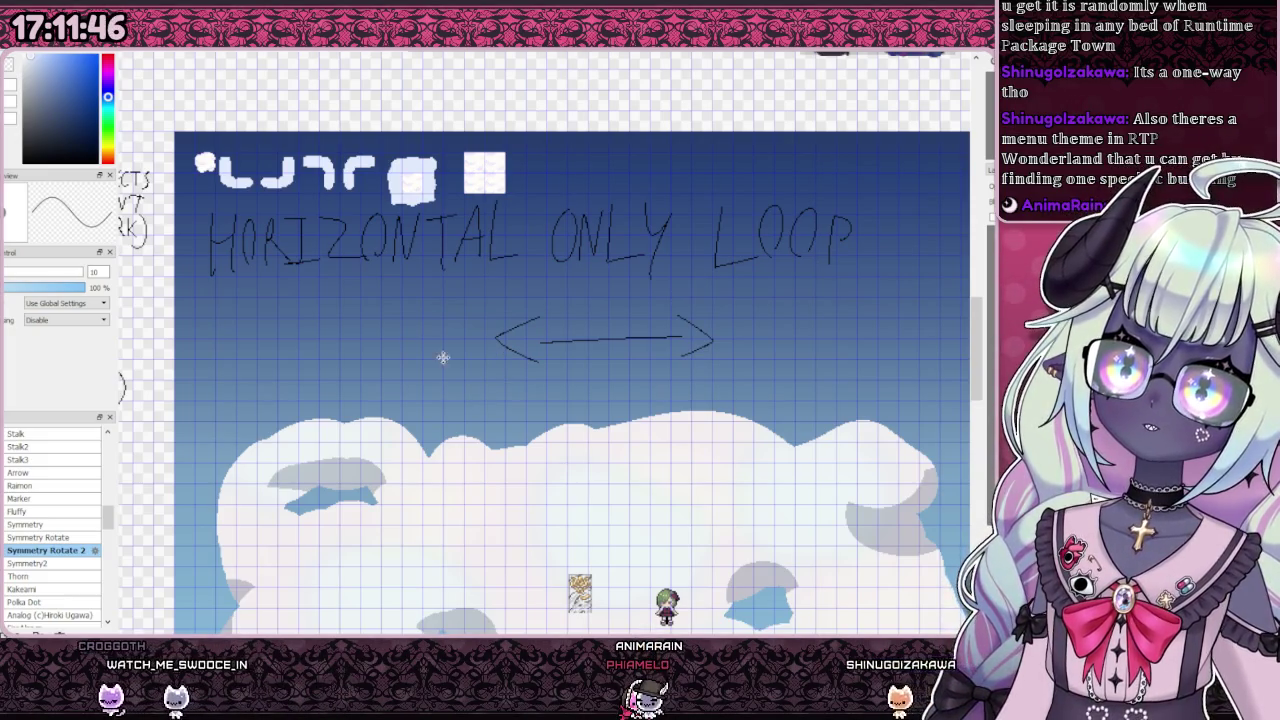
pyautogui.scroll(2, 420, 250)
pyautogui.scroll(-3, 366, 145)
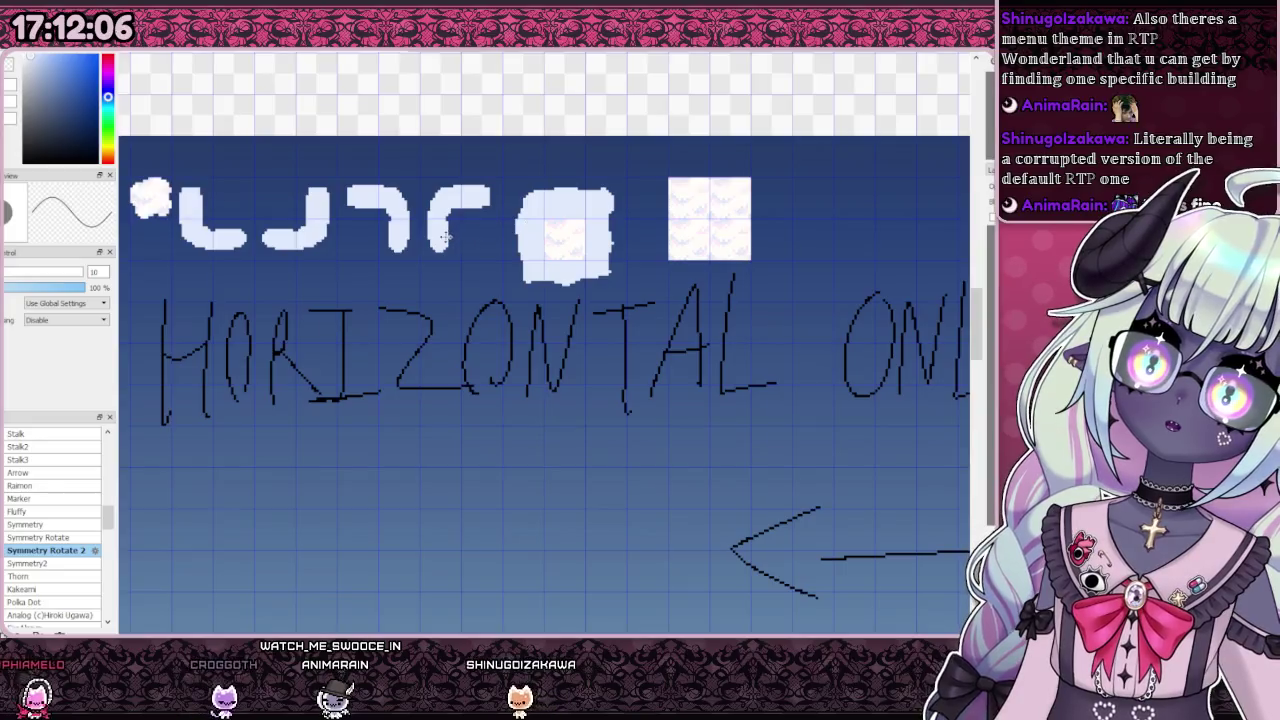
pyautogui.scroll(2, 480, 229)
pyautogui.scroll(1, 472, 226)
pyautogui.scroll(1, 465, 223)
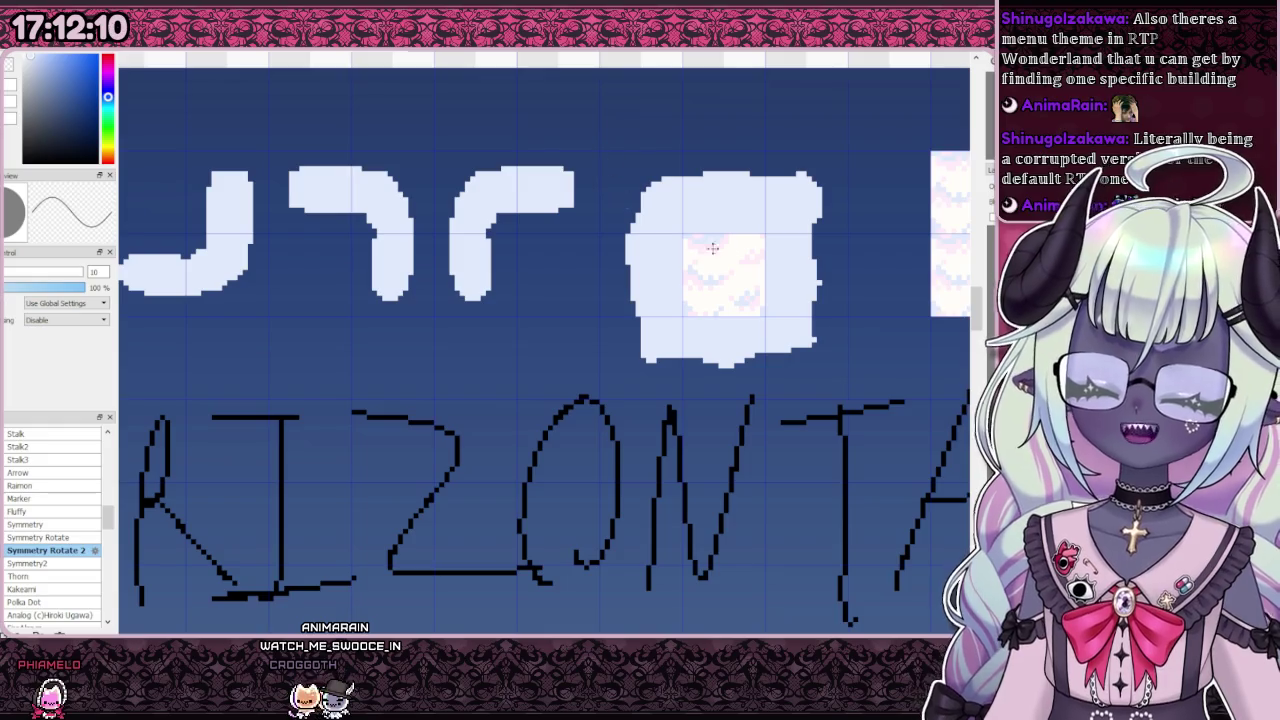
pyautogui.scroll(3, 725, 282)
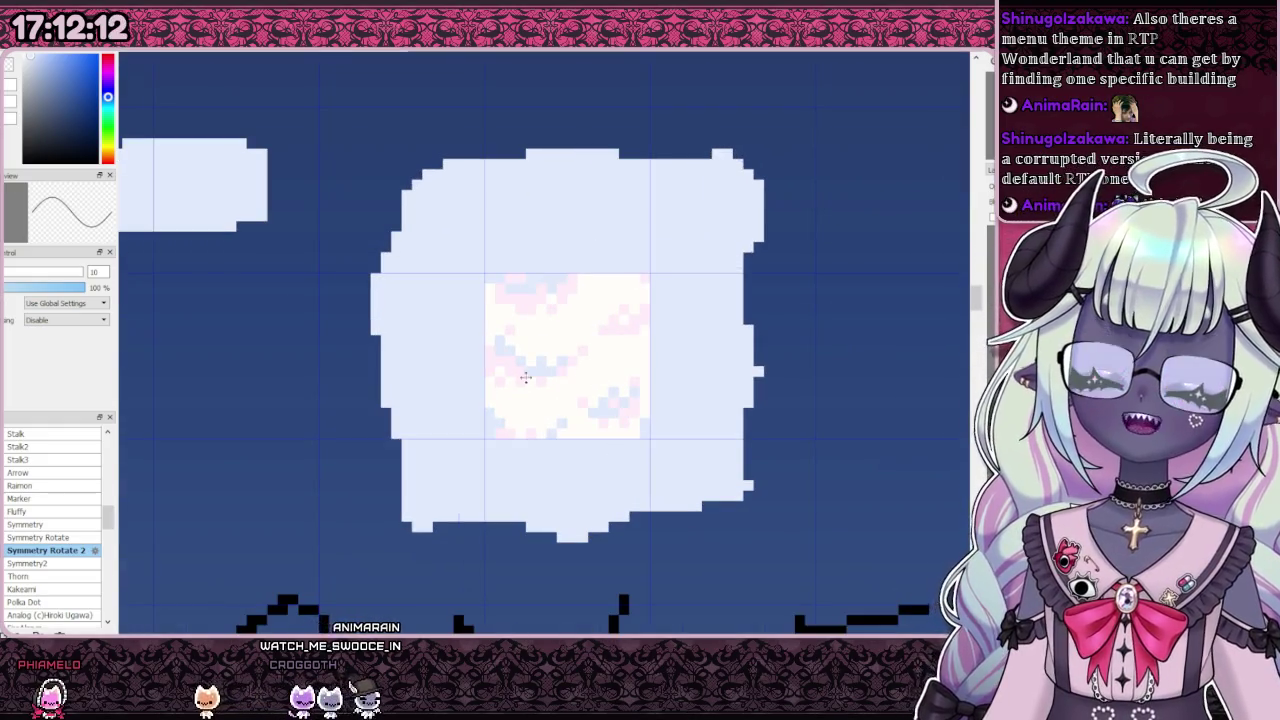
pyautogui.scroll(-3, 450, 345)
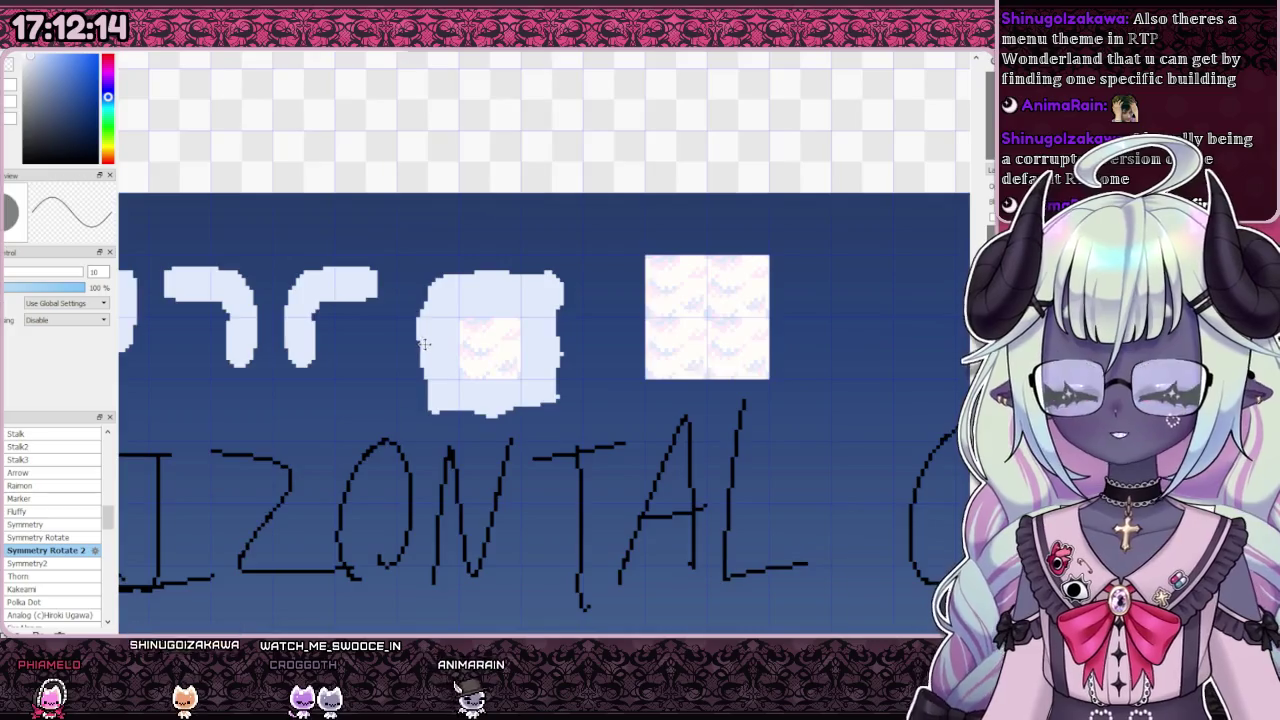
pyautogui.scroll(-1, 427, 343)
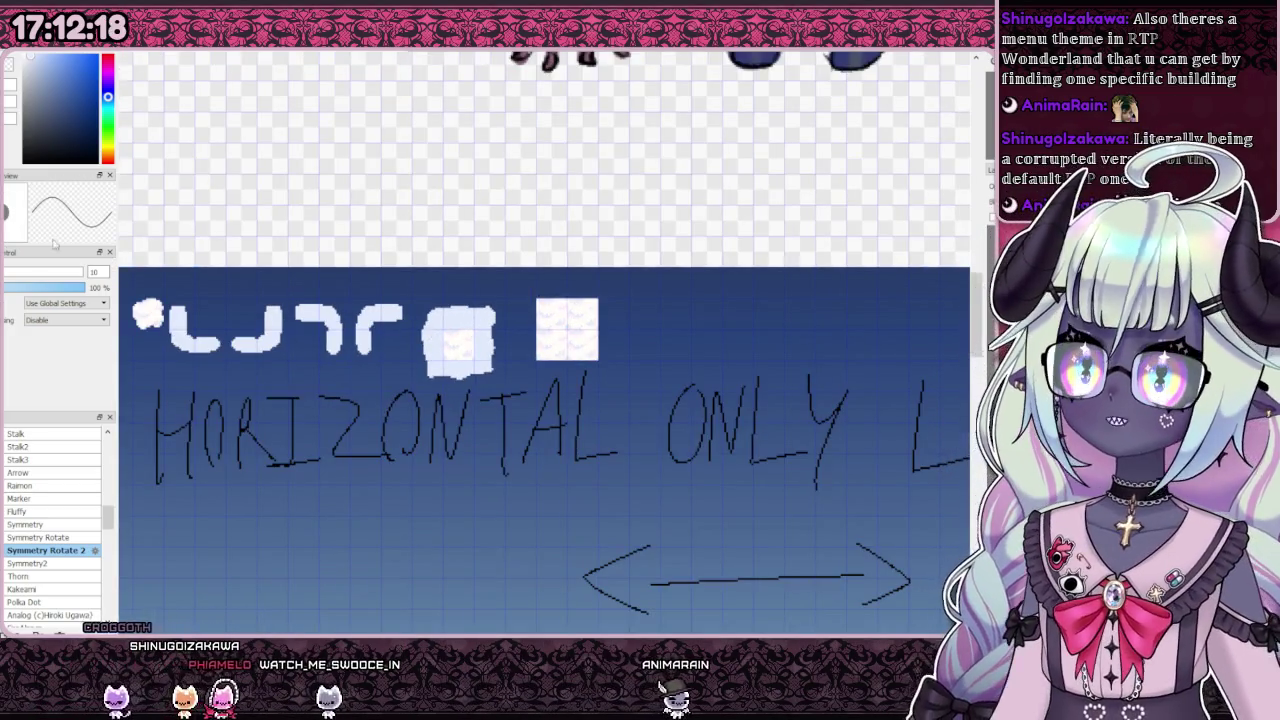
# Step: Move the cloud tile further right along the row
pyautogui.moveTo(528, 277); pyautogui.dragTo(631, 392)
pyautogui.hotkey('ctrl', 't')
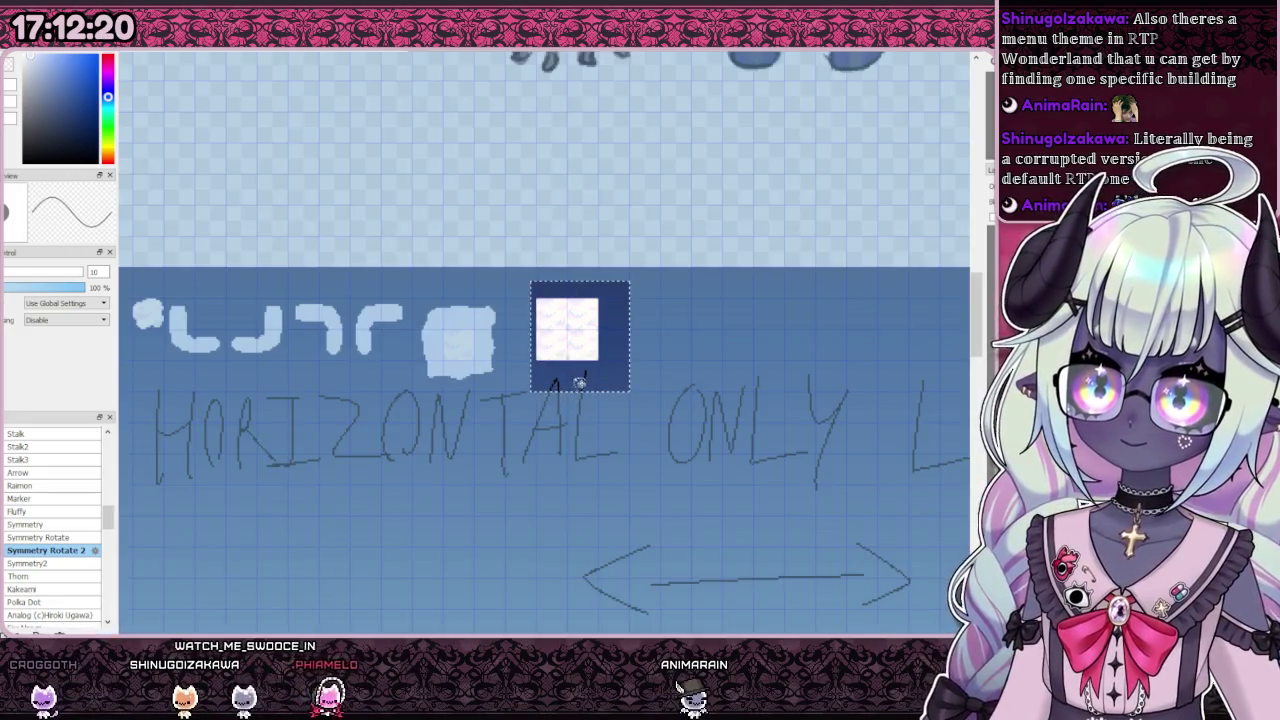
pyautogui.moveTo(568, 340); pyautogui.dragTo(818, 345)
pyautogui.press('Return')
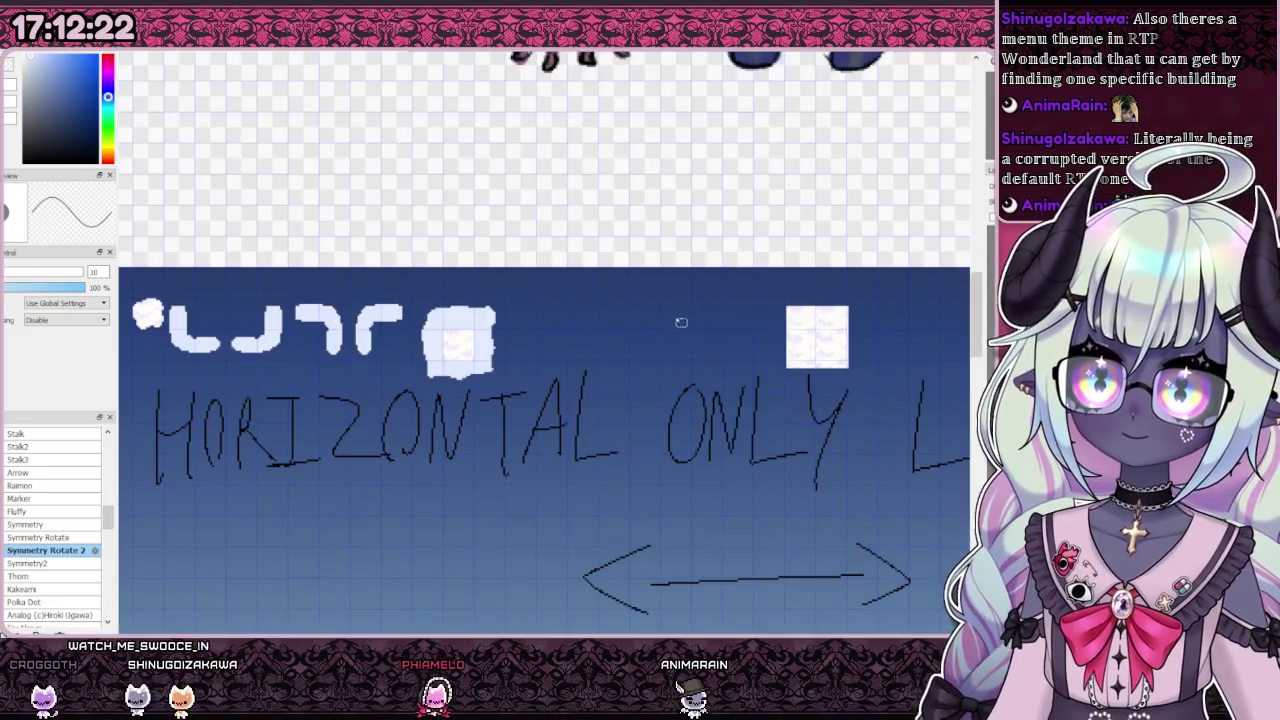
pyautogui.scroll(2, 475, 300)
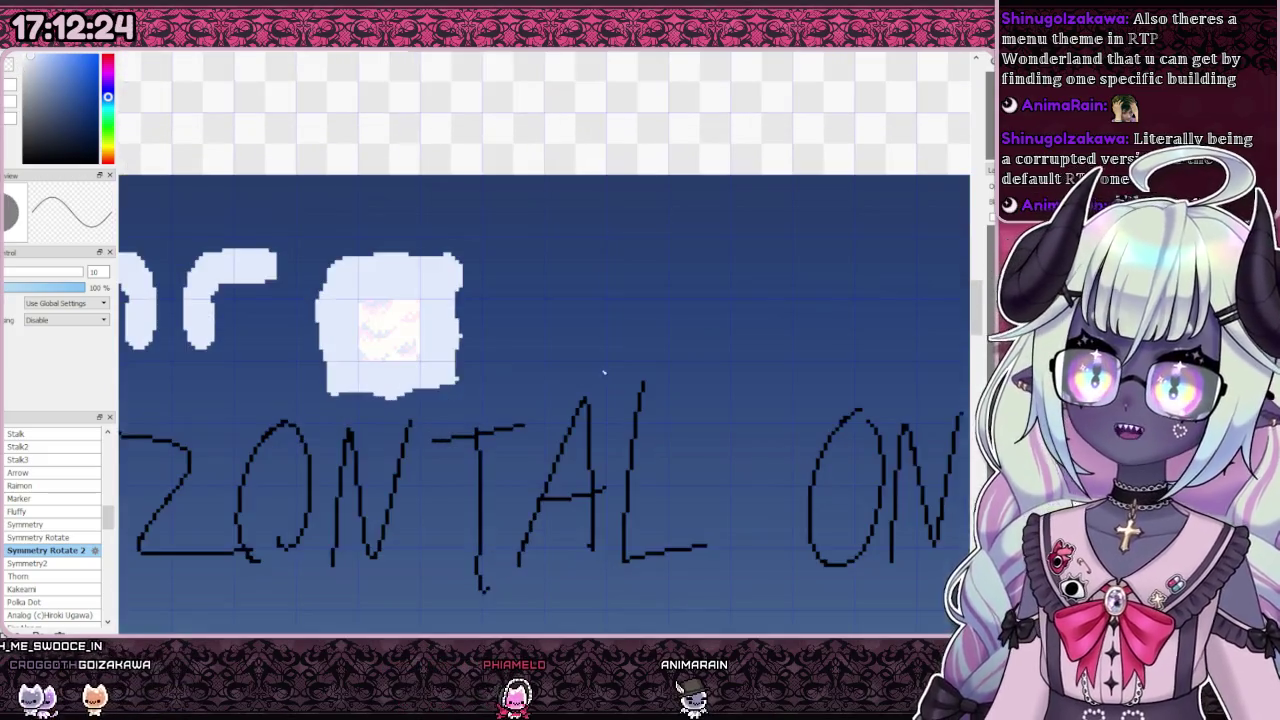
pyautogui.scroll(-1, 475, 300)
pyautogui.scroll(1, 612, 297)
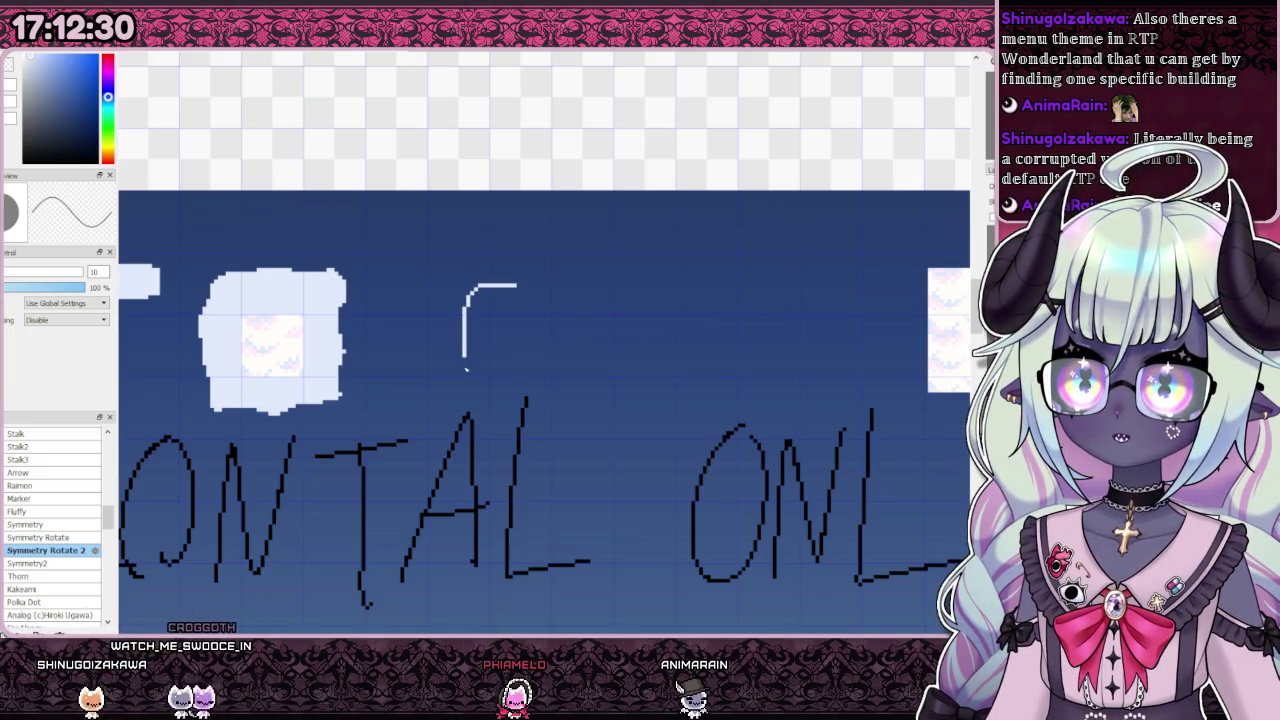
# Step: Draw a rounded outline and fill pale bars around it to form a square ring
pyautogui.moveTo(497, 399); pyautogui.dragTo(578, 389)
pyautogui.moveTo(578, 311); pyautogui.dragTo(512, 288)
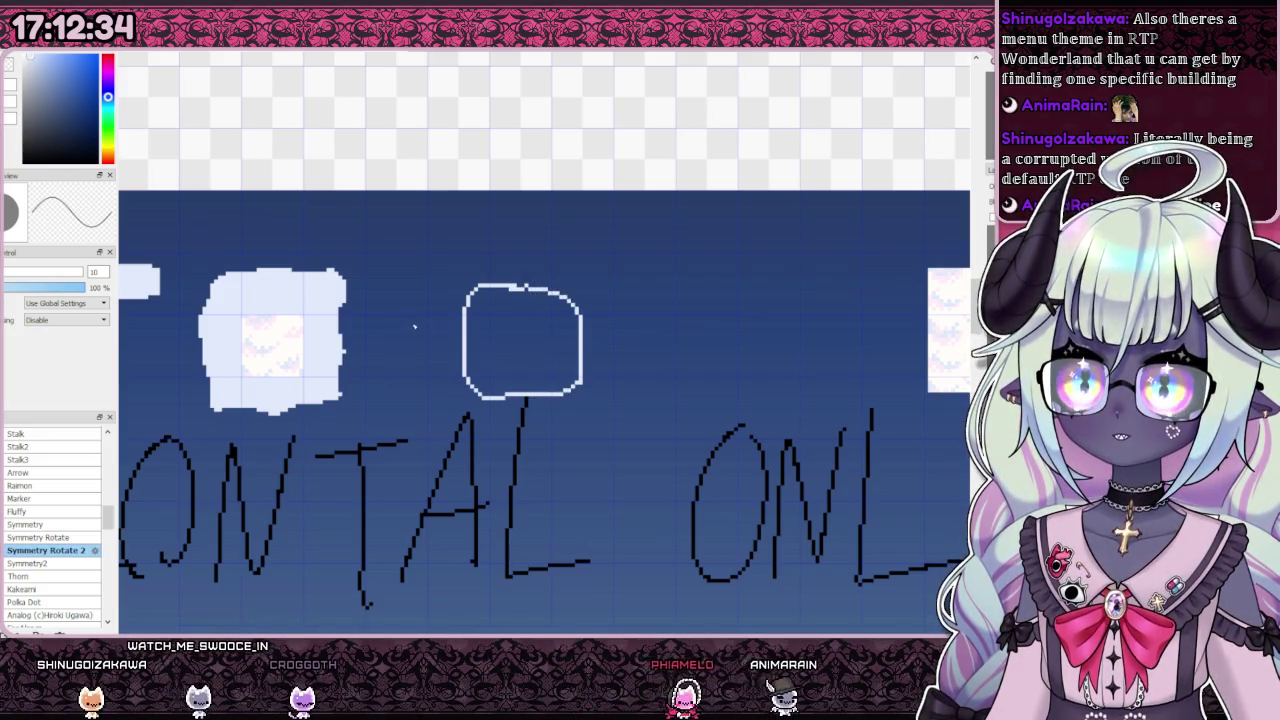
pyautogui.moveTo(532, 328); pyautogui.dragTo(511, 317)
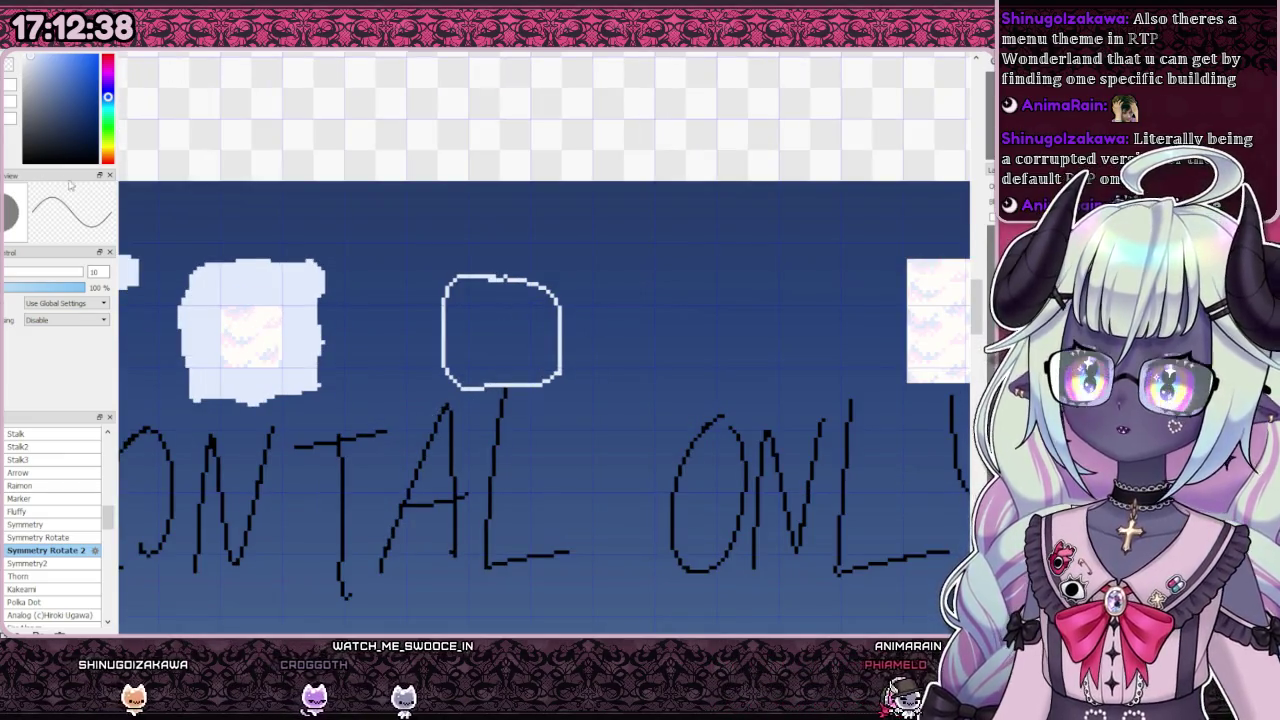
pyautogui.scroll(1, 452, 297)
pyautogui.moveTo(394, 235)
pyautogui.mouseDown()
pyautogui.moveTo(445, 477)
pyautogui.moveTo(538, 461)
pyautogui.moveTo(636, 418)
pyautogui.mouseUp()
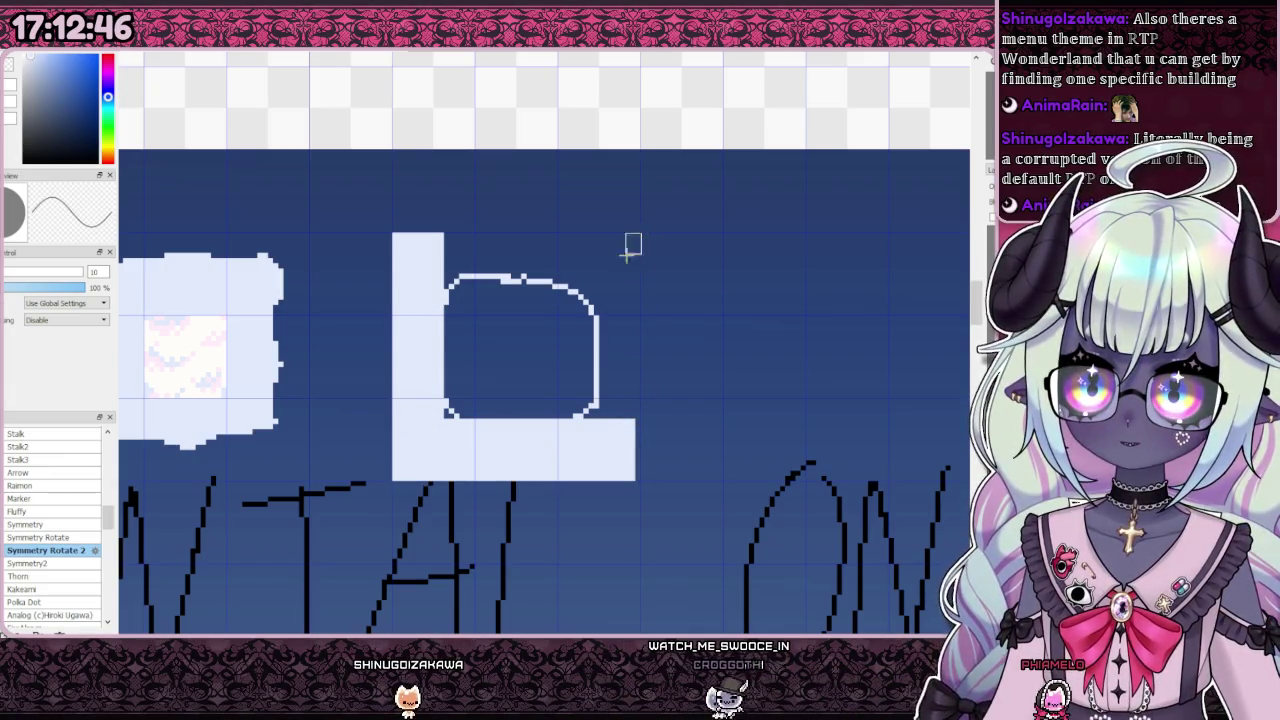
pyautogui.moveTo(575, 446); pyautogui.dragTo(588, 450)
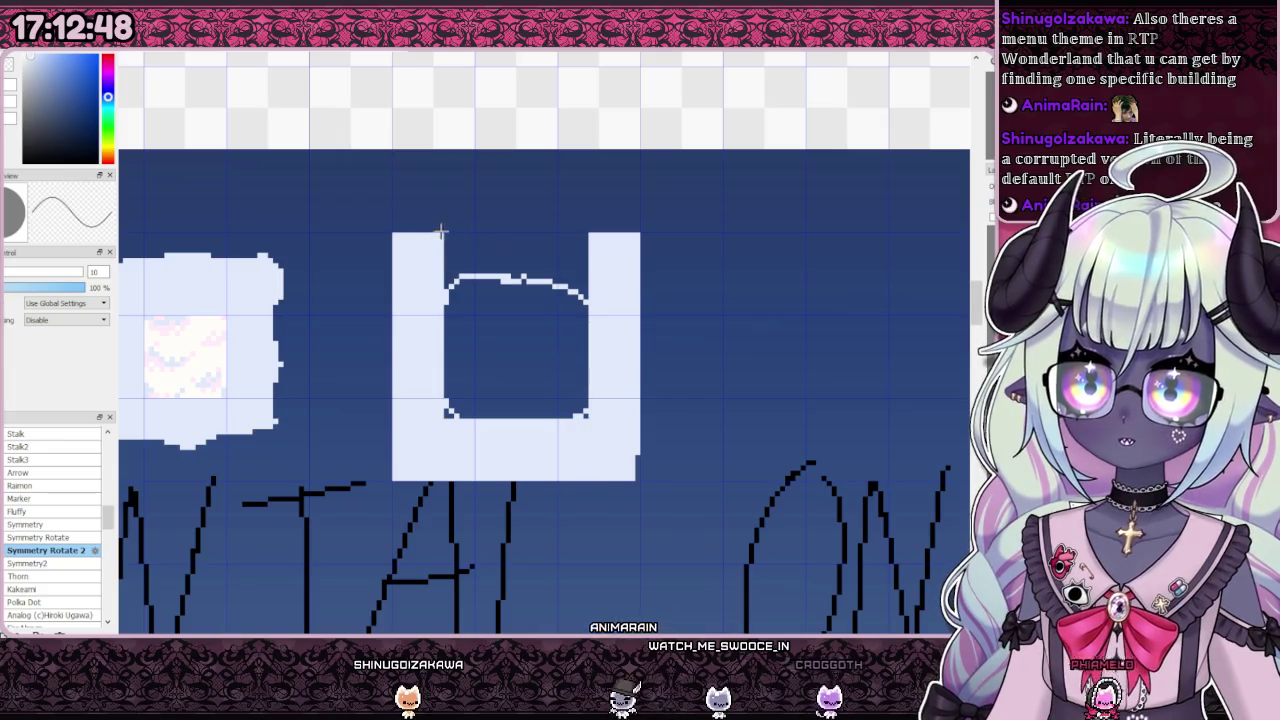
pyautogui.moveTo(445, 234); pyautogui.dragTo(519, 253)
pyautogui.moveTo(620, 293); pyautogui.dragTo(616, 289)
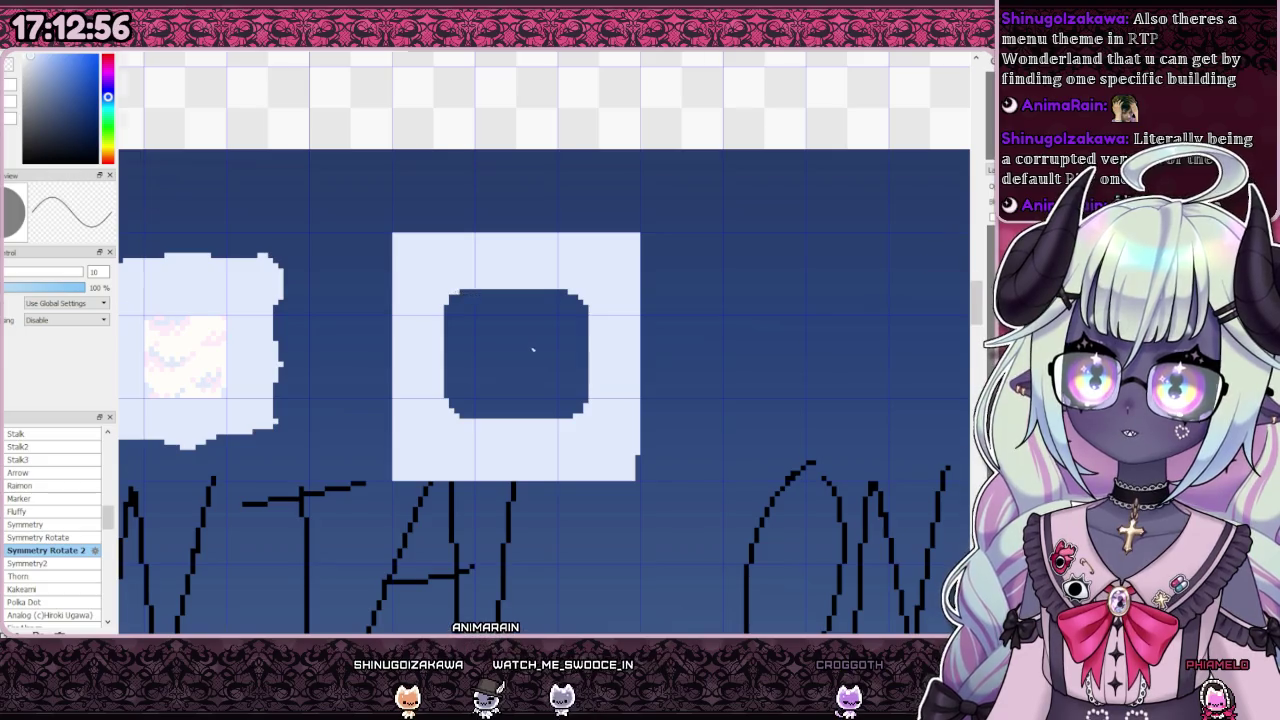
pyautogui.scroll(-3, 526, 337)
pyautogui.scroll(3, 538, 368)
pyautogui.scroll(-3, 538, 368)
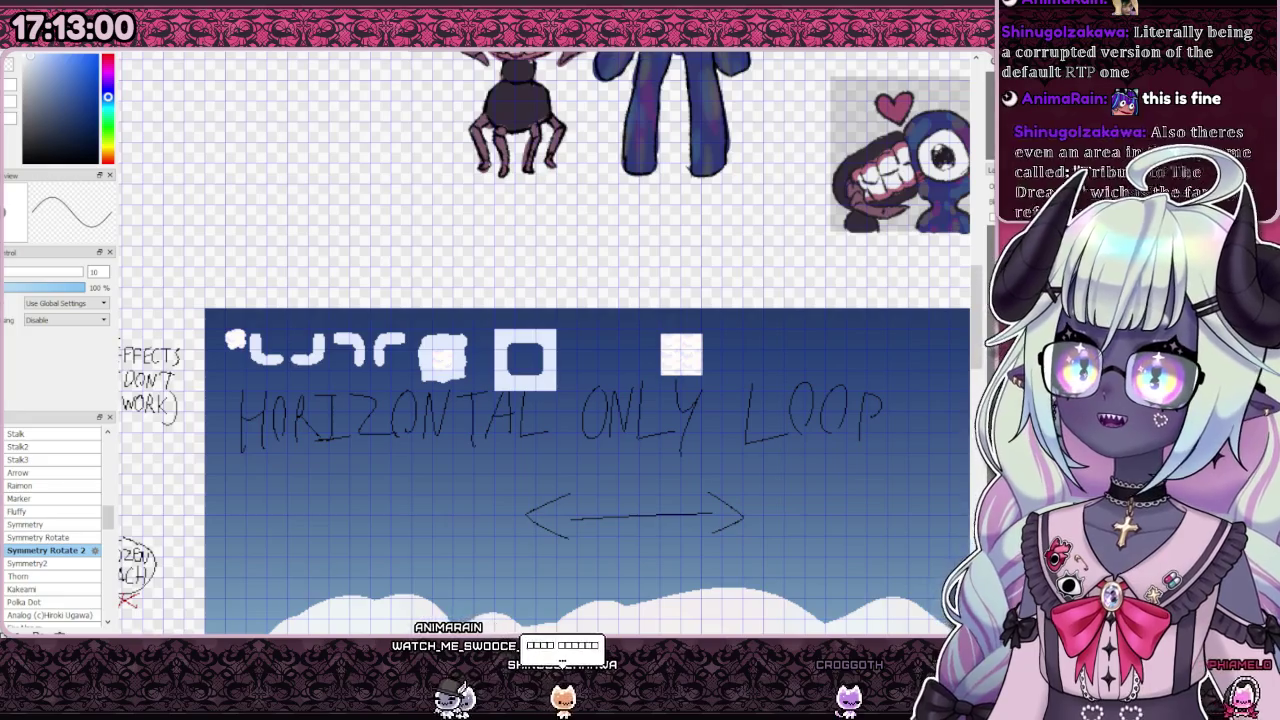
# Step: Move the square ring up and left so it sits beside the blob
pyautogui.scroll(4, 437, 348)
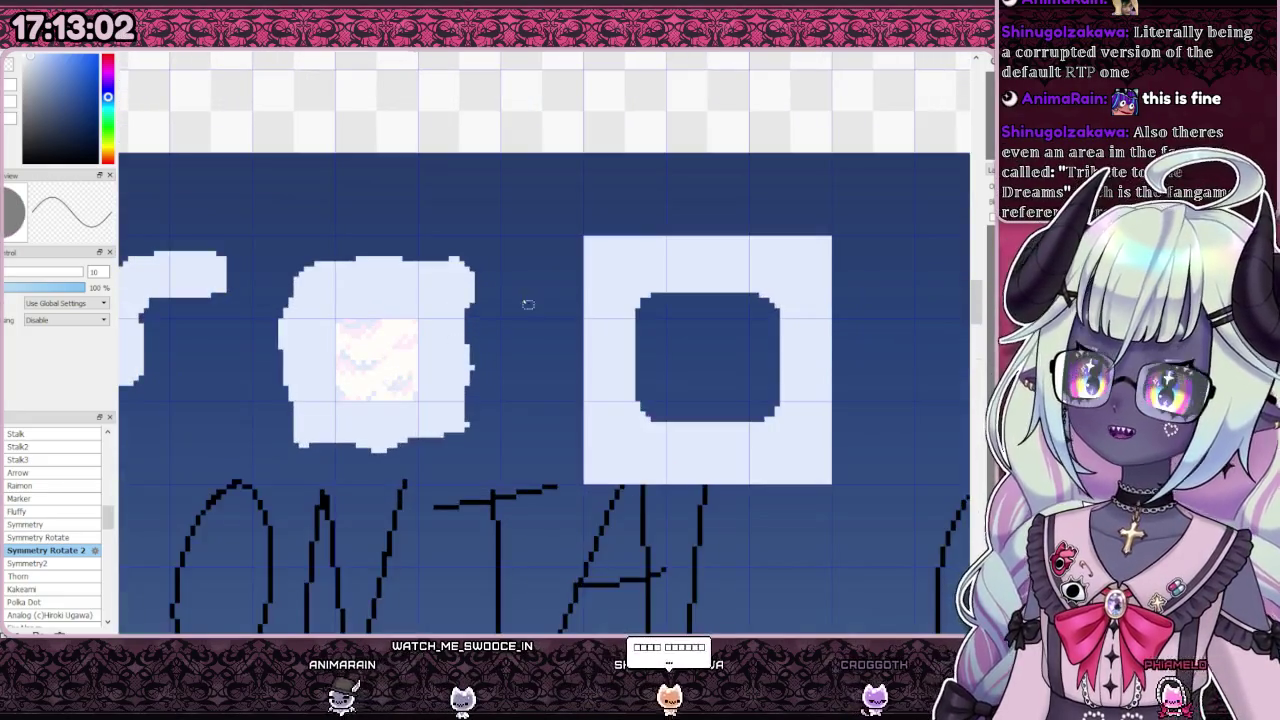
pyautogui.scroll(-1, 700, 230)
pyautogui.moveTo(857, 202); pyautogui.dragTo(568, 508)
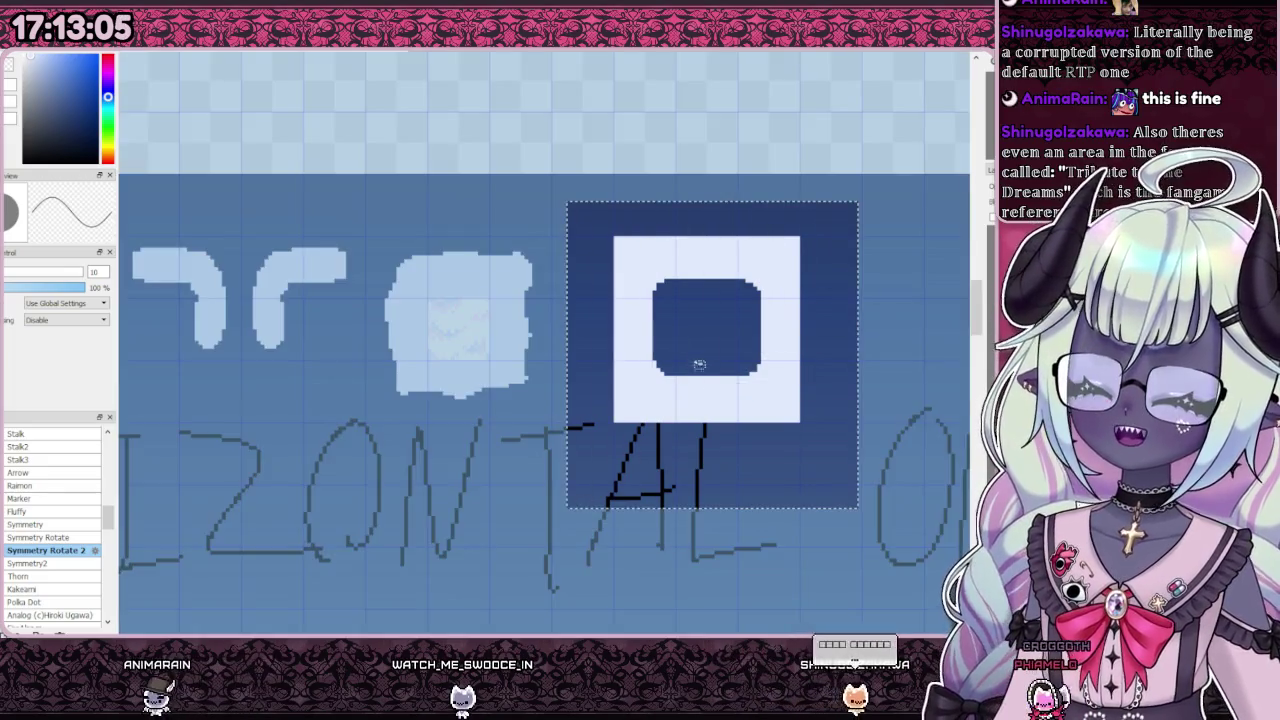
pyautogui.hotkey('ctrl', 't')
pyautogui.moveTo(700, 365); pyautogui.dragTo(647, 338)
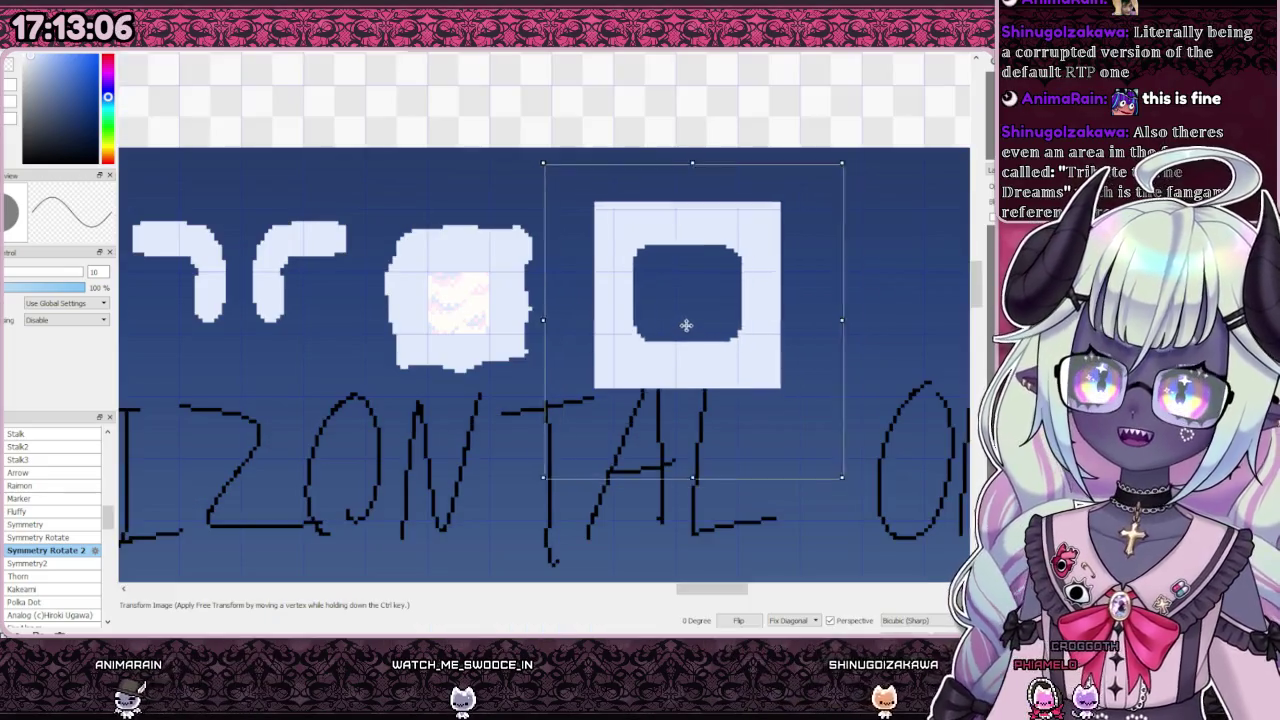
pyautogui.press('Return')
# Step: Slide the cloud tile left so it sits just right of the ring
pyautogui.scroll(-1, 630, 320)
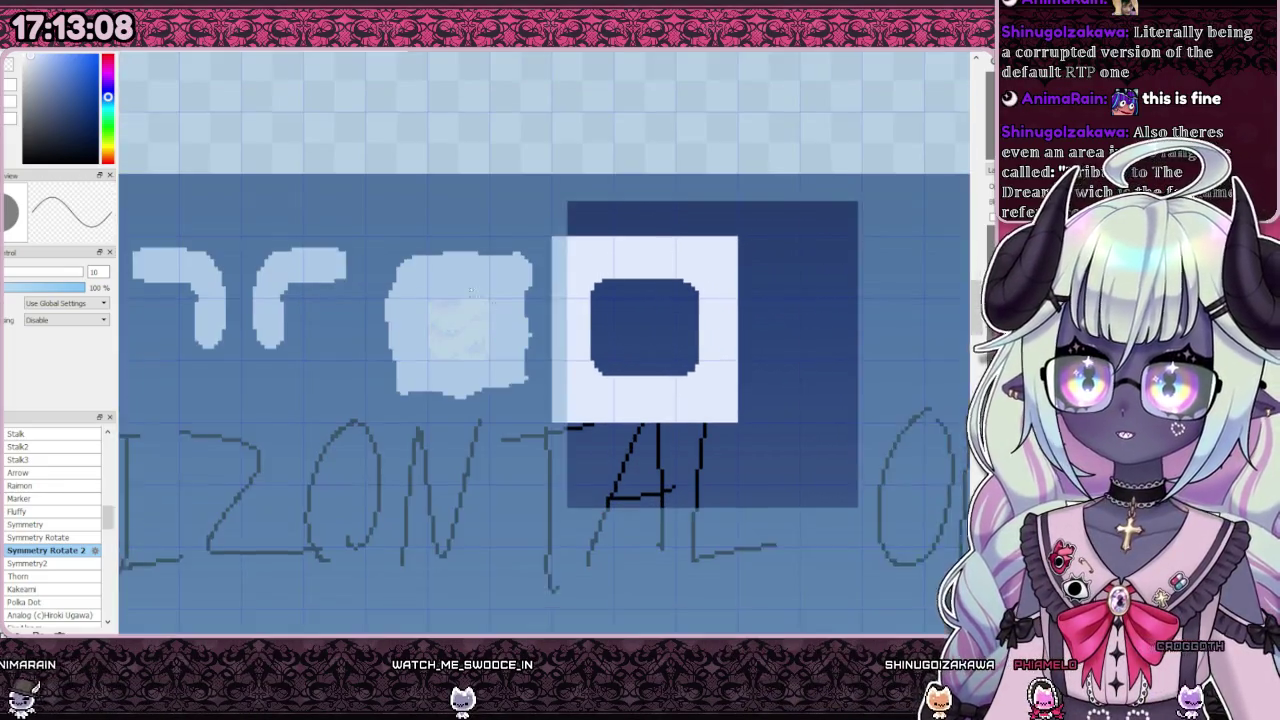
pyautogui.scroll(-2, 600, 300)
pyautogui.scroll(-2, 573, 268)
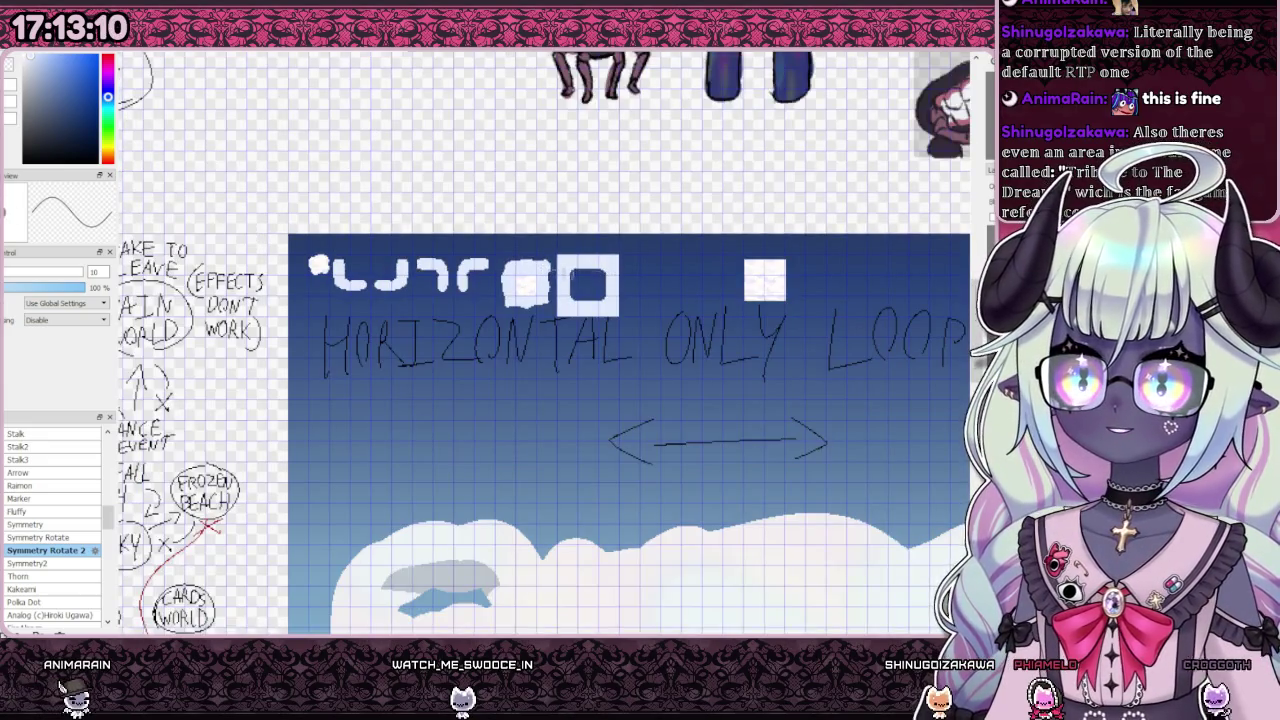
pyautogui.scroll(2, 471, 246)
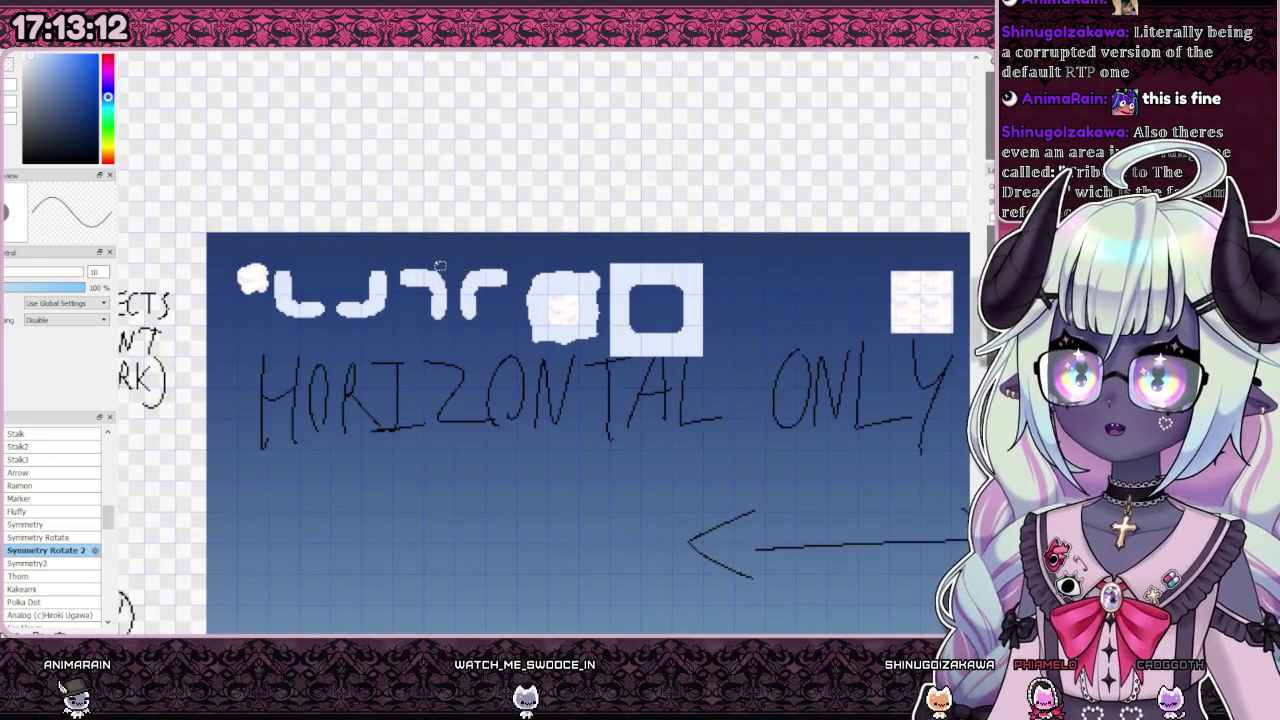
pyautogui.scroll(-2, 580, 260)
pyautogui.scroll(1, 800, 255)
pyautogui.scroll(2, 775, 254)
pyautogui.hotkey('ctrl', 't')
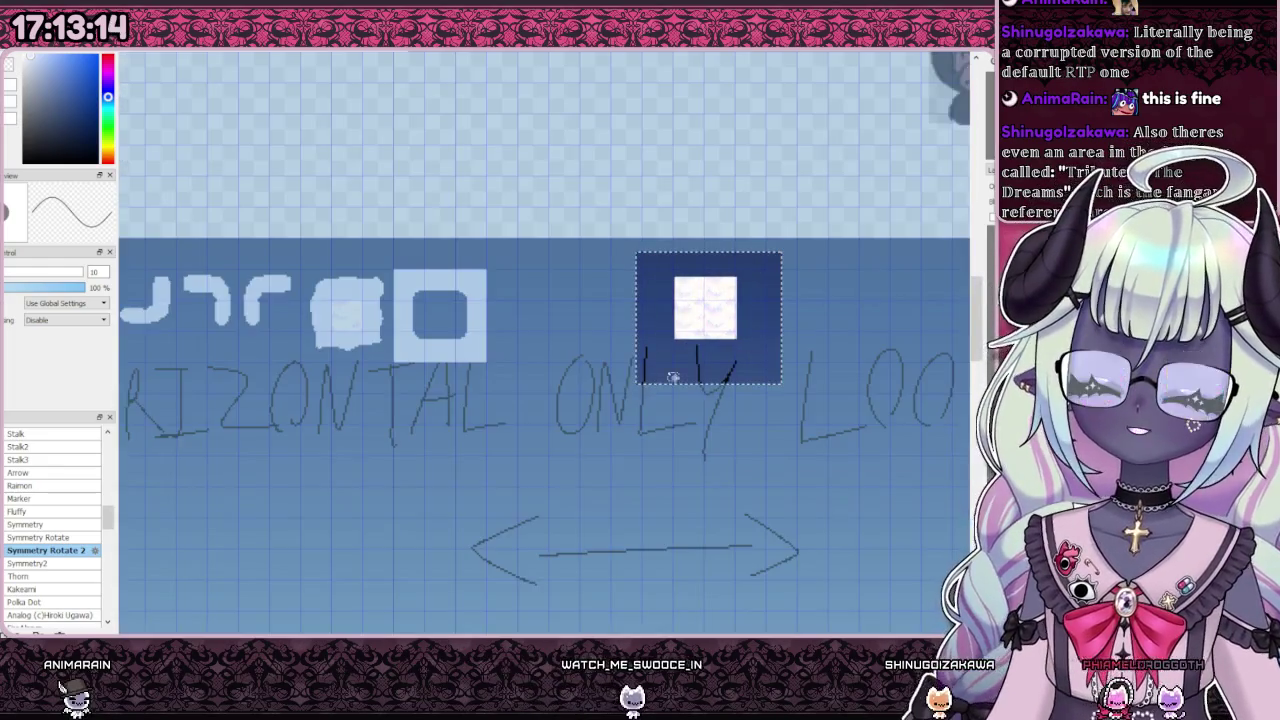
pyautogui.moveTo(709, 290)
pyautogui.mouseDown()
pyautogui.moveTo(557, 287)
pyautogui.moveTo(540, 264)
pyautogui.mouseUp()
pyautogui.scroll(3, 560, 270)
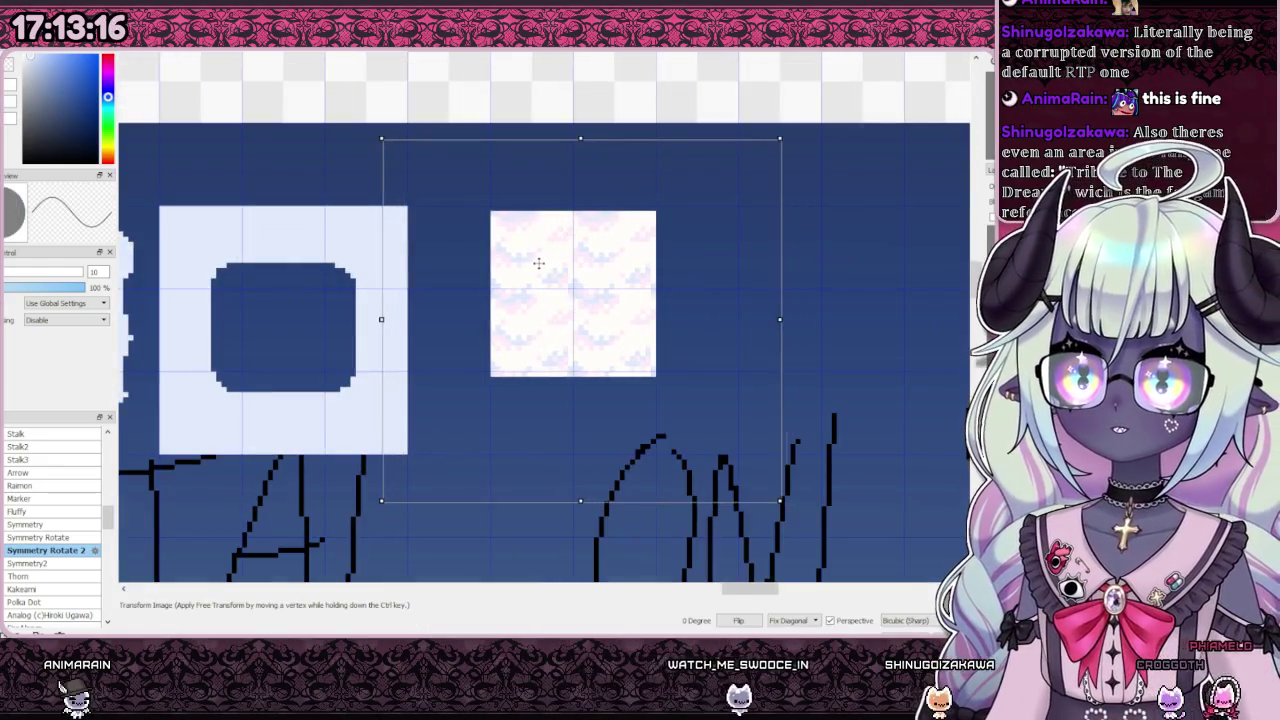
pyautogui.press('Return')
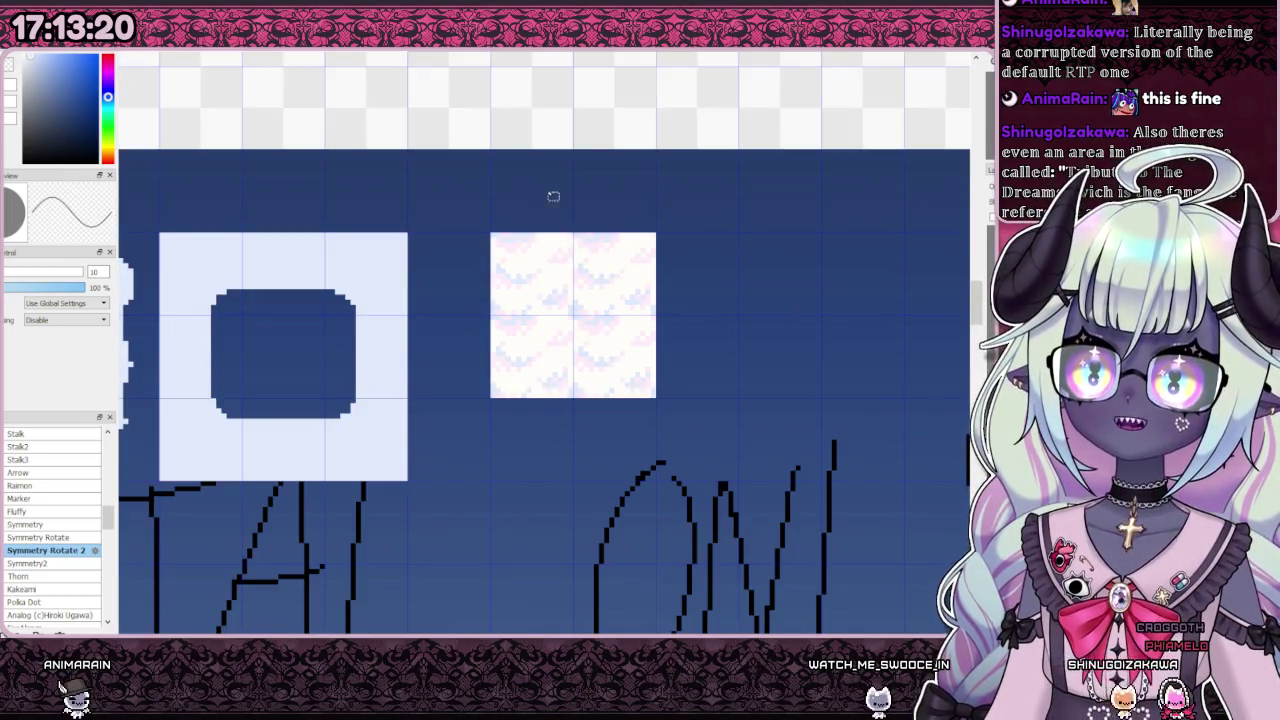
pyautogui.scroll(-5, 526, 223)
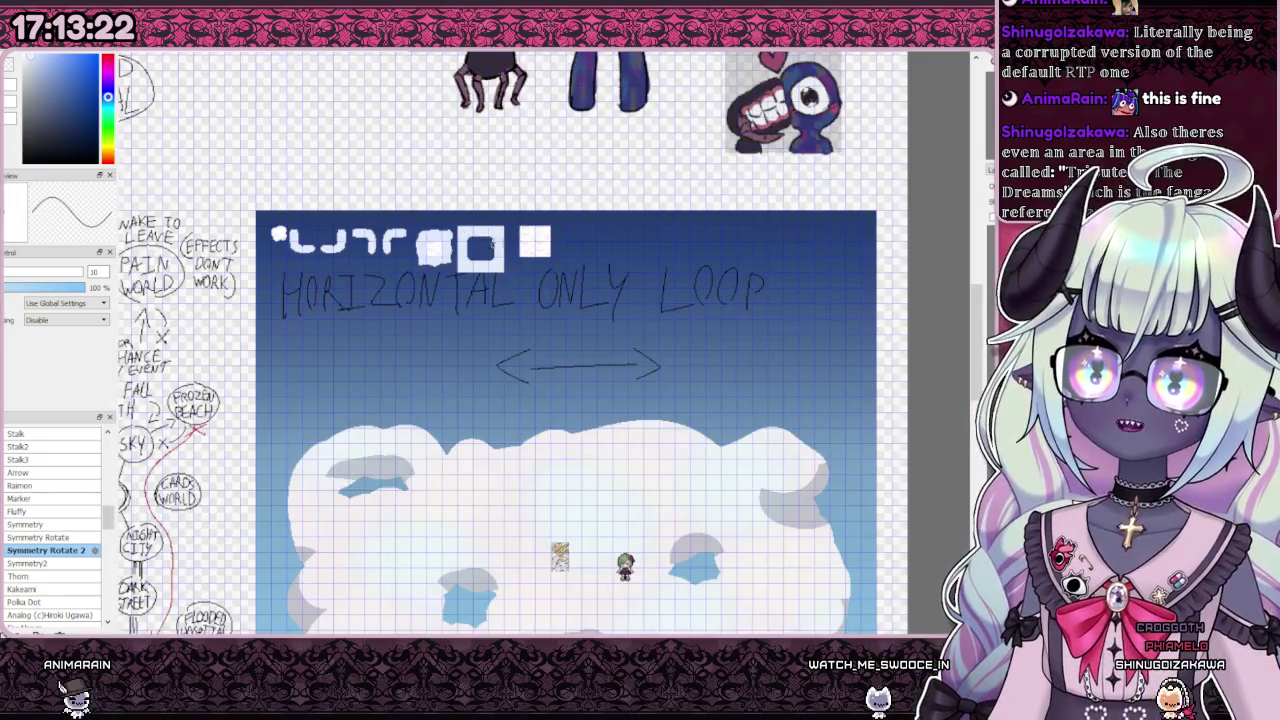
pyautogui.scroll(2, 296, 229)
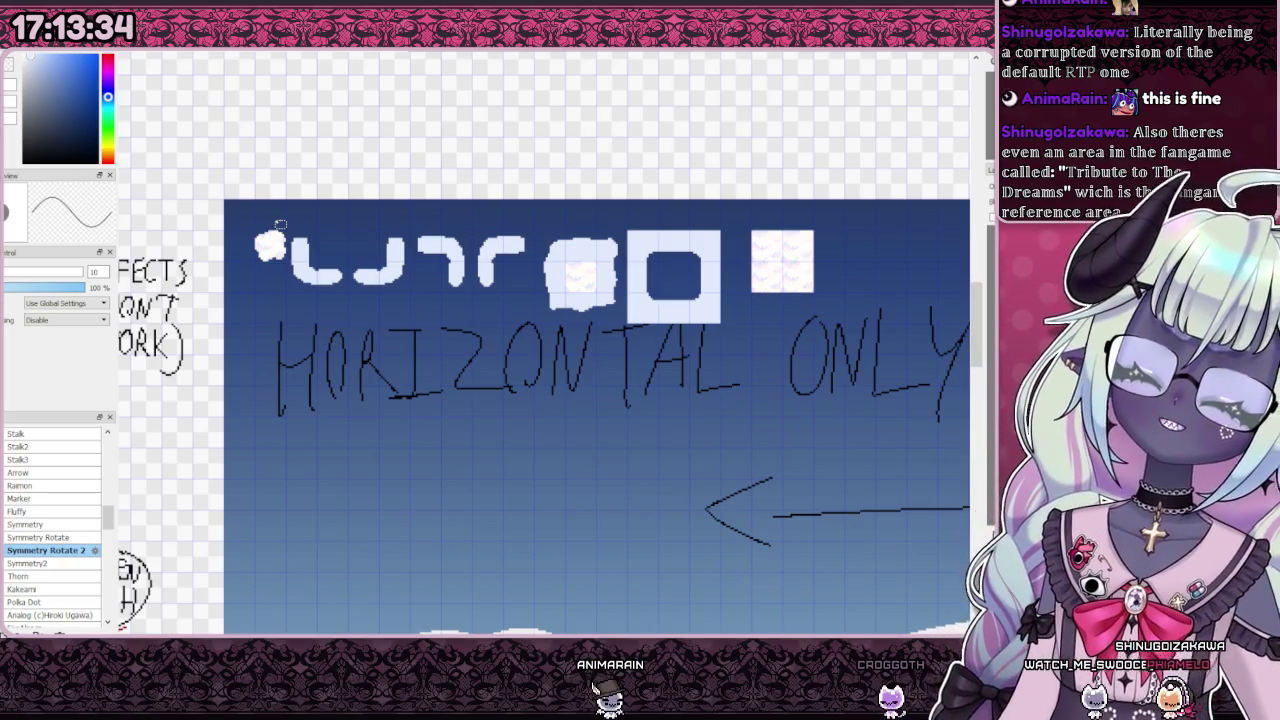
pyautogui.scroll(-4, 580, 312)
pyautogui.scroll(1, 590, 316)
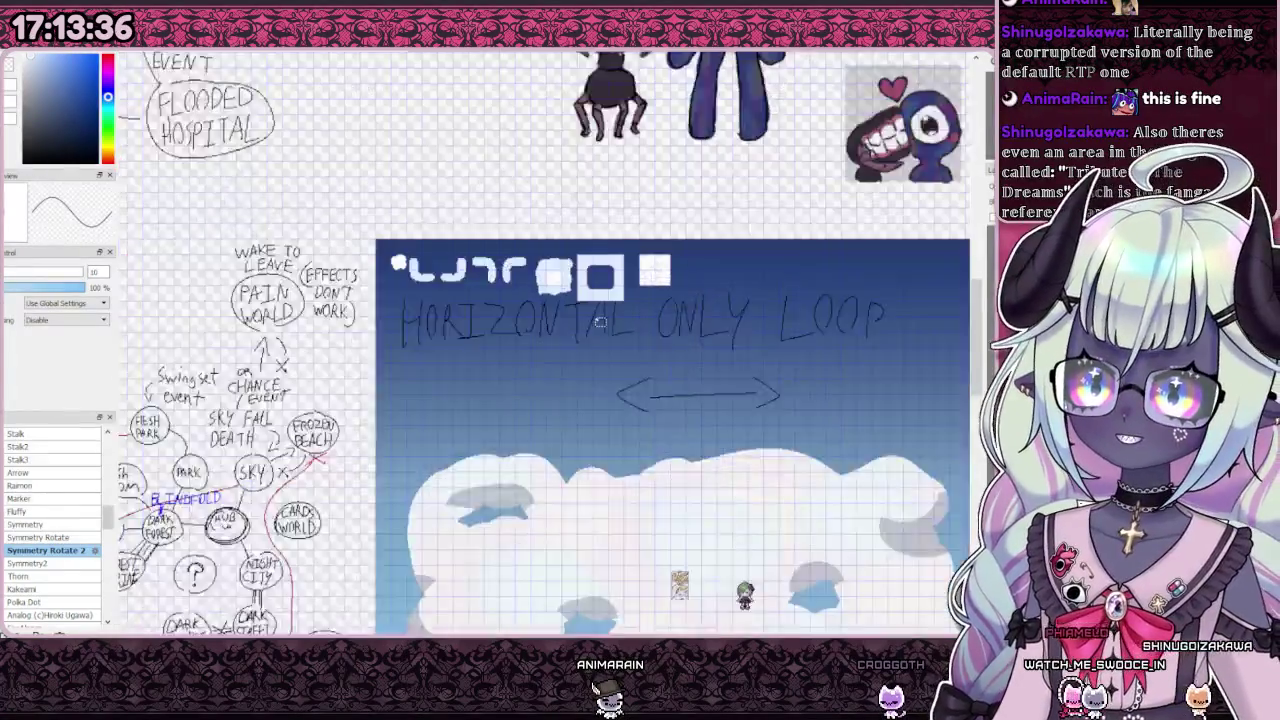
pyautogui.scroll(2, 600, 320)
pyautogui.scroll(3, 602, 262)
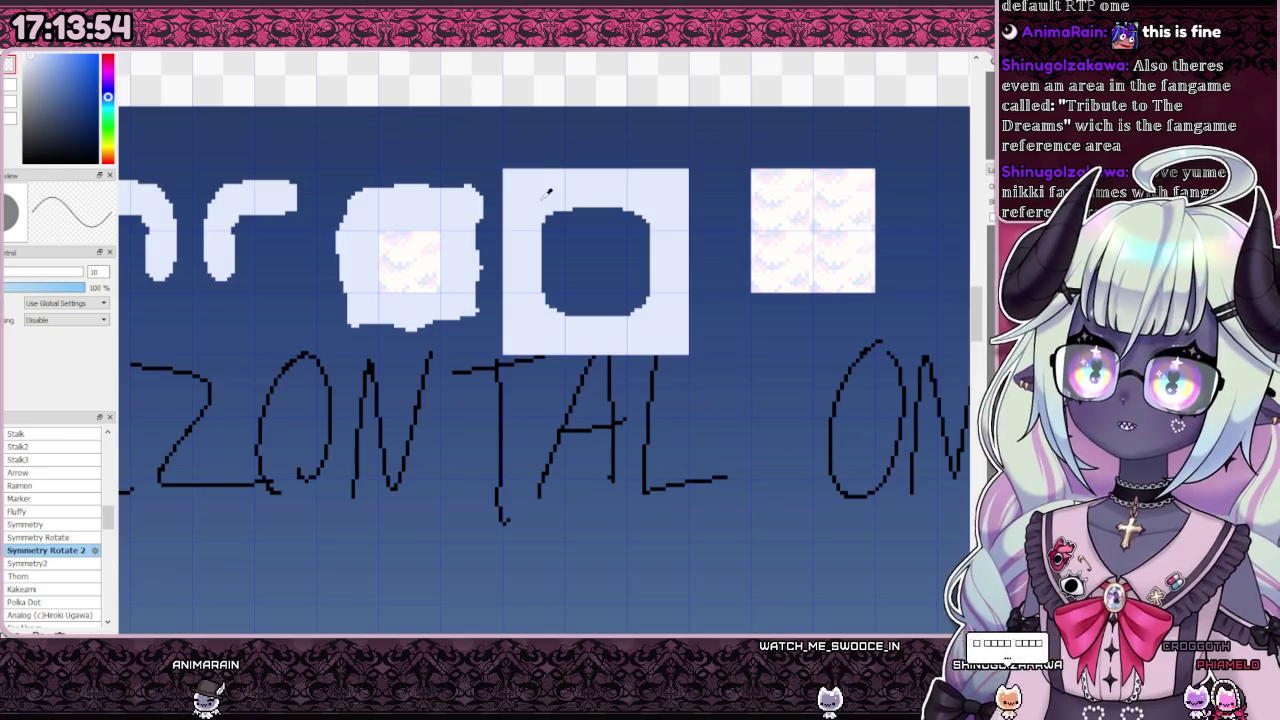
pyautogui.scroll(-5, 544, 209)
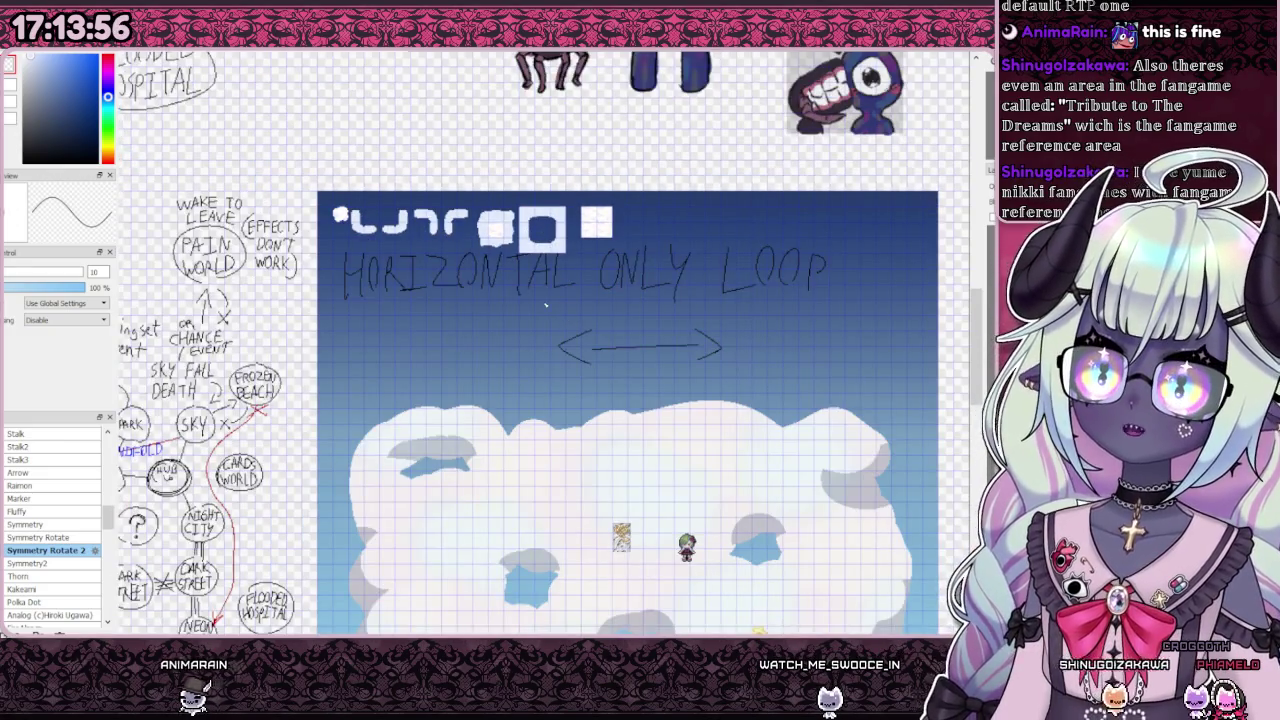
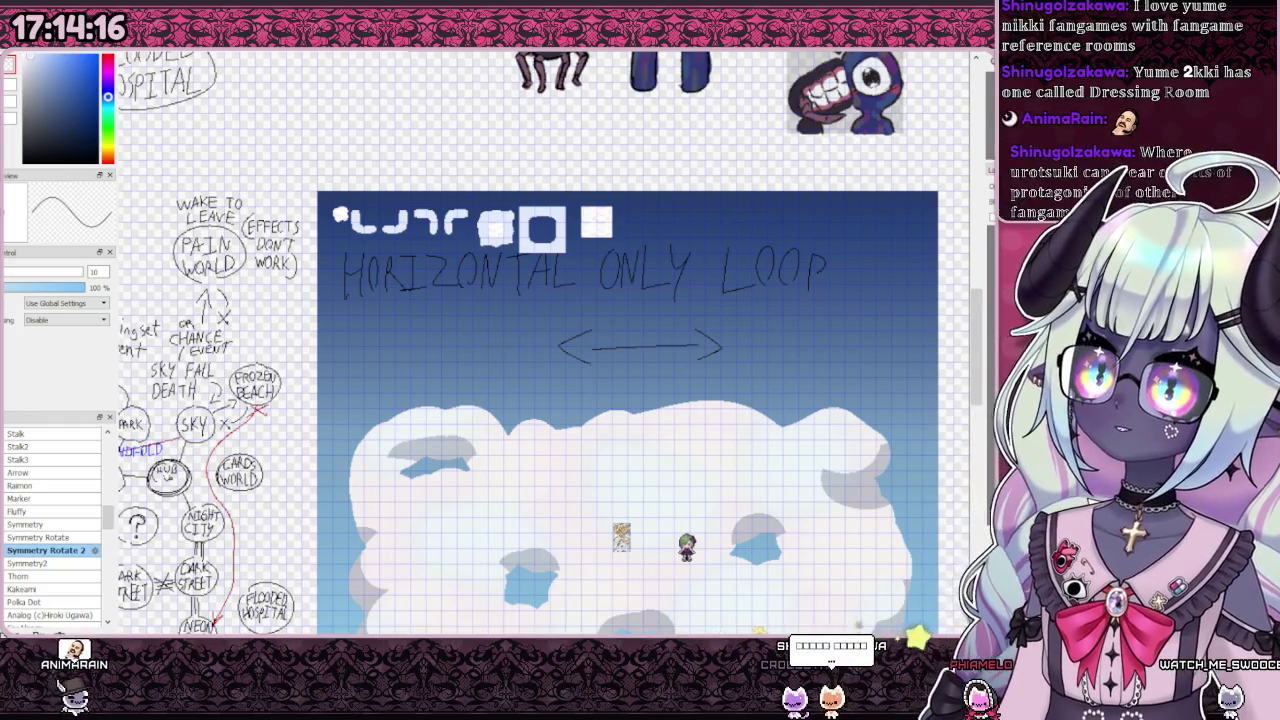
# Step: Zoom in and out over the pink-and-green sprite sheet to inspect the halo-topped sprites
pyautogui.scroll(-2, 278, 240)
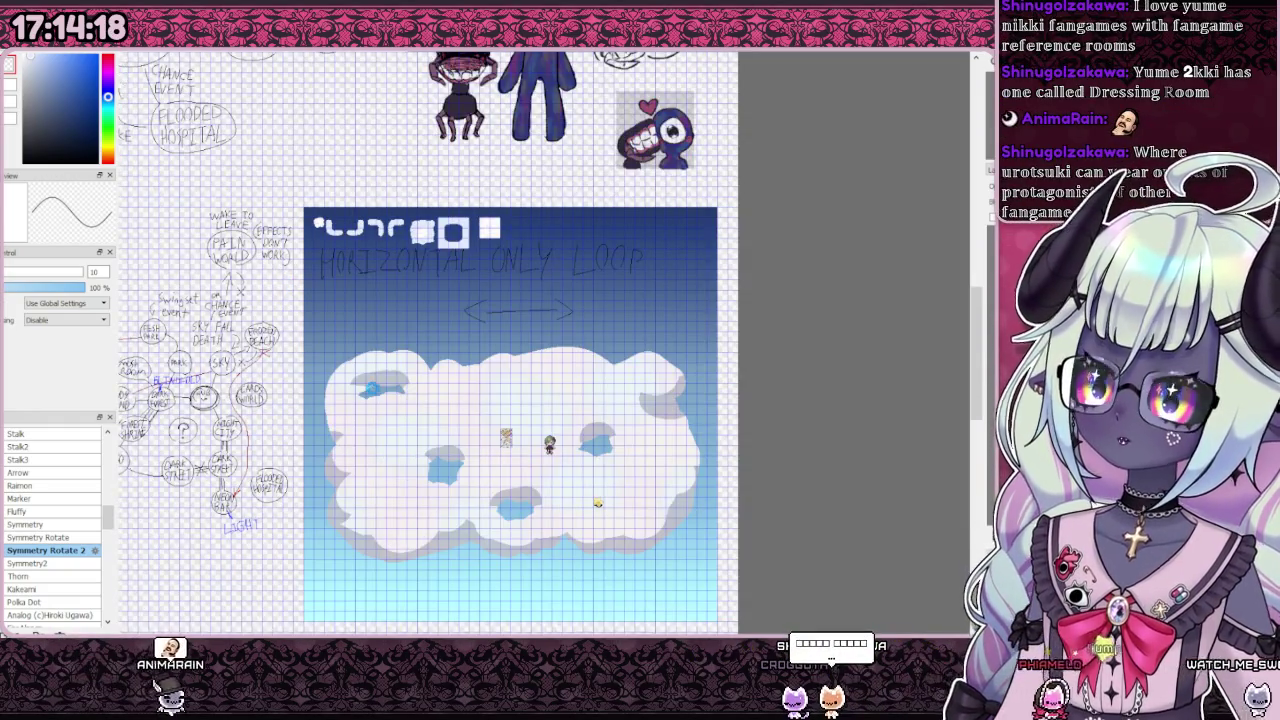
pyautogui.scroll(2, 383, 310)
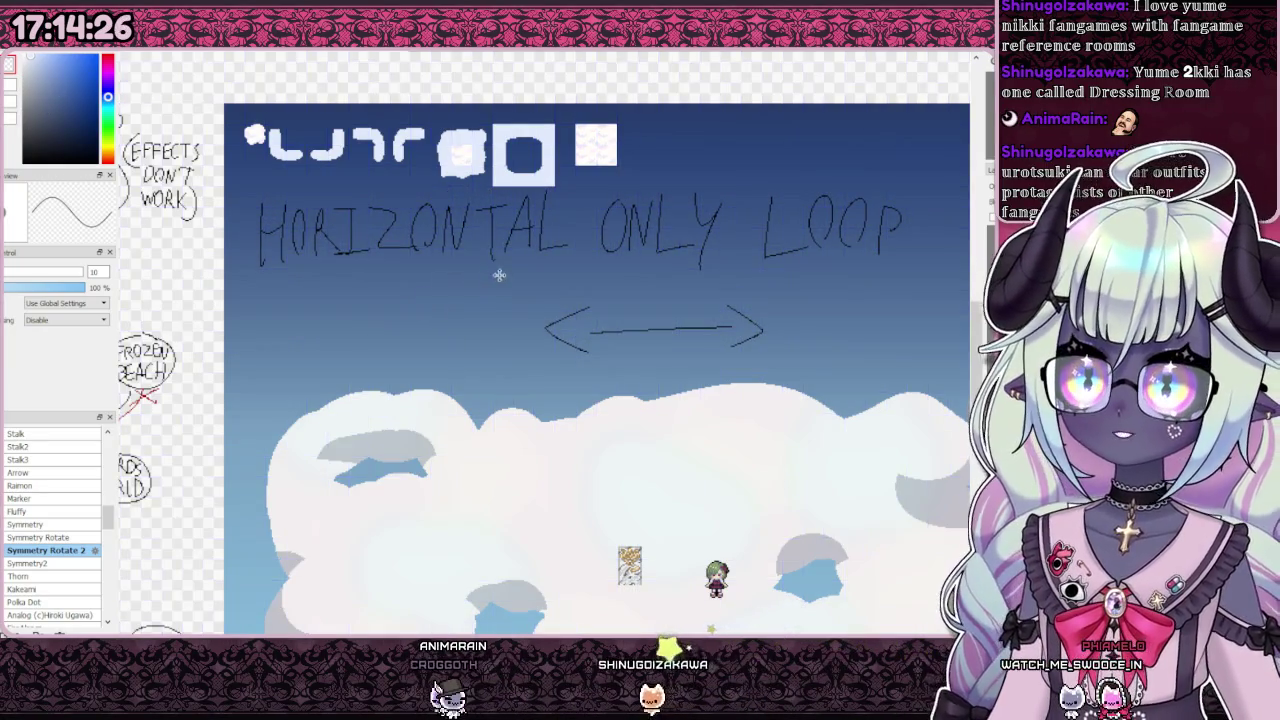
pyautogui.scroll(-3, 505, 285)
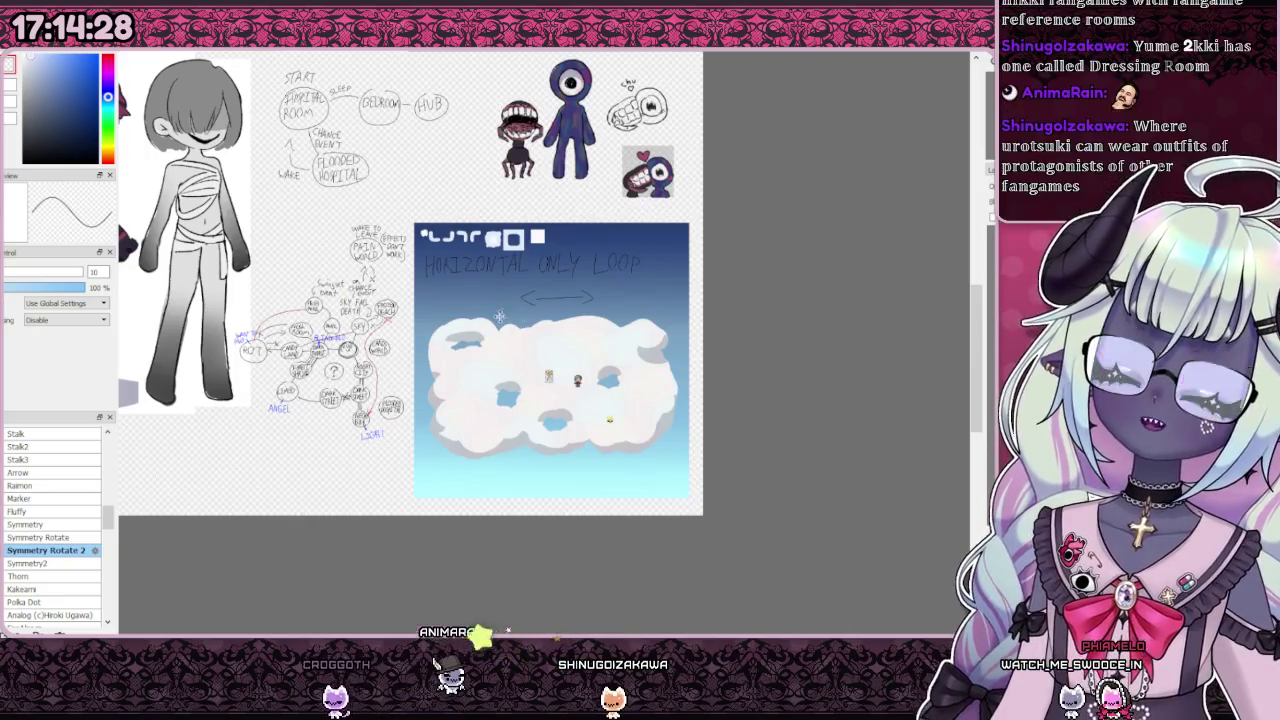
pyautogui.scroll(-1, 470, 272)
pyautogui.scroll(1, 419, 220)
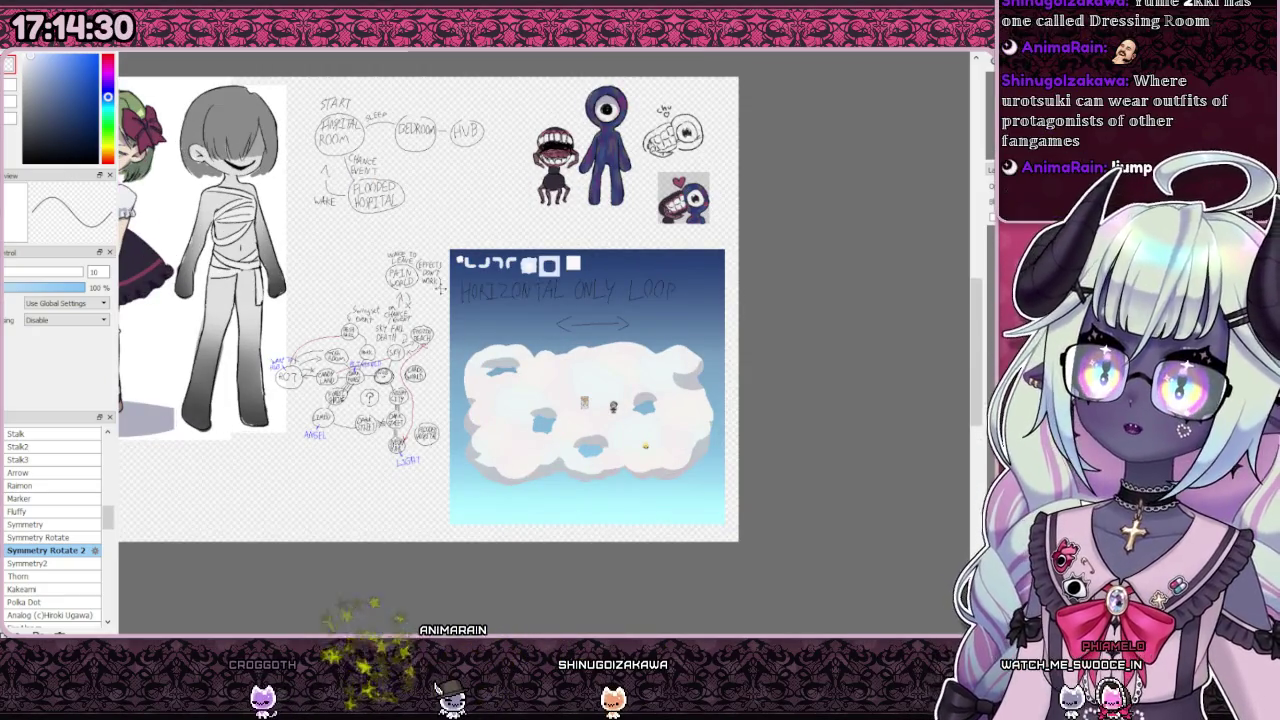
pyautogui.scroll(-1, 596, 323)
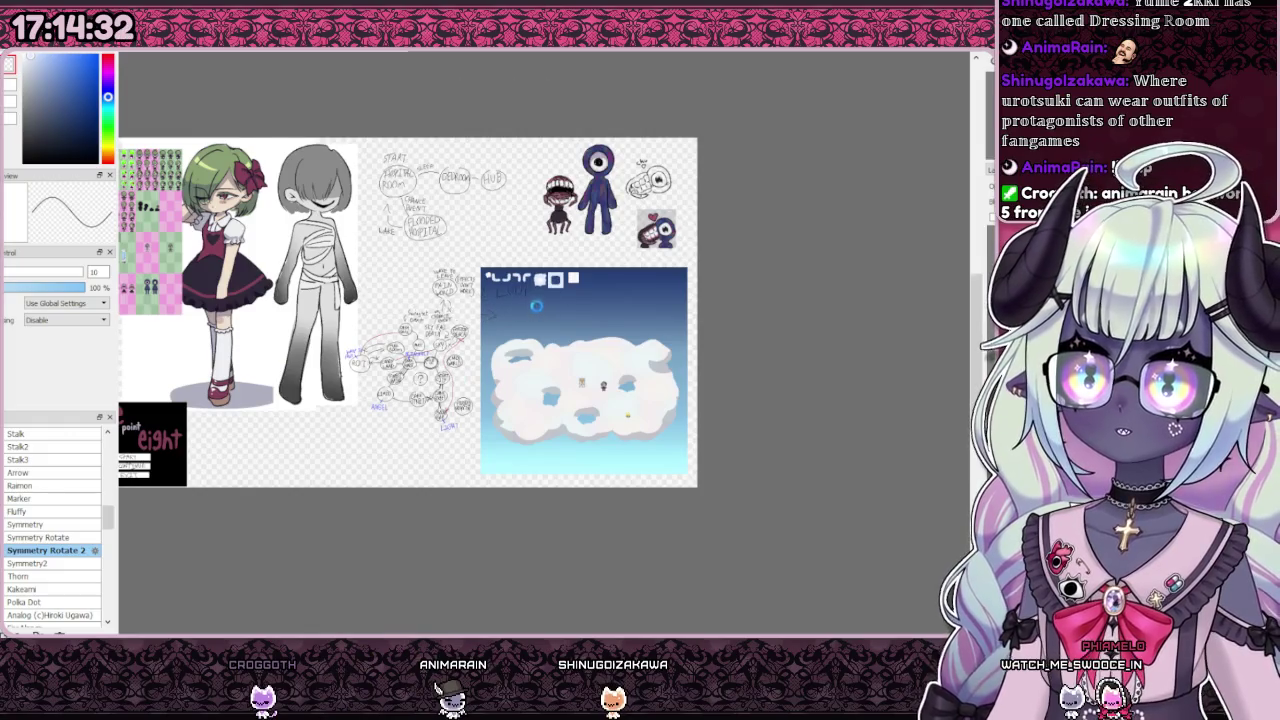
pyautogui.scroll(1, 539, 307)
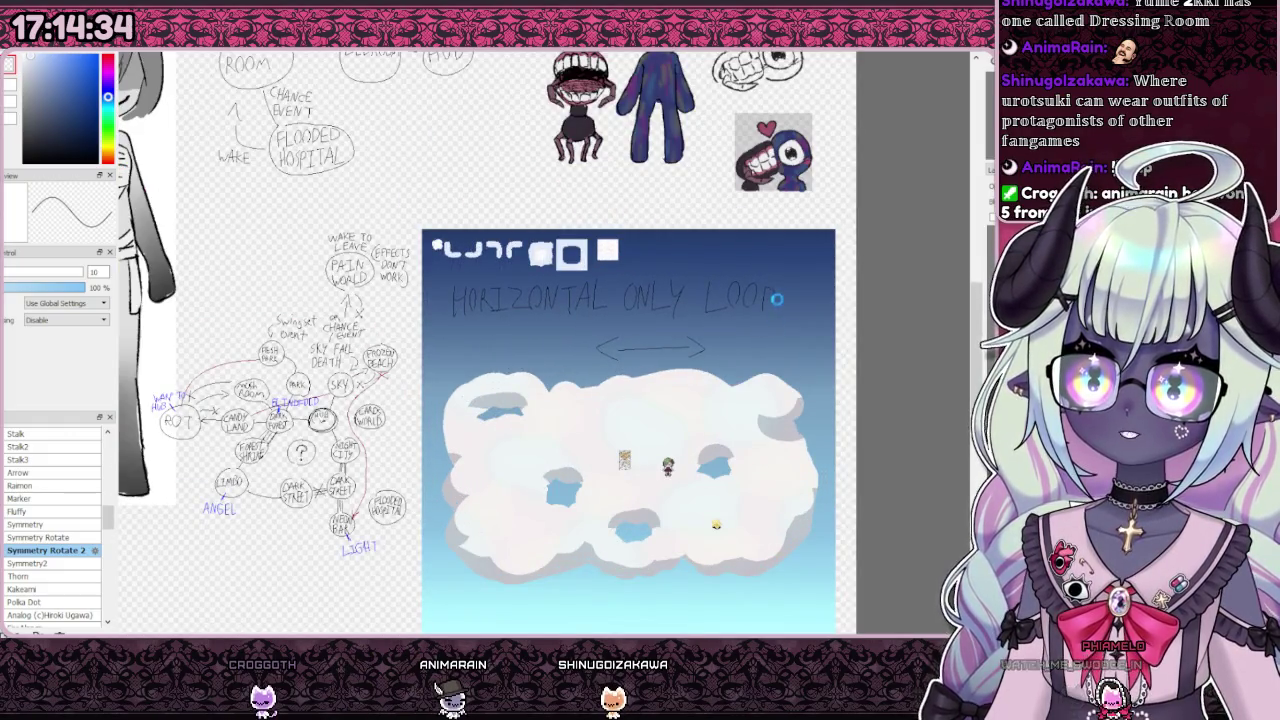
pyautogui.scroll(-1, 761, 297)
pyautogui.scroll(-1, 650, 330)
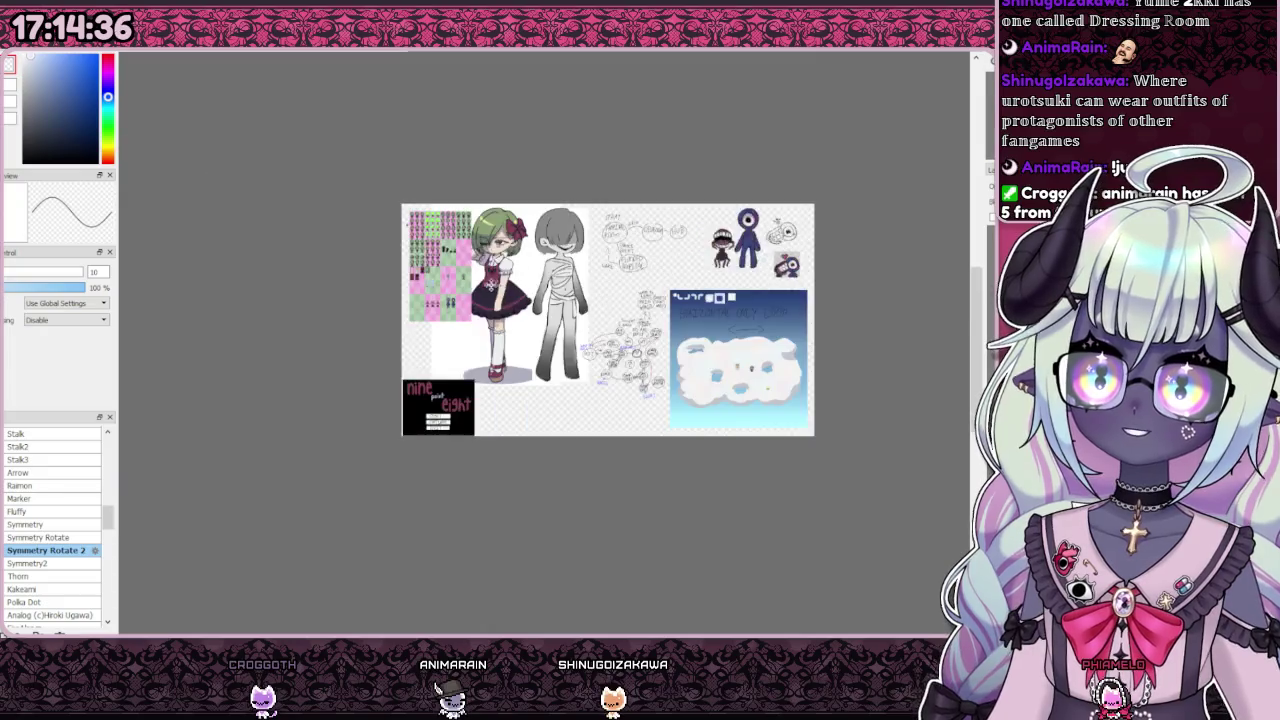
pyautogui.scroll(2, 700, 340)
pyautogui.scroll(1, 740, 355)
pyautogui.scroll(1, 778, 366)
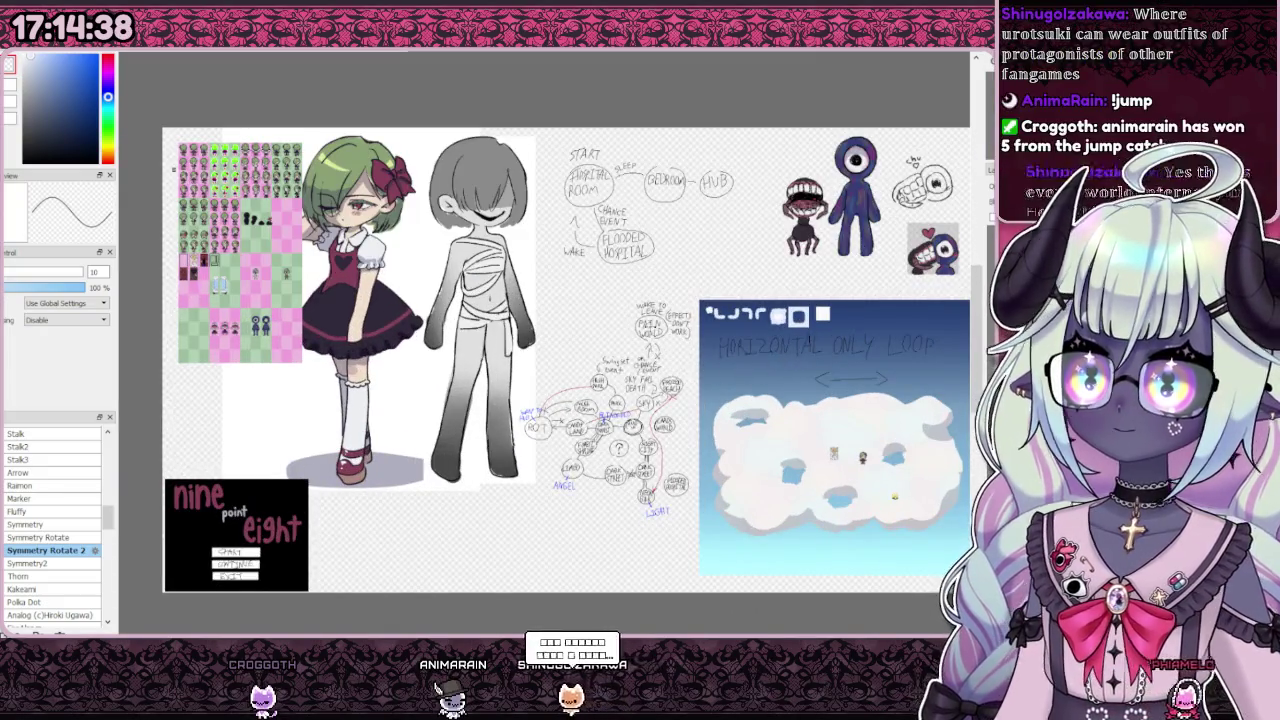
pyautogui.scroll(-1, 720, 360)
pyautogui.scroll(1, 690, 357)
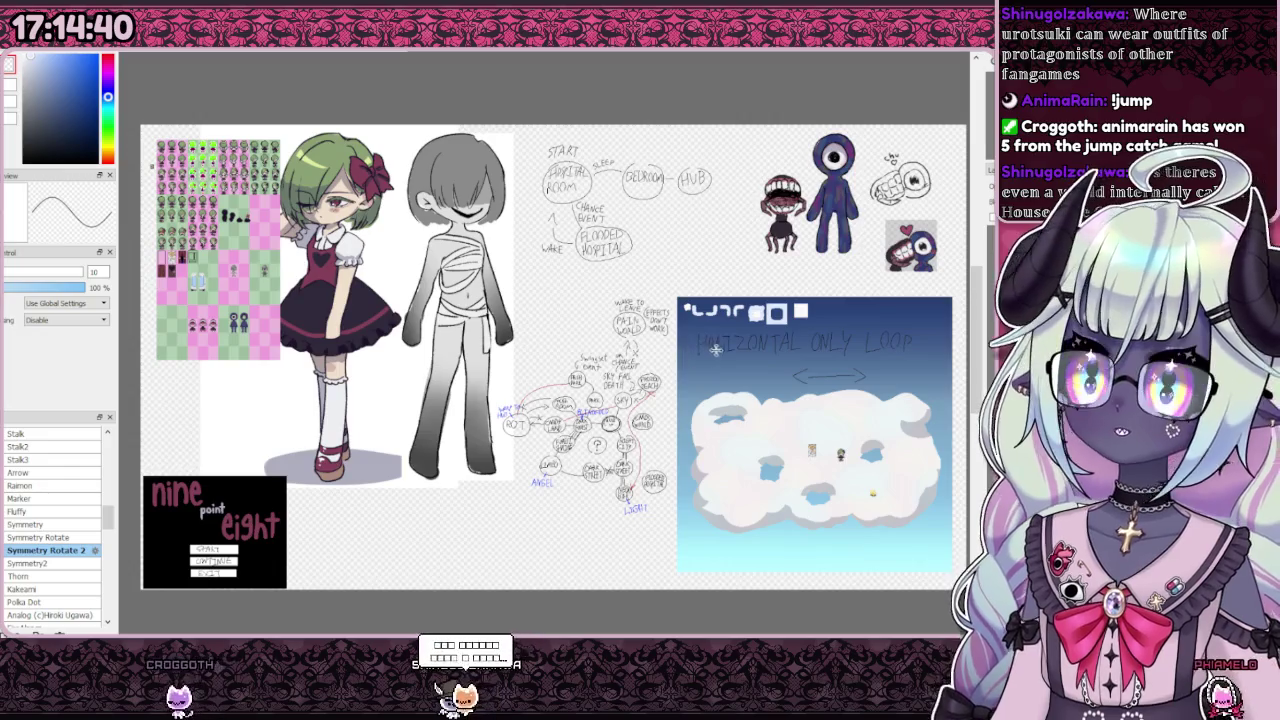
pyautogui.scroll(-1, 647, 360)
pyautogui.scroll(1, 647, 360)
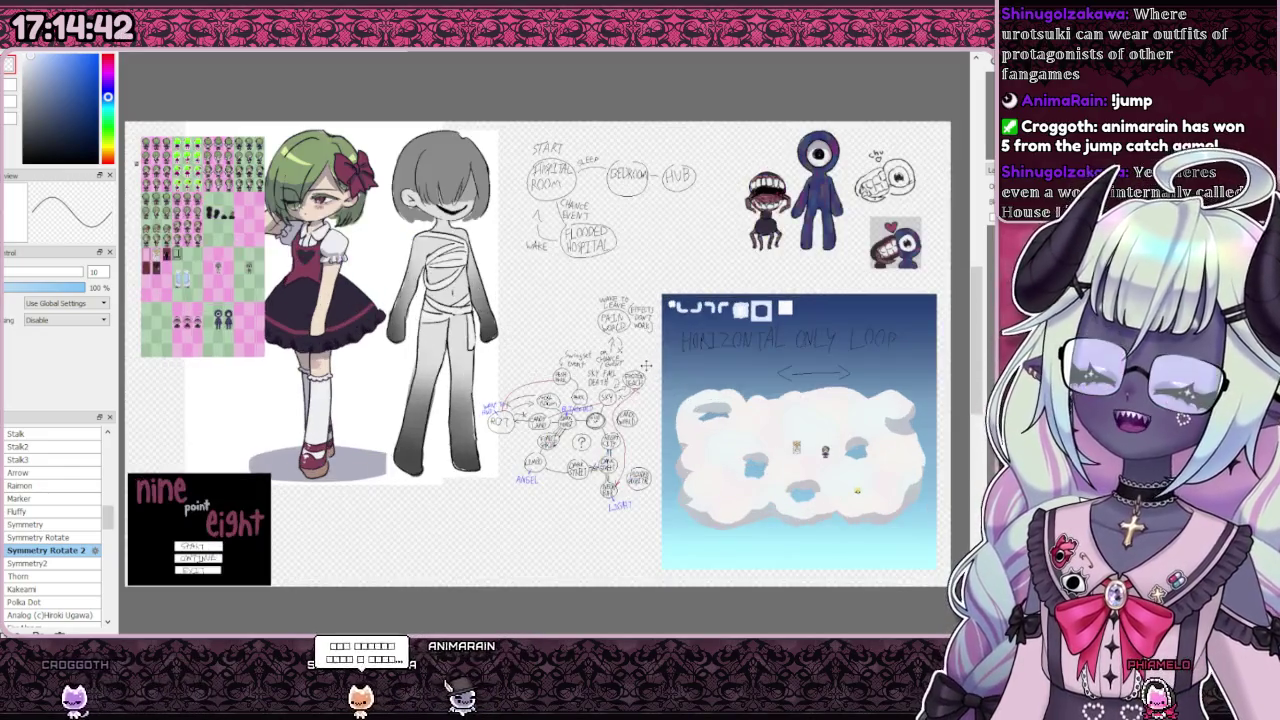
pyautogui.scroll(-1, 640, 362)
pyautogui.scroll(1, 638, 364)
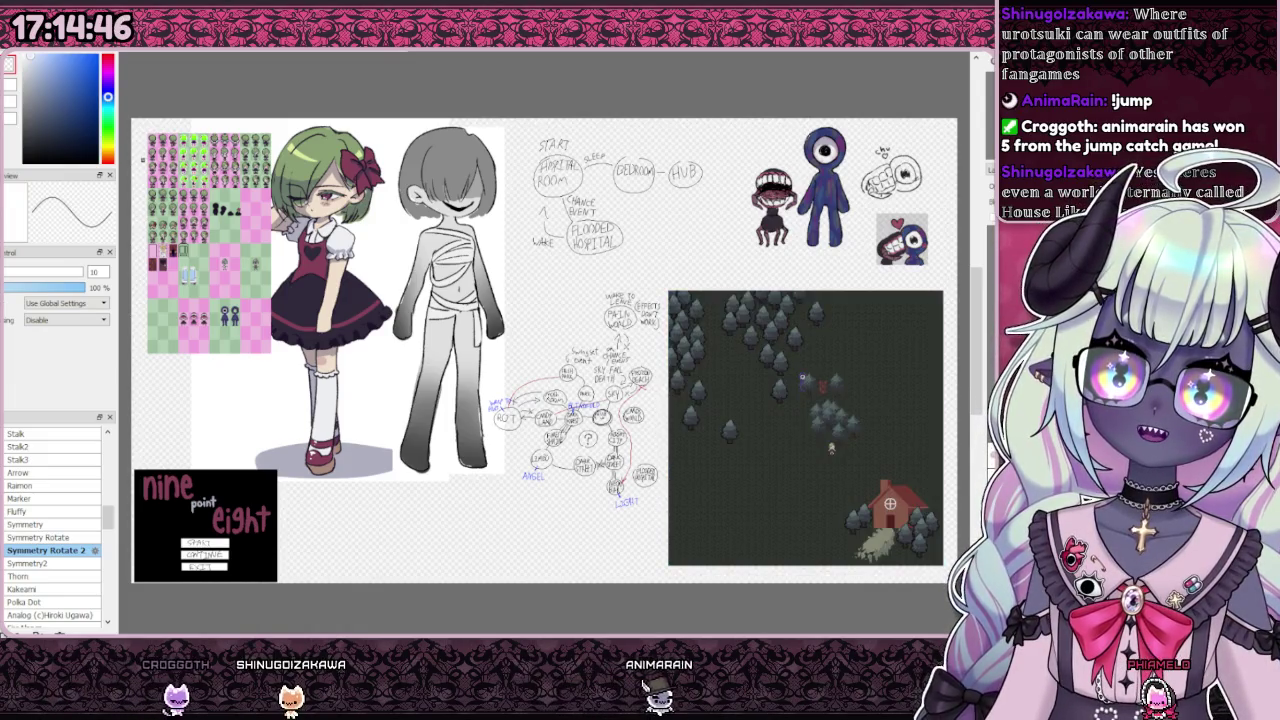
pyautogui.scroll(1, 737, 339)
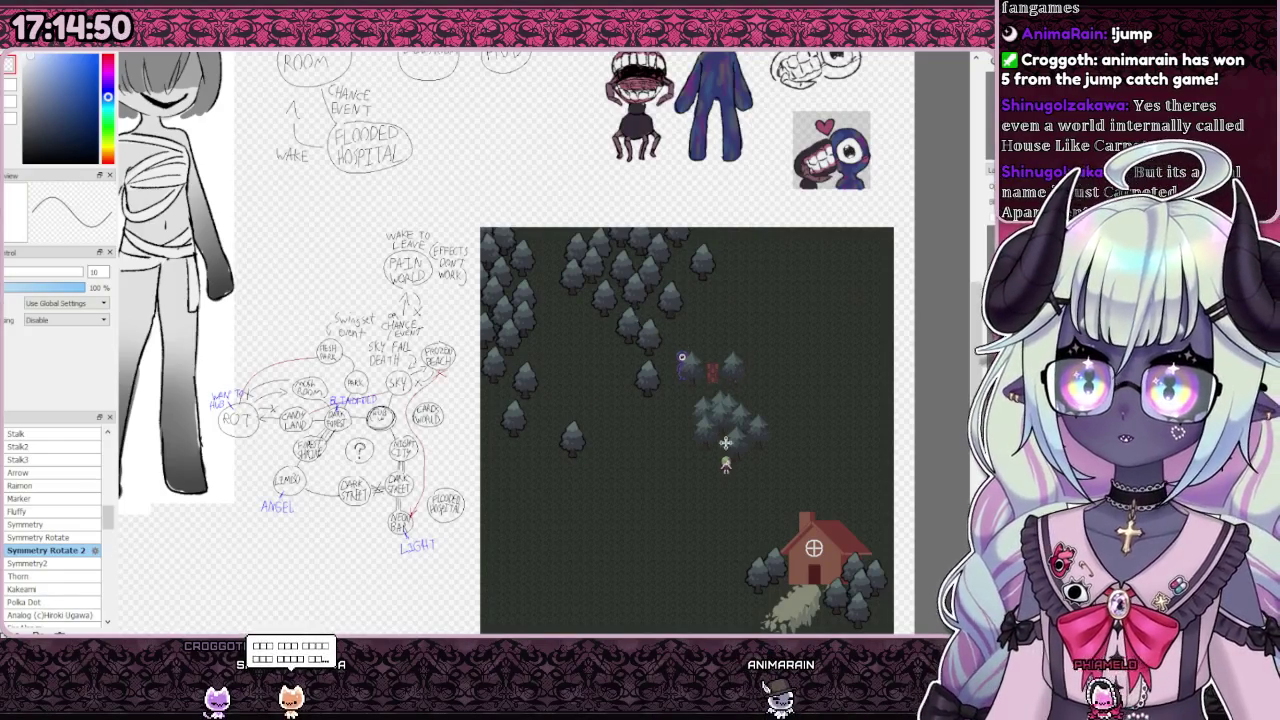
pyautogui.scroll(2, 723, 433)
pyautogui.scroll(-1, 650, 300)
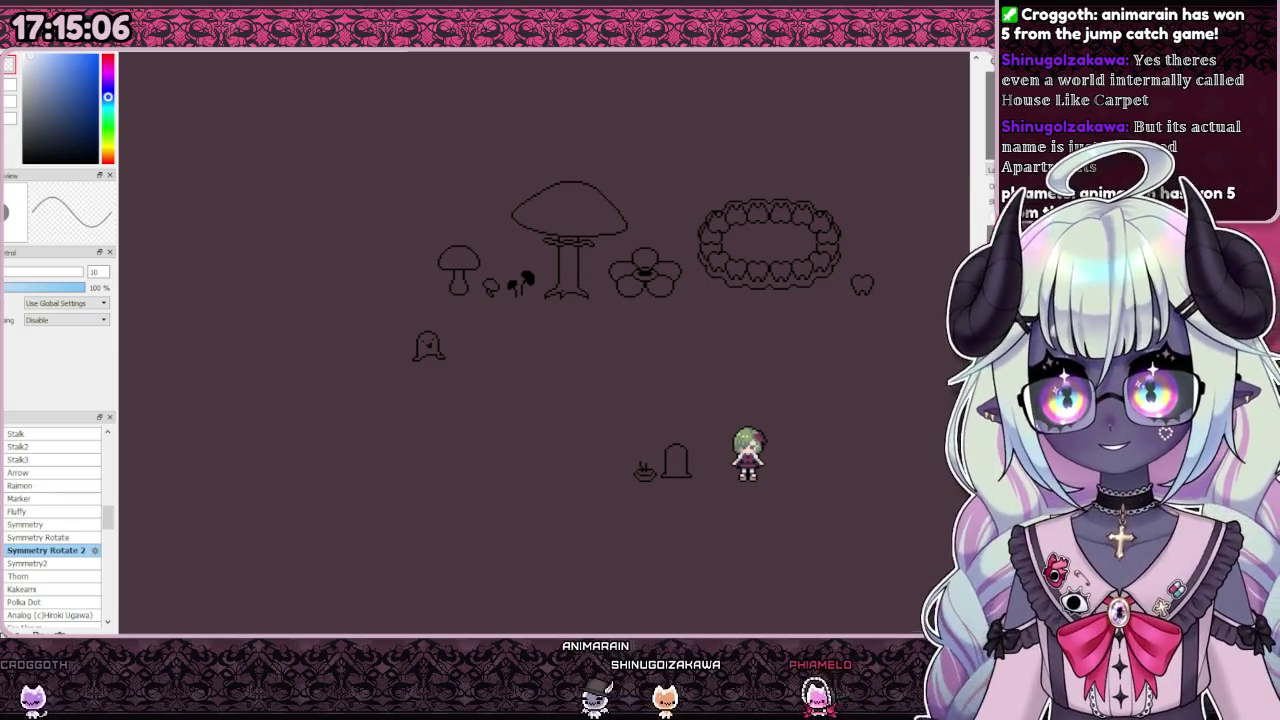
# Step: Show the whole reference board, zoom over the halo sprite rows, and clear the selection
pyautogui.hotkey('ctrl', 'Tab')
pyautogui.scroll(-3, 849, 294)
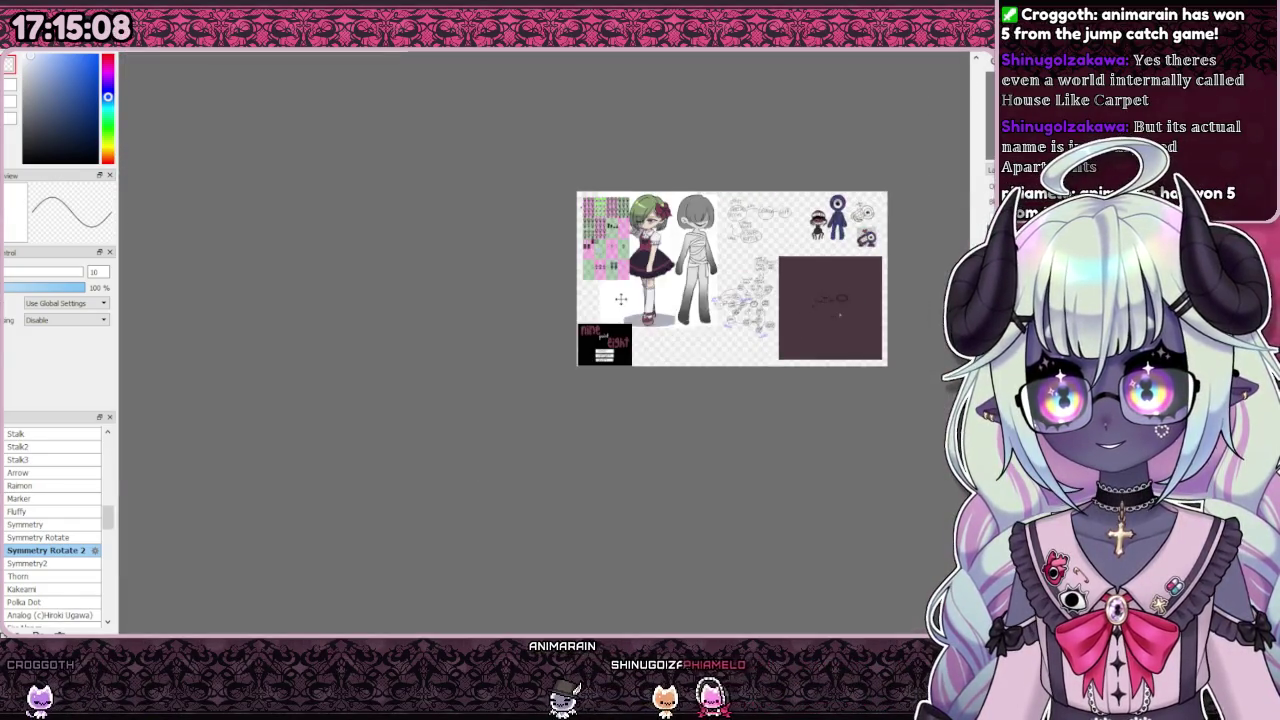
pyautogui.scroll(5, 605, 262)
pyautogui.scroll(-1, 605, 262)
pyautogui.scroll(3, 607, 261)
pyautogui.scroll(-4, 609, 260)
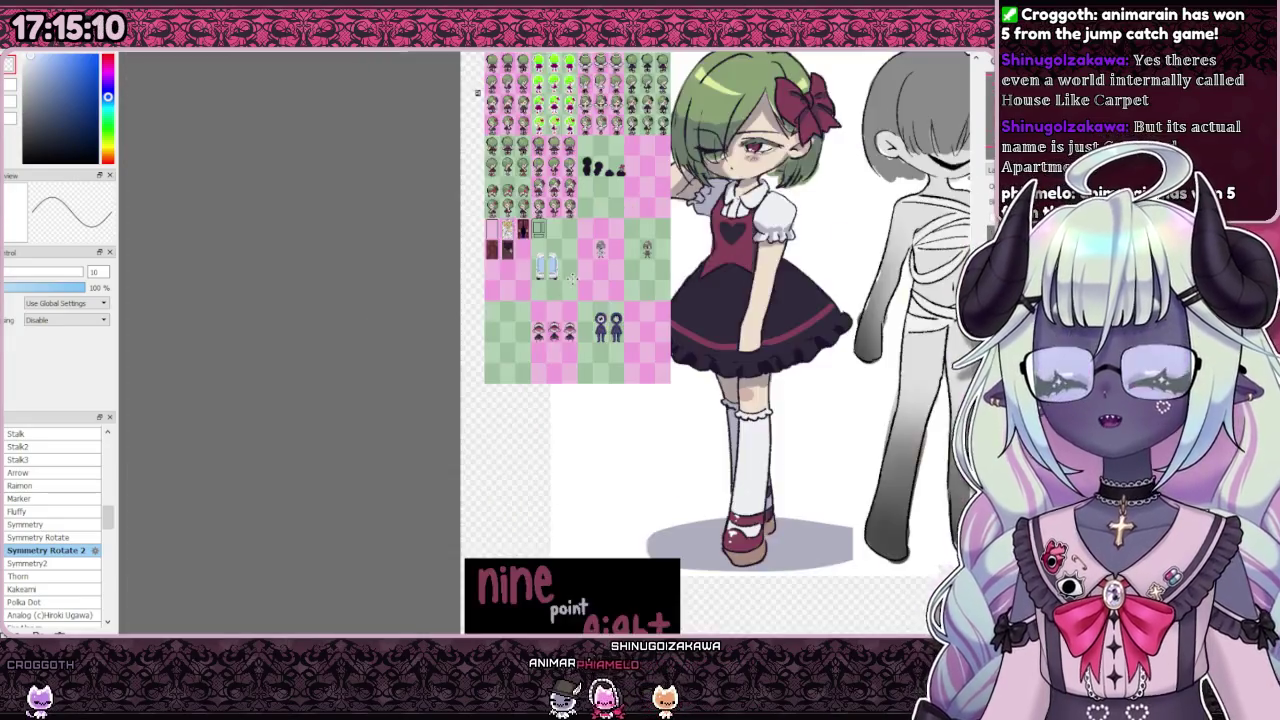
pyautogui.scroll(4, 613, 257)
pyautogui.scroll(-3, 613, 257)
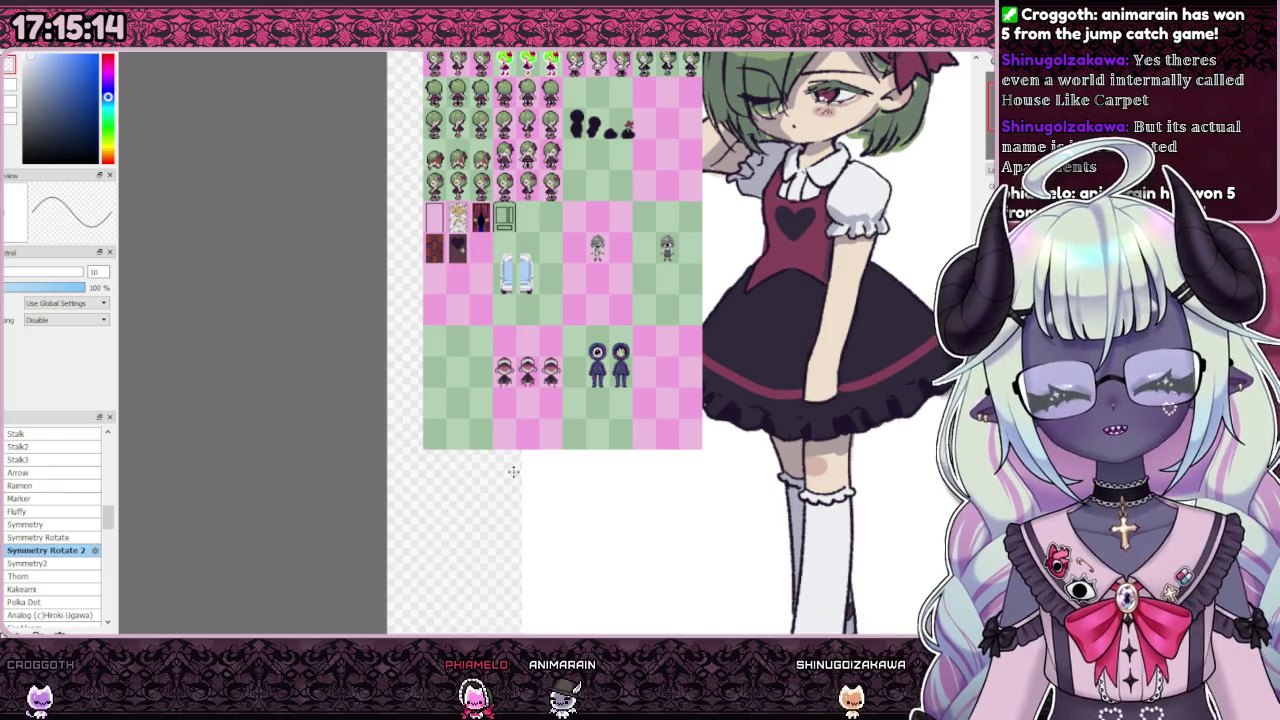
pyautogui.scroll(-2, 502, 425)
pyautogui.scroll(1, 540, 370)
pyautogui.scroll(2, 580, 330)
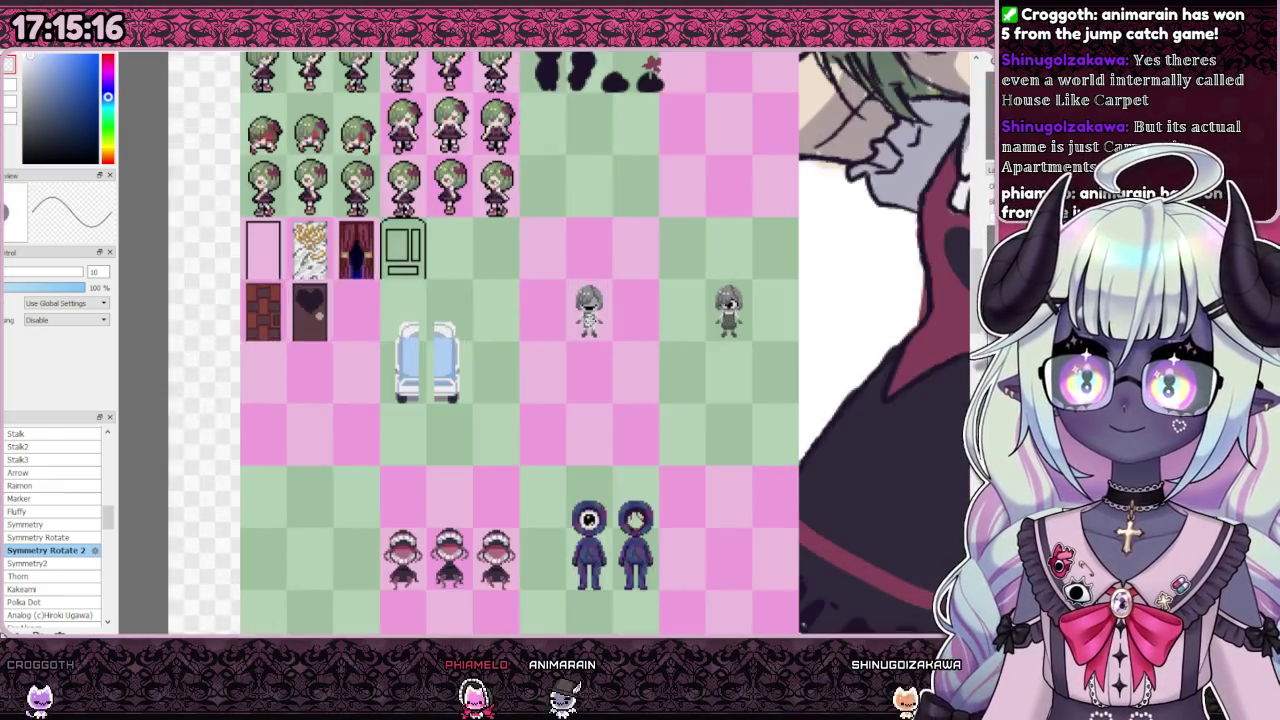
pyautogui.scroll(2, 590, 323)
pyautogui.scroll(-1, 590, 323)
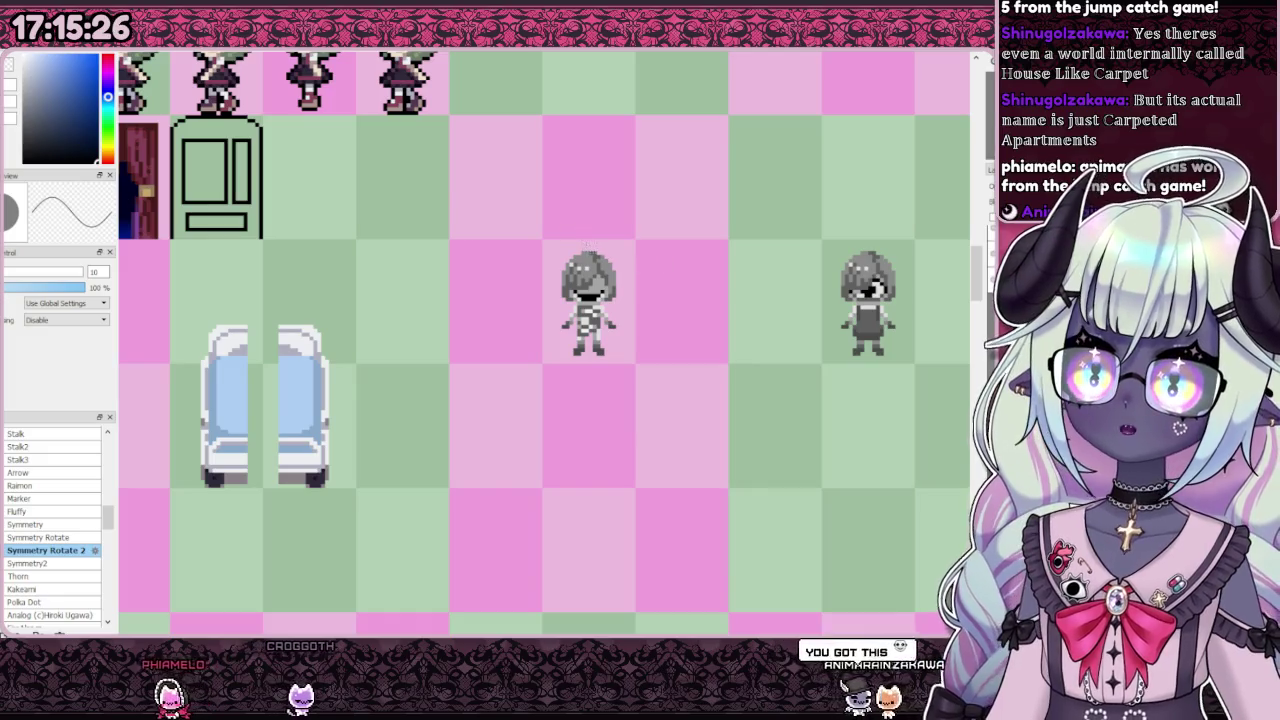
pyautogui.scroll(-3, 562, 327)
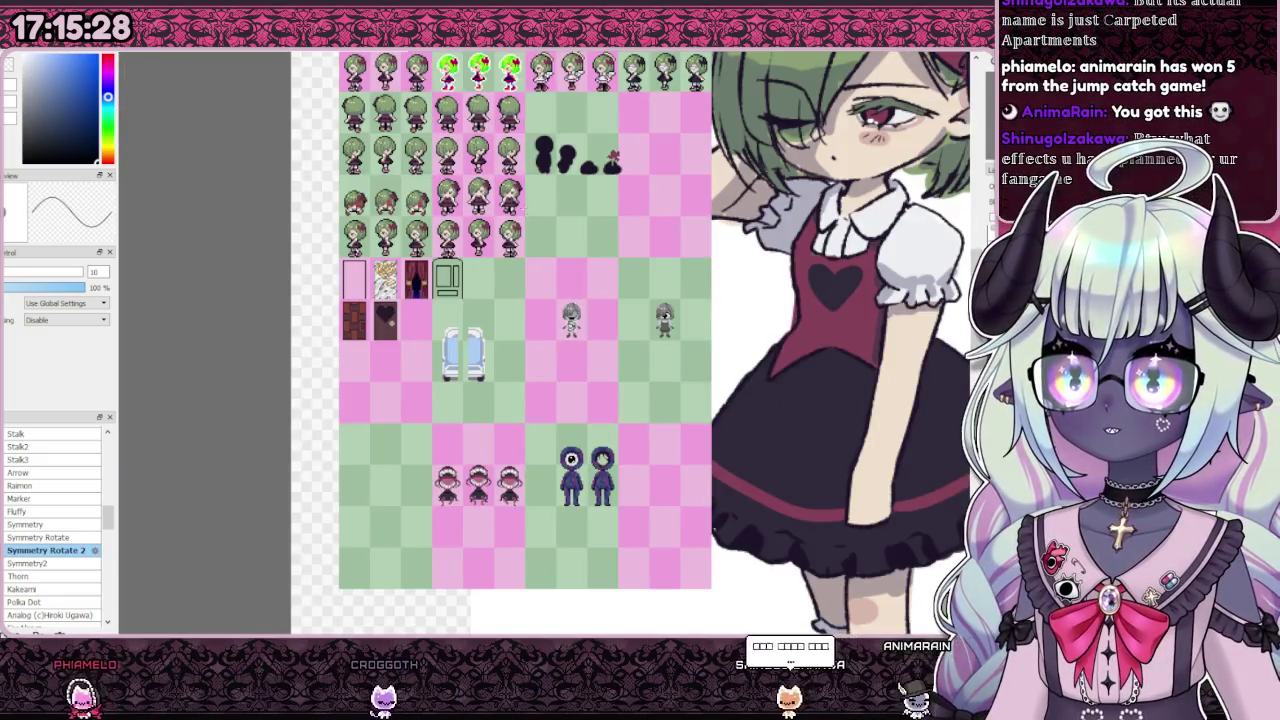
pyautogui.scroll(2, 522, 150)
pyautogui.scroll(-1, 522, 150)
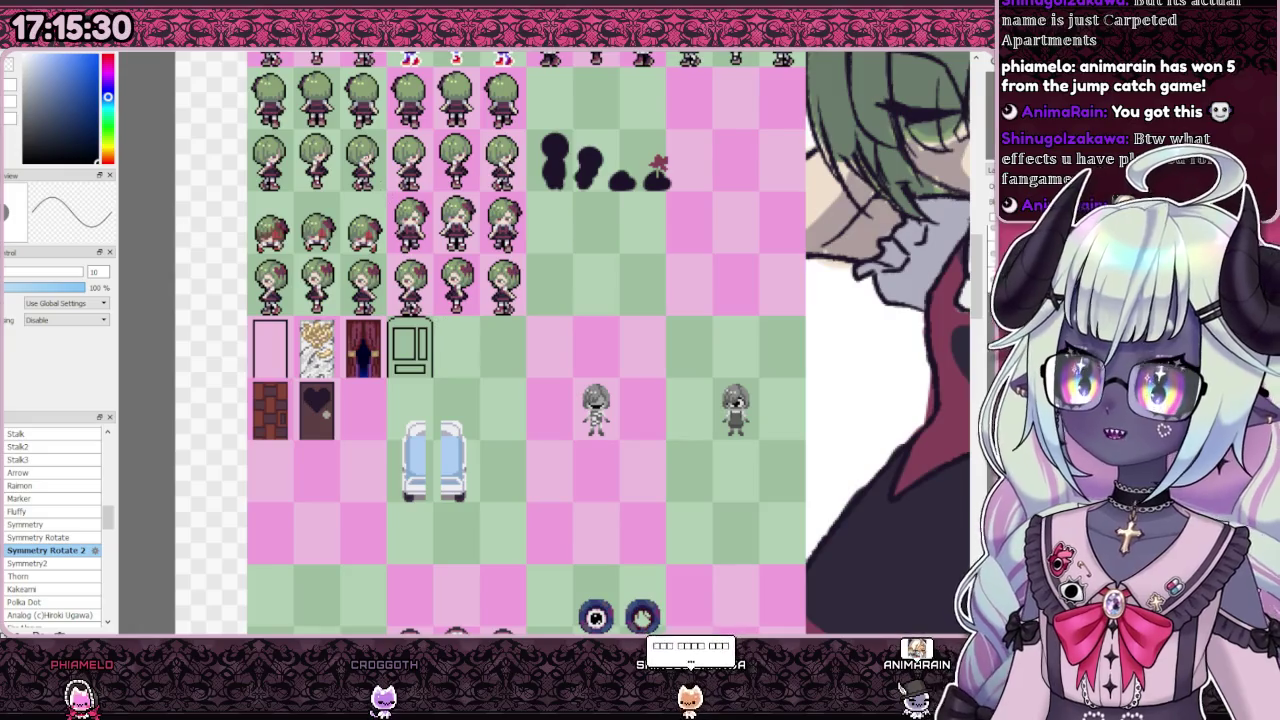
pyautogui.scroll(1, 362, 119)
pyautogui.scroll(-2, 223, 300)
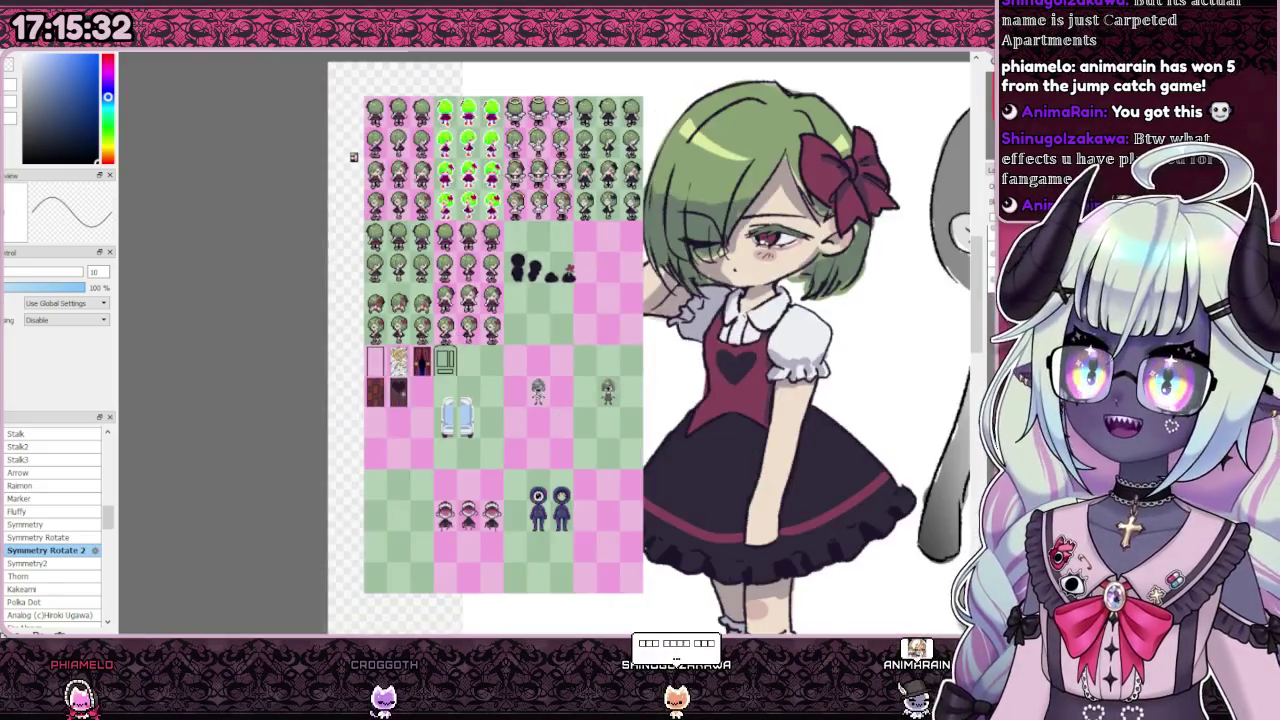
pyautogui.scroll(3, 223, 300)
pyautogui.scroll(-1, 223, 300)
pyautogui.scroll(1, 223, 300)
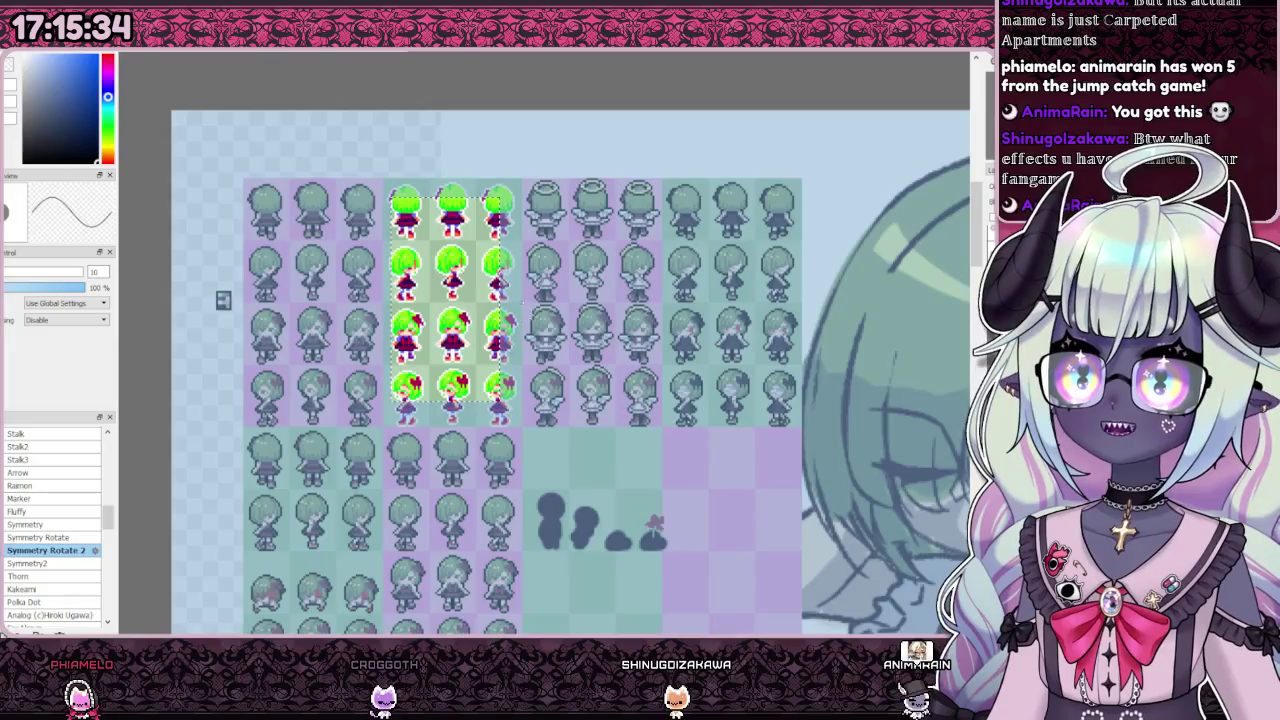
pyautogui.press('Return')
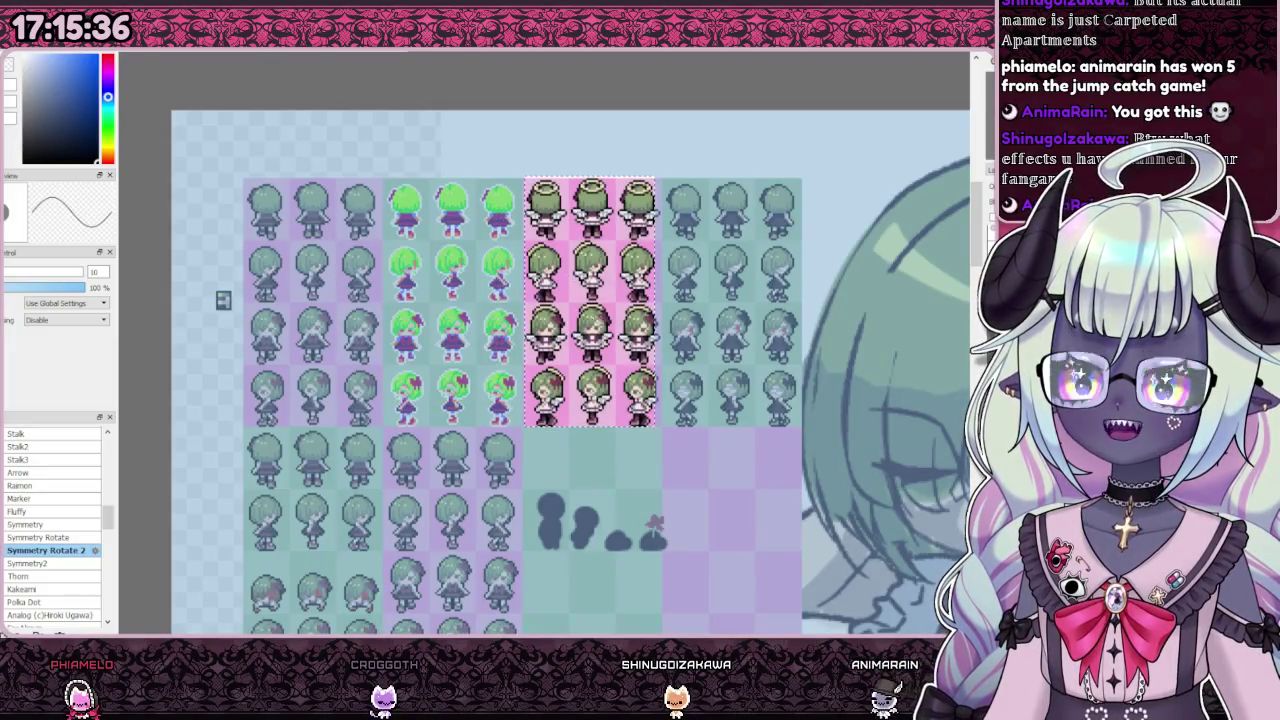
# Step: Clear the selection around the rightmost sprite columns after briefly restoring it
pyautogui.hotkey('ctrl', 'd')
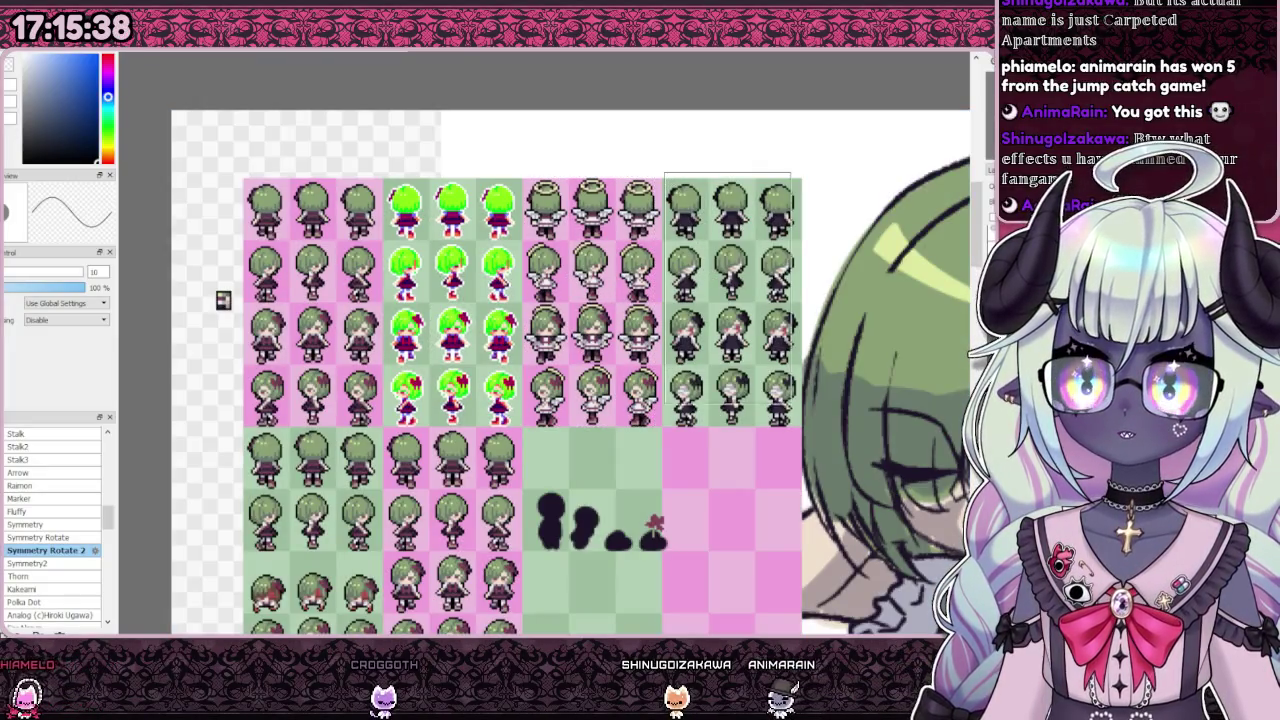
pyautogui.hotkey('ctrl', 'z')
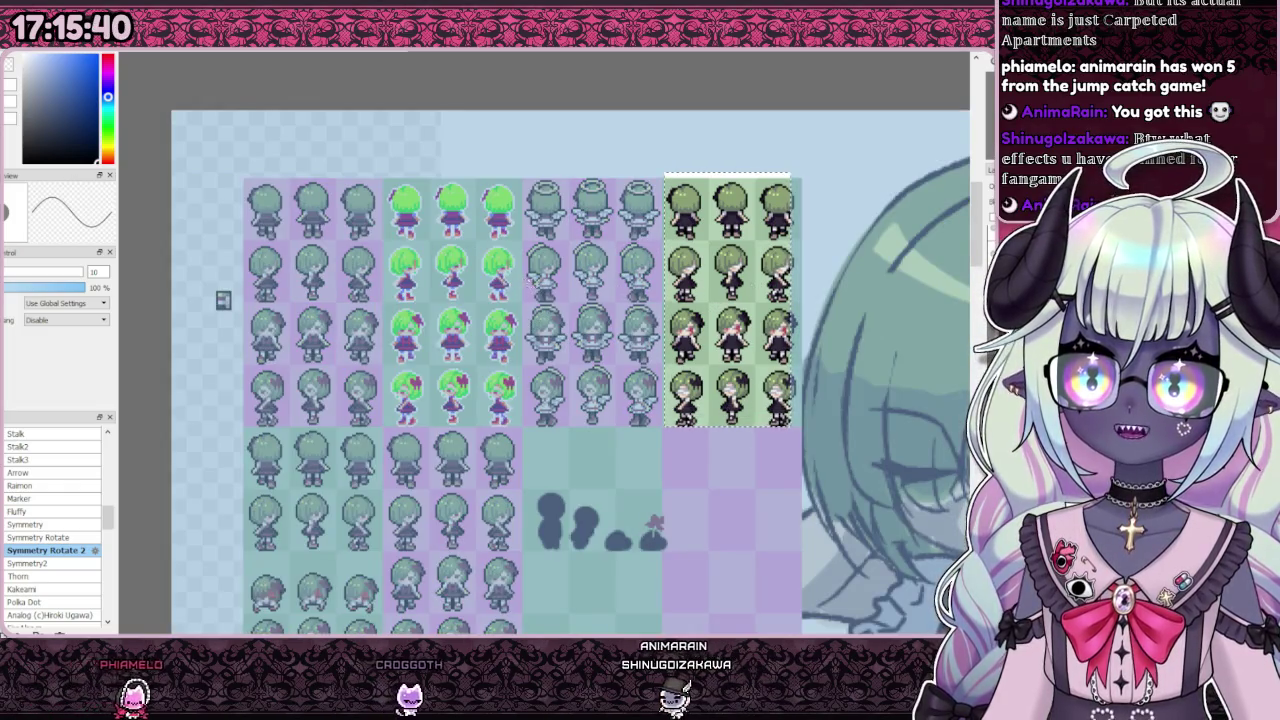
pyautogui.scroll(-2, 223, 300)
pyautogui.hotkey('ctrl', 'd')
pyautogui.scroll(2, 323, 277)
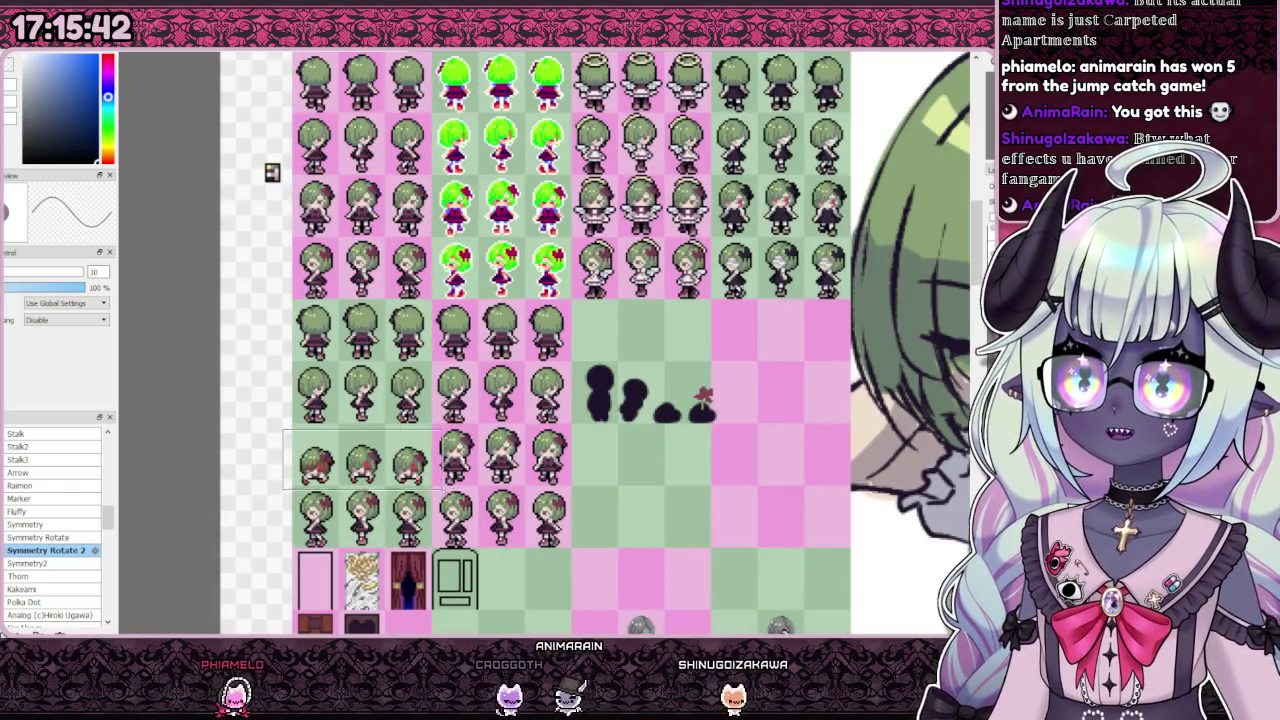
# Step: Box-select the block of black silhouette sprites, then clear that selection
pyautogui.moveTo(286, 431); pyautogui.dragTo(438, 491)
pyautogui.moveTo(576, 341); pyautogui.dragTo(772, 460)
pyautogui.hotkey('ctrl', 'd')
pyautogui.scroll(1, 776, 463)
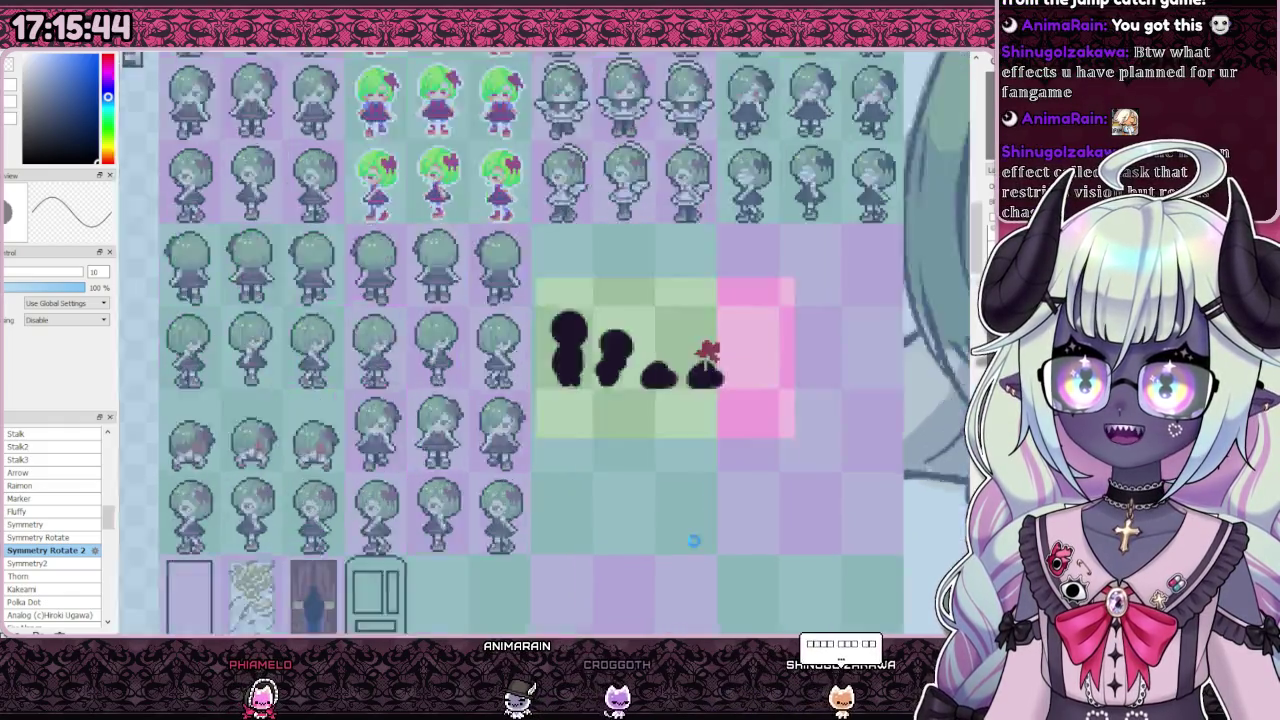
pyautogui.scroll(1, 776, 463)
pyautogui.scroll(-2, 776, 463)
pyautogui.scroll(-1, 530, 340)
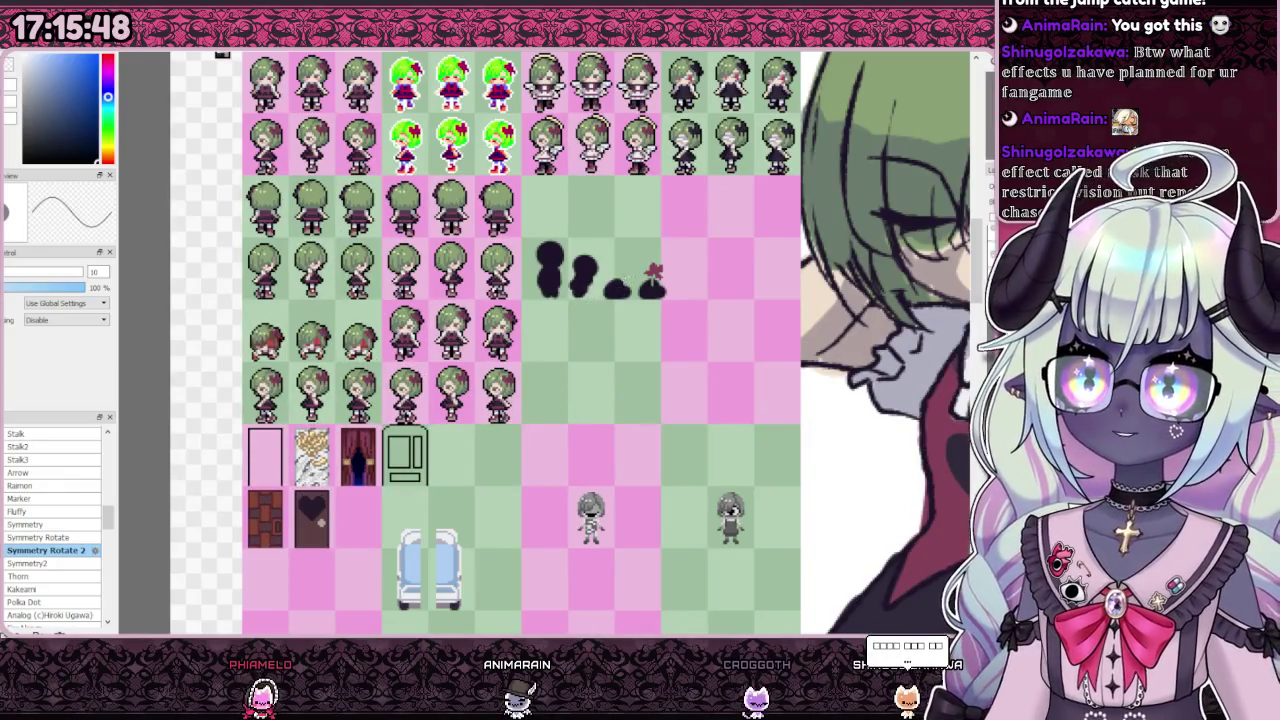
# Step: Zoom around the sheet and clear the selection around the green sprite block
pyautogui.scroll(-1, 634, 310)
pyautogui.scroll(1, 433, 479)
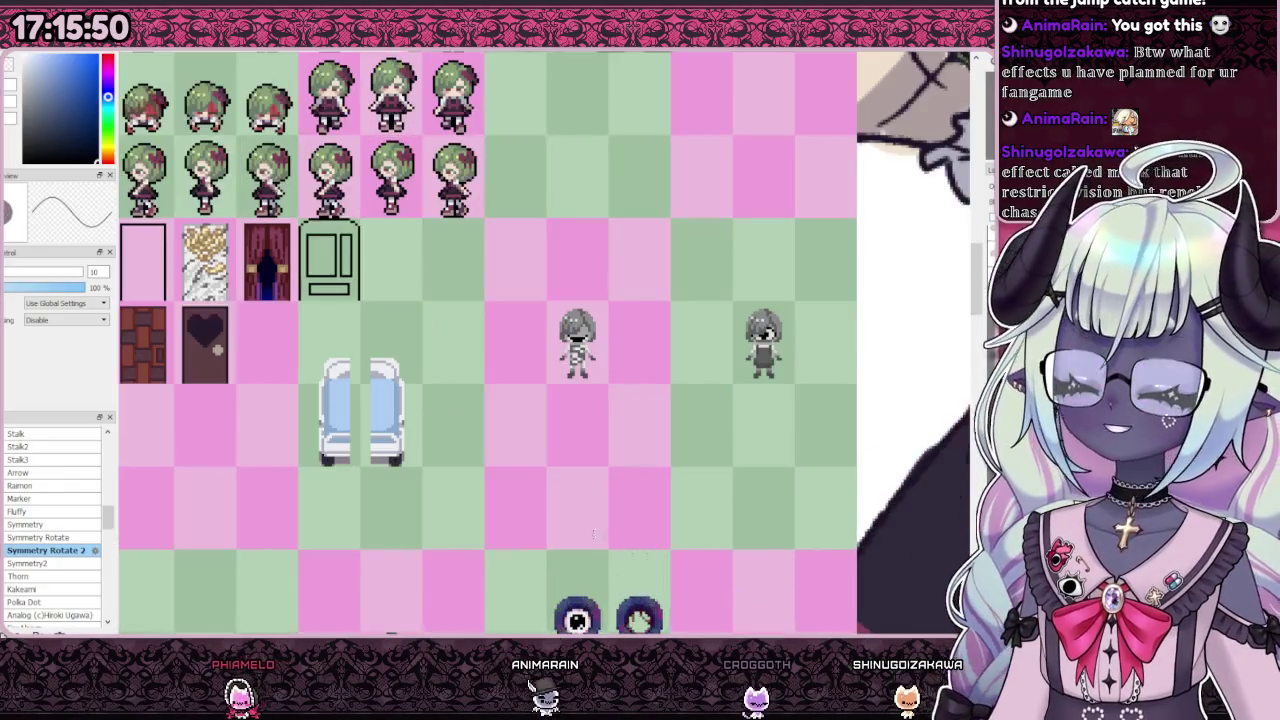
pyautogui.scroll(-1, 433, 479)
pyautogui.scroll(1, 433, 479)
pyautogui.scroll(-2, 433, 479)
pyautogui.scroll(-1, 617, 234)
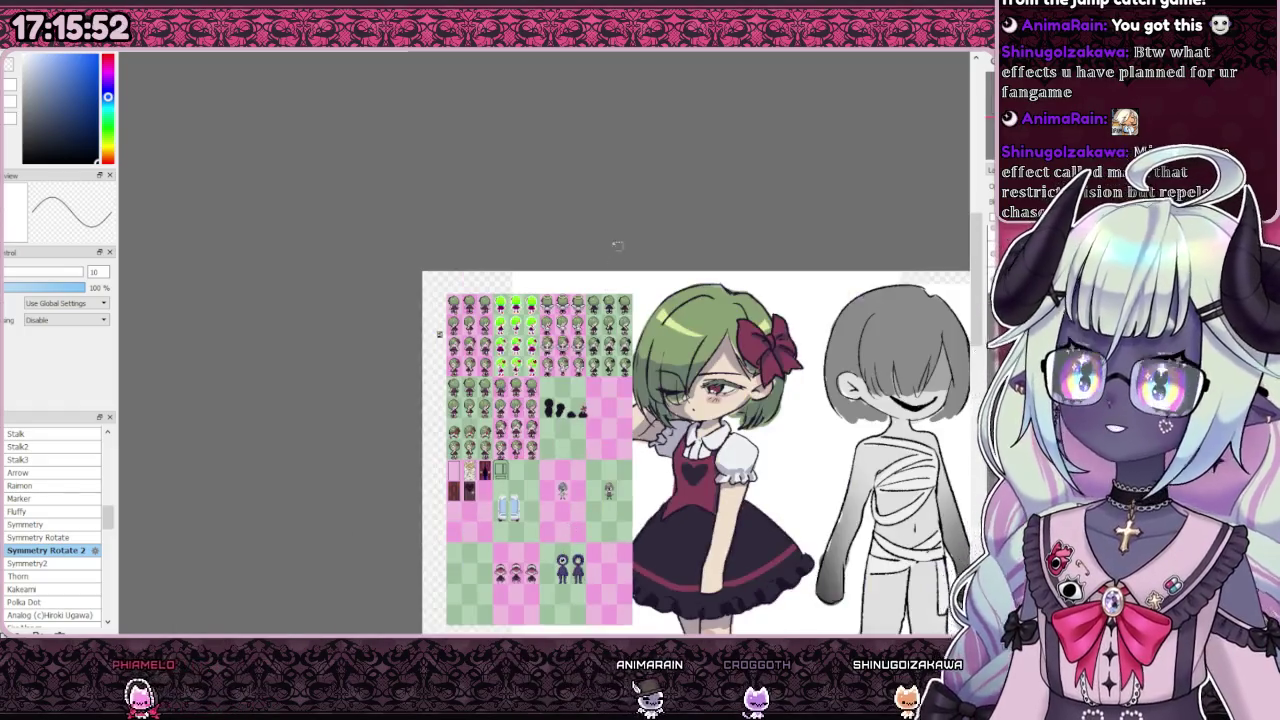
pyautogui.scroll(3, 617, 234)
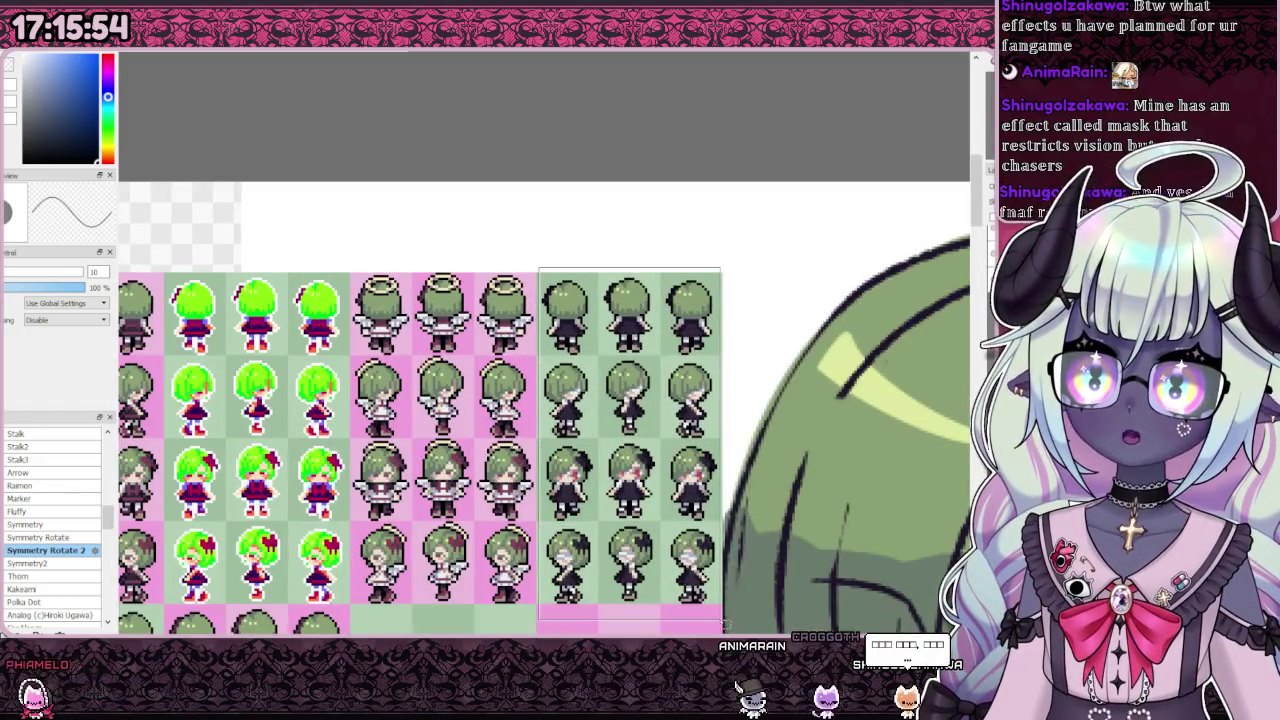
pyautogui.scroll(-1, 581, 366)
pyautogui.scroll(1, 680, 515)
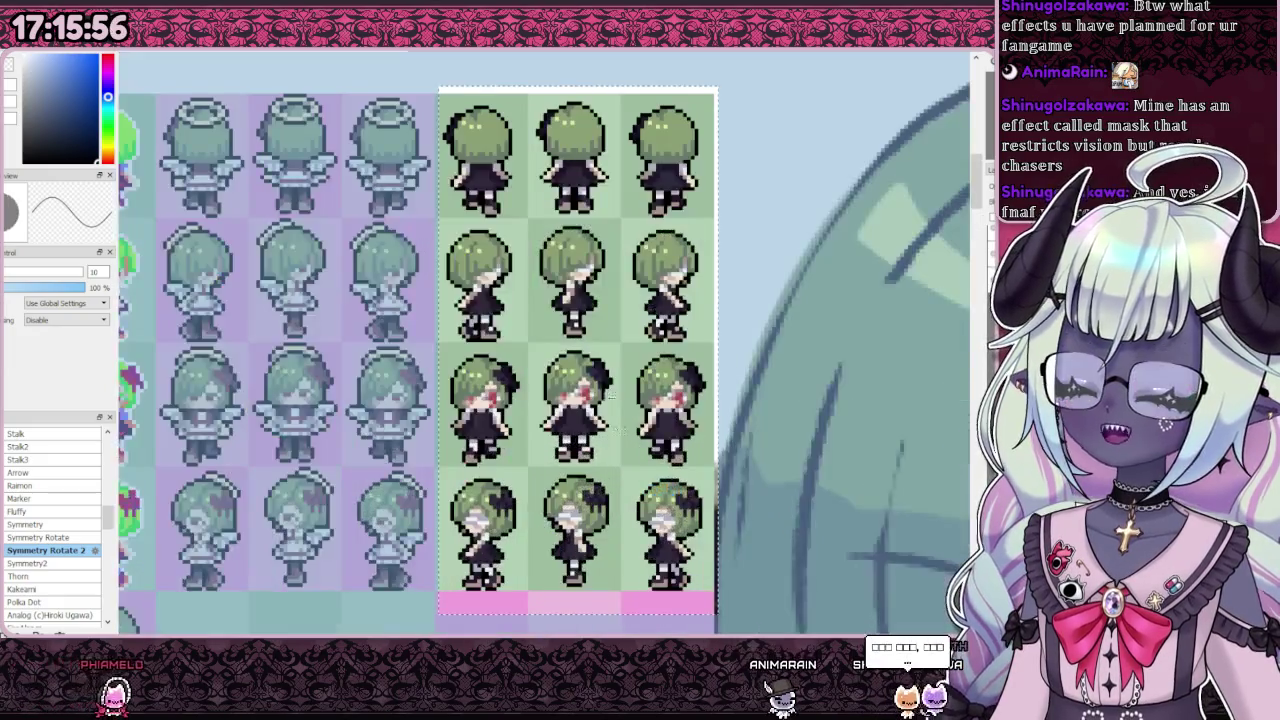
pyautogui.scroll(-1, 680, 515)
pyautogui.scroll(1, 680, 515)
pyautogui.hotkey('ctrl', 'd')
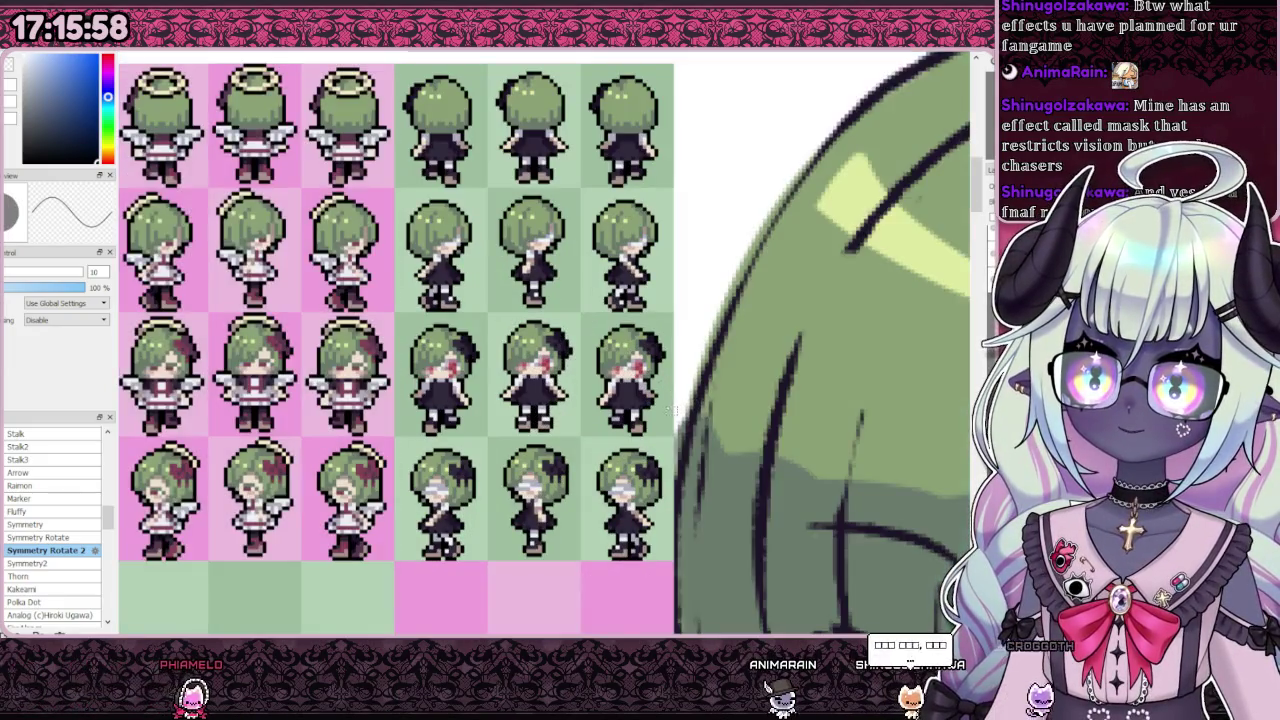
# Step: Zoom over the three open-mouth sprites and drop the selection around them
pyautogui.scroll(-2, 700, 450)
pyautogui.scroll(-2, 700, 450)
pyautogui.scroll(-2, 700, 450)
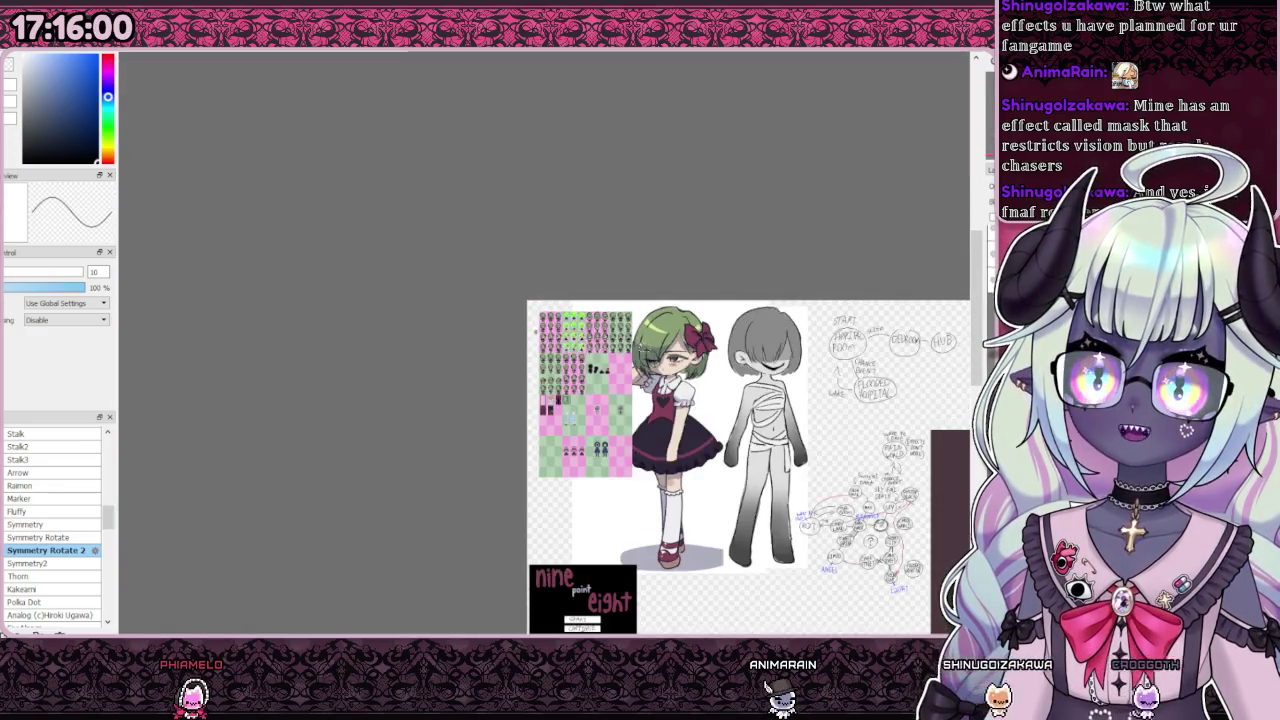
pyautogui.scroll(2, 600, 400)
pyautogui.scroll(2, 580, 250)
pyautogui.scroll(-1, 574, 180)
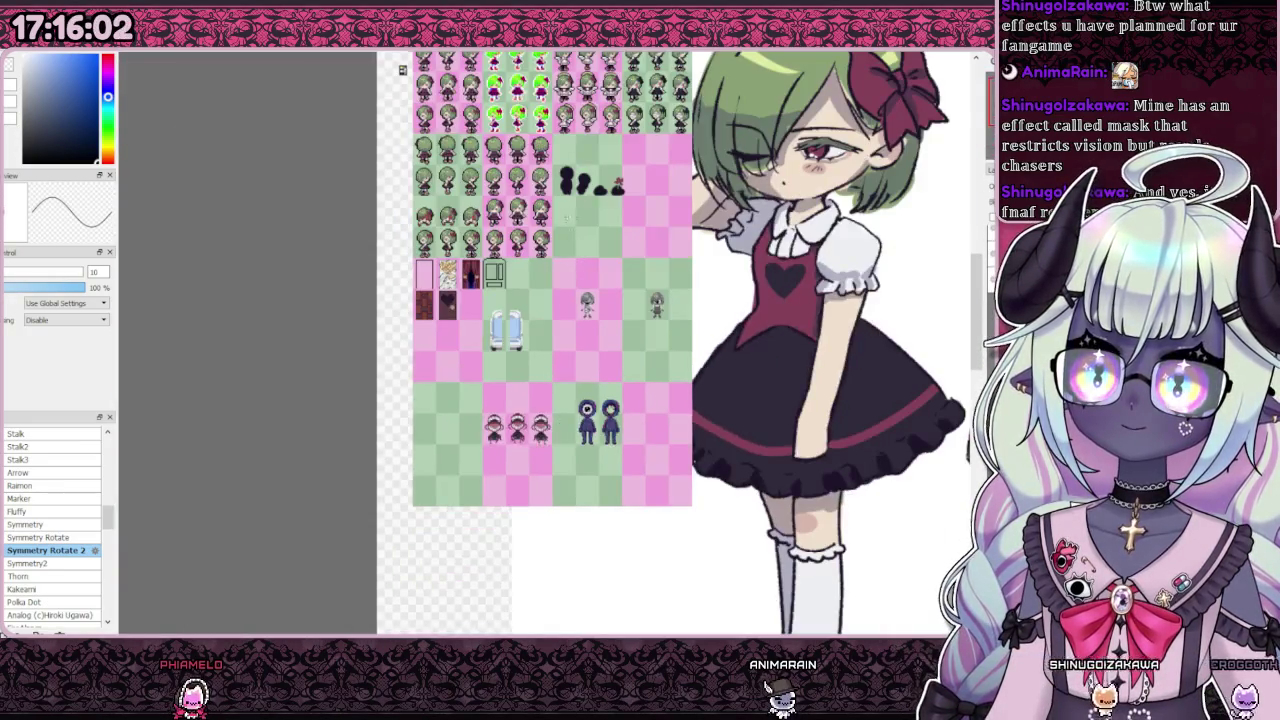
pyautogui.scroll(2, 574, 160)
pyautogui.scroll(-2, 574, 160)
pyautogui.scroll(3, 424, 560)
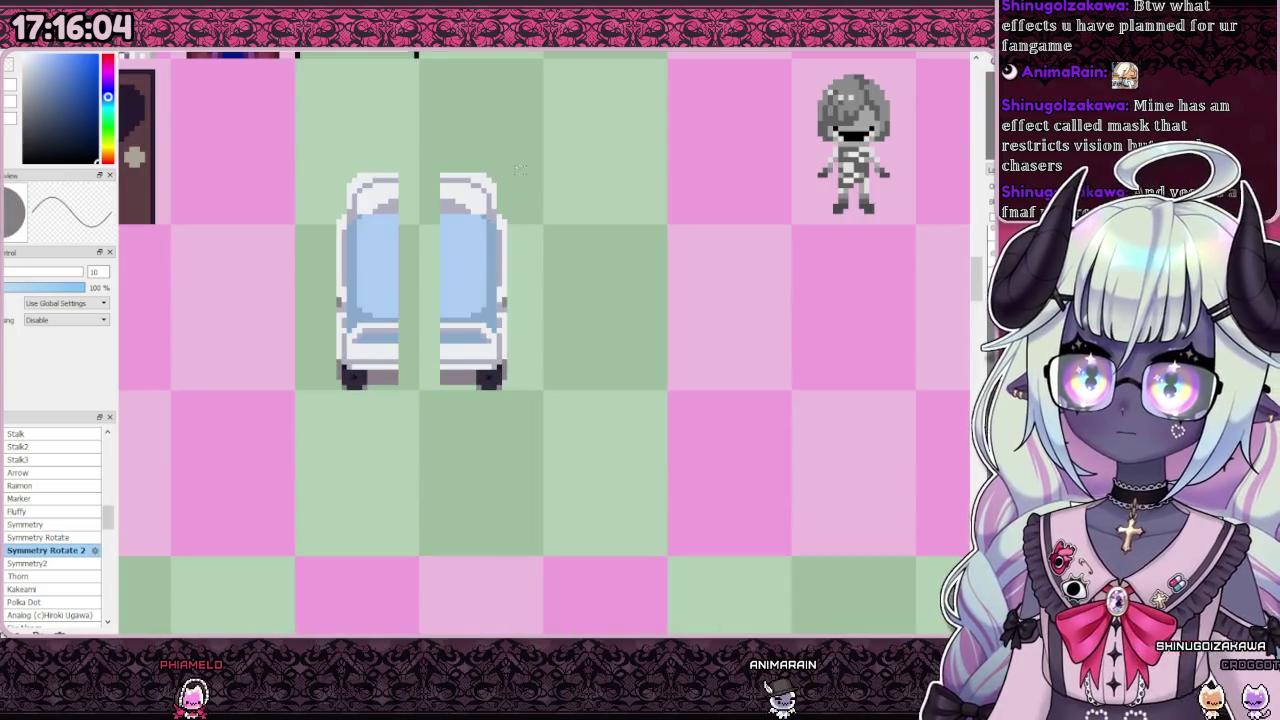
pyautogui.scroll(-3, 520, 170)
pyautogui.scroll(2, 470, 400)
pyautogui.scroll(1, 410, 352)
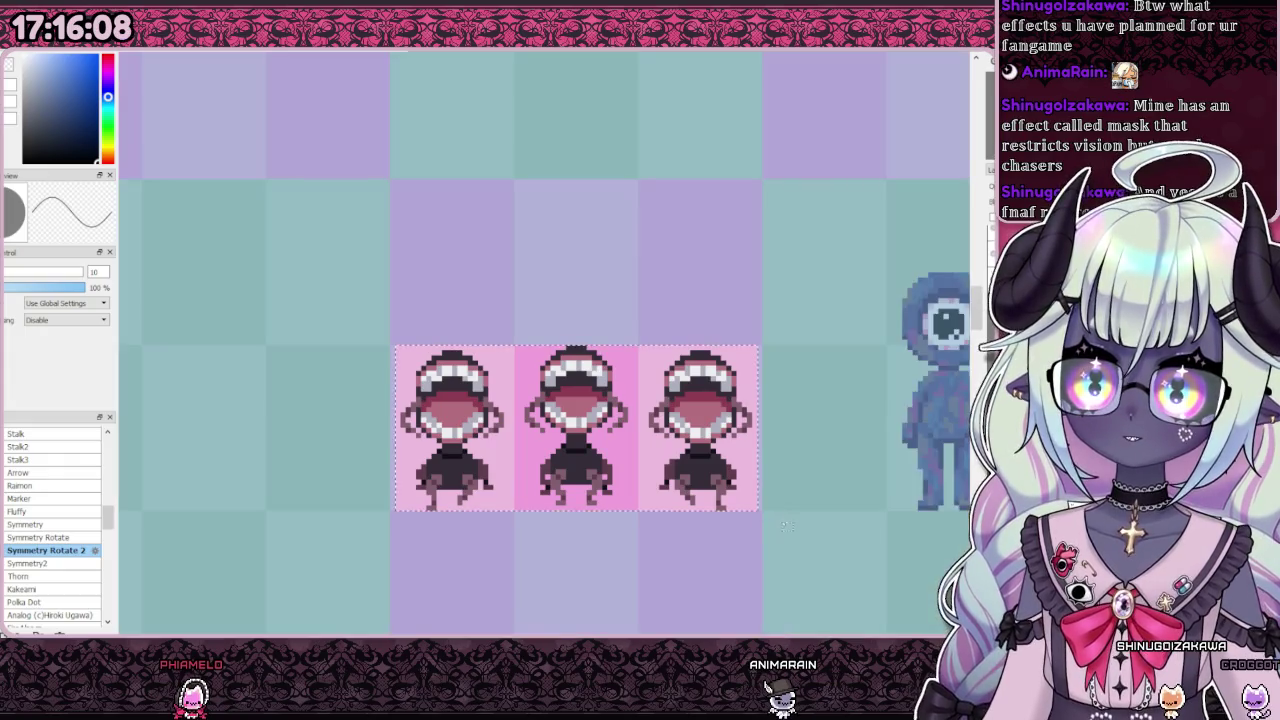
pyautogui.click(467, 343)
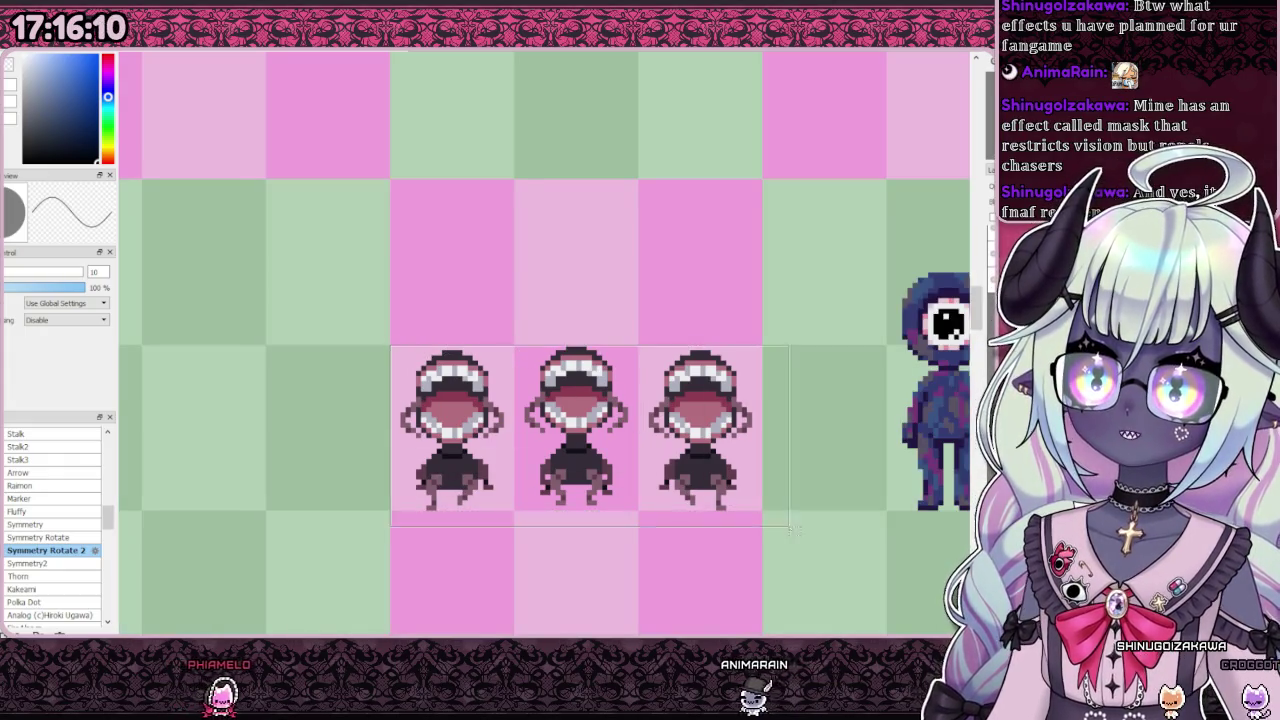
# Step: Pan and zoom to bring the whole sprite sheet into view
pyautogui.scroll(-3, 545, 340)
pyautogui.scroll(2, 540, 150)
pyautogui.scroll(-1, 450, 413)
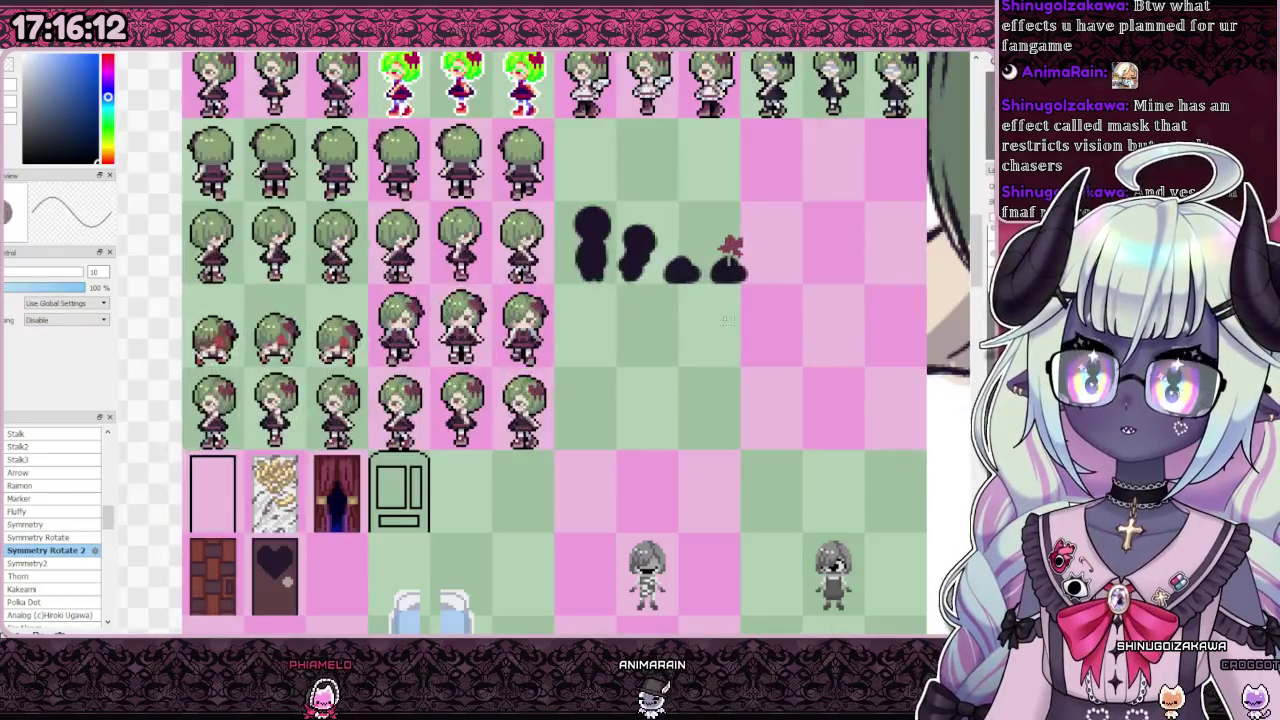
pyautogui.scroll(-1, 450, 413)
pyautogui.scroll(1, 229, 117)
pyautogui.moveTo(229, 117); pyautogui.dragTo(361, 215)
pyautogui.scroll(3, 551, 507)
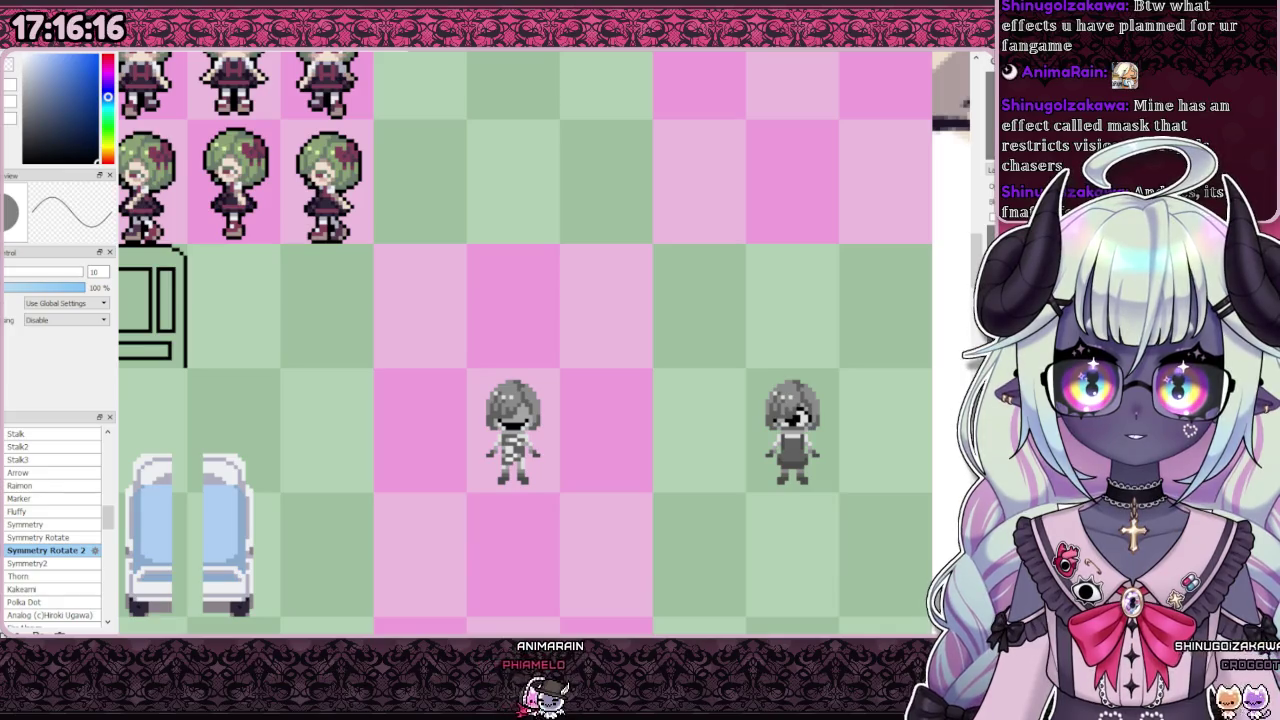
pyautogui.scroll(-3, 482, 300)
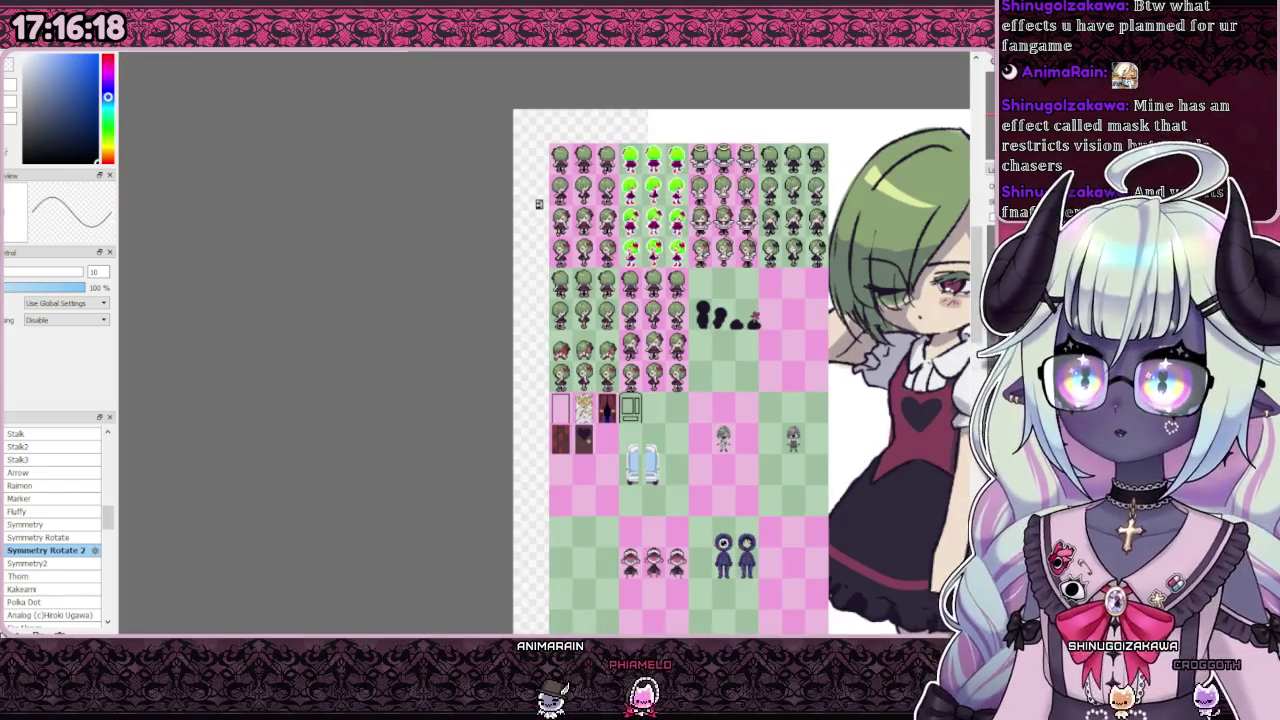
pyautogui.scroll(3, 575, 362)
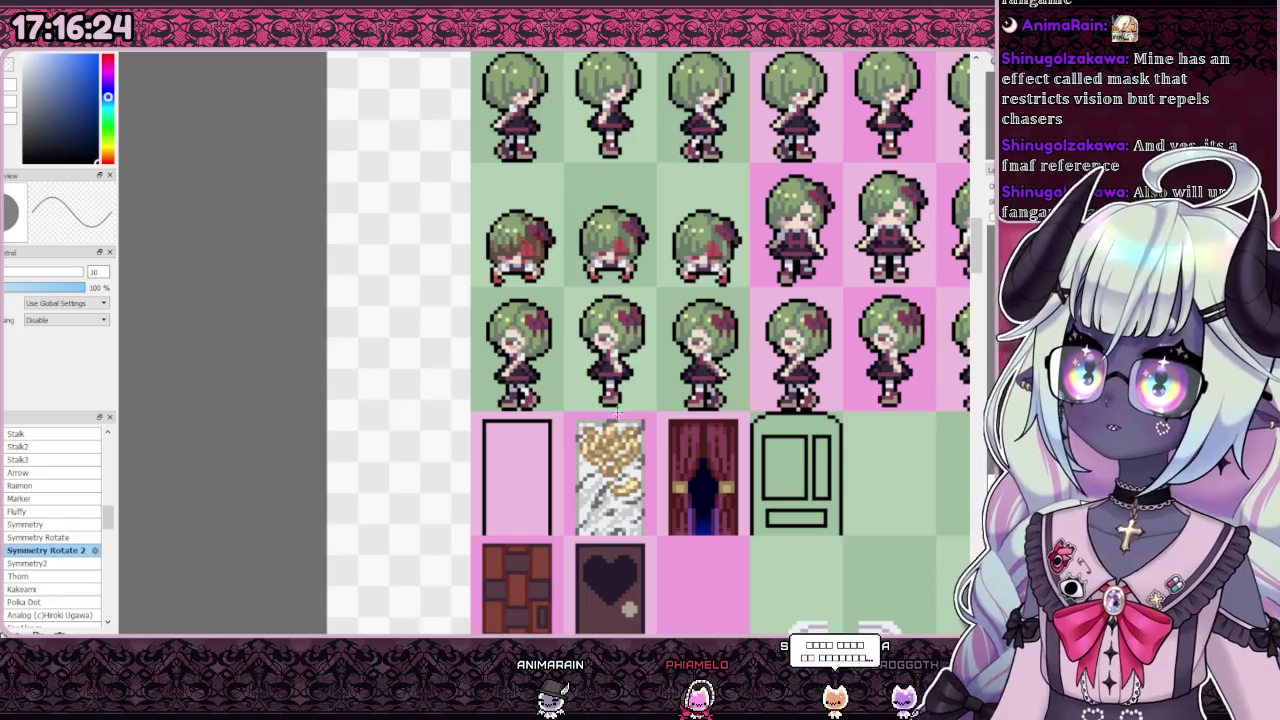
pyautogui.scroll(-3, 566, 427)
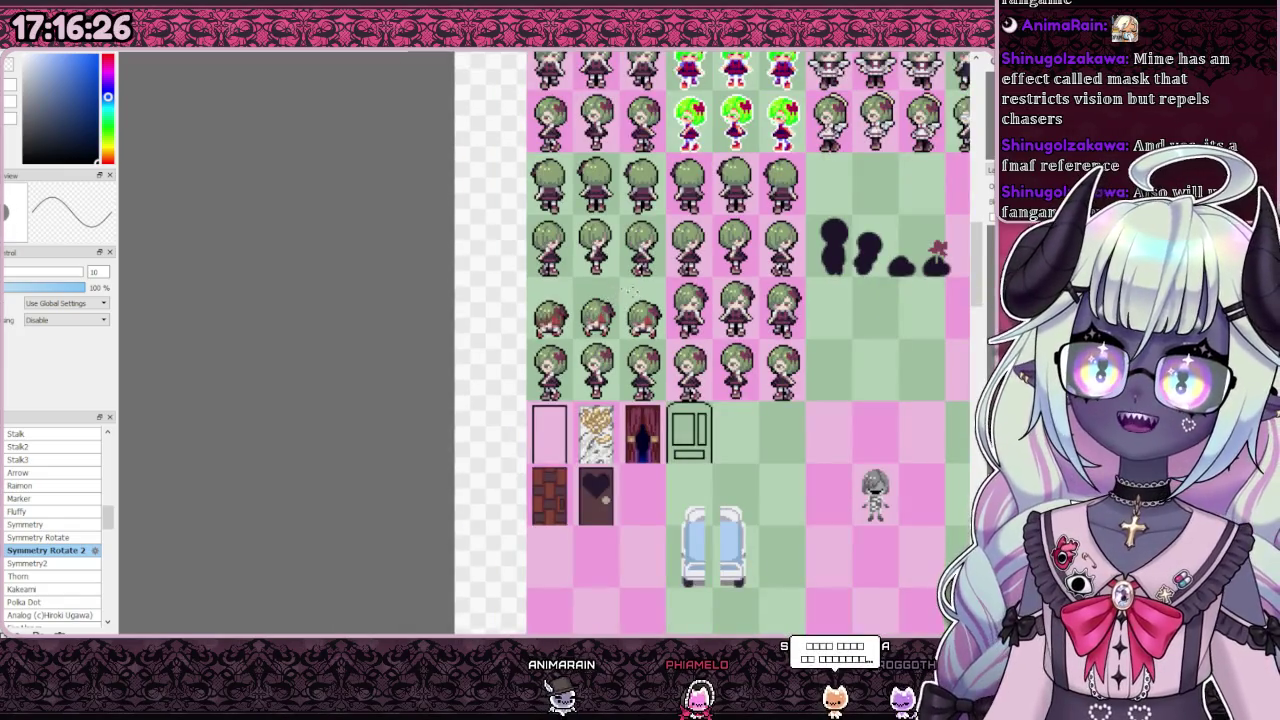
pyautogui.scroll(2, 566, 400)
pyautogui.scroll(-2, 525, 256)
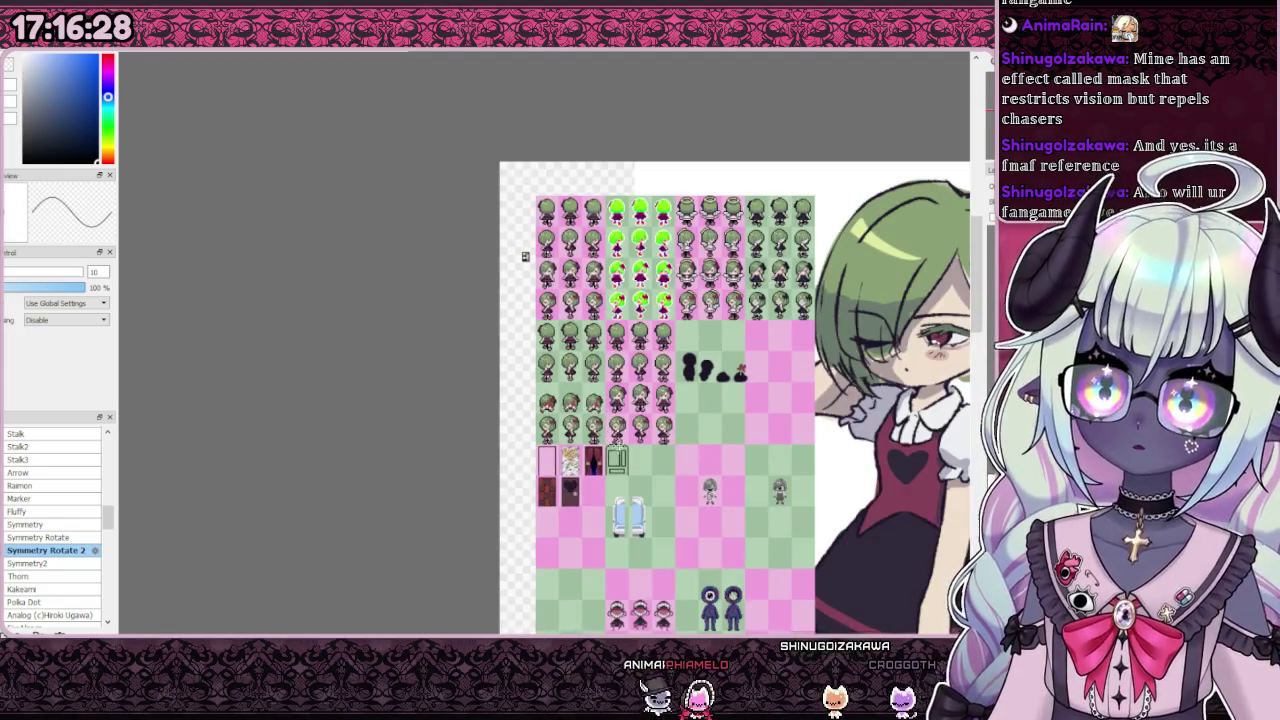
pyautogui.scroll(2, 621, 431)
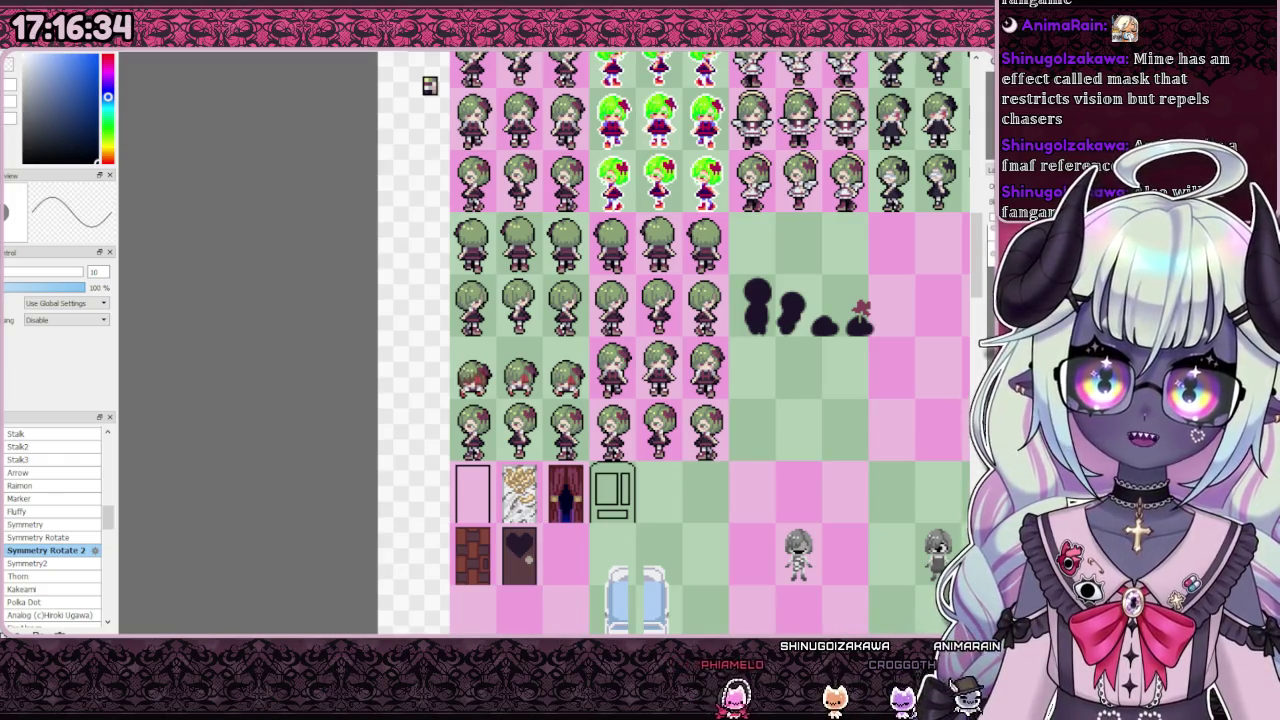
pyautogui.scroll(3, 535, 355)
pyautogui.scroll(2, 535, 355)
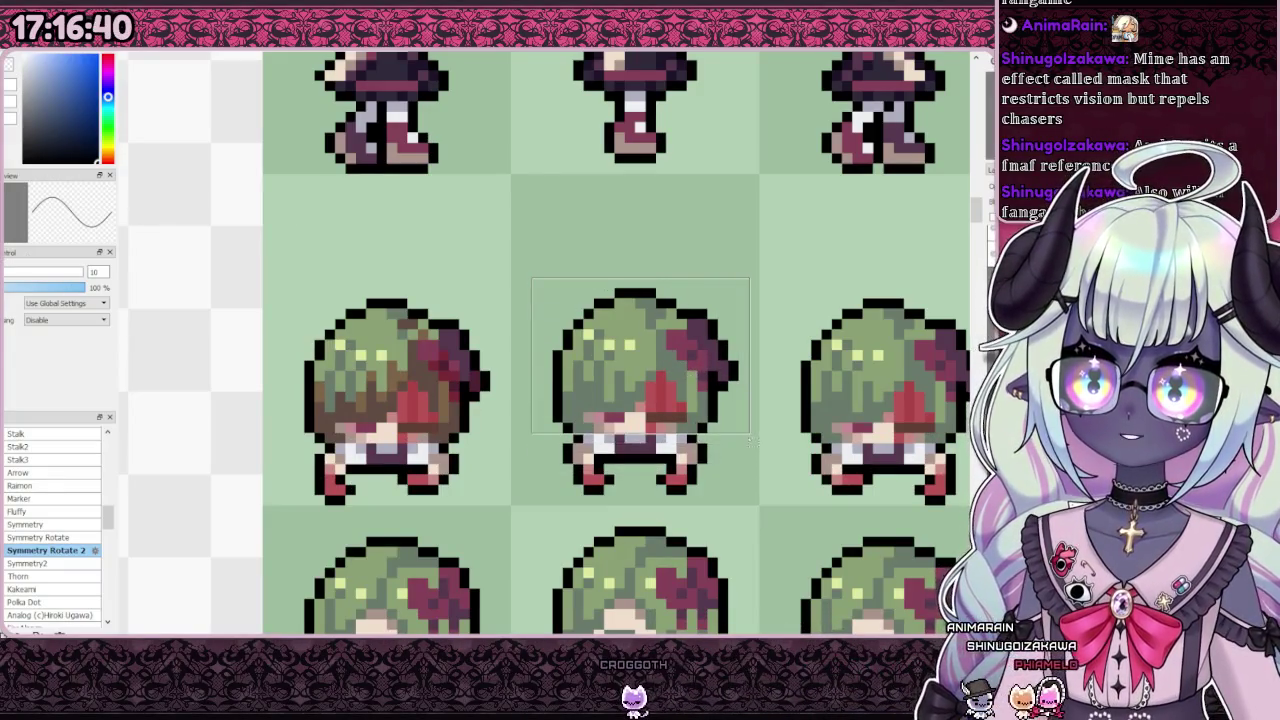
# Step: Select the head of the middle fallen sprite, then clear that selection
pyautogui.moveTo(748, 439); pyautogui.dragTo(754, 451)
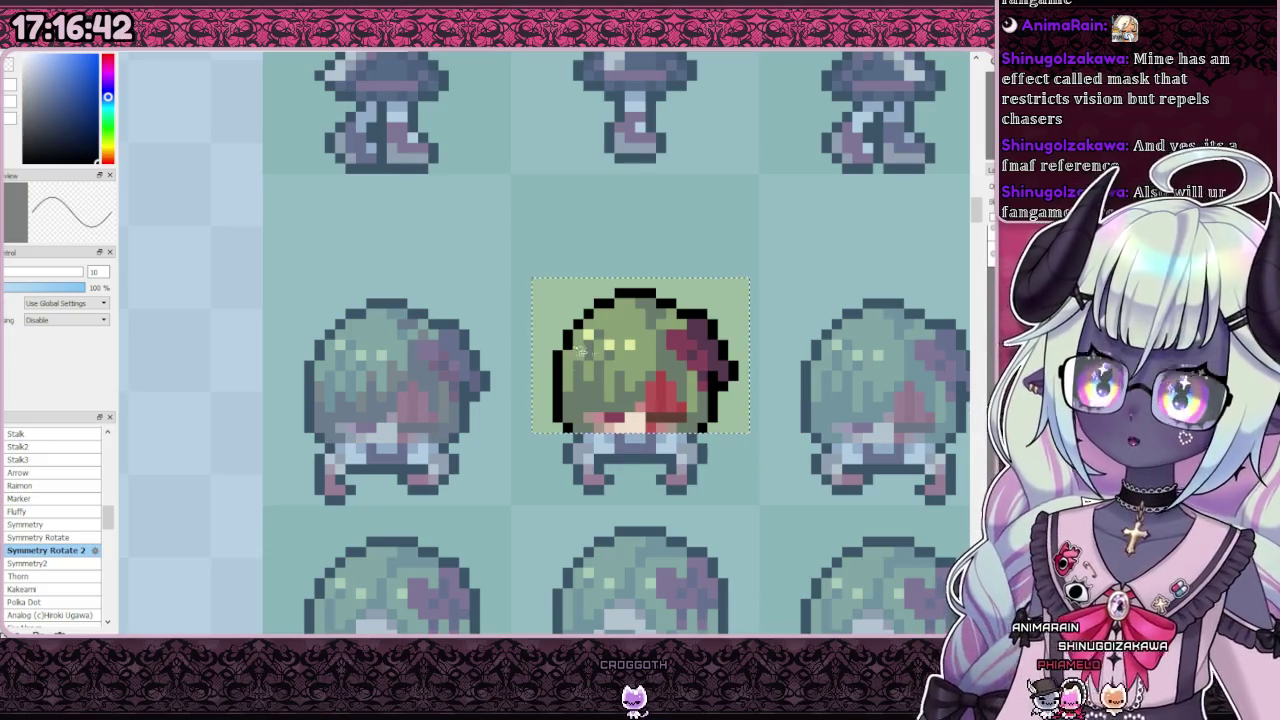
pyautogui.hotkey('ctrl', 'd')
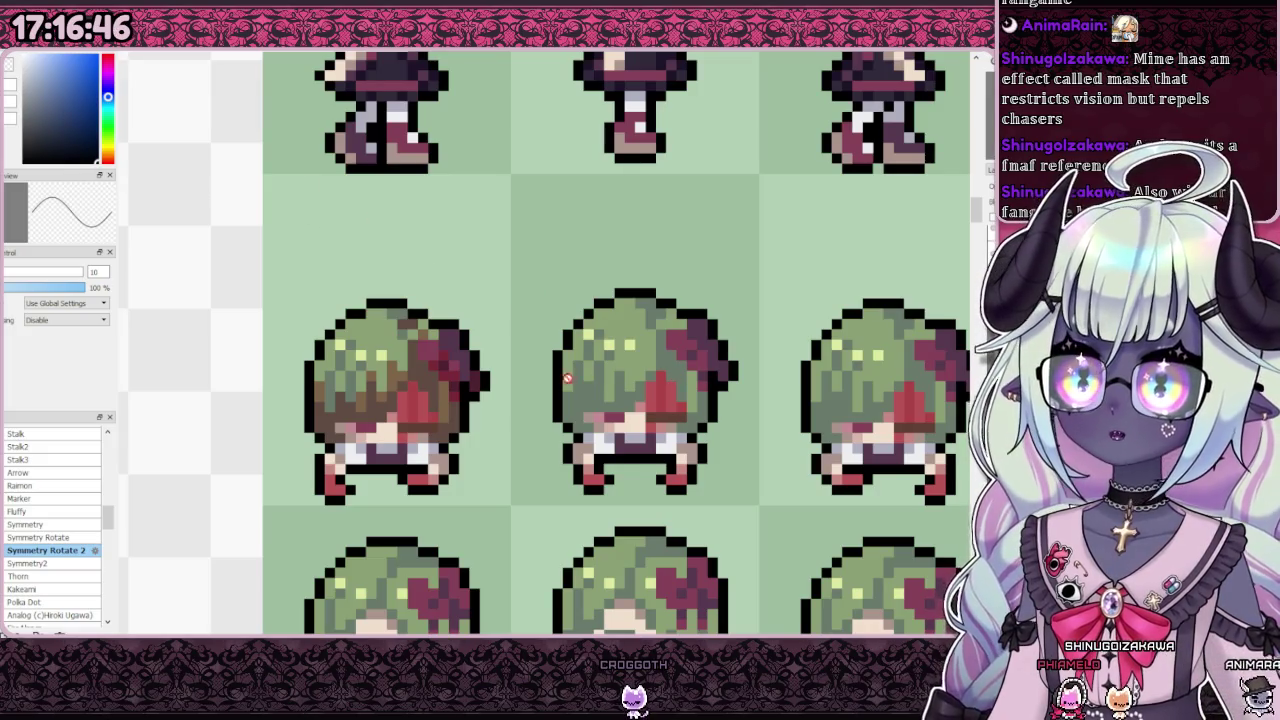
pyautogui.scroll(-5, 493, 352)
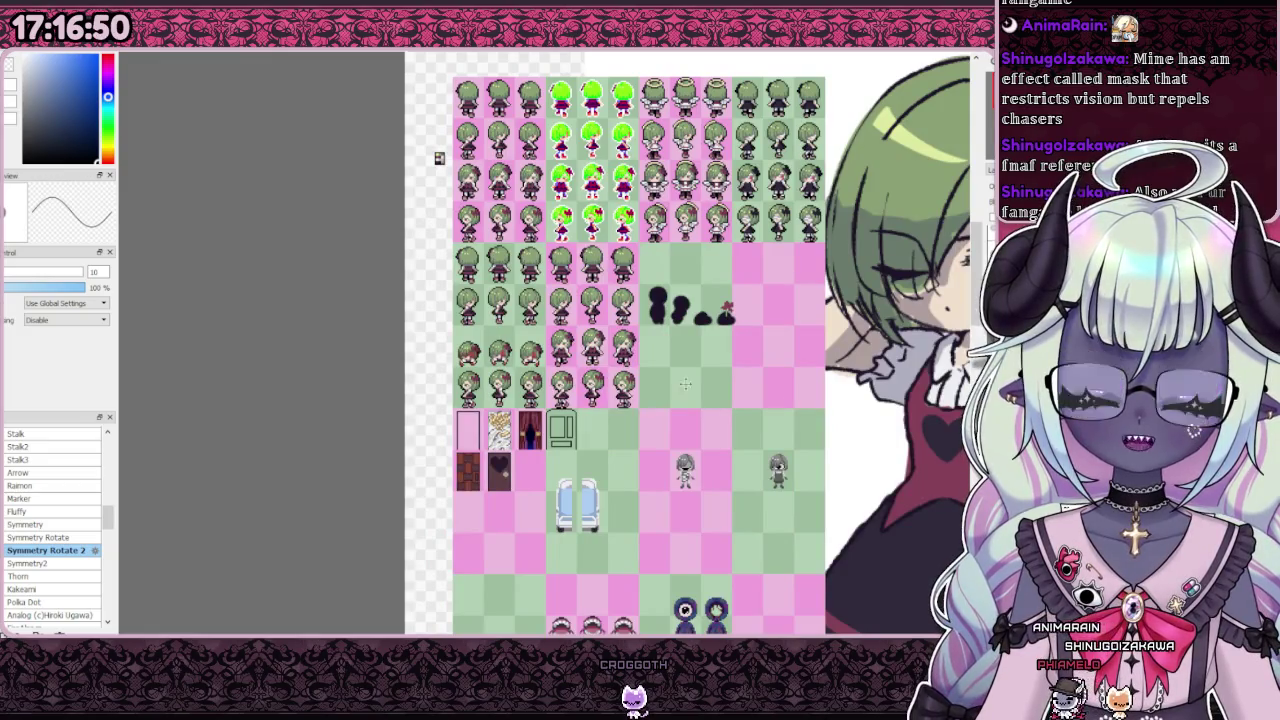
pyautogui.scroll(2, 714, 390)
pyautogui.scroll(2, 714, 390)
pyautogui.scroll(1, 444, 328)
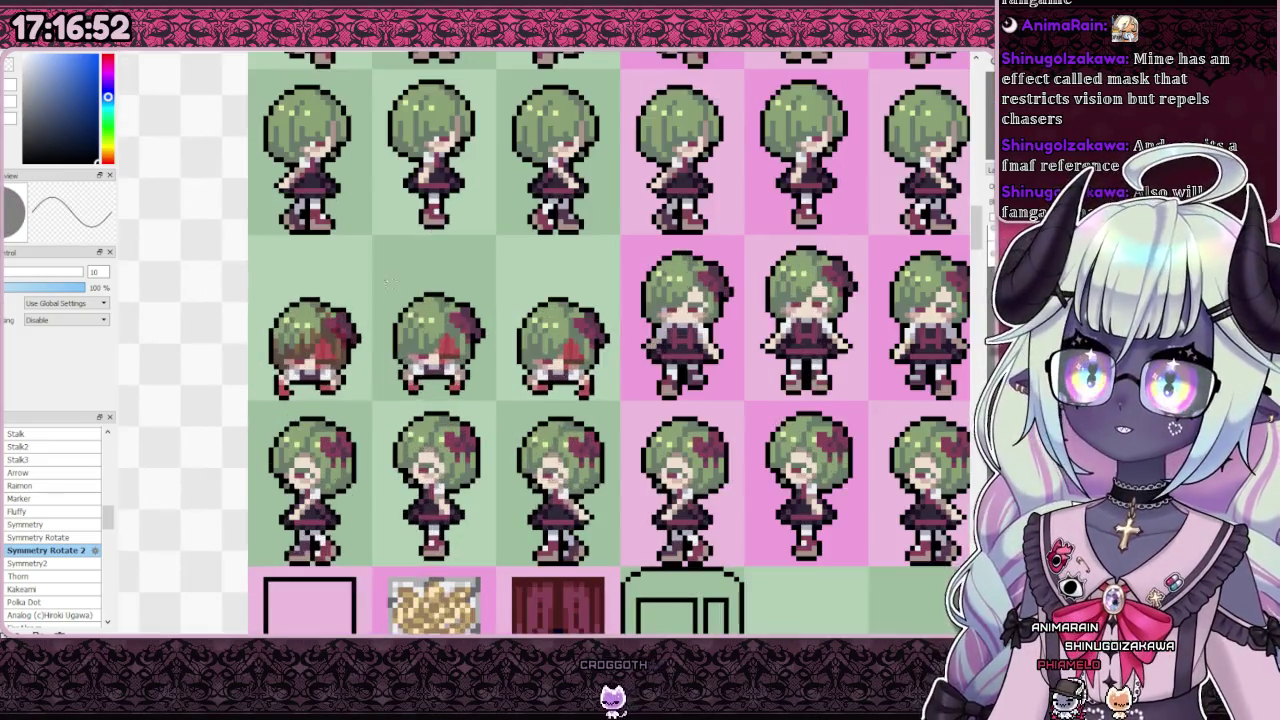
# Step: Shift the second fallen sprite leftward toward the first one
pyautogui.moveTo(362, 278); pyautogui.dragTo(497, 370)
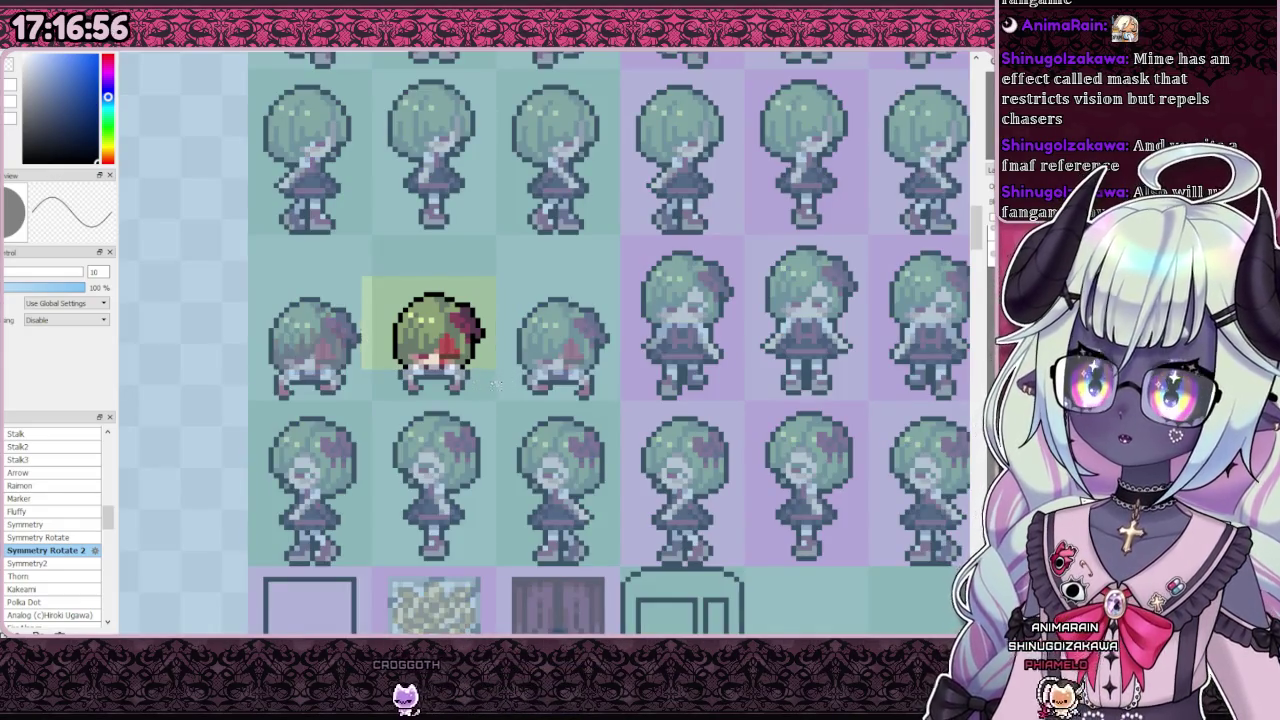
pyautogui.hotkey('ctrl', 'd')
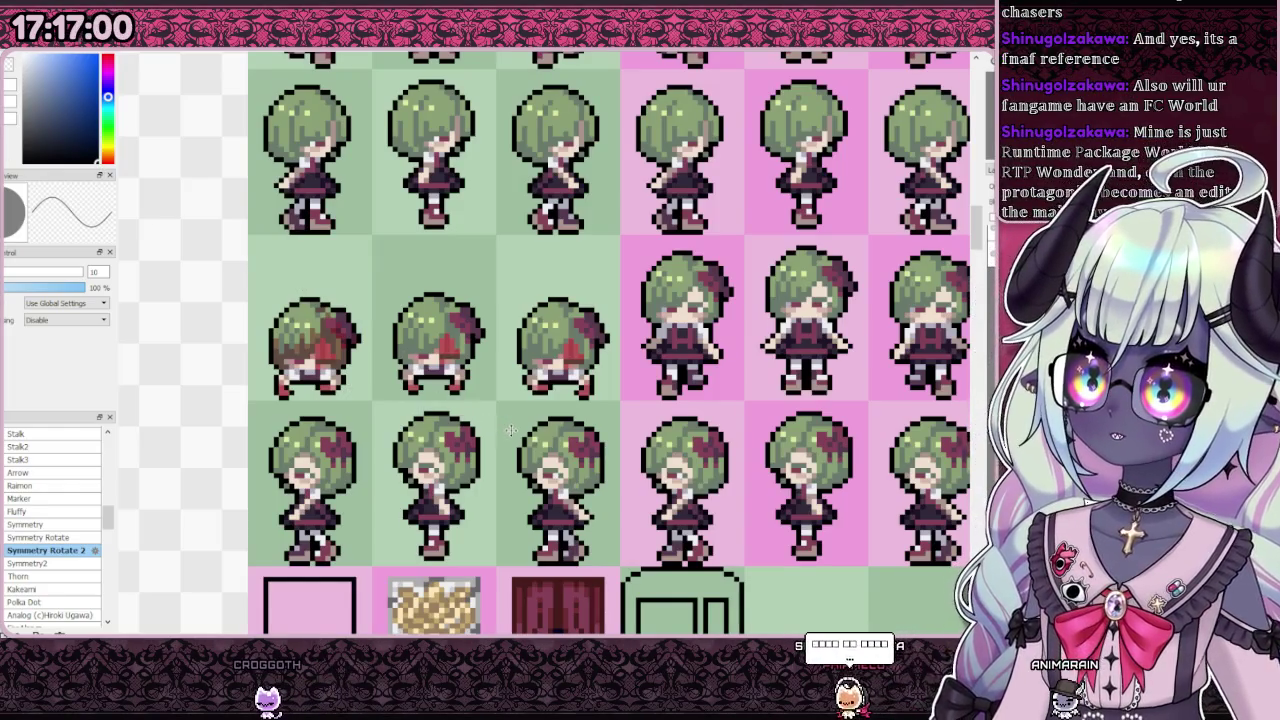
pyautogui.moveTo(435, 340); pyautogui.dragTo(315, 345)
# Step: Drag the bandaged grey sprite and its grey neighbour down one row over the faded guide sprites
pyautogui.scroll(-2, 390, 370)
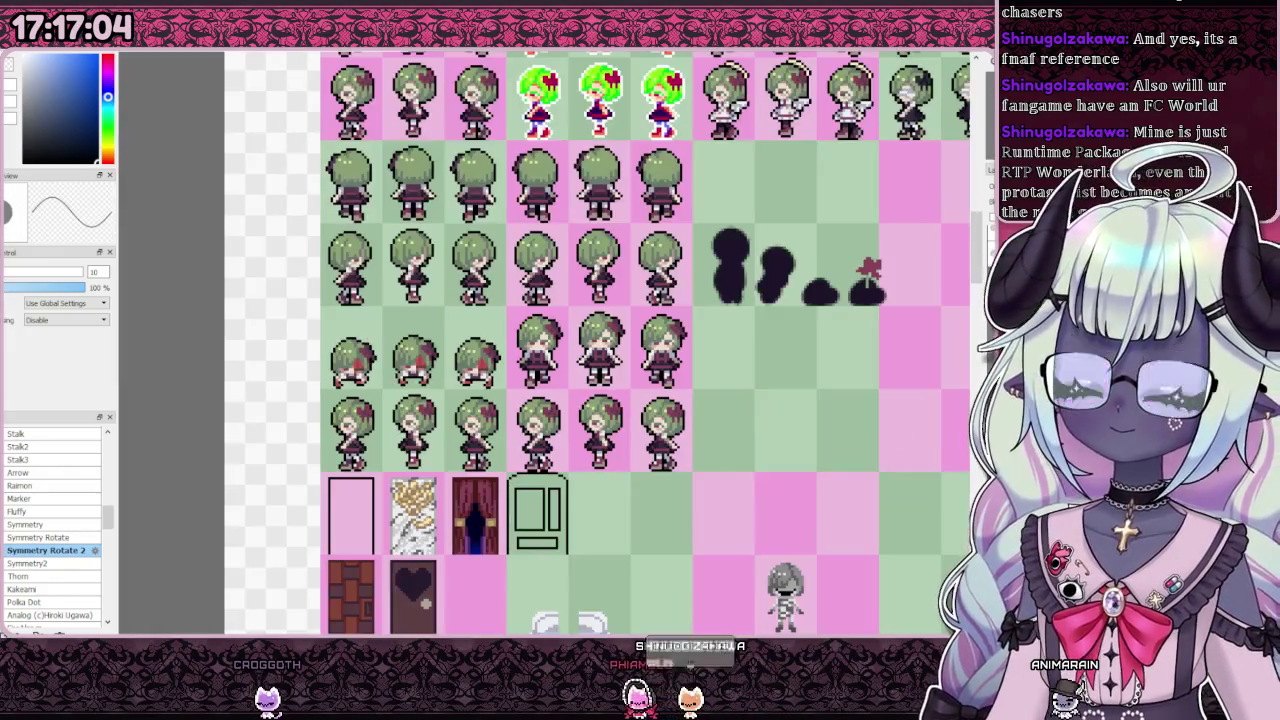
pyautogui.scroll(-2, 420, 388)
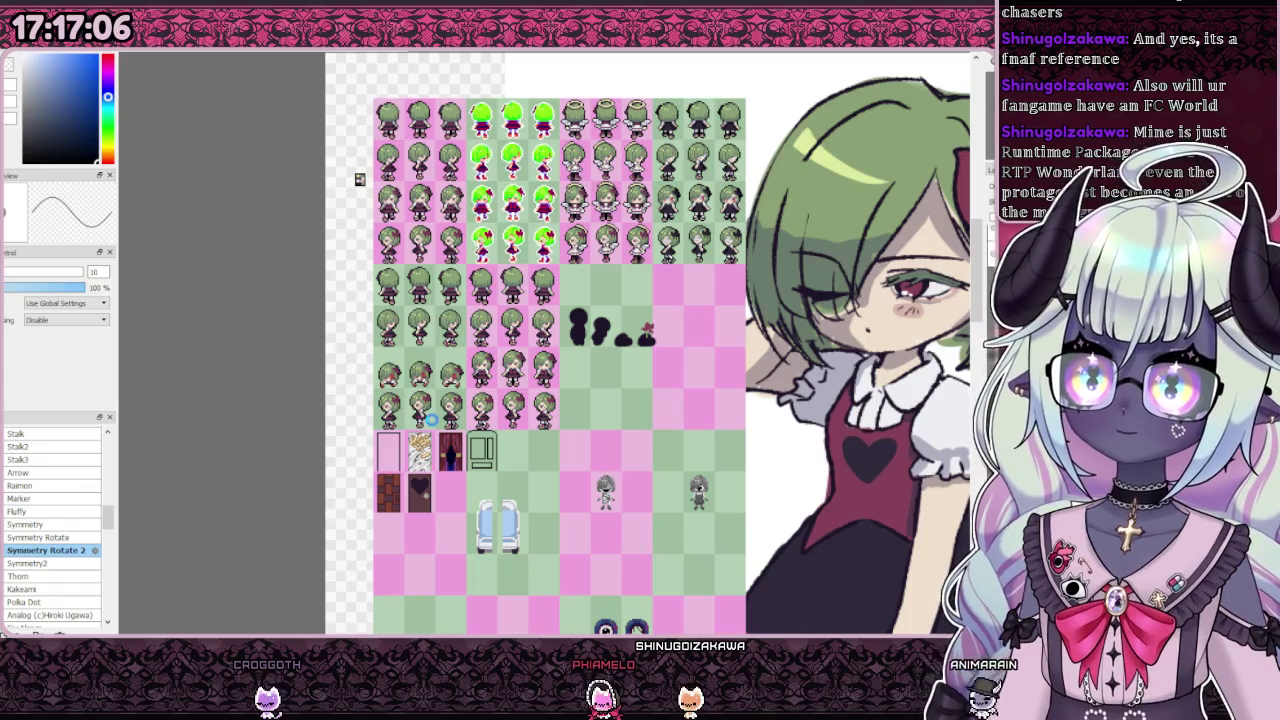
pyautogui.scroll(2, 597, 469)
pyautogui.scroll(-2, 735, 462)
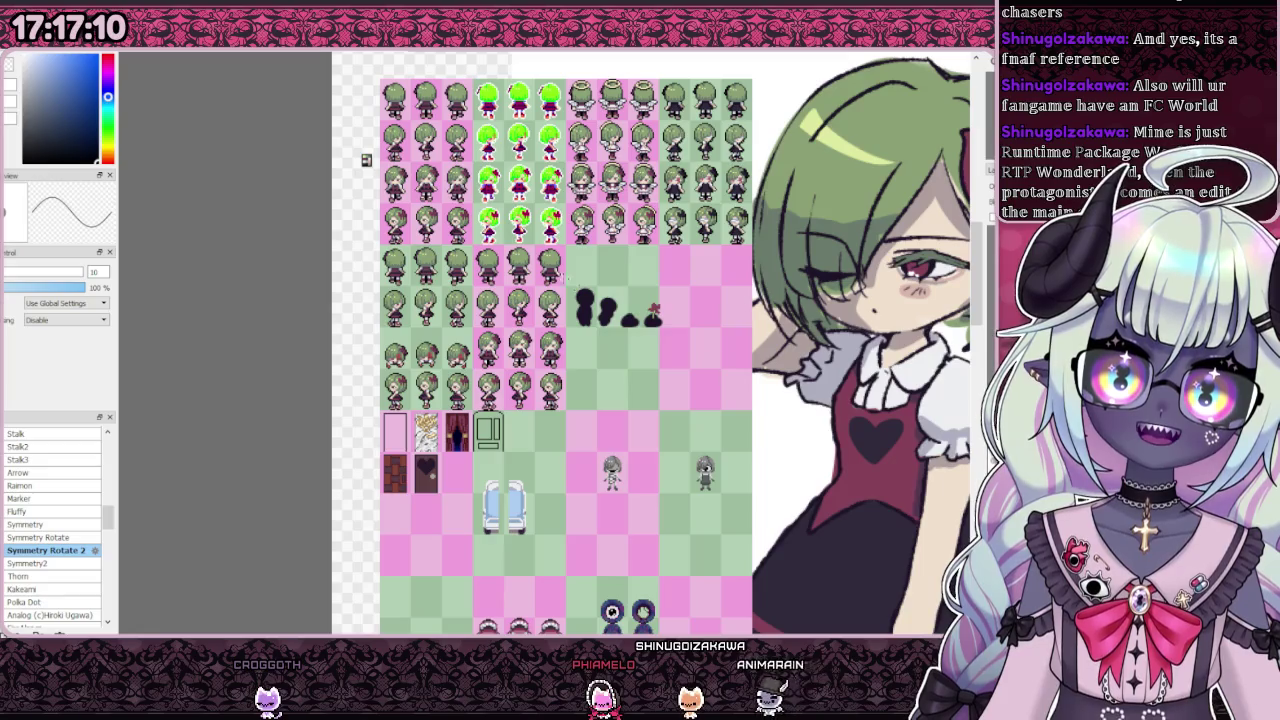
pyautogui.scroll(2, 527, 434)
pyautogui.scroll(3, 527, 434)
pyautogui.scroll(-5, 527, 434)
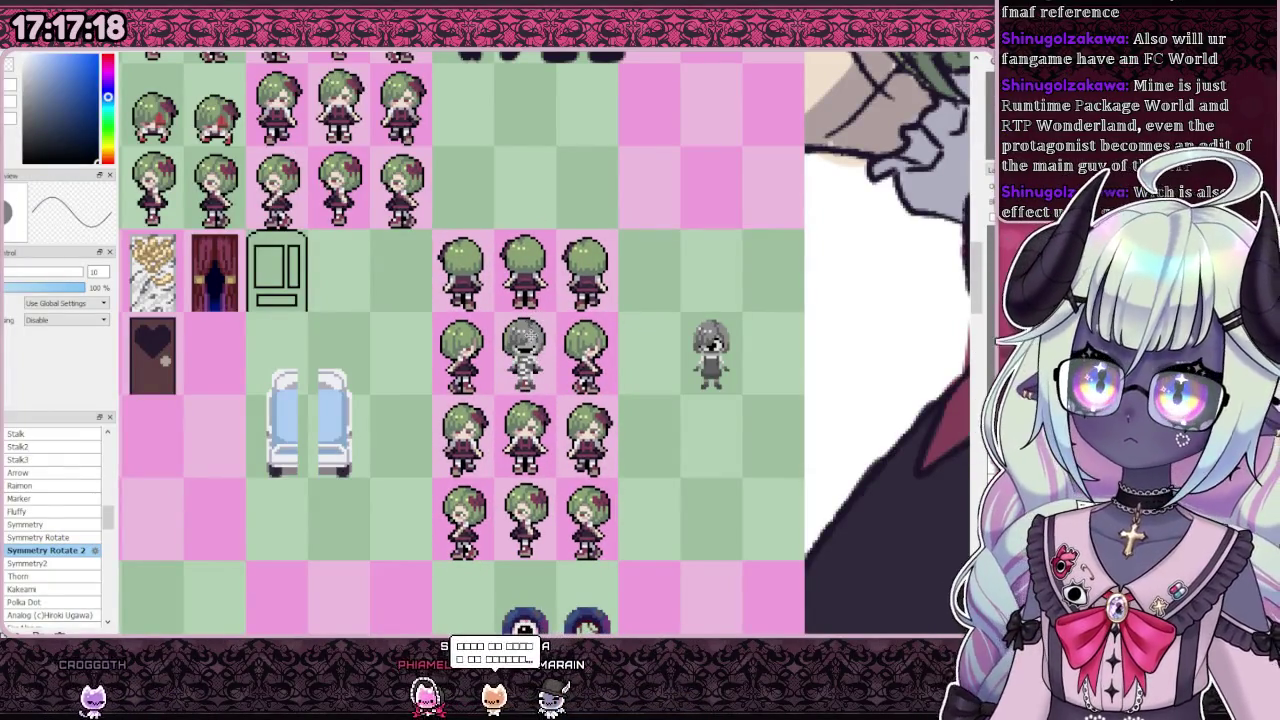
pyautogui.scroll(2, 504, 440)
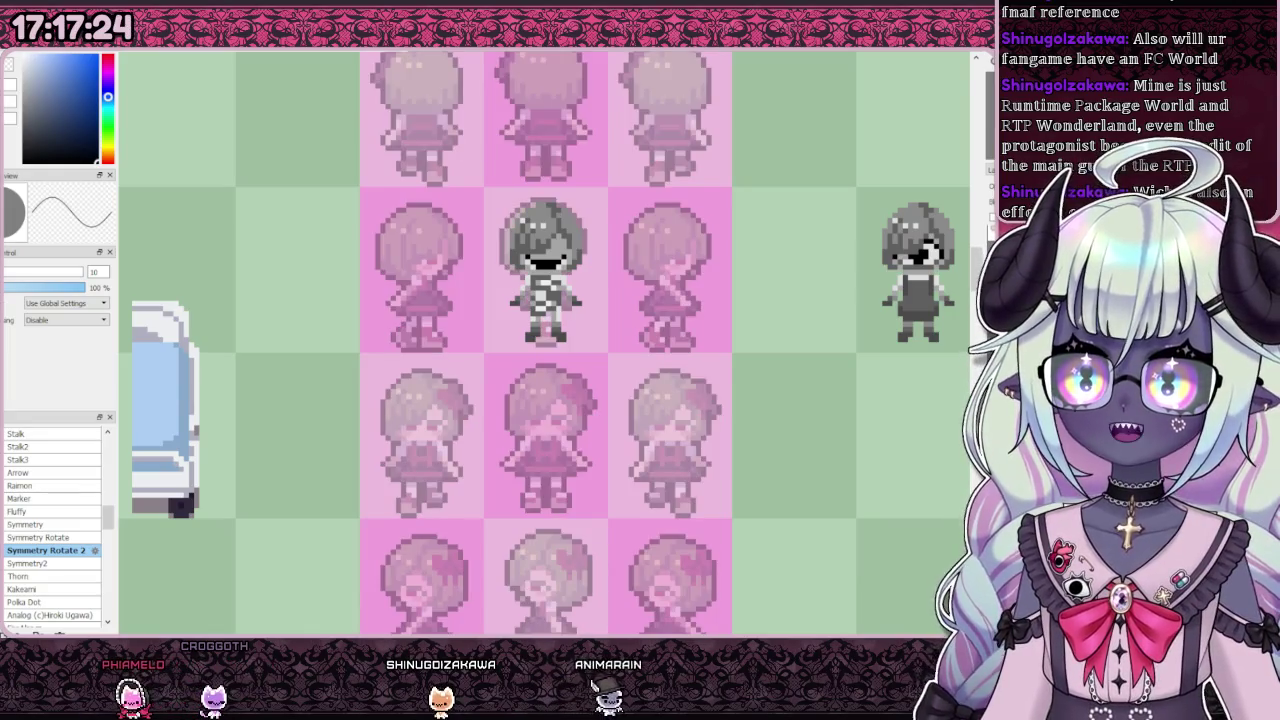
pyautogui.moveTo(573, 340)
pyautogui.mouseDown()
pyautogui.moveTo(574, 507)
pyautogui.moveTo(578, 494)
pyautogui.mouseUp()
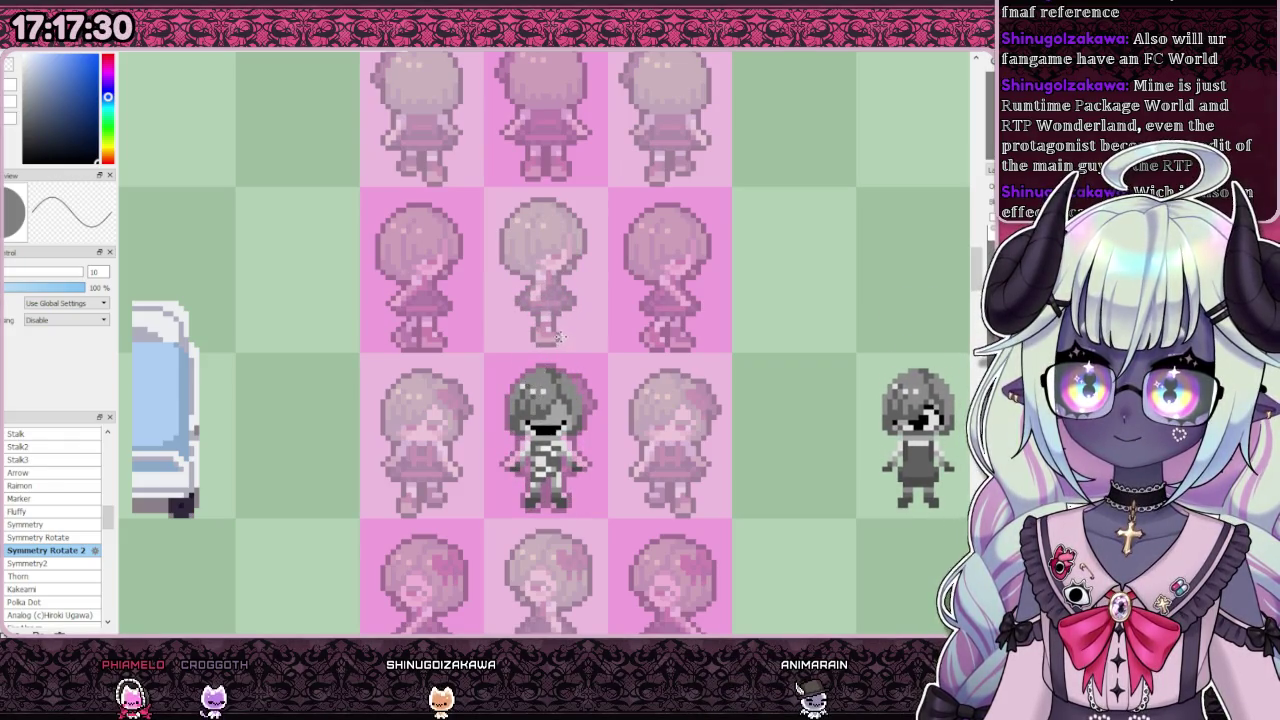
pyautogui.scroll(-2, 561, 337)
pyautogui.scroll(1, 629, 409)
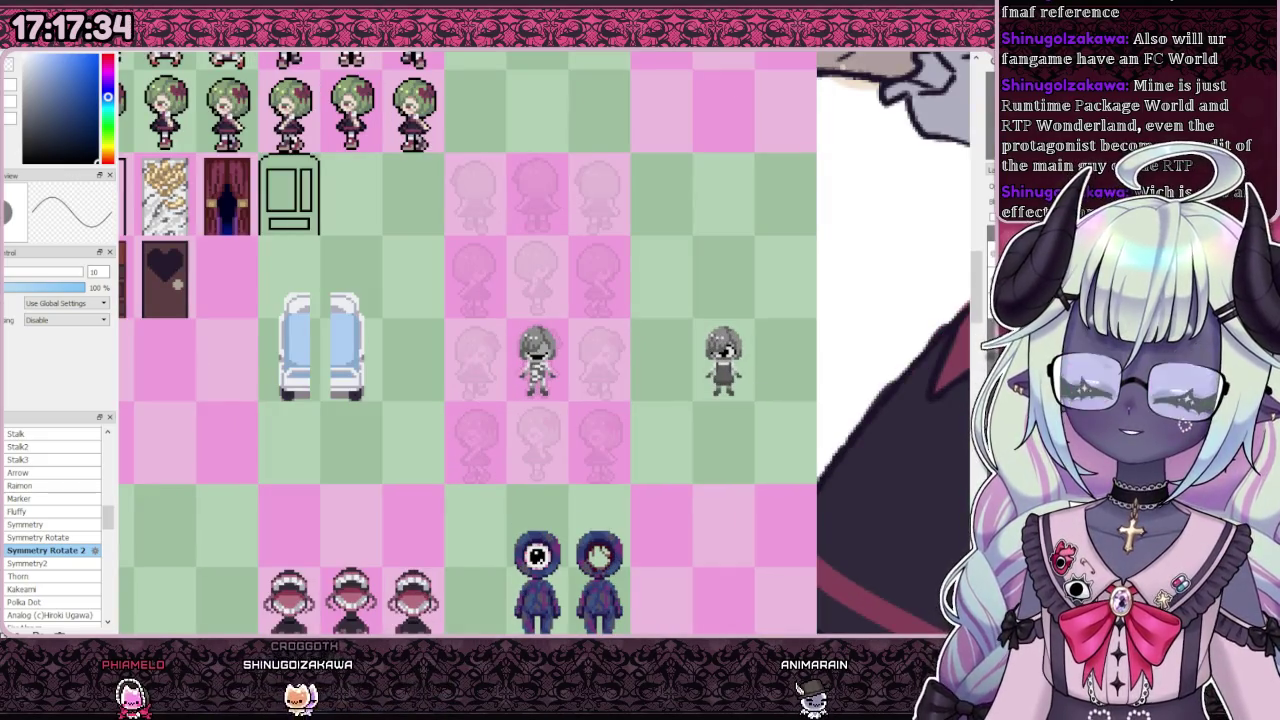
pyautogui.scroll(2, 506, 335)
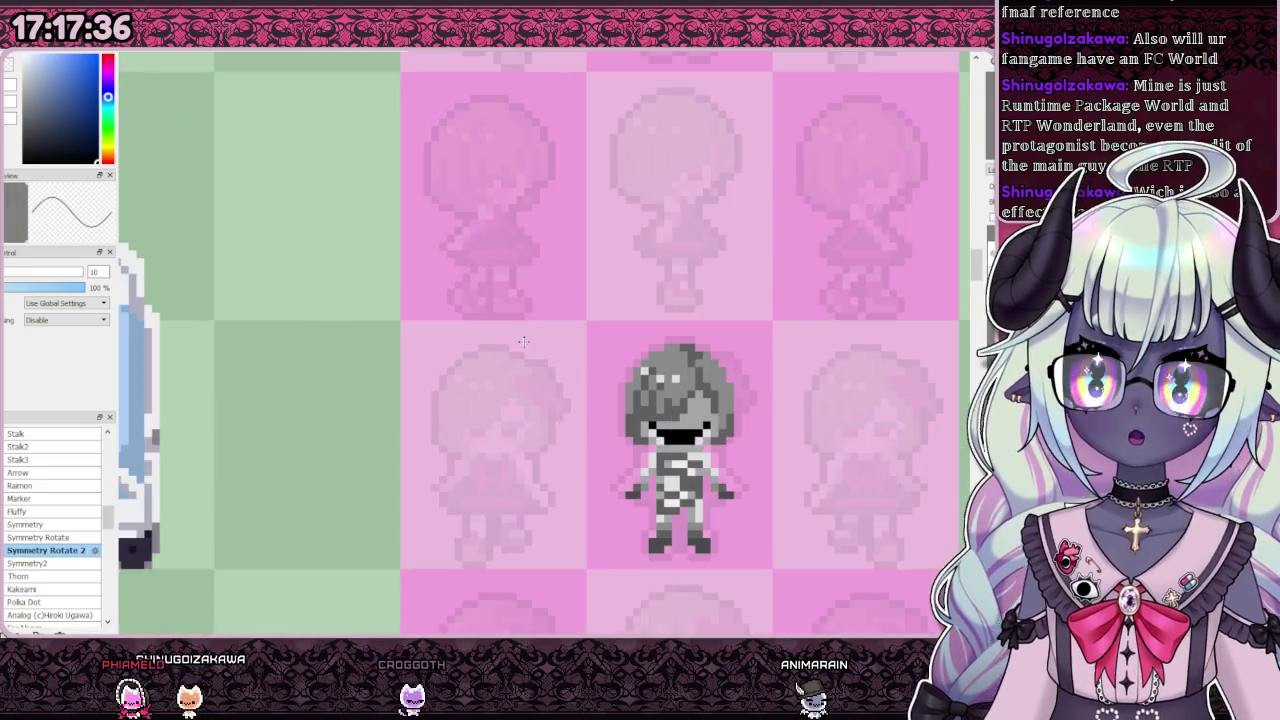
pyautogui.scroll(1, 506, 335)
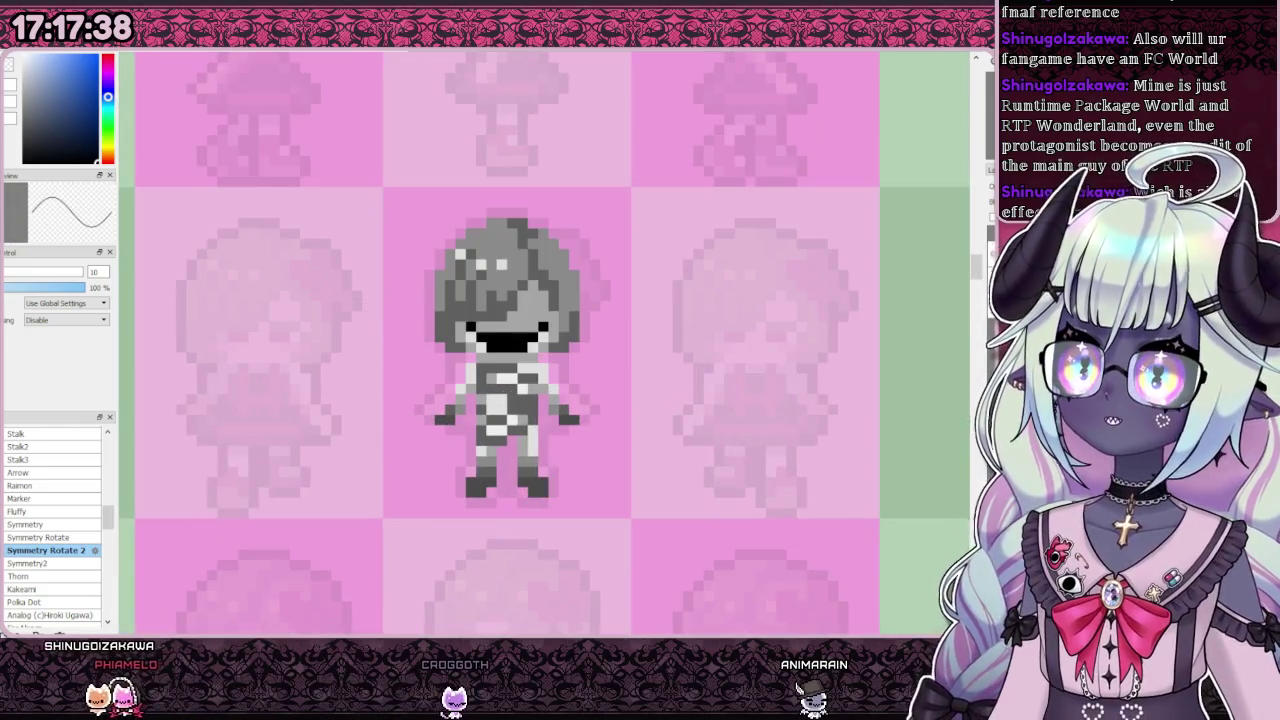
# Step: Duplicate the grey bandaged sprite into the left cell, nudged down one pixel
pyautogui.moveTo(466, 353); pyautogui.dragTo(393, 540)
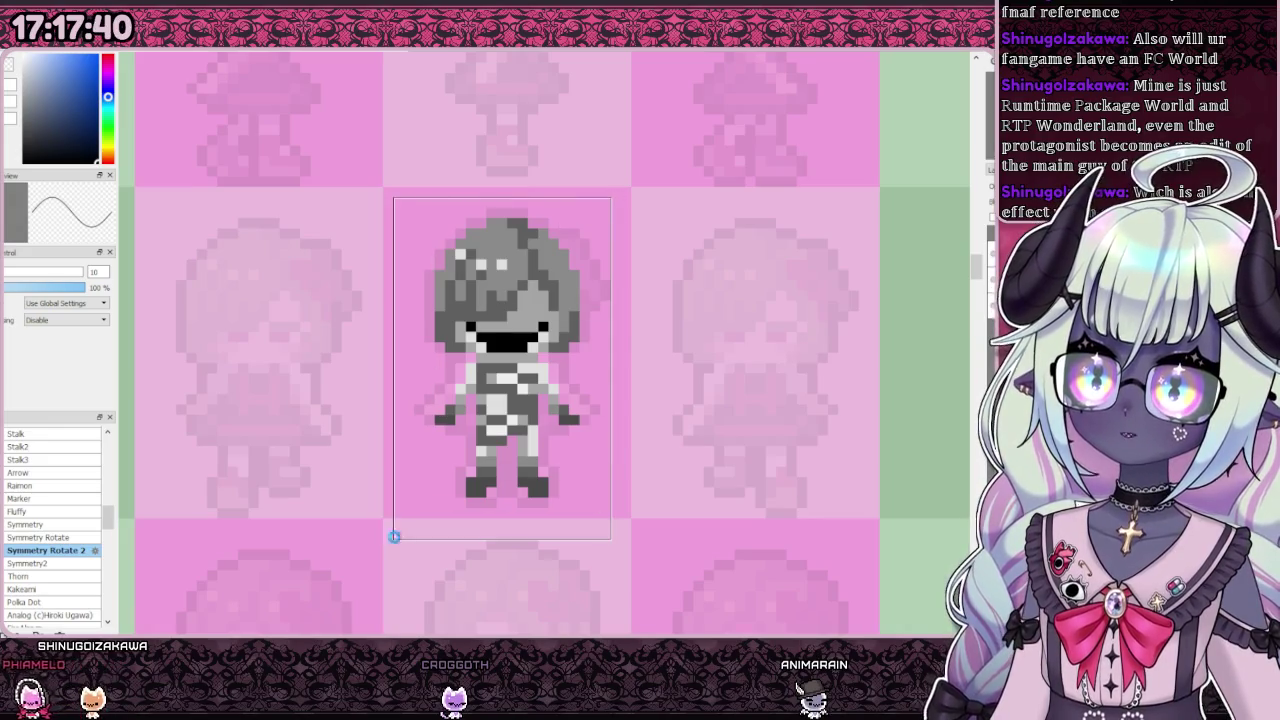
pyautogui.hotkey('ctrl', 'd')
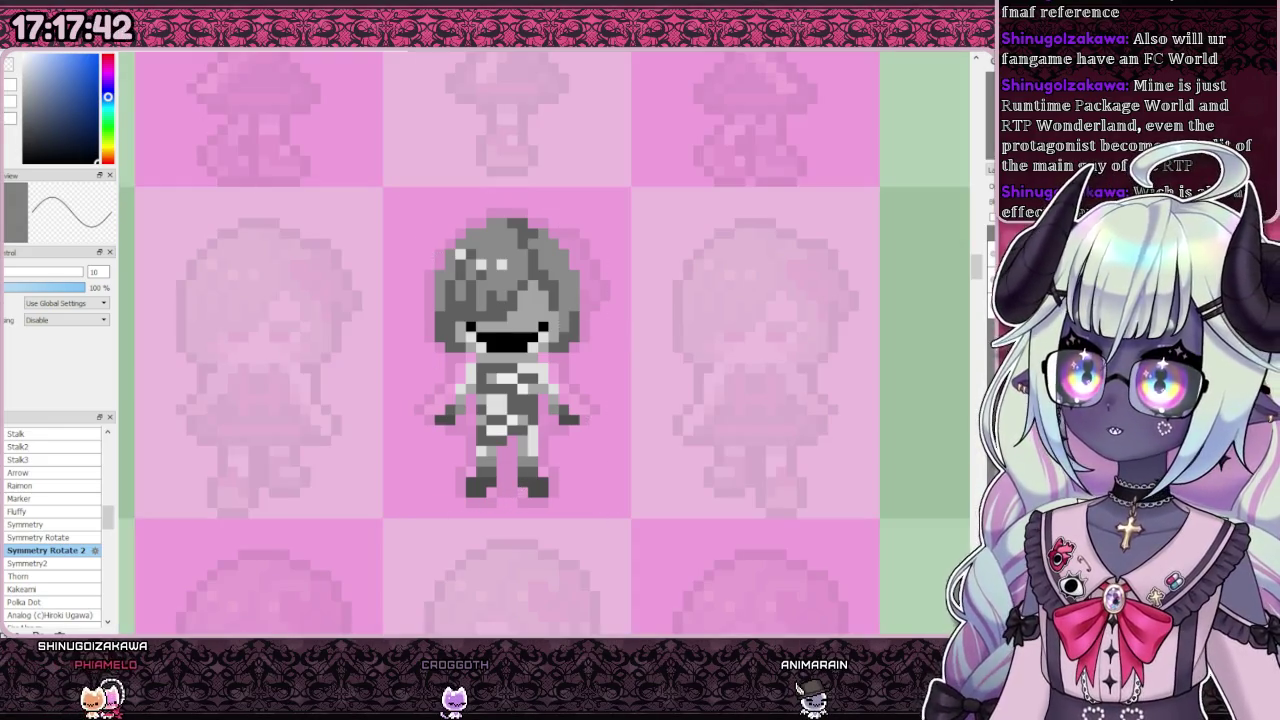
pyautogui.moveTo(438, 300); pyautogui.dragTo(233, 363)
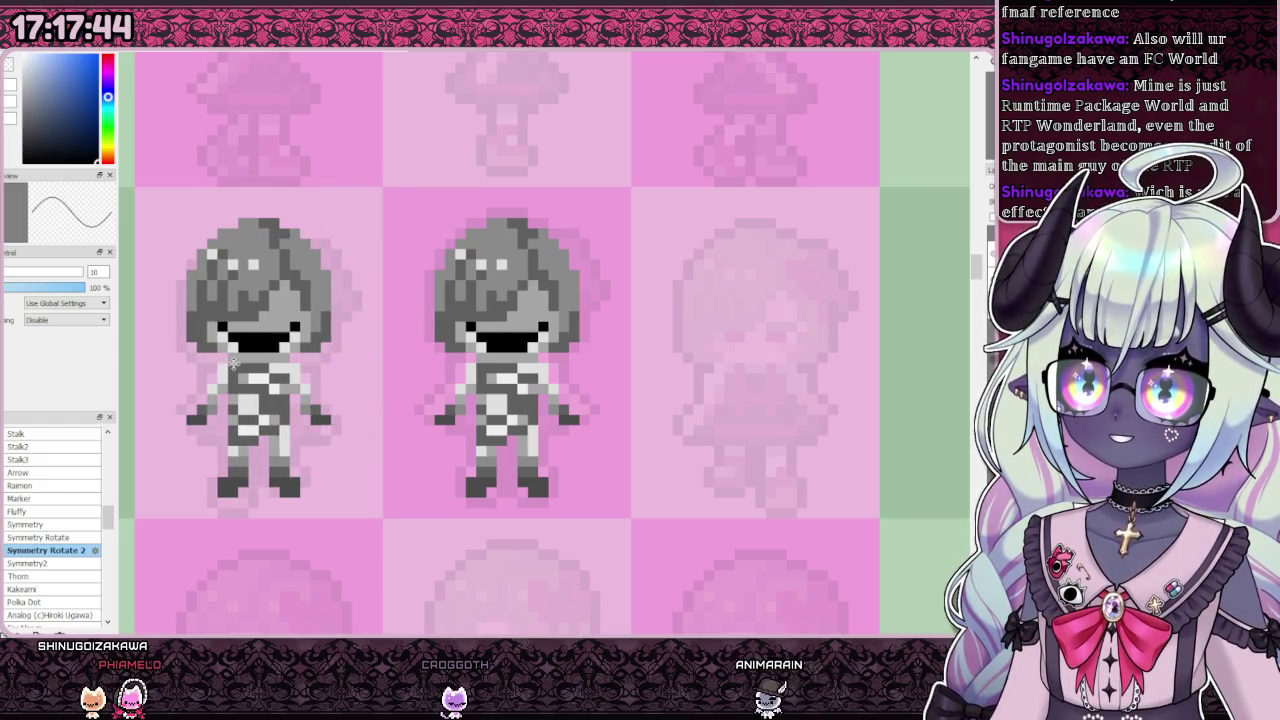
pyautogui.press('Down')
pyautogui.press('Down')
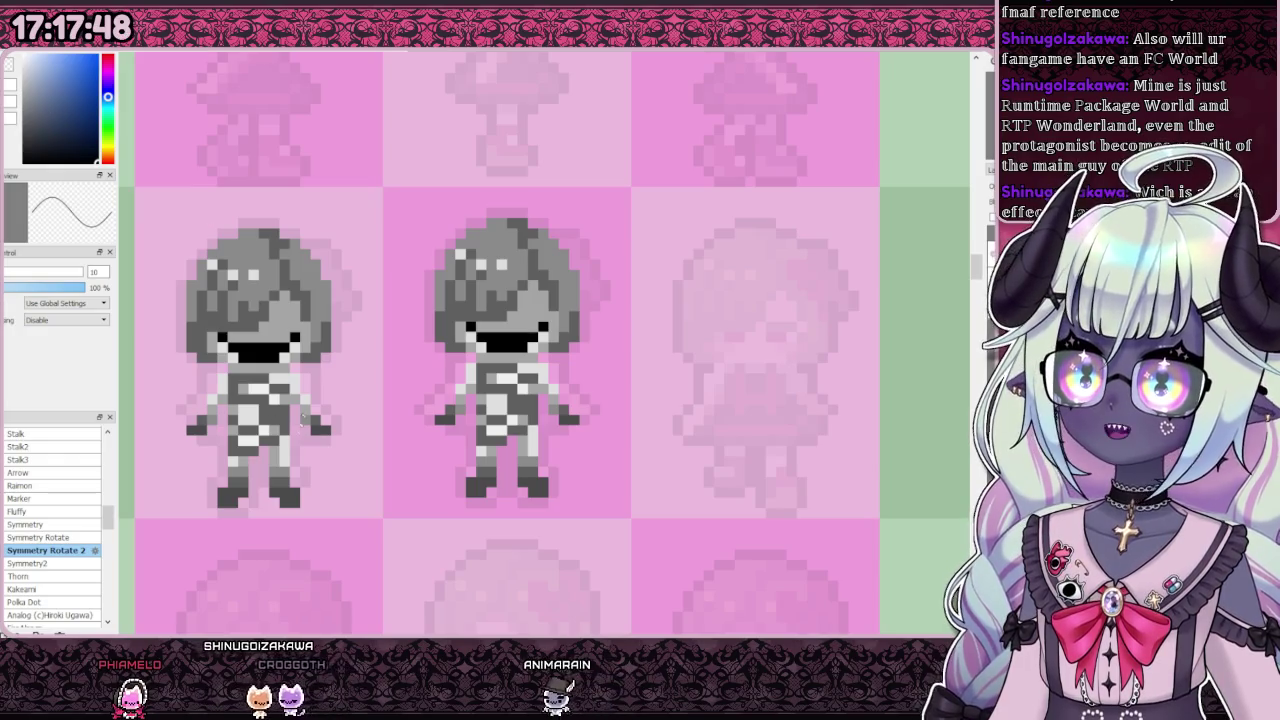
pyautogui.hotkey('ctrl', '+')
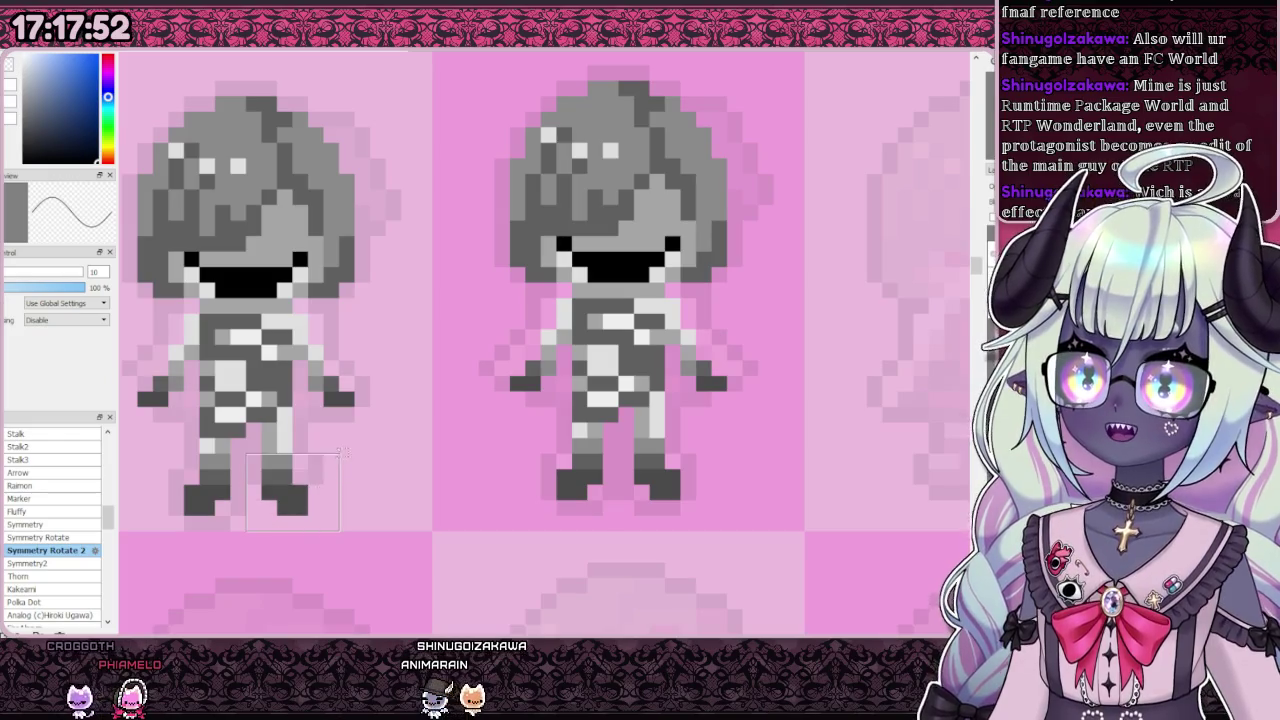
# Step: Raise the copied sprite's boot slightly with a transform
pyautogui.hotkey('ctrl', 't')
pyautogui.moveTo(286, 457); pyautogui.dragTo(286, 442)
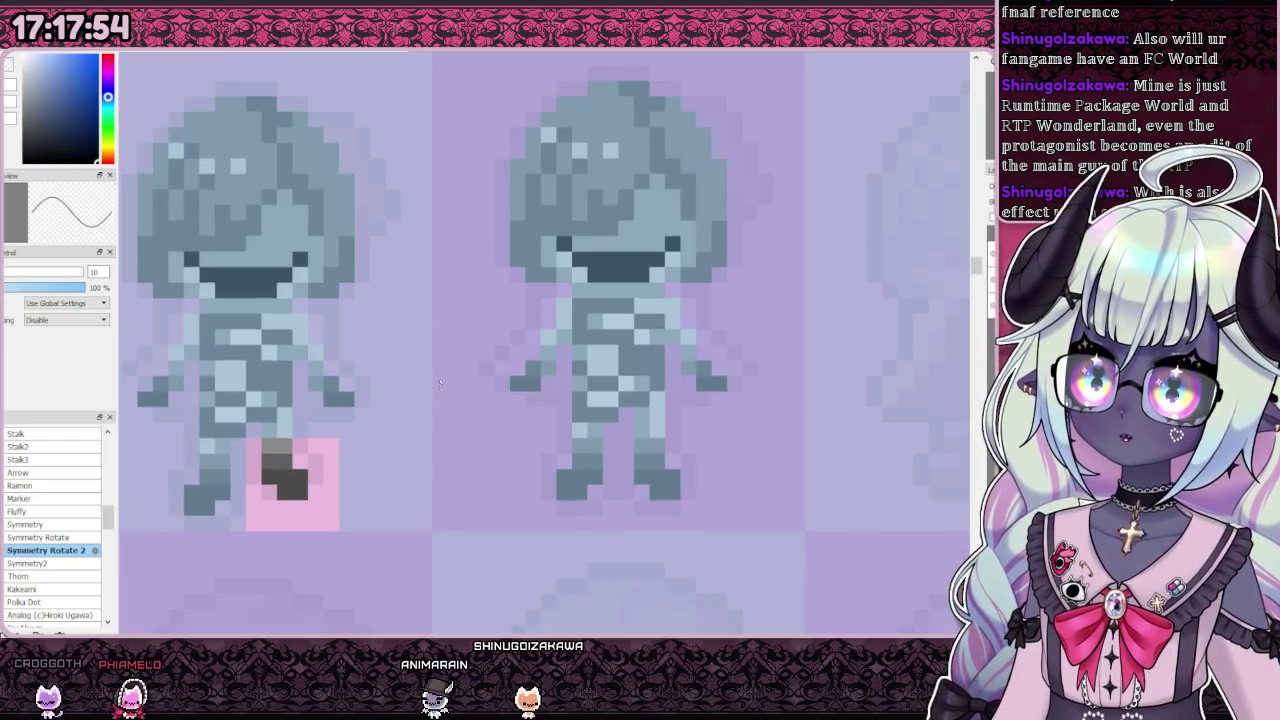
pyautogui.press('Return')
pyautogui.scroll(-3, 467, 381)
pyautogui.scroll(-2, 440, 378)
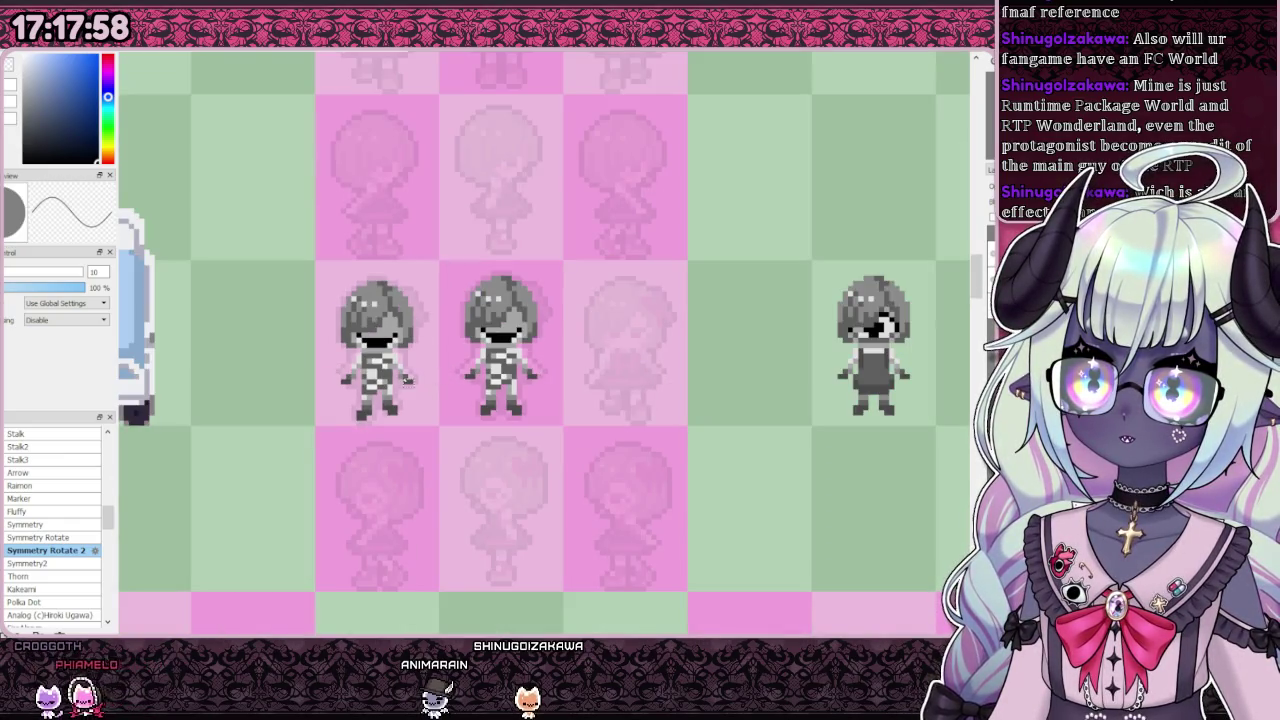
pyautogui.scroll(-1, 405, 378)
pyautogui.scroll(-1, 410, 380)
pyautogui.scroll(2, 420, 383)
pyautogui.scroll(2, 432, 387)
pyautogui.scroll(1, 438, 394)
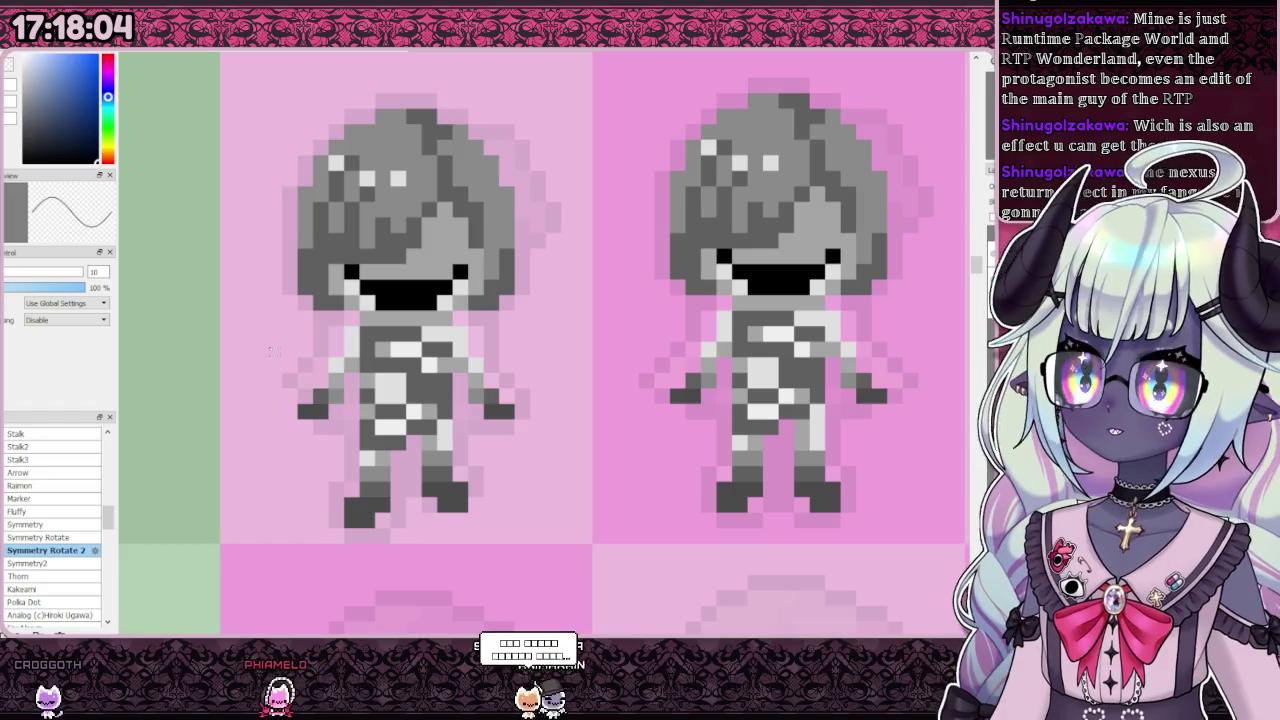
# Step: Shift the left sprite's arm slightly upward
pyautogui.moveTo(250, 326); pyautogui.dragTo(358, 466)
pyautogui.hotkey('ctrl', 't')
pyautogui.moveTo(316, 405); pyautogui.dragTo(318, 392)
pyautogui.press('Return')
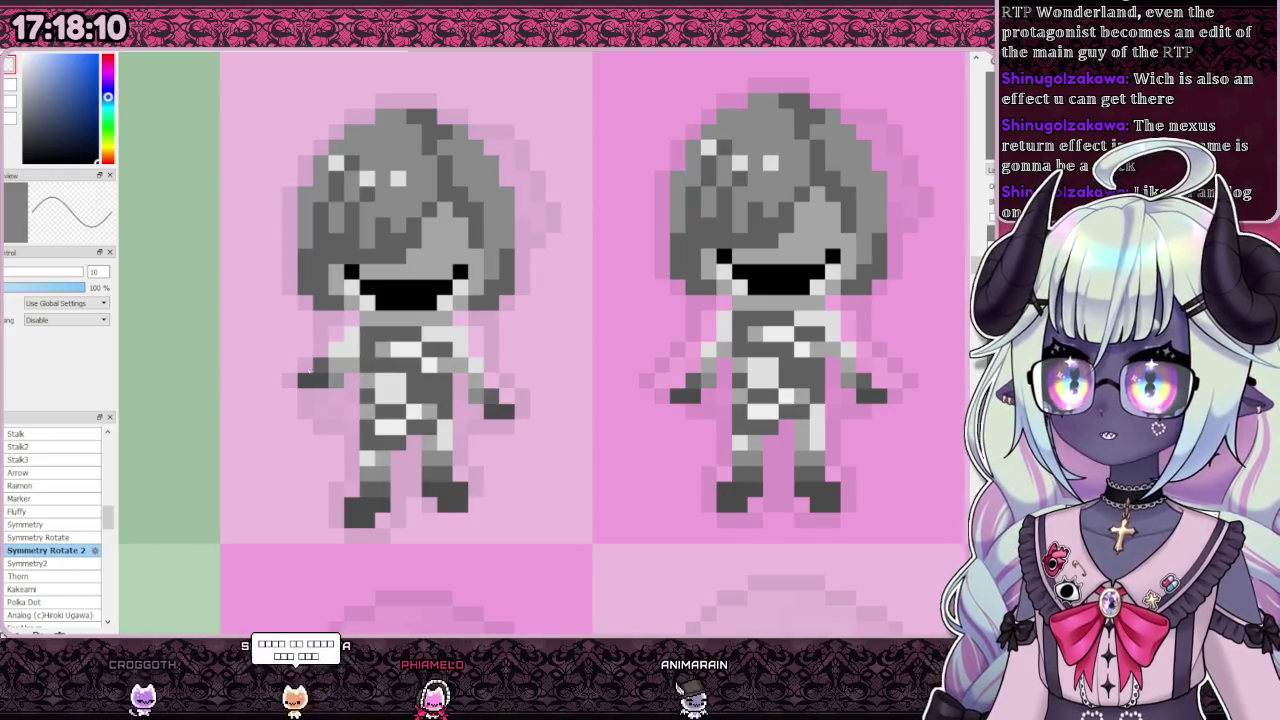
pyautogui.scroll(-2, 340, 383)
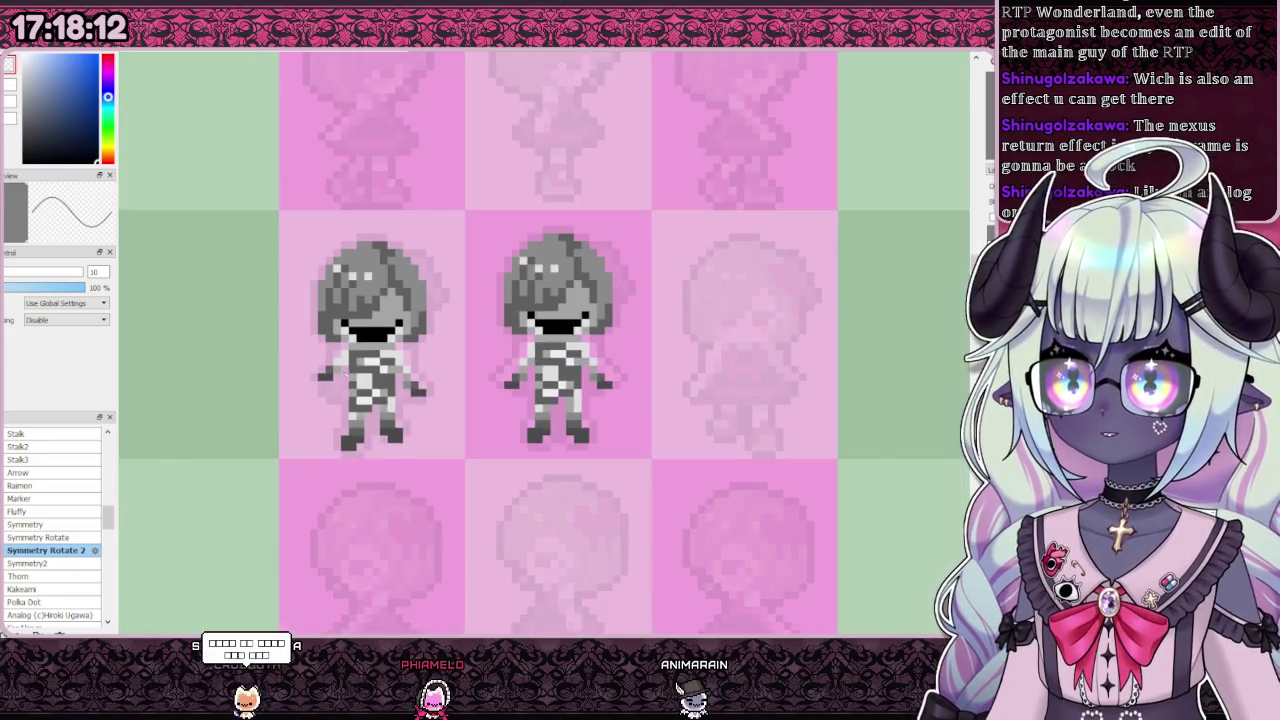
pyautogui.scroll(1, 338, 378)
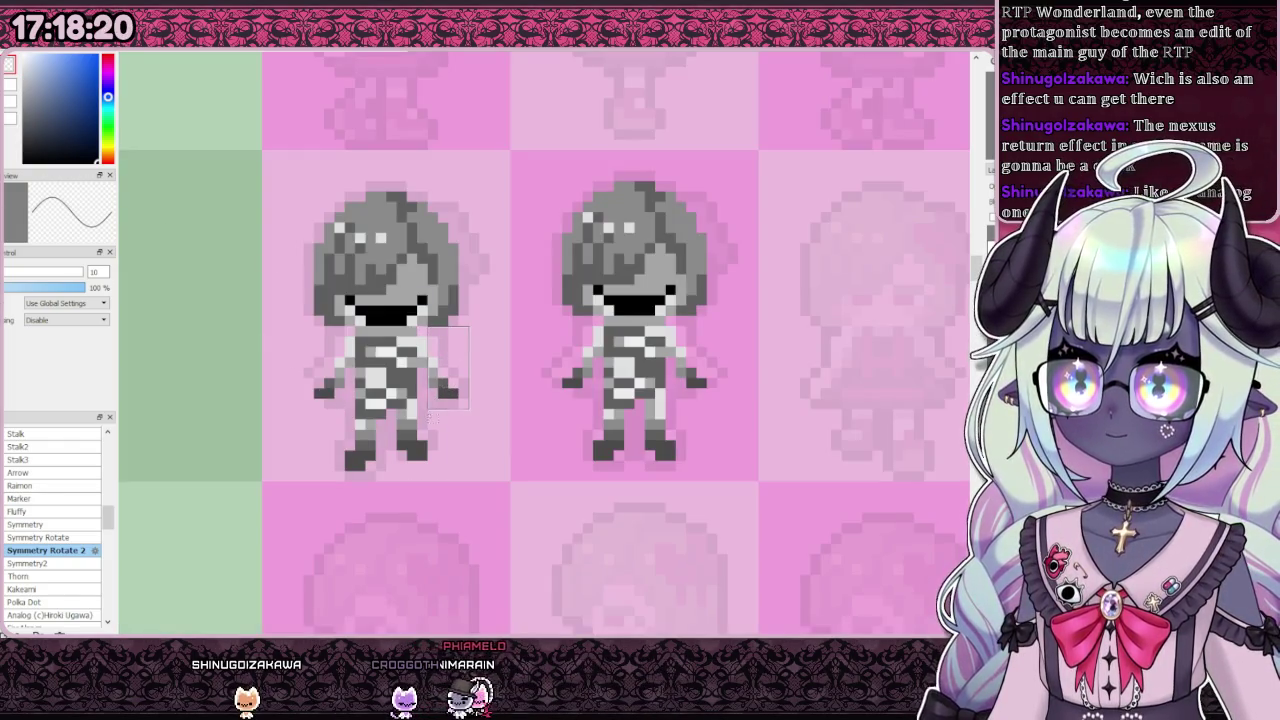
# Step: Apply one more transform to the left sprite and check the new pose
pyautogui.hotkey('ctrl', 't')
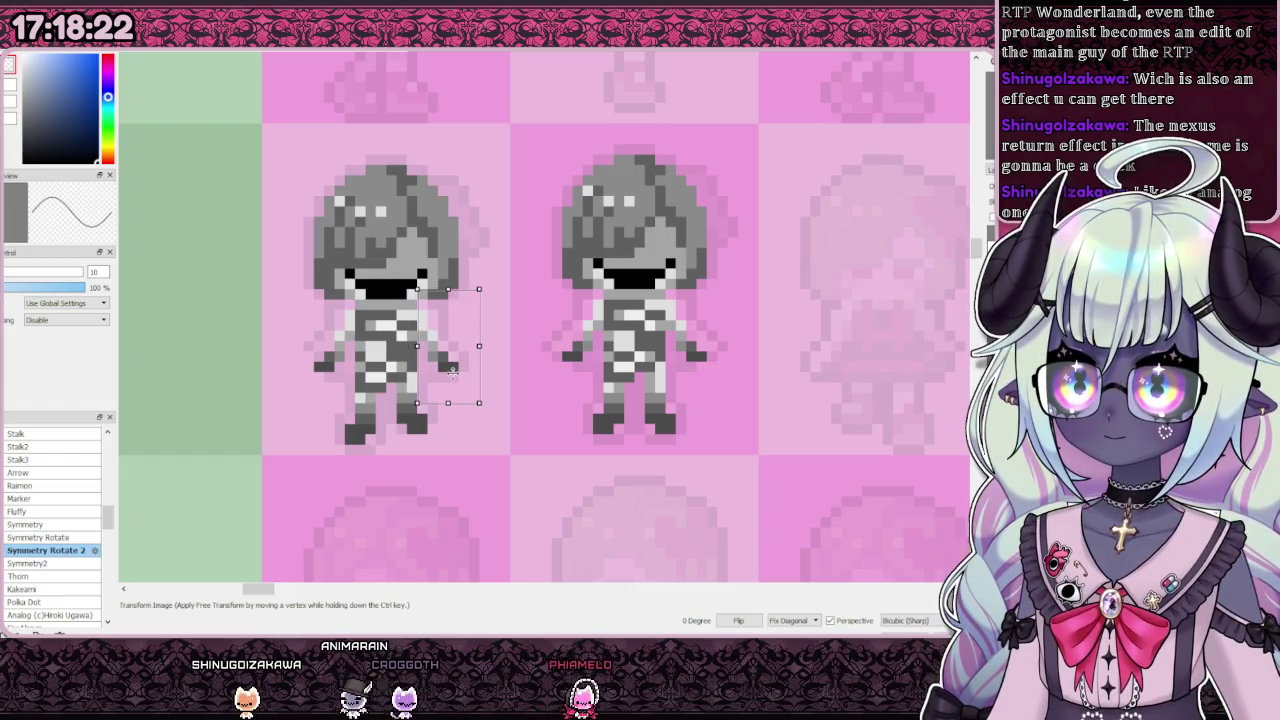
pyautogui.press('Return')
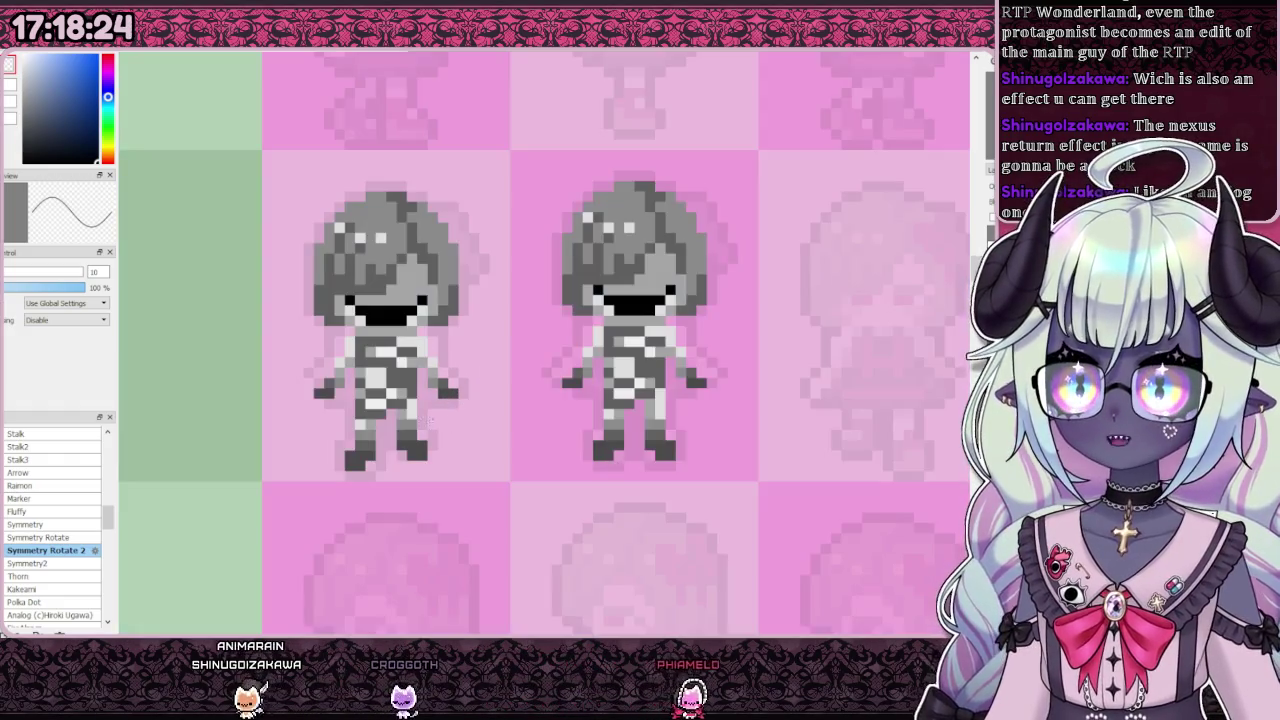
pyautogui.scroll(-2, 453, 413)
pyautogui.scroll(-2, 453, 413)
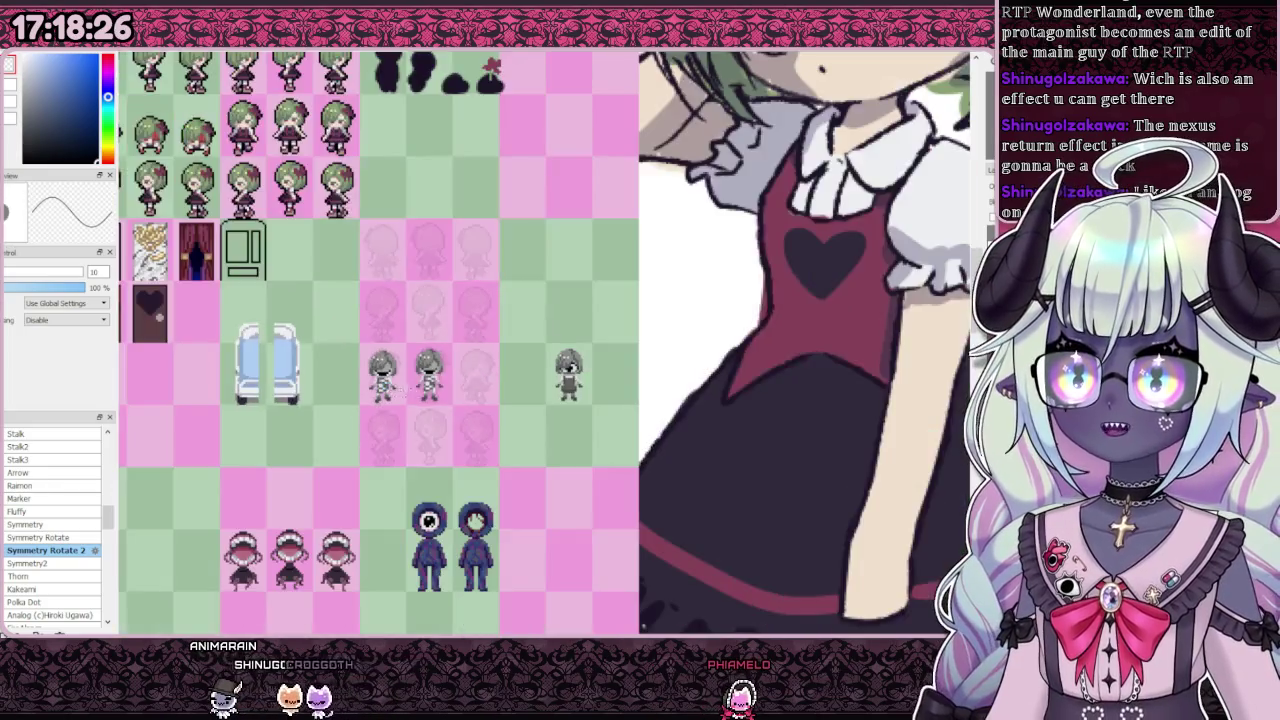
pyautogui.scroll(2, 404, 396)
pyautogui.scroll(2, 404, 396)
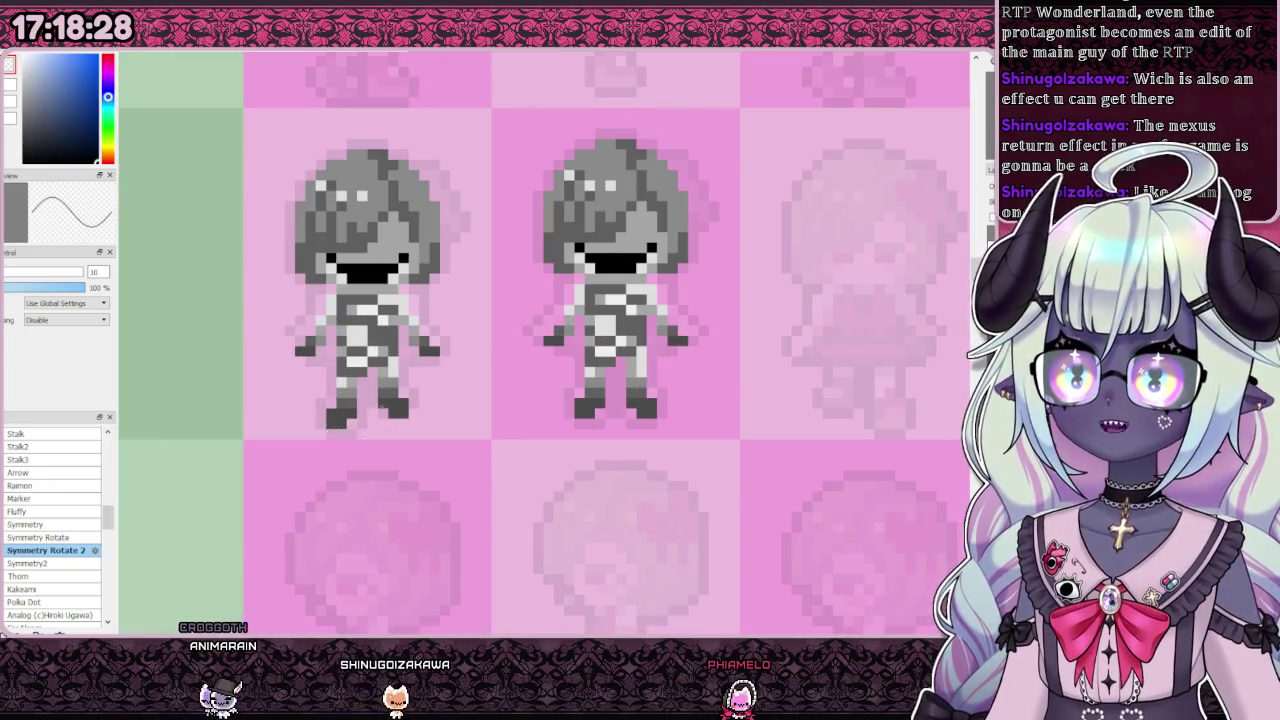
pyautogui.scroll(-4, 435, 398)
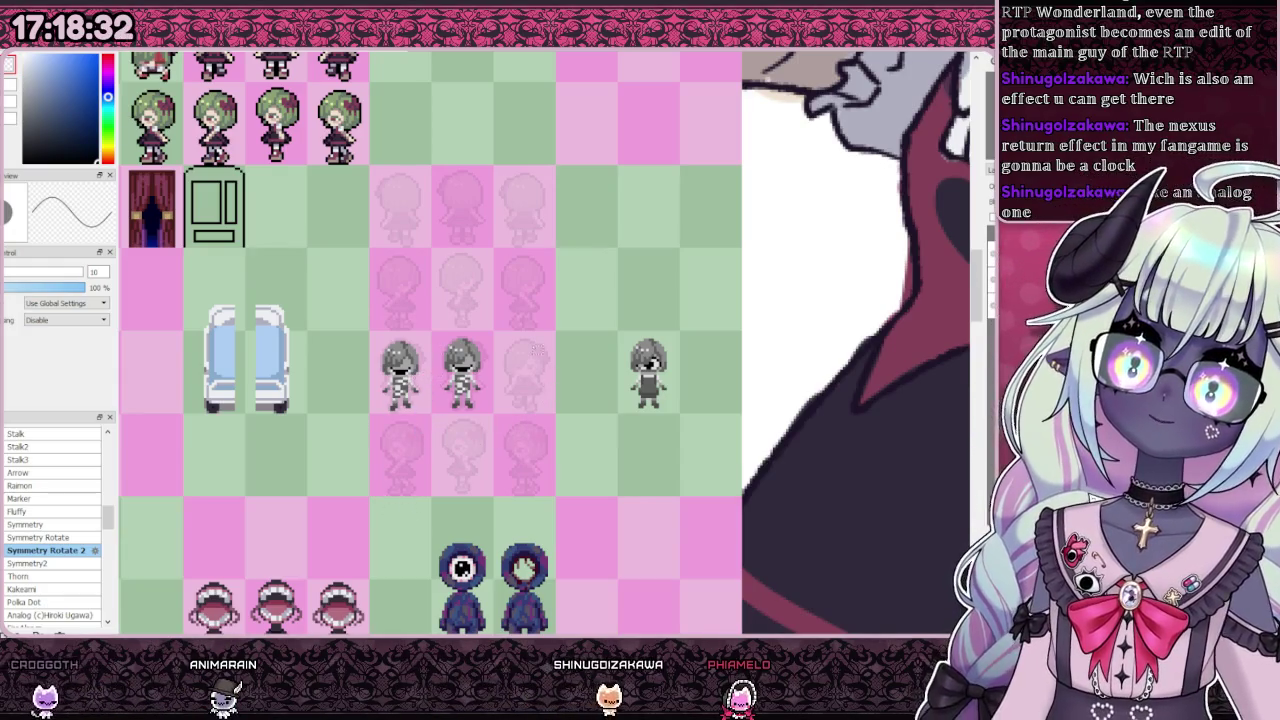
pyautogui.scroll(1, 427, 373)
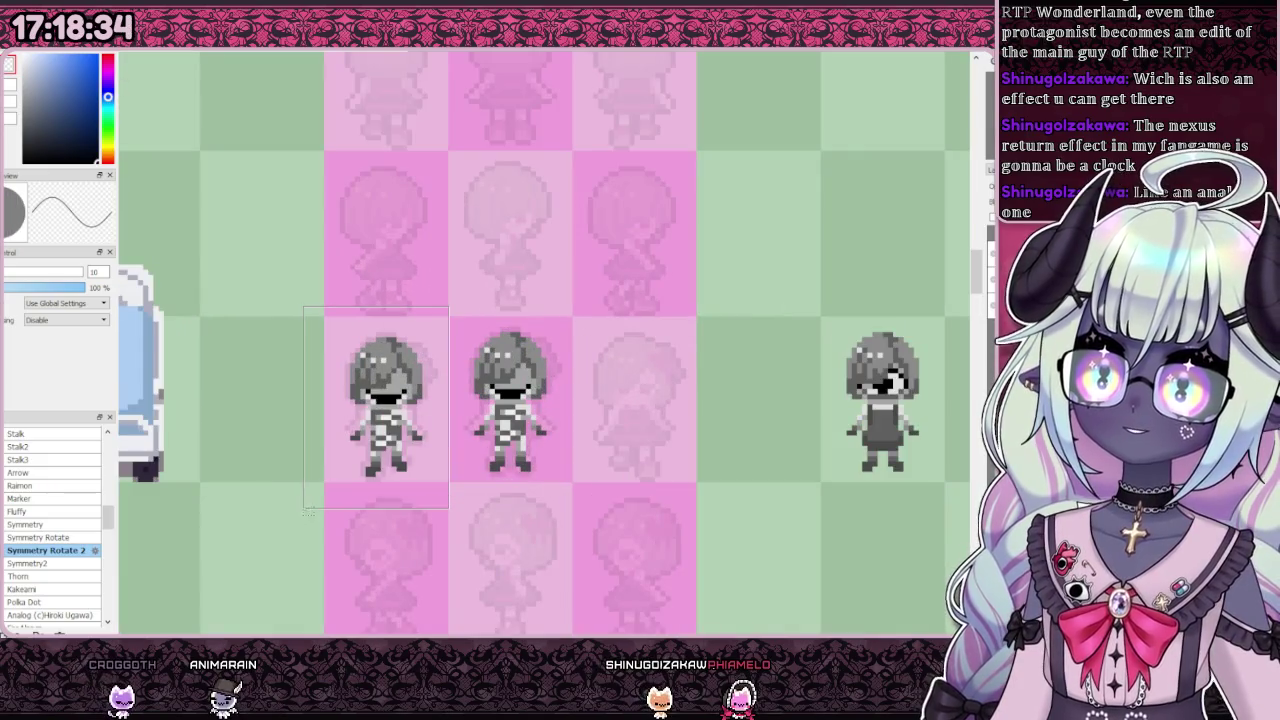
# Step: Select the black blood-pool shapes, then clear the selection
pyautogui.scroll(-1, 505, 347)
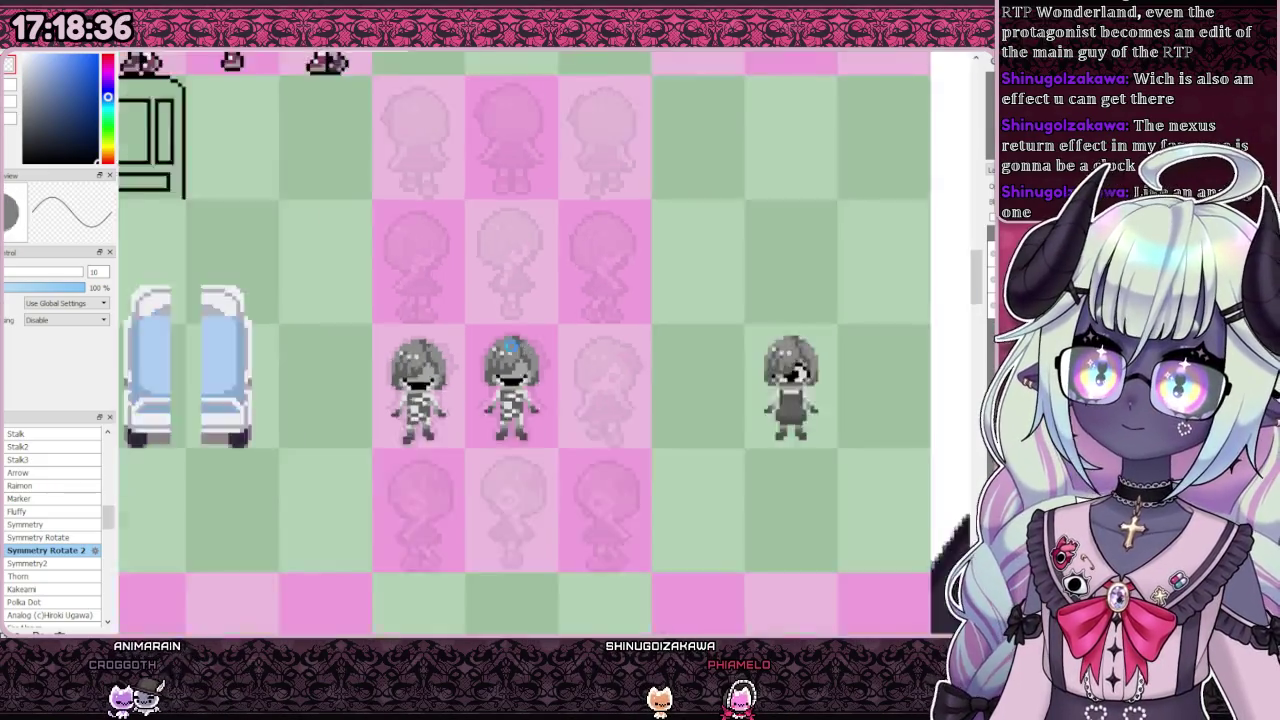
pyautogui.scroll(-3, 505, 347)
pyautogui.scroll(3, 510, 200)
pyautogui.scroll(1, 374, 277)
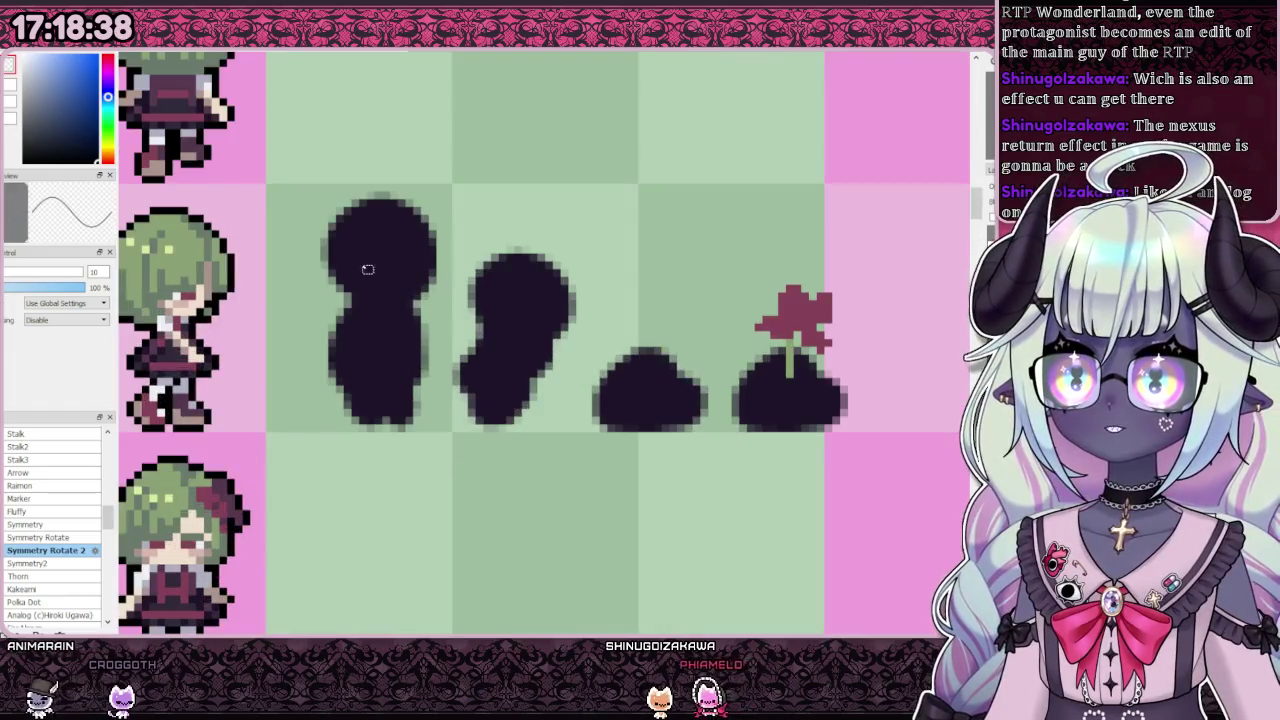
pyautogui.scroll(-2, 374, 277)
pyautogui.scroll(2, 492, 392)
pyautogui.scroll(-1, 490, 400)
pyautogui.moveTo(536, 384); pyautogui.dragTo(820, 518)
pyautogui.scroll(1, 588, 435)
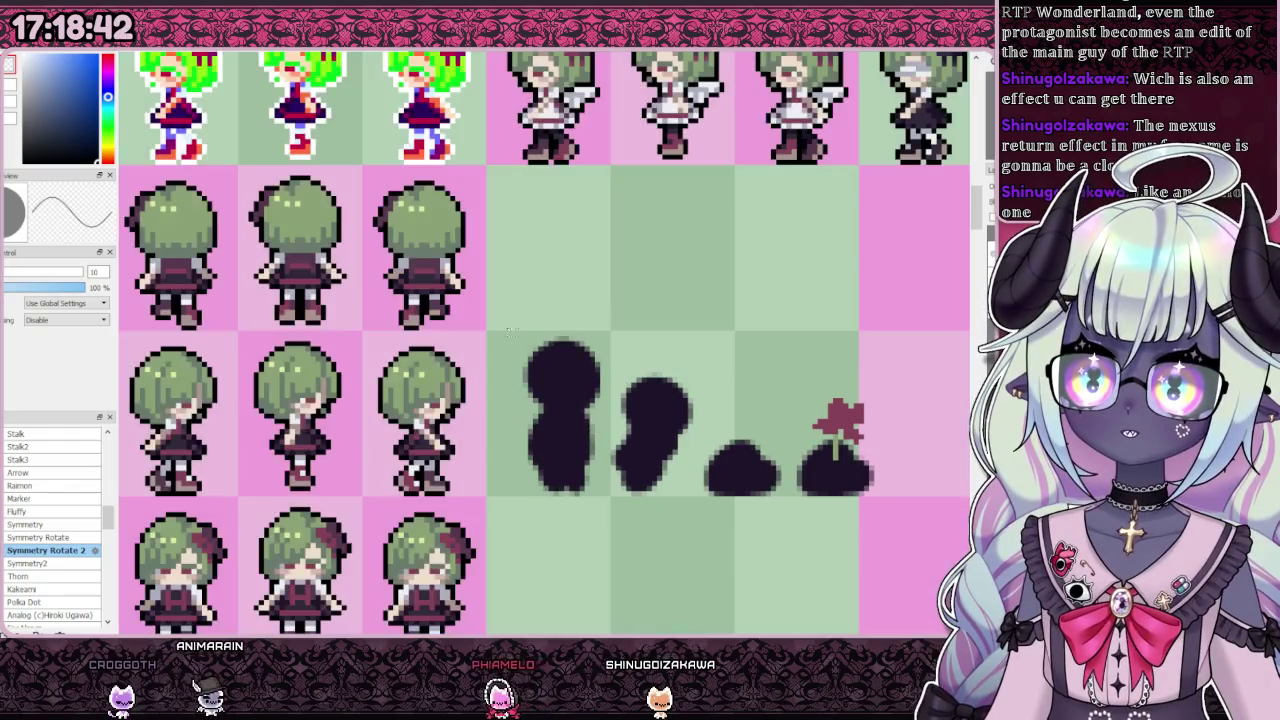
pyautogui.hotkey('ctrl', 'd')
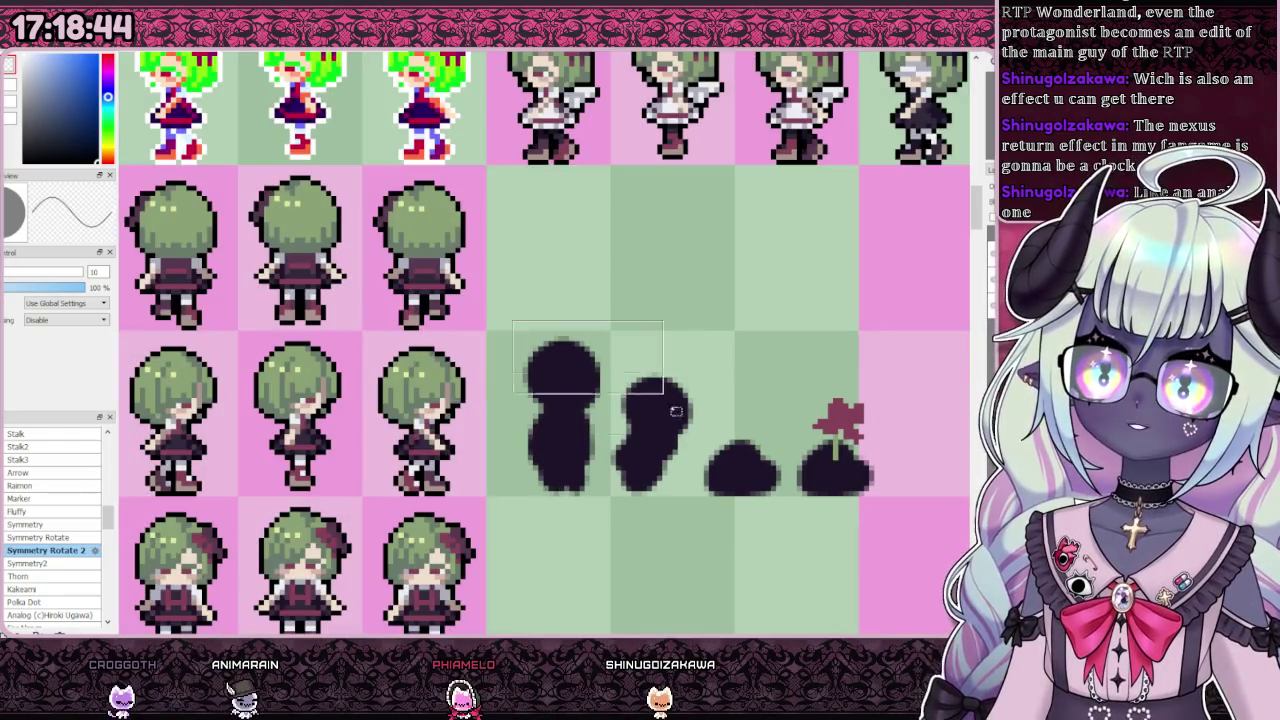
# Step: Zoom around the whole reference board, then switch to the map canvas
pyautogui.scroll(-3, 560, 400)
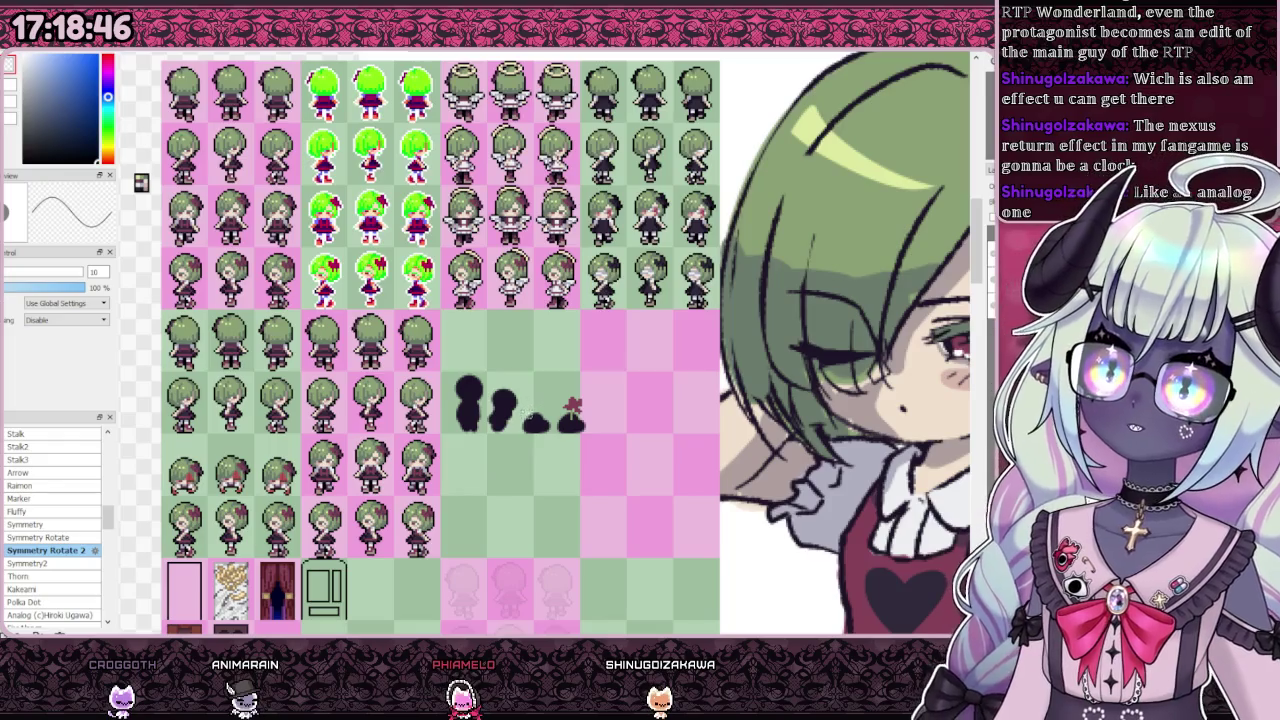
pyautogui.scroll(-2, 550, 400)
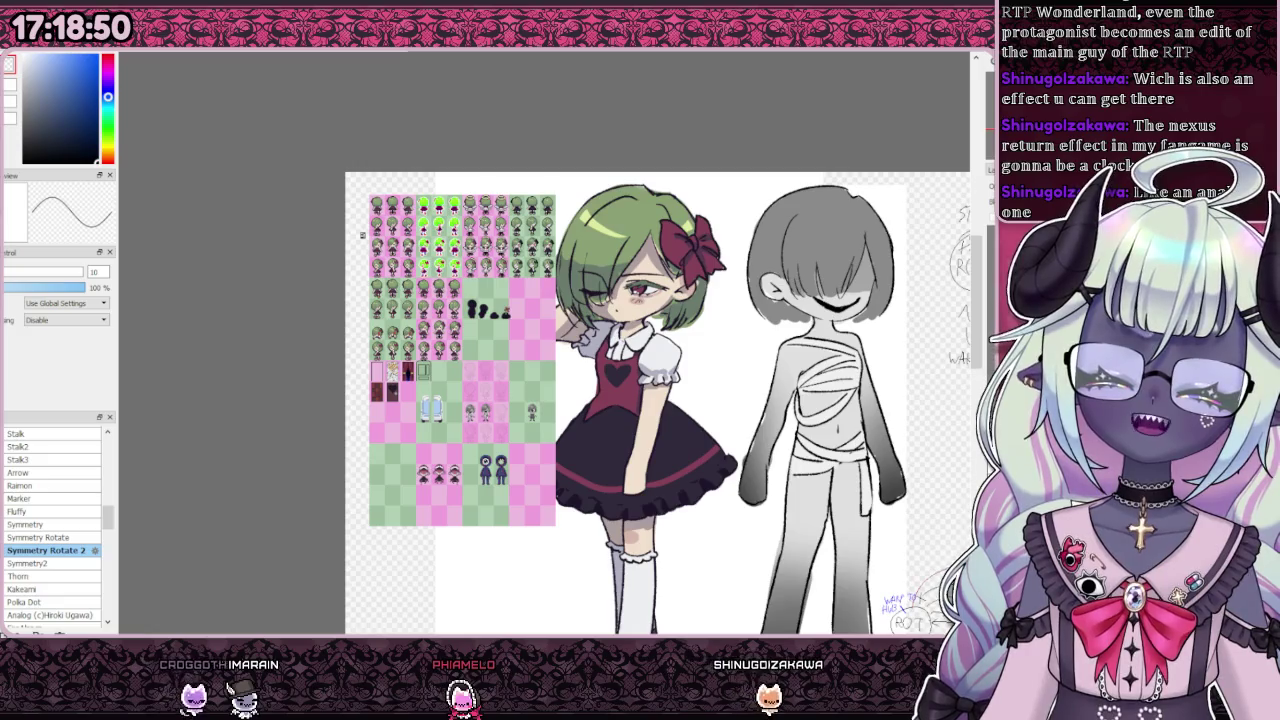
pyautogui.scroll(-2, 640, 400)
pyautogui.scroll(1, 640, 400)
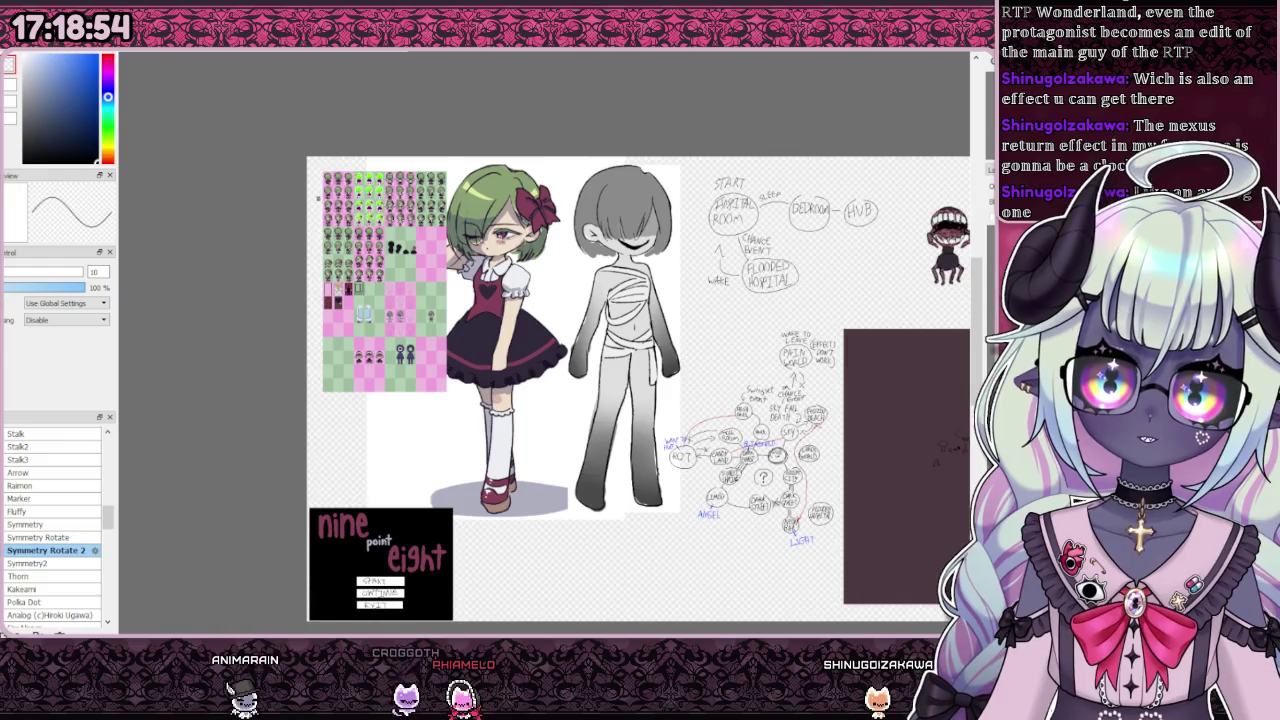
pyautogui.scroll(-1, 676, 318)
pyautogui.scroll(1, 780, 400)
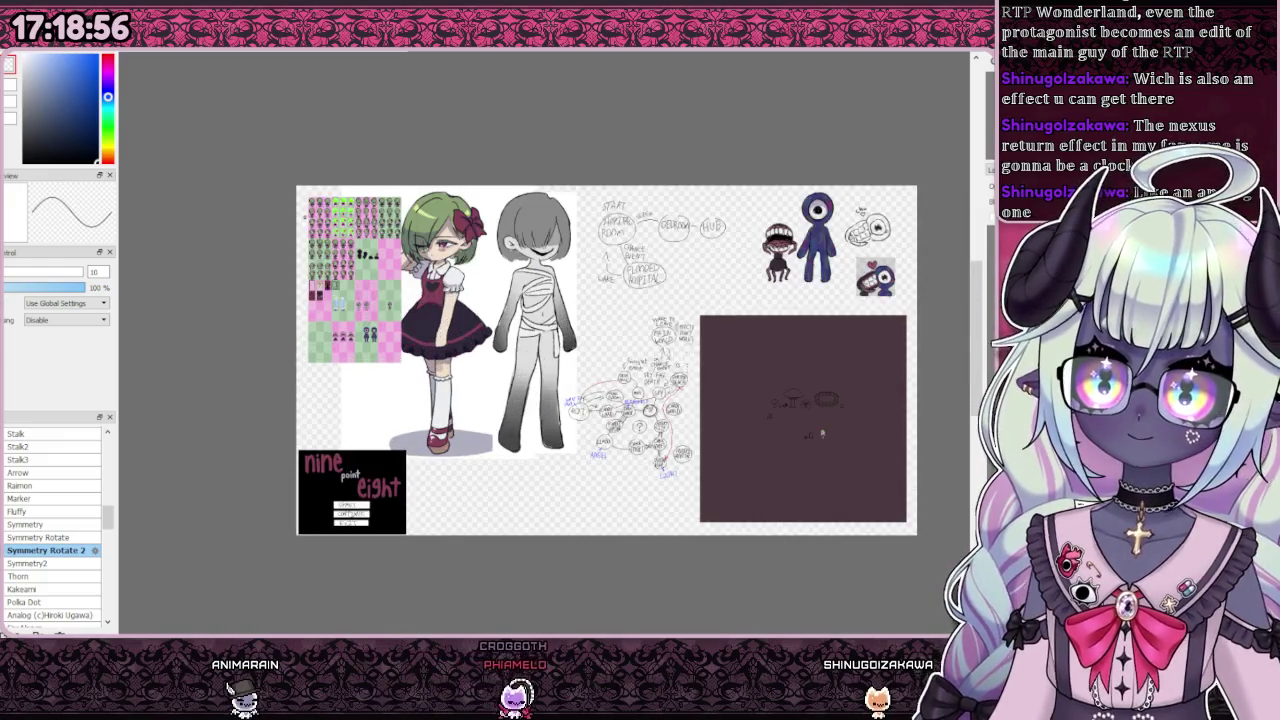
pyautogui.scroll(1, 868, 453)
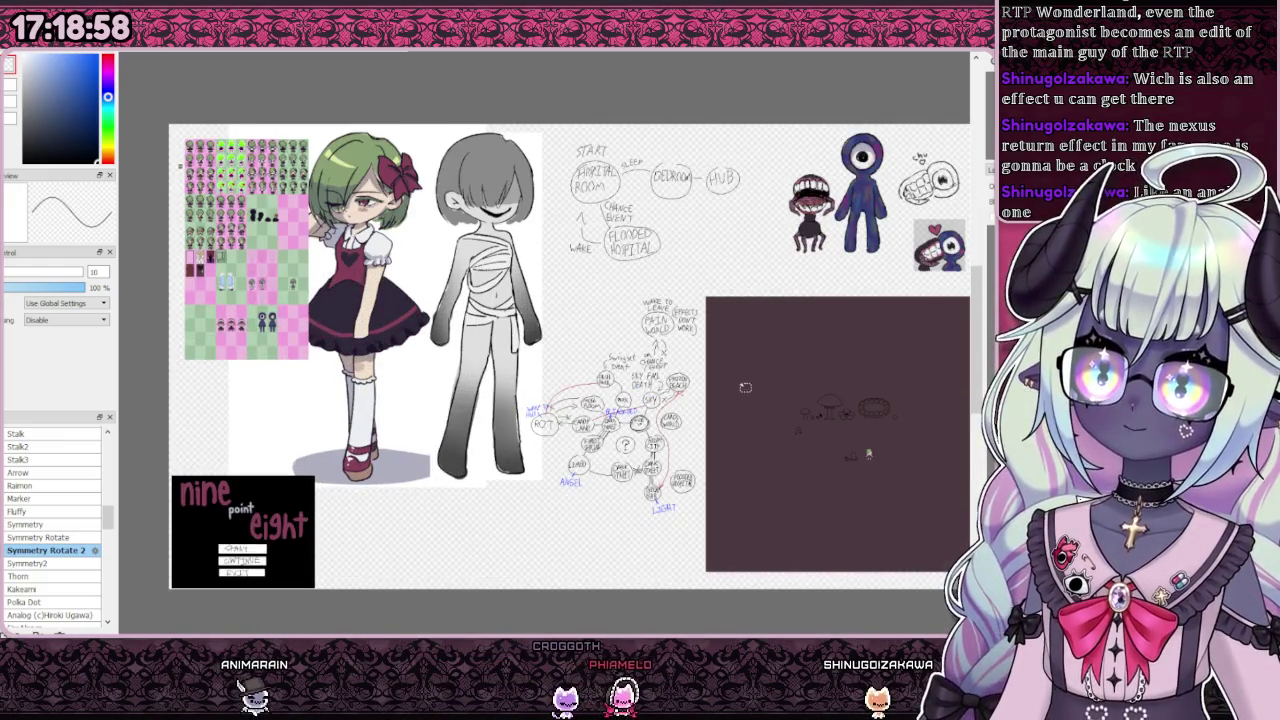
pyautogui.scroll(-1, 798, 494)
pyautogui.scroll(1, 799, 492)
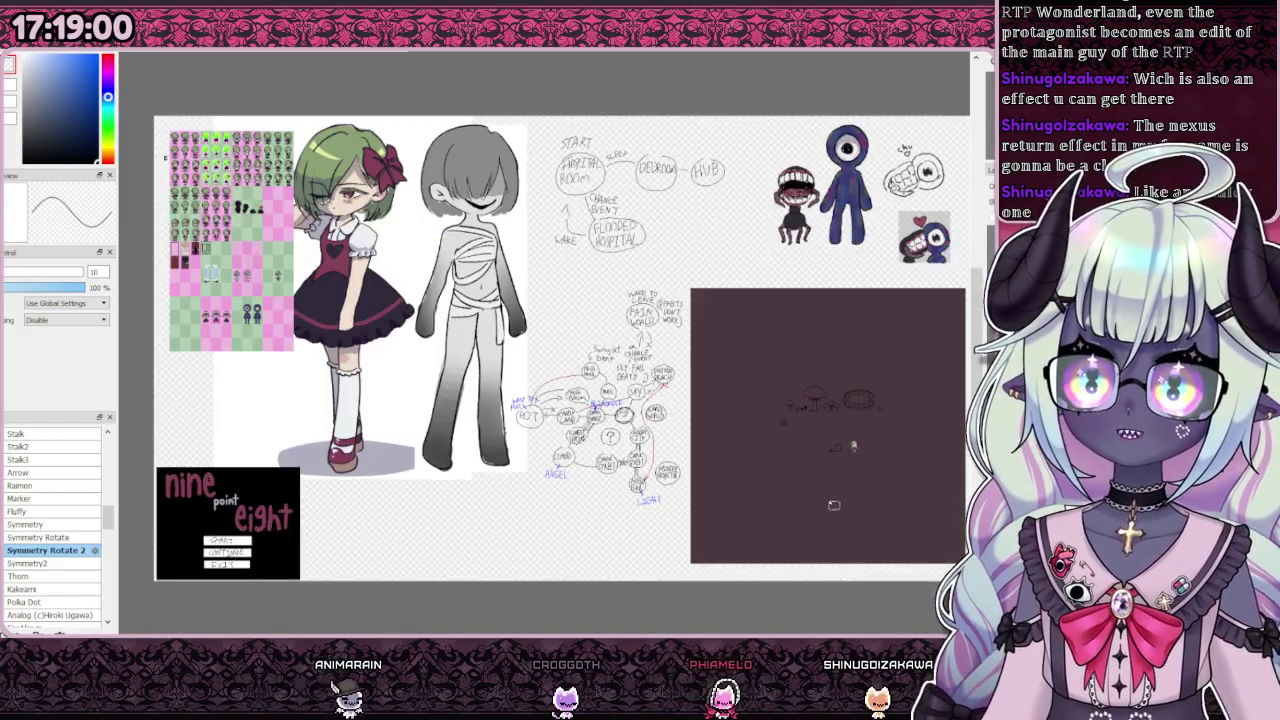
pyautogui.scroll(-1, 801, 486)
pyautogui.scroll(1, 801, 484)
pyautogui.scroll(-1, 803, 478)
pyautogui.scroll(1, 802, 478)
pyautogui.scroll(-1, 801, 479)
pyautogui.scroll(1, 800, 479)
pyautogui.scroll(-1, 798, 480)
pyautogui.scroll(1, 800, 482)
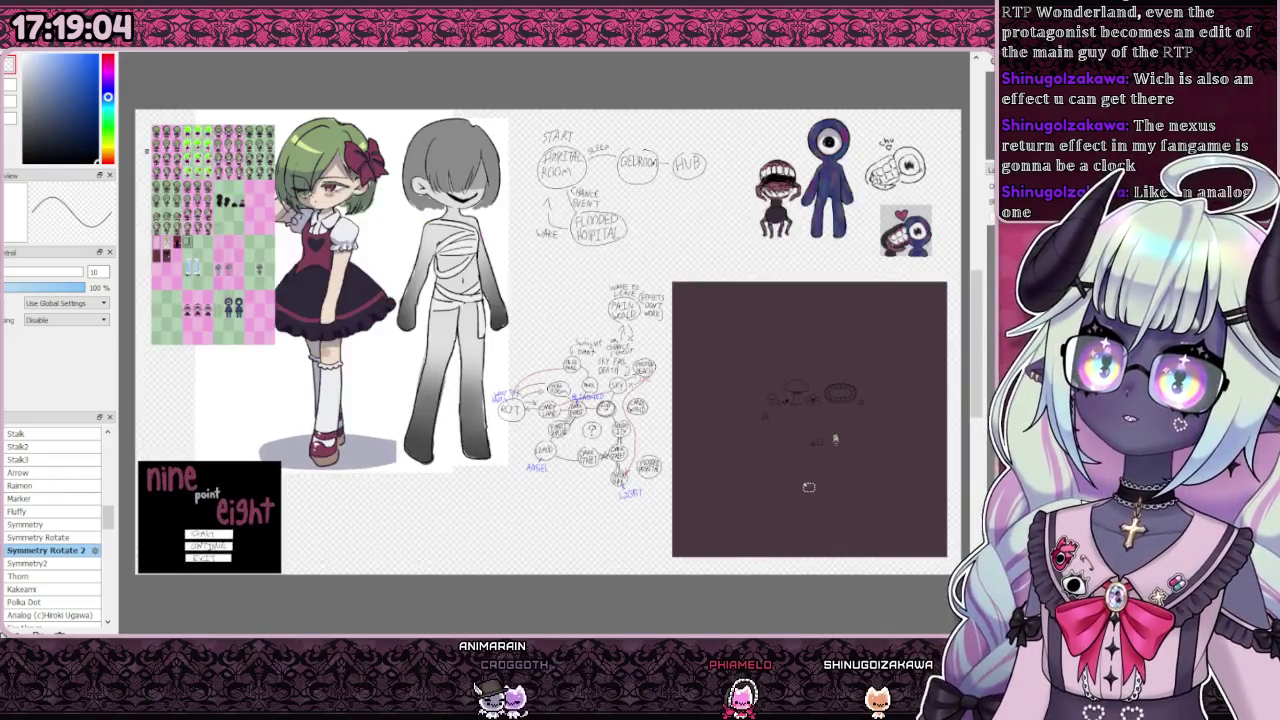
pyautogui.scroll(-1, 815, 485)
pyautogui.scroll(1, 823, 484)
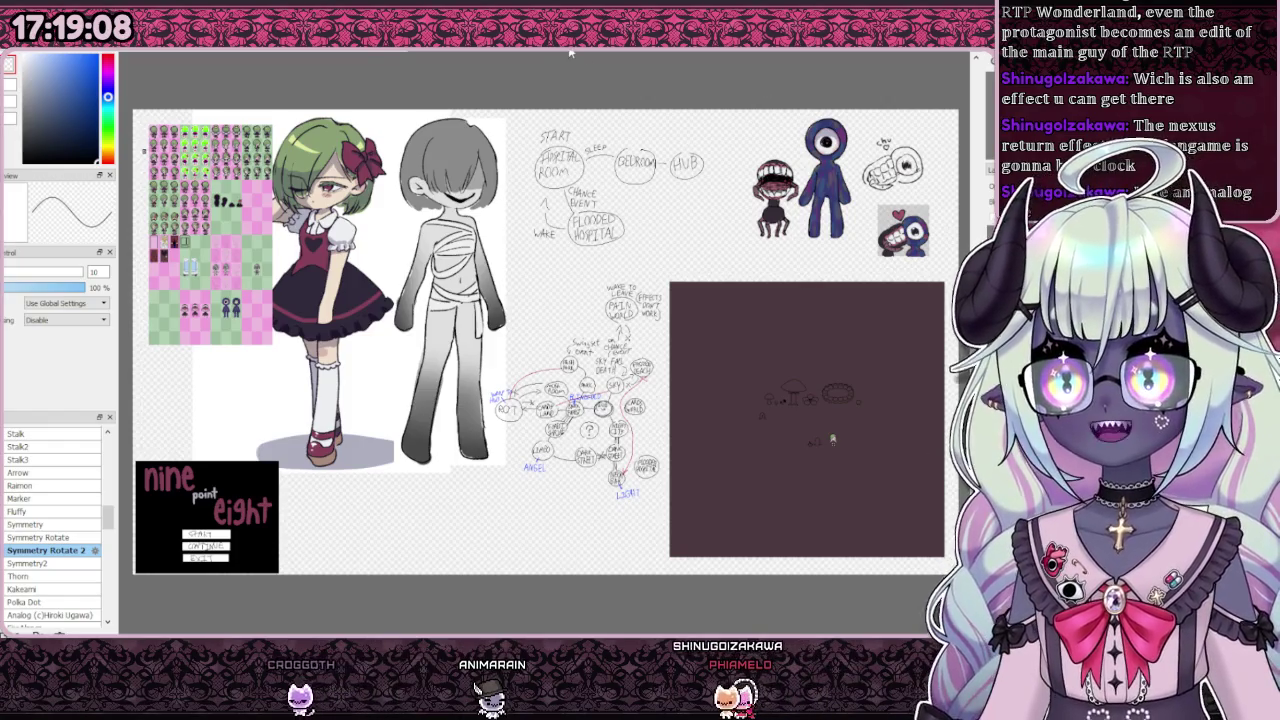
pyautogui.hotkey('ctrl', 'Tab')
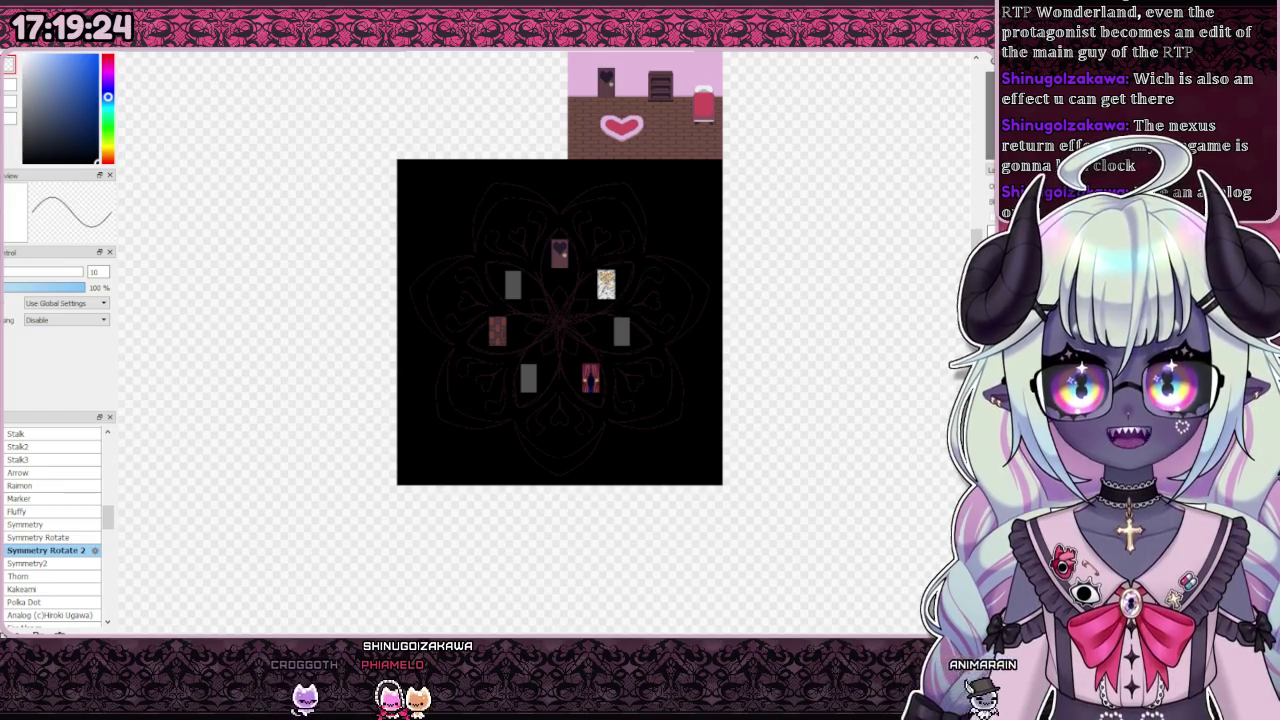
# Step: Deselect the room map and zoom into the hospital room
pyautogui.scroll(5, 560, 320)
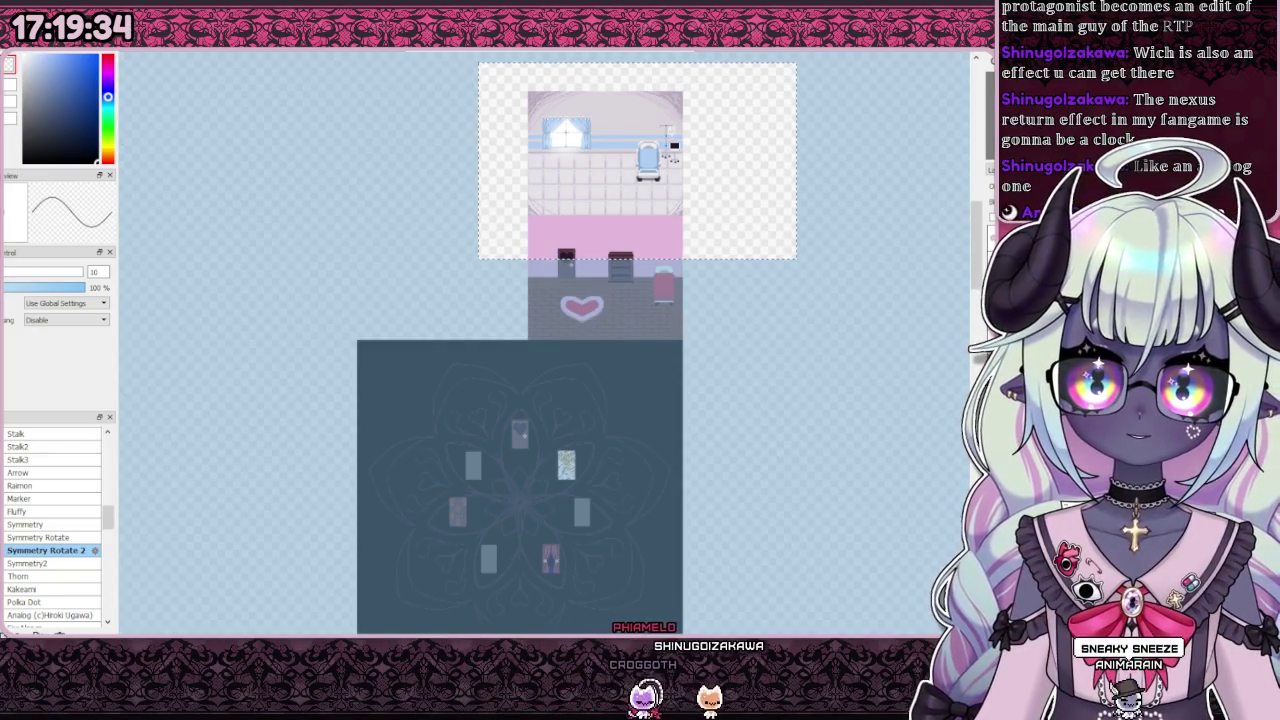
pyautogui.scroll(1, 745, 167)
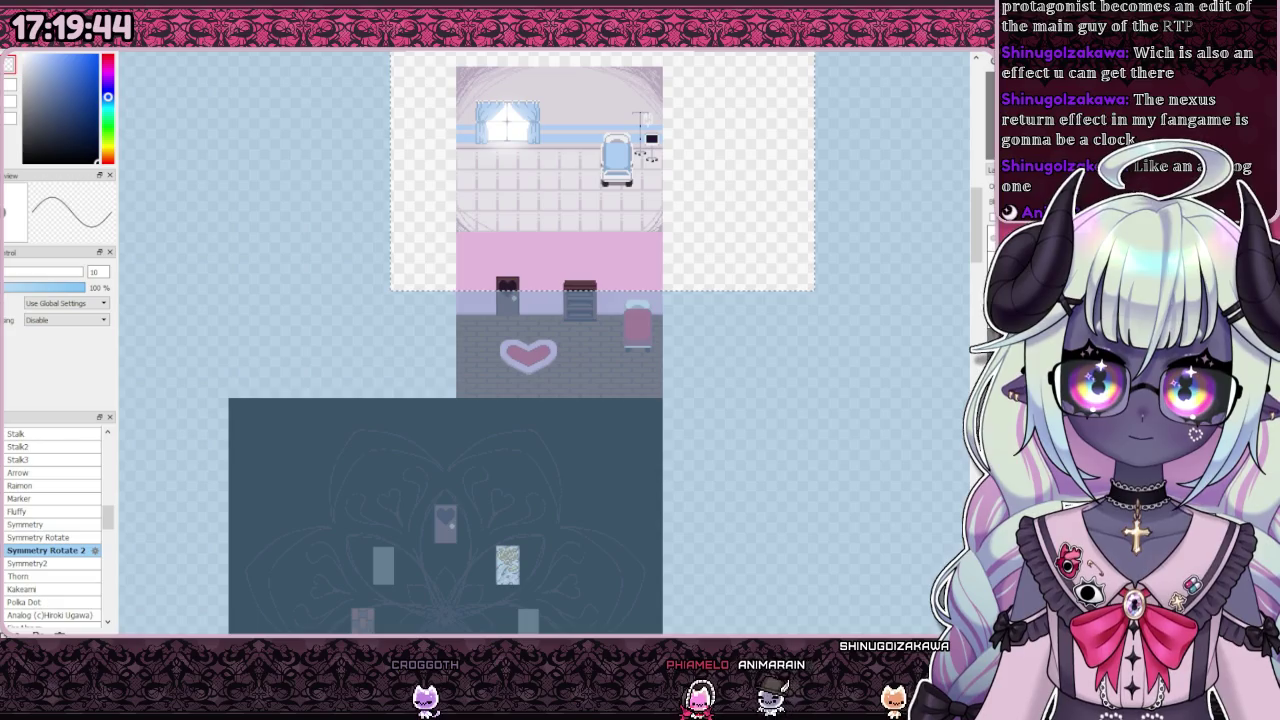
pyautogui.scroll(-3, 780, 285)
pyautogui.scroll(1, 780, 300)
pyautogui.scroll(-2, 779, 335)
pyautogui.scroll(3, 779, 335)
pyautogui.scroll(-2, 765, 328)
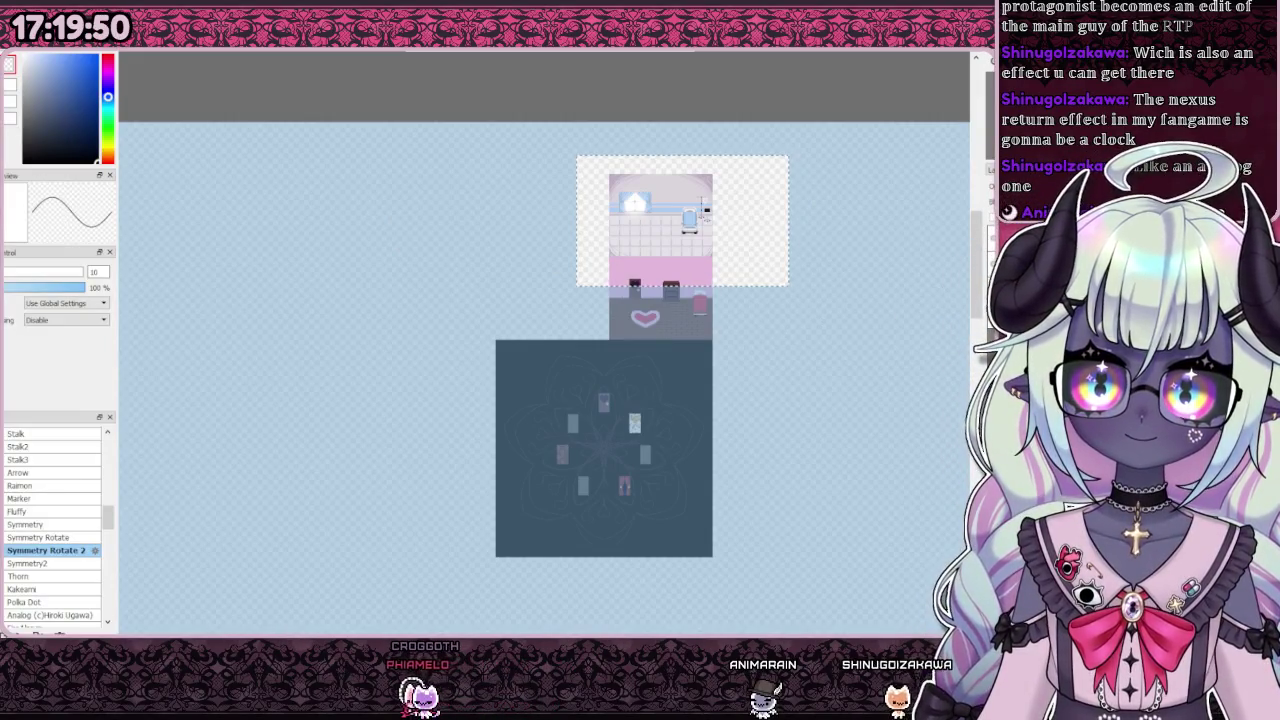
pyautogui.hotkey('ctrl', 'd')
pyautogui.scroll(3, 725, 217)
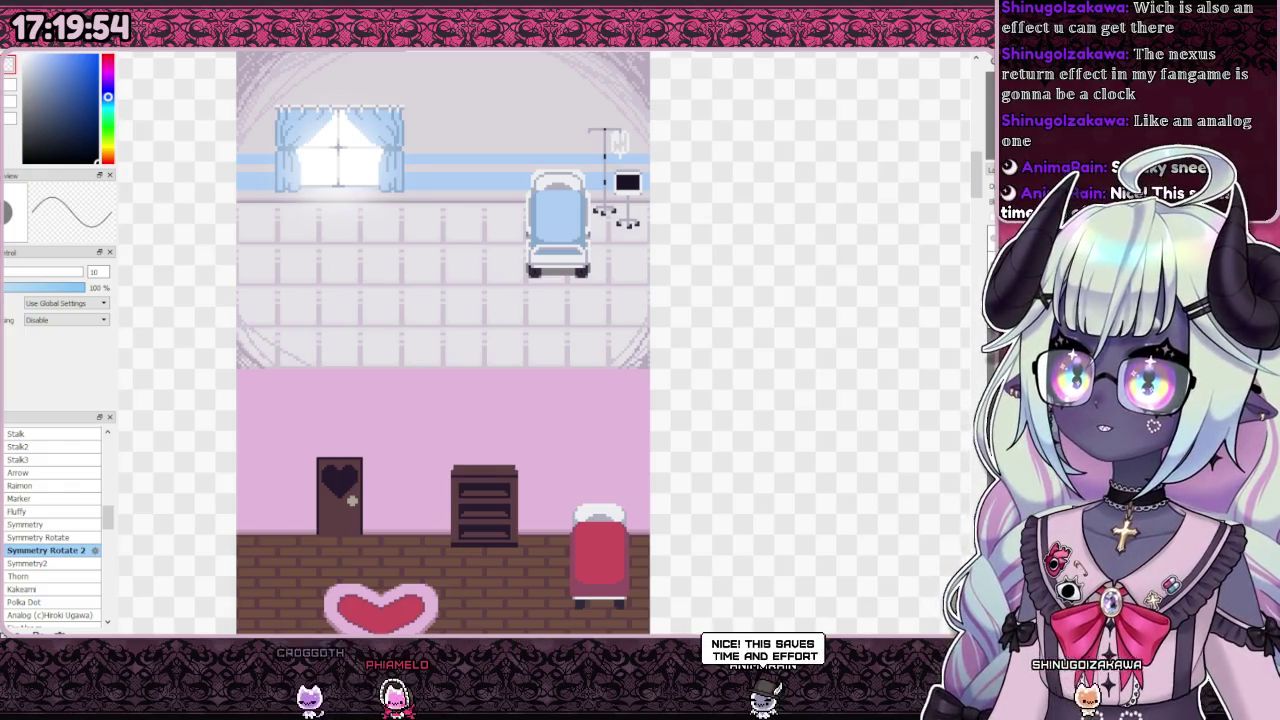
pyautogui.scroll(2, 508, 235)
pyautogui.scroll(-1, 508, 235)
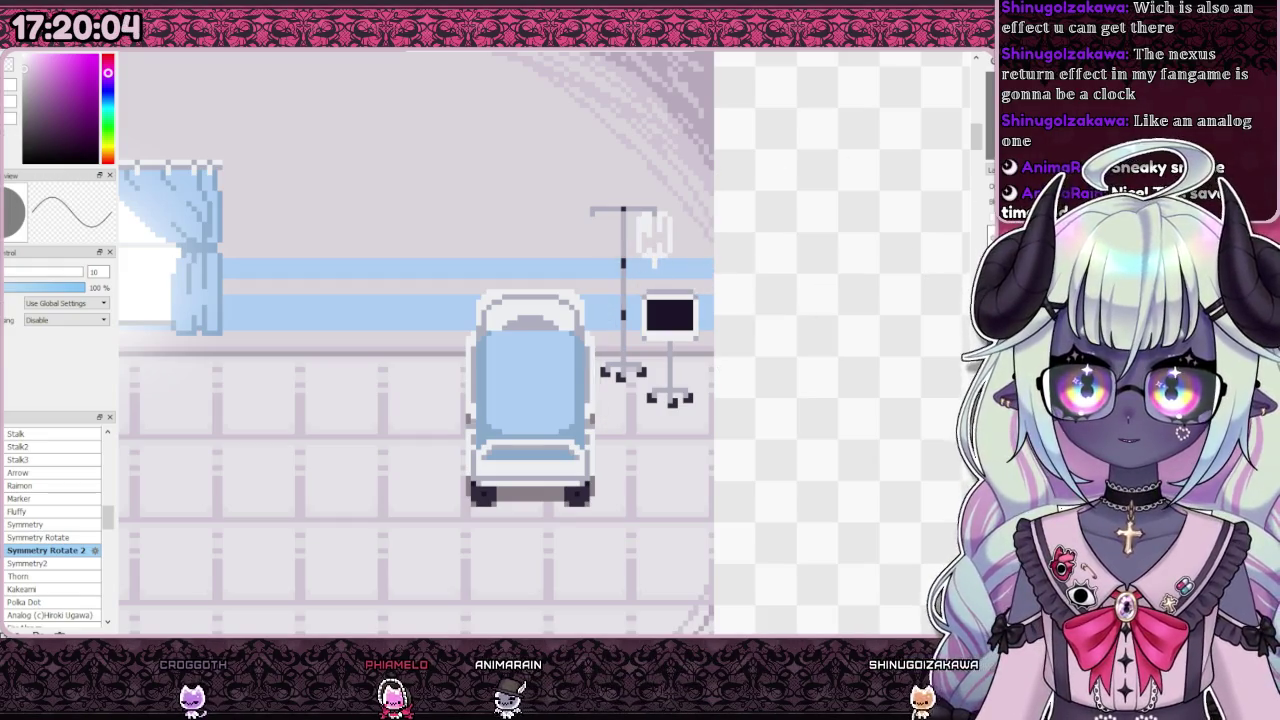
# Step: Try test strokes and a radially symmetric sketch near the chair, then remove them
pyautogui.moveTo(555, 355); pyautogui.dragTo(825, 315)
pyautogui.moveTo(844, 270); pyautogui.dragTo(830, 258)
pyautogui.hotkey('ctrl', 'z')
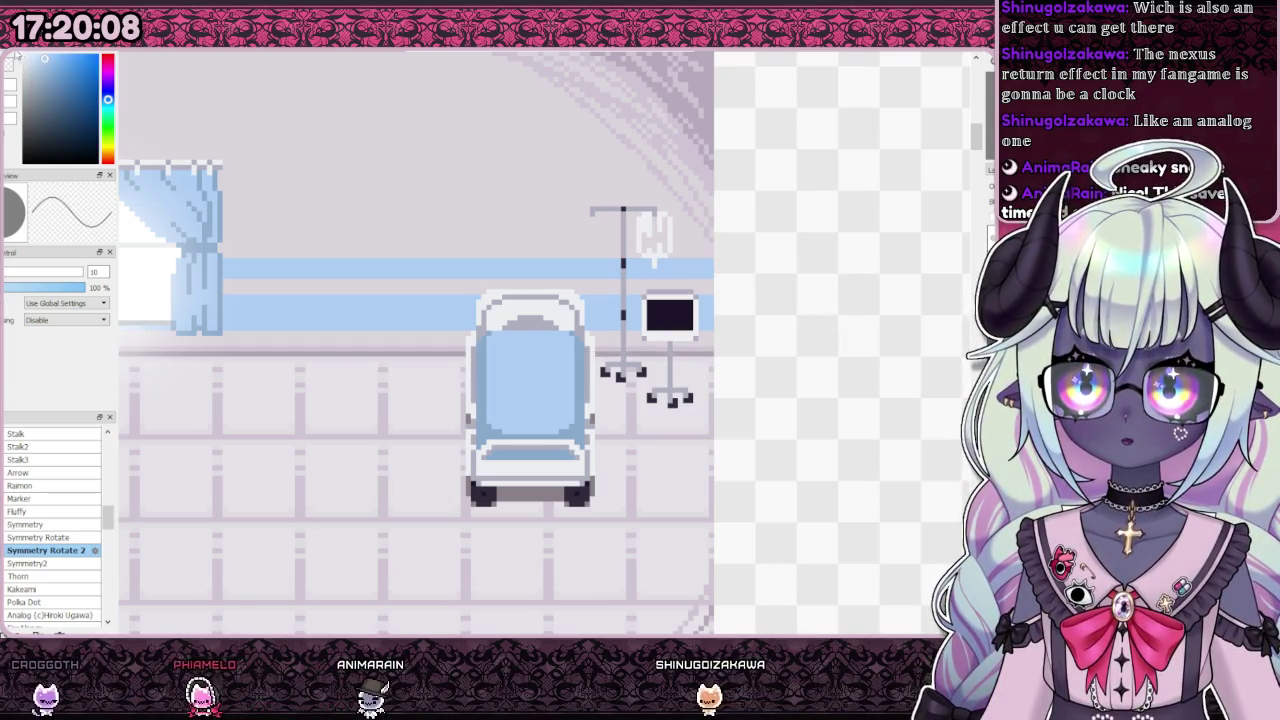
pyautogui.moveTo(760, 240); pyautogui.dragTo(780, 260)
pyautogui.moveTo(800, 140); pyautogui.dragTo(820, 220)
pyautogui.moveTo(860, 110); pyautogui.dragTo(930, 250)
pyautogui.moveTo(840, 189); pyautogui.dragTo(920, 340)
pyautogui.press('Delete')
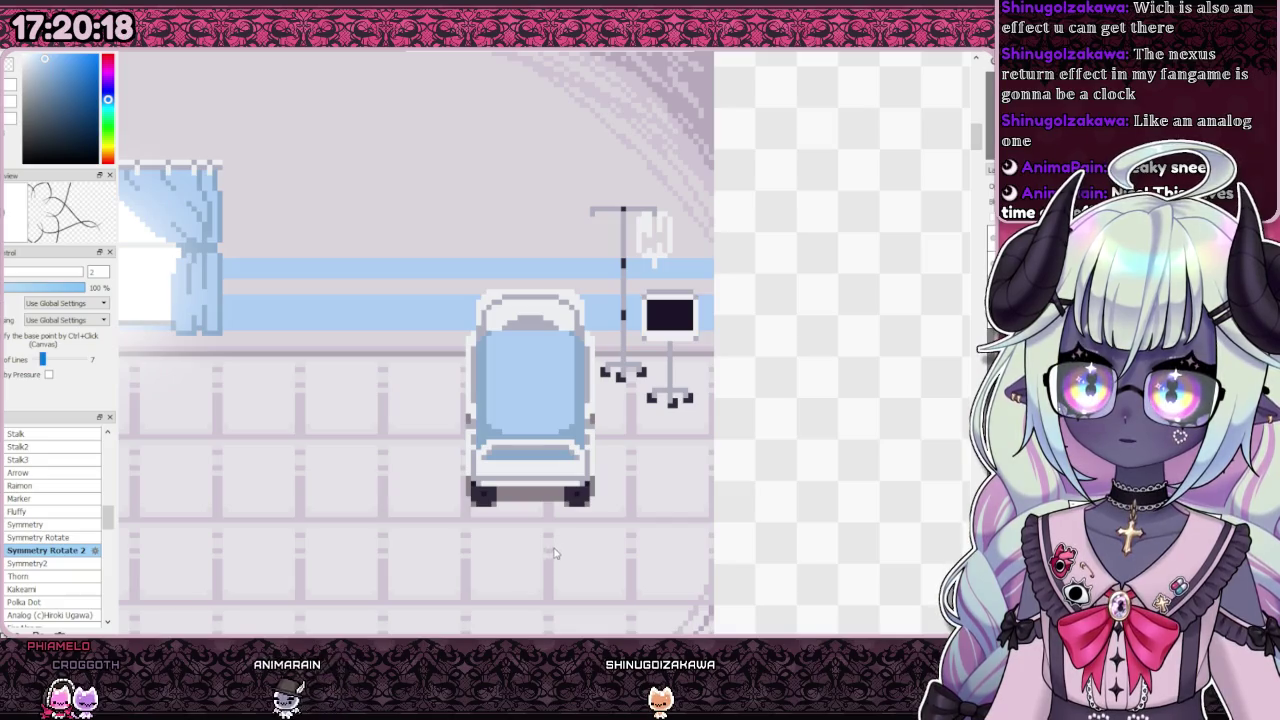
pyautogui.scroll(-5, 590, 574)
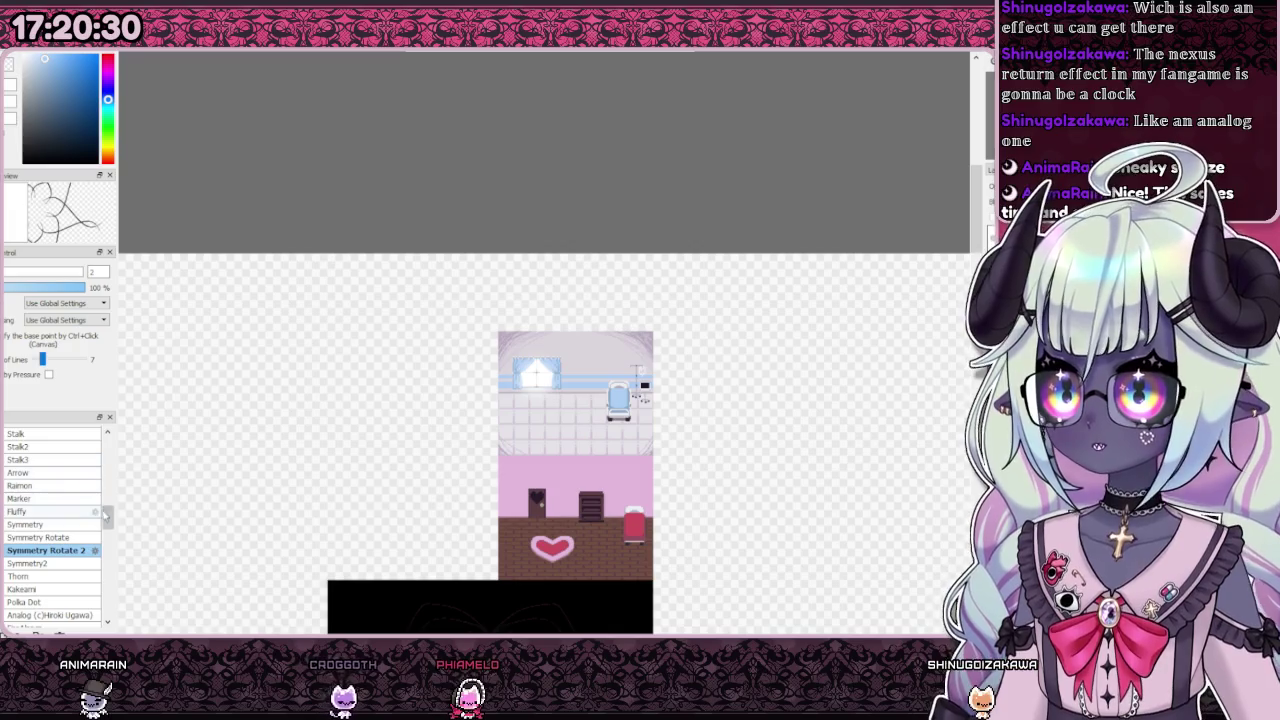
# Step: Choose the broad flatPen brush and try a grey stroke, then undo it
pyautogui.scroll(10, 88, 443)
pyautogui.click(54, 446)
pyautogui.moveTo(338, 371); pyautogui.dragTo(272, 465)
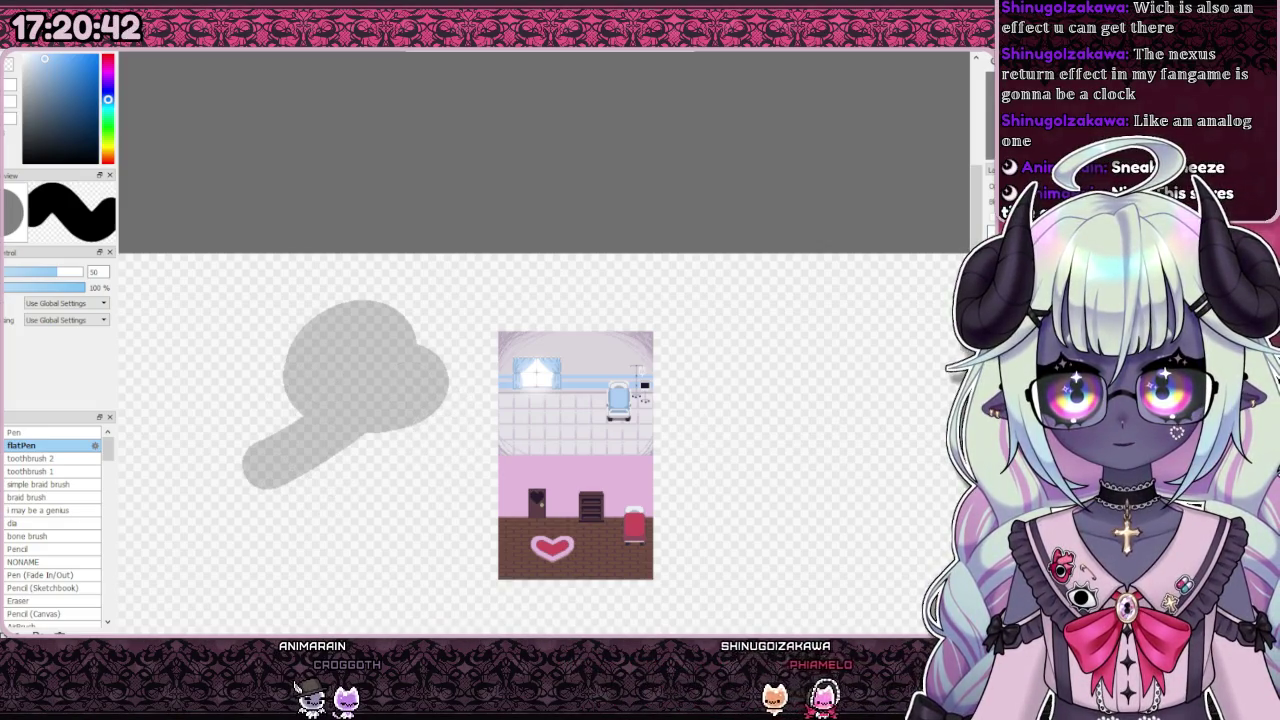
pyautogui.hotkey('ctrl', 'z')
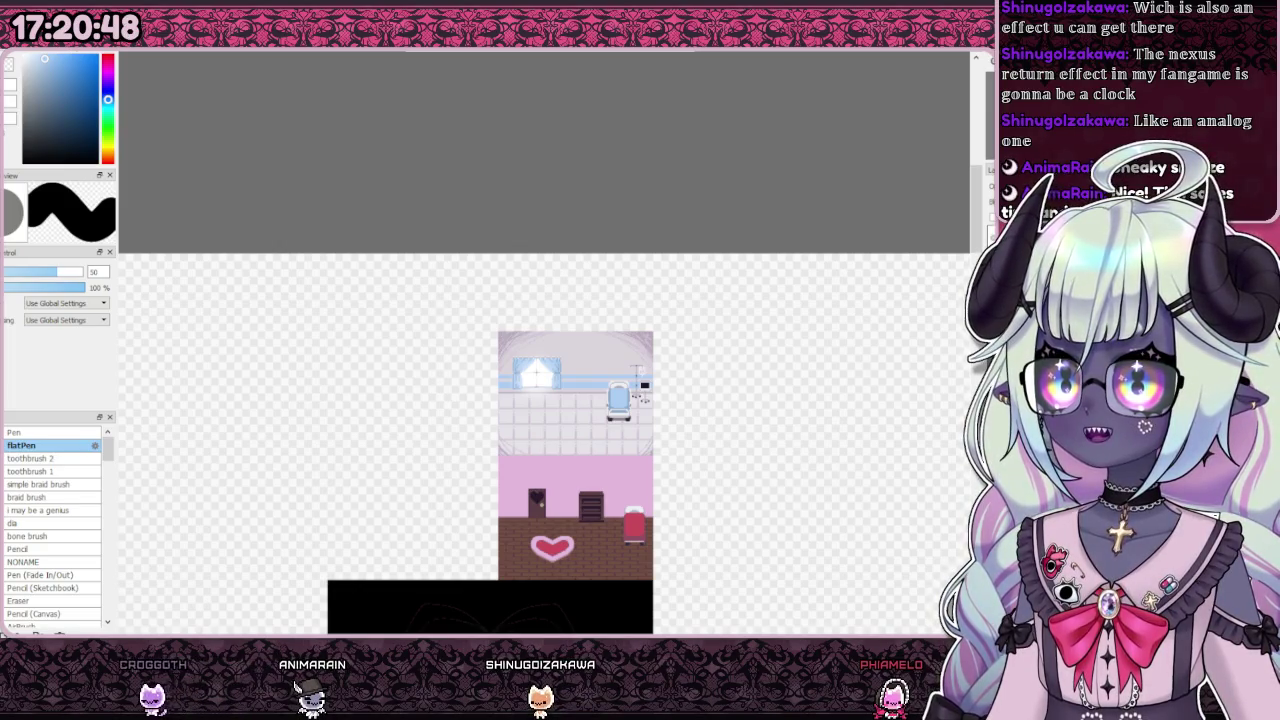
# Step: Paint a large blob left of the room image and fill it solid pink
pyautogui.moveTo(330, 420)
pyautogui.mouseDown()
pyautogui.moveTo(400, 394)
pyautogui.moveTo(385, 405)
pyautogui.mouseUp()
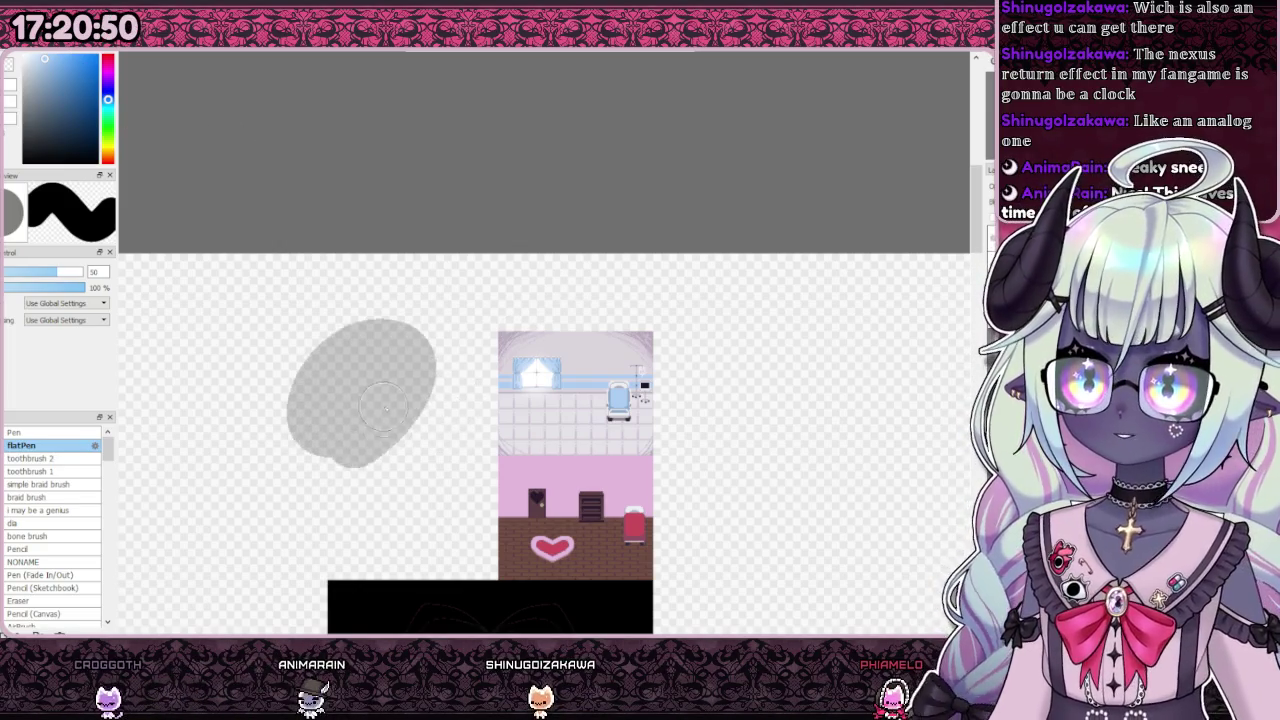
pyautogui.scroll(5, 355, 428)
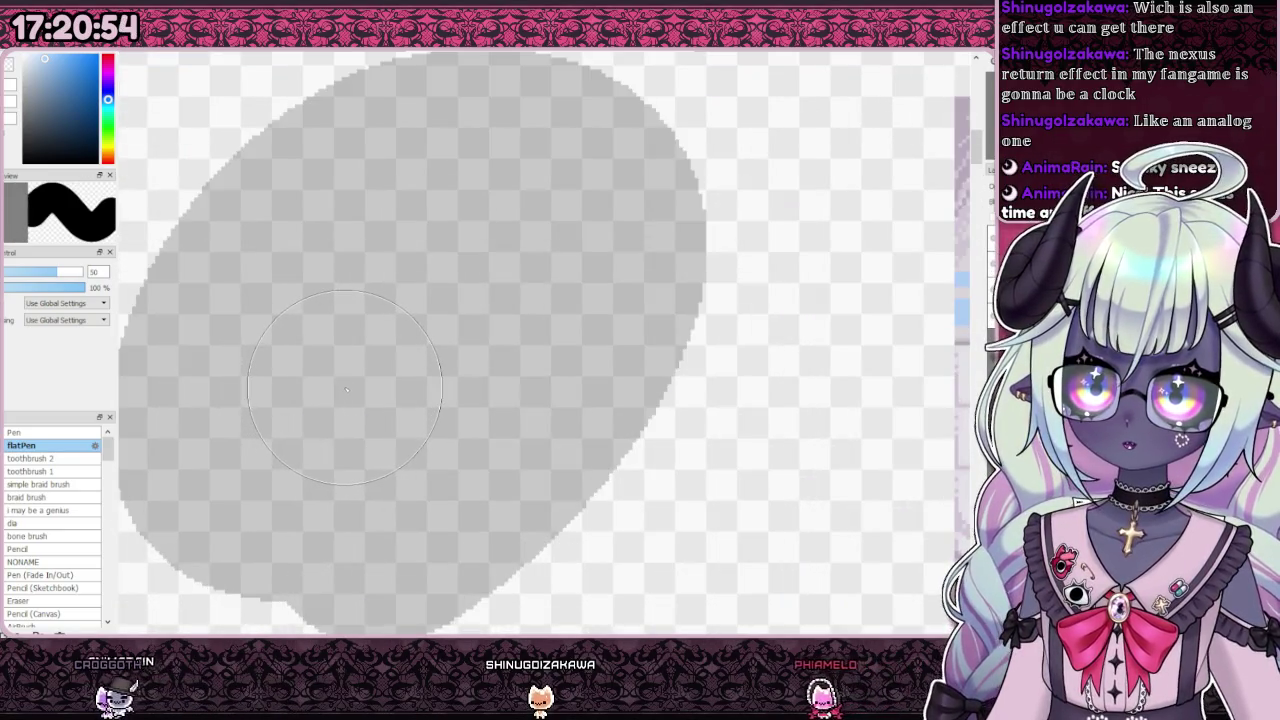
pyautogui.scroll(-2, 350, 385)
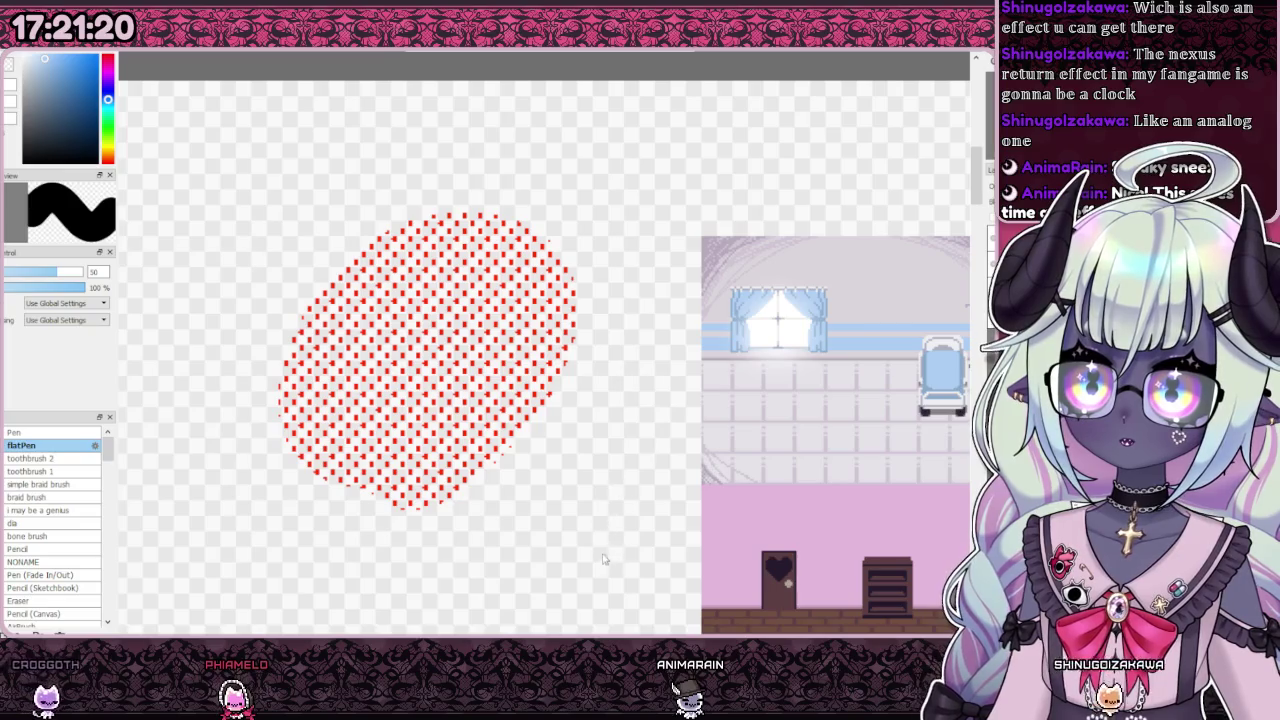
pyautogui.scroll(-2, 592, 551)
pyautogui.moveTo(450, 370); pyautogui.dragTo(431, 497)
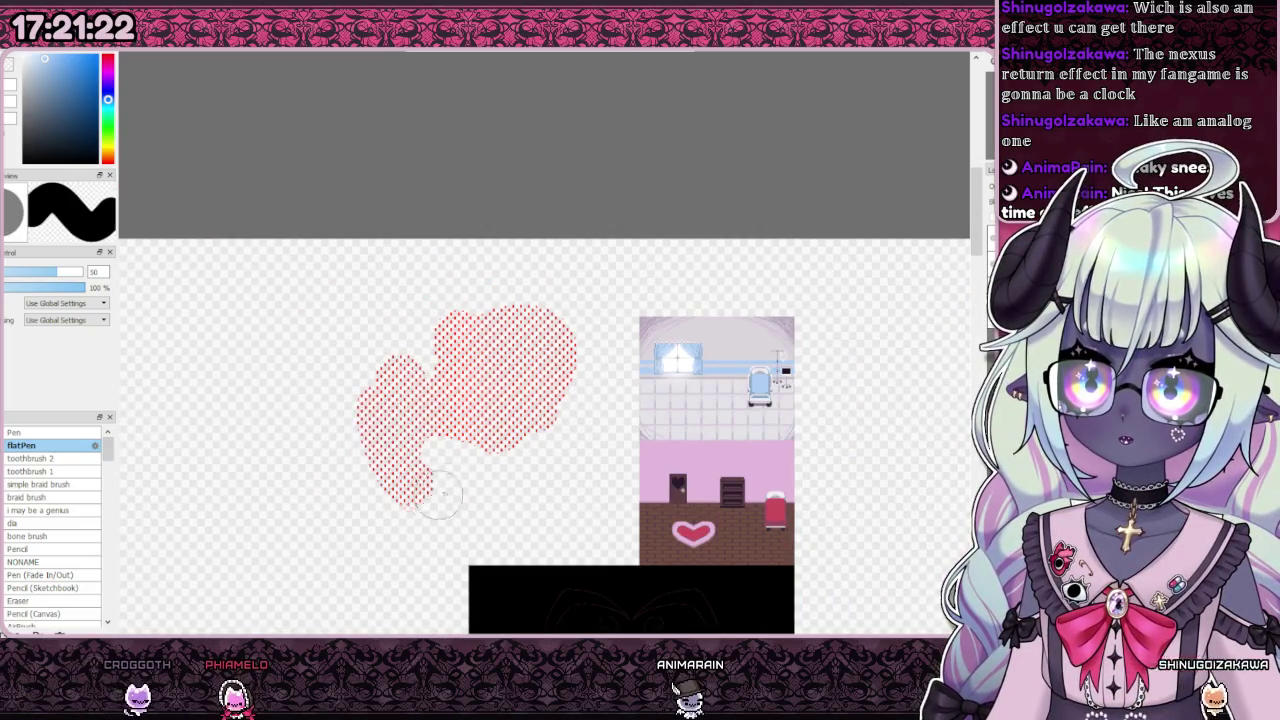
pyautogui.scroll(2, 395, 375)
pyautogui.moveTo(370, 470); pyautogui.dragTo(240, 270)
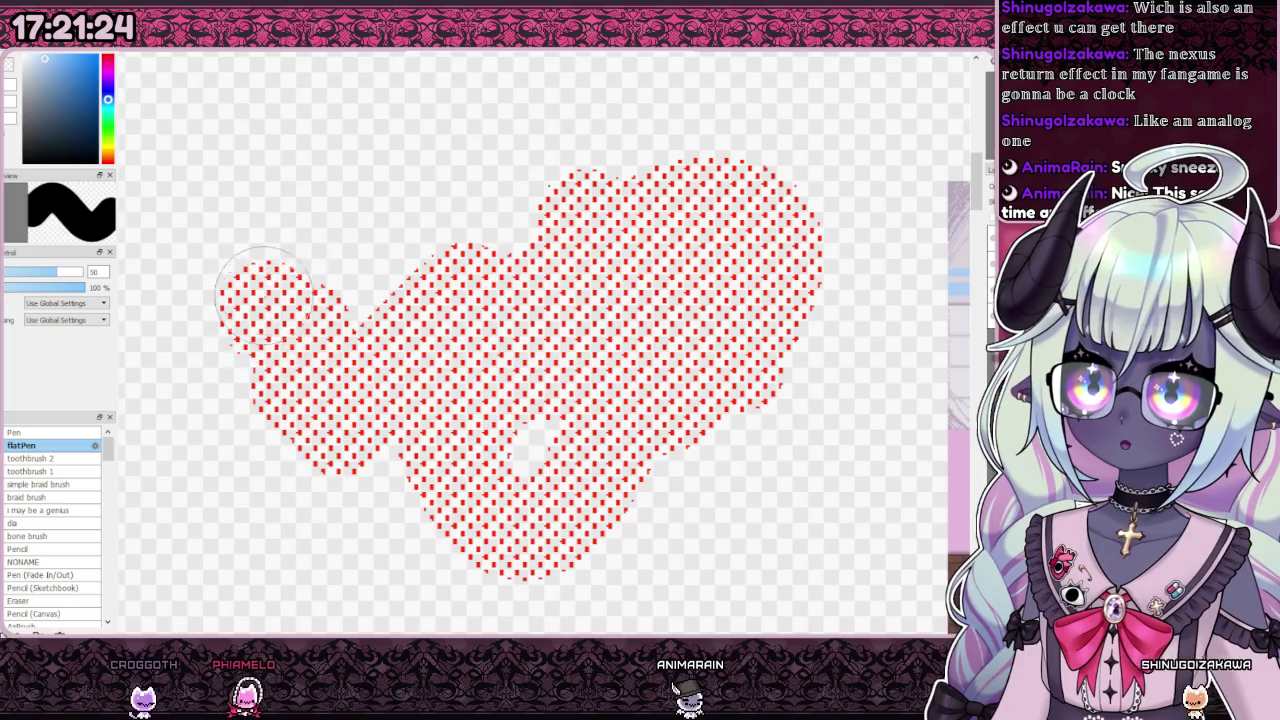
pyautogui.scroll(-2, 576, 335)
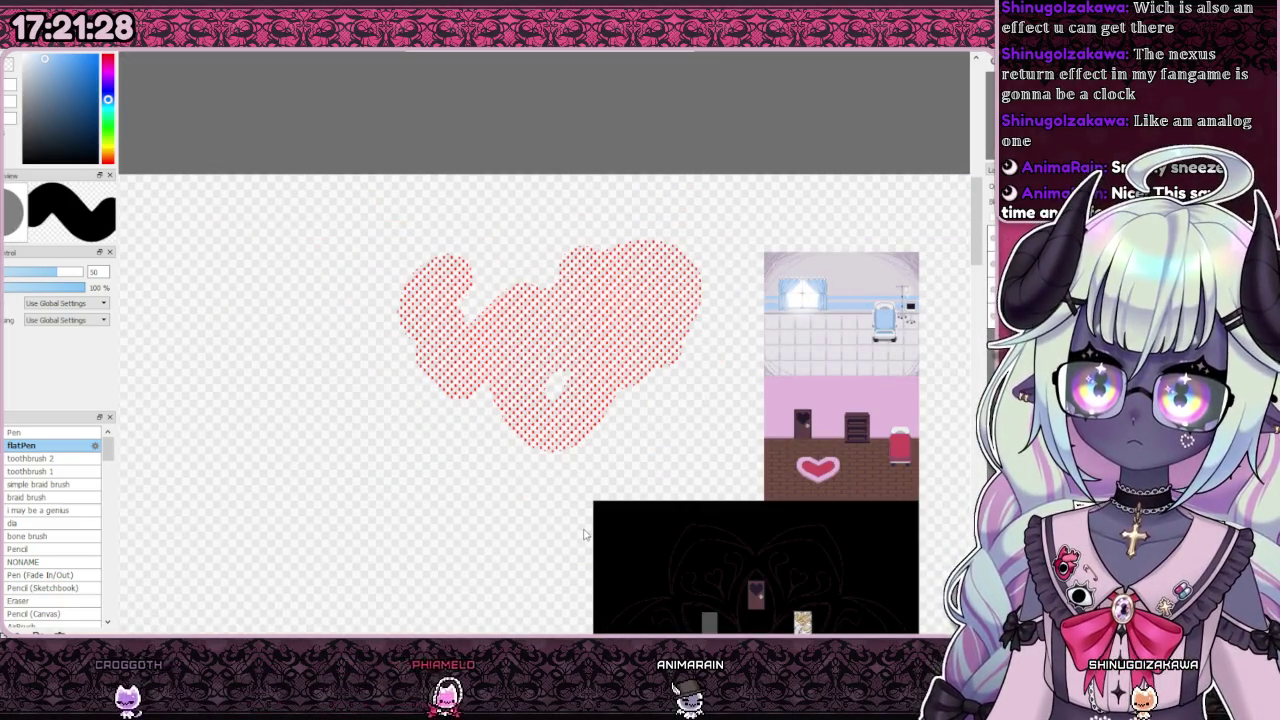
pyautogui.hotkey('ctrl', 'e')
pyautogui.moveTo(470, 440)
pyautogui.mouseDown()
pyautogui.moveTo(430, 390)
pyautogui.moveTo(540, 270)
pyautogui.mouseUp()
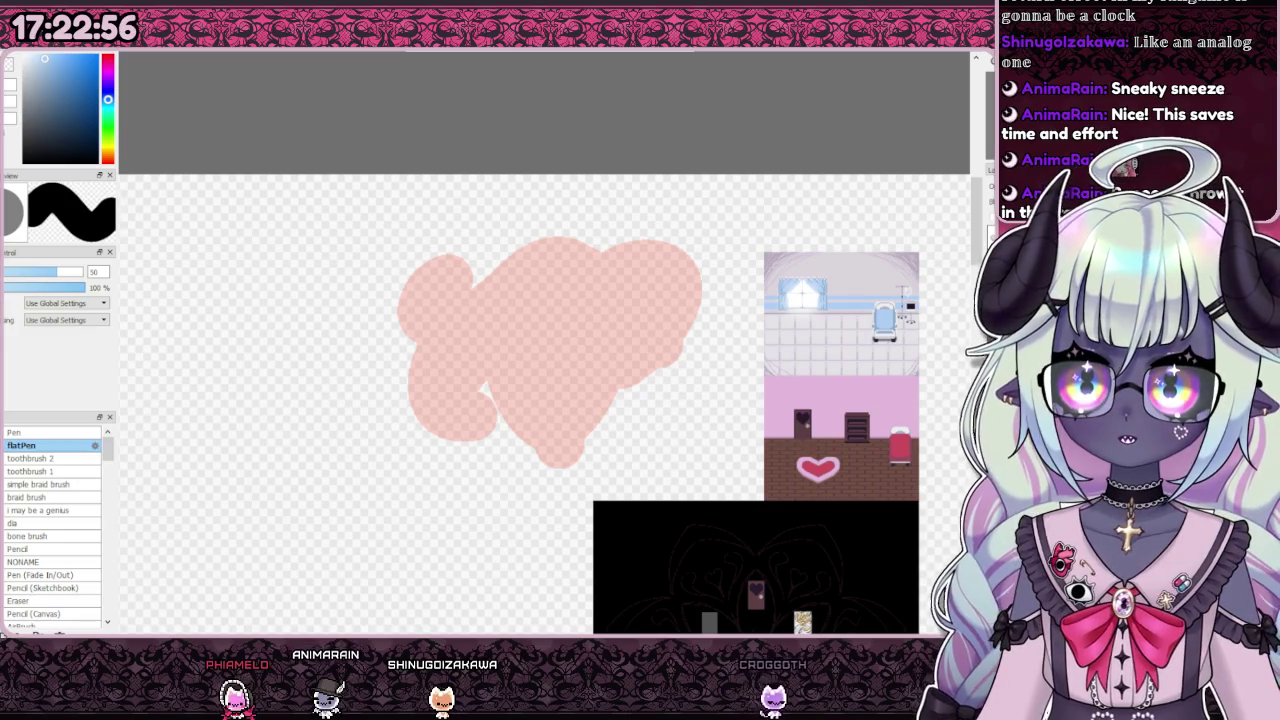
# Step: Undo the pink blob, leaving the hospital-bedroom strip above the black map panel
pyautogui.scroll(-3, 525, 317)
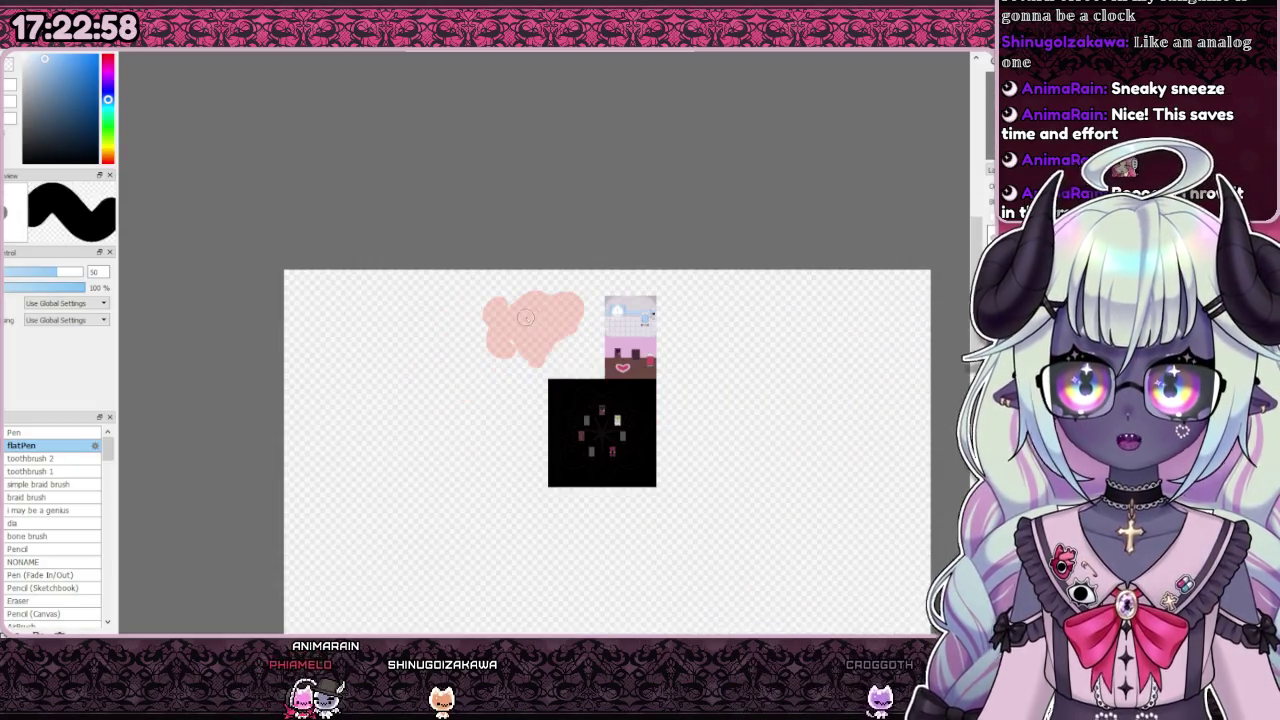
pyautogui.scroll(2, 642, 363)
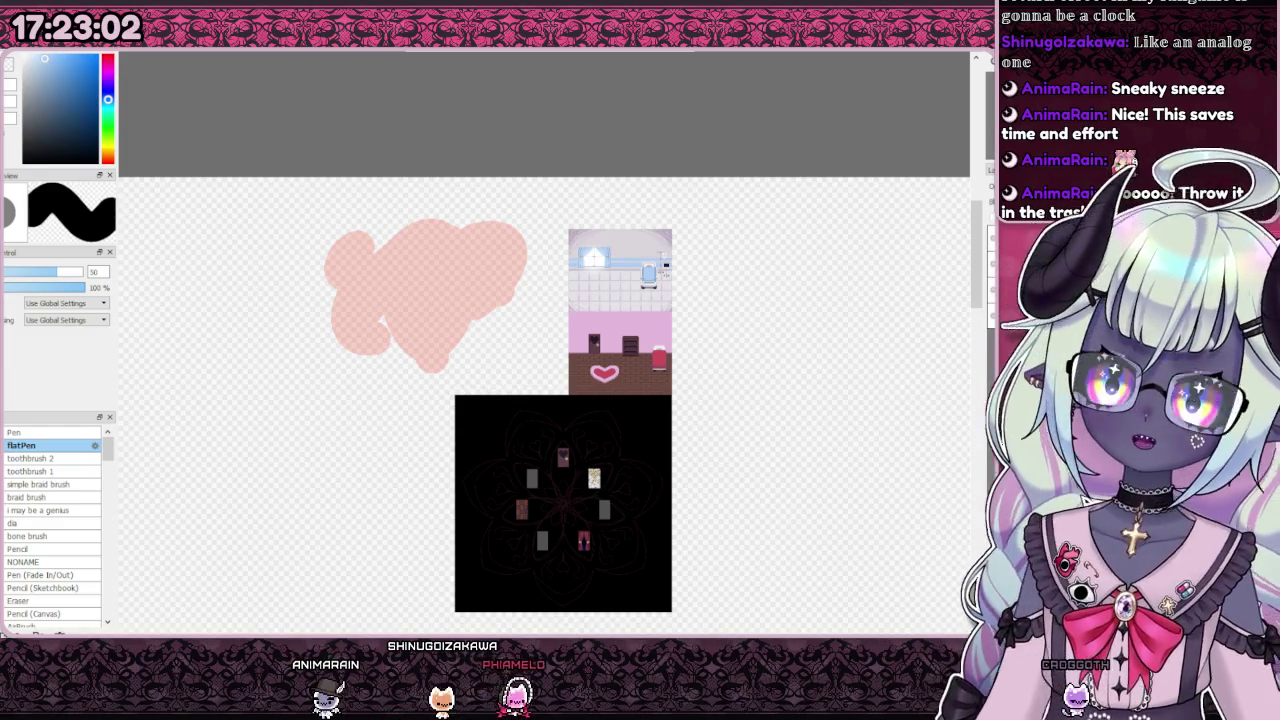
pyautogui.hotkey('ctrl', 'z')
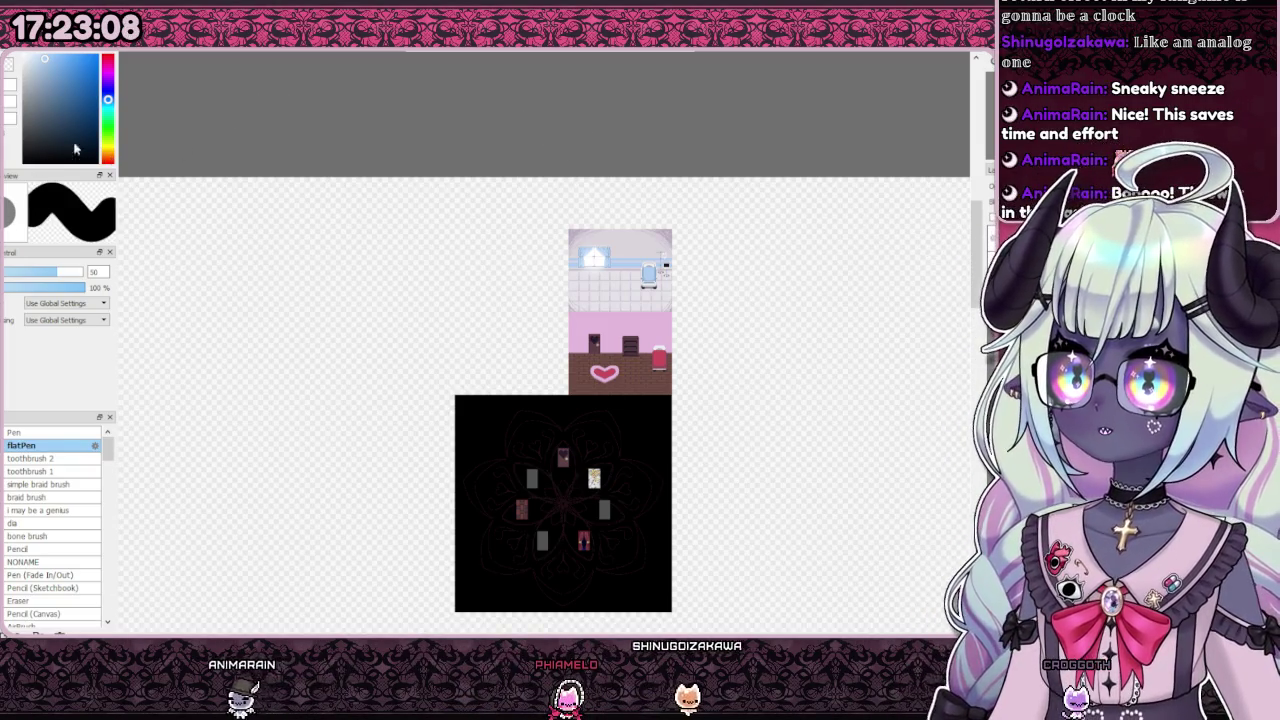
pyautogui.scroll(3, 540, 211)
pyautogui.scroll(-1, 467, 178)
pyautogui.scroll(2, 467, 178)
pyautogui.scroll(-3, 467, 178)
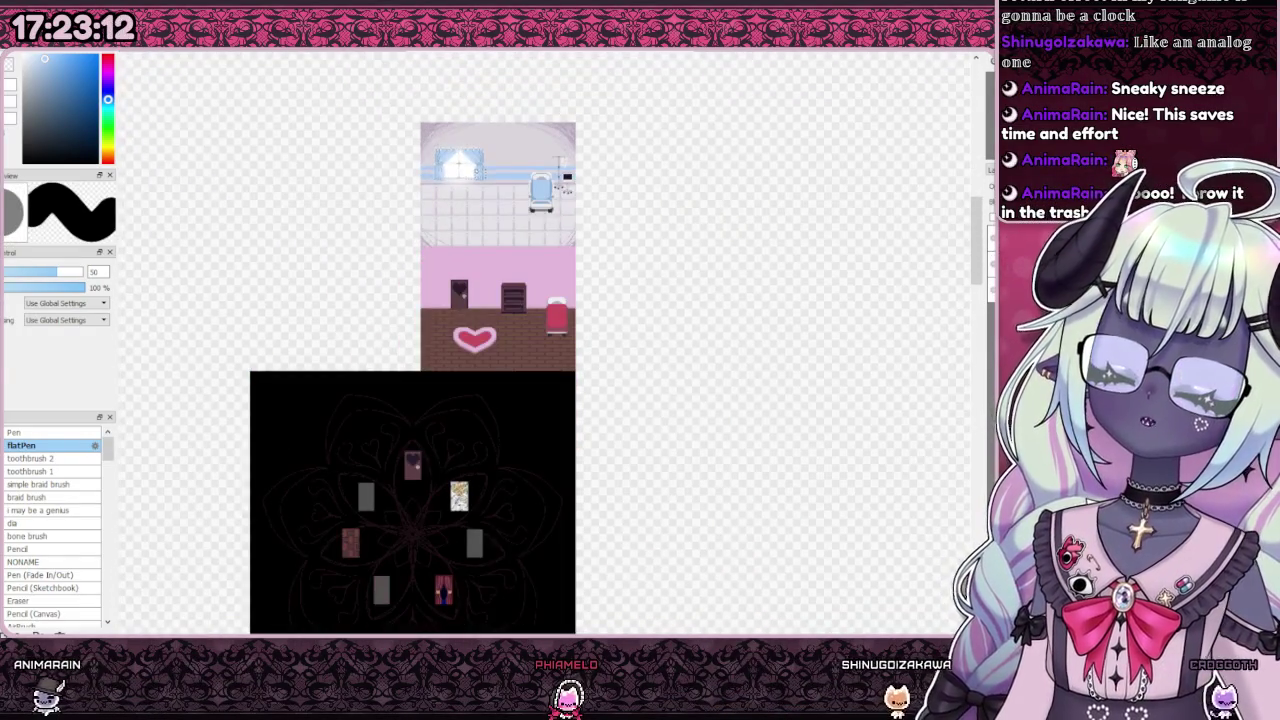
# Step: Switch to the character reference board and look over the sprite sheet
pyautogui.hotkey('ctrl', 'Tab')
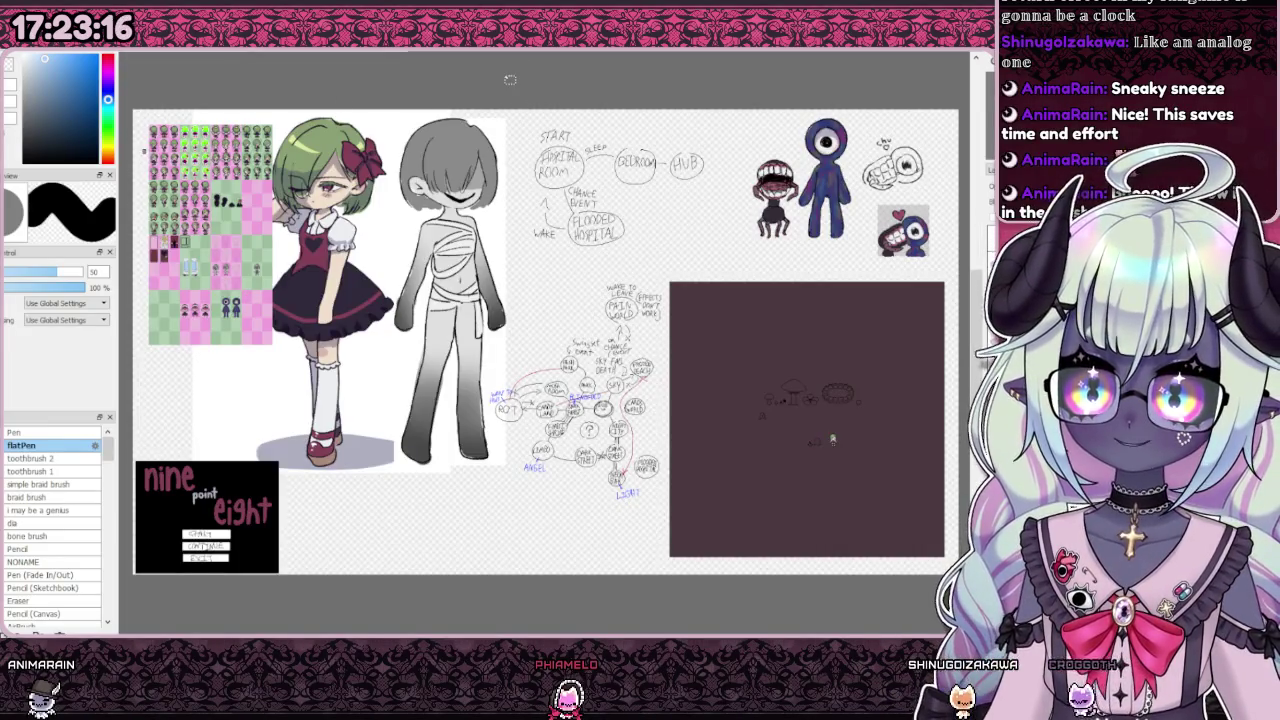
pyautogui.scroll(3, 260, 175)
pyautogui.scroll(-1, 260, 175)
pyautogui.scroll(-3, 260, 175)
pyautogui.scroll(3, 260, 175)
pyautogui.scroll(-2, 204, 109)
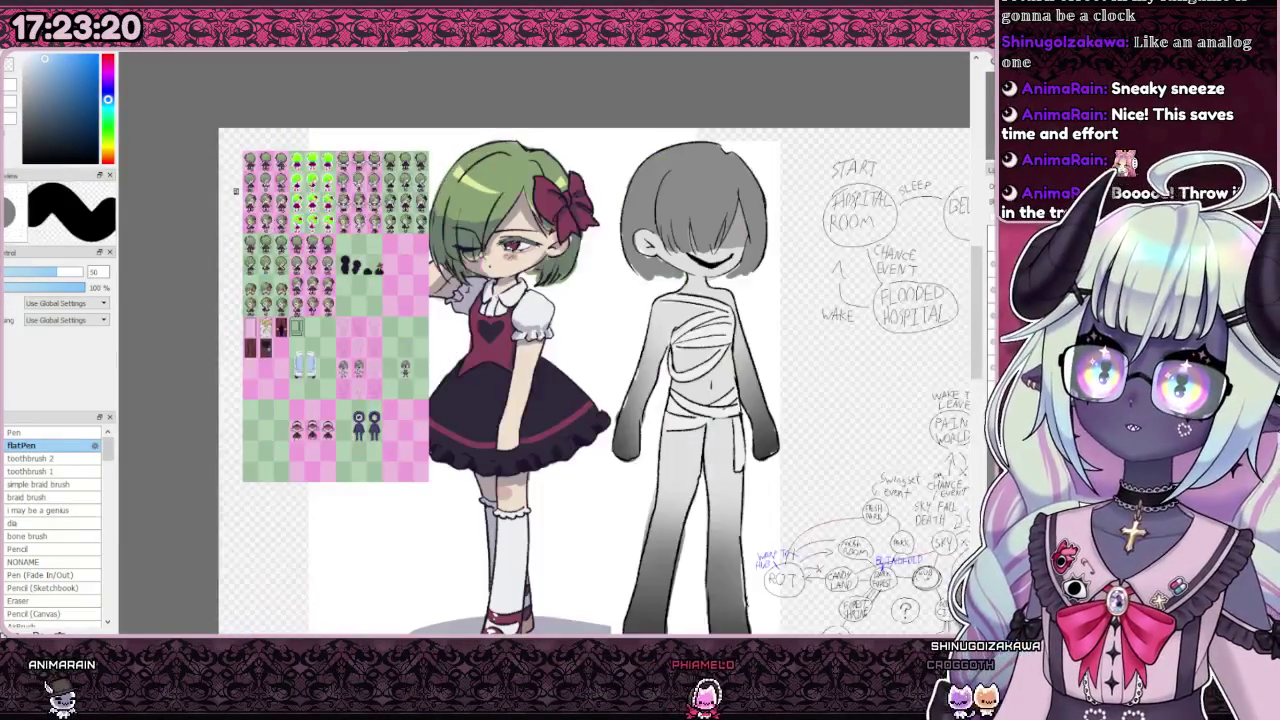
pyautogui.scroll(4, 171, 269)
pyautogui.press('e')
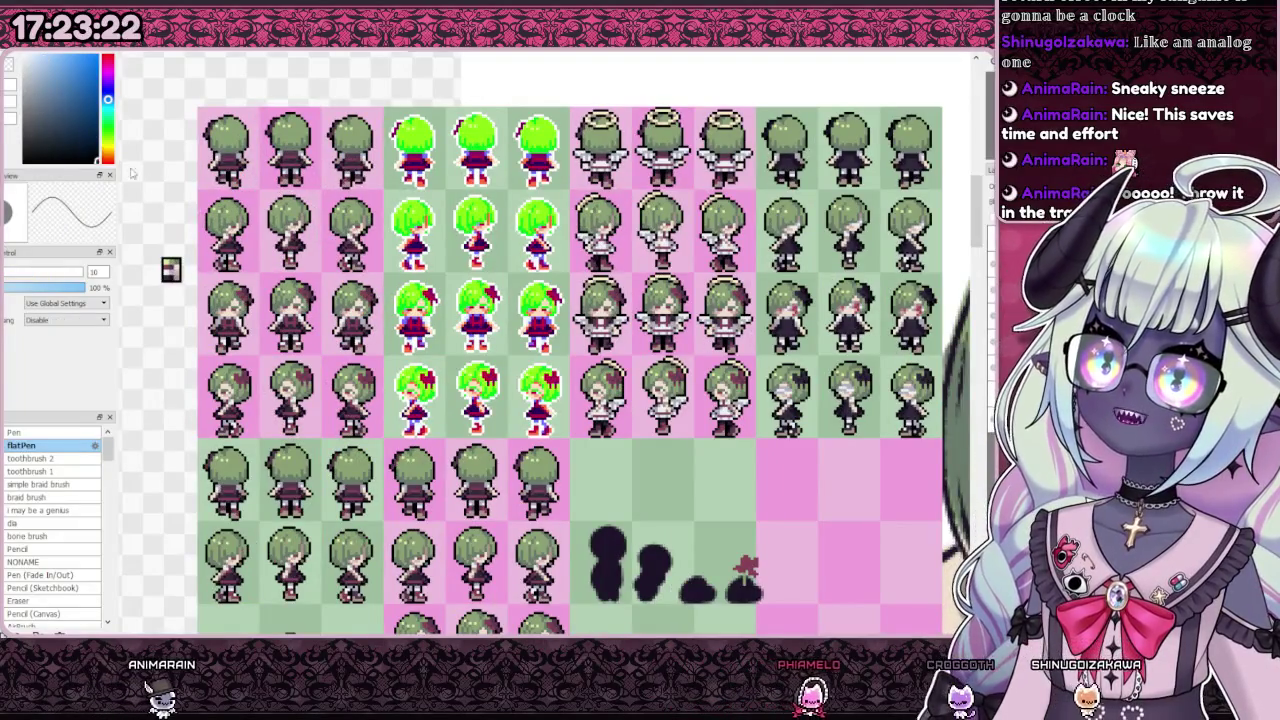
pyautogui.moveTo(171, 269); pyautogui.dragTo(121, 206)
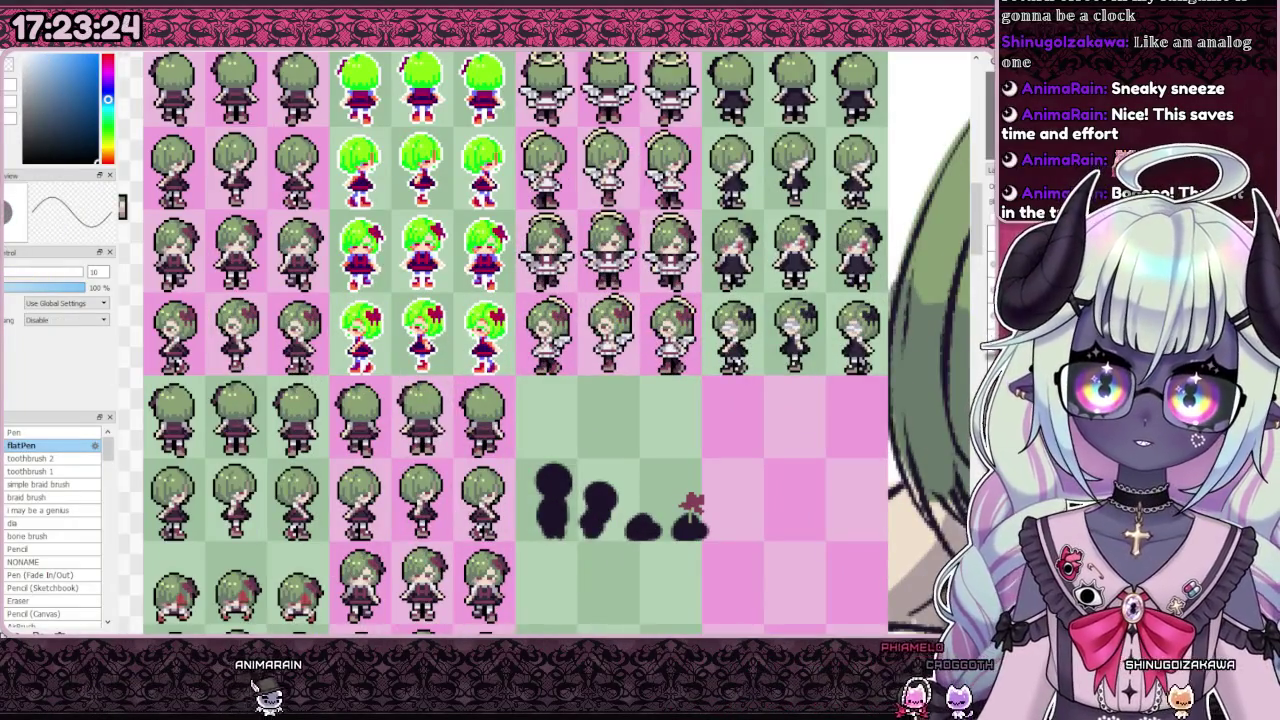
pyautogui.scroll(-3, 640, 340)
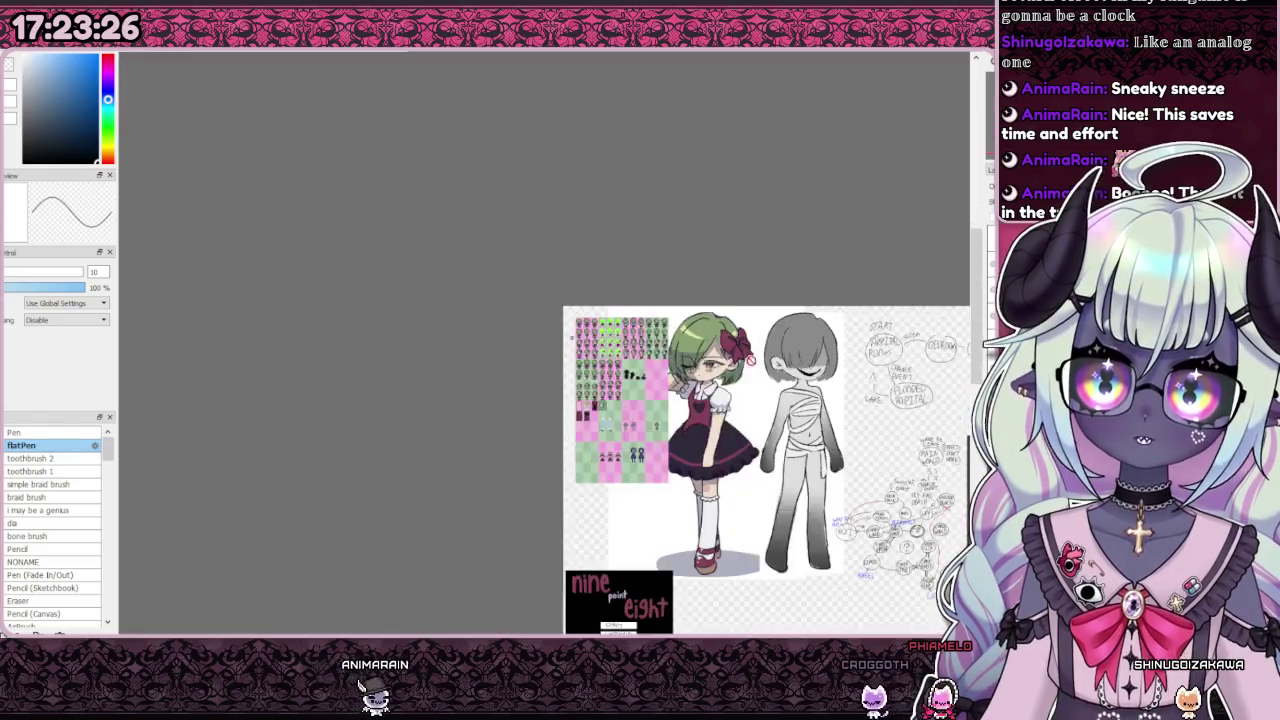
pyautogui.scroll(-1, 820, 480)
pyautogui.scroll(1, 820, 480)
pyautogui.scroll(3, 826, 540)
pyautogui.scroll(2, 727, 470)
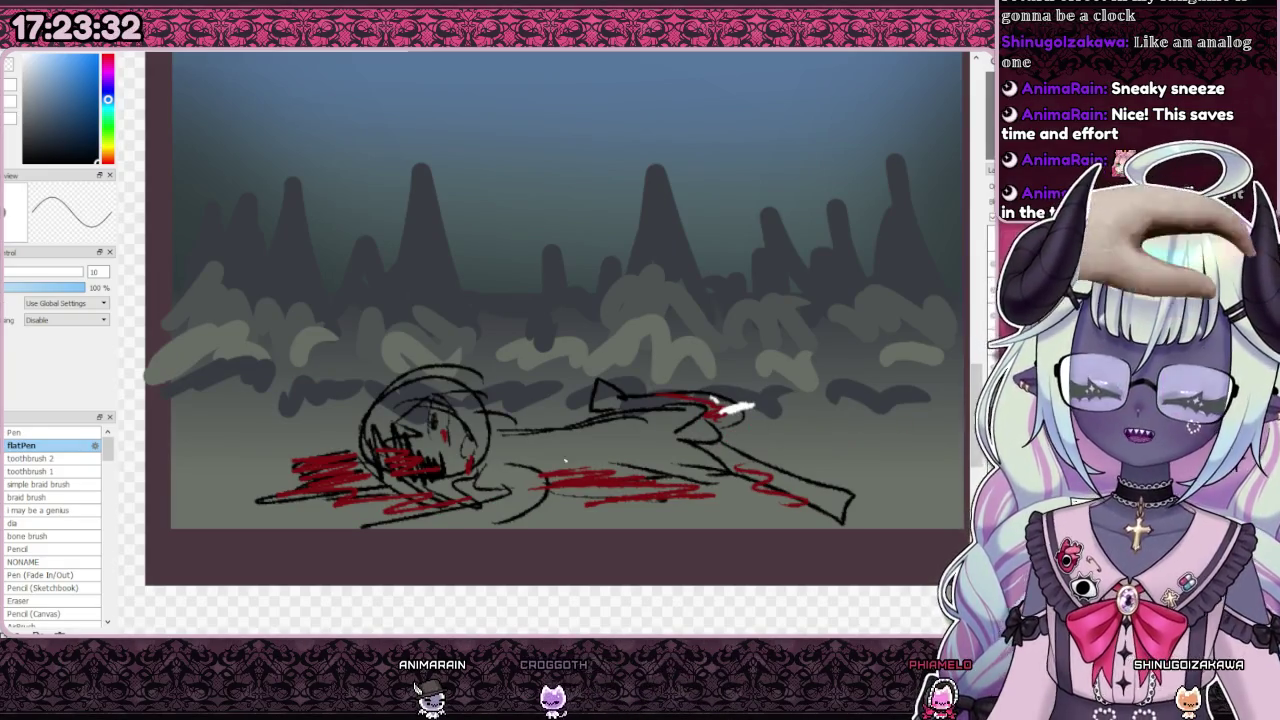
pyautogui.scroll(-2, 561, 437)
# Step: Select the Pen brush and zoom in on the dark death-scene painting
pyautogui.press('e')
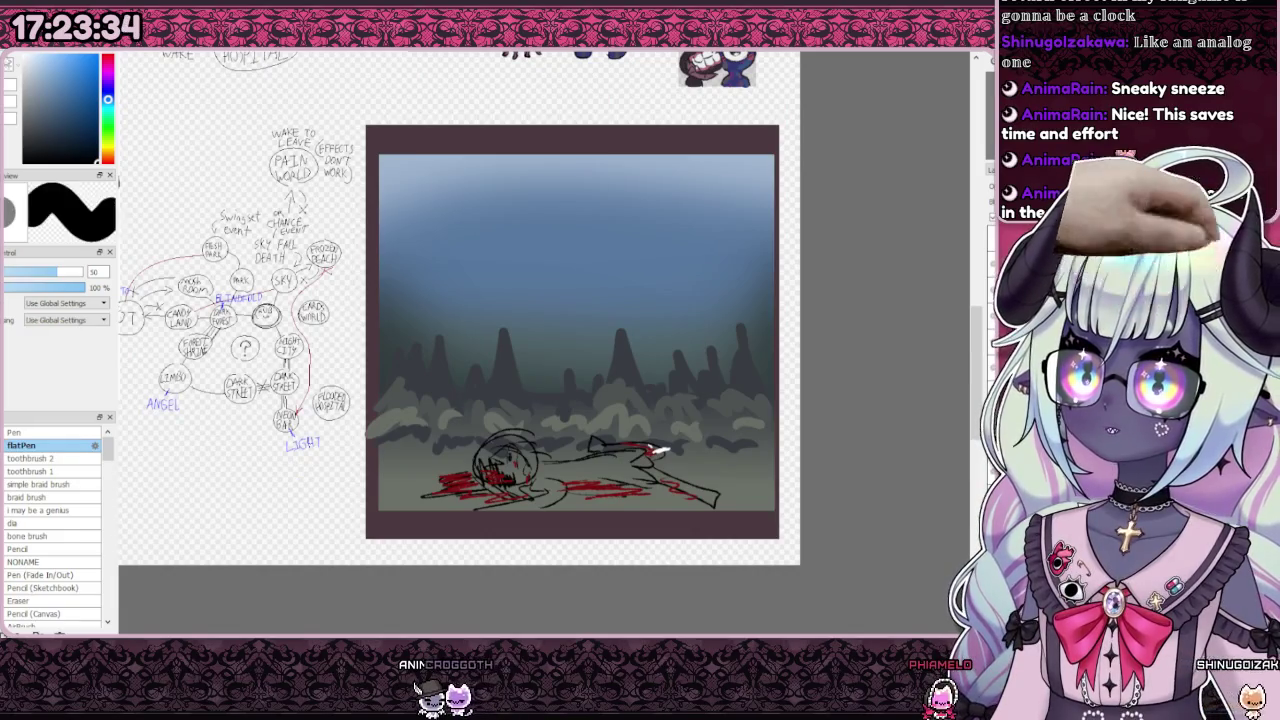
pyautogui.scroll(1, 490, 447)
pyautogui.click(30, 432)
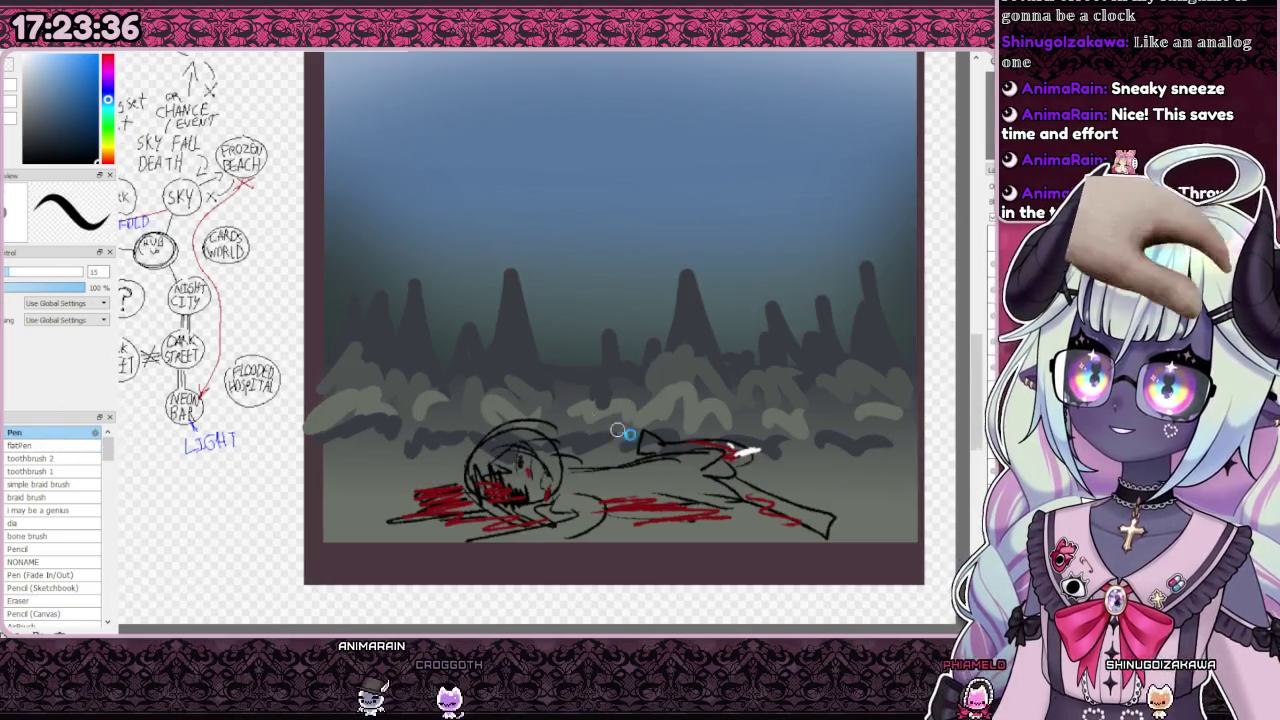
pyautogui.scroll(-3, 300, 350)
pyautogui.scroll(2, 300, 350)
pyautogui.scroll(-3, 545, 340)
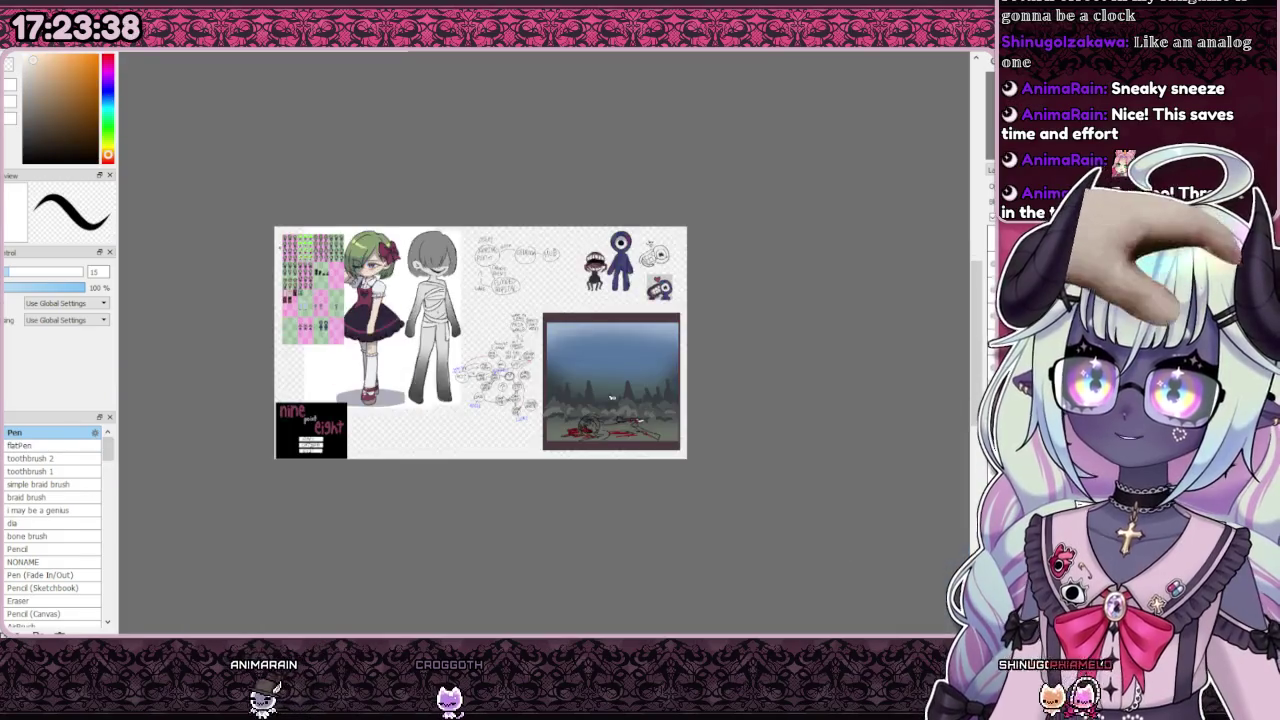
pyautogui.scroll(4, 545, 340)
pyautogui.scroll(1, 545, 340)
pyautogui.scroll(1, 545, 340)
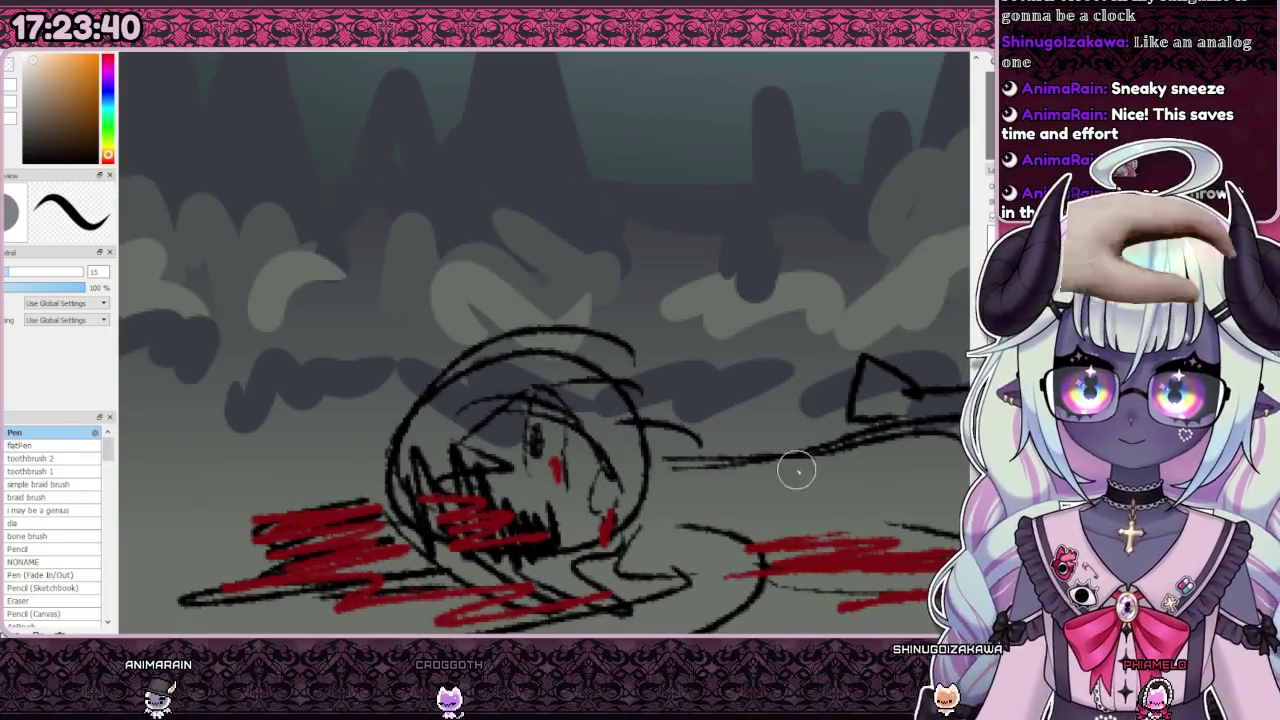
# Step: Fill the fallen girl's face with skin tone, redoing the first patch
pyautogui.moveTo(489, 435); pyautogui.dragTo(495, 440)
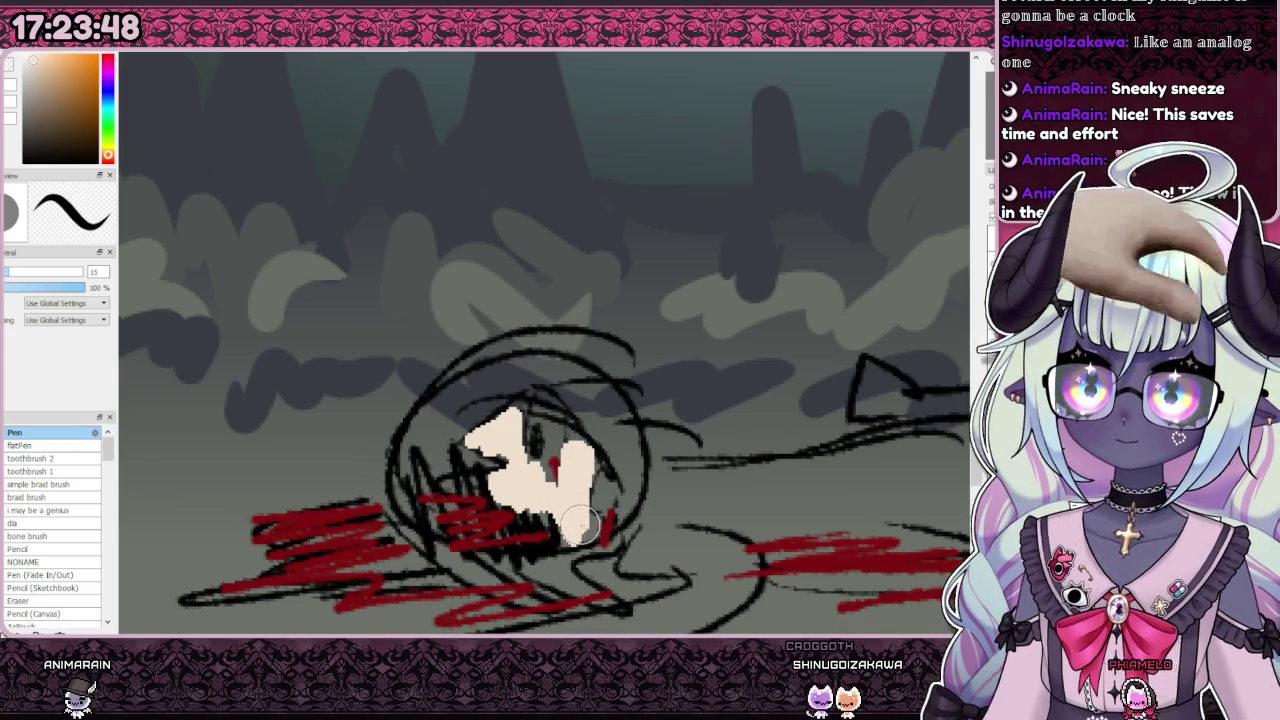
pyautogui.hotkey('ctrl', 'z')
pyautogui.hotkey('ctrl', 'z')
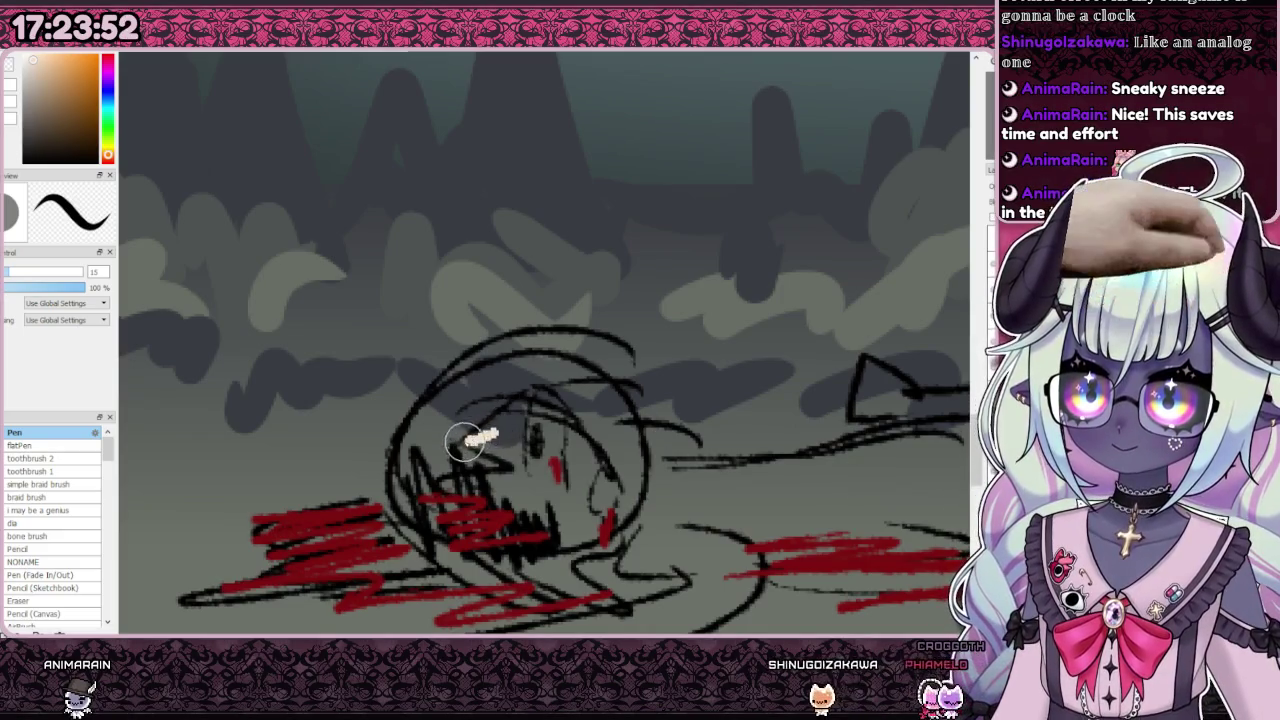
pyautogui.moveTo(491, 426); pyautogui.dragTo(484, 437)
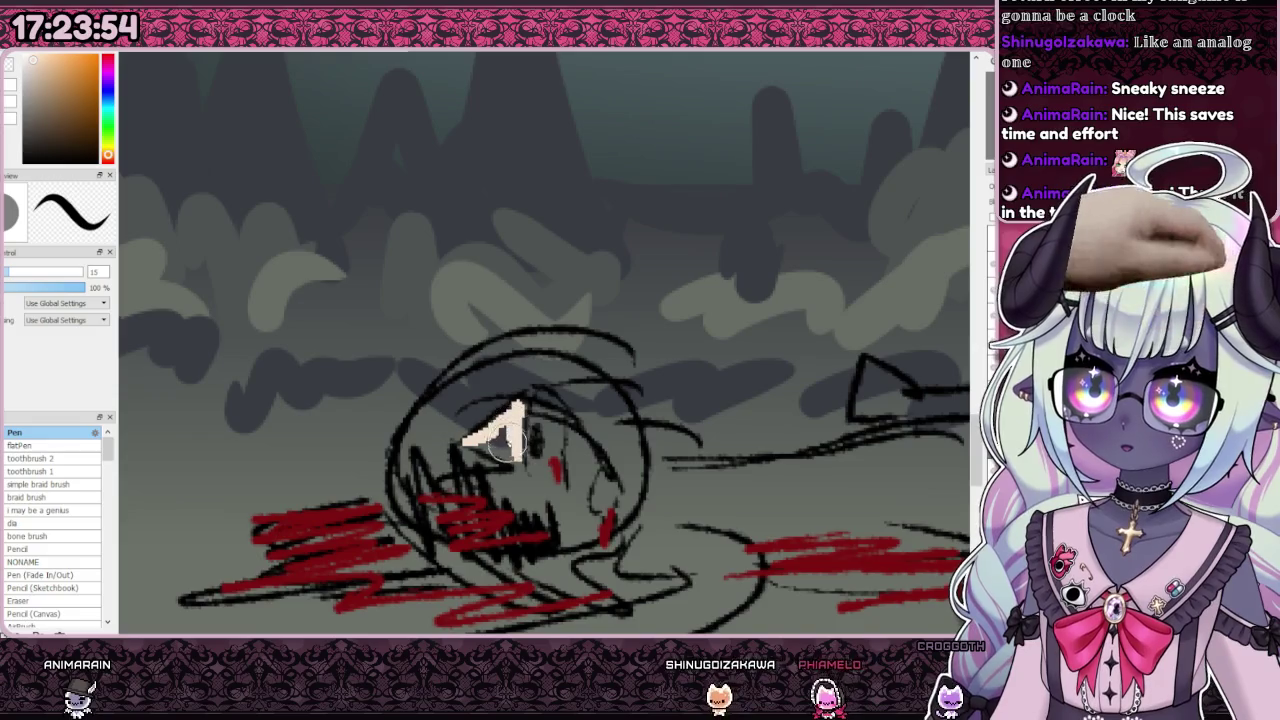
pyautogui.moveTo(484, 437)
pyautogui.mouseDown()
pyautogui.moveTo(505, 497)
pyautogui.moveTo(530, 488)
pyautogui.mouseUp()
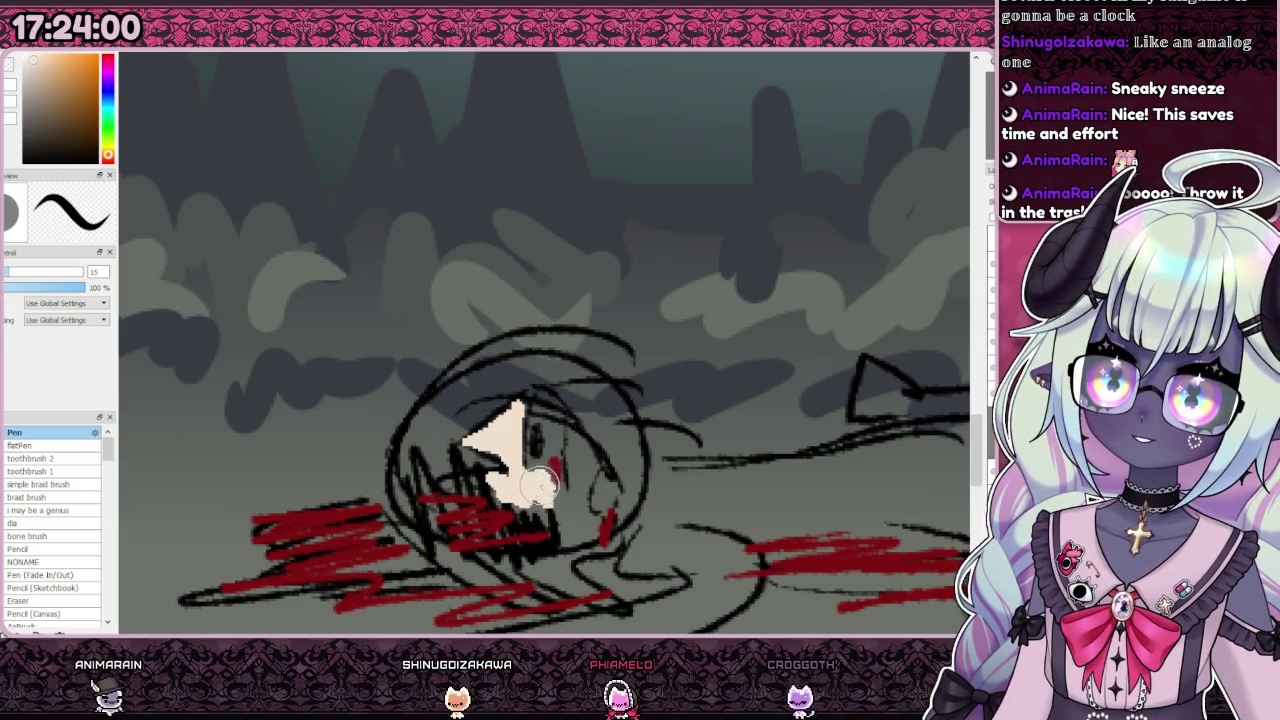
pyautogui.moveTo(515, 497)
pyautogui.mouseDown()
pyautogui.moveTo(569, 507)
pyautogui.moveTo(578, 468)
pyautogui.moveTo(588, 478)
pyautogui.mouseUp()
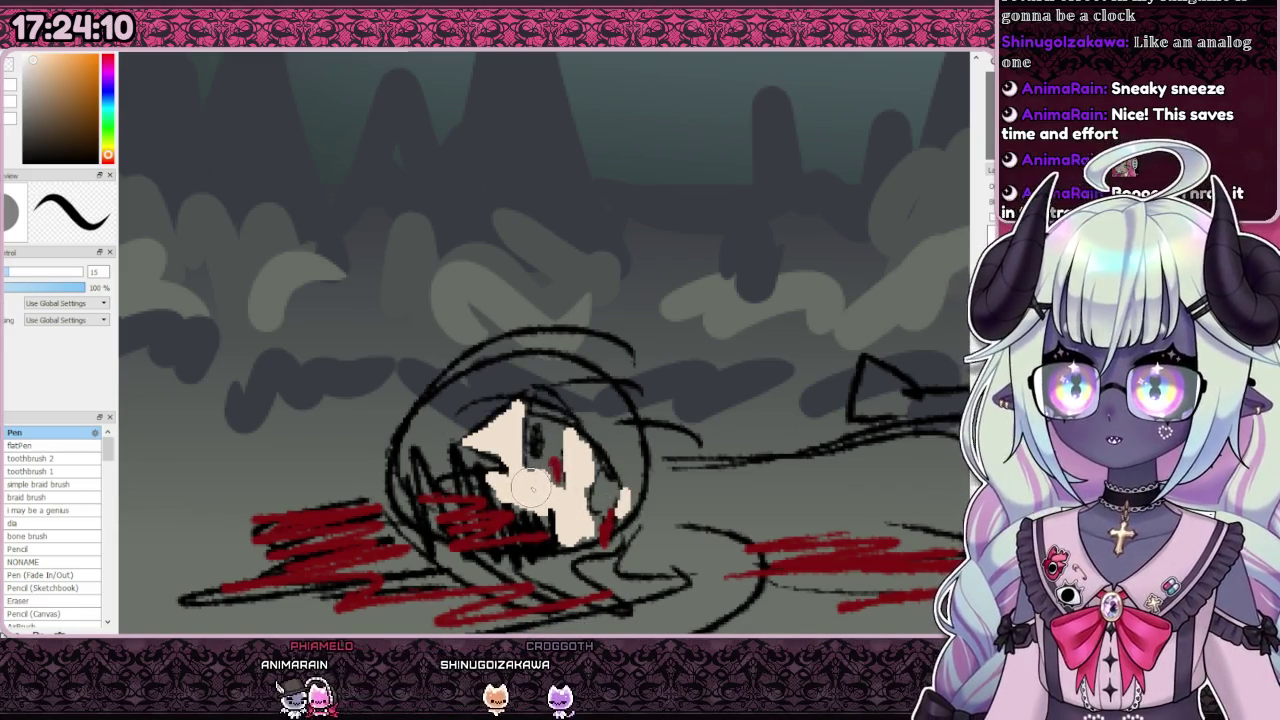
pyautogui.scroll(-5, 530, 488)
pyautogui.scroll(6, 530, 488)
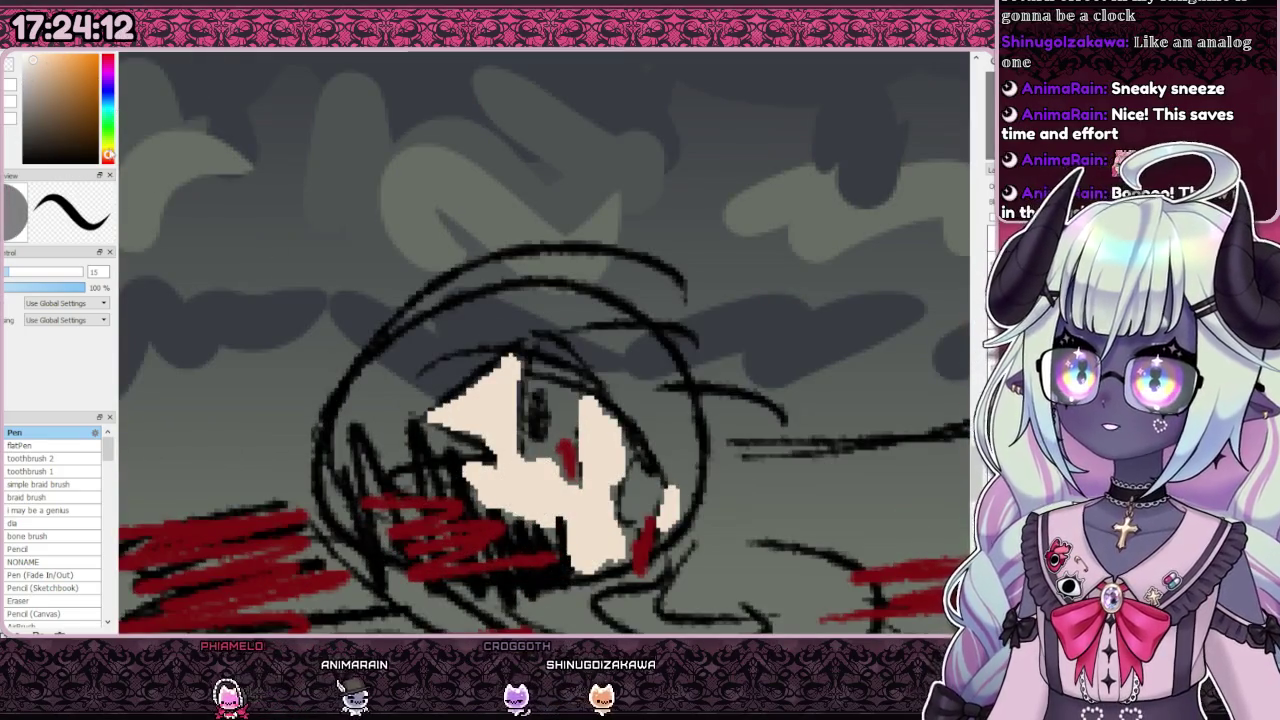
# Step: Paint pink around the eye, switching to a redder pink shade
pyautogui.click(60, 76)
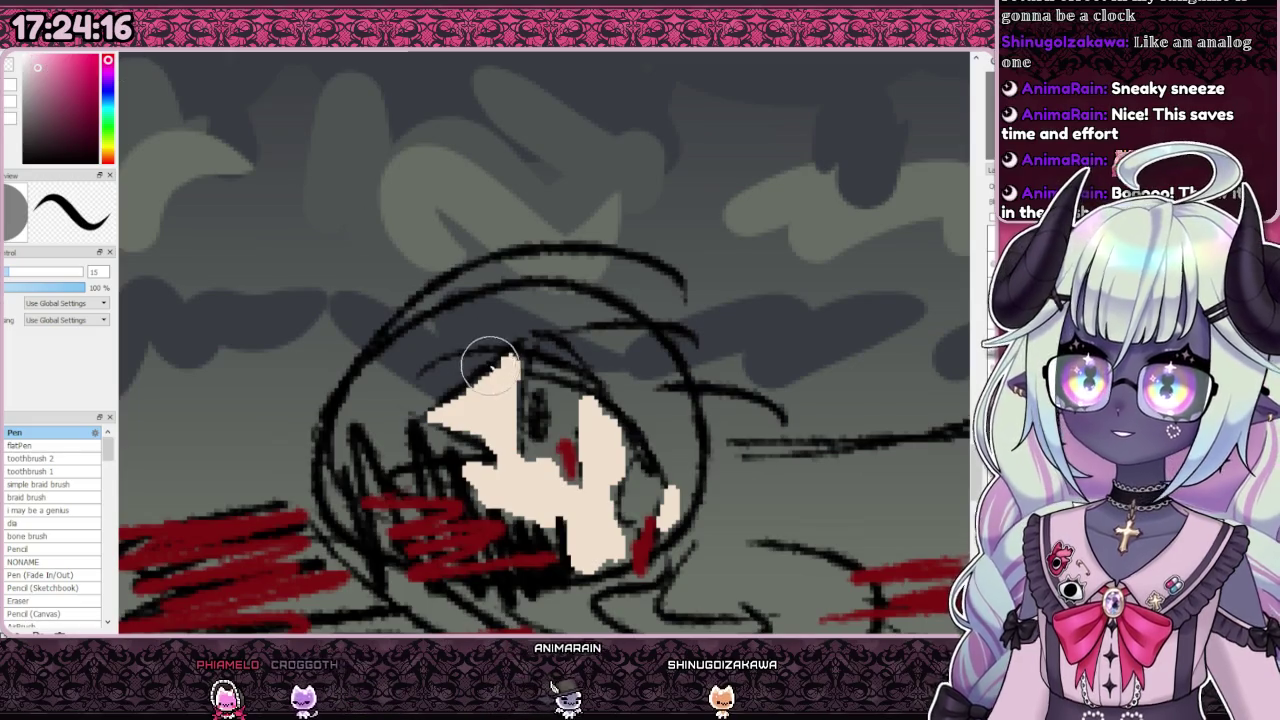
pyautogui.moveTo(528, 445); pyautogui.dragTo(570, 455)
pyautogui.moveTo(525, 388); pyautogui.dragTo(565, 440)
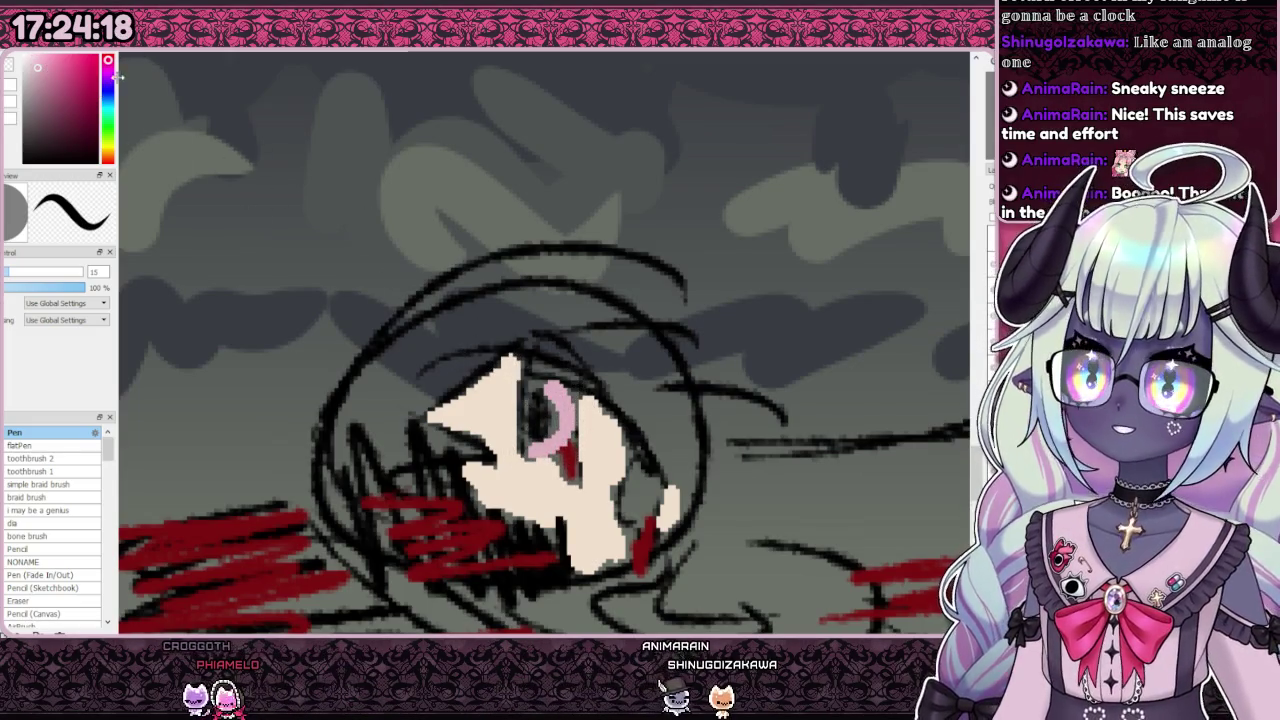
pyautogui.hotkey('ctrl', 'z')
pyautogui.click(108, 158)
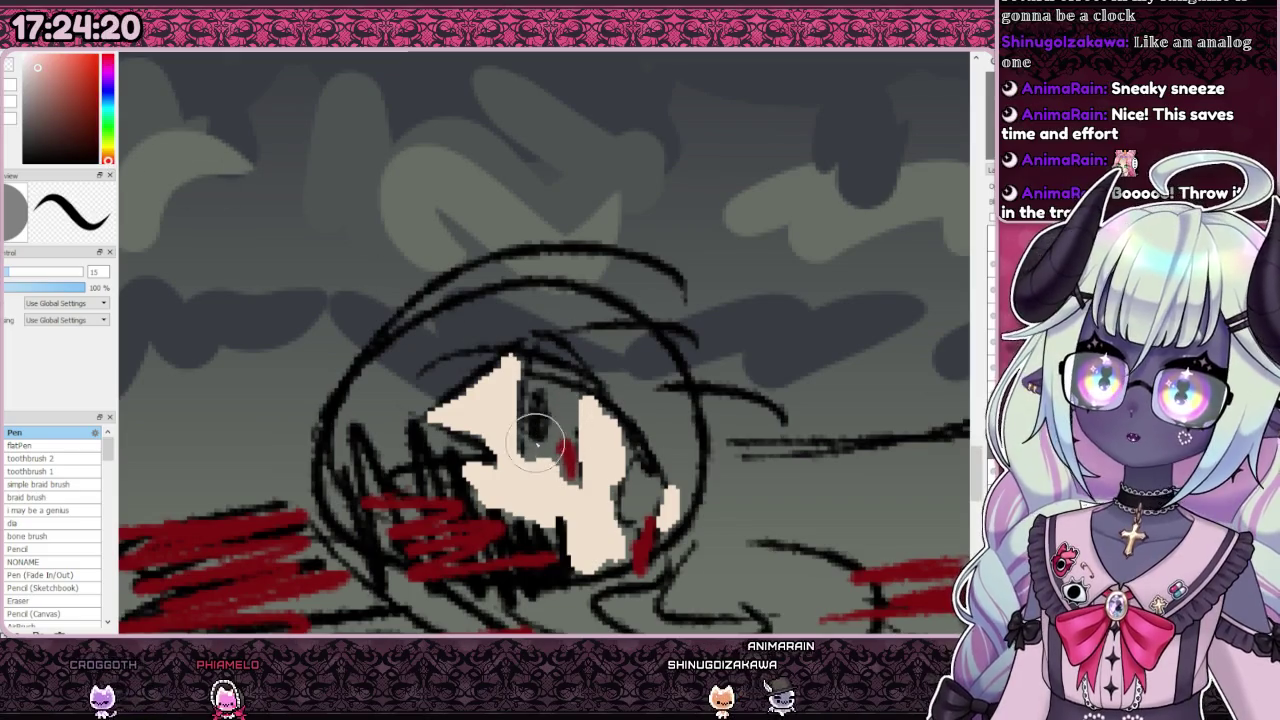
pyautogui.moveTo(560, 400); pyautogui.dragTo(545, 445)
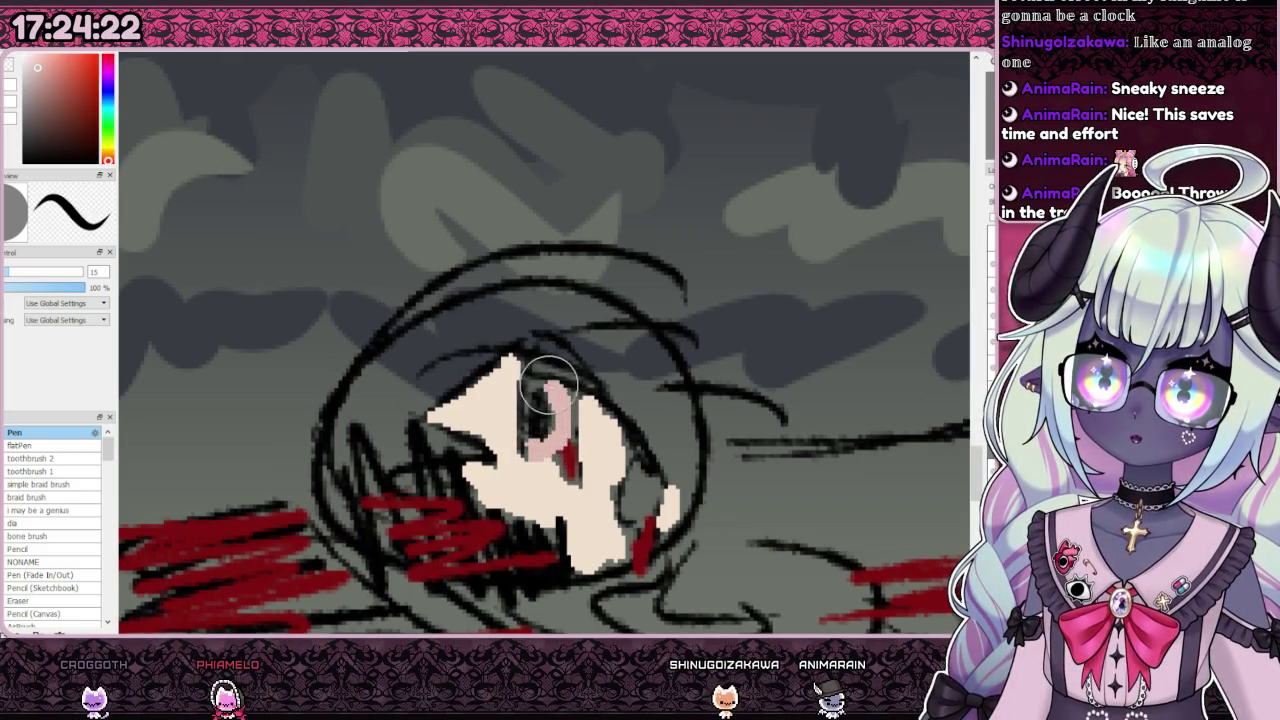
pyautogui.scroll(-5, 560, 385)
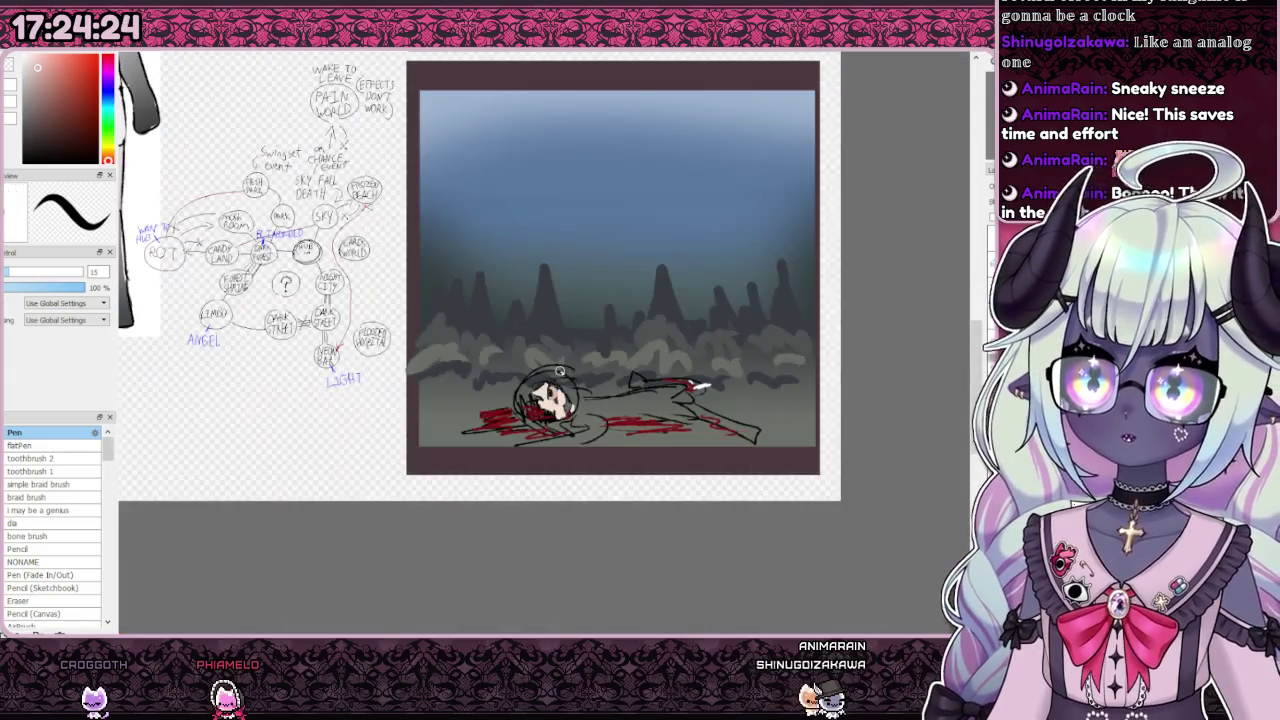
pyautogui.scroll(5, 568, 390)
pyautogui.scroll(-2, 540, 450)
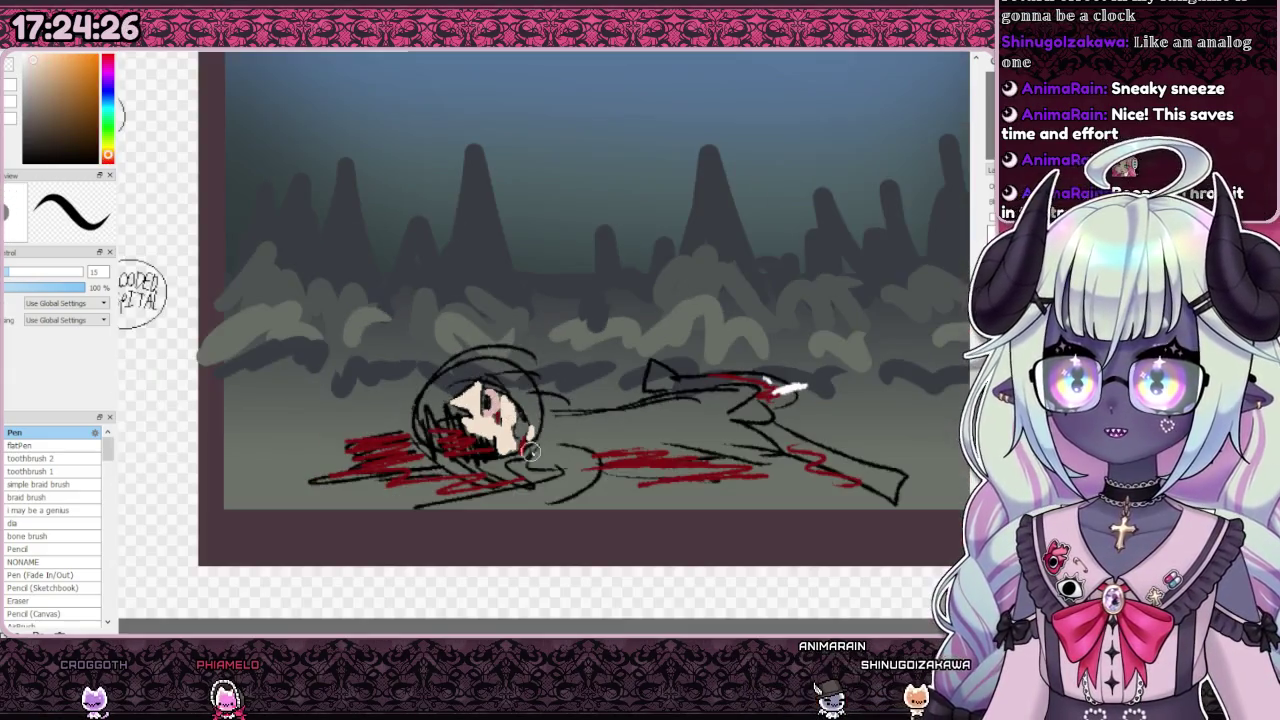
pyautogui.scroll(2, 510, 503)
# Step: Paint the cream outstretched arm along the figure and begin the hair in green
pyautogui.moveTo(380, 514)
pyautogui.mouseDown()
pyautogui.moveTo(494, 508)
pyautogui.moveTo(462, 507)
pyautogui.moveTo(620, 448)
pyautogui.mouseUp()
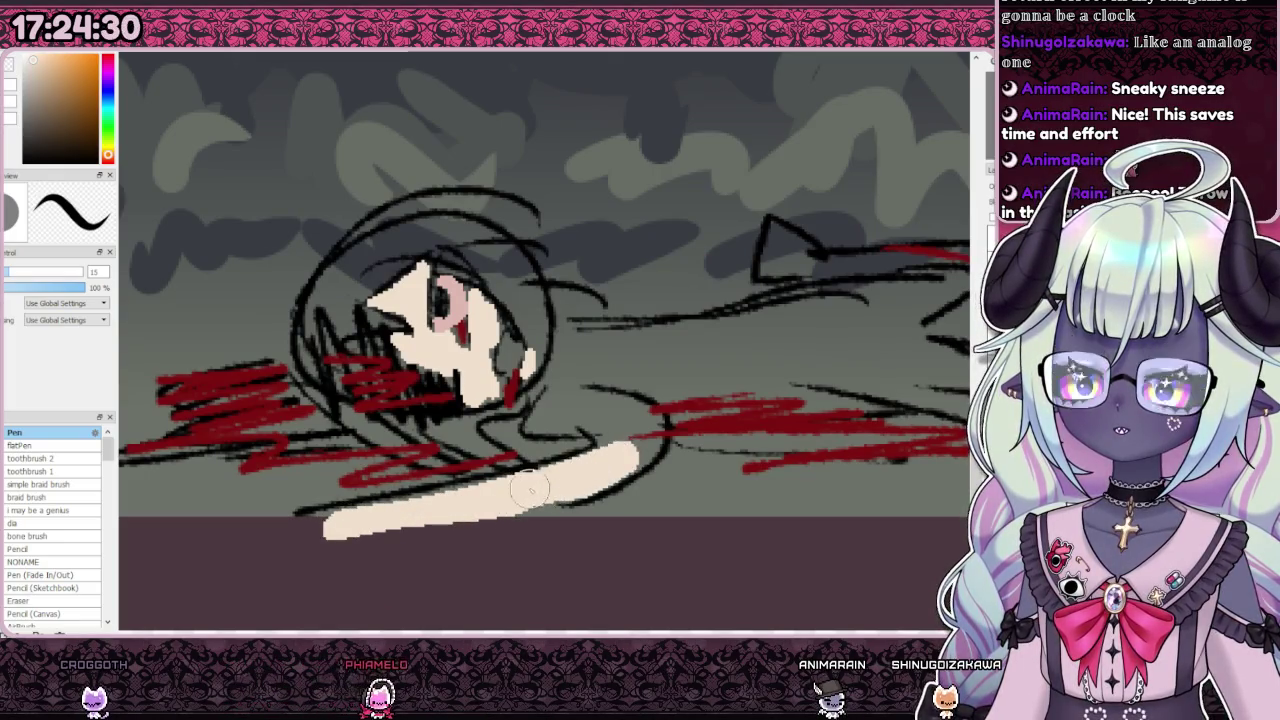
pyautogui.scroll(-3, 600, 444)
pyautogui.scroll(-2, 600, 444)
pyautogui.scroll(1, 700, 450)
pyautogui.scroll(2, 740, 452)
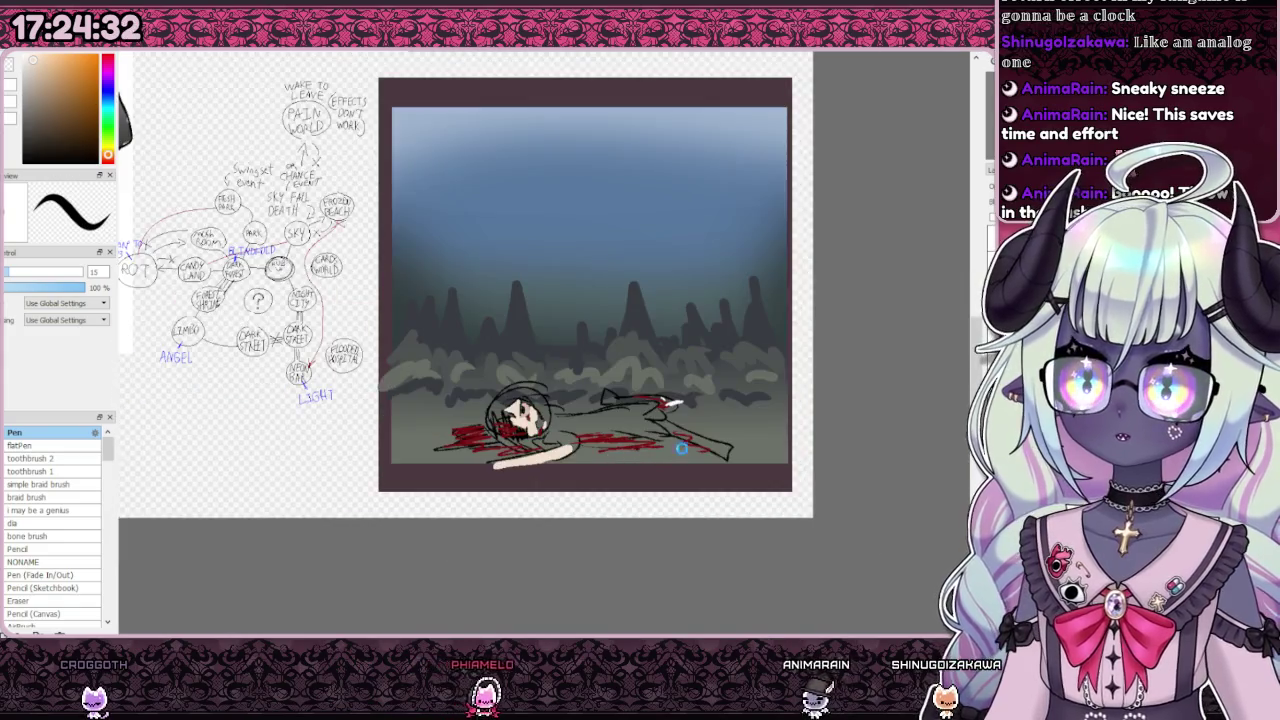
pyautogui.scroll(2, 760, 453)
pyautogui.scroll(-3, 760, 453)
pyautogui.scroll(2, 700, 440)
pyautogui.scroll(1, 600, 420)
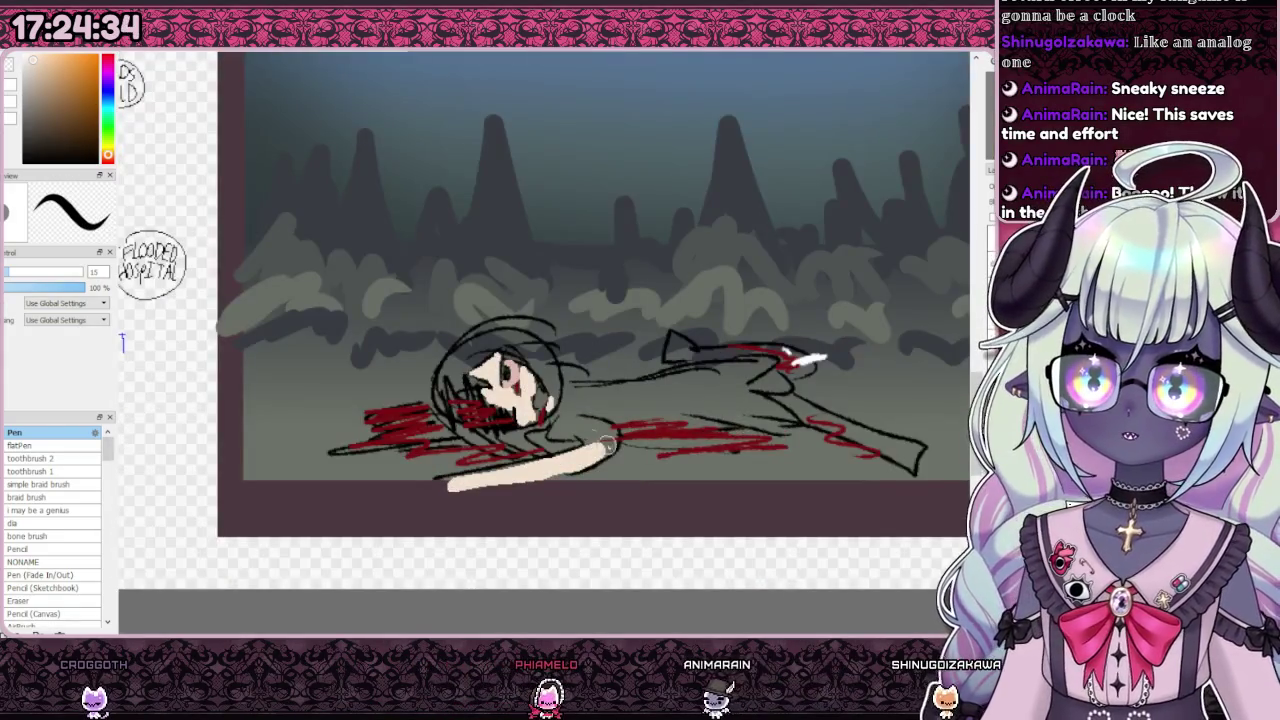
pyautogui.scroll(1, 548, 410)
pyautogui.scroll(-2, 548, 410)
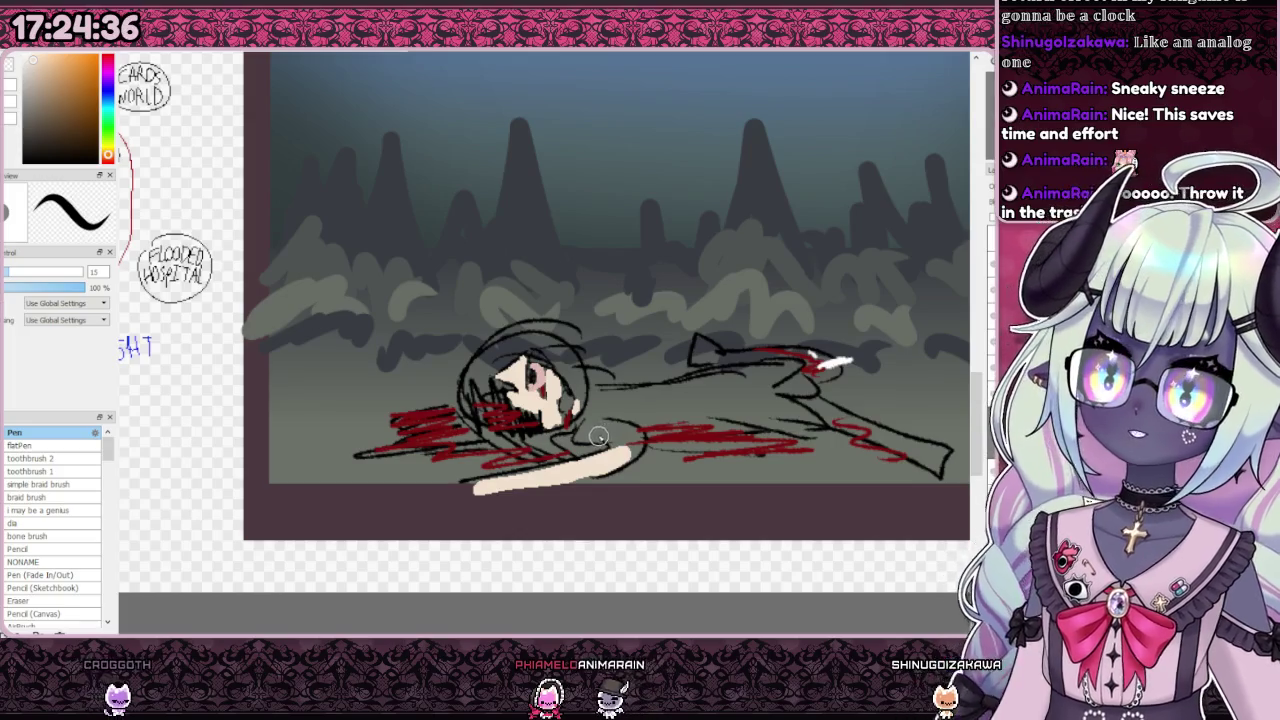
pyautogui.scroll(-3, 577, 372)
pyautogui.scroll(1, 576, 372)
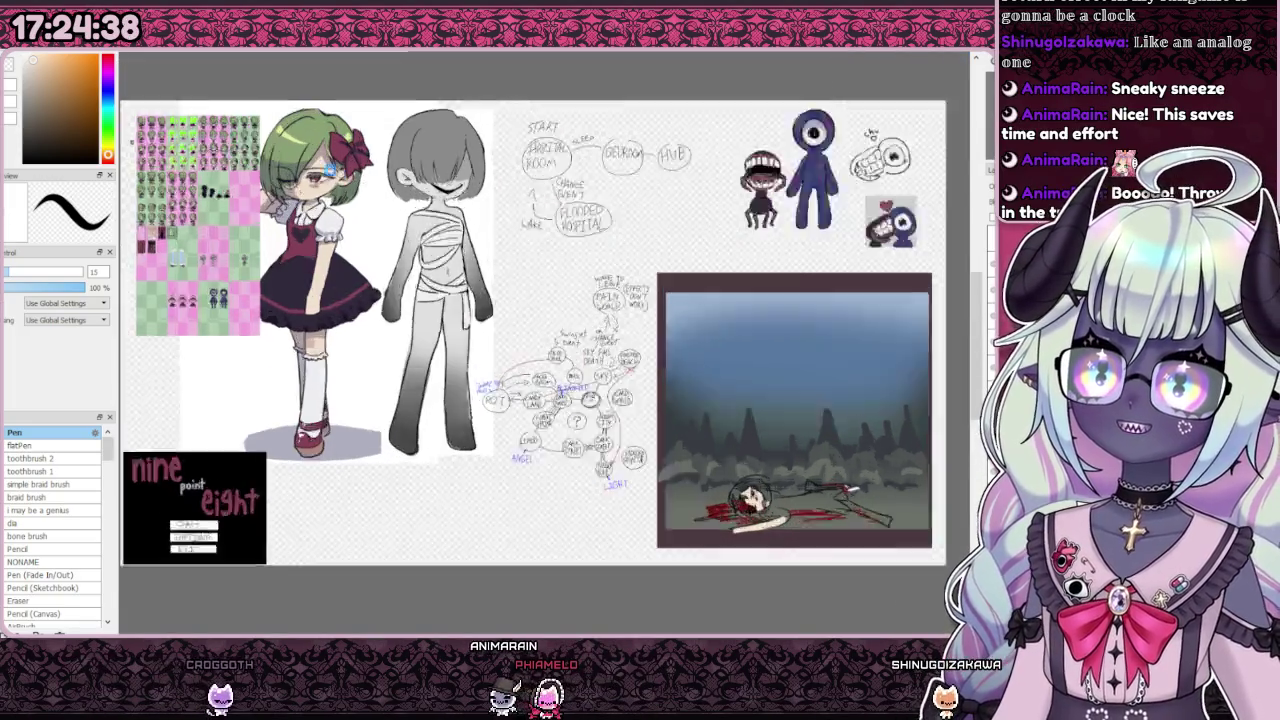
pyautogui.scroll(1, 600, 375)
pyautogui.scroll(-2, 678, 380)
pyautogui.scroll(3, 594, 400)
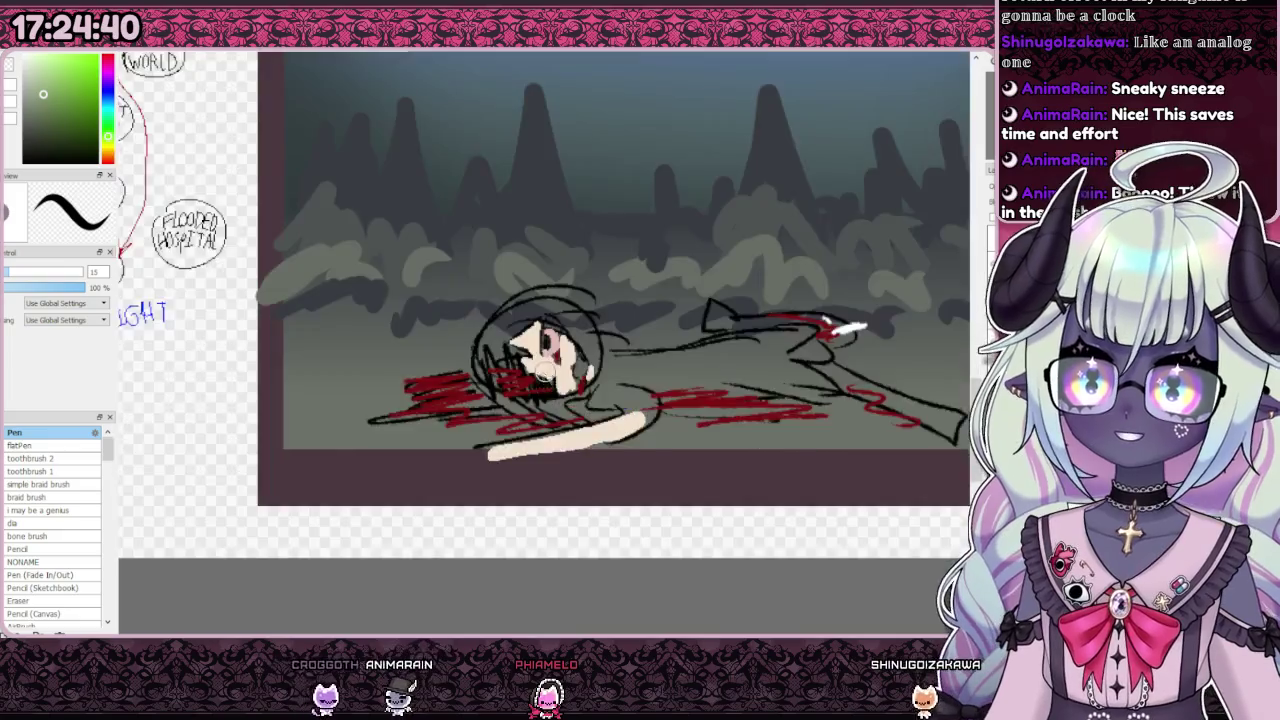
pyautogui.scroll(1, 497, 300)
pyautogui.moveTo(497, 295)
pyautogui.mouseDown()
pyautogui.moveTo(518, 287)
pyautogui.moveTo(546, 407)
pyautogui.moveTo(455, 335)
pyautogui.moveTo(445, 400)
pyautogui.moveTo(511, 281)
pyautogui.mouseUp()
# Step: Fill the right side of the head with green hair, keeping the face clear, plus a rightward hair tip
pyautogui.moveTo(552, 318); pyautogui.dragTo(583, 322)
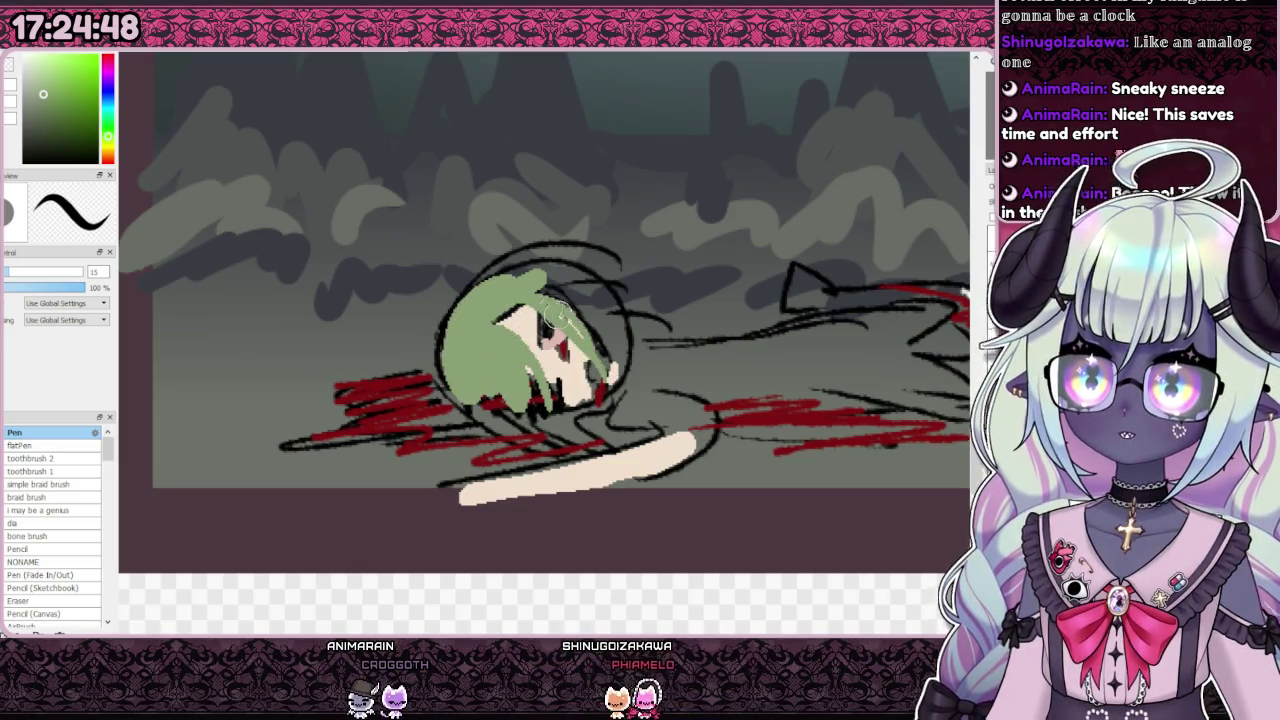
pyautogui.hotkey('ctrl', 'z')
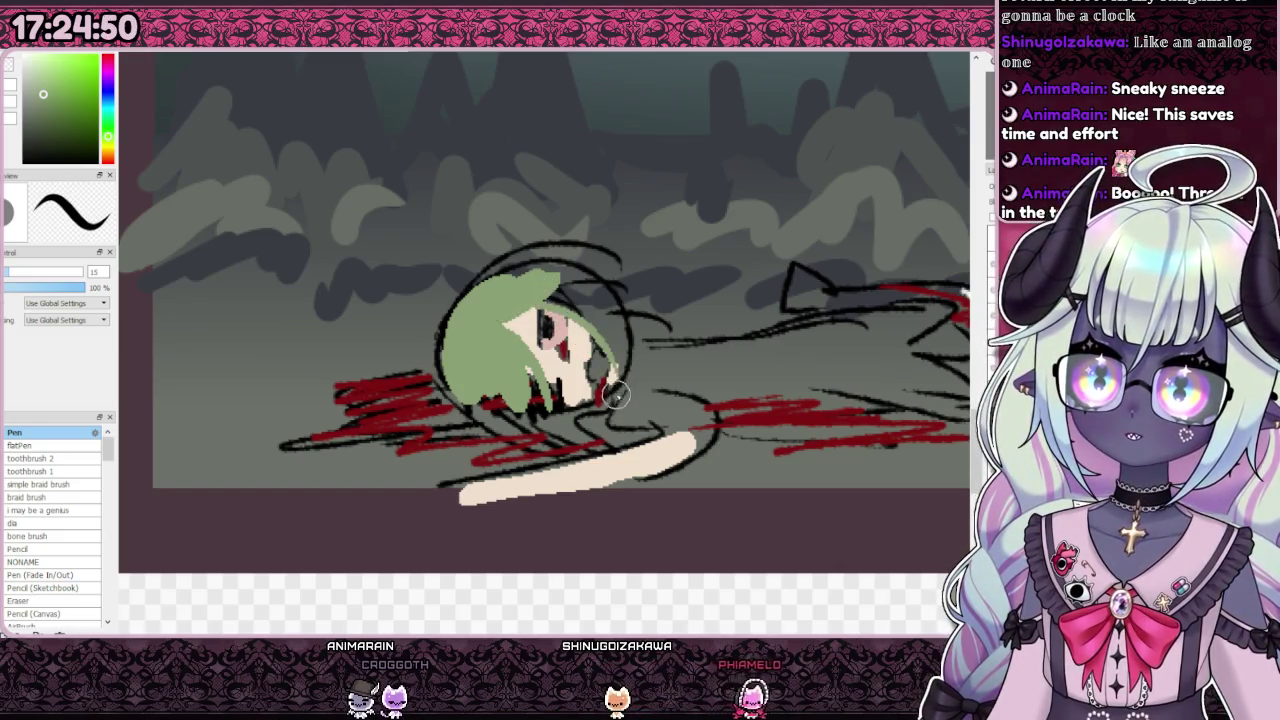
pyautogui.moveTo(524, 295); pyautogui.dragTo(557, 288)
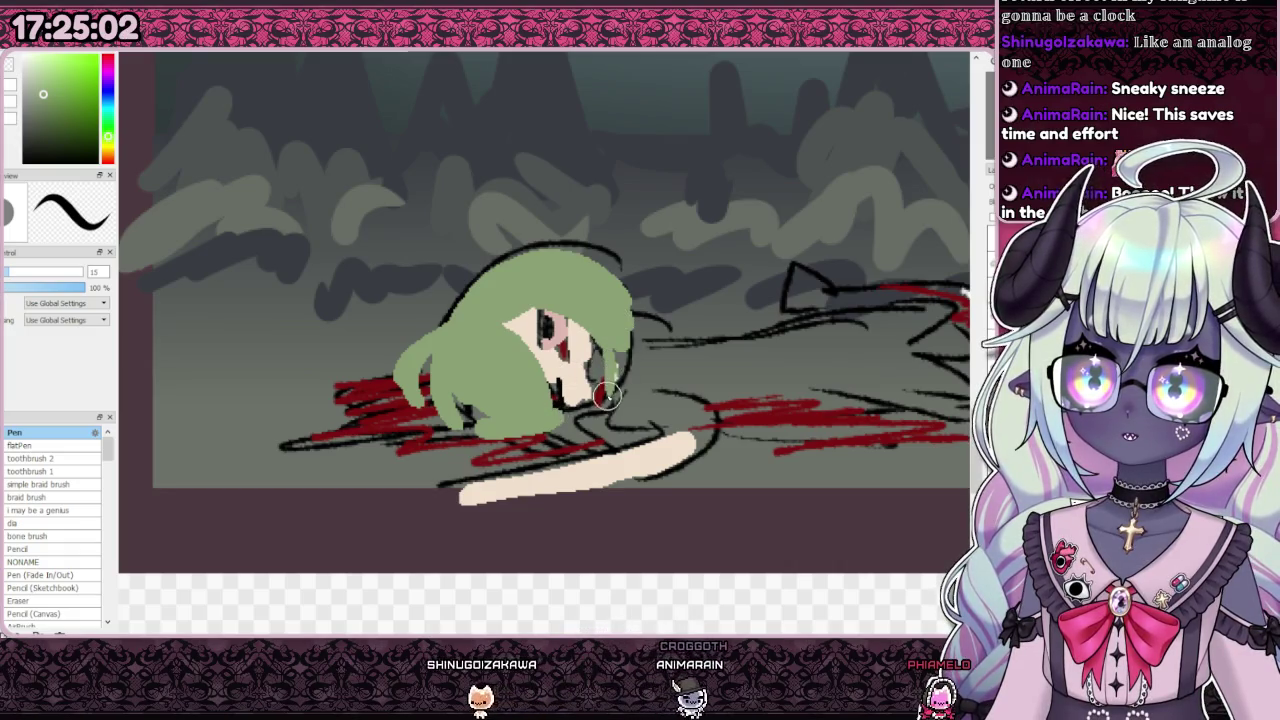
pyautogui.moveTo(626, 344); pyautogui.dragTo(580, 325)
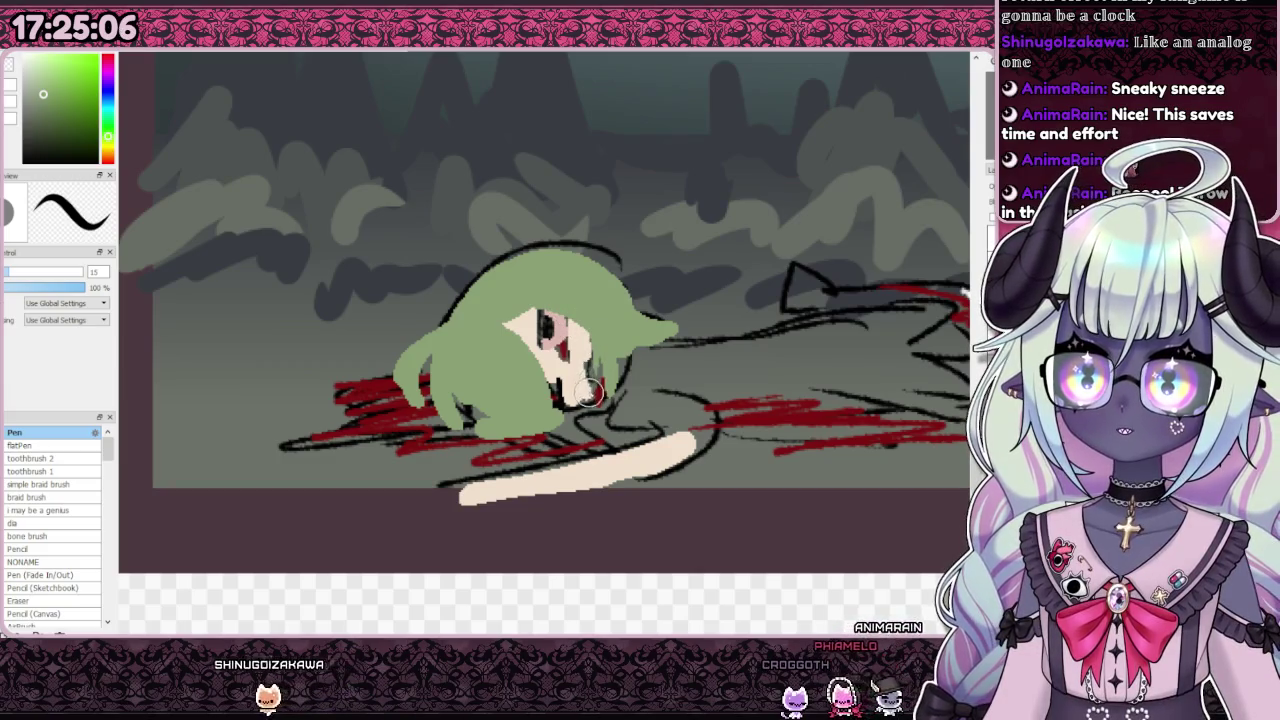
pyautogui.scroll(-3, 578, 323)
pyautogui.scroll(3, 622, 329)
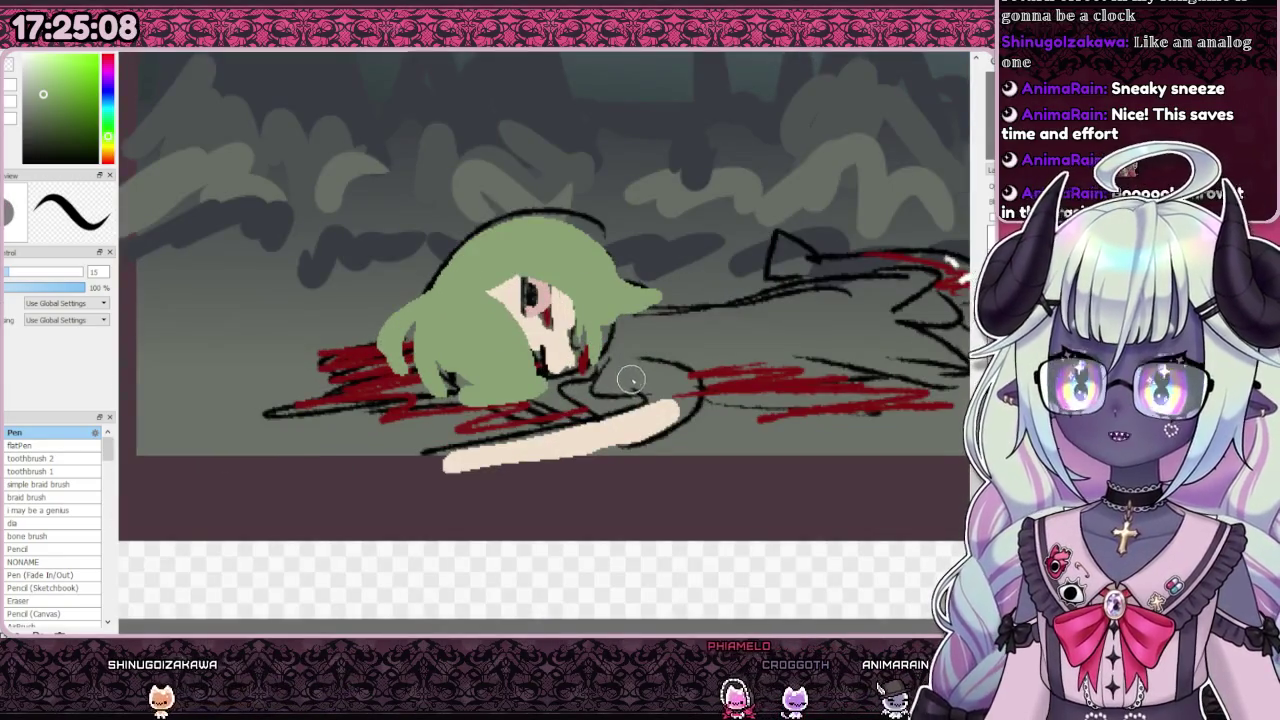
pyautogui.scroll(1, 614, 326)
# Step: Paint a dark-red blood streak below the girl's eye
pyautogui.keyDown('alt'); pyautogui.click(553, 395); pyautogui.keyUp('alt')
pyautogui.moveTo(545, 325); pyautogui.dragTo(551, 338)
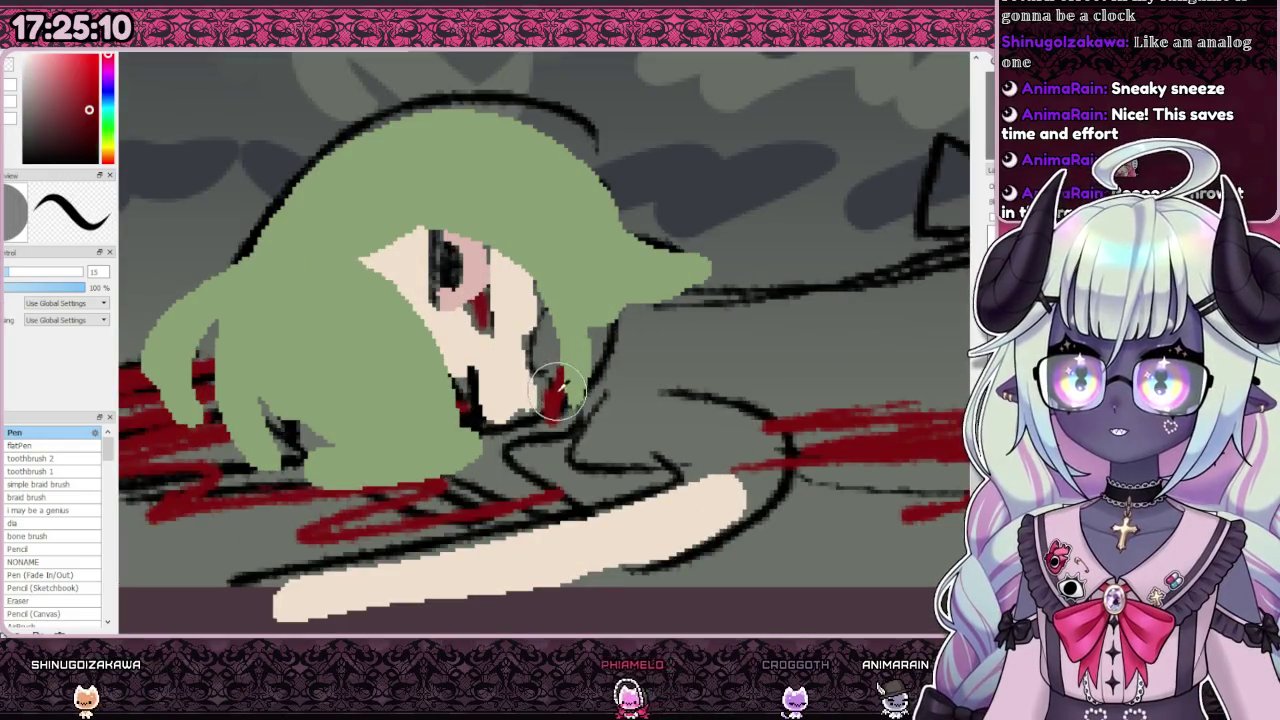
pyautogui.hotkey('ctrl', 'z')
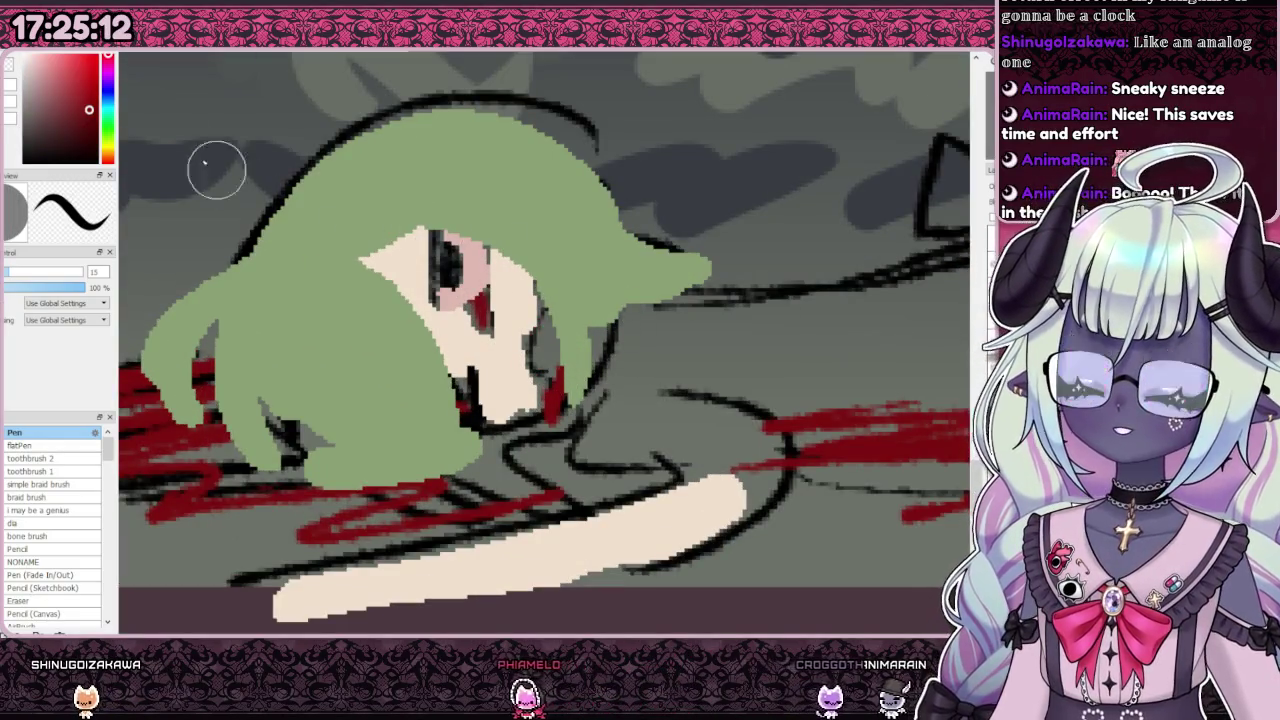
pyautogui.click(51, 118)
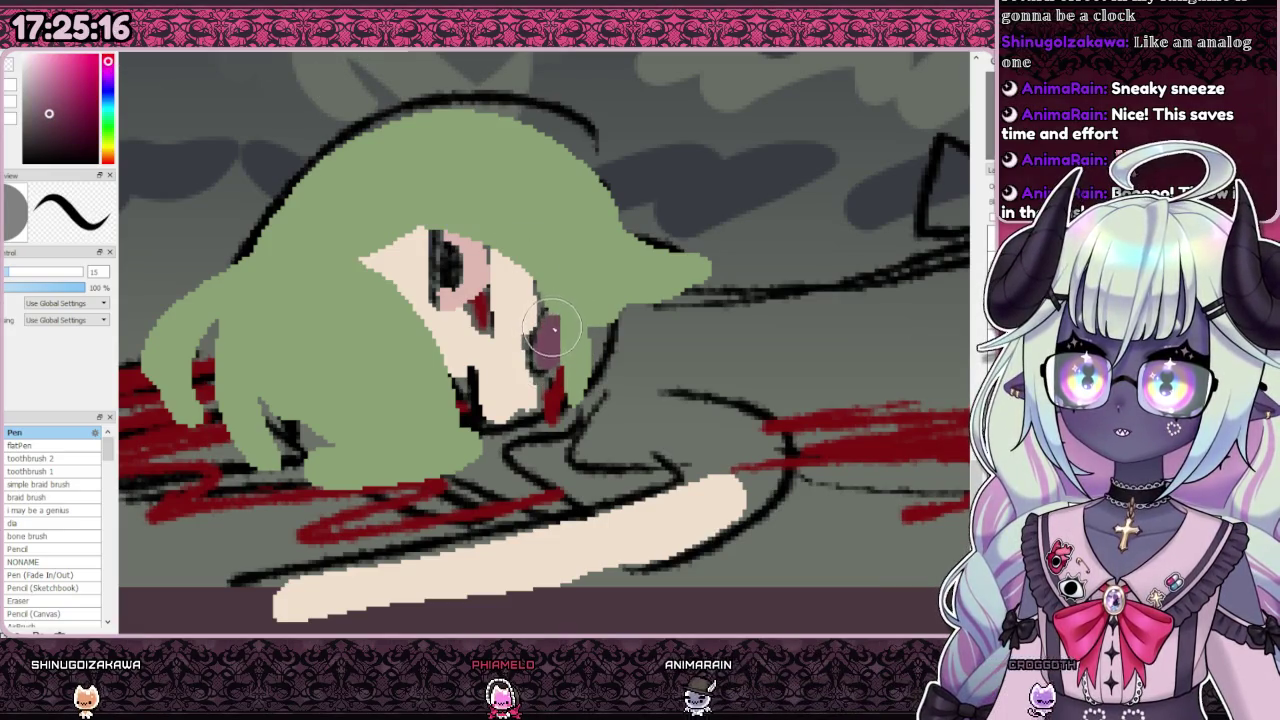
pyautogui.keyDown('alt'); pyautogui.click(553, 392); pyautogui.keyUp('alt')
pyautogui.moveTo(484, 292); pyautogui.dragTo(488, 338)
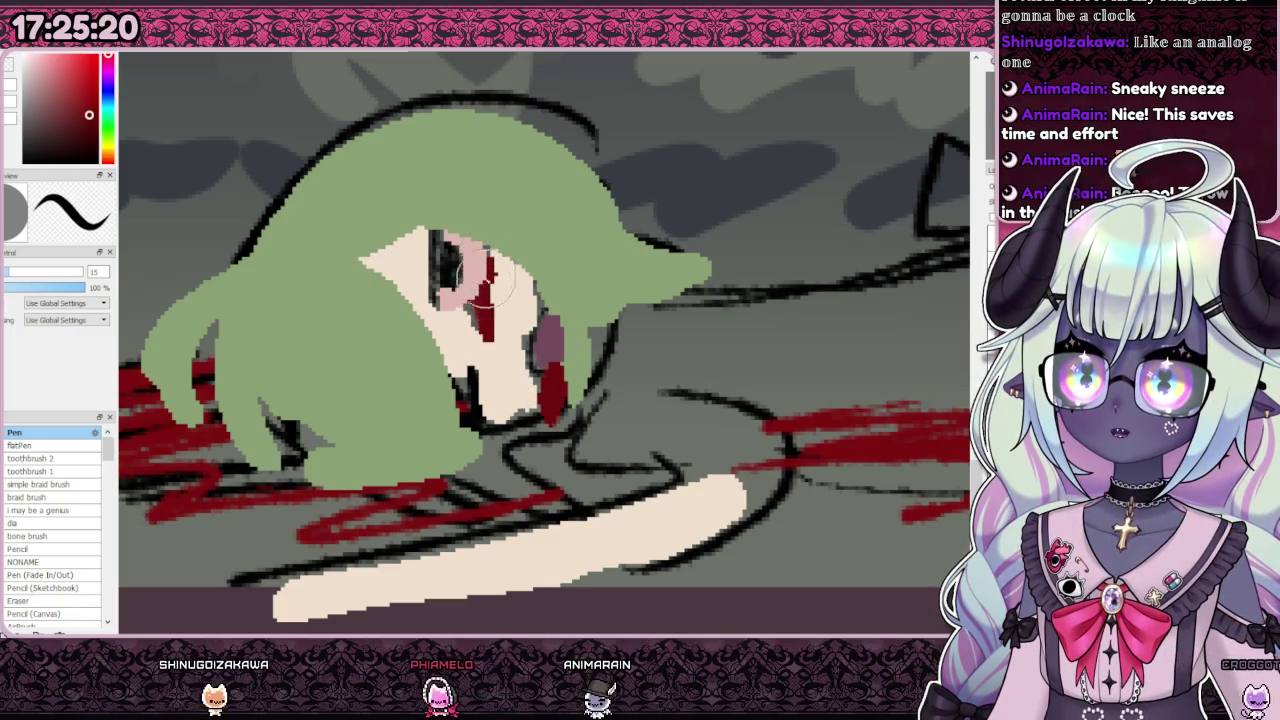
pyautogui.scroll(-3, 487, 310)
pyautogui.scroll(1, 427, 298)
# Step: Add dark red above the eye, lengthen the lower streak, and sample the face's skin tone
pyautogui.moveTo(422, 300); pyautogui.dragTo(495, 292)
pyautogui.moveTo(472, 357); pyautogui.dragTo(487, 410)
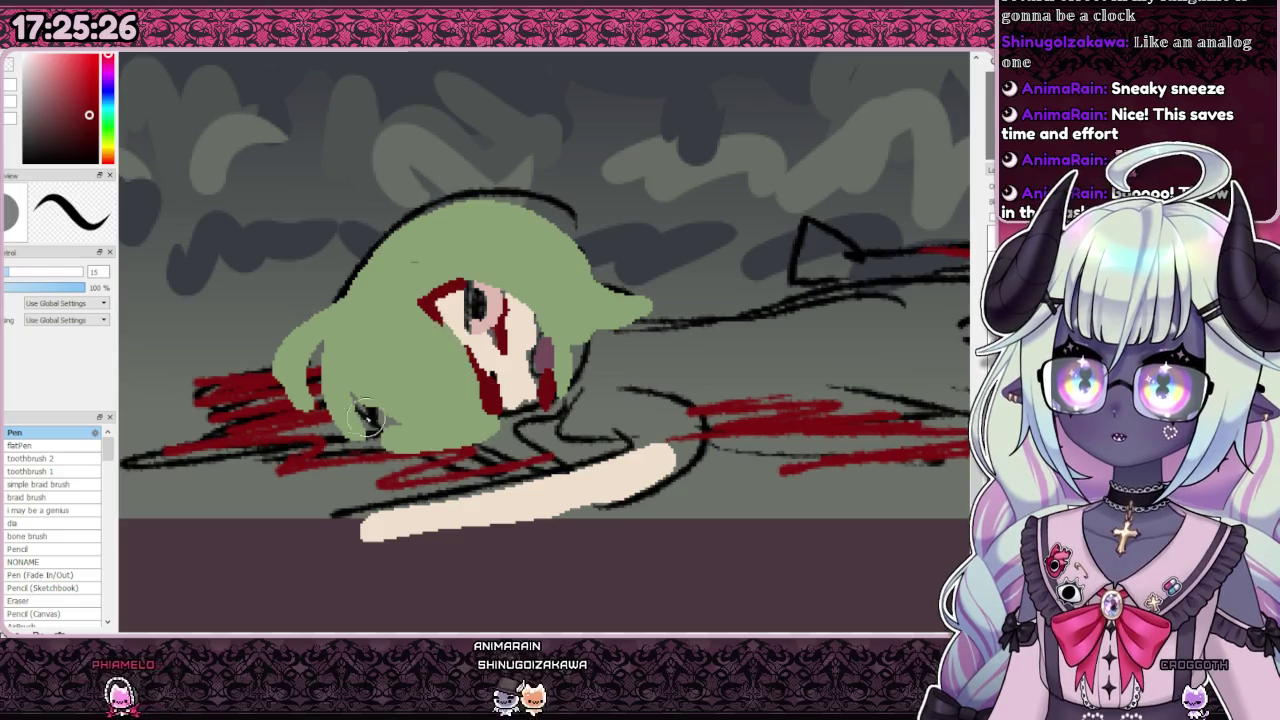
pyautogui.scroll(-5, 420, 300)
pyautogui.scroll(5, 548, 420)
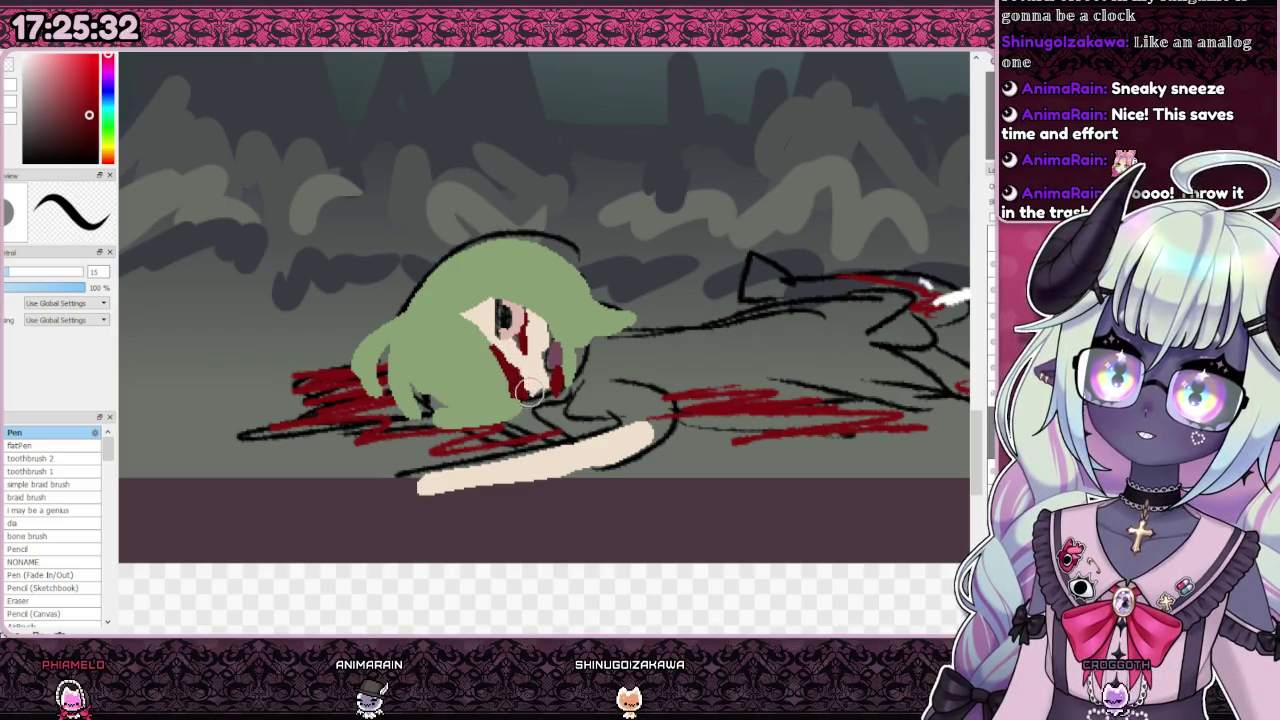
pyautogui.scroll(-5, 528, 340)
pyautogui.scroll(5, 480, 290)
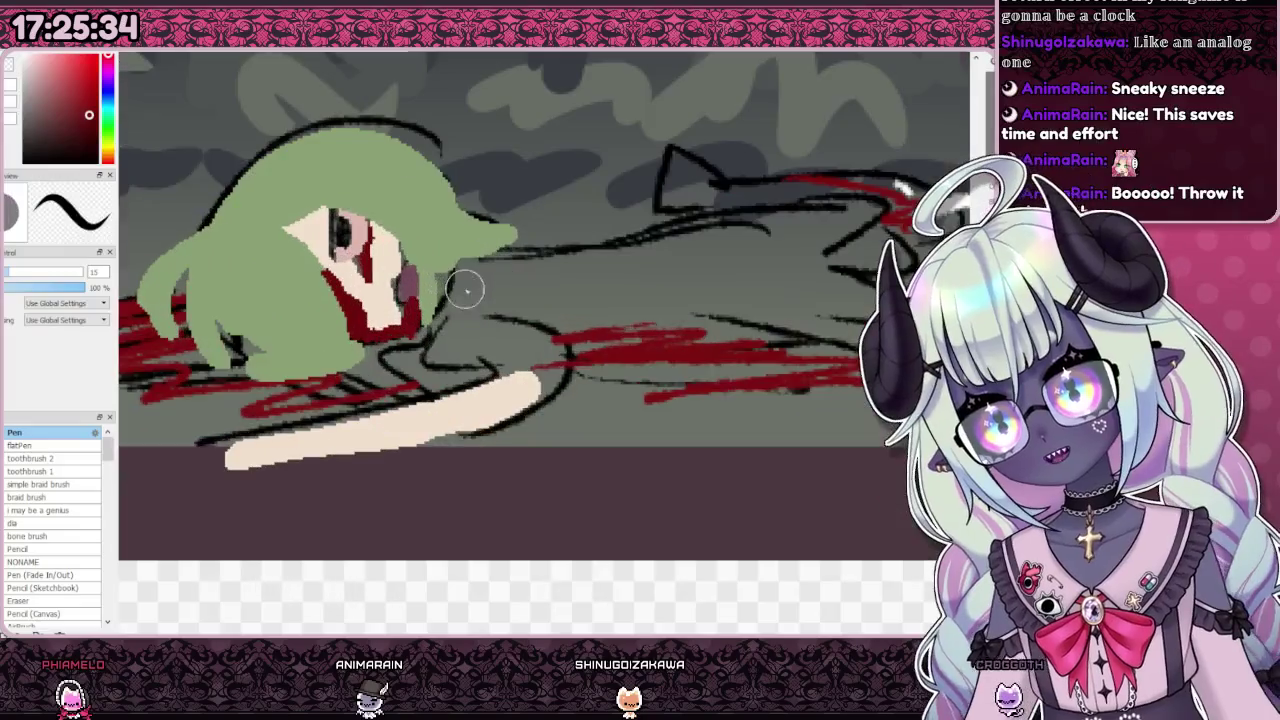
pyautogui.keyDown('alt'); pyautogui.click(405, 300); pyautogui.keyUp('alt')
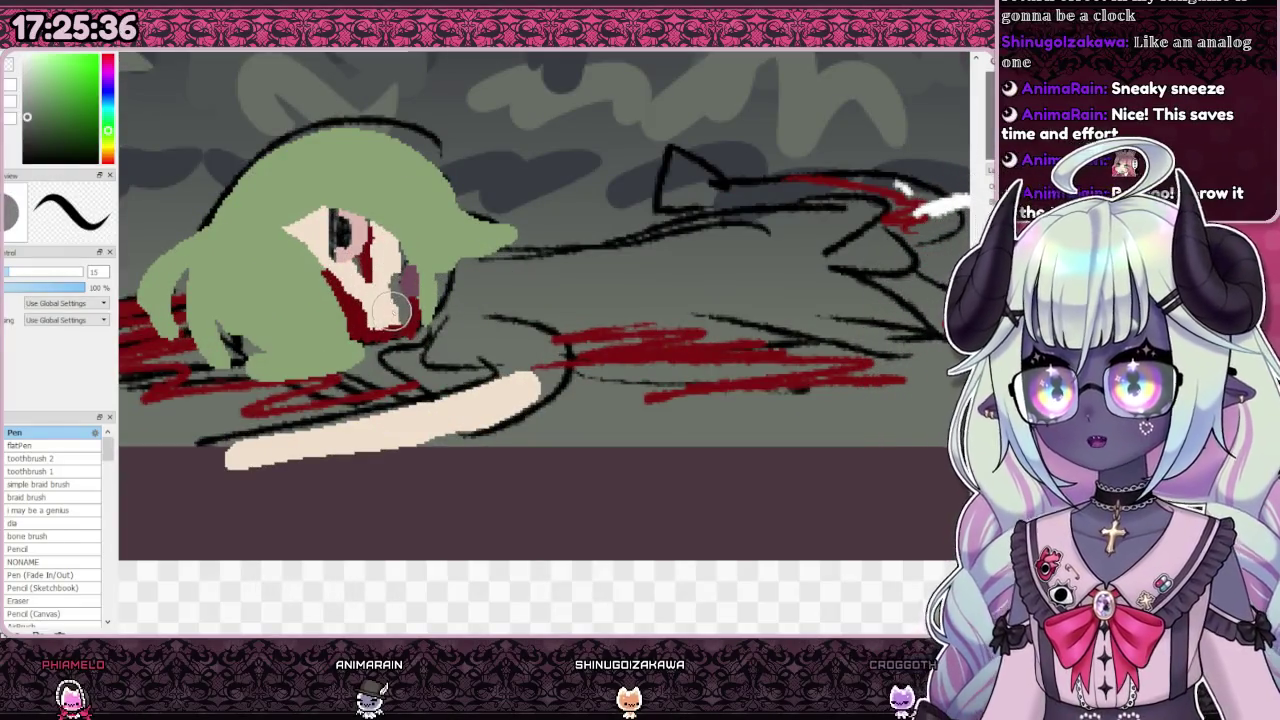
pyautogui.keyDown('alt'); pyautogui.click(383, 298); pyautogui.keyUp('alt')
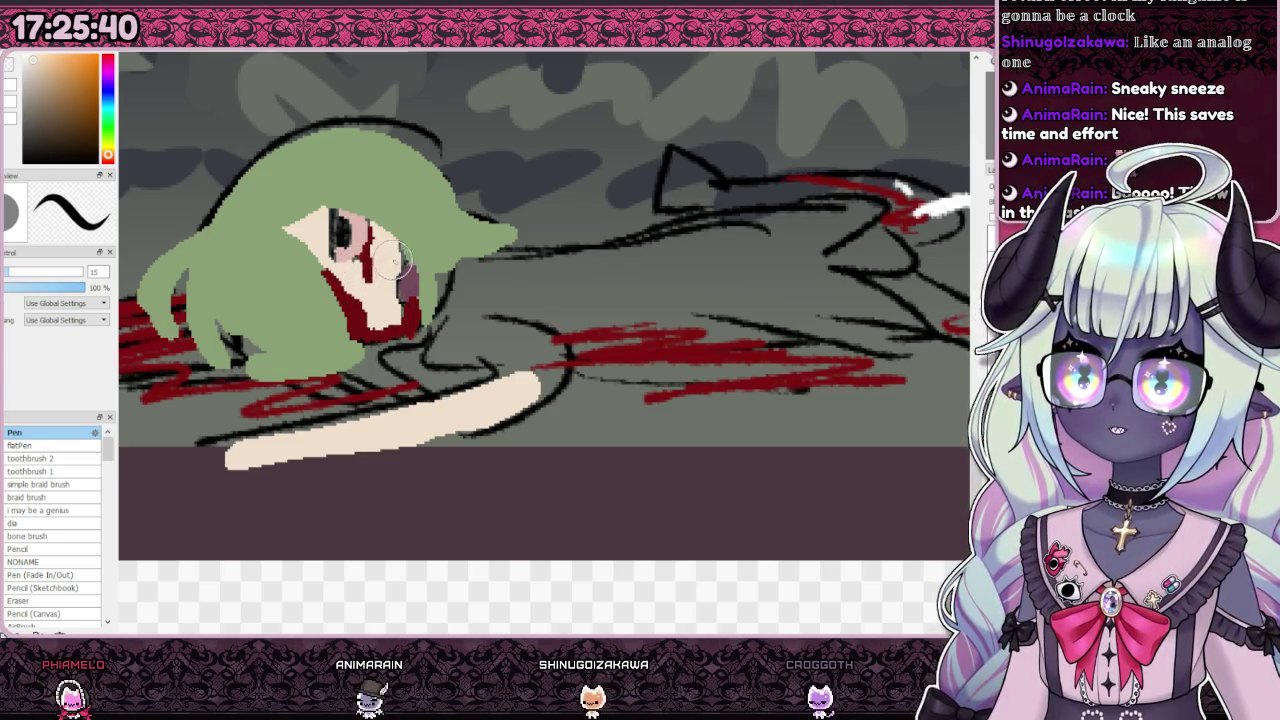
pyautogui.scroll(-5, 480, 305)
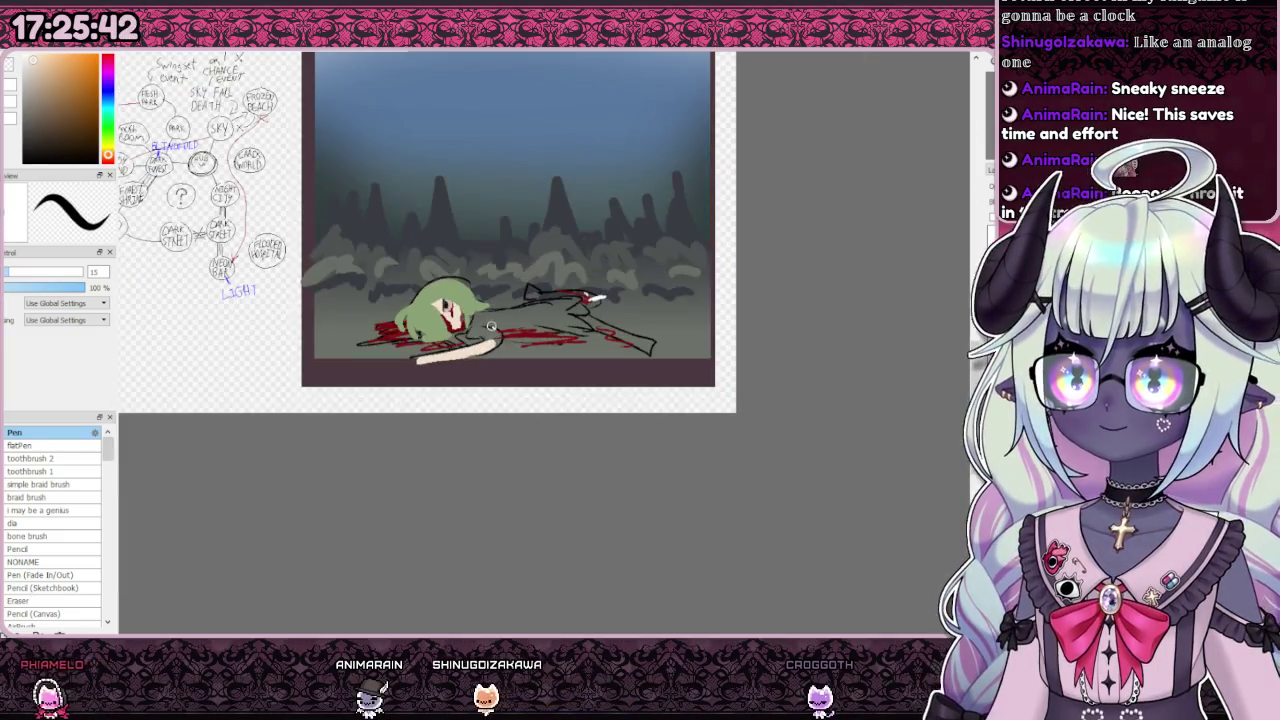
pyautogui.scroll(4, 560, 312)
pyautogui.scroll(1, 597, 318)
pyautogui.moveTo(597, 318); pyautogui.dragTo(566, 393)
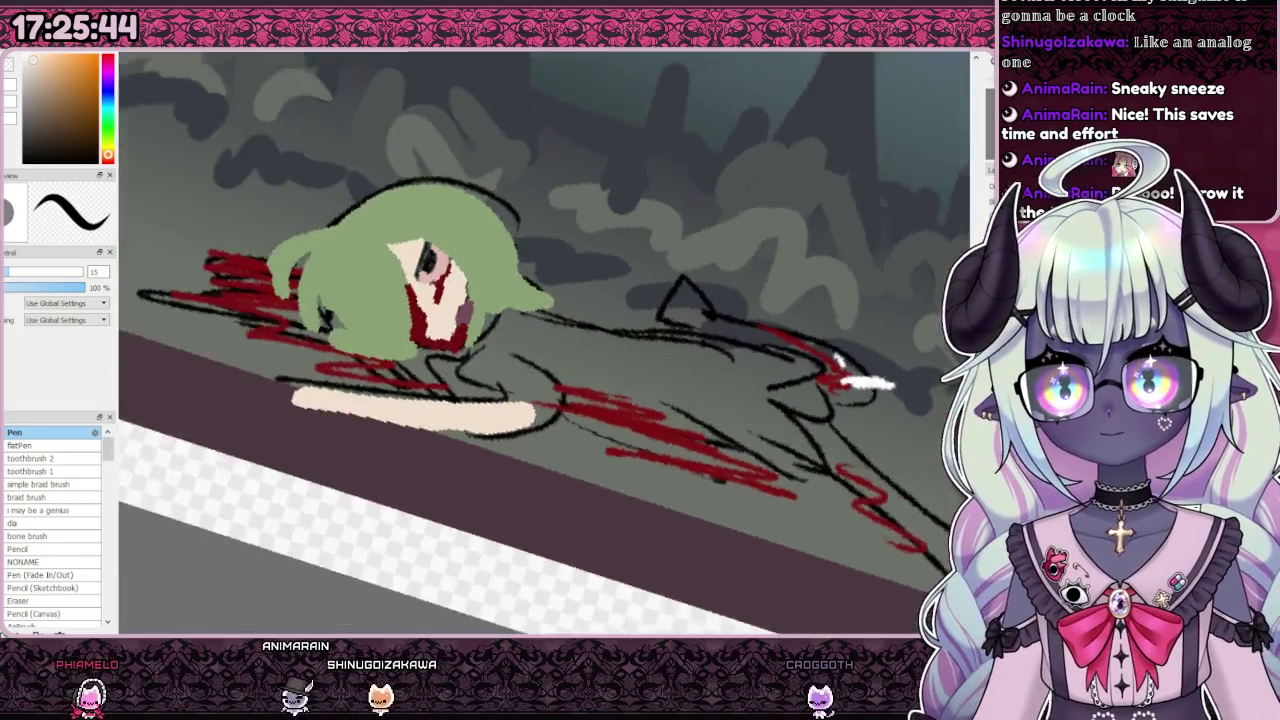
# Step: Paint a maroon bow on the girl's green hair and reset the canvas rotation
pyautogui.scroll(-1, 560, 380)
pyautogui.scroll(-1, 550, 360)
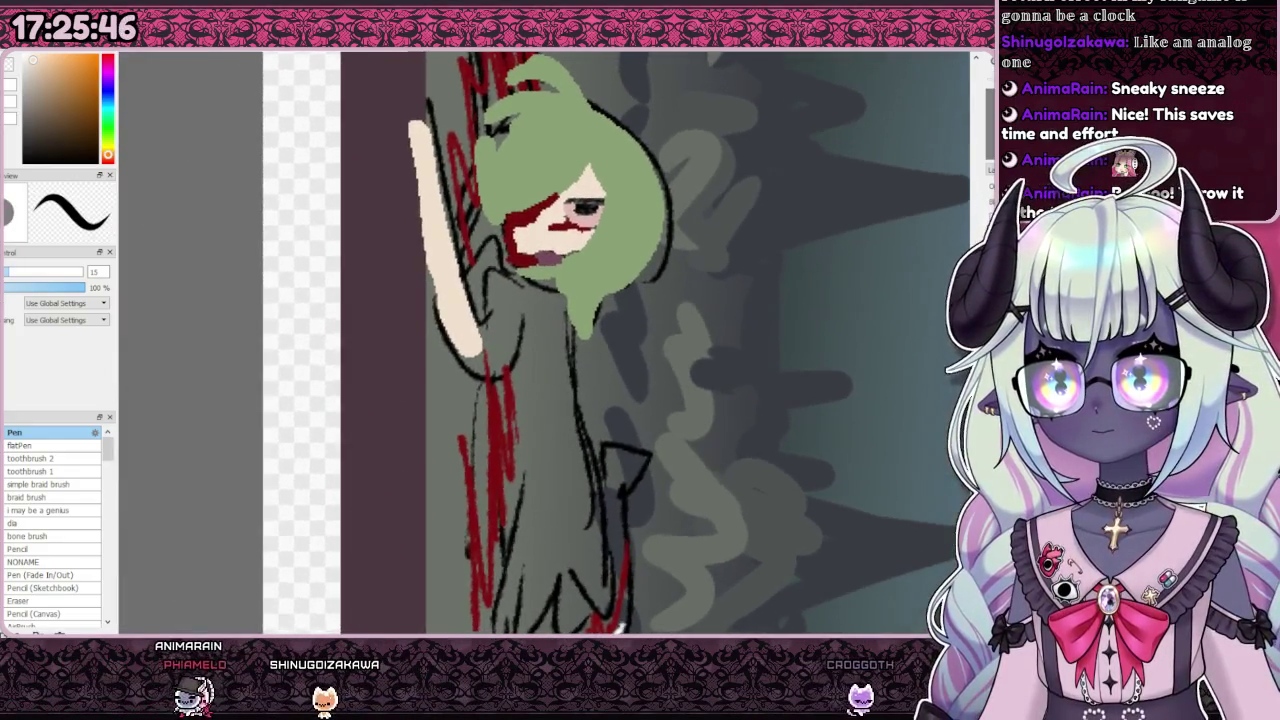
pyautogui.scroll(-3, 543, 349)
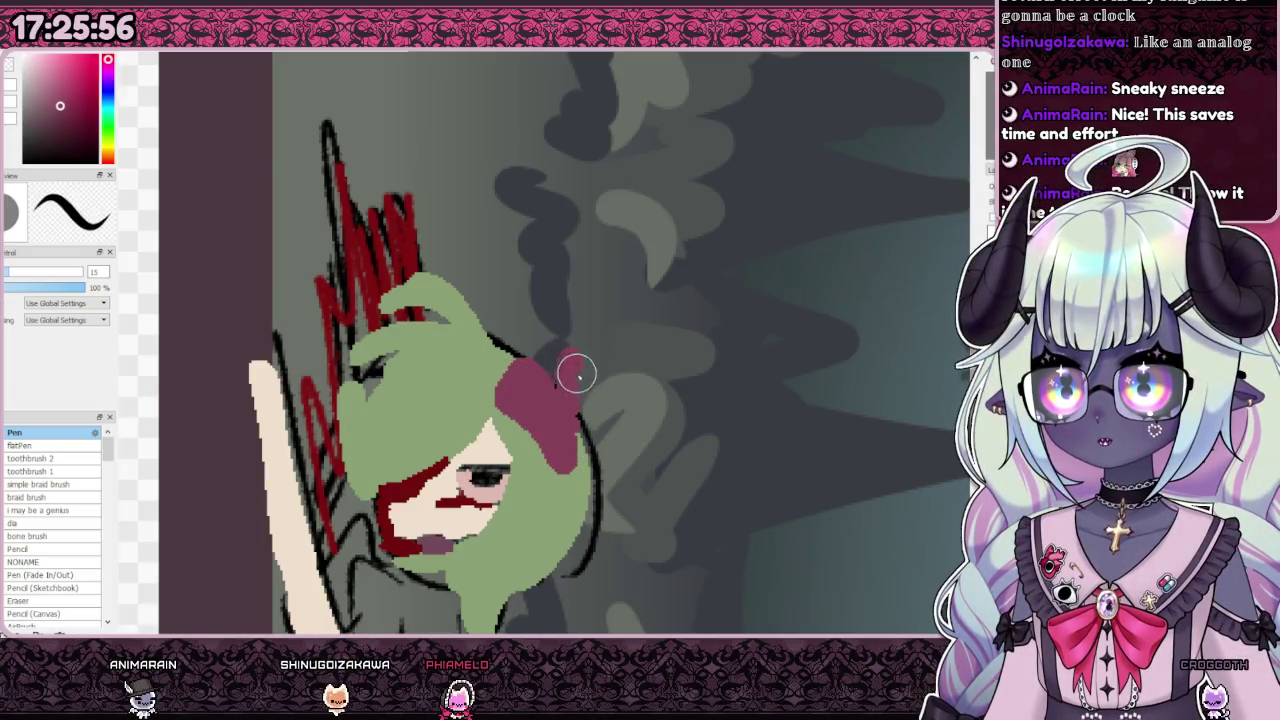
pyautogui.moveTo(575, 370); pyautogui.dragTo(615, 437)
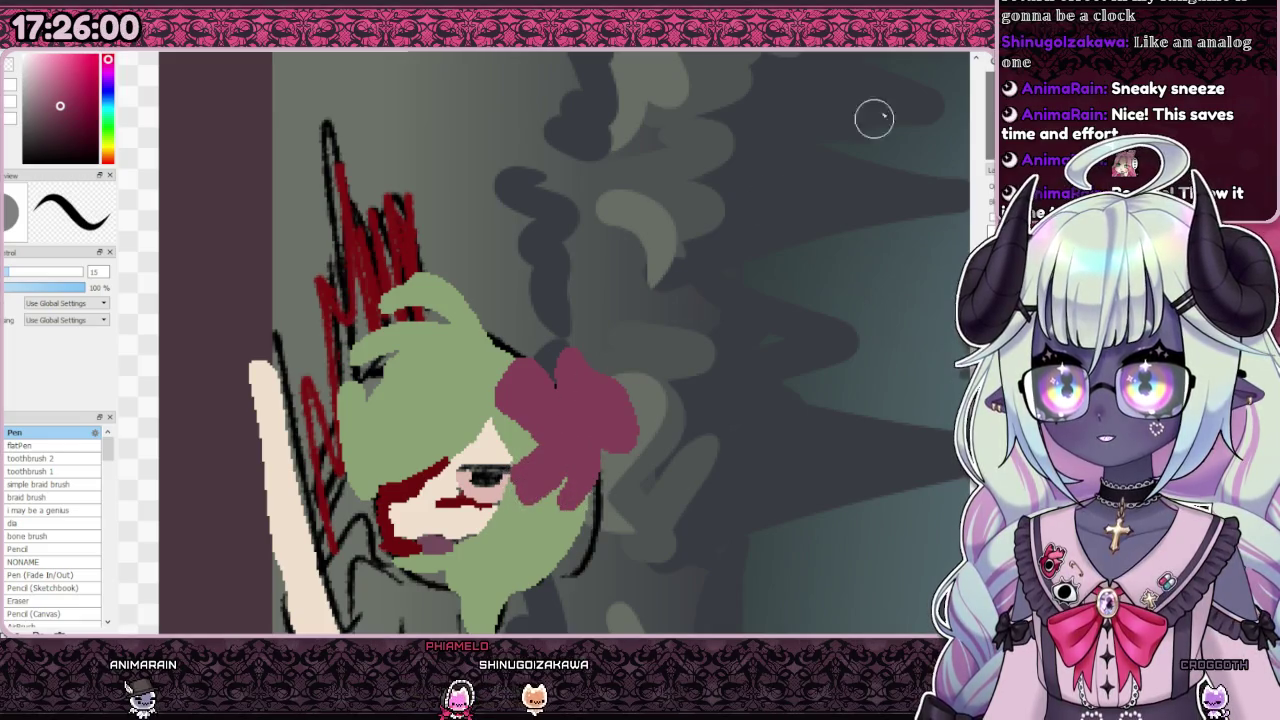
pyautogui.press('Home')
# Step: Paint a white collar patch beside the girl's chin
pyautogui.scroll(-3, 523, 360)
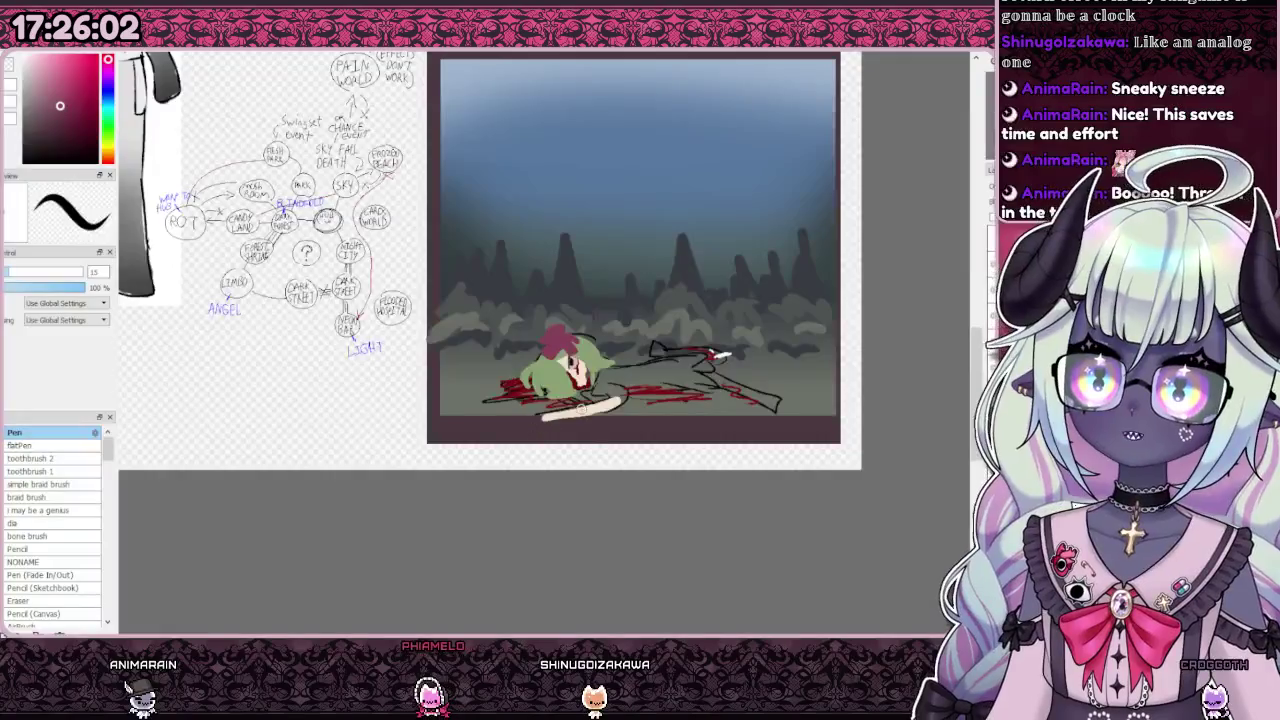
pyautogui.scroll(-2, 723, 355)
pyautogui.scroll(-1, 600, 360)
pyautogui.scroll(1, 300, 420)
pyautogui.scroll(3, 530, 380)
pyautogui.scroll(1, 530, 379)
pyautogui.scroll(-2, 530, 379)
pyautogui.scroll(-1, 530, 379)
pyautogui.scroll(2, 700, 450)
pyautogui.scroll(-2, 700, 450)
pyautogui.scroll(3, 480, 320)
pyautogui.scroll(2, 362, 300)
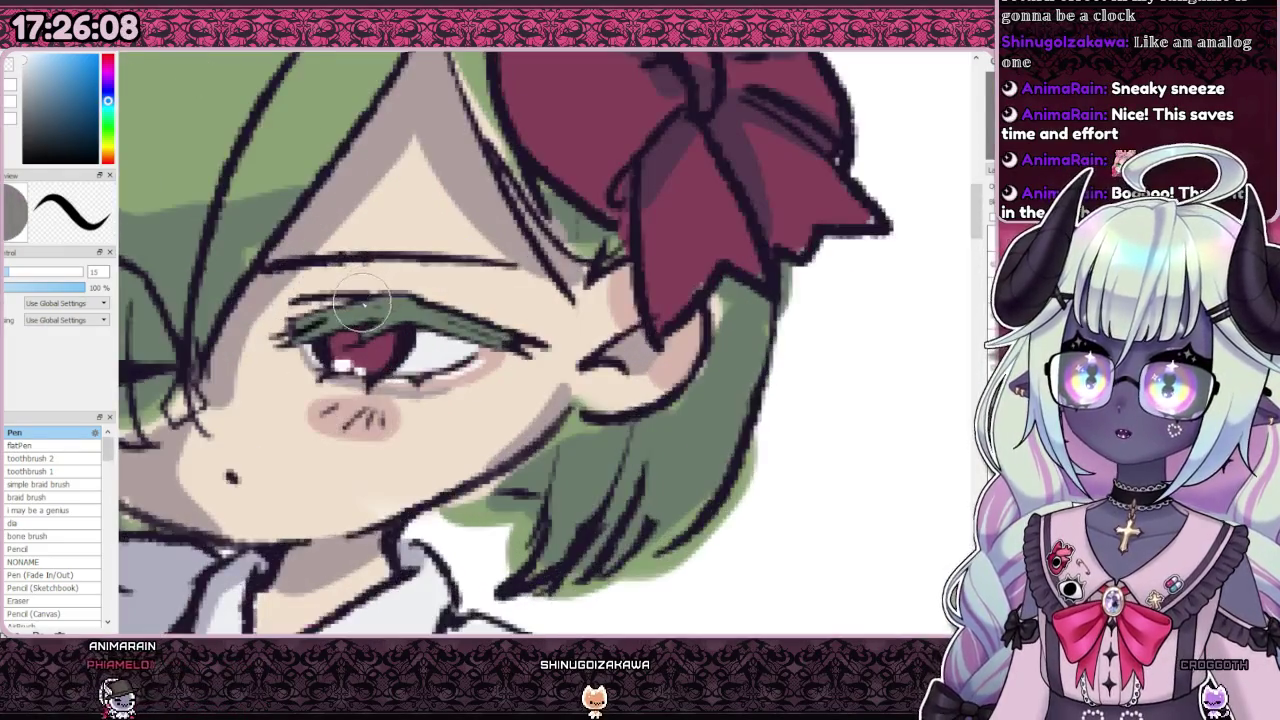
pyautogui.scroll(-1, 362, 300)
pyautogui.scroll(-2, 362, 300)
pyautogui.scroll(-1, 362, 300)
pyautogui.scroll(2, 760, 590)
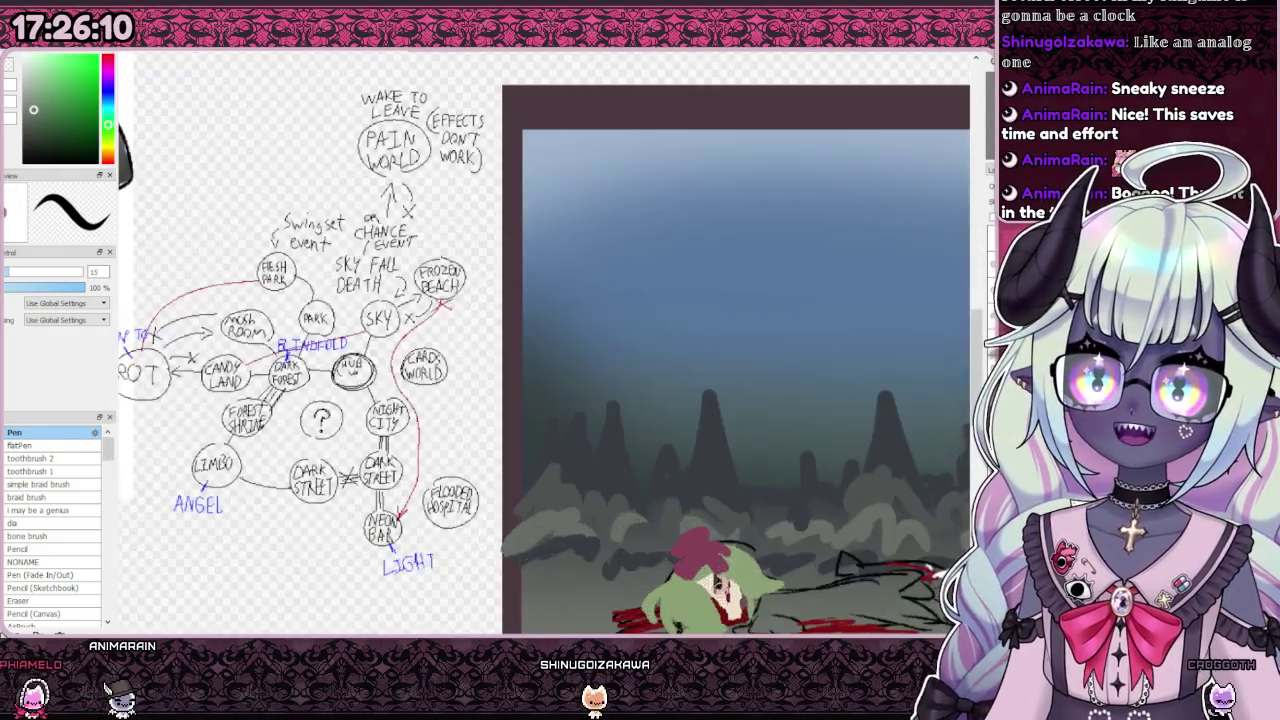
pyautogui.scroll(3, 716, 590)
pyautogui.scroll(-2, 700, 527)
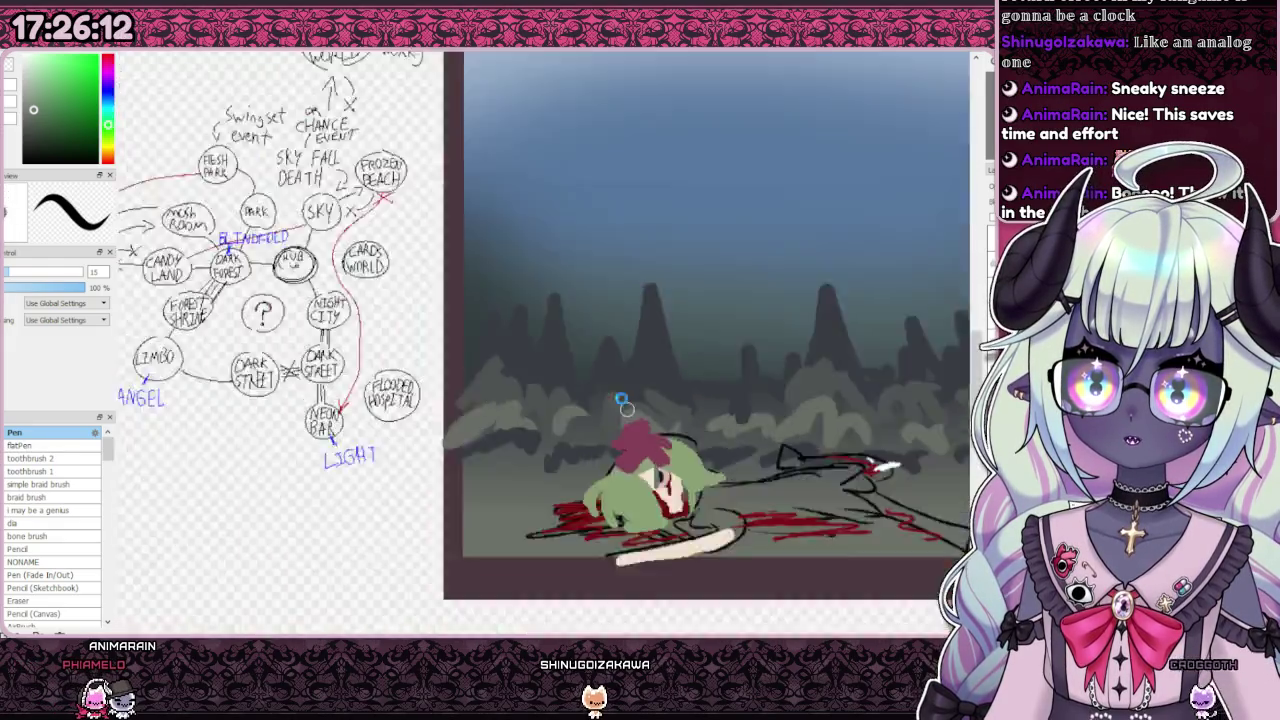
pyautogui.scroll(-1, 686, 420)
pyautogui.scroll(3, 686, 400)
pyautogui.scroll(-2, 650, 440)
pyautogui.scroll(-2, 658, 435)
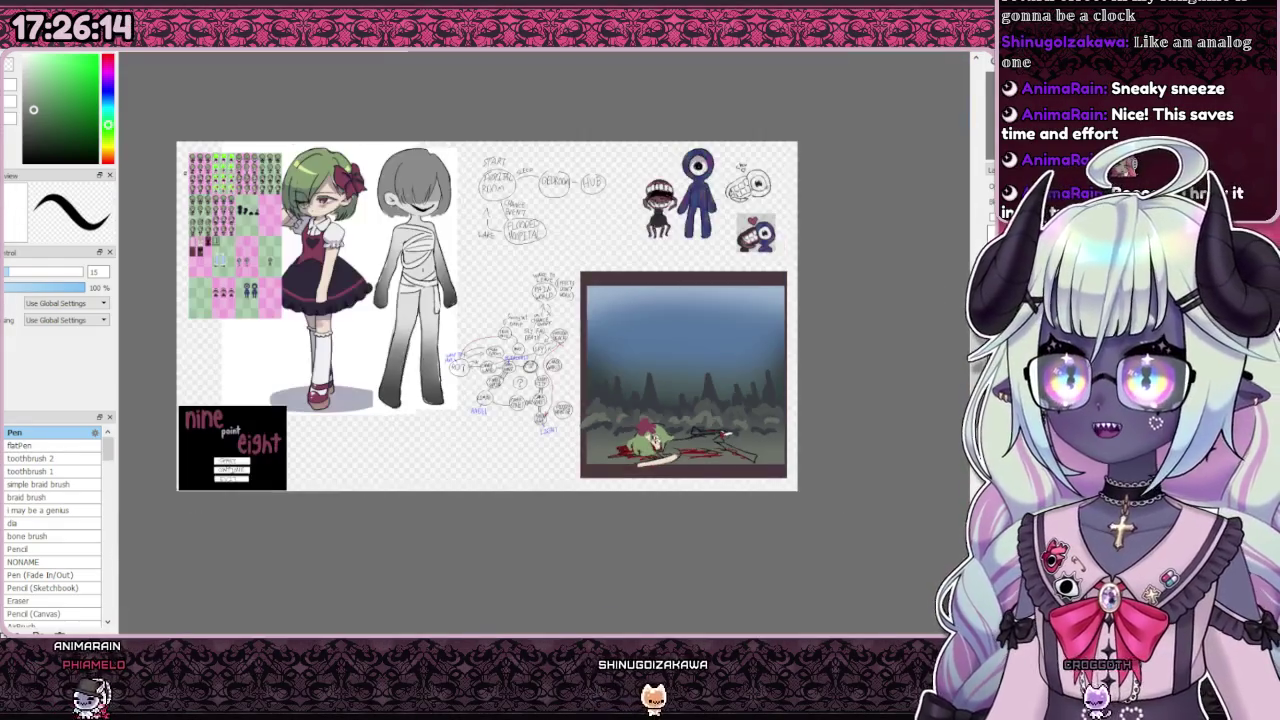
pyautogui.scroll(3, 438, 255)
pyautogui.scroll(2, 470, 260)
pyautogui.scroll(-1, 490, 265)
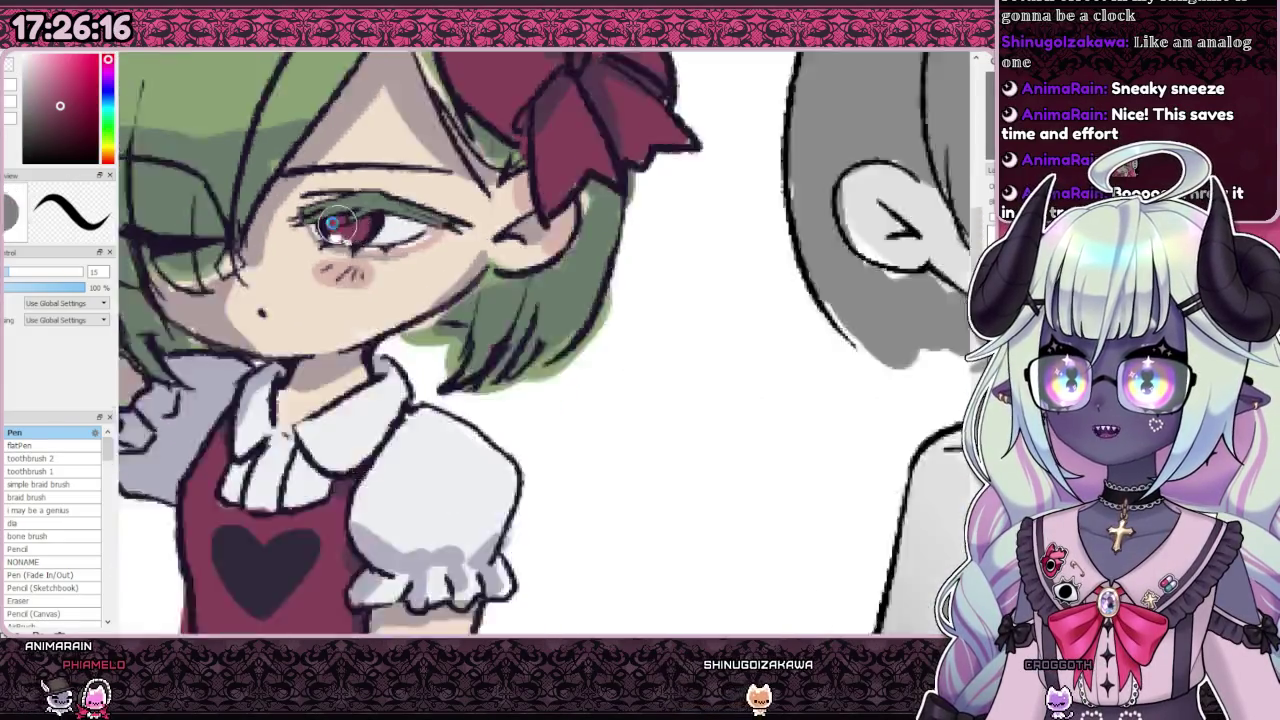
pyautogui.scroll(-3, 505, 268)
pyautogui.scroll(-1, 505, 268)
pyautogui.scroll(1, 688, 456)
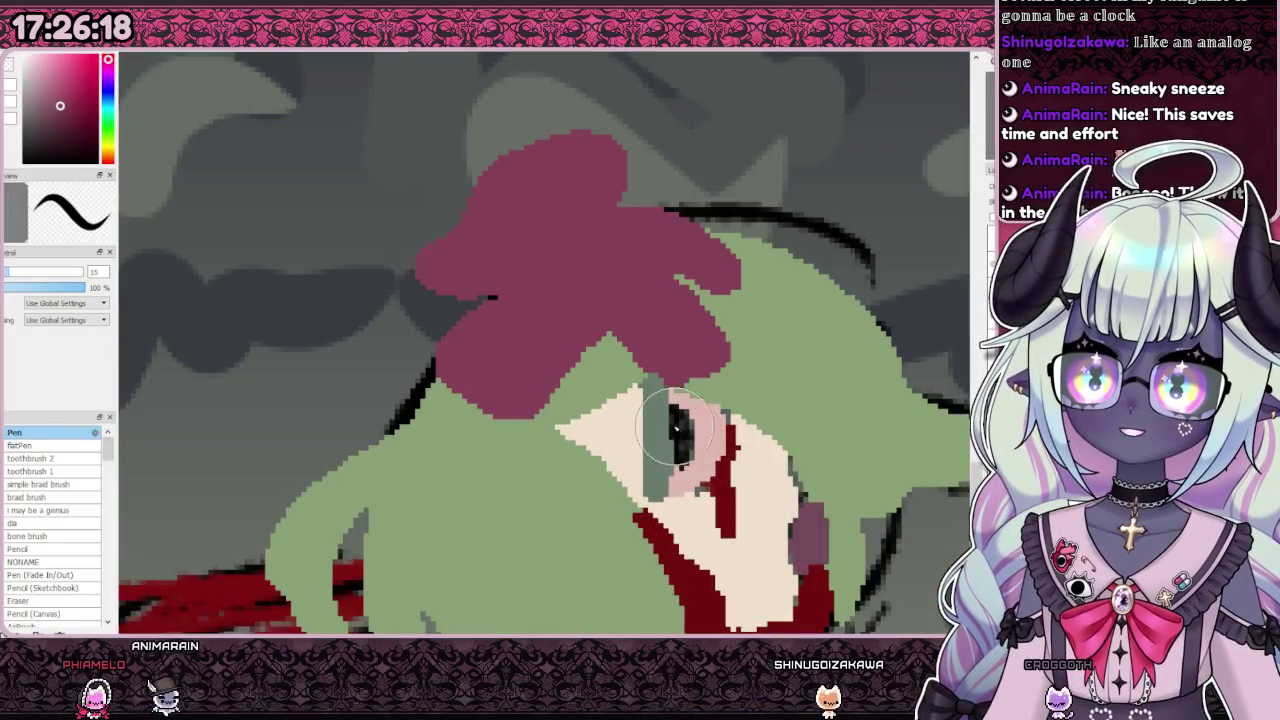
pyautogui.scroll(-5, 675, 462)
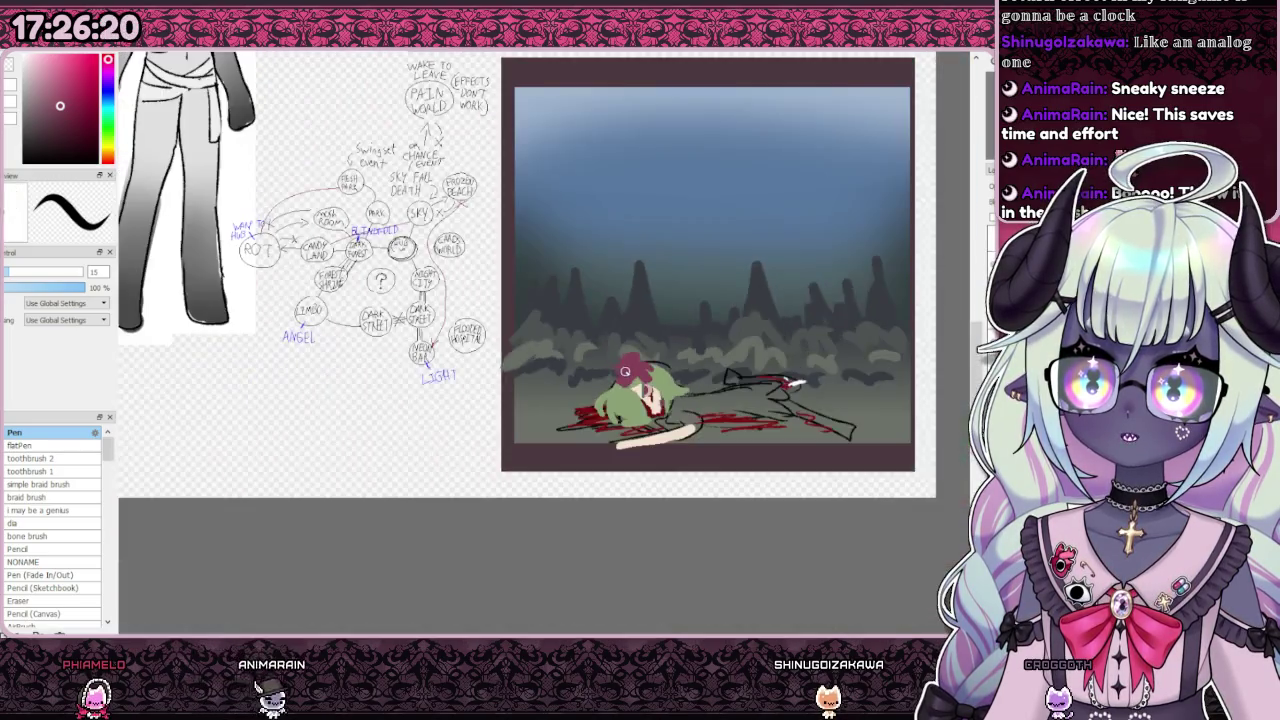
pyautogui.scroll(-2, 659, 372)
pyautogui.scroll(5, 673, 393)
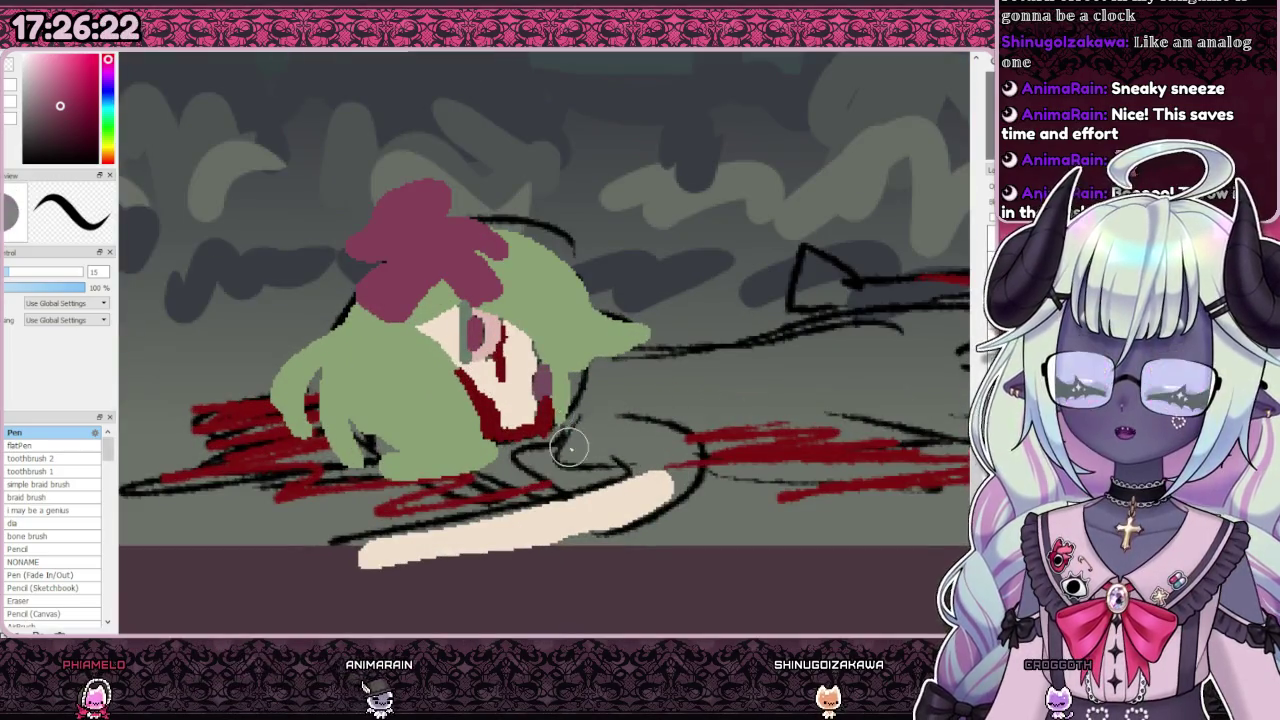
pyautogui.scroll(-3, 565, 433)
pyautogui.scroll(-3, 565, 433)
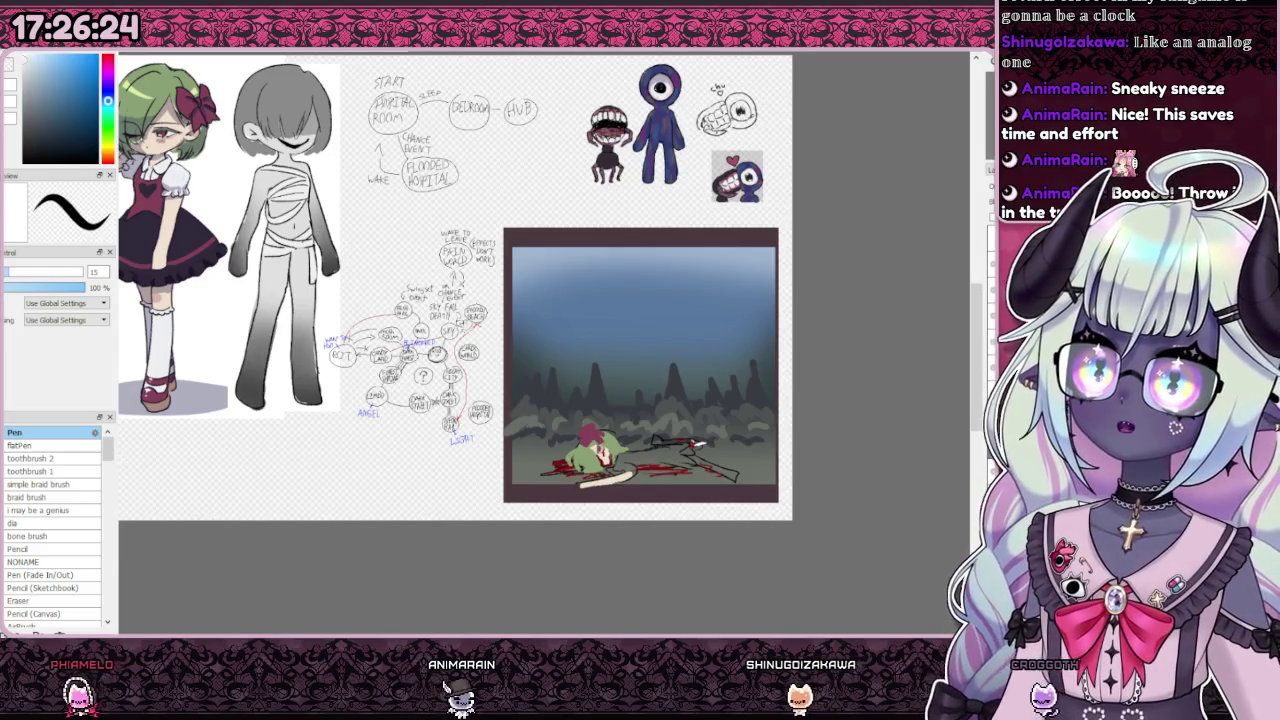
pyautogui.scroll(3, 626, 466)
pyautogui.scroll(2, 626, 466)
pyautogui.moveTo(573, 492)
pyautogui.mouseDown()
pyautogui.moveTo(582, 450)
pyautogui.moveTo(643, 440)
pyautogui.moveTo(575, 500)
pyautogui.moveTo(680, 466)
pyautogui.moveTo(690, 515)
pyautogui.mouseUp()
# Step: Extend the white collar patch to the right
pyautogui.keyDown('alt'); pyautogui.click(672, 505); pyautogui.keyUp('alt')
pyautogui.scroll(-5, 660, 480)
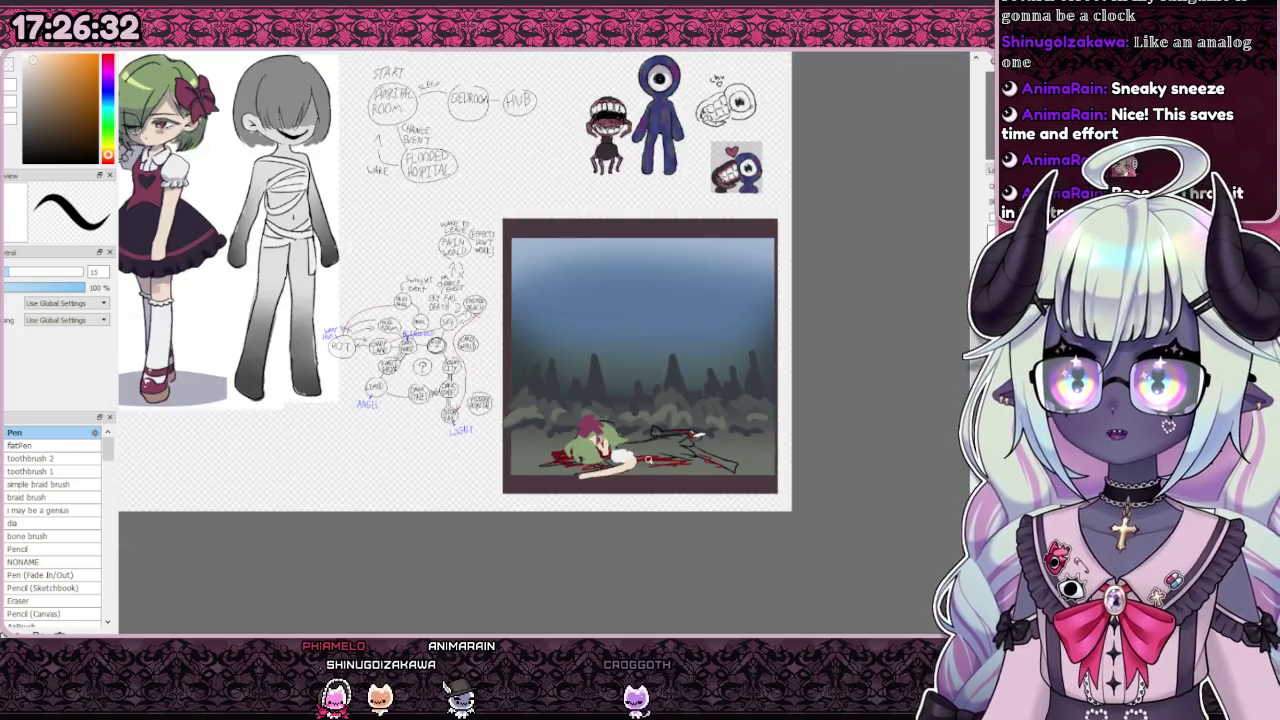
pyautogui.scroll(2, 152, 165)
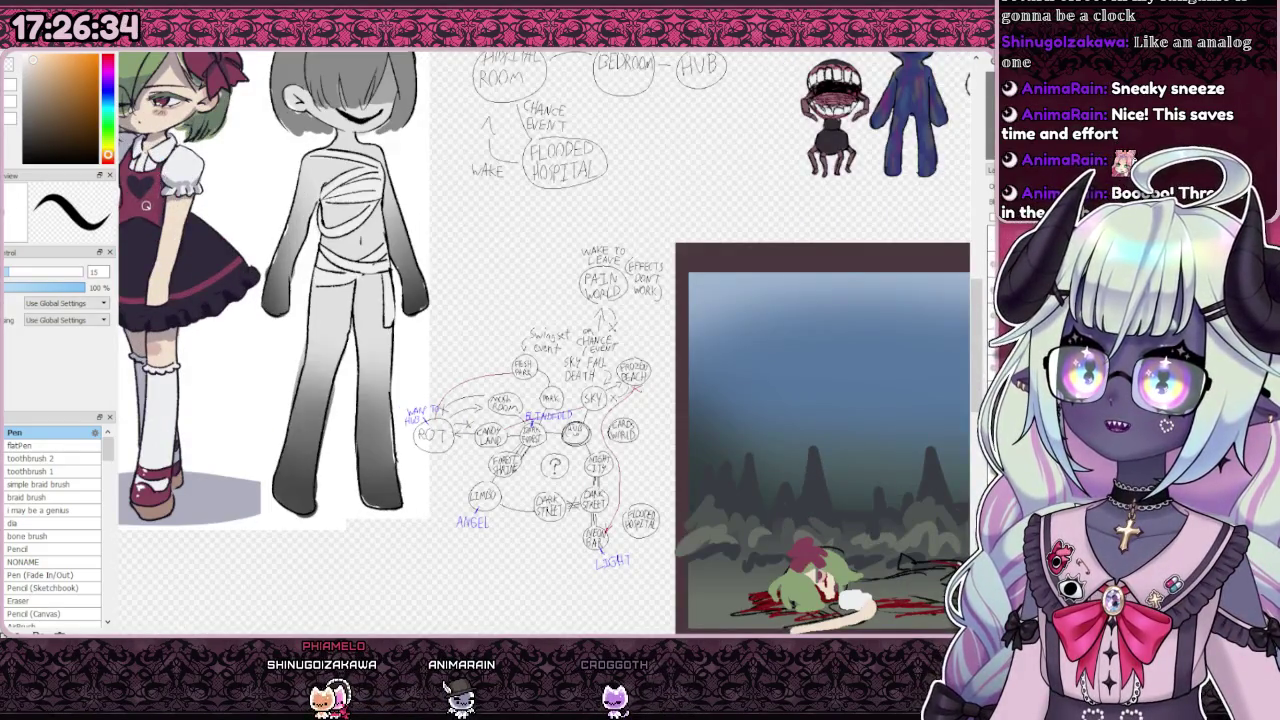
pyautogui.scroll(-1, 145, 205)
pyautogui.scroll(5, 665, 462)
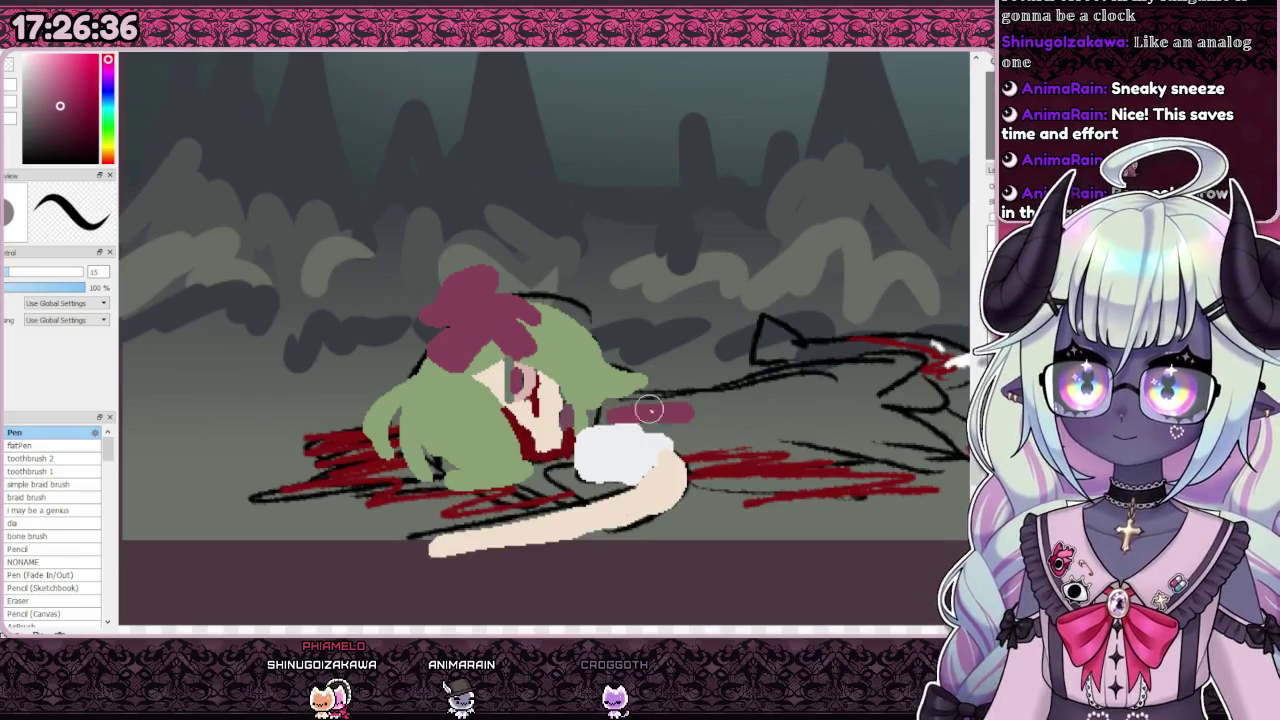
# Step: Fill the girl's dress bodice with maroon
pyautogui.moveTo(727, 399)
pyautogui.mouseDown()
pyautogui.moveTo(766, 446)
pyautogui.moveTo(686, 446)
pyautogui.moveTo(663, 409)
pyautogui.moveTo(733, 431)
pyautogui.mouseUp()
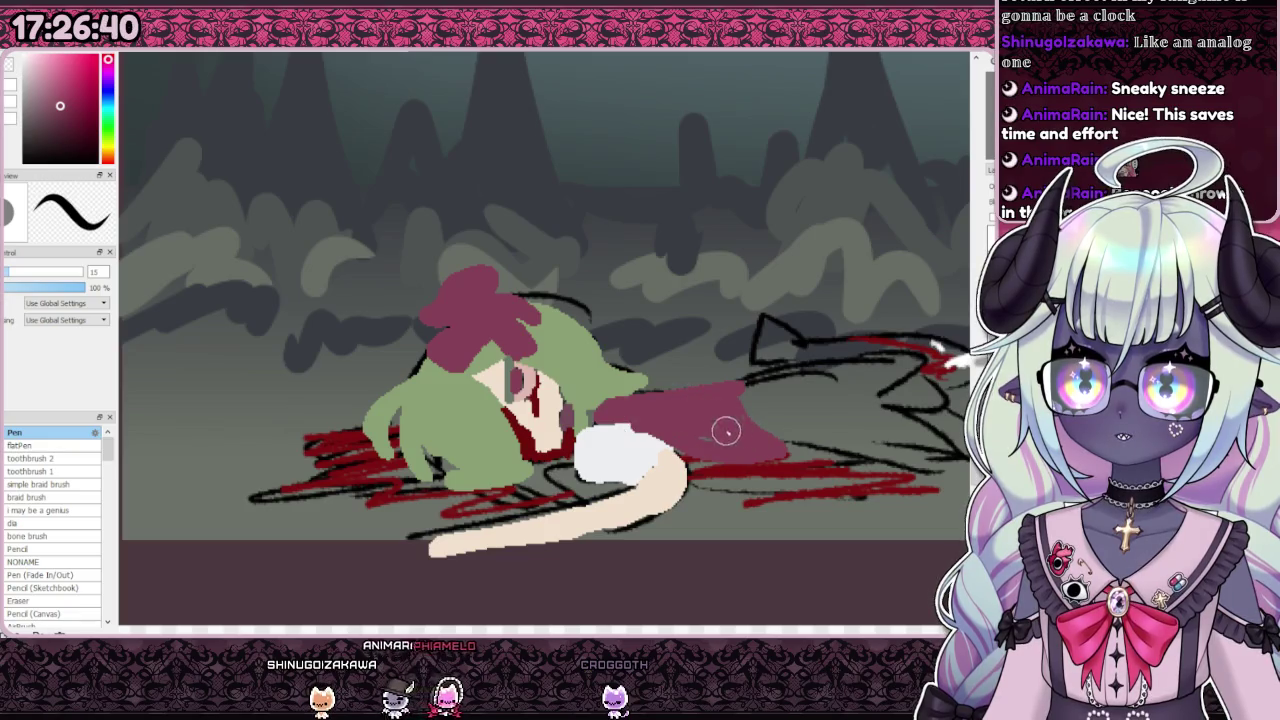
pyautogui.scroll(-5, 743, 443)
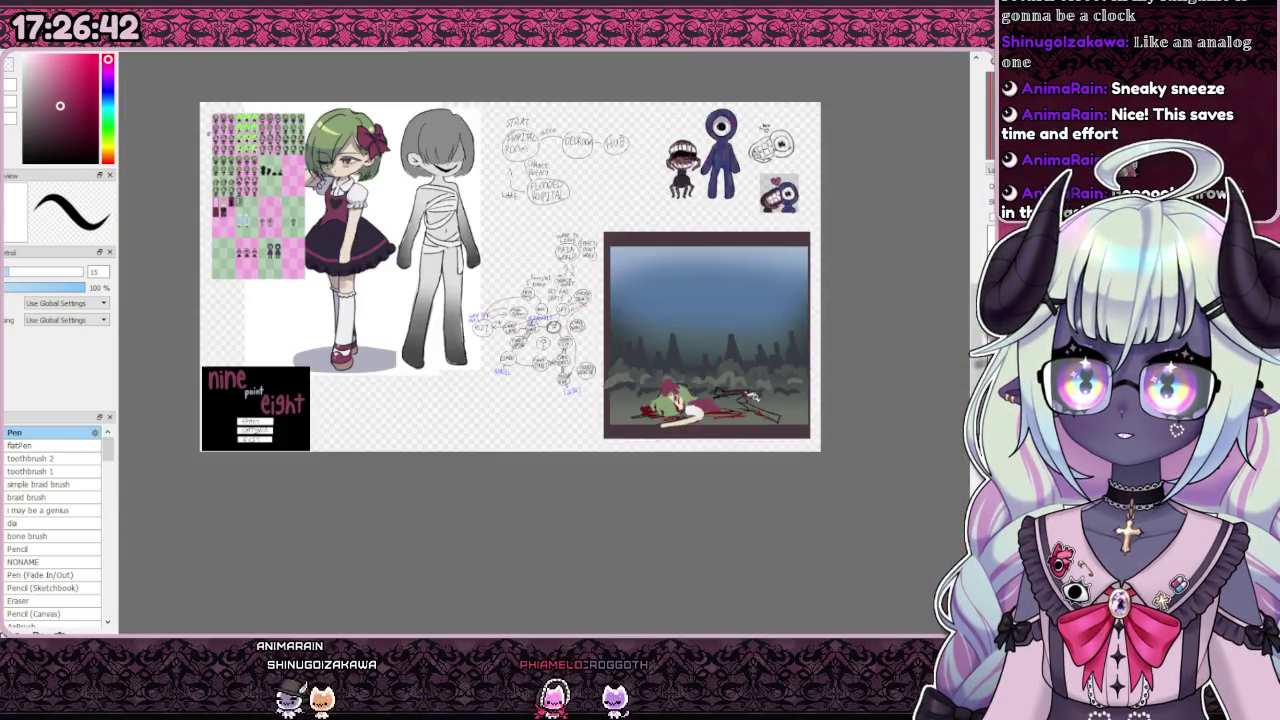
pyautogui.scroll(3, 720, 384)
pyautogui.scroll(-3, 400, 305)
pyautogui.scroll(1, 203, 192)
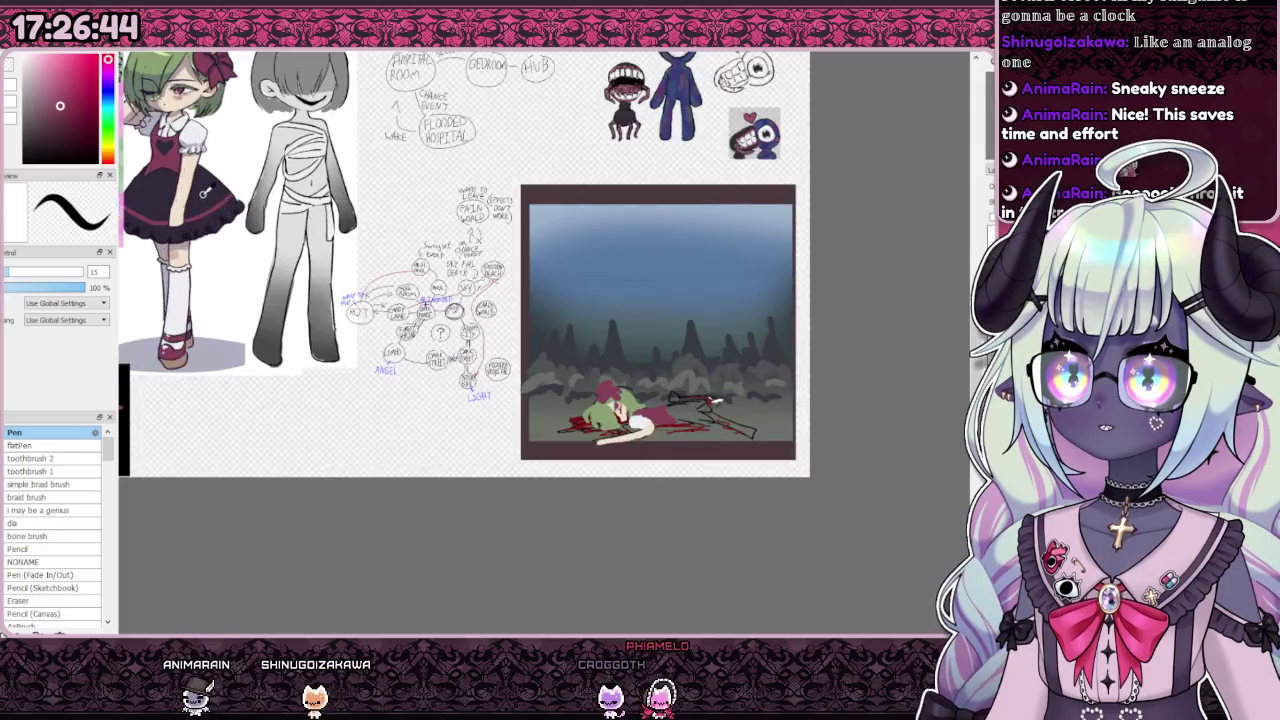
pyautogui.scroll(3, 547, 350)
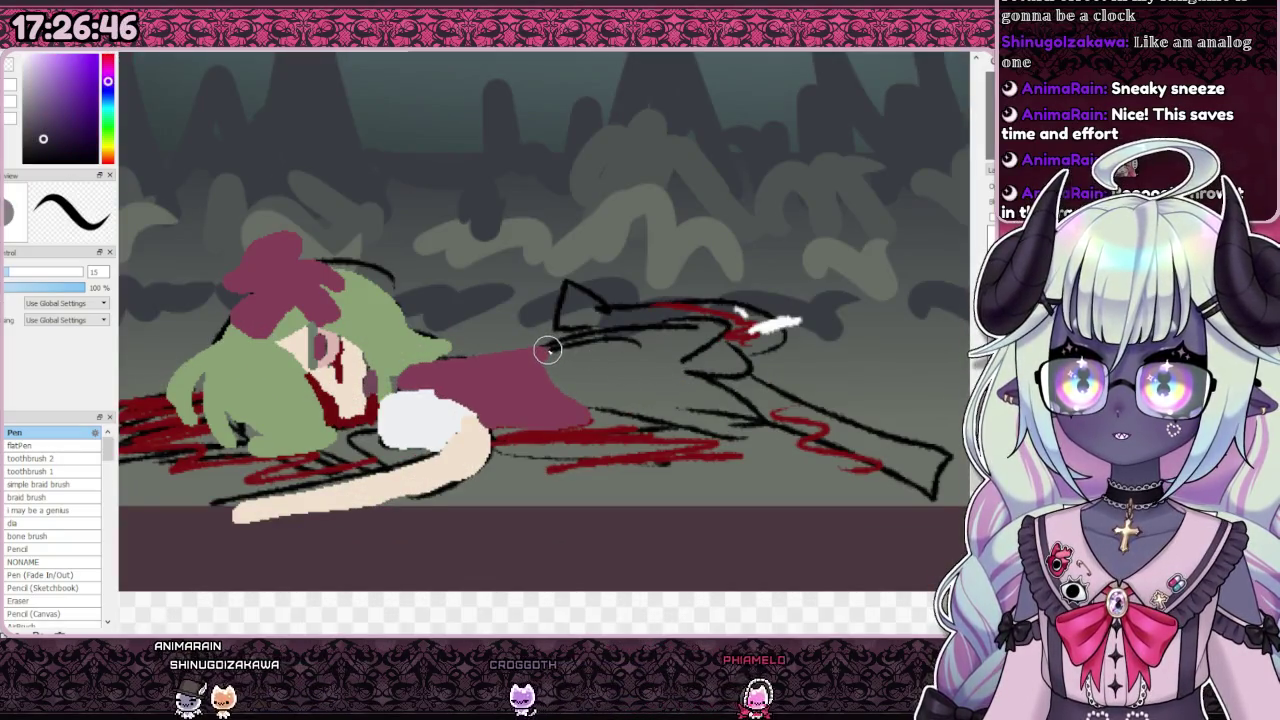
# Step: Paint the dark purple skirt shape on the lying girl
pyautogui.moveTo(547, 350)
pyautogui.mouseDown()
pyautogui.moveTo(718, 277)
pyautogui.moveTo(800, 448)
pyautogui.moveTo(597, 420)
pyautogui.mouseUp()
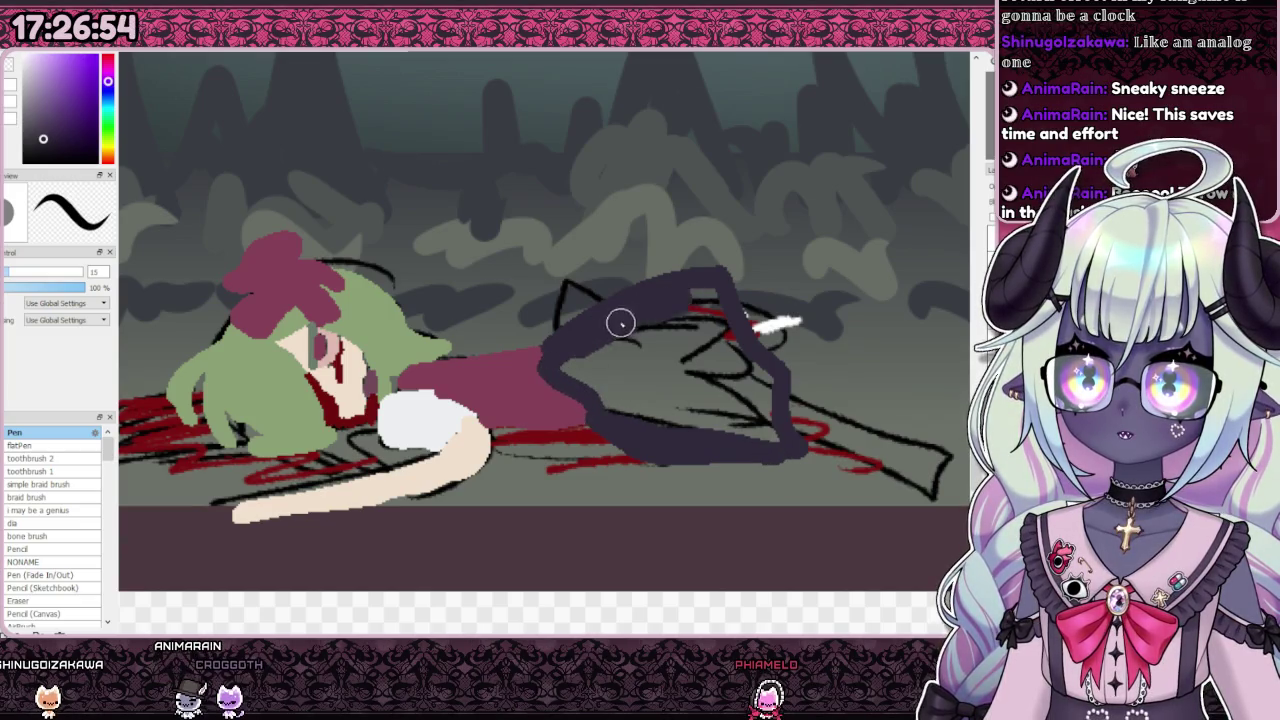
pyautogui.moveTo(719, 339); pyautogui.dragTo(666, 322)
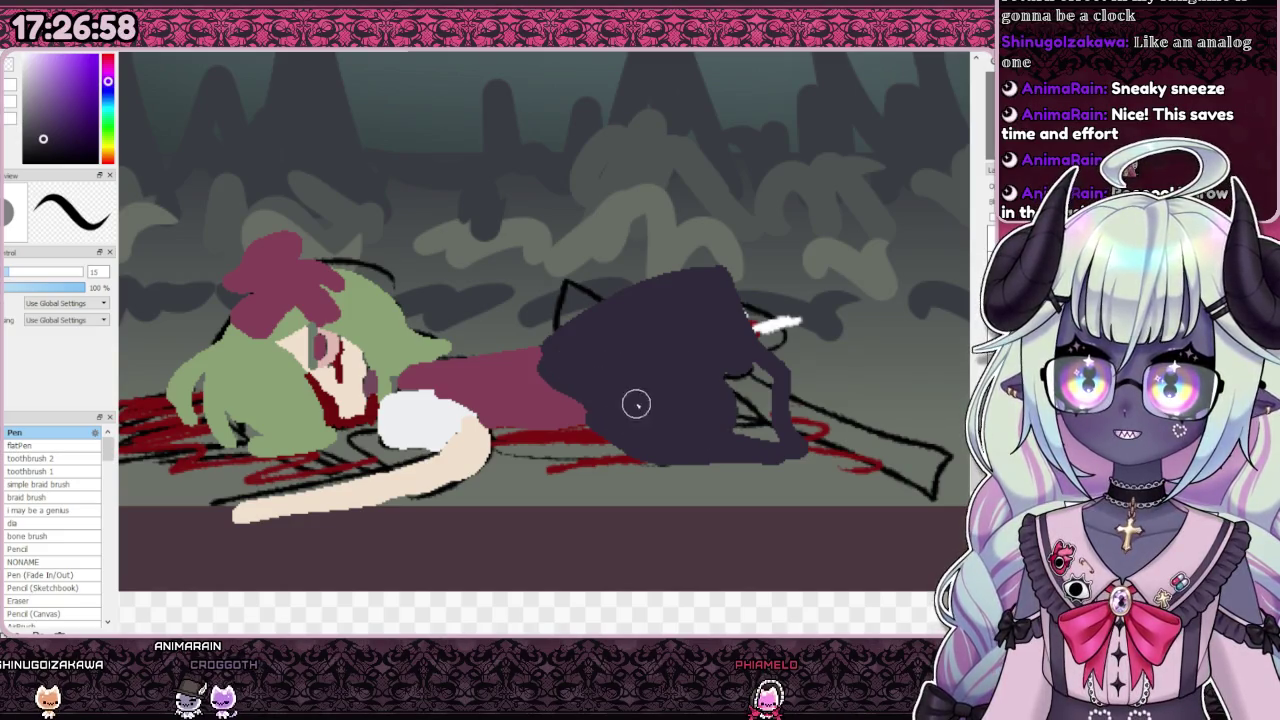
pyautogui.moveTo(666, 374)
pyautogui.mouseDown()
pyautogui.moveTo(746, 366)
pyautogui.moveTo(744, 436)
pyautogui.moveTo(771, 380)
pyautogui.mouseUp()
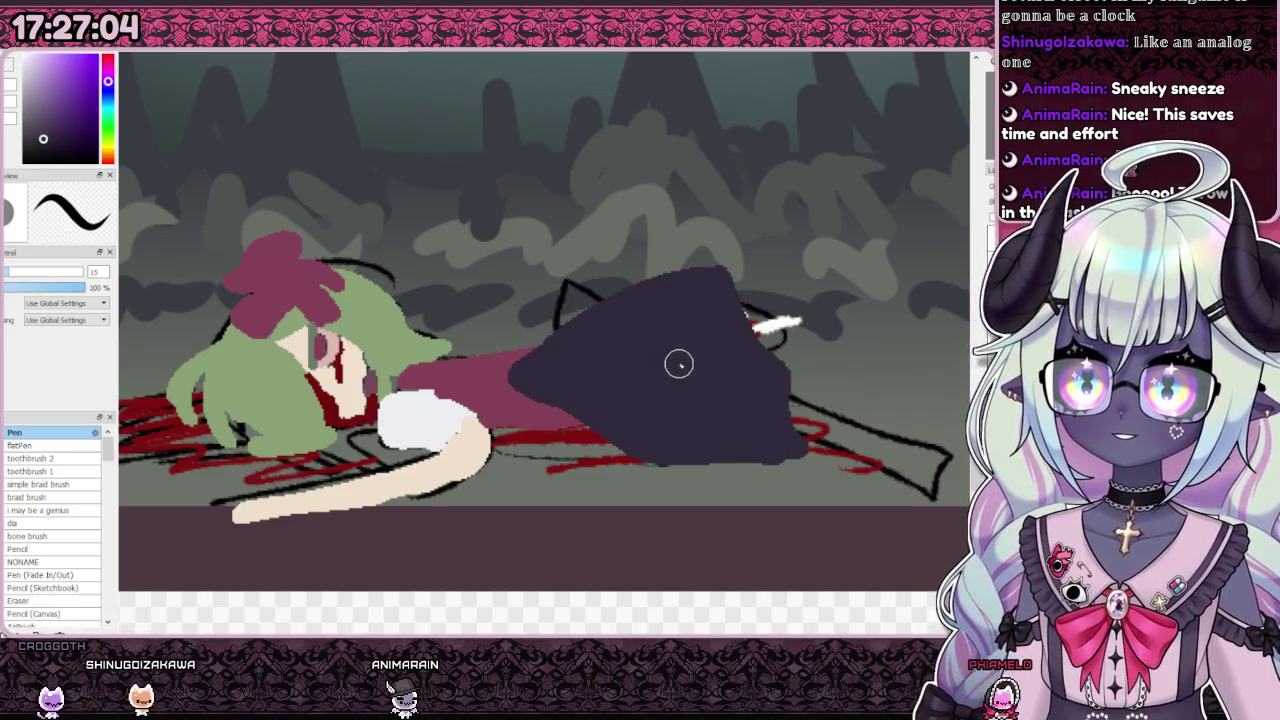
pyautogui.scroll(-5, 671, 374)
pyautogui.scroll(3, 672, 357)
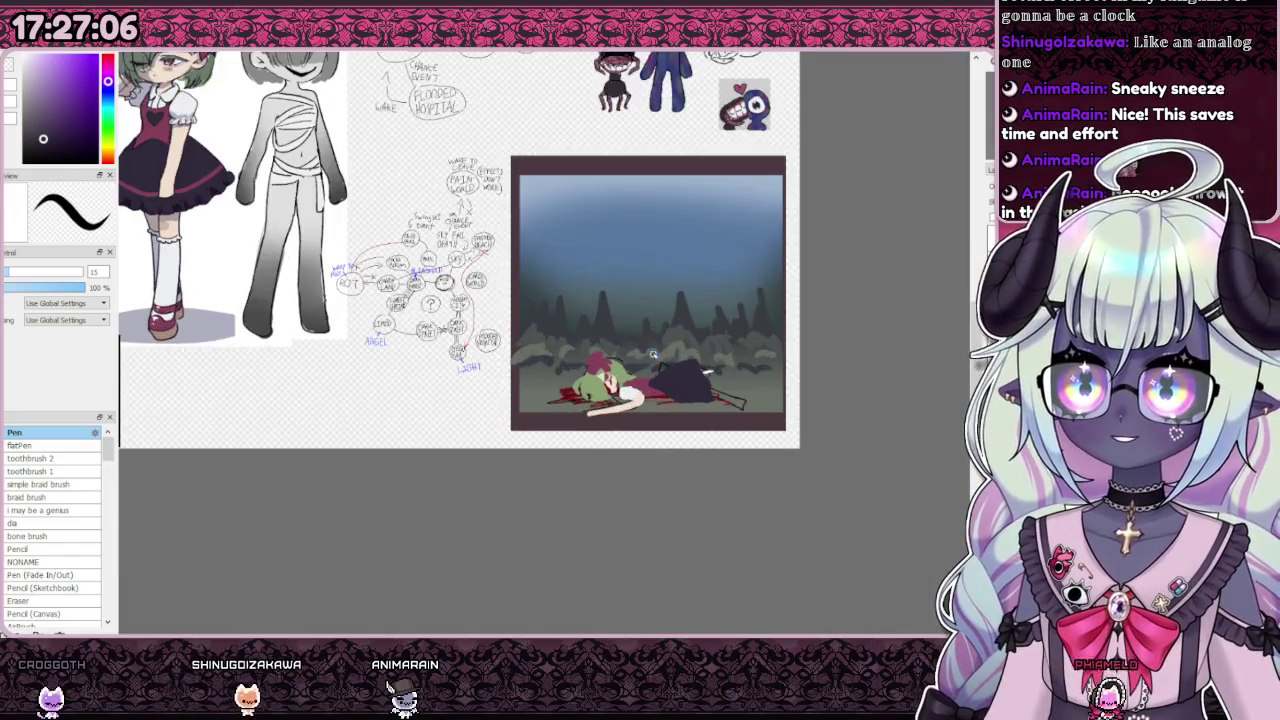
pyautogui.scroll(3, 690, 390)
pyautogui.scroll(-2, 720, 430)
pyautogui.scroll(-2, 734, 455)
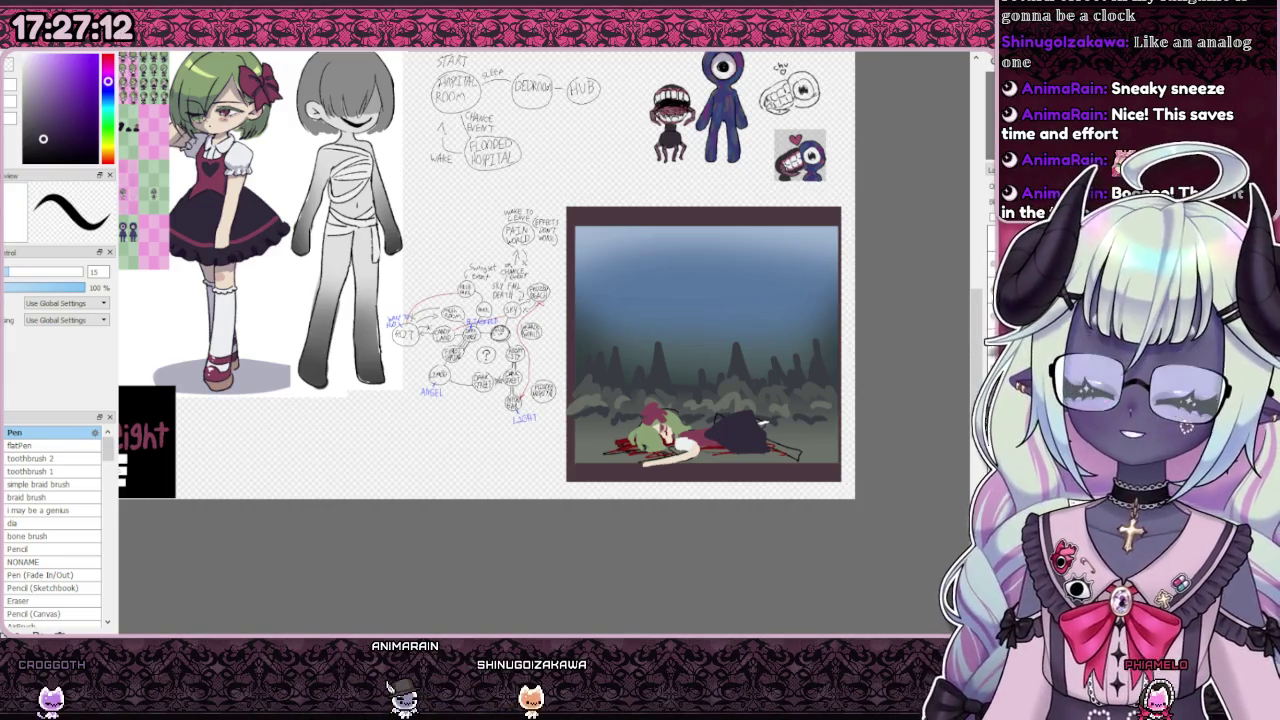
# Step: Paint the second cream leg stretching out from the dress hem
pyautogui.scroll(3, 760, 425)
pyautogui.scroll(-2, 700, 430)
pyautogui.scroll(1, 826, 455)
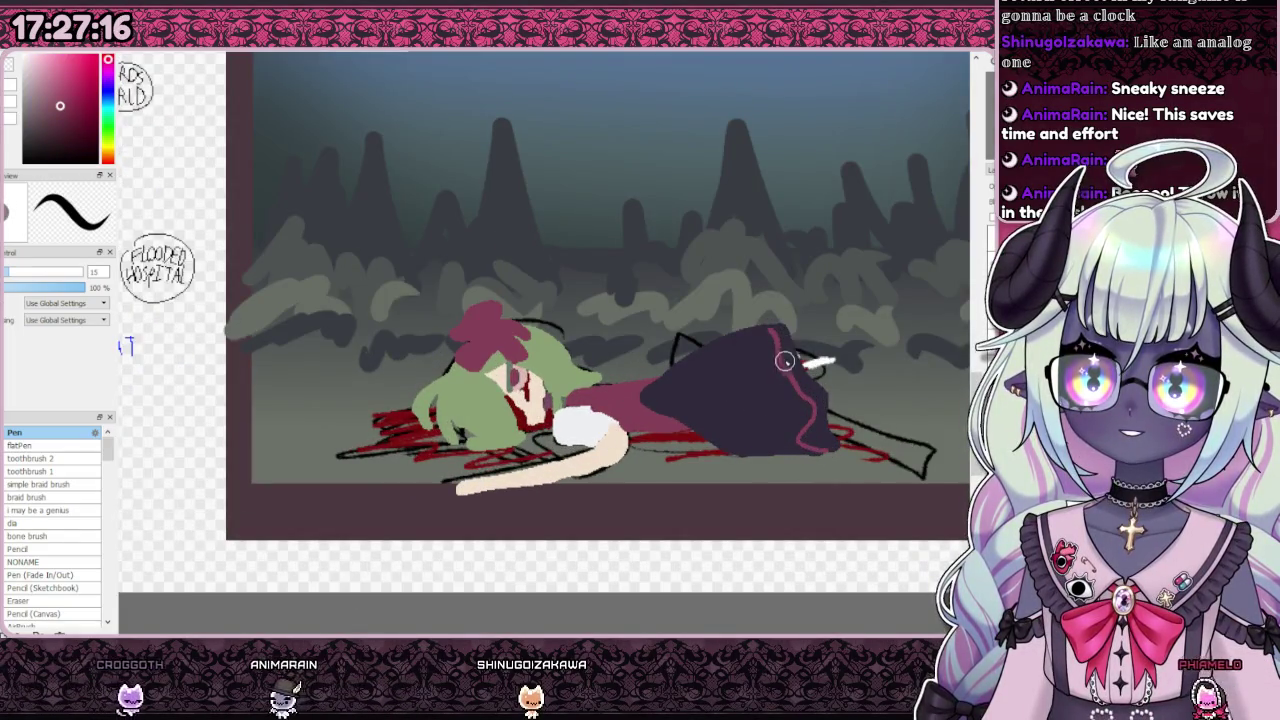
pyautogui.scroll(-1, 812, 413)
pyautogui.scroll(-3, 812, 413)
pyautogui.scroll(3, 820, 410)
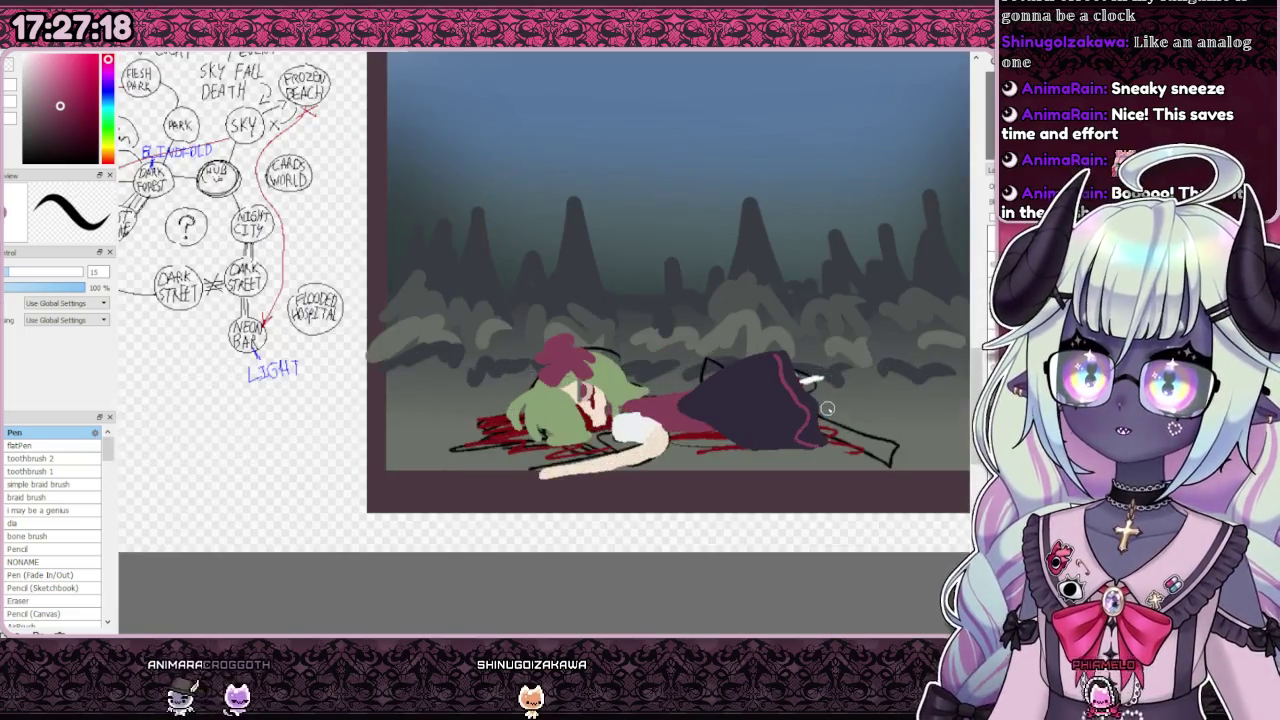
pyautogui.scroll(-2, 800, 412)
pyautogui.scroll(2, 816, 444)
pyautogui.scroll(-1, 816, 444)
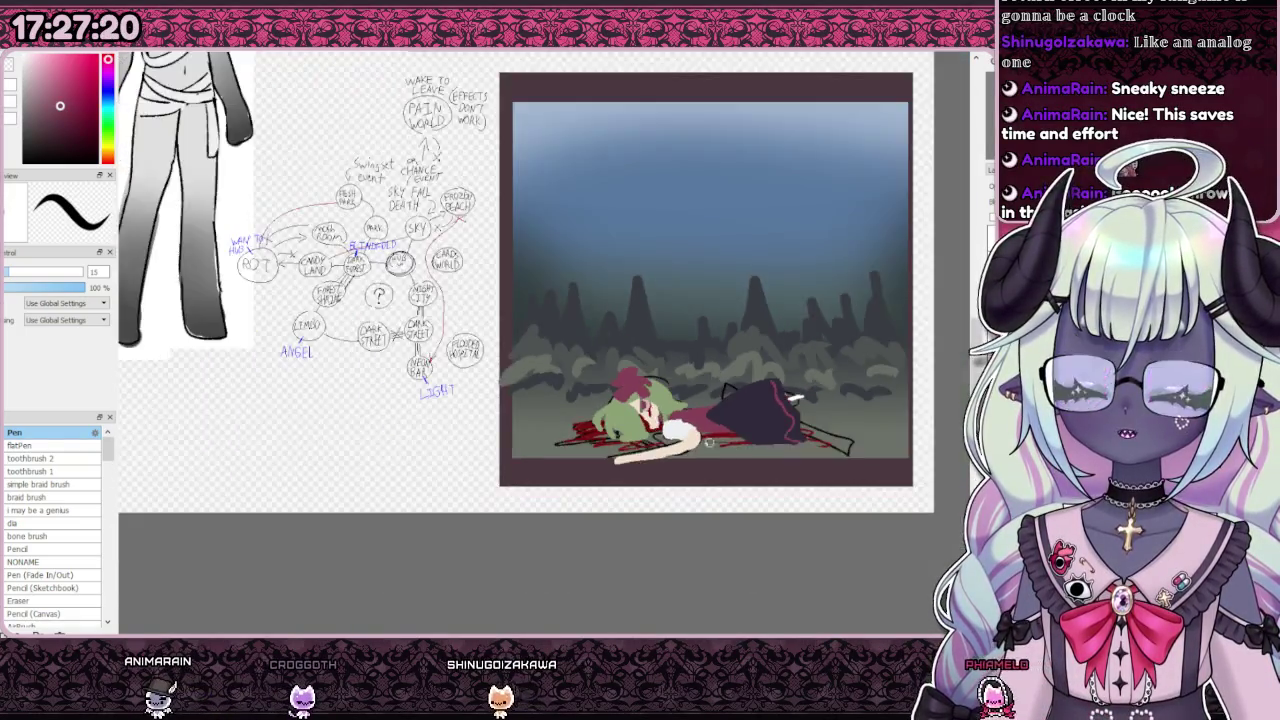
pyautogui.scroll(-1, 816, 444)
pyautogui.scroll(-1, 760, 300)
pyautogui.scroll(2, 607, 438)
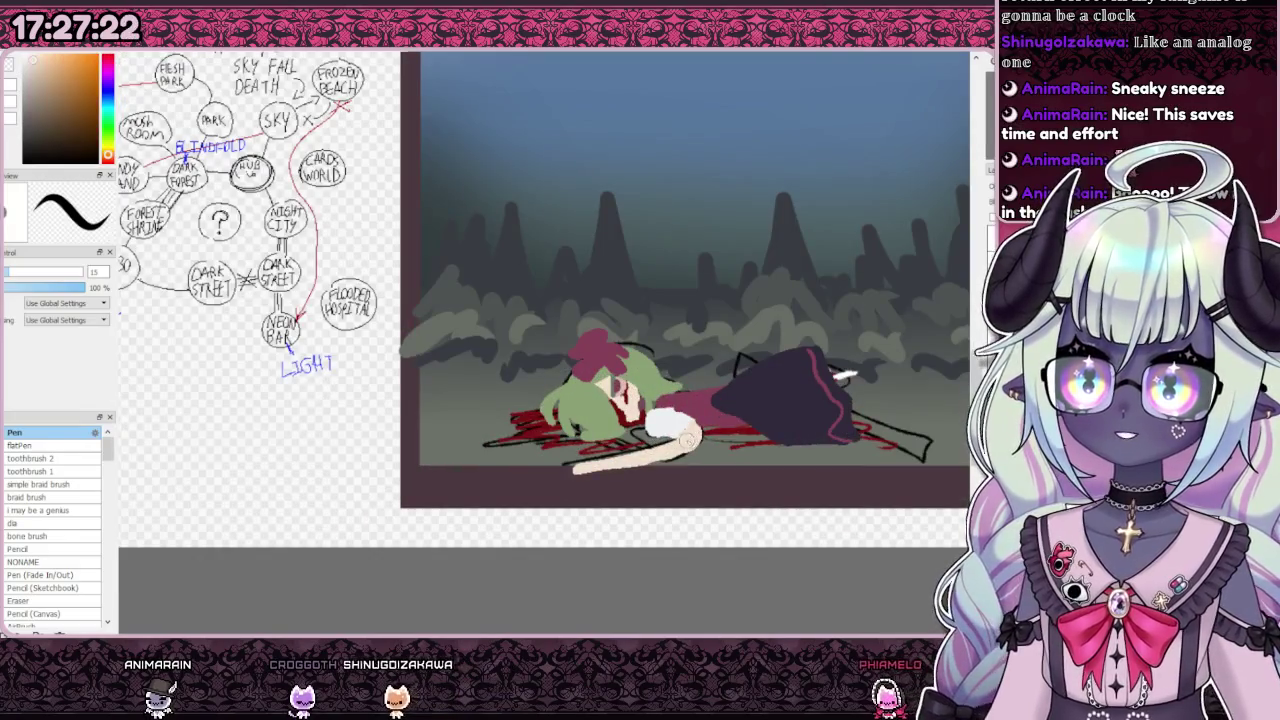
pyautogui.scroll(-2, 607, 438)
pyautogui.scroll(2, 607, 438)
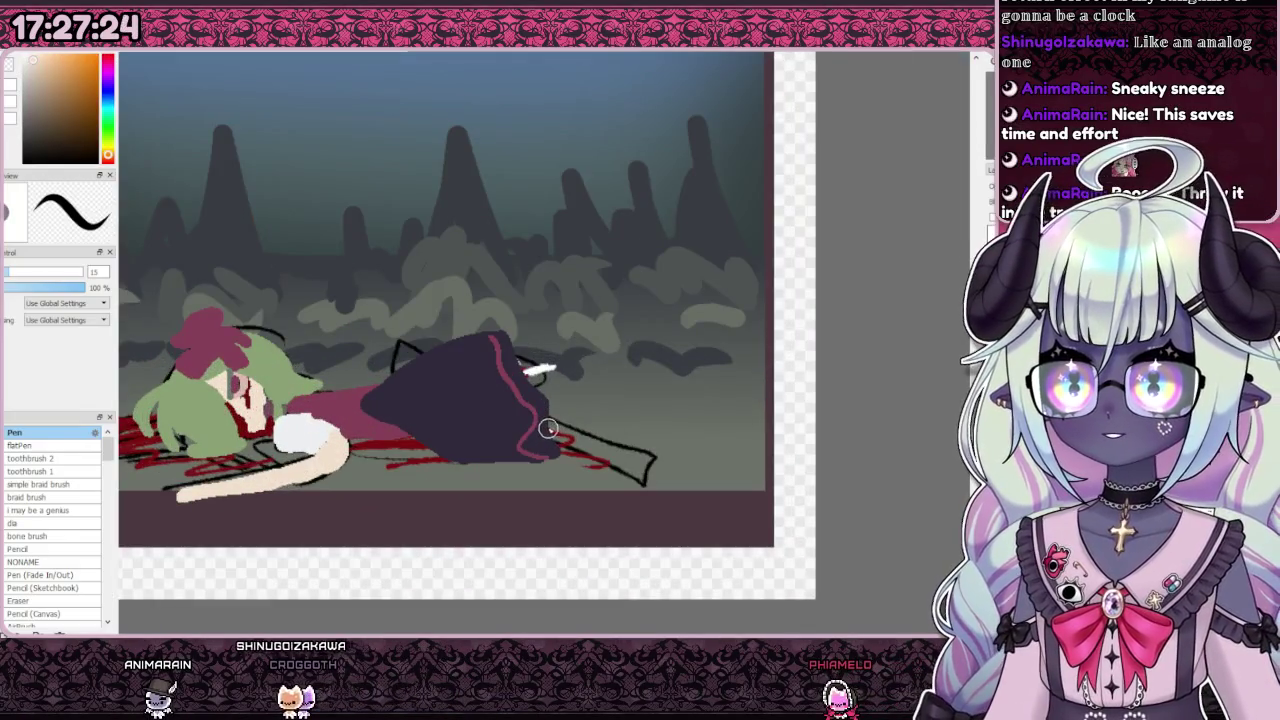
pyautogui.moveTo(548, 428); pyautogui.dragTo(692, 473)
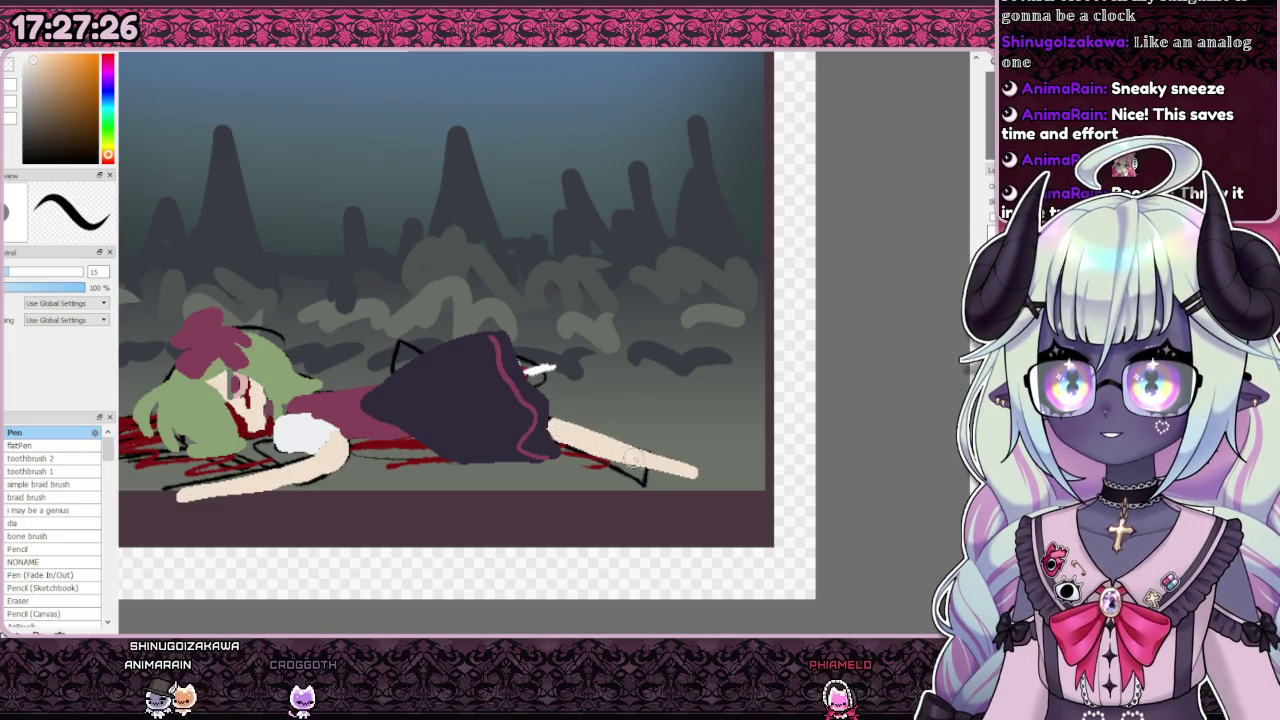
pyautogui.scroll(1, 546, 387)
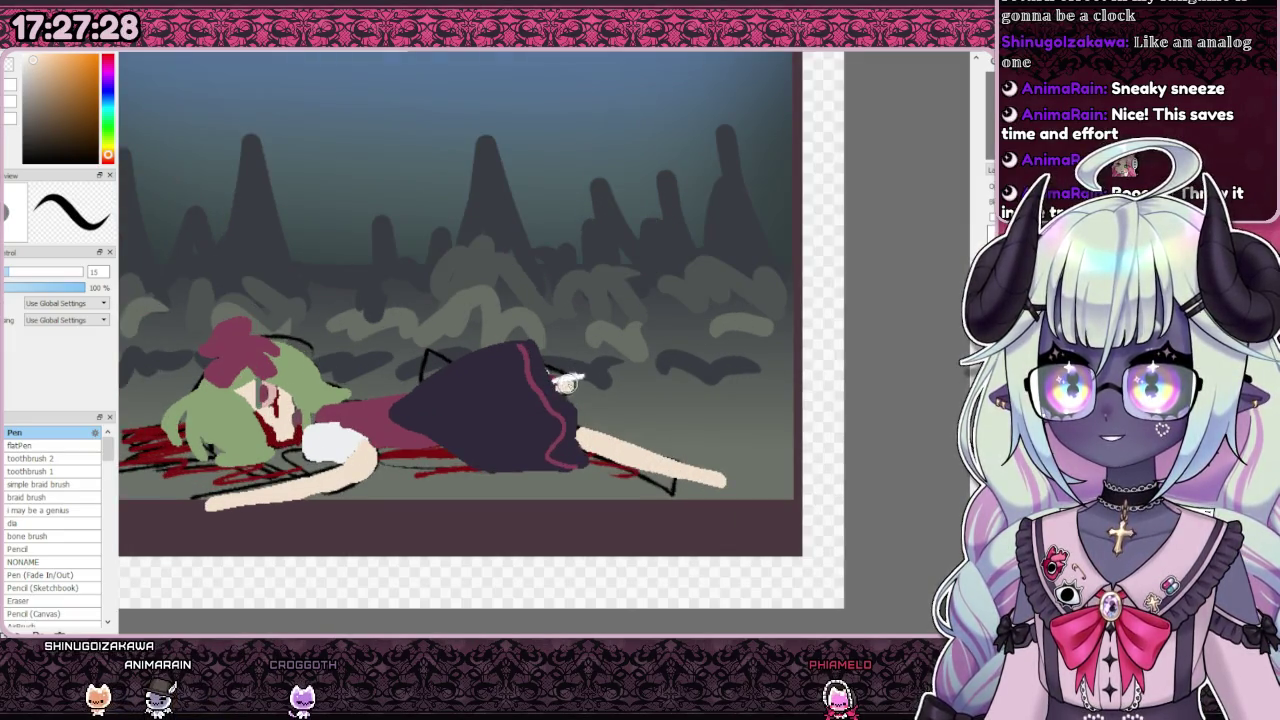
# Step: Paint a white sock over the outstretched lower leg's ankle and foot, then pick up the dark maroon
pyautogui.scroll(-2, 558, 383)
pyautogui.scroll(3, 558, 383)
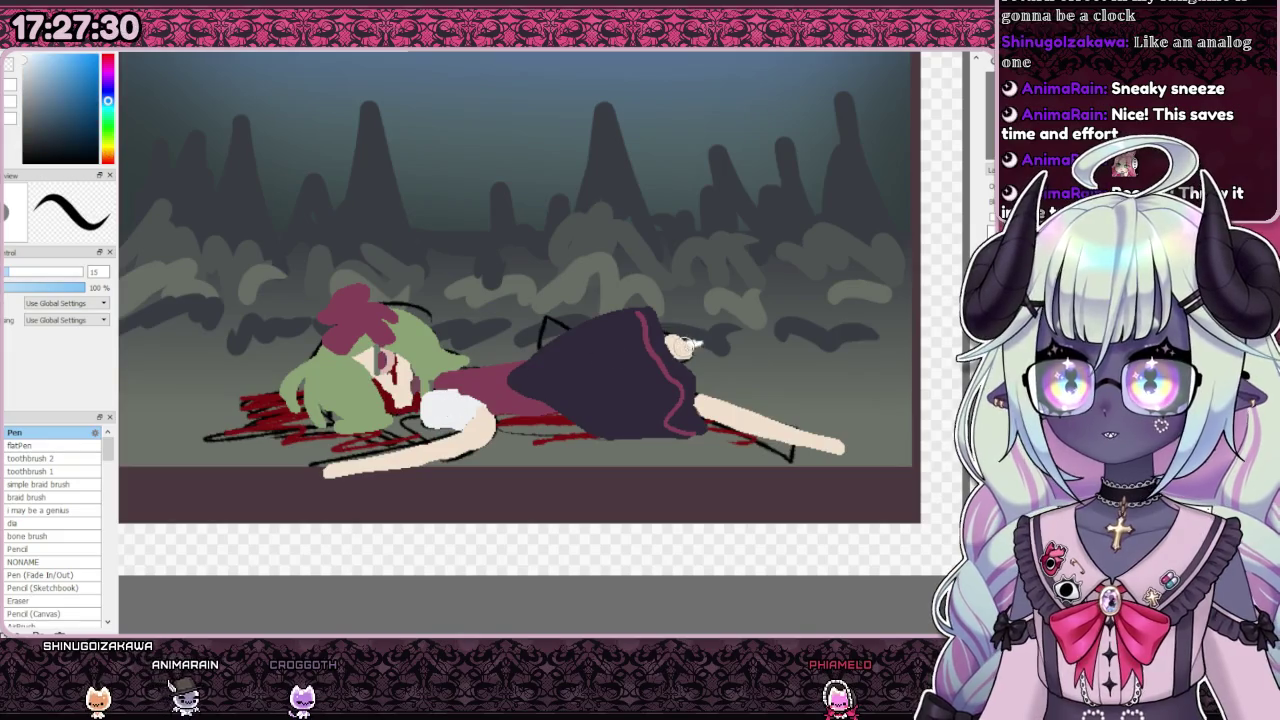
pyautogui.scroll(-1, 690, 343)
pyautogui.scroll(-1, 690, 343)
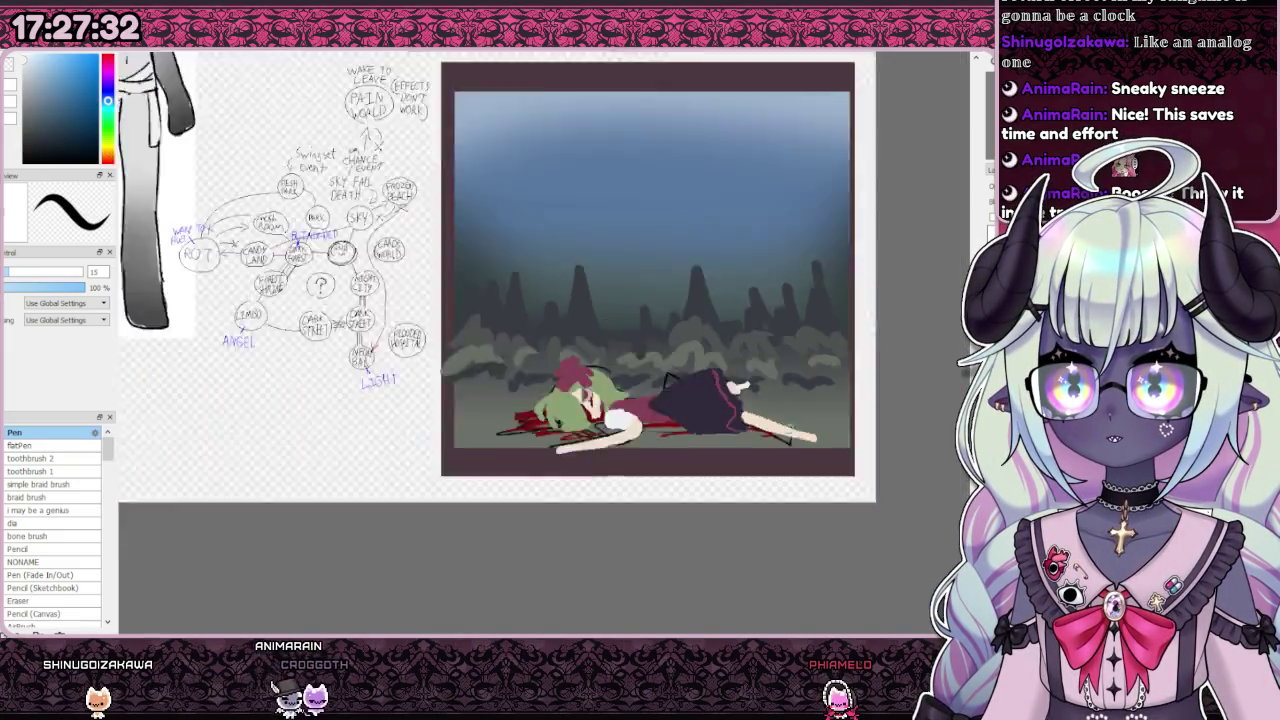
pyautogui.scroll(2, 786, 432)
pyautogui.scroll(2, 786, 431)
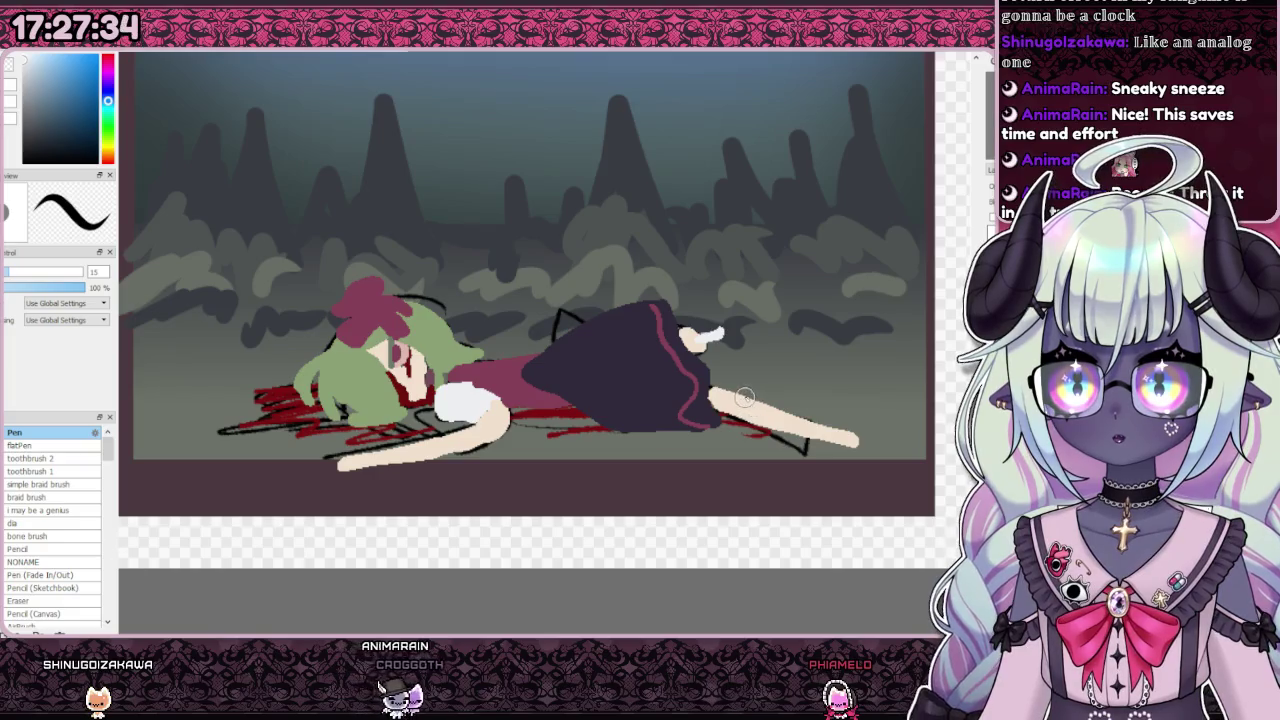
pyautogui.moveTo(752, 405); pyautogui.dragTo(836, 436)
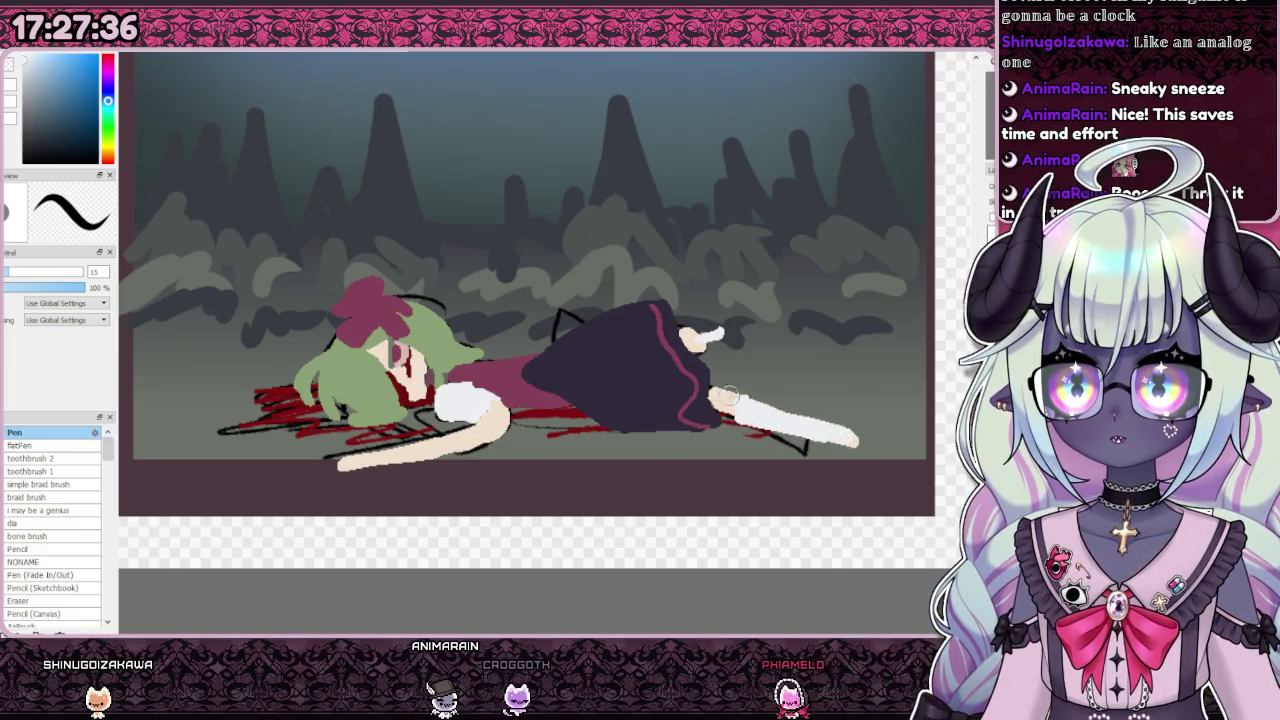
pyautogui.moveTo(708, 333); pyautogui.dragTo(688, 338)
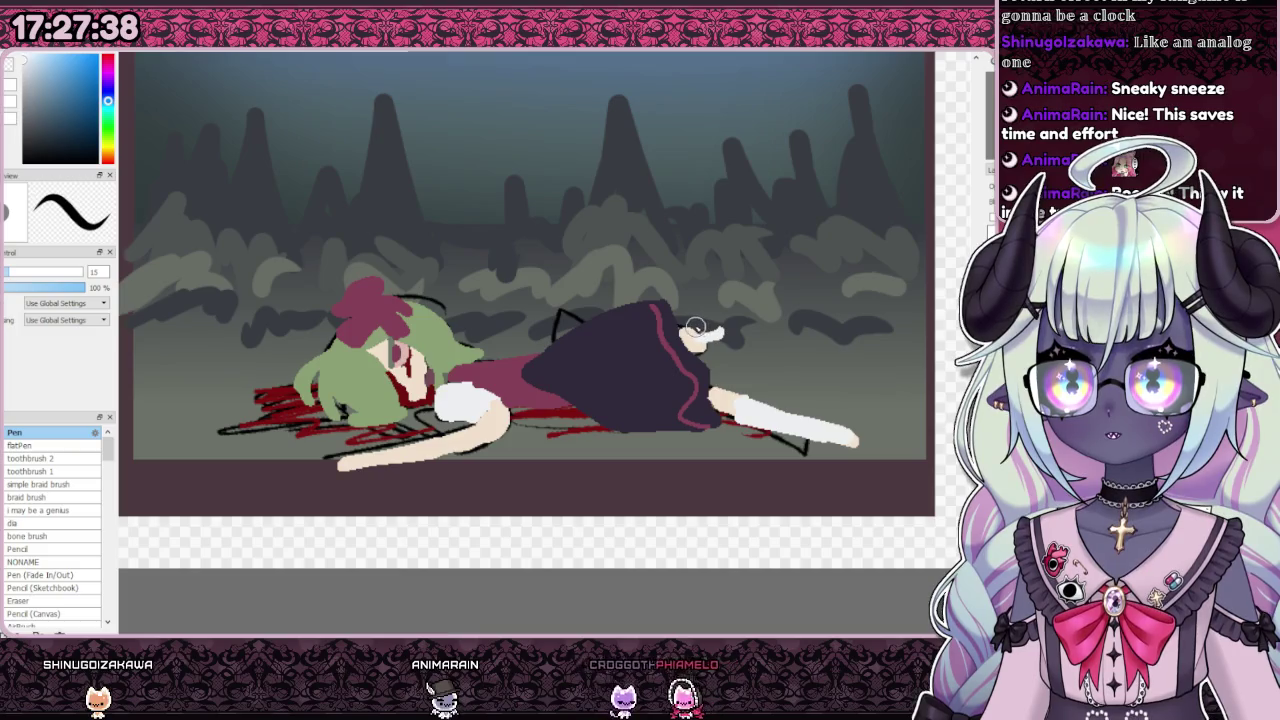
pyautogui.keyDown('alt'); pyautogui.click(530, 384); pyautogui.keyUp('alt')
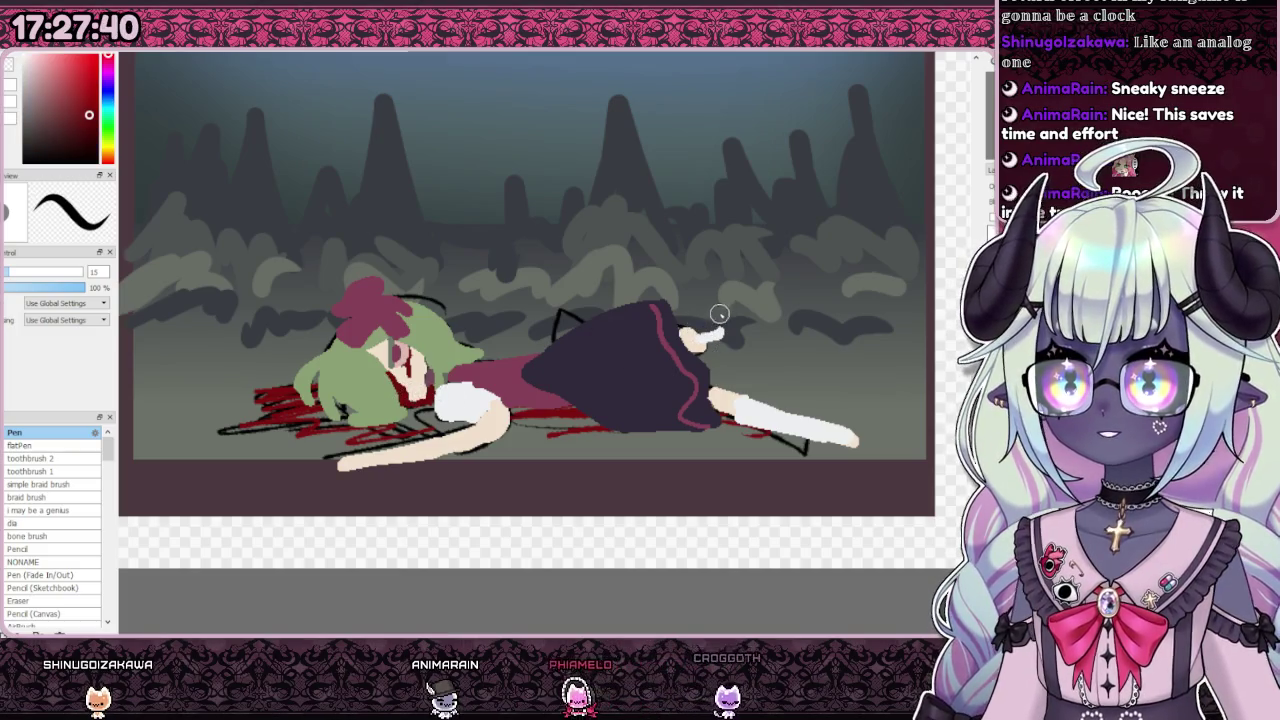
# Step: Paint a dark red shoe on the foot and add blood under the leg, body and head
pyautogui.moveTo(693, 330); pyautogui.dragTo(740, 364)
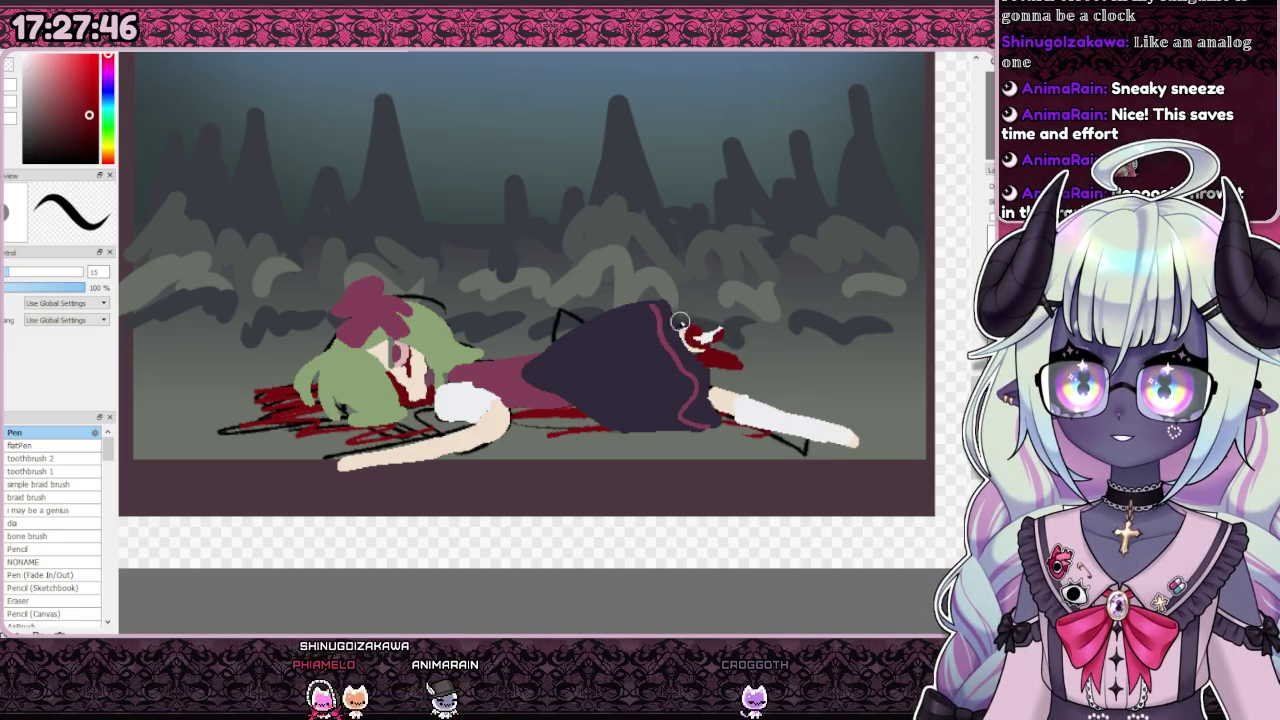
pyautogui.moveTo(736, 421); pyautogui.dragTo(845, 438)
pyautogui.moveTo(513, 409); pyautogui.dragTo(555, 423)
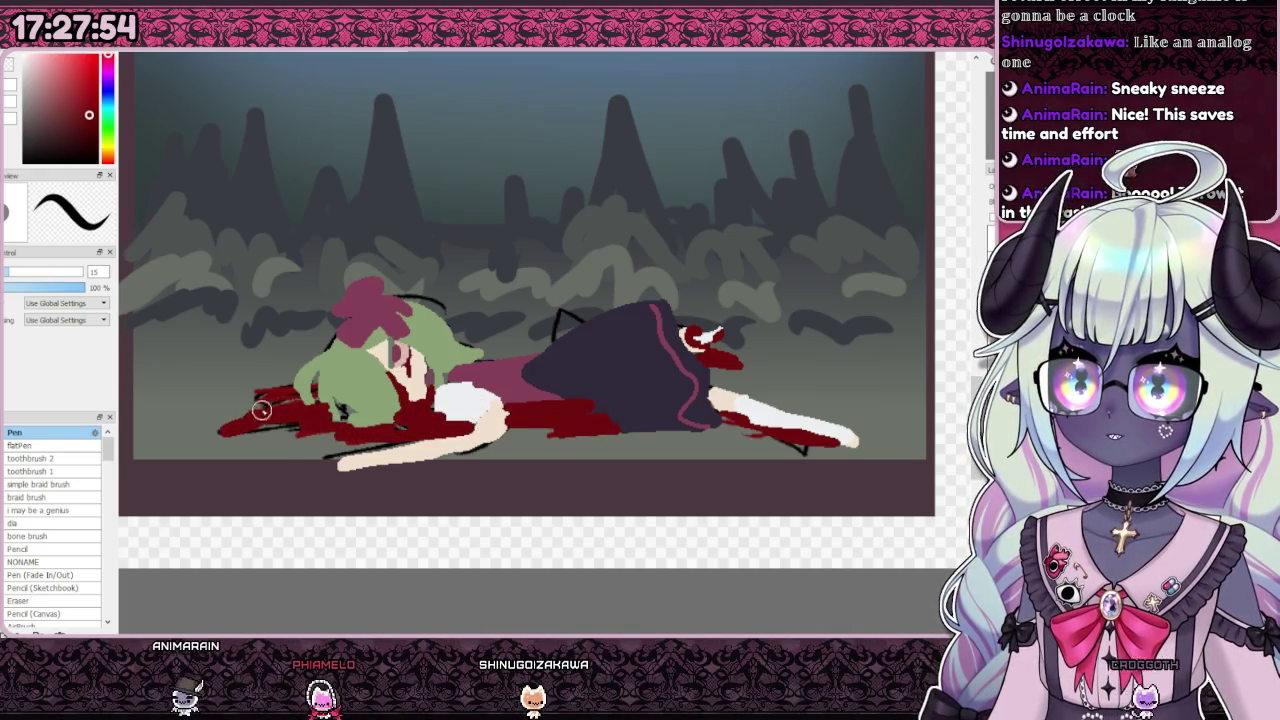
pyautogui.moveTo(266, 389); pyautogui.dragTo(275, 367)
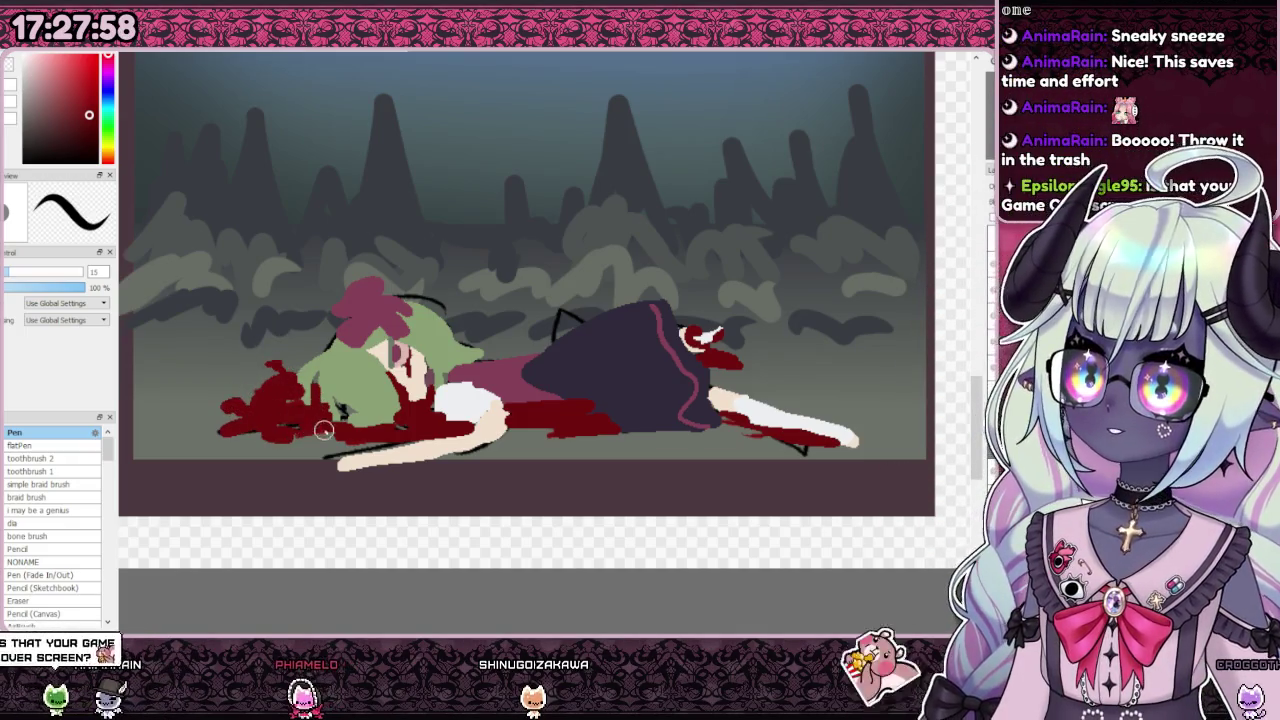
# Step: Sample the skin and background colours and thicken the upper leg into a white sock
pyautogui.scroll(-3, 343, 410)
pyautogui.scroll(5, 405, 438)
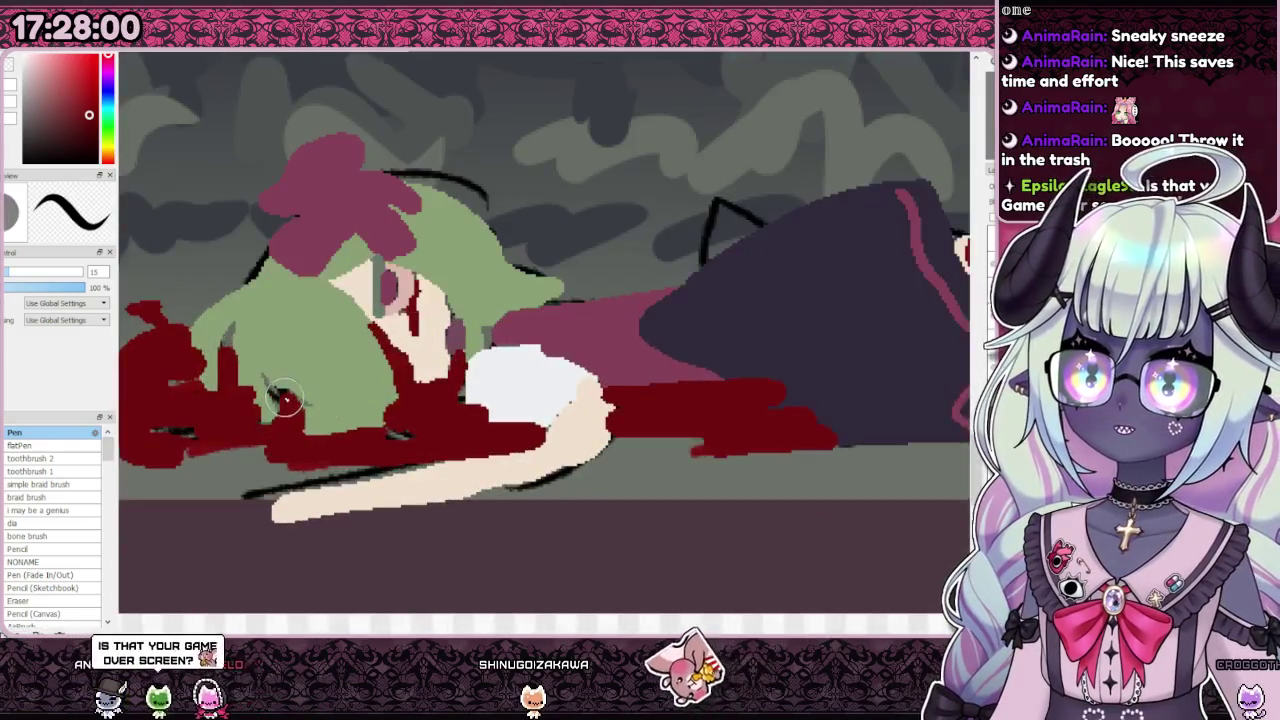
pyautogui.scroll(-5, 405, 438)
pyautogui.scroll(3, 490, 420)
pyautogui.scroll(2, 500, 430)
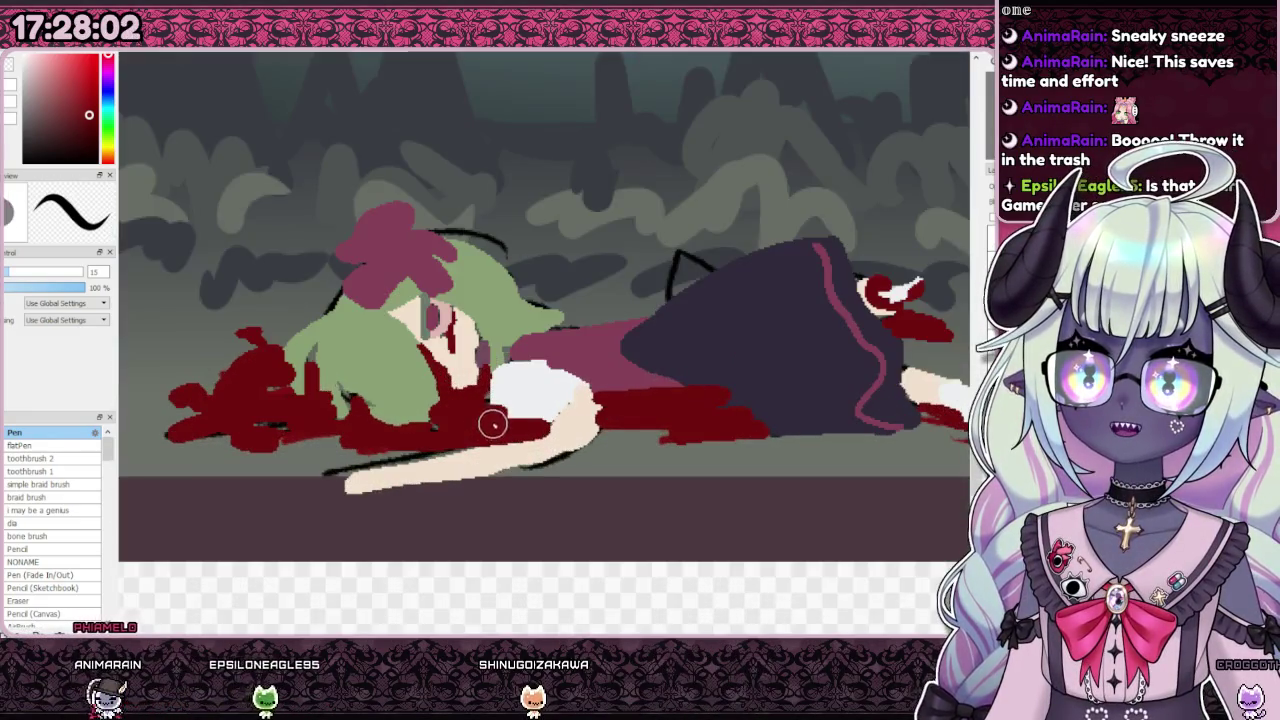
pyautogui.scroll(-3, 524, 476)
pyautogui.scroll(-1, 600, 460)
pyautogui.scroll(4, 600, 460)
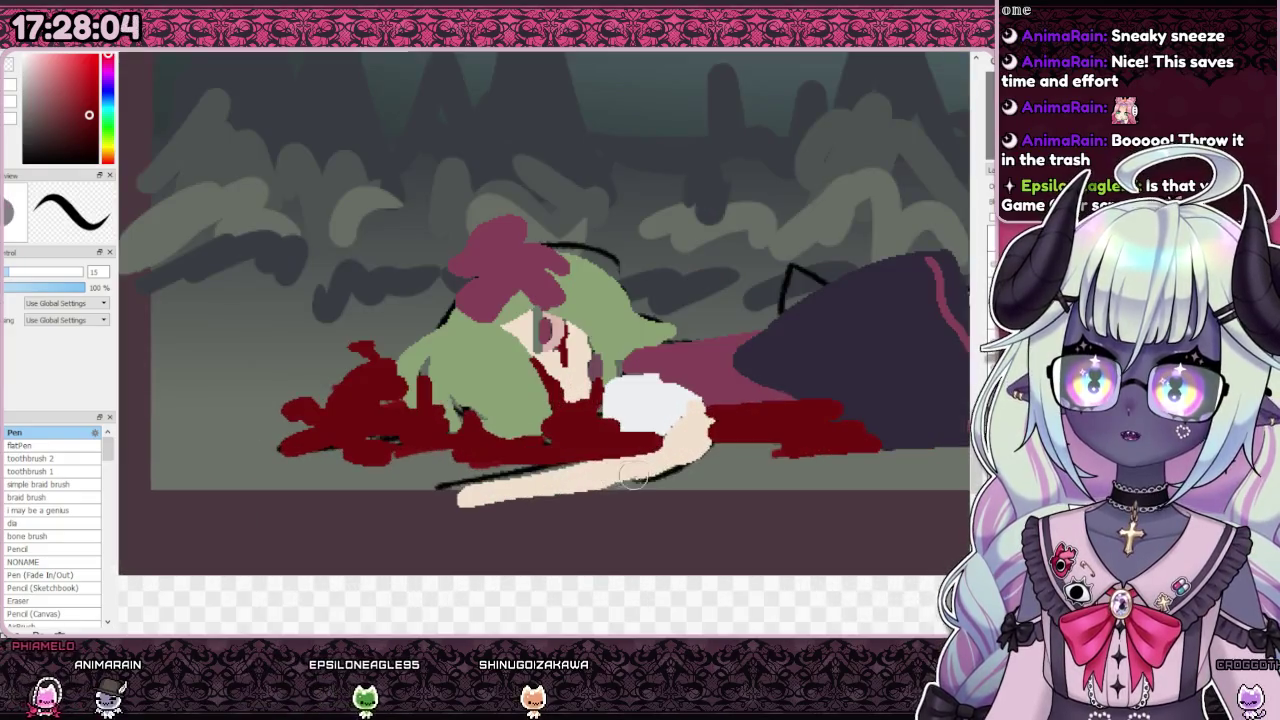
pyautogui.scroll(-3, 603, 456)
pyautogui.scroll(2, 603, 456)
pyautogui.scroll(2, 586, 390)
pyautogui.scroll(-4, 620, 388)
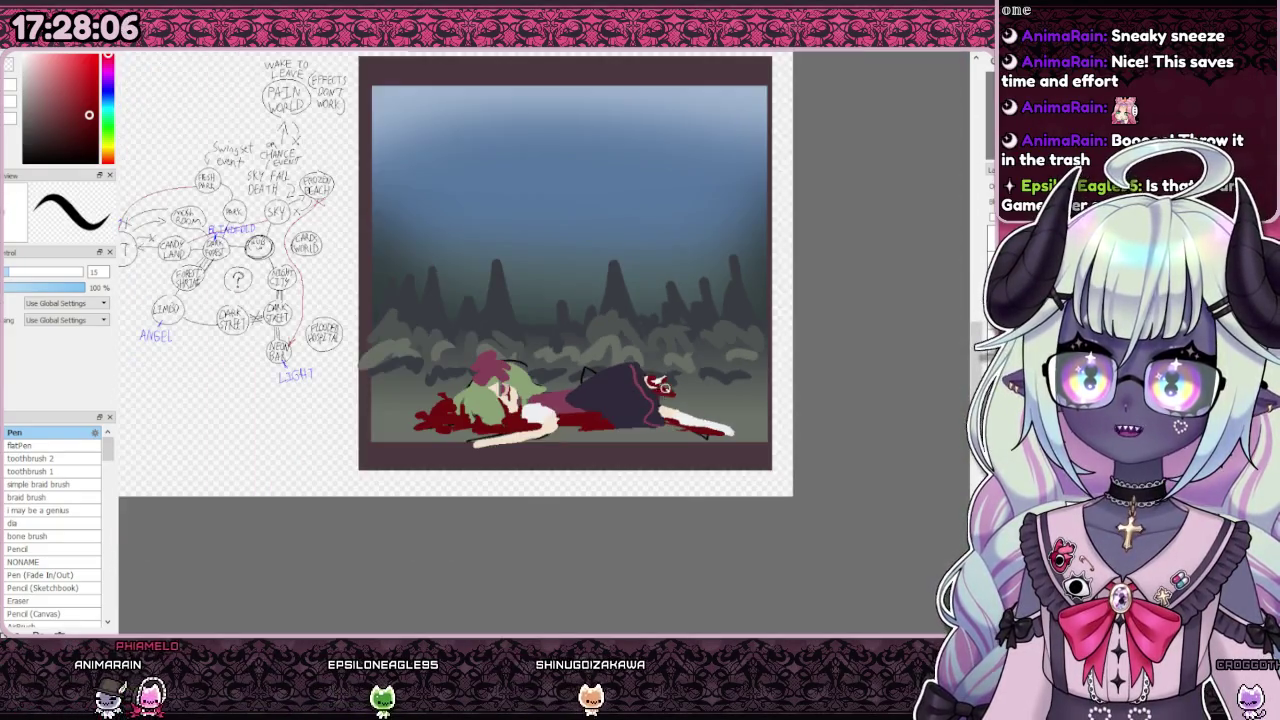
pyautogui.scroll(4, 677, 407)
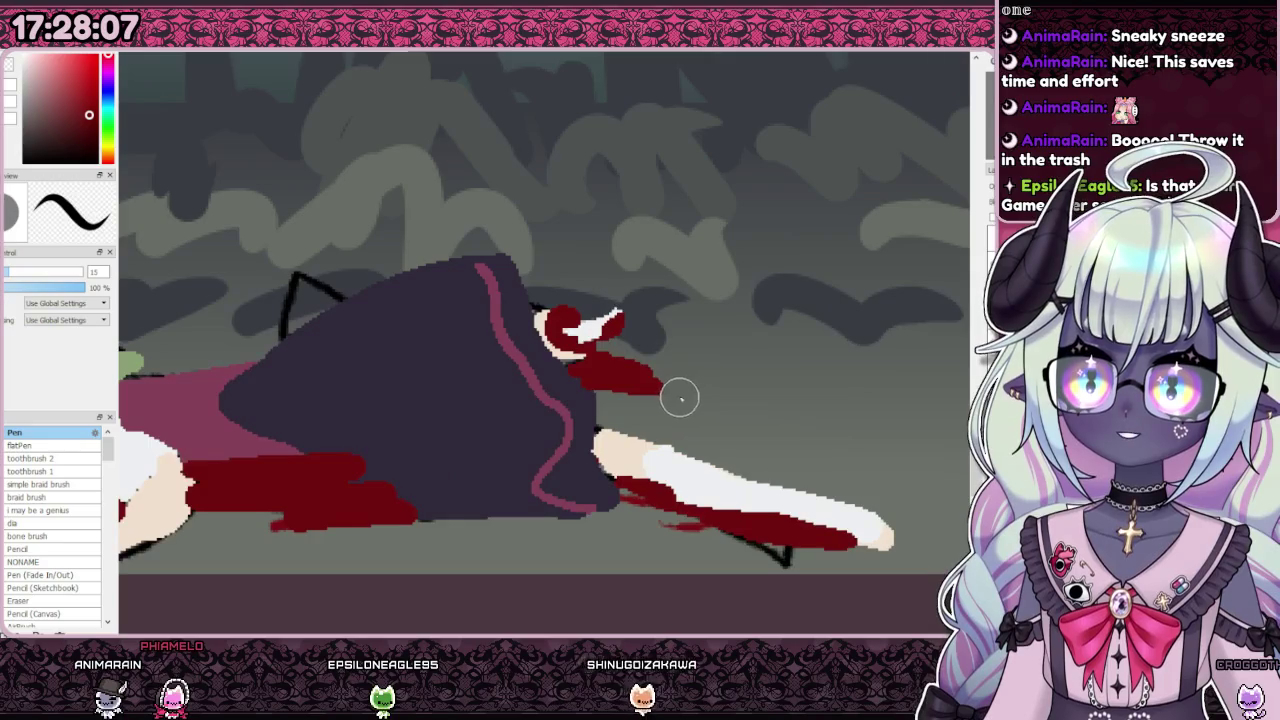
pyautogui.keyDown('alt'); pyautogui.click(566, 348); pyautogui.keyUp('alt')
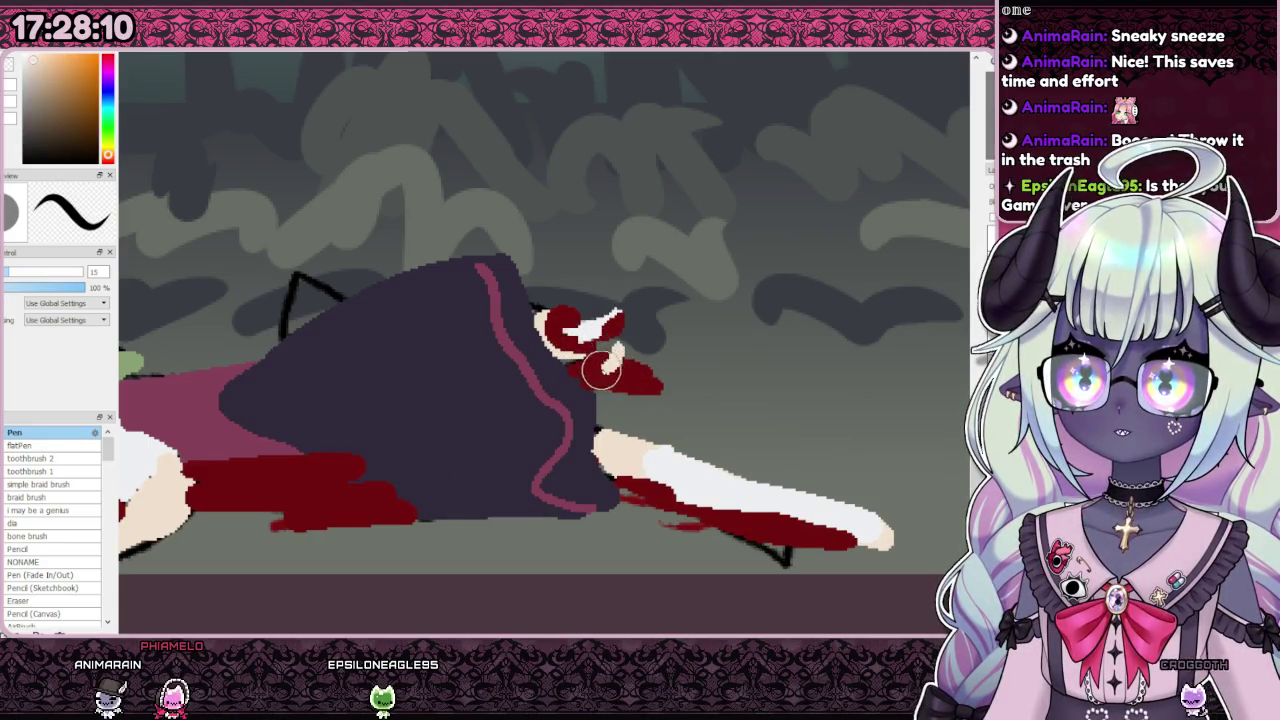
pyautogui.keyDown('alt'); pyautogui.click(645, 410); pyautogui.keyUp('alt')
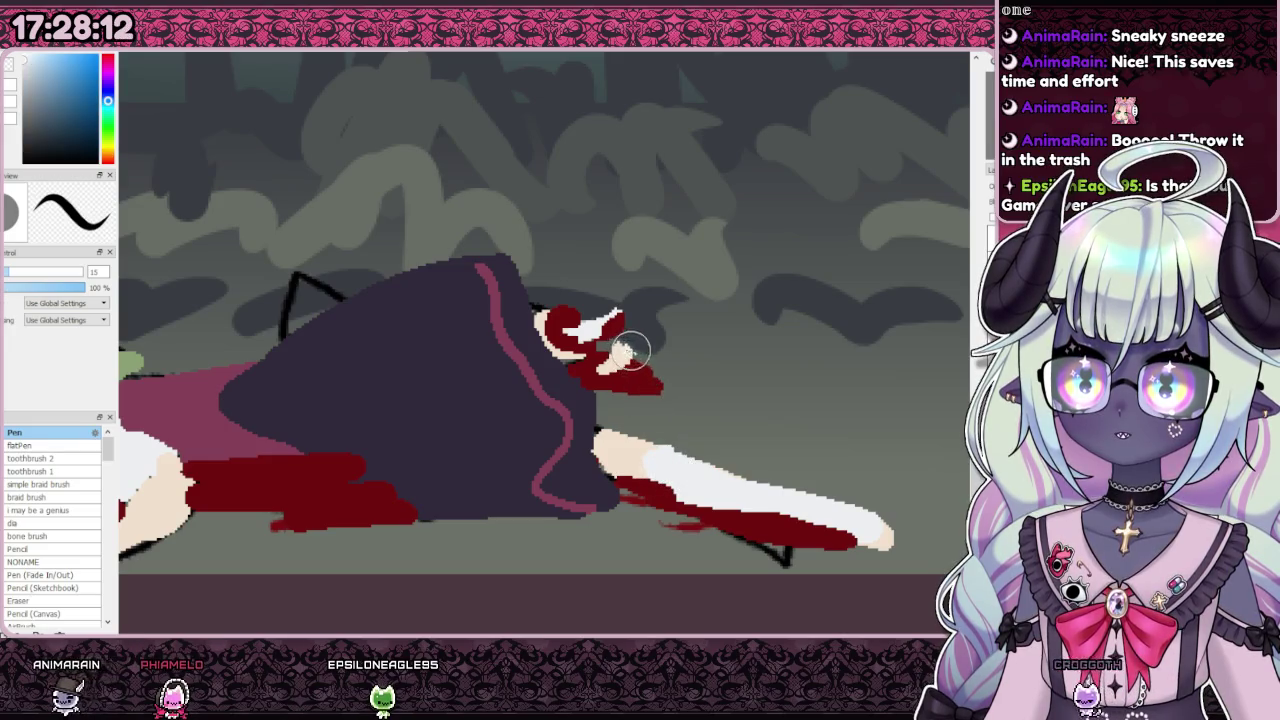
pyautogui.moveTo(766, 418)
pyautogui.mouseDown()
pyautogui.moveTo(615, 365)
pyautogui.moveTo(740, 400)
pyautogui.mouseUp()
# Step: Sample the red blood colour from the painting
pyautogui.scroll(-4, 636, 354)
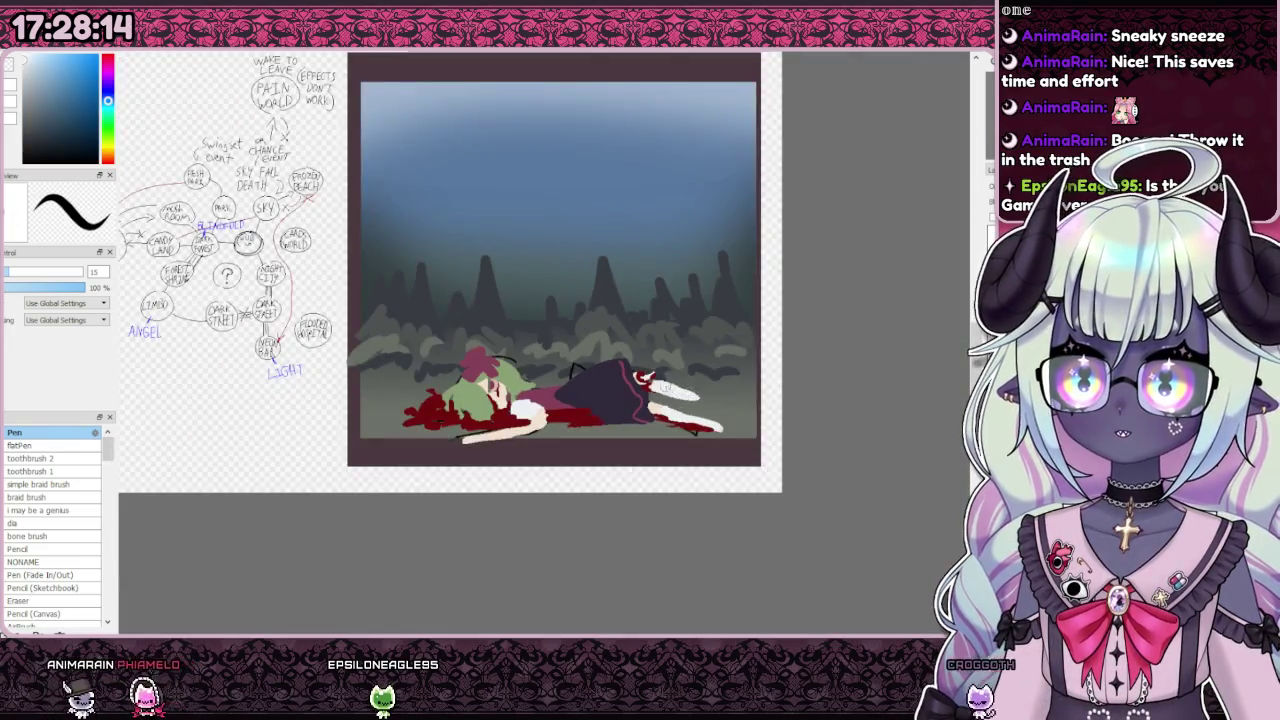
pyautogui.scroll(4, 636, 354)
pyautogui.keyDown('alt'); pyautogui.click(622, 362); pyautogui.keyUp('alt')
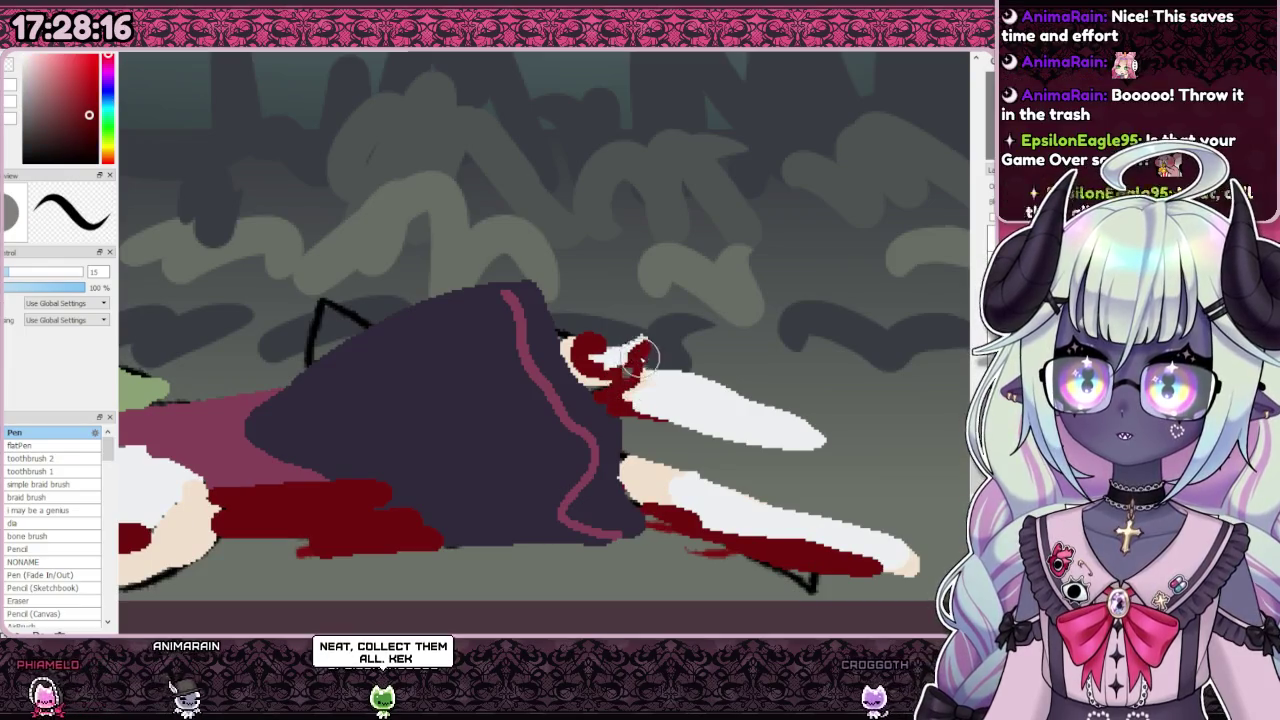
pyautogui.scroll(-4, 691, 394)
pyautogui.scroll(-2, 691, 394)
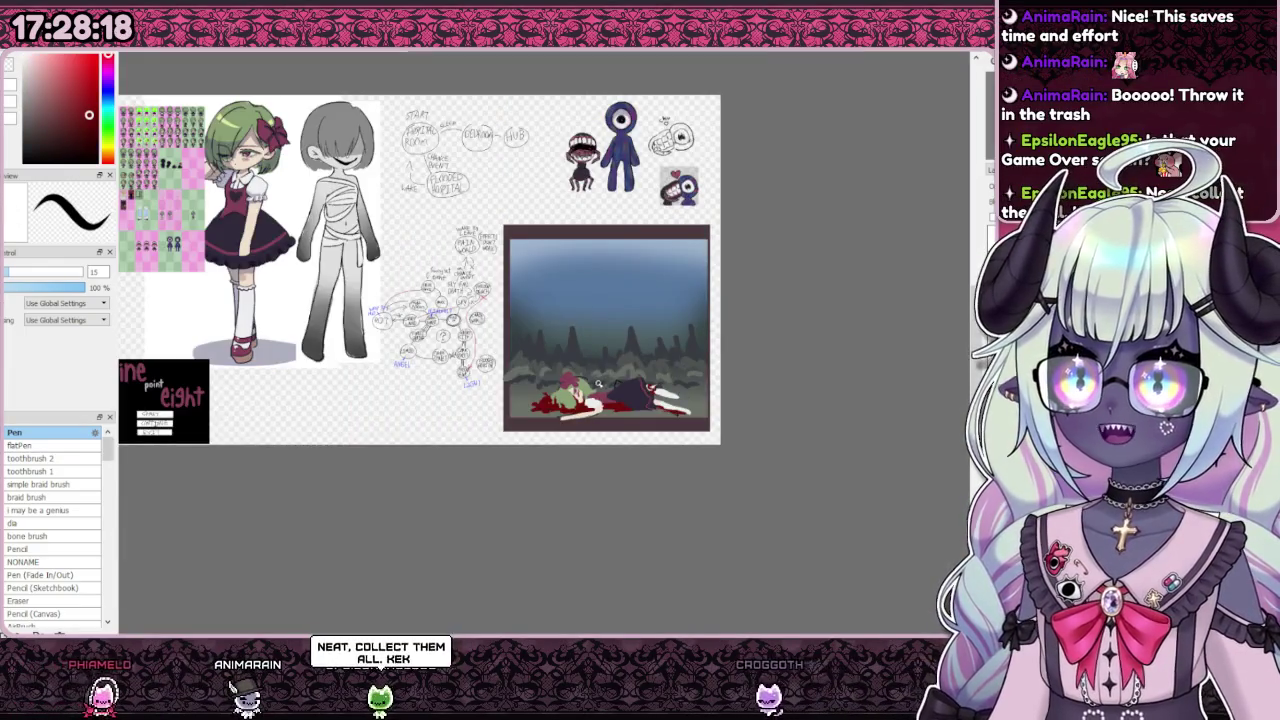
# Step: Paint pink shoes on the tips of both feet
pyautogui.scroll(4, 493, 376)
pyautogui.scroll(-1, 493, 376)
pyautogui.scroll(3, 737, 434)
pyautogui.moveTo(690, 425)
pyautogui.mouseDown()
pyautogui.moveTo(697, 440)
pyautogui.moveTo(675, 440)
pyautogui.mouseUp()
pyautogui.moveTo(588, 306); pyautogui.dragTo(592, 292)
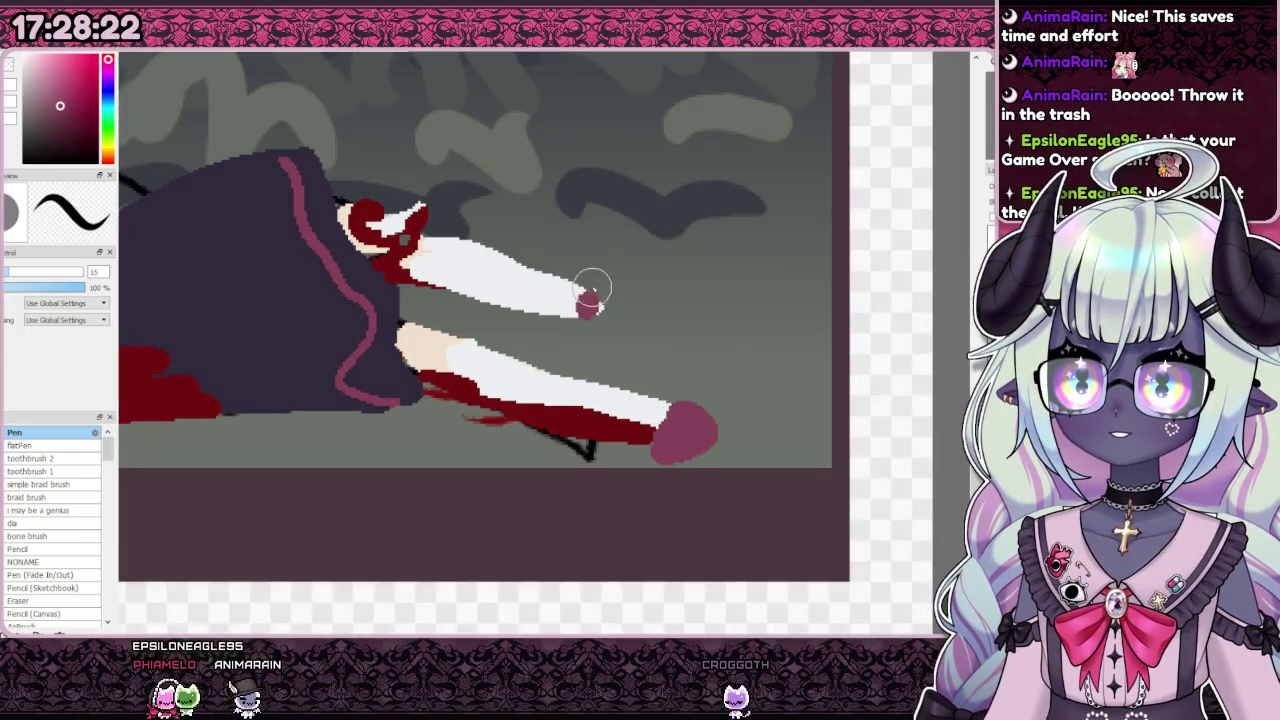
# Step: Mirror the canvas view horizontally to check the composition
pyautogui.scroll(-4, 712, 445)
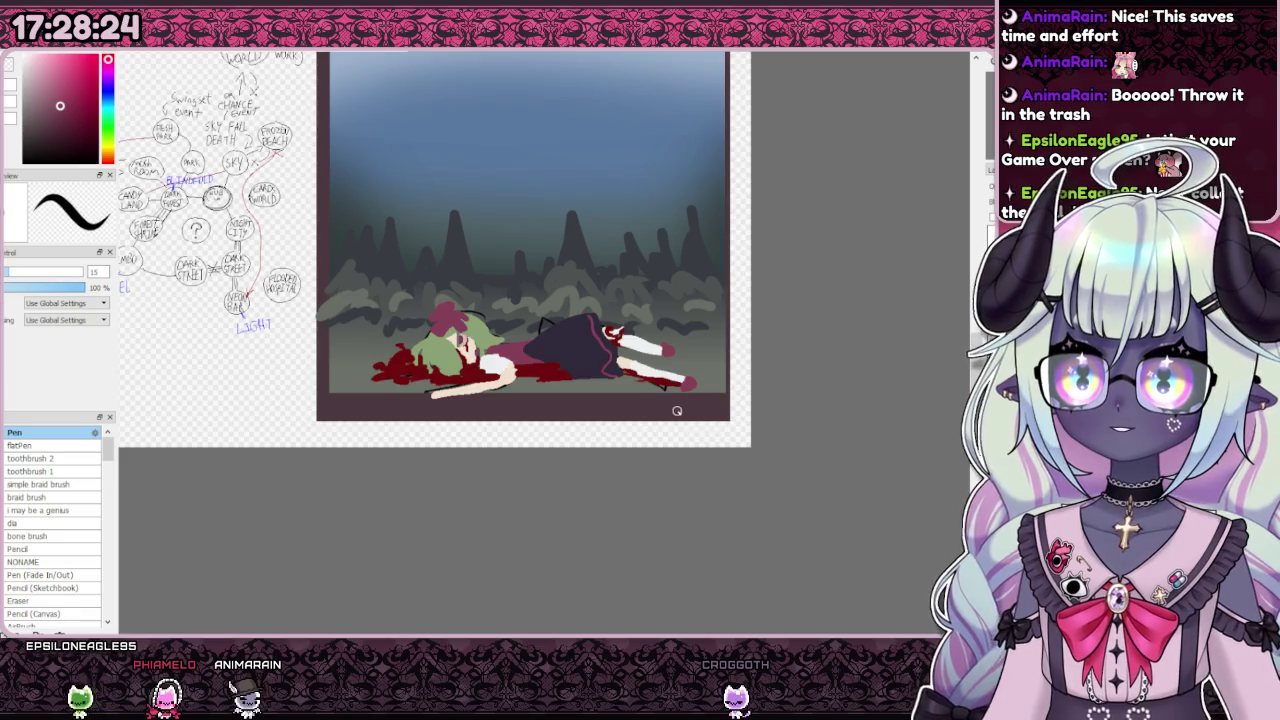
pyautogui.scroll(-2, 674, 433)
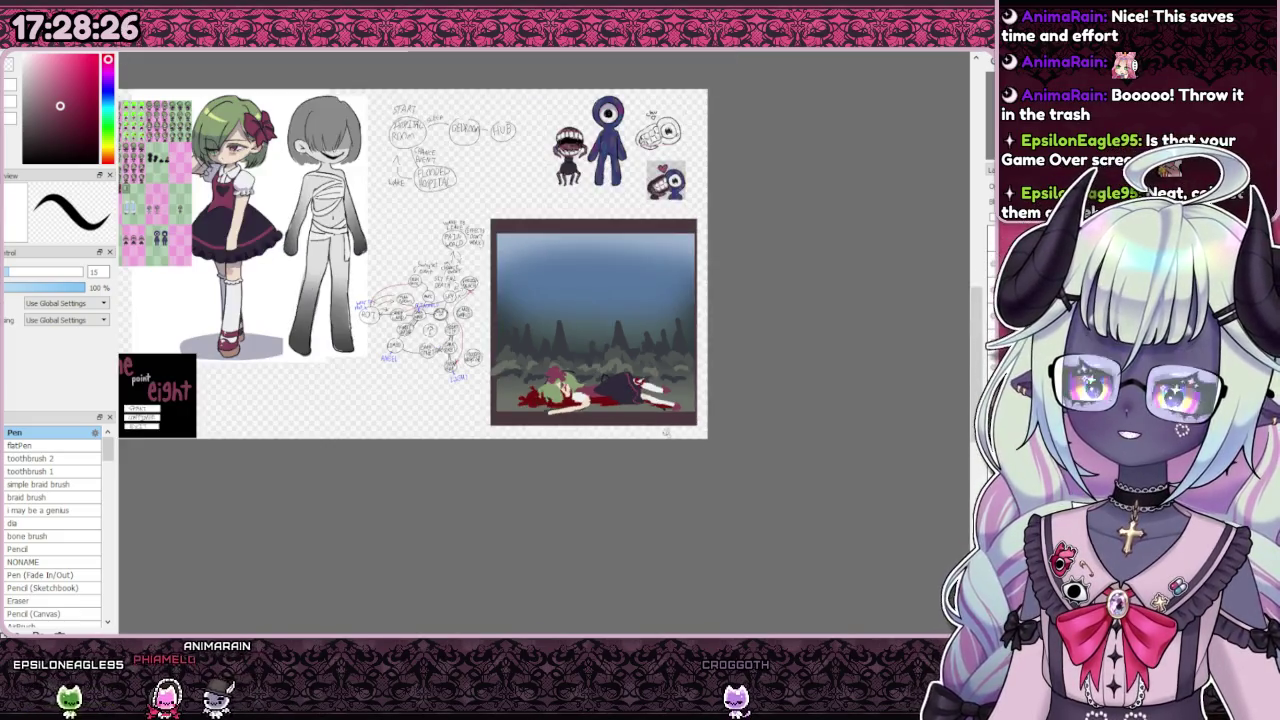
pyautogui.scroll(1, 522, 403)
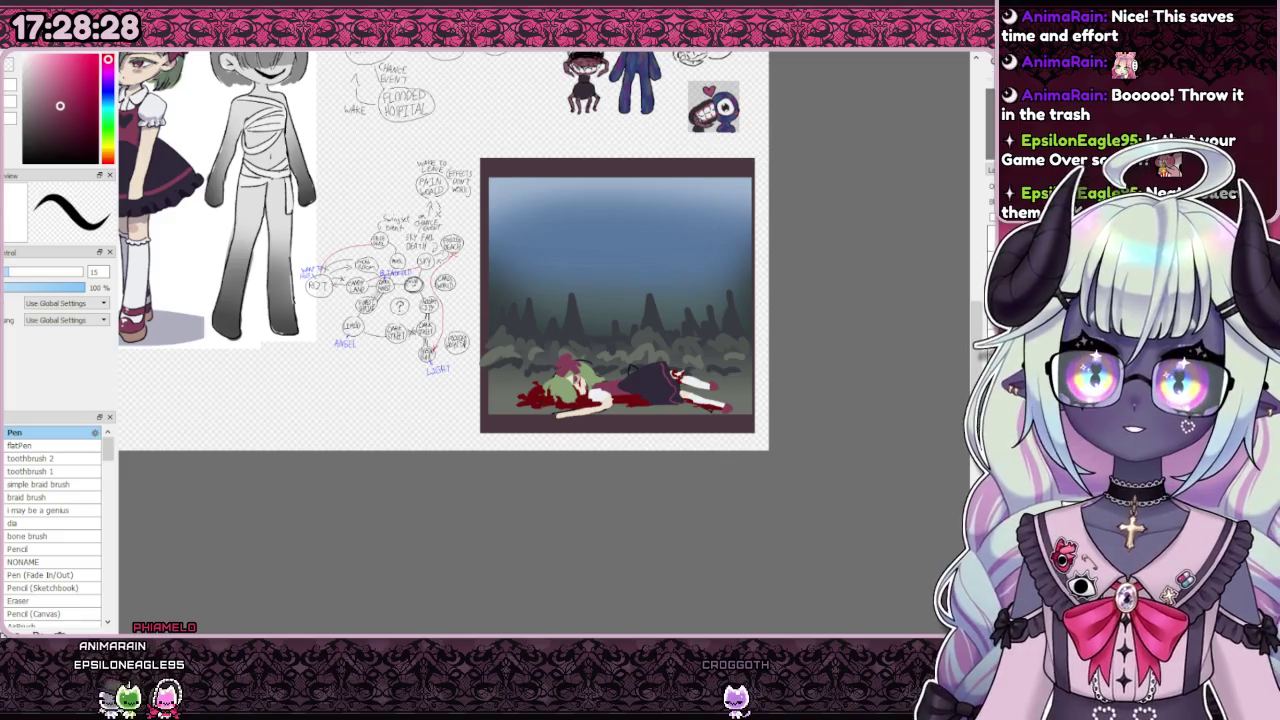
pyautogui.press('h')
pyautogui.press('h')
pyautogui.scroll(2, 714, 410)
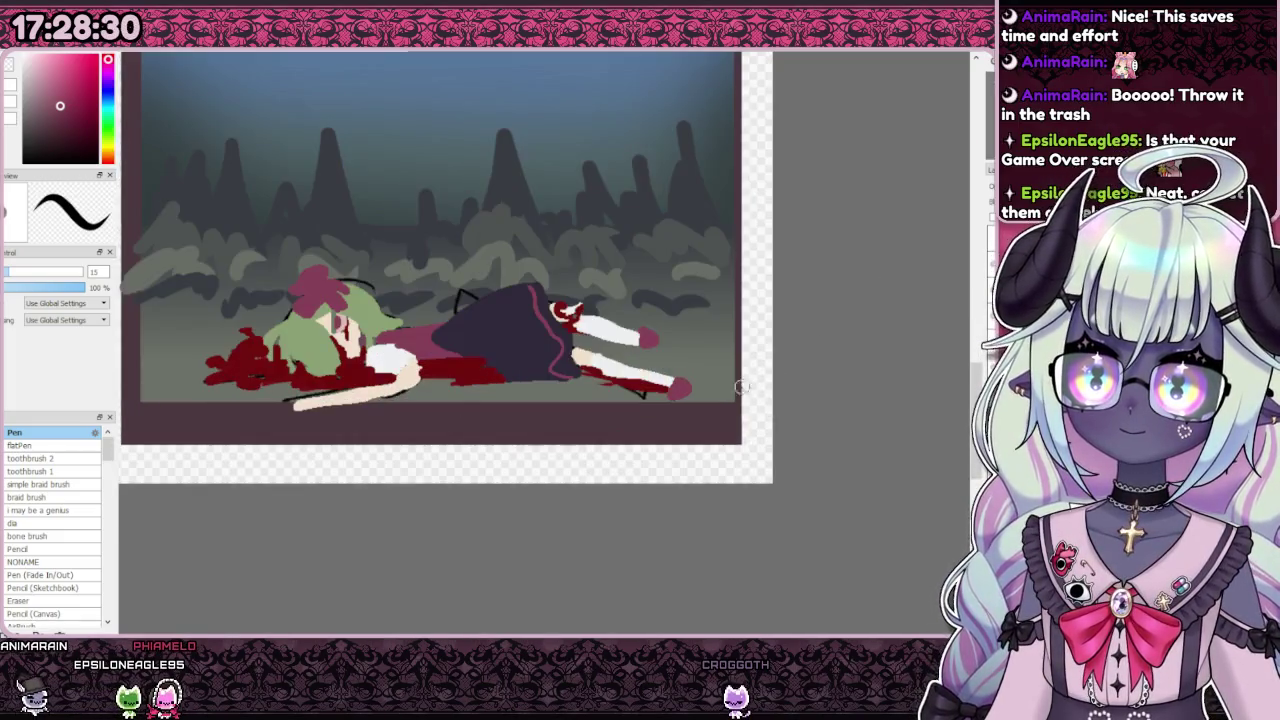
pyautogui.scroll(-2, 714, 410)
pyautogui.scroll(1, 651, 364)
pyautogui.scroll(1, 651, 364)
pyautogui.scroll(-2, 676, 408)
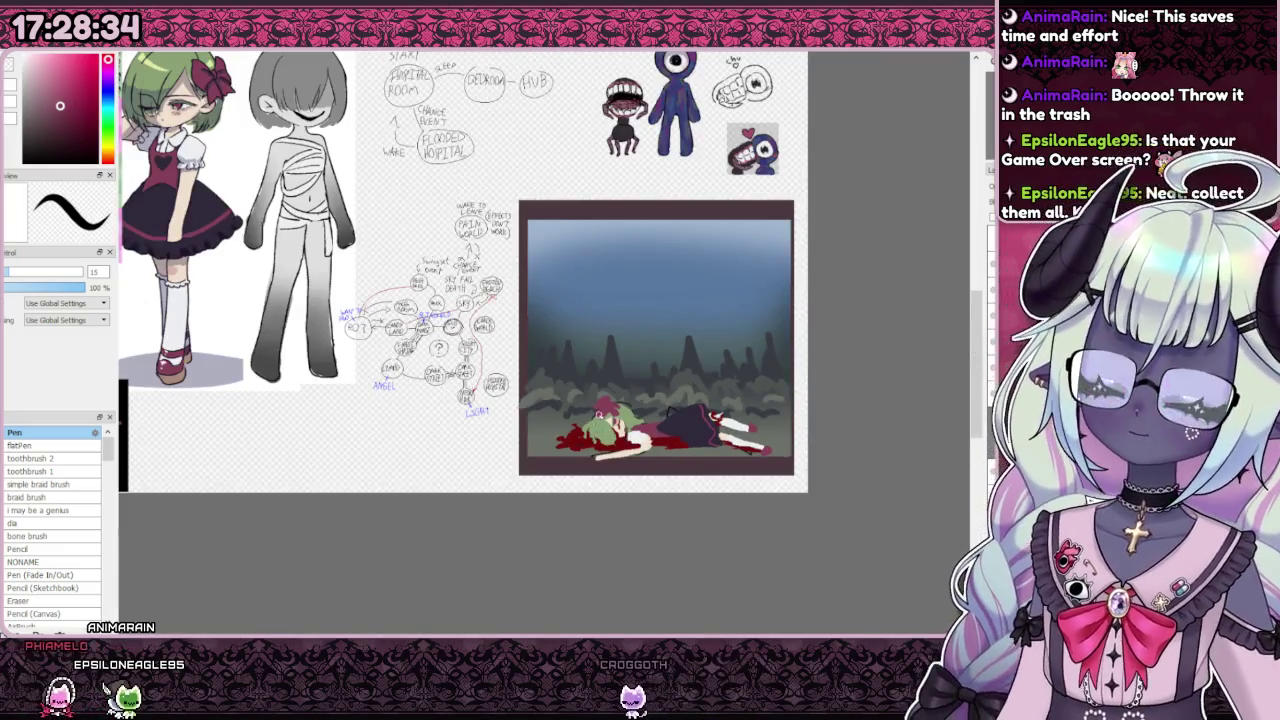
pyautogui.scroll(2, 641, 460)
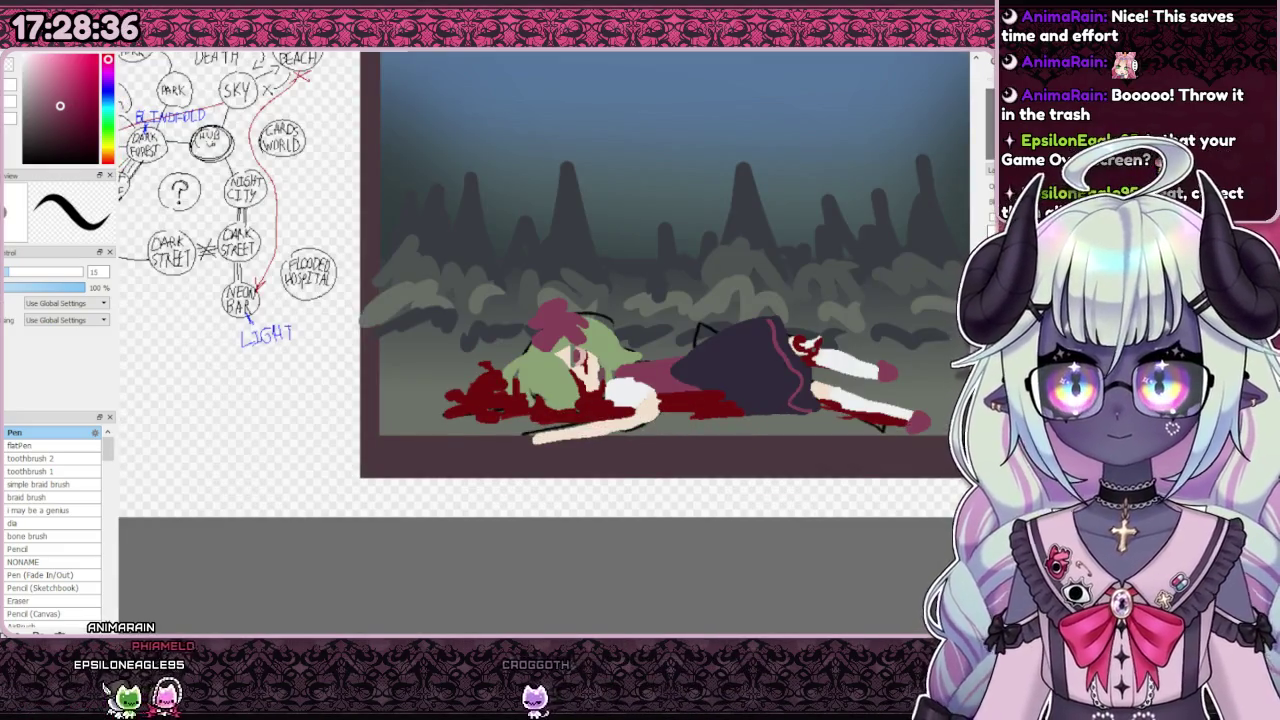
# Step: Rotate the canvas view clockwise so the painting stands vertically for inspection
pyautogui.press('End')
pyautogui.press('End')
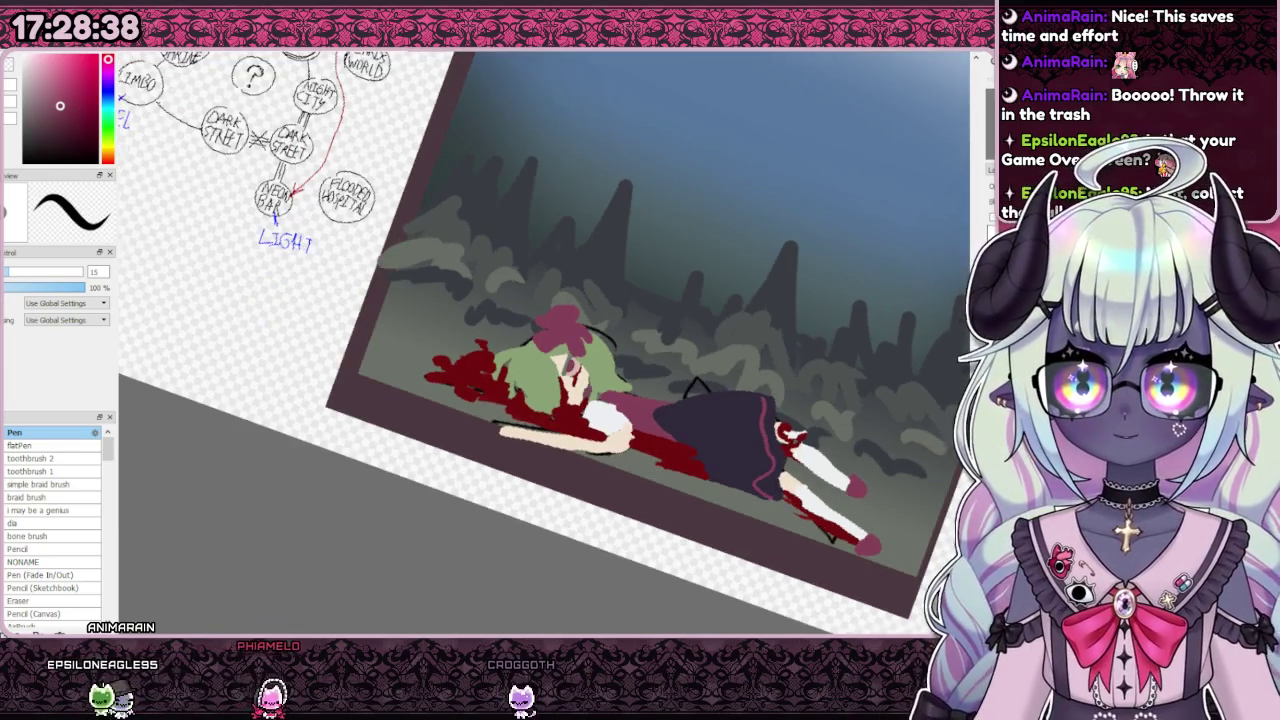
pyautogui.press('End')
pyautogui.press('End')
pyautogui.press('End')
pyautogui.scroll(2, 479, 403)
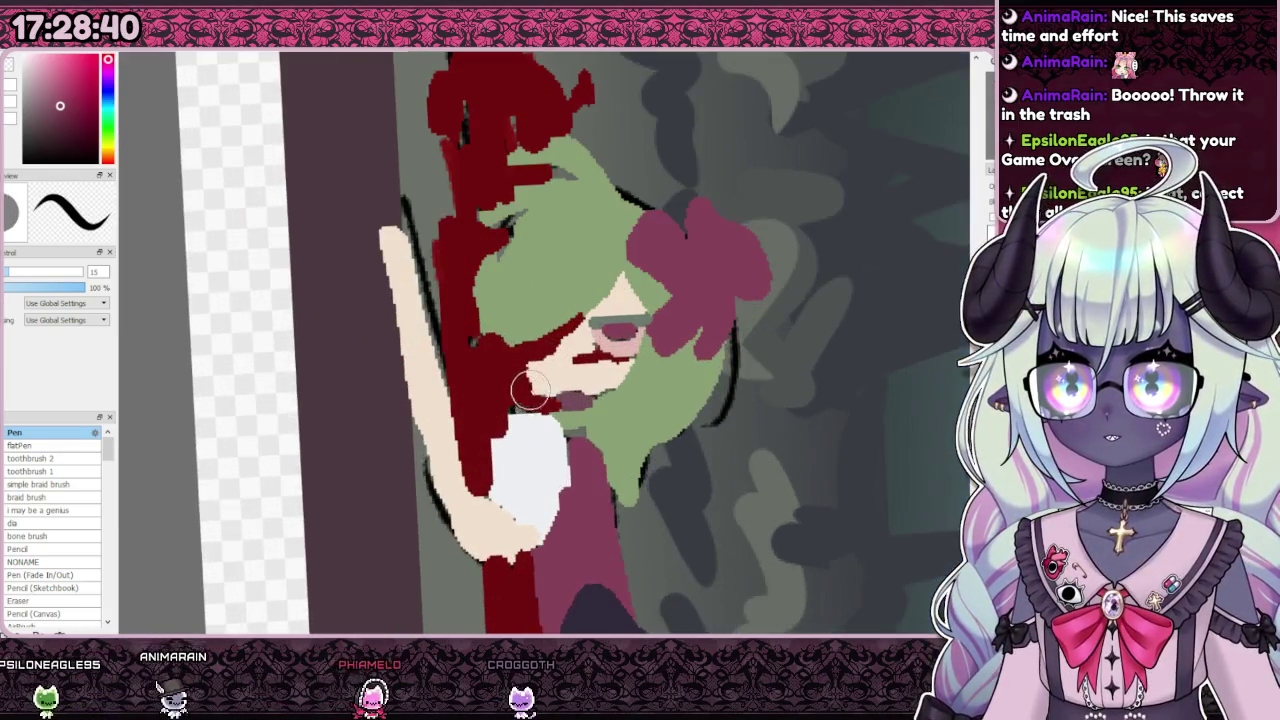
pyautogui.scroll(-1, 560, 340)
pyautogui.scroll(-1, 605, 298)
pyautogui.scroll(2, 606, 299)
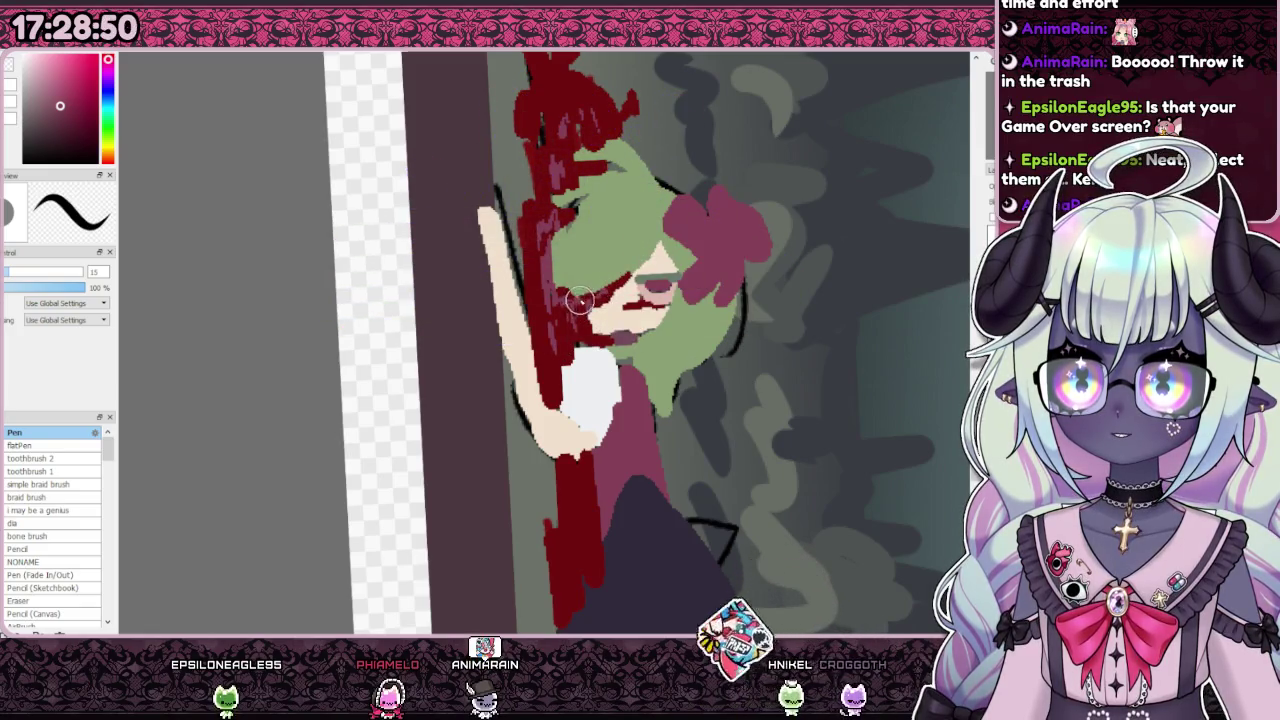
pyautogui.scroll(-5, 607, 264)
pyautogui.scroll(5, 607, 264)
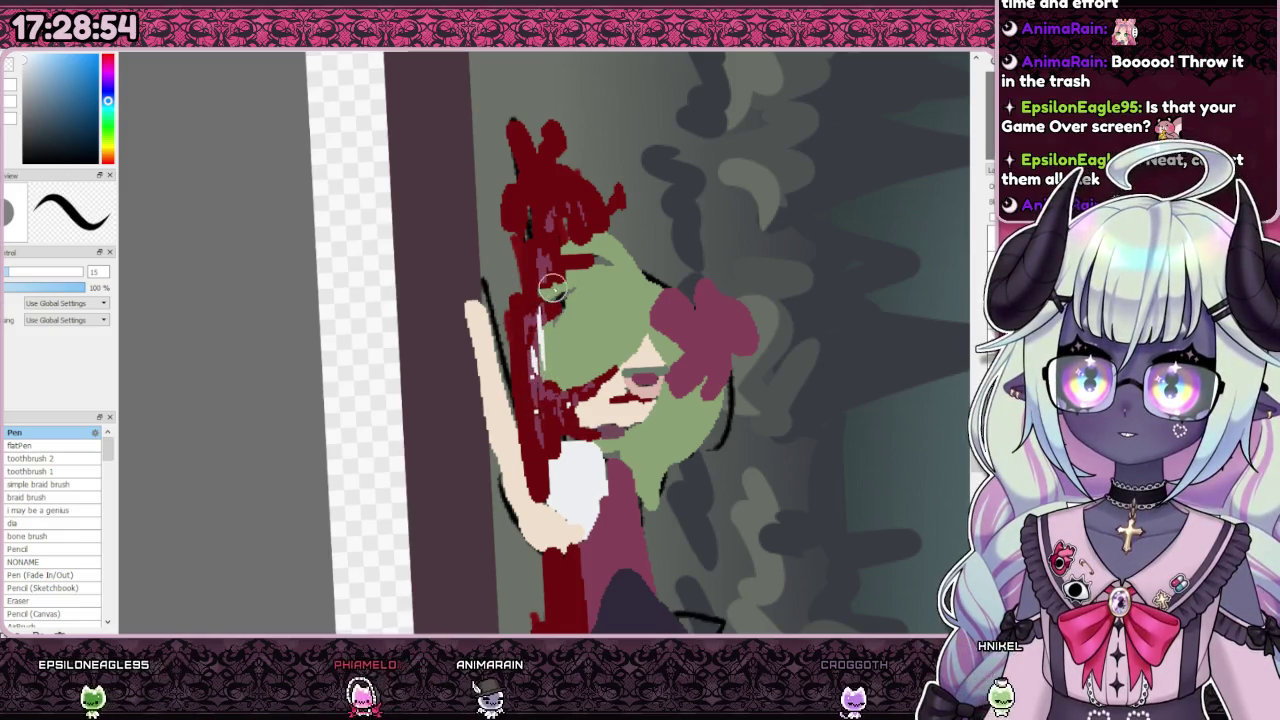
# Step: Turn the canvas back upright, inspect the painting, and hide the coloured character
pyautogui.press('Home')
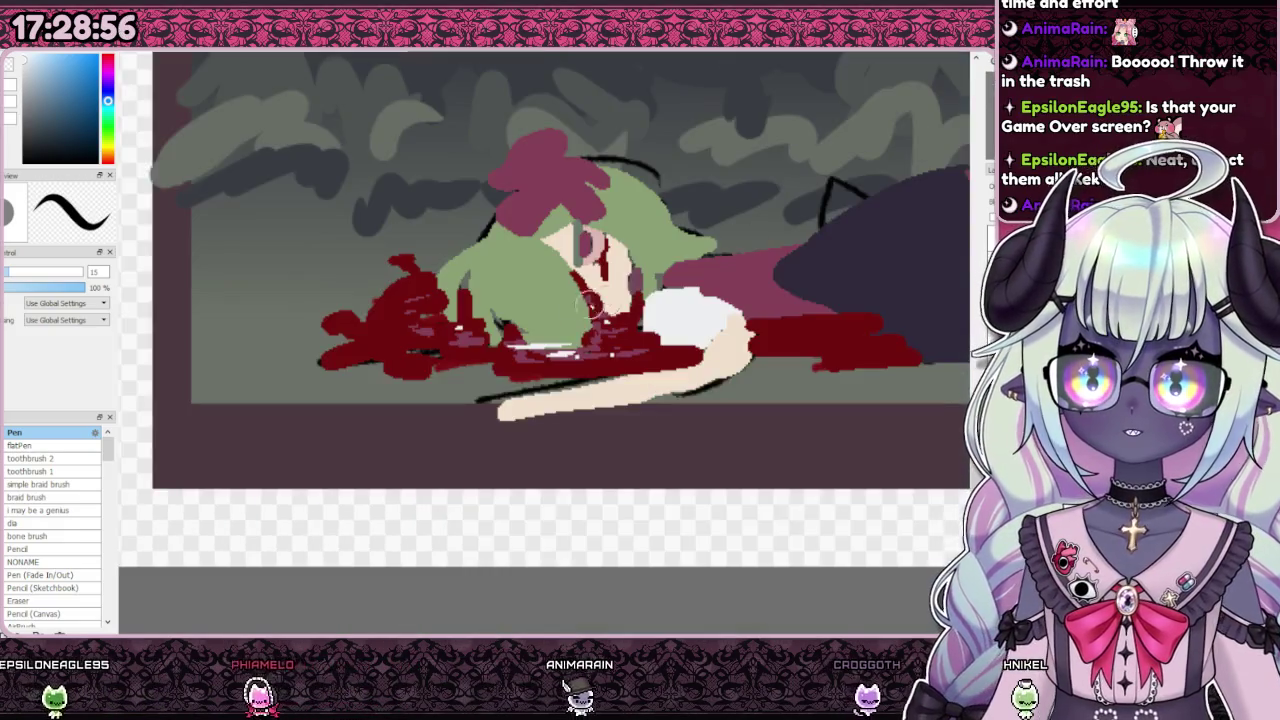
pyautogui.scroll(-3, 487, 318)
pyautogui.scroll(3, 487, 318)
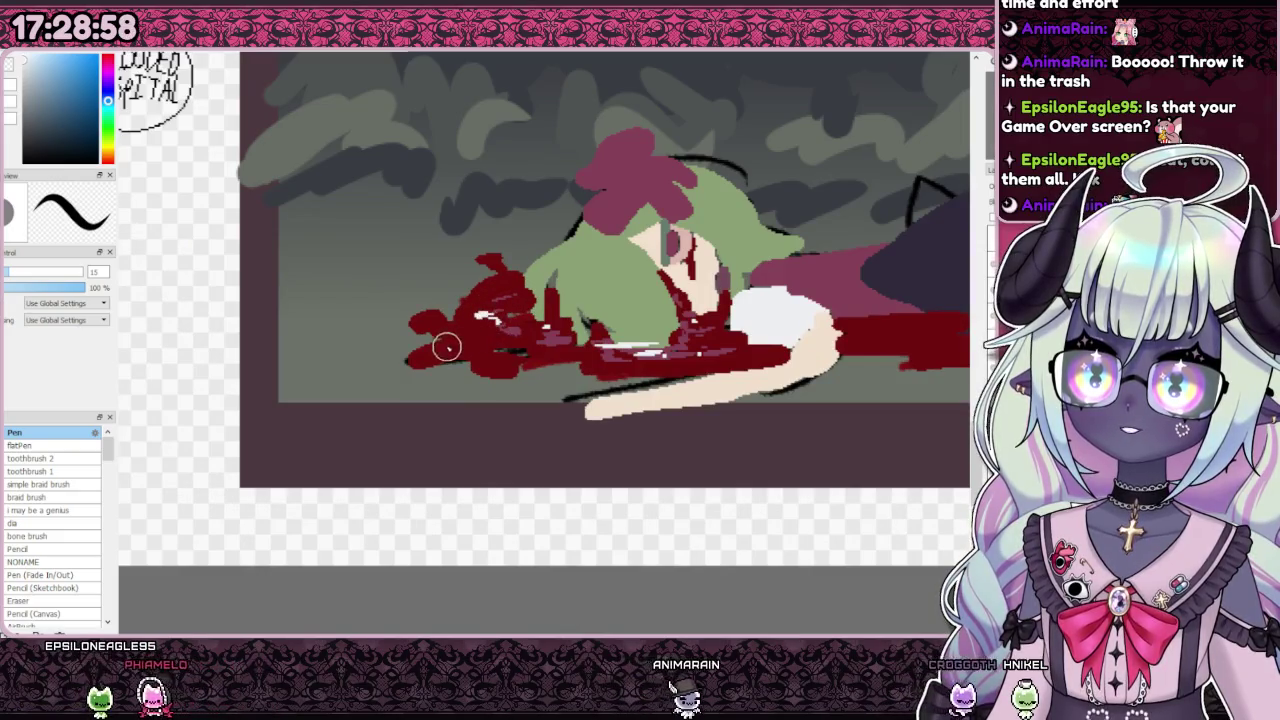
pyautogui.scroll(-3, 487, 318)
pyautogui.scroll(3, 627, 349)
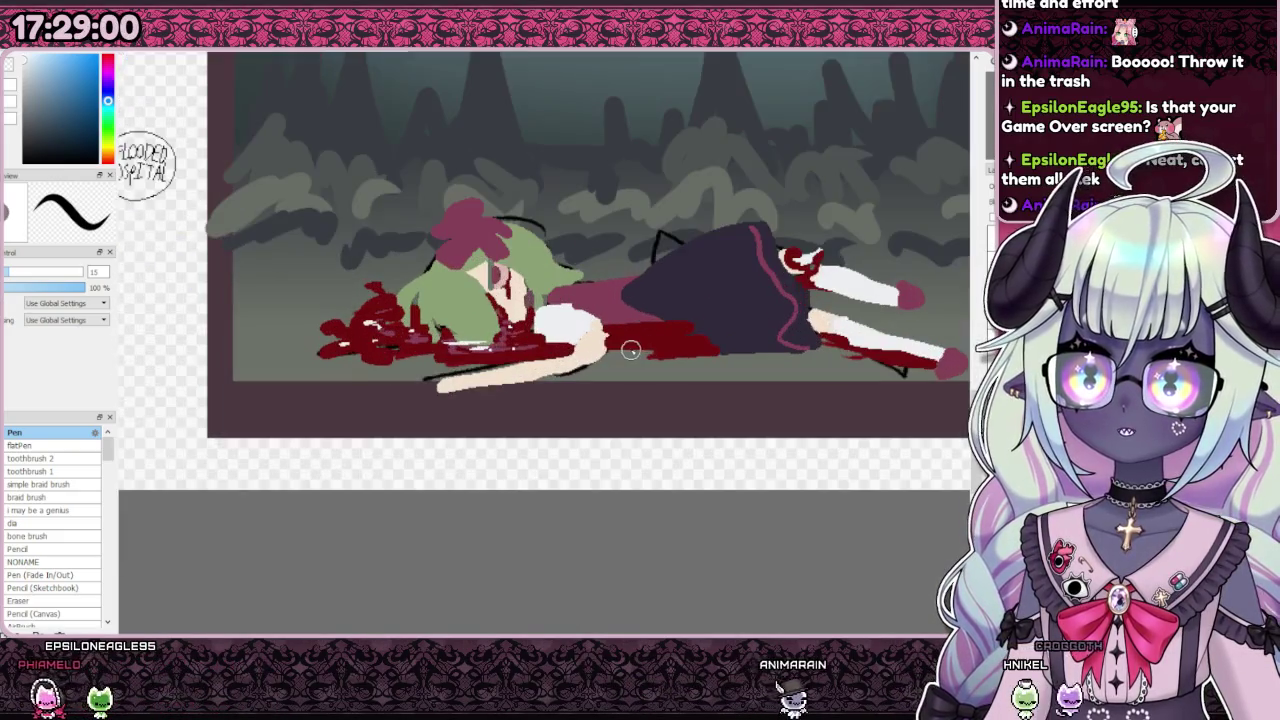
pyautogui.scroll(-3, 786, 337)
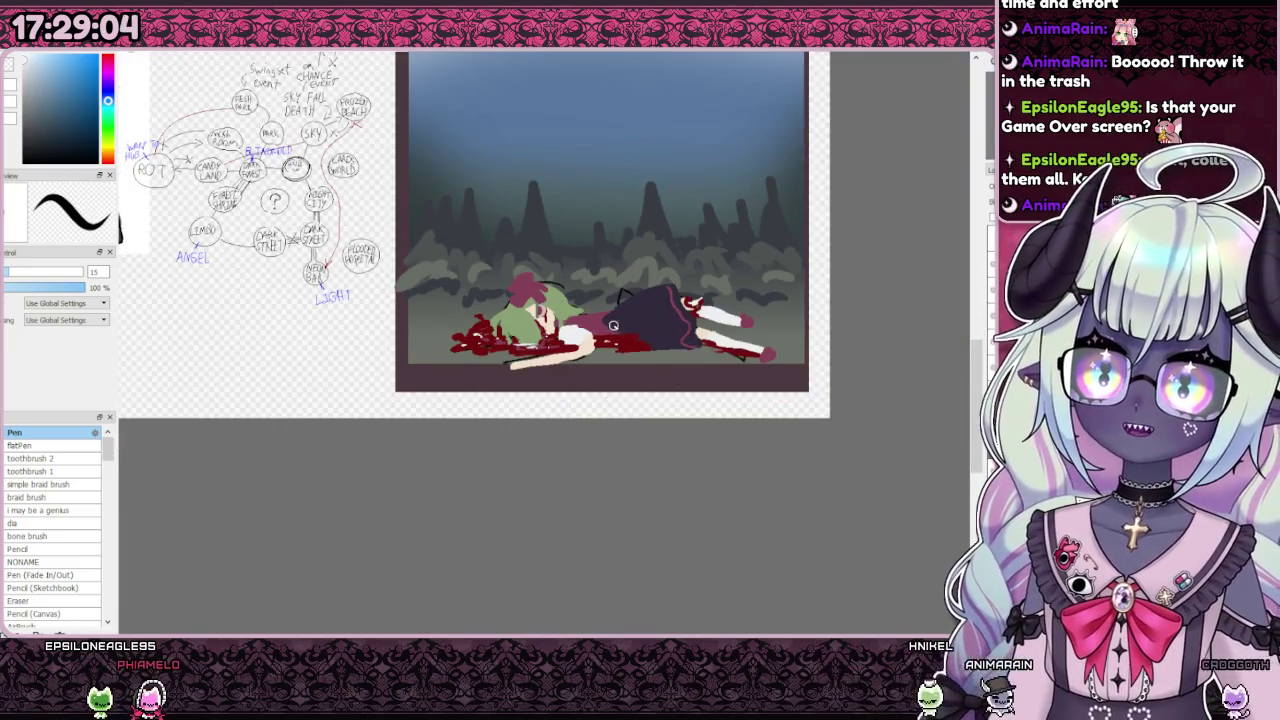
pyautogui.scroll(2, 614, 325)
pyautogui.scroll(3, 688, 275)
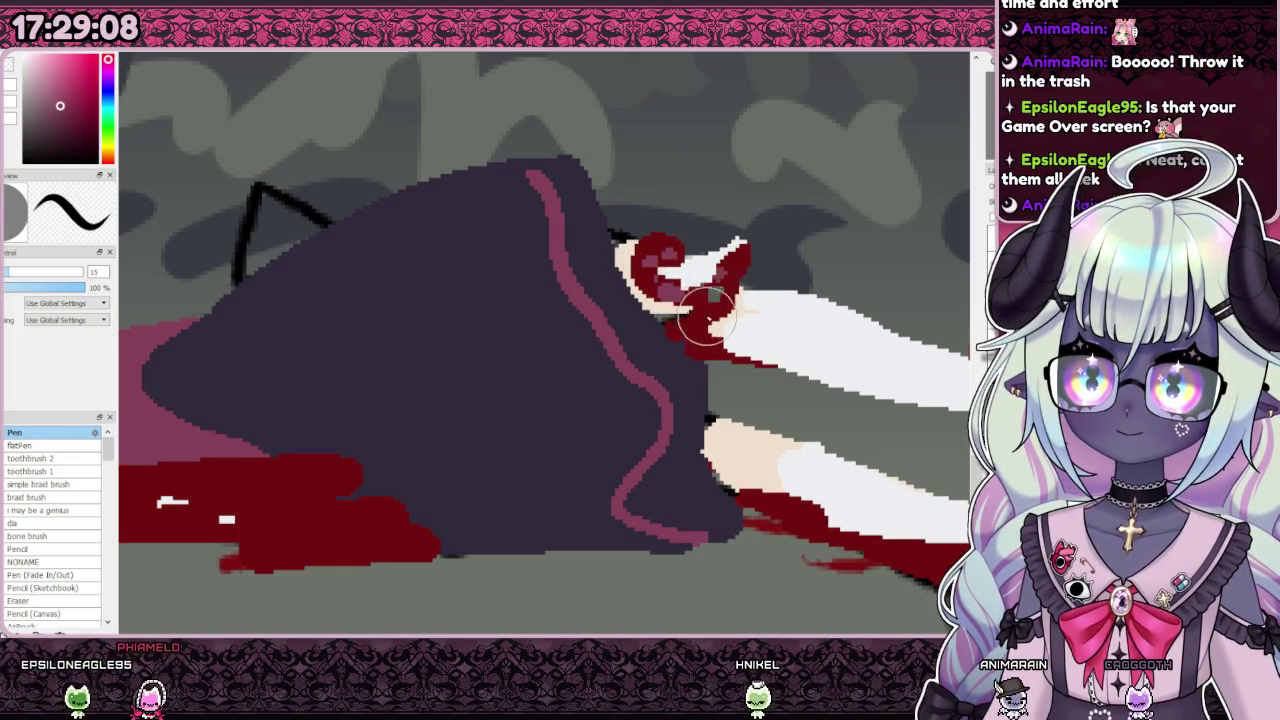
pyautogui.scroll(-5, 697, 320)
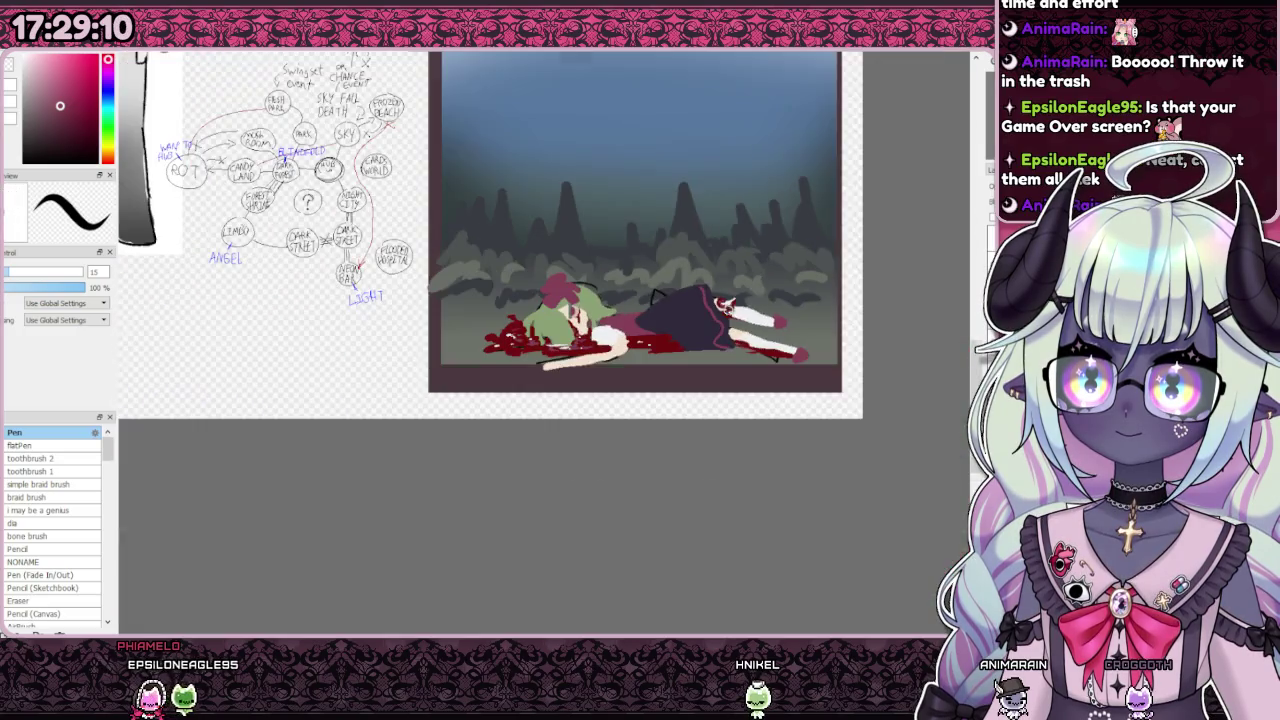
pyautogui.scroll(4, 741, 352)
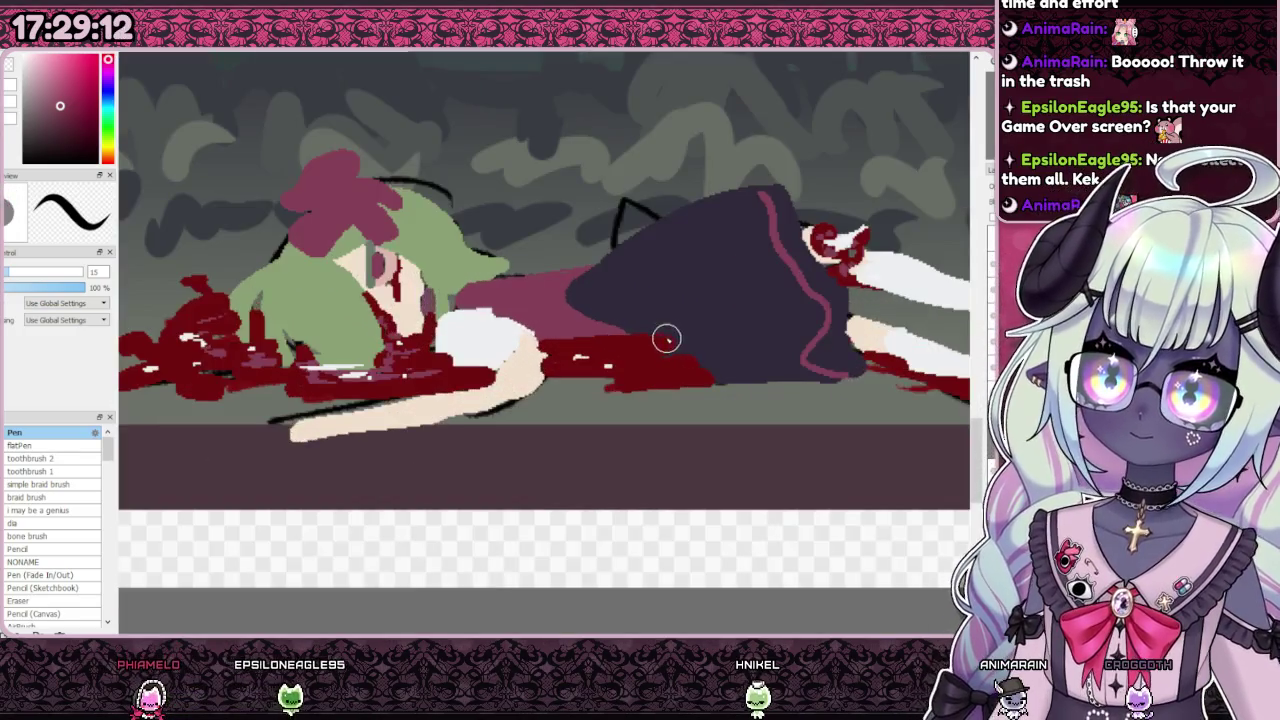
pyautogui.scroll(-1, 666, 340)
pyautogui.scroll(-1, 640, 357)
pyautogui.scroll(-2, 543, 398)
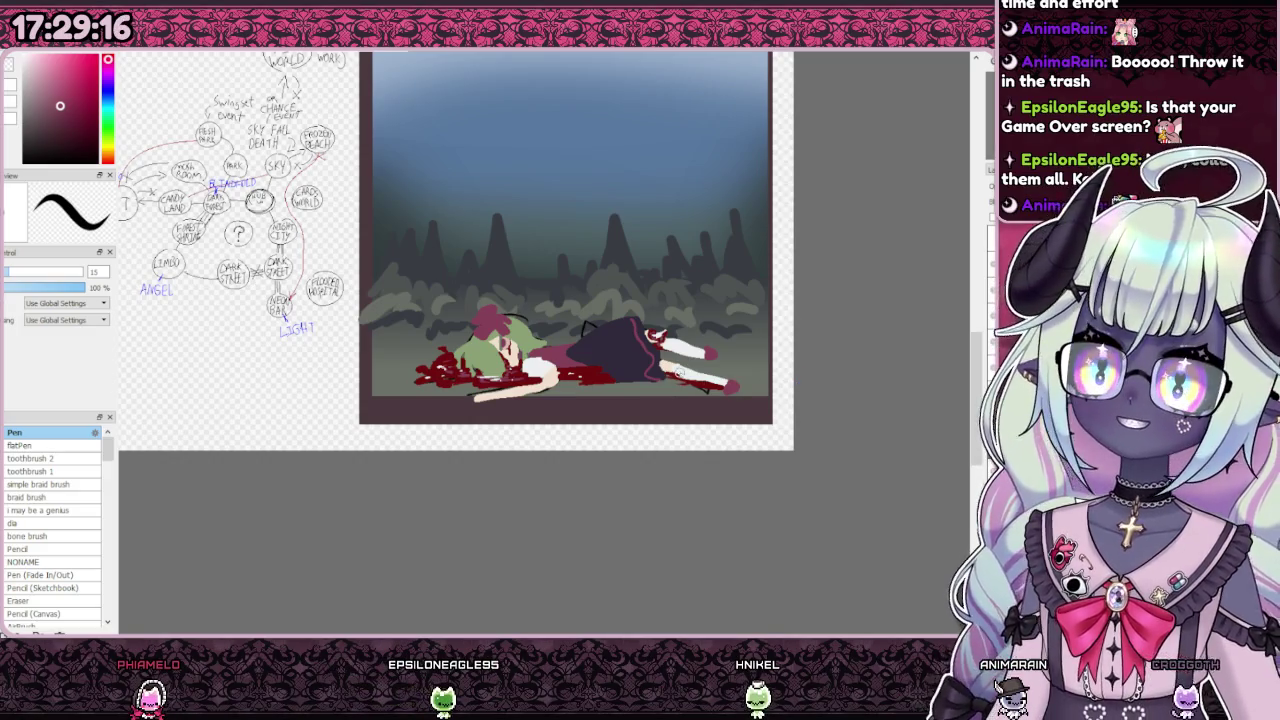
pyautogui.scroll(-3, 669, 388)
pyautogui.scroll(3, 696, 352)
pyautogui.hotkey('ctrl', 'z')
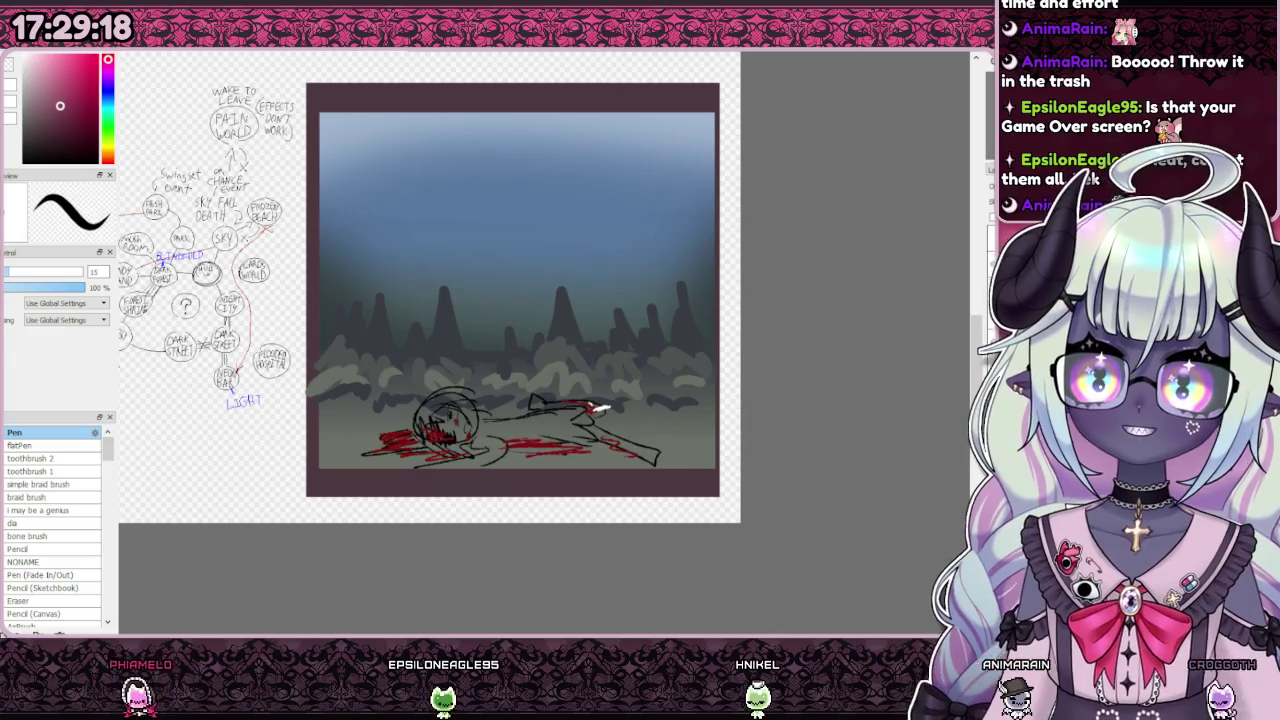
# Step: Toggle the coloured character off and on to compare, leaving it visible
pyautogui.hotkey('ctrl', 'y')
pyautogui.hotkey('ctrl', 'z')
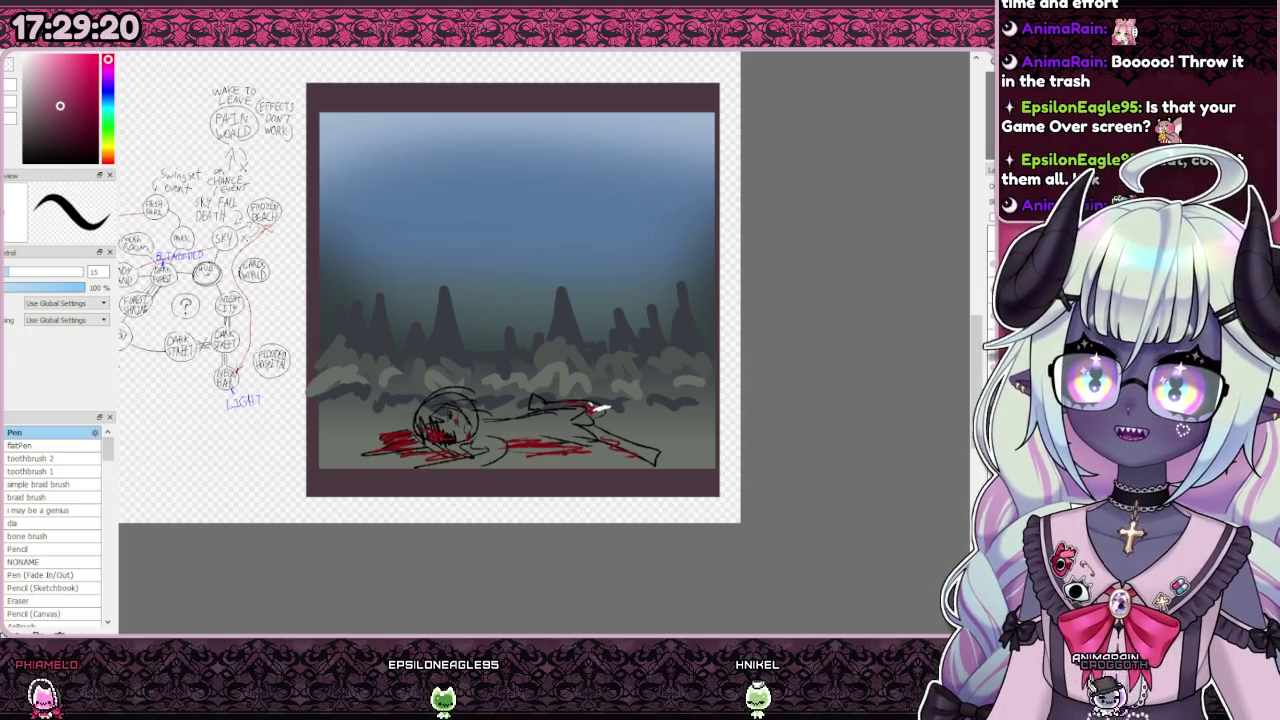
pyautogui.hotkey('ctrl', 'y')
pyautogui.scroll(3, 457, 416)
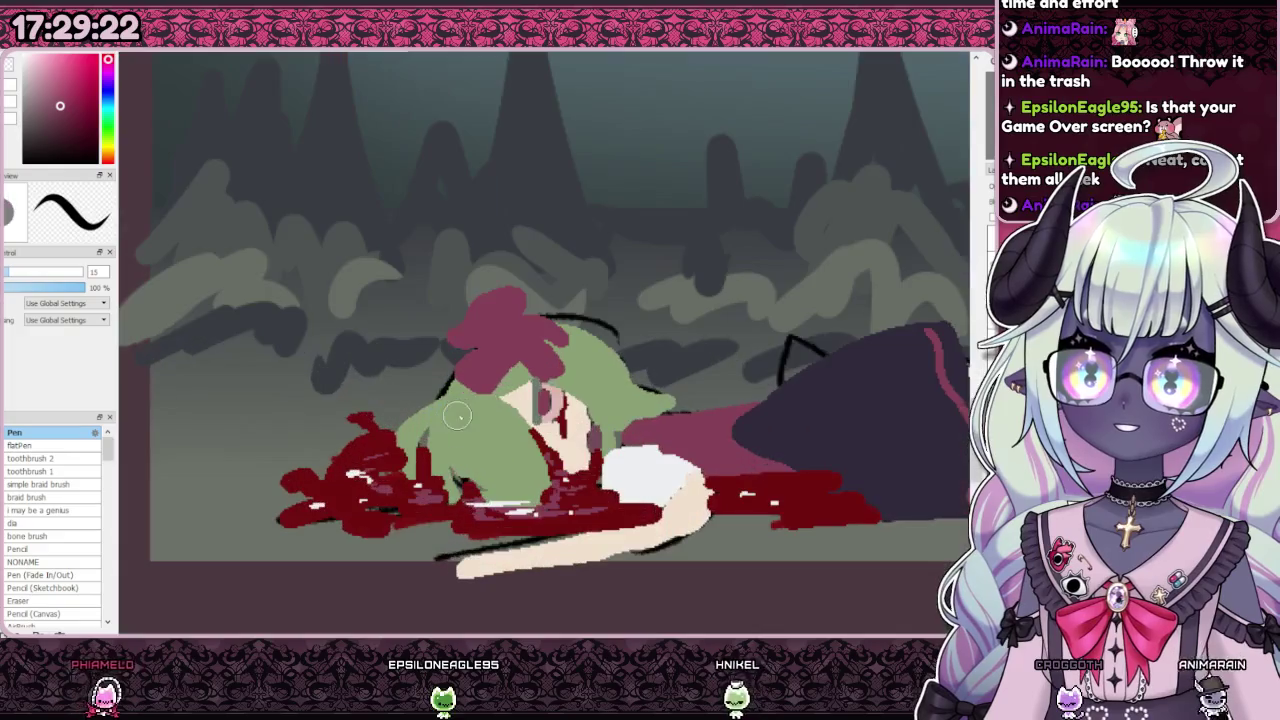
pyautogui.scroll(-2, 540, 400)
pyautogui.scroll(-1, 540, 400)
pyautogui.scroll(-1, 540, 400)
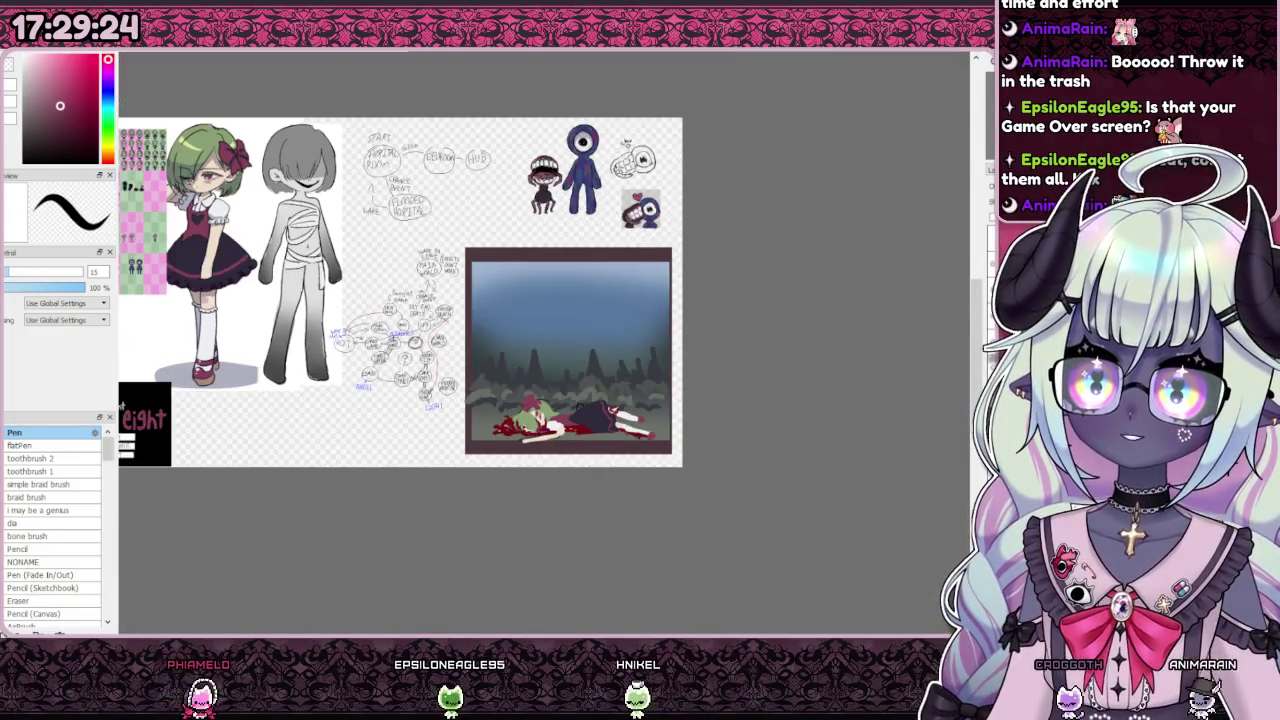
pyautogui.scroll(1, 533, 400)
pyautogui.scroll(1, 533, 400)
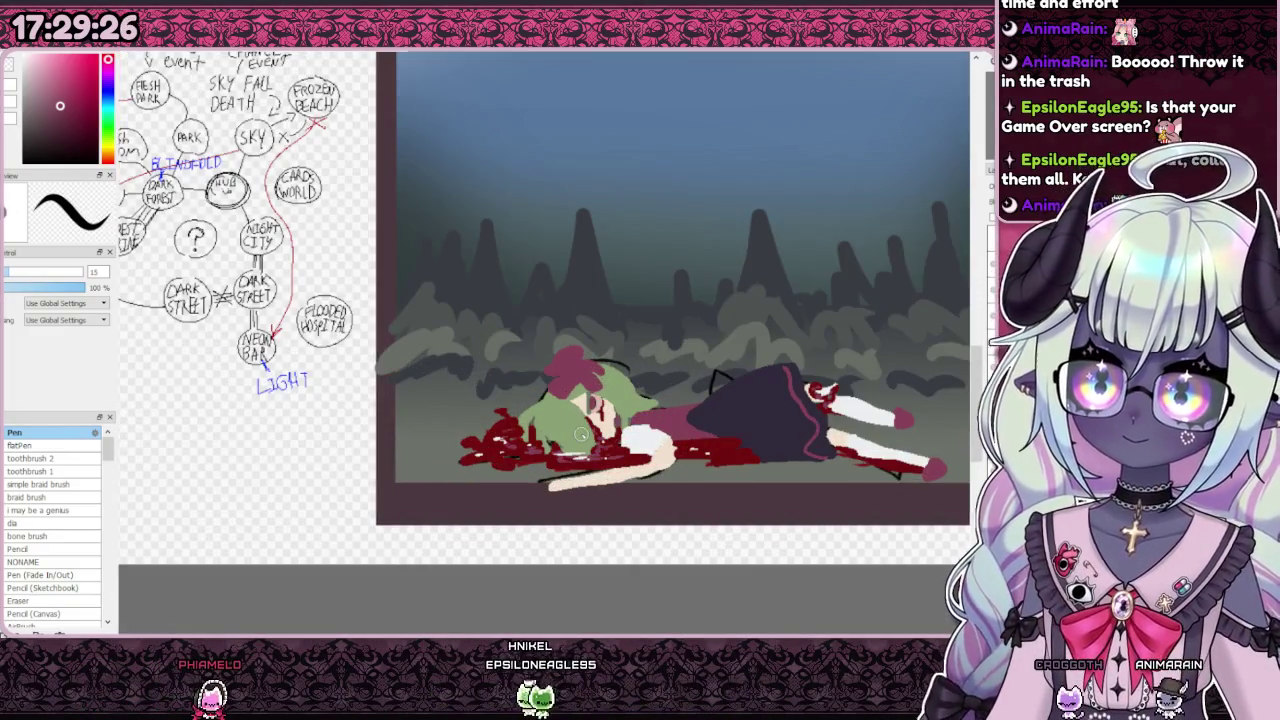
# Step: Zoom out to view the whole reference board
pyautogui.scroll(-3, 585, 432)
pyautogui.scroll(-1, 640, 428)
pyautogui.scroll(2, 770, 421)
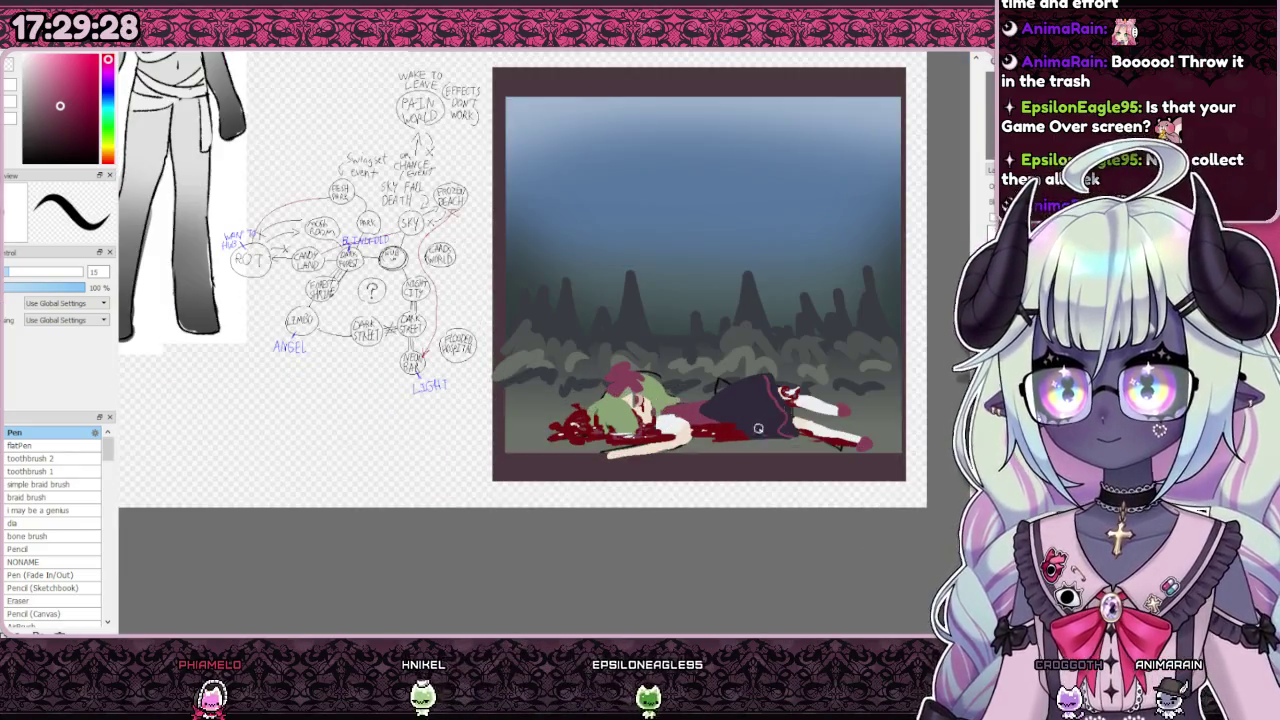
pyautogui.scroll(-2, 770, 421)
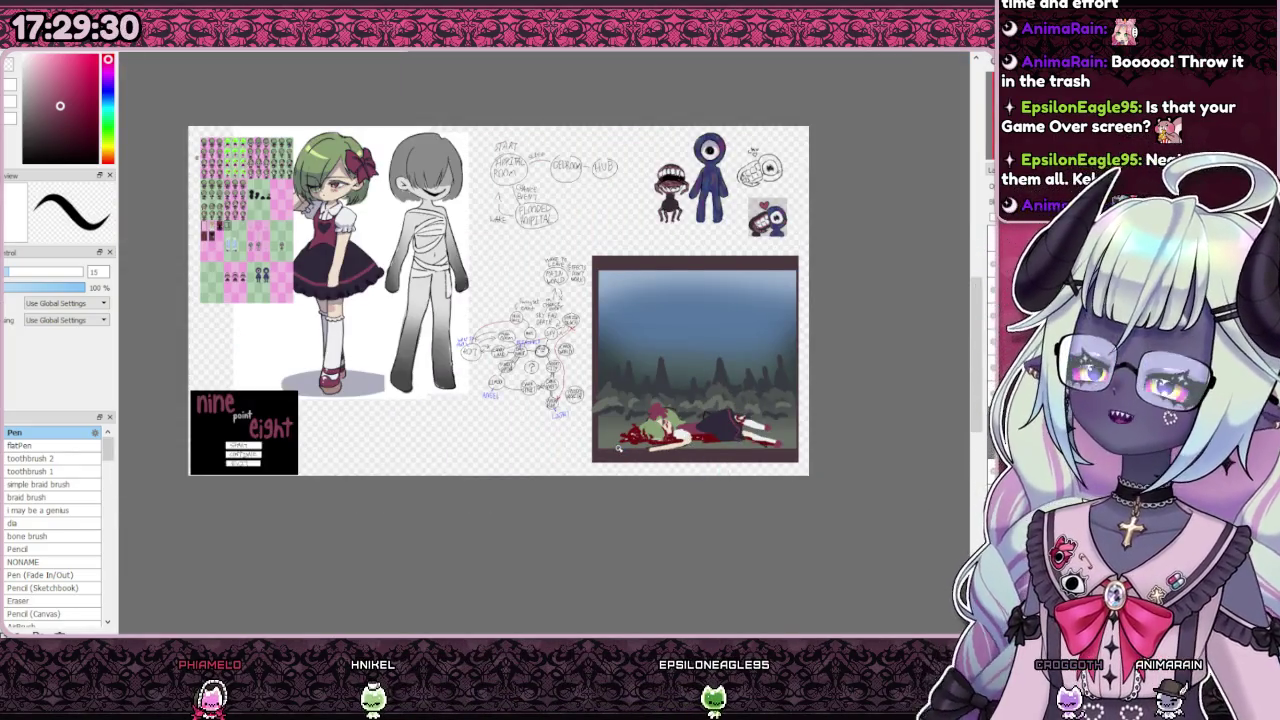
pyautogui.scroll(2, 618, 449)
pyautogui.scroll(1, 630, 435)
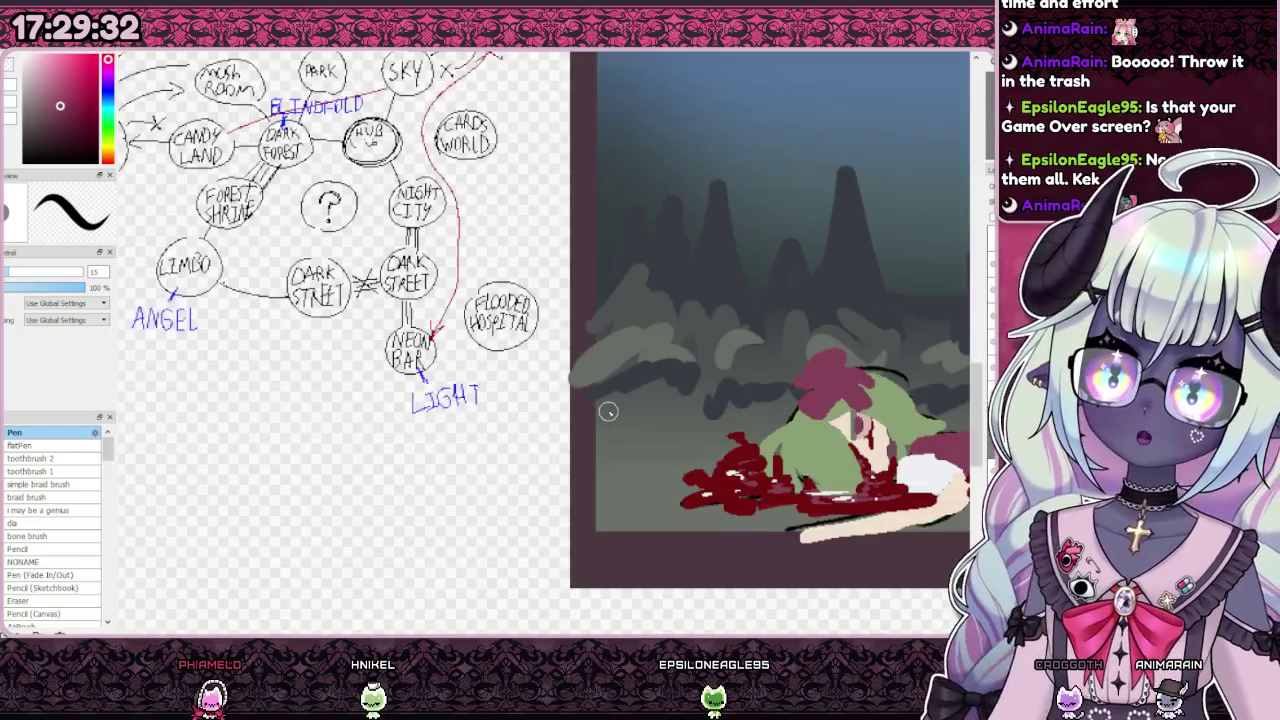
pyautogui.scroll(-2, 648, 416)
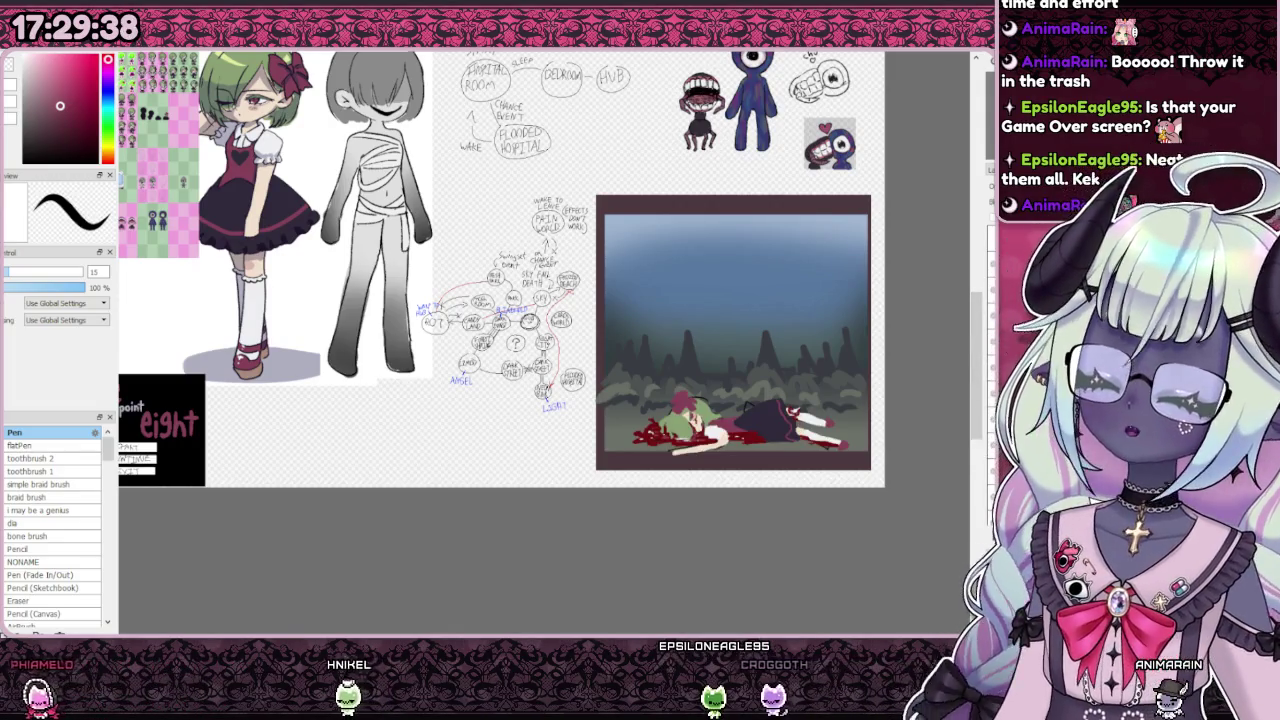
pyautogui.scroll(-3, 660, 378)
pyautogui.scroll(3, 665, 380)
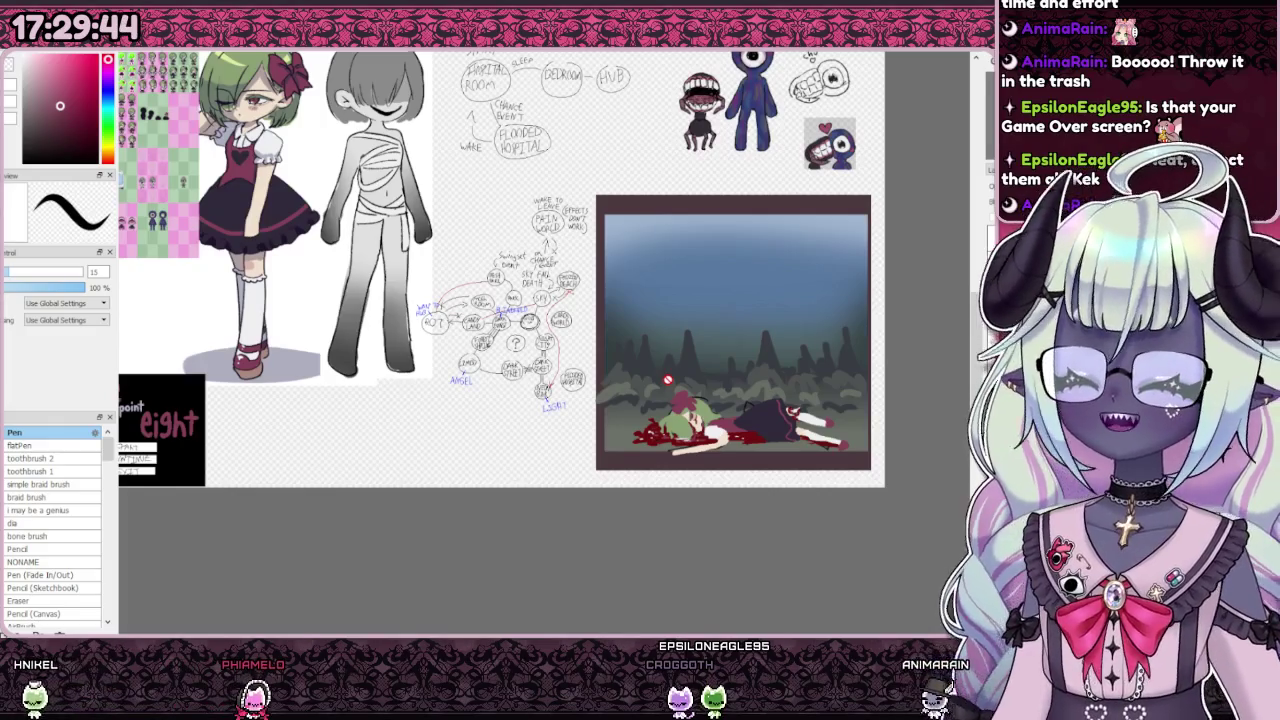
pyautogui.scroll(-1, 668, 380)
pyautogui.scroll(4, 682, 180)
pyautogui.scroll(-3, 684, 198)
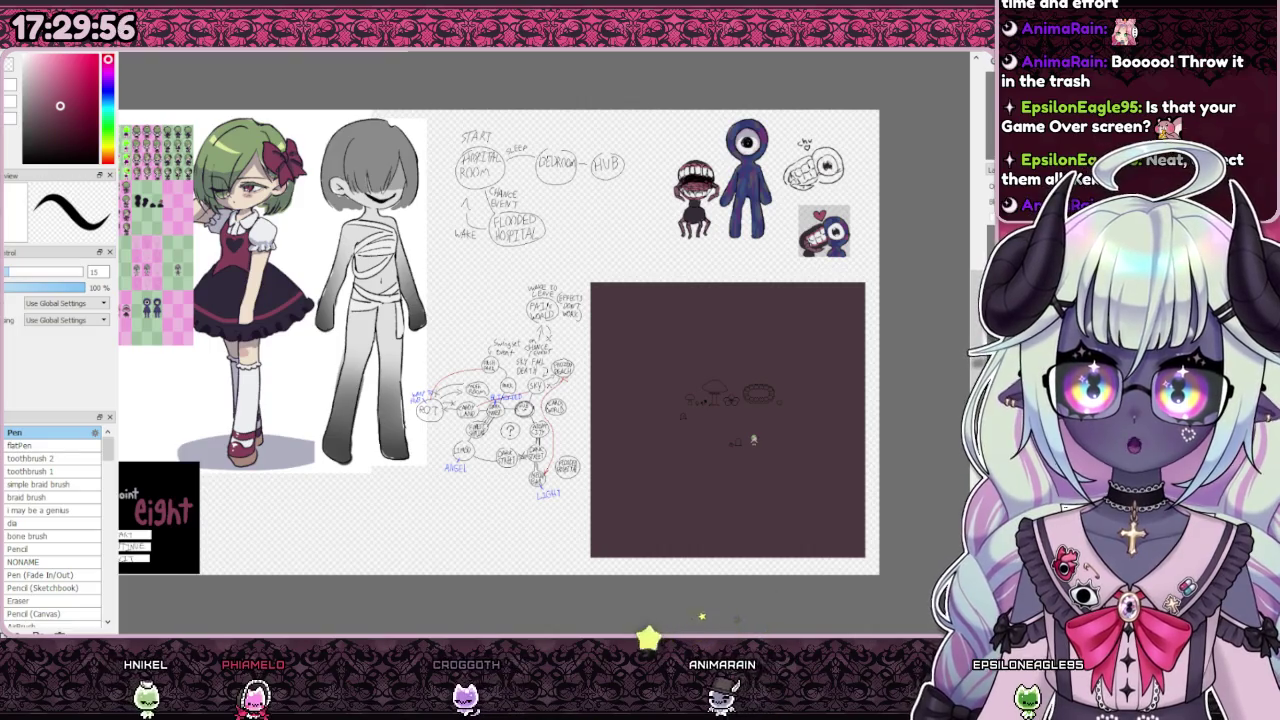
# Step: Switch to the Pencil (Sketchbook) brush at size 7 and 75% density
pyautogui.scroll(3, 617, 311)
pyautogui.scroll(4, 617, 311)
pyautogui.scroll(4, 617, 311)
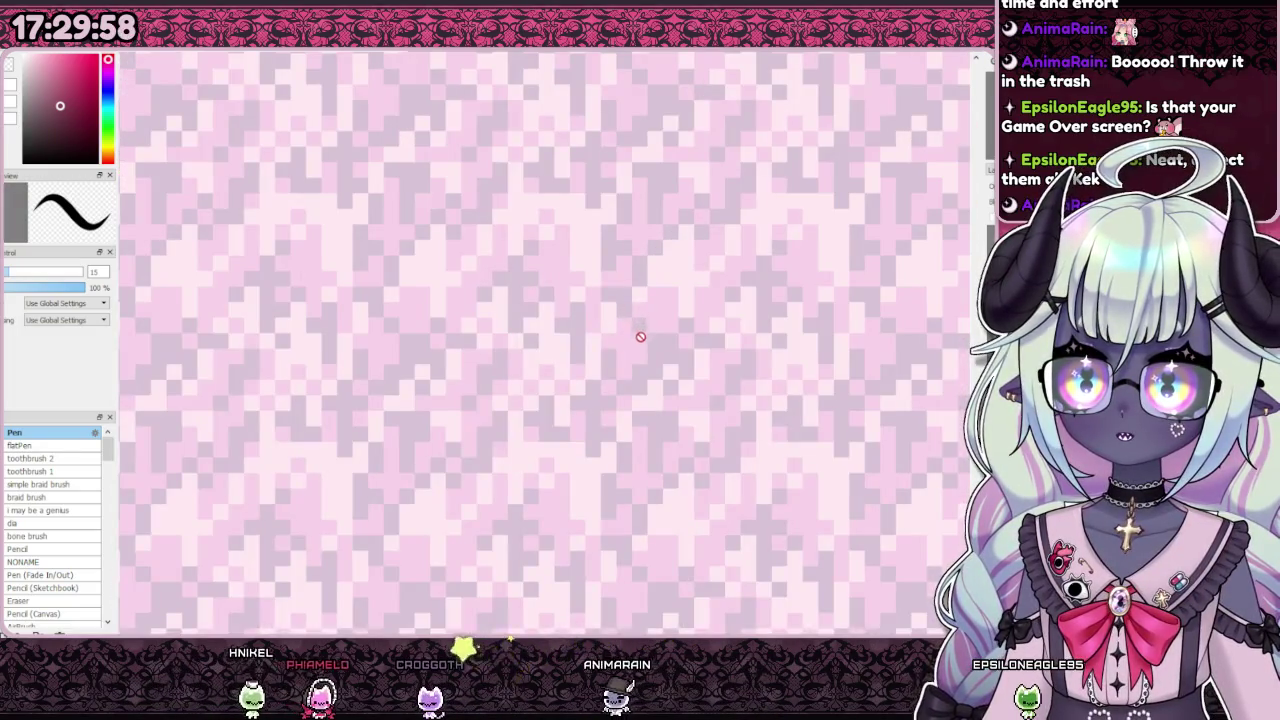
pyautogui.scroll(-5, 666, 300)
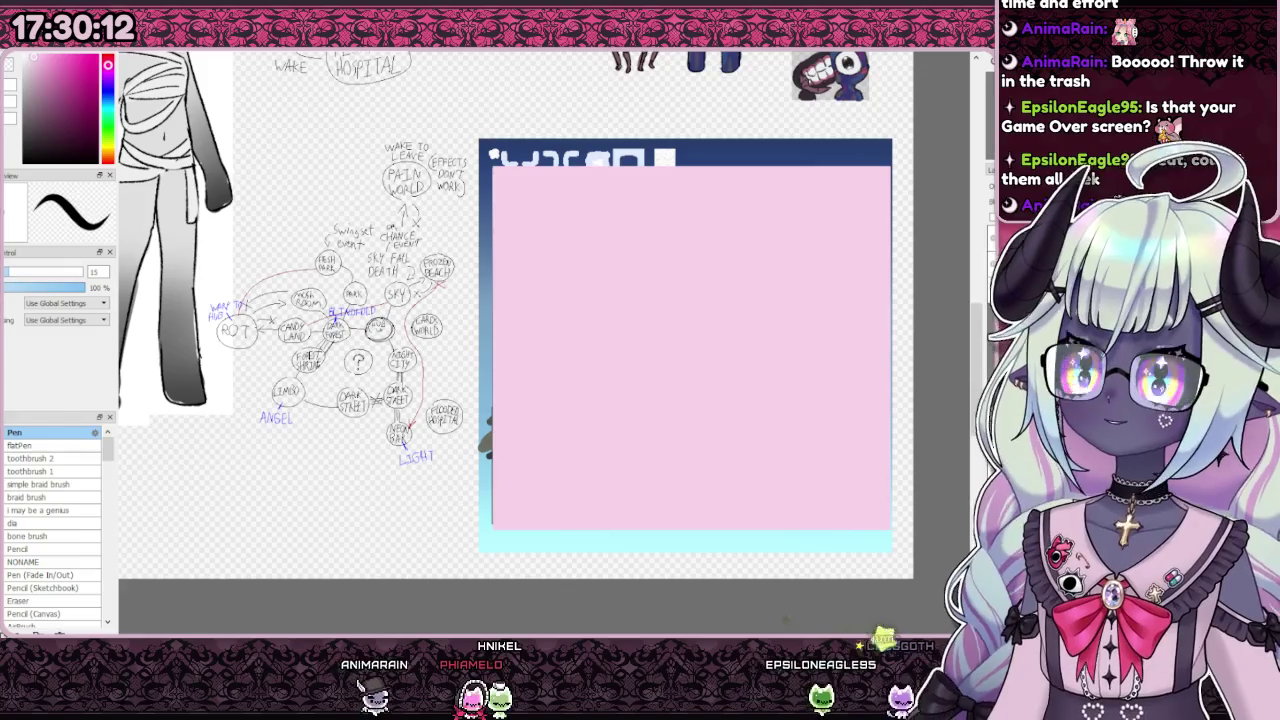
pyautogui.scroll(-3, 50, 560)
pyautogui.scroll(-2, 50, 572)
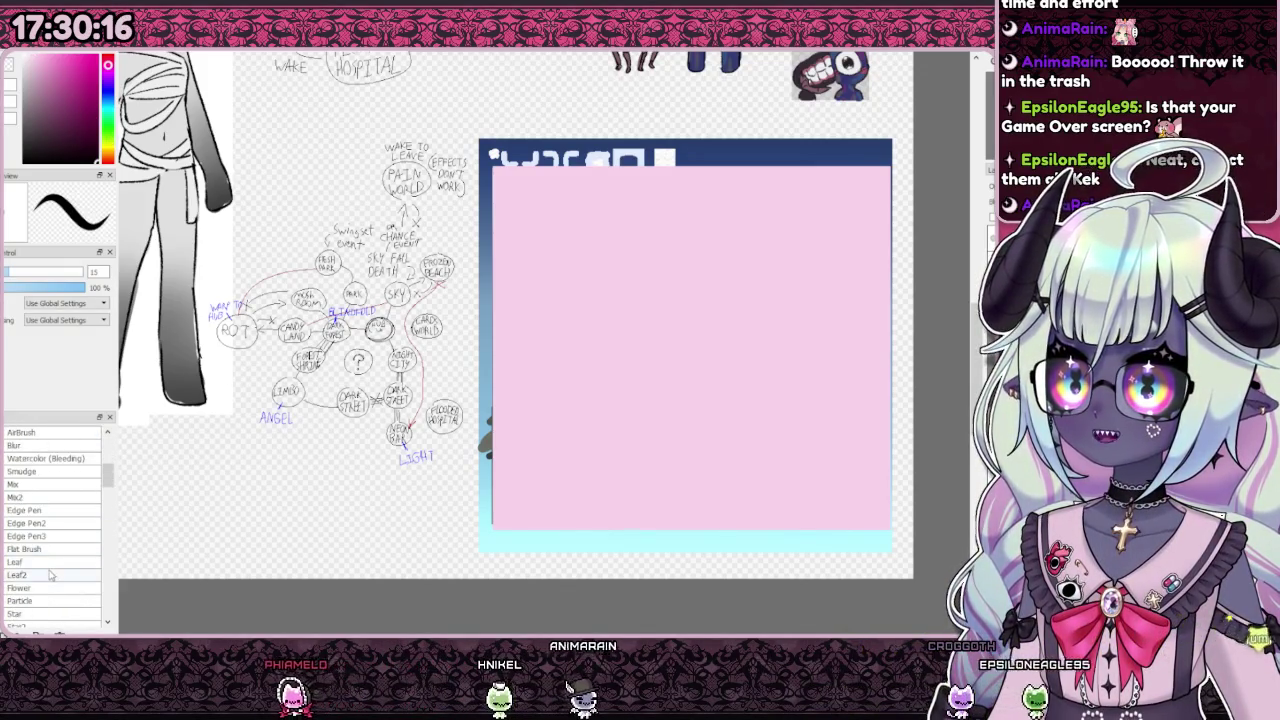
pyautogui.scroll(2, 51, 570)
pyautogui.scroll(6, 50, 555)
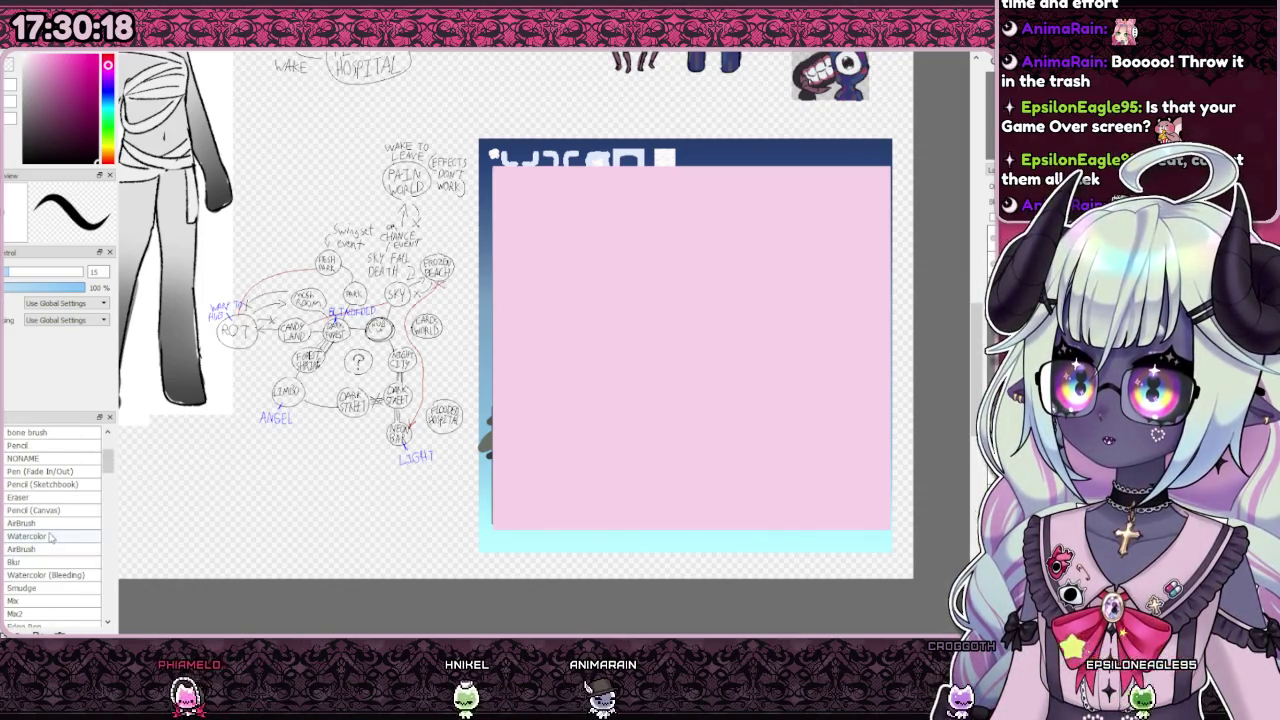
pyautogui.click(44, 523)
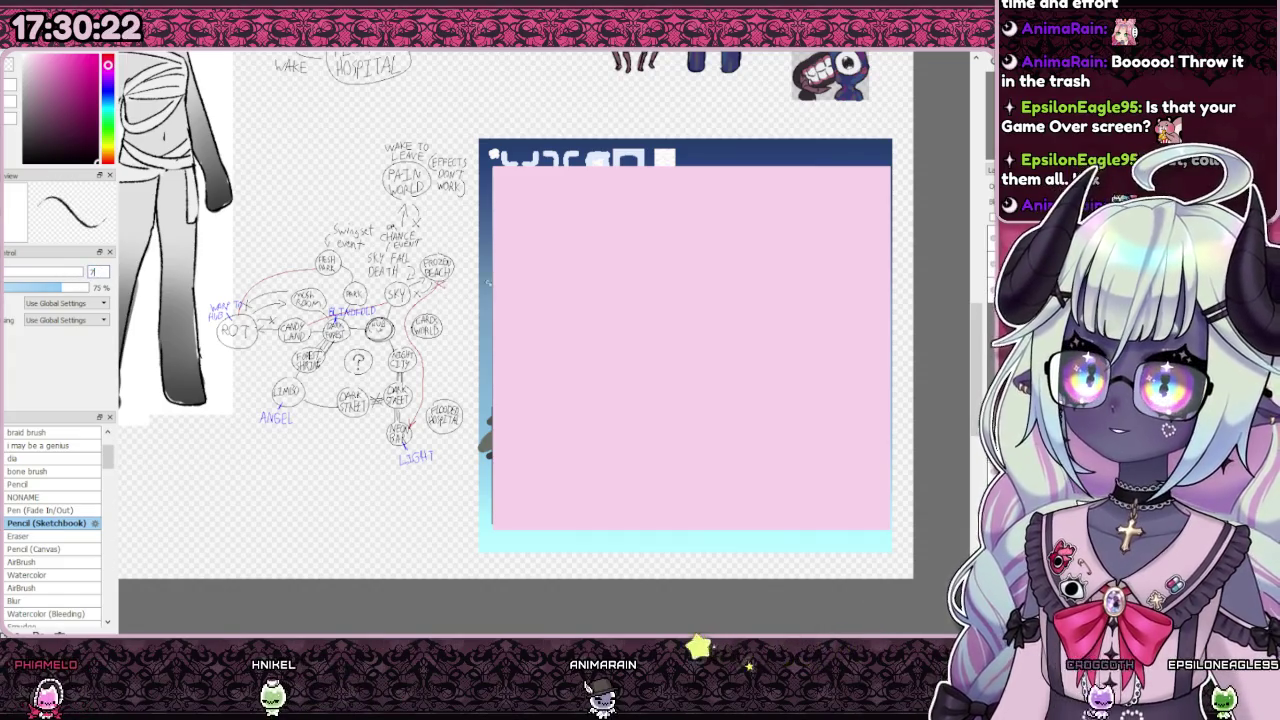
pyautogui.scroll(3, 649, 299)
pyautogui.scroll(-2, 630, 290)
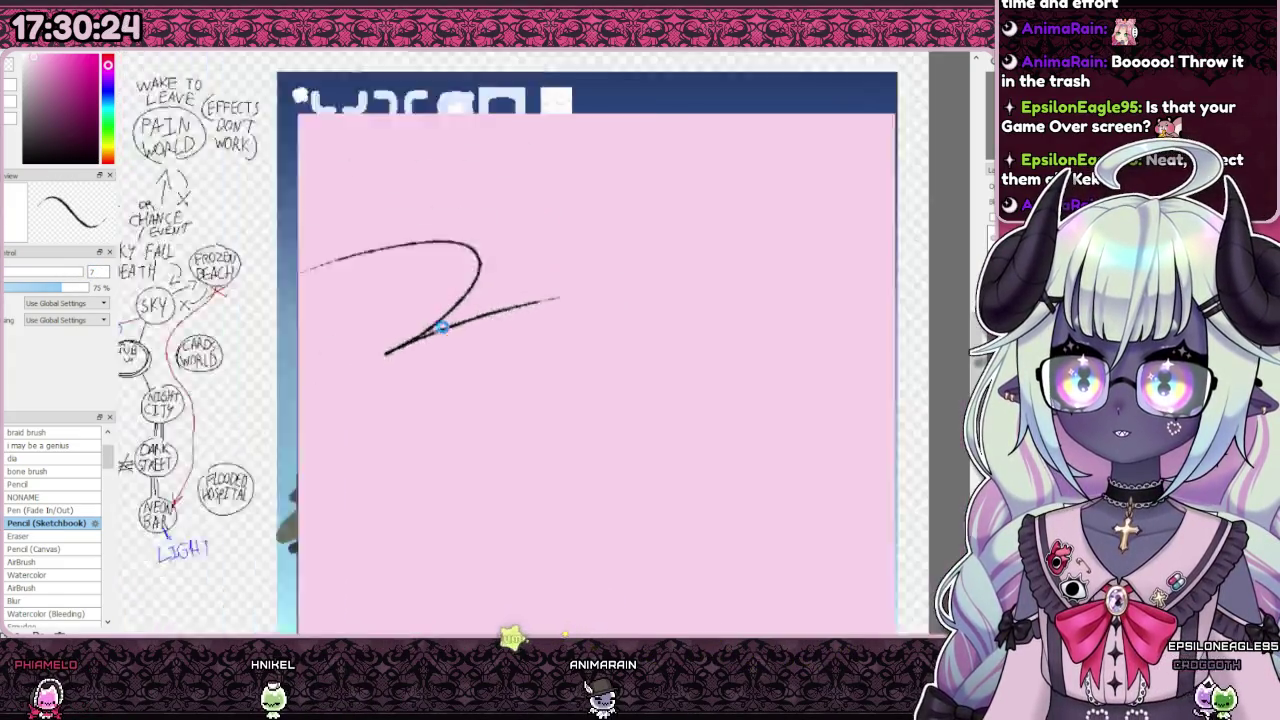
# Step: Sketch the crouching figure's round head and two lines running left from it
pyautogui.scroll(-1, 615, 282)
pyautogui.scroll(2, 436, 433)
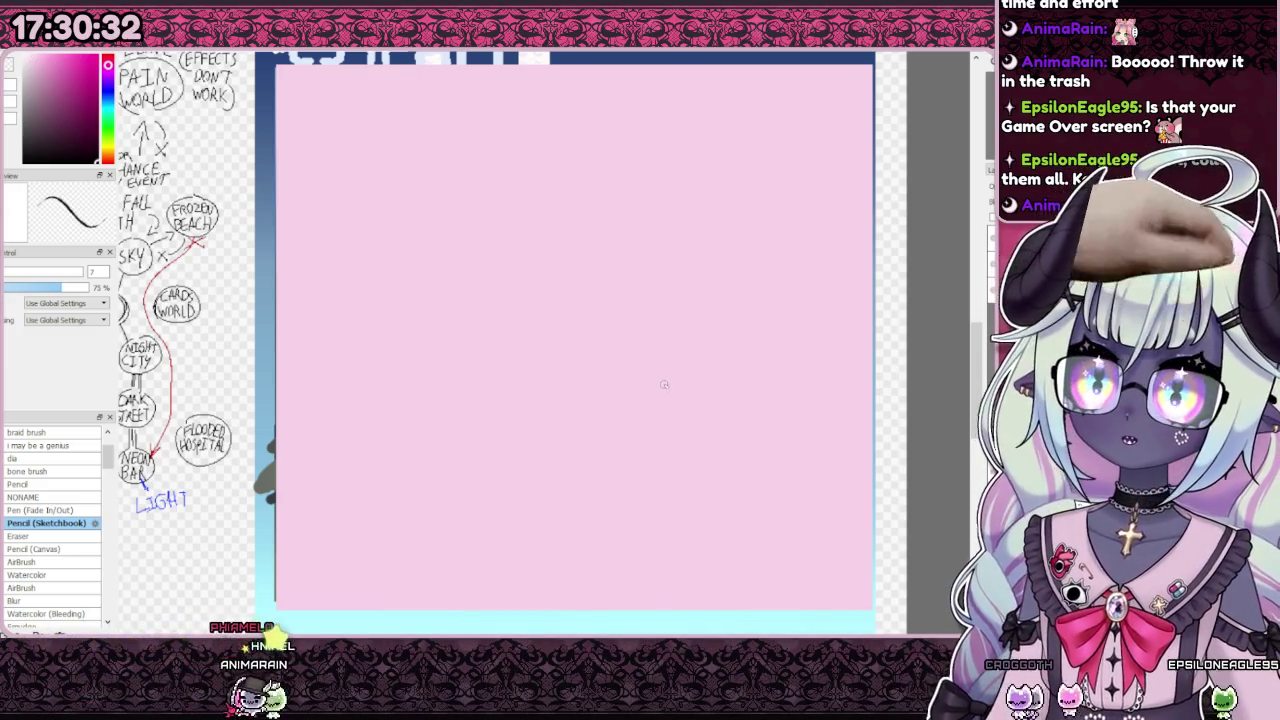
pyautogui.moveTo(686, 375); pyautogui.dragTo(700, 373)
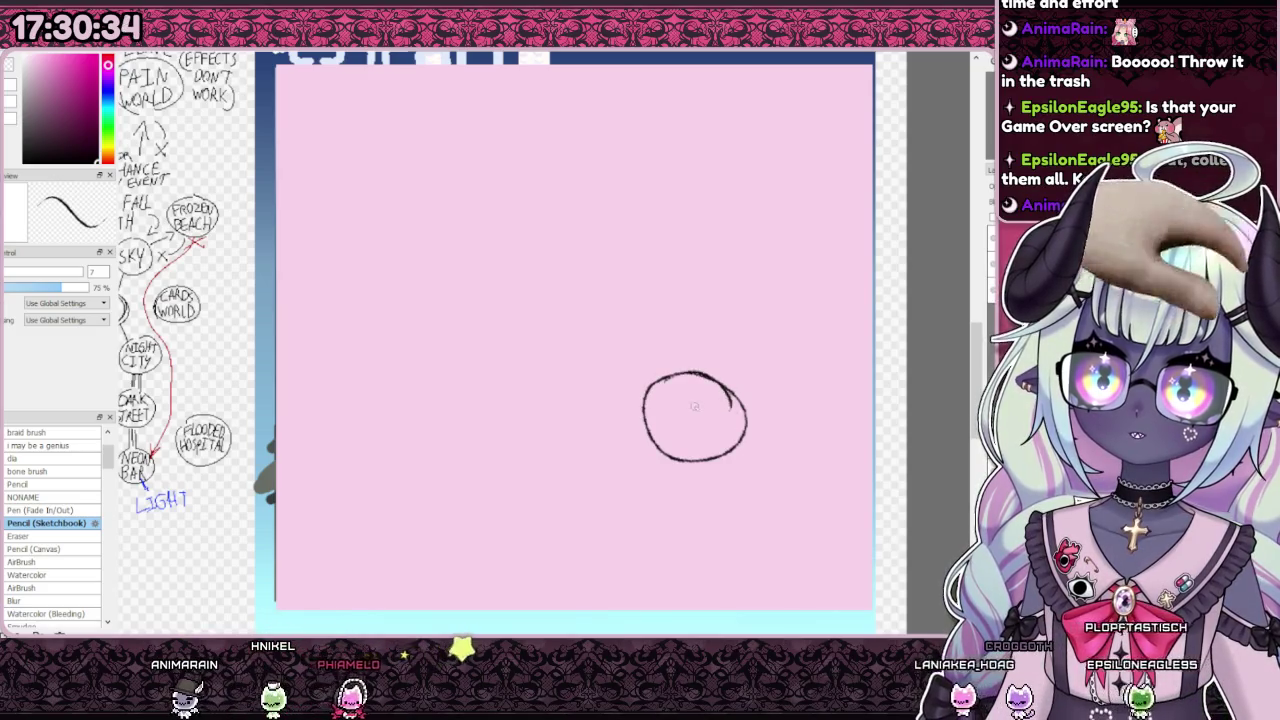
pyautogui.moveTo(636, 427); pyautogui.dragTo(486, 438)
pyautogui.hotkey('ctrl', 'z')
pyautogui.moveTo(632, 425); pyautogui.dragTo(478, 450)
pyautogui.moveTo(650, 445); pyautogui.dragTo(531, 487)
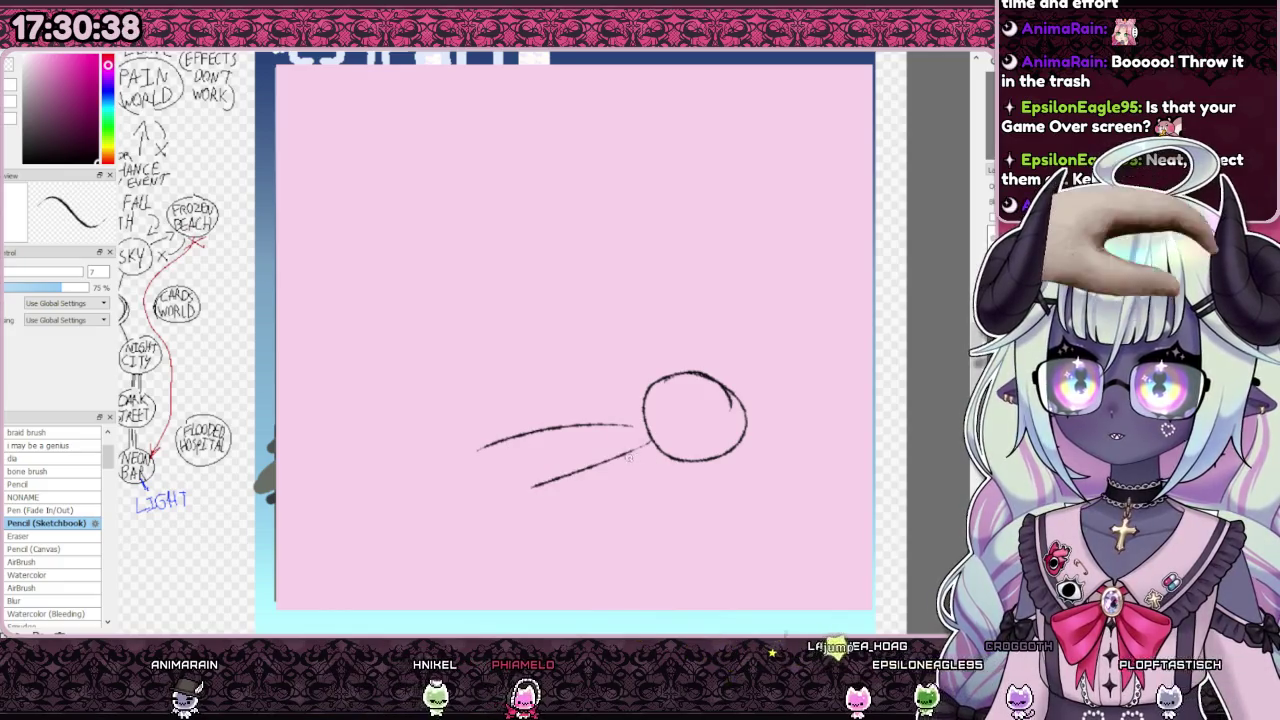
# Step: Add a raised arm loop, elongated leg loops and a faint extra stroke
pyautogui.moveTo(605, 410)
pyautogui.mouseDown()
pyautogui.moveTo(632, 418)
pyautogui.moveTo(713, 510)
pyautogui.mouseUp()
pyautogui.moveTo(497, 439); pyautogui.dragTo(464, 457)
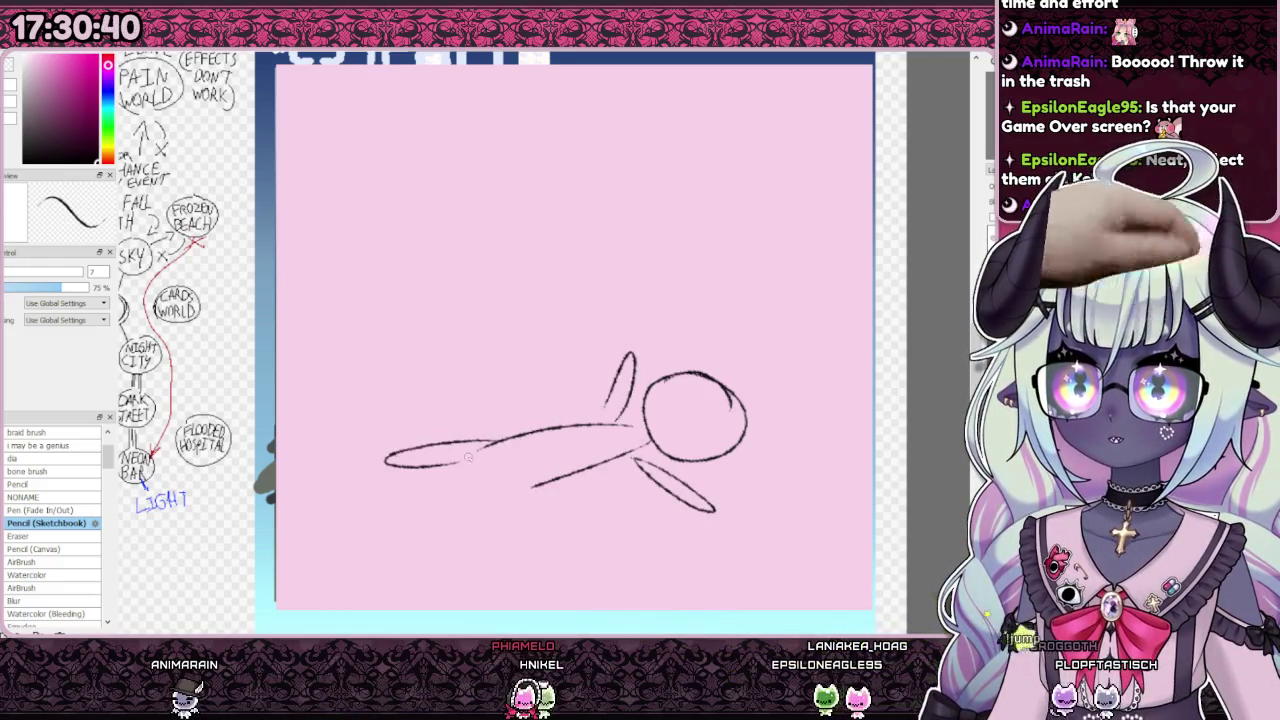
pyautogui.moveTo(509, 518); pyautogui.dragTo(522, 508)
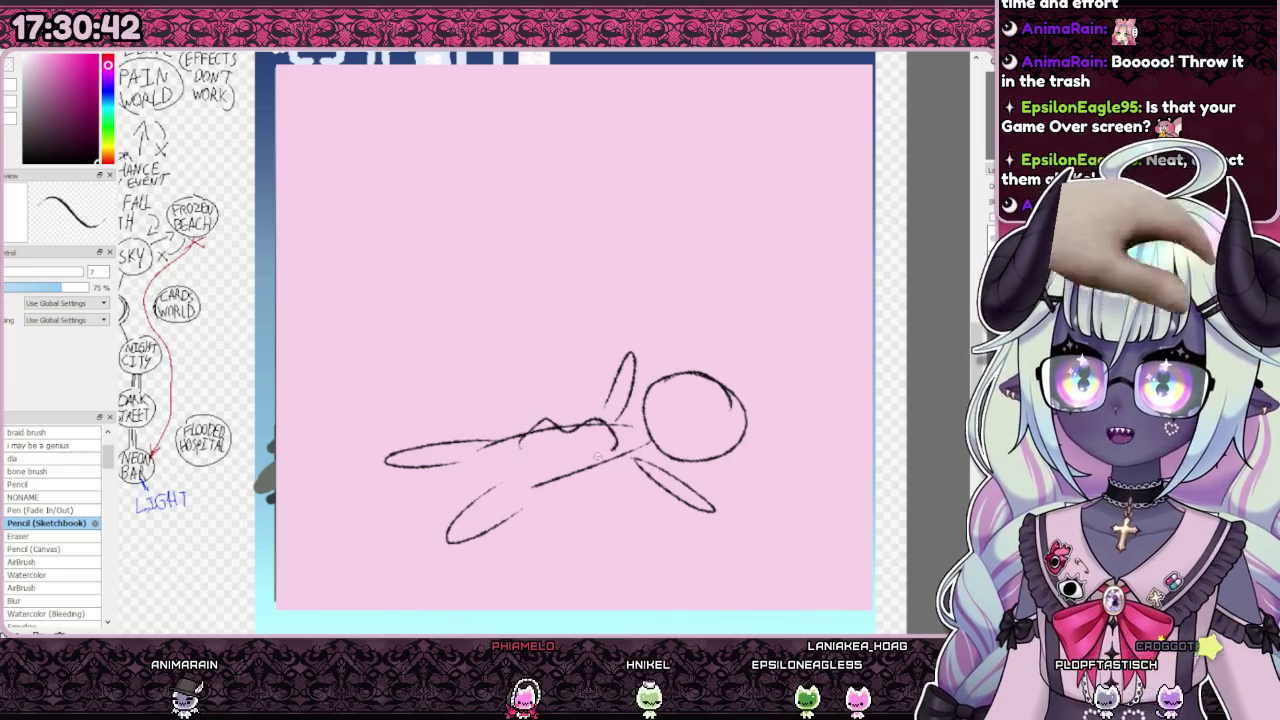
pyautogui.scroll(-5, 595, 435)
pyautogui.scroll(2, 595, 435)
pyautogui.scroll(1, 595, 435)
pyautogui.scroll(1, 595, 435)
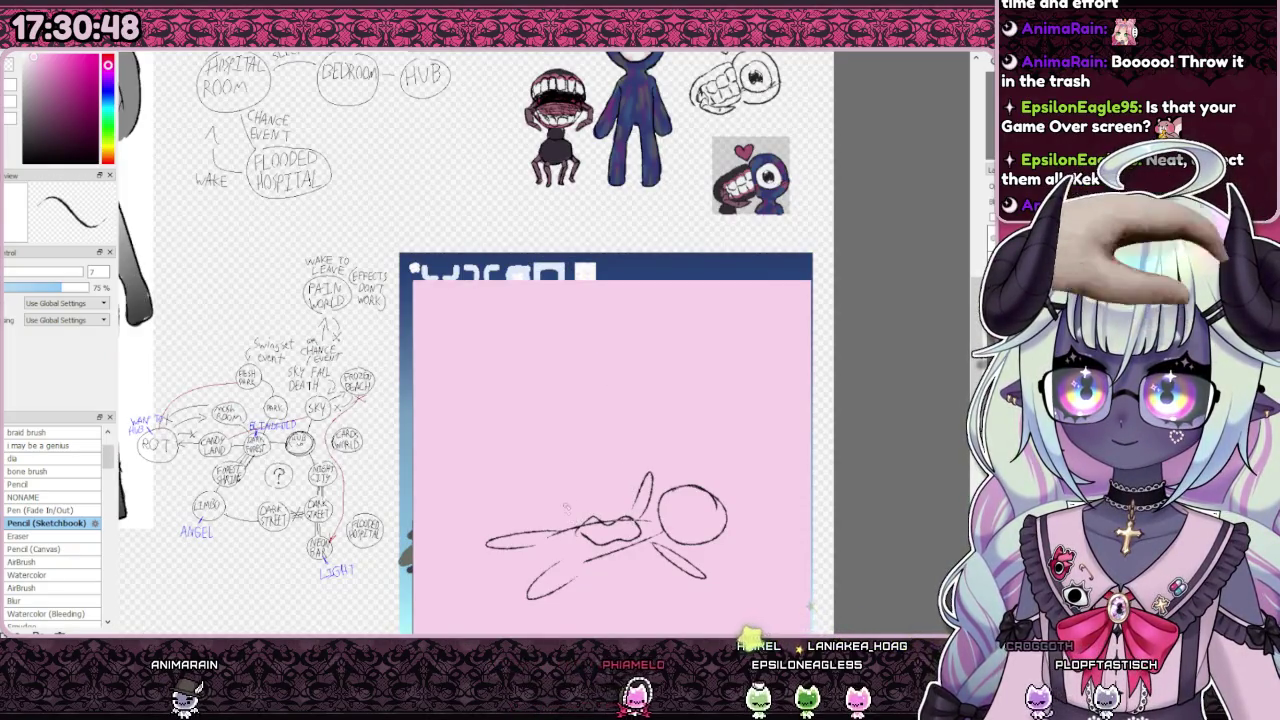
pyautogui.moveTo(568, 488)
pyautogui.mouseDown()
pyautogui.moveTo(580, 476)
pyautogui.moveTo(572, 500)
pyautogui.moveTo(551, 480)
pyautogui.mouseUp()
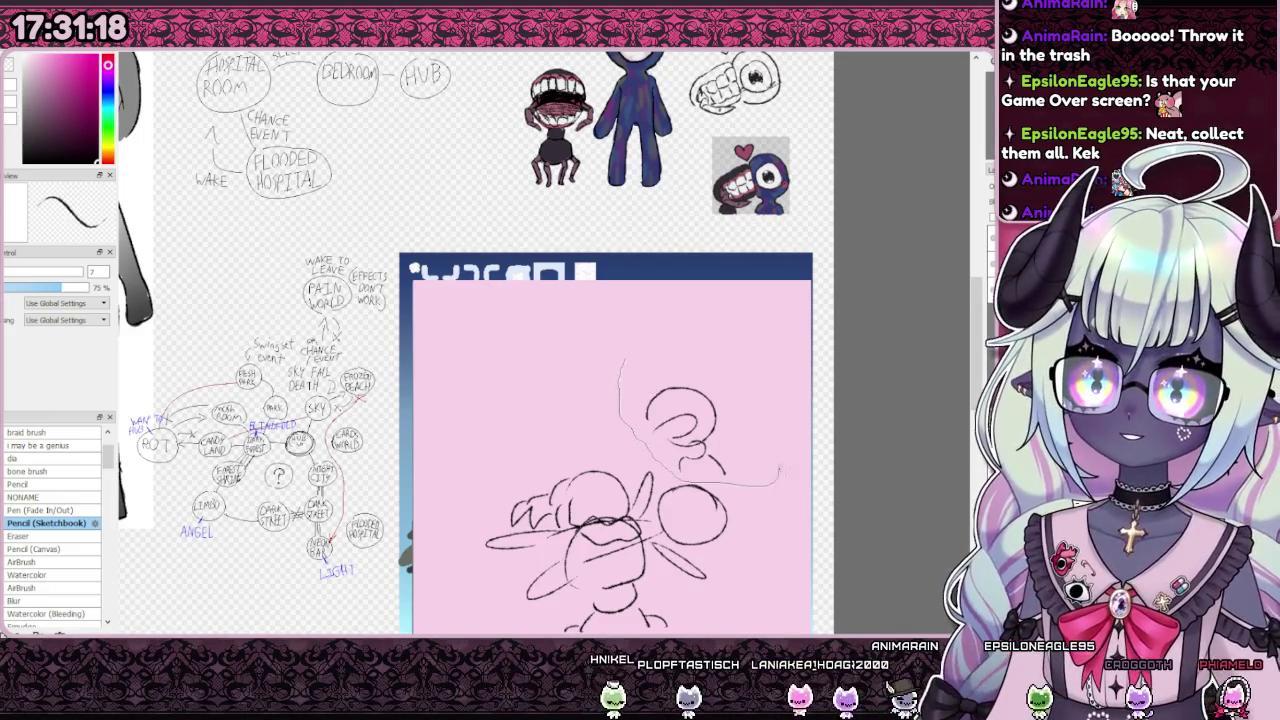
# Step: Lasso the head sketch, then move it left and shrink it slightly with Ctrl+T
pyautogui.moveTo(625, 355); pyautogui.dragTo(683, 368)
pyautogui.click(693, 310)
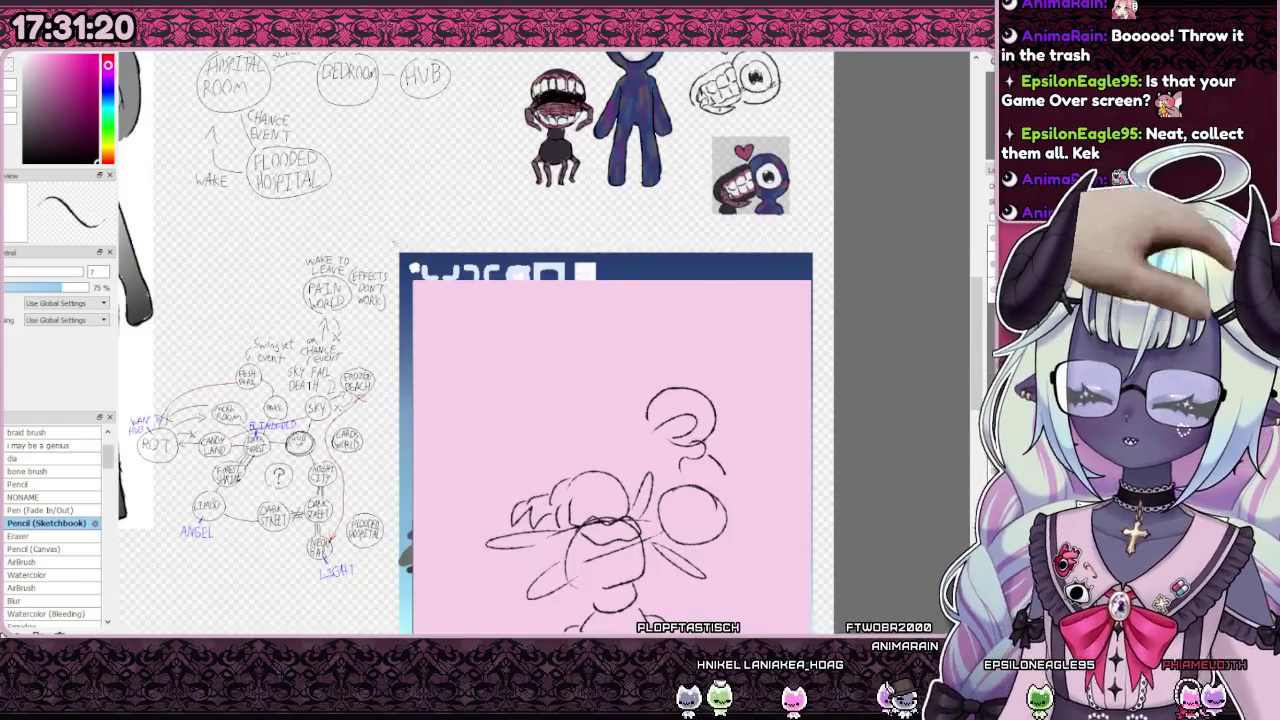
pyautogui.hotkey('ctrl', 't')
pyautogui.moveTo(690, 431)
pyautogui.mouseDown()
pyautogui.moveTo(509, 416)
pyautogui.moveTo(535, 412)
pyautogui.mouseUp()
pyautogui.moveTo(568, 341); pyautogui.dragTo(559, 350)
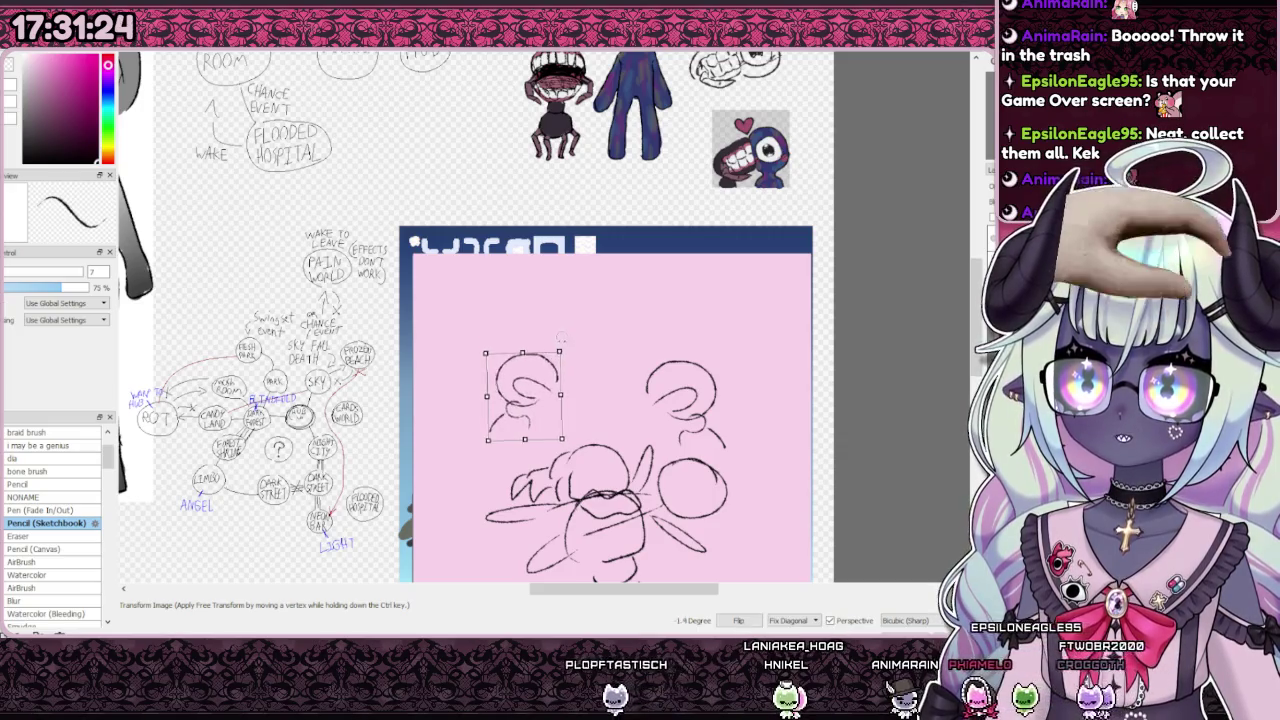
pyautogui.press('Return')
pyautogui.scroll(-3, 567, 300)
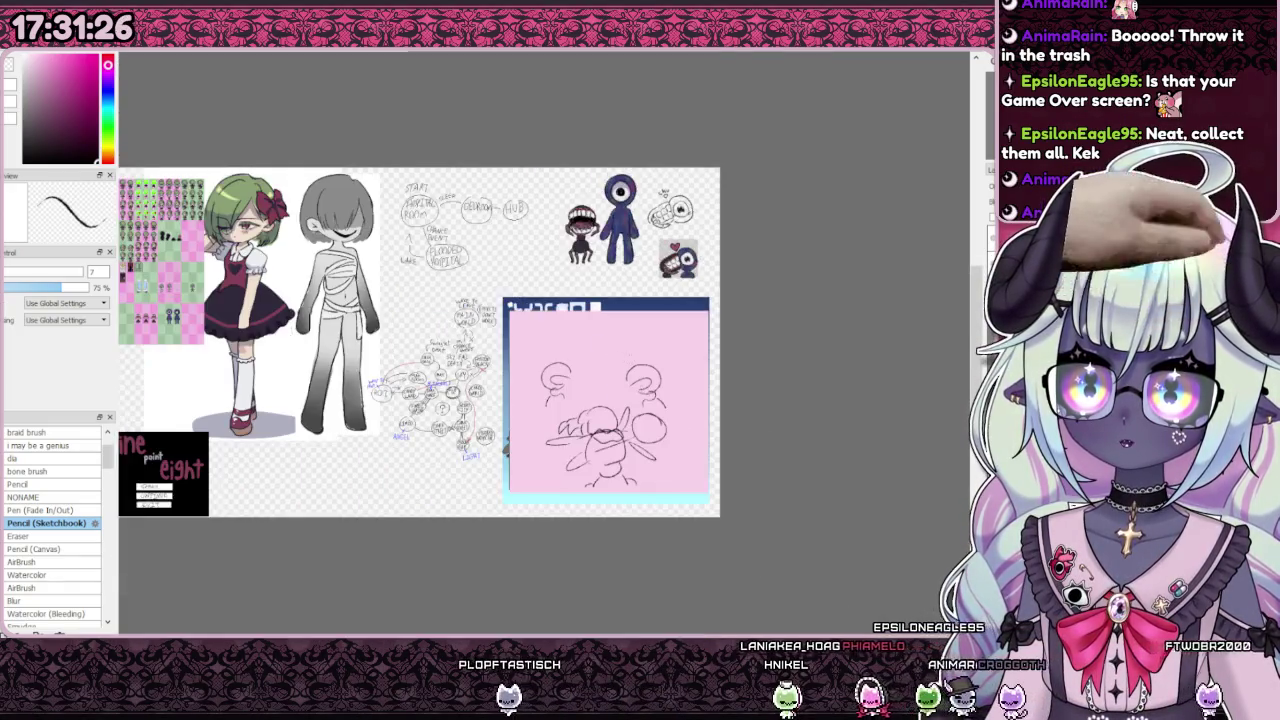
pyautogui.scroll(1, 567, 300)
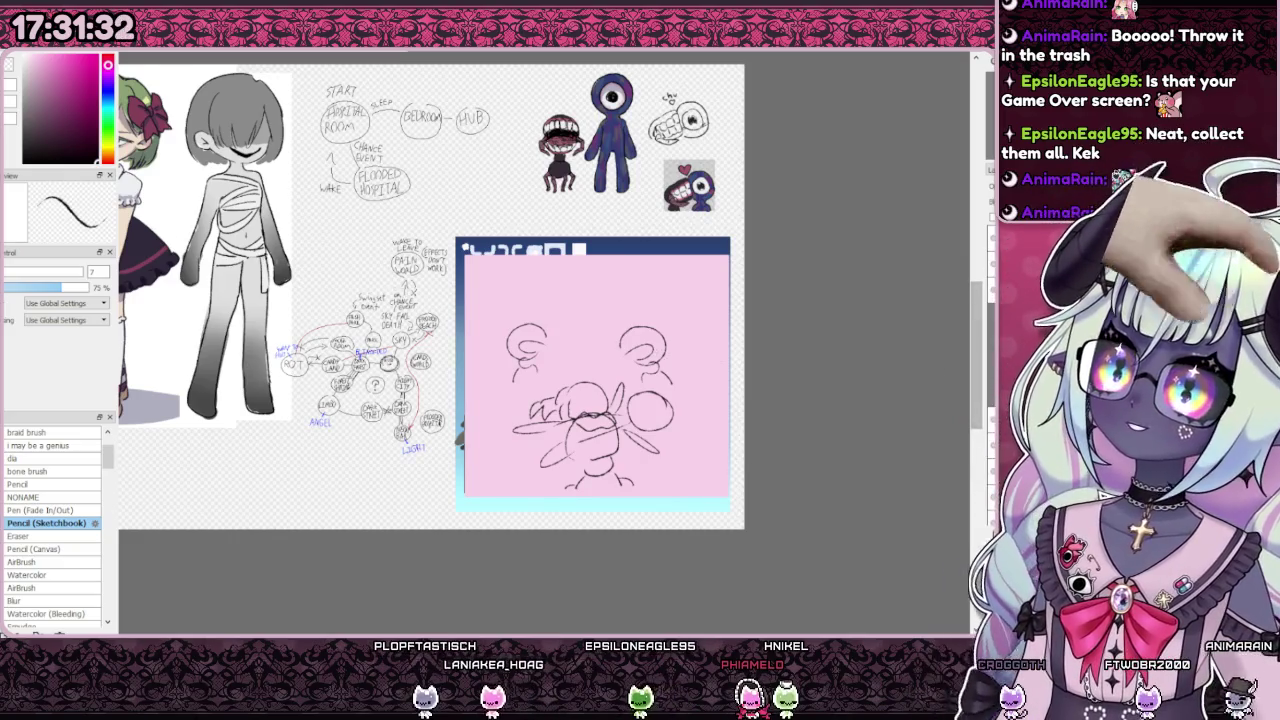
pyautogui.scroll(2, 52, 525)
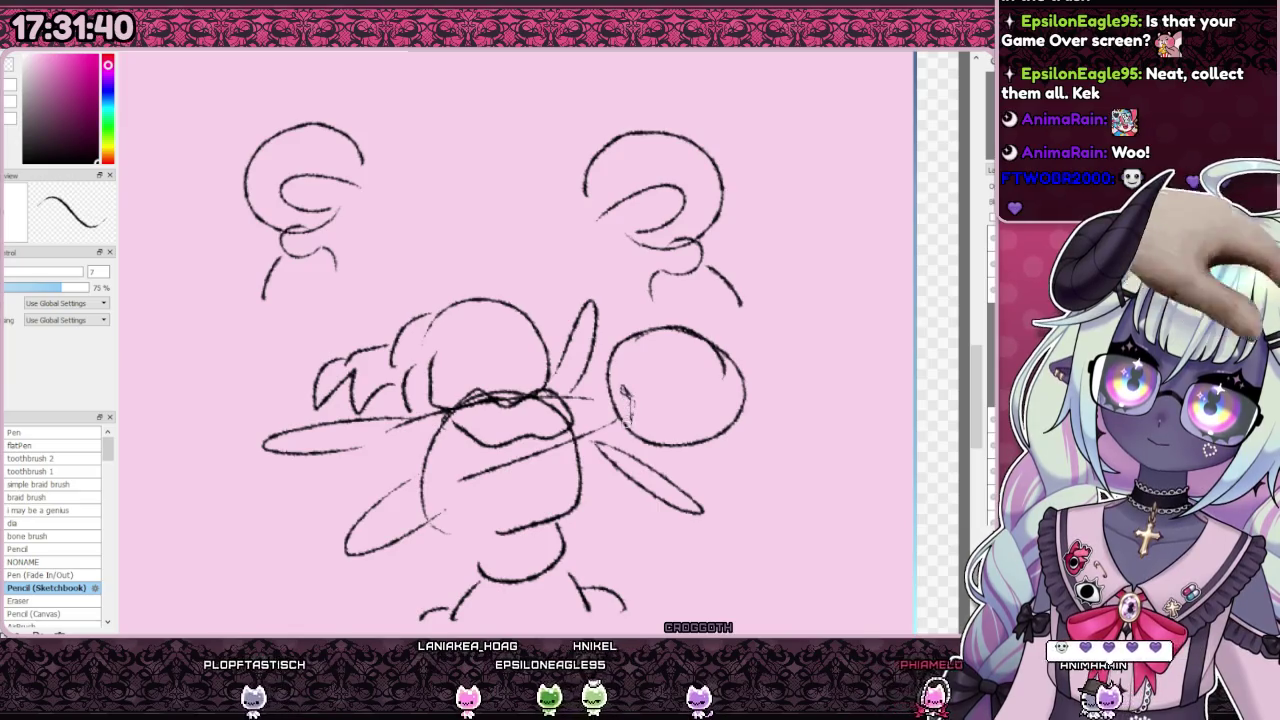
# Step: Pencil a detail inside the right circle, a wing shape and dripping strands
pyautogui.moveTo(672, 400); pyautogui.dragTo(657, 414)
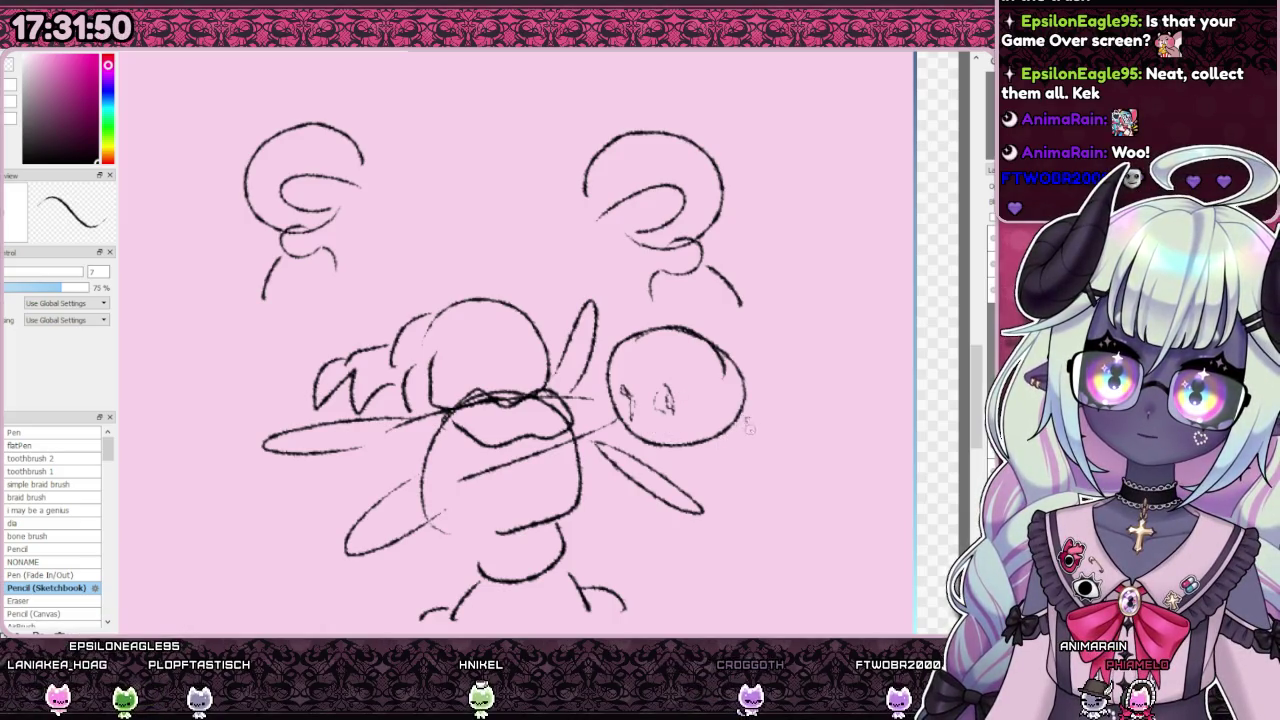
pyautogui.moveTo(672, 476)
pyautogui.mouseDown()
pyautogui.moveTo(748, 420)
pyautogui.moveTo(690, 458)
pyautogui.moveTo(705, 475)
pyautogui.mouseUp()
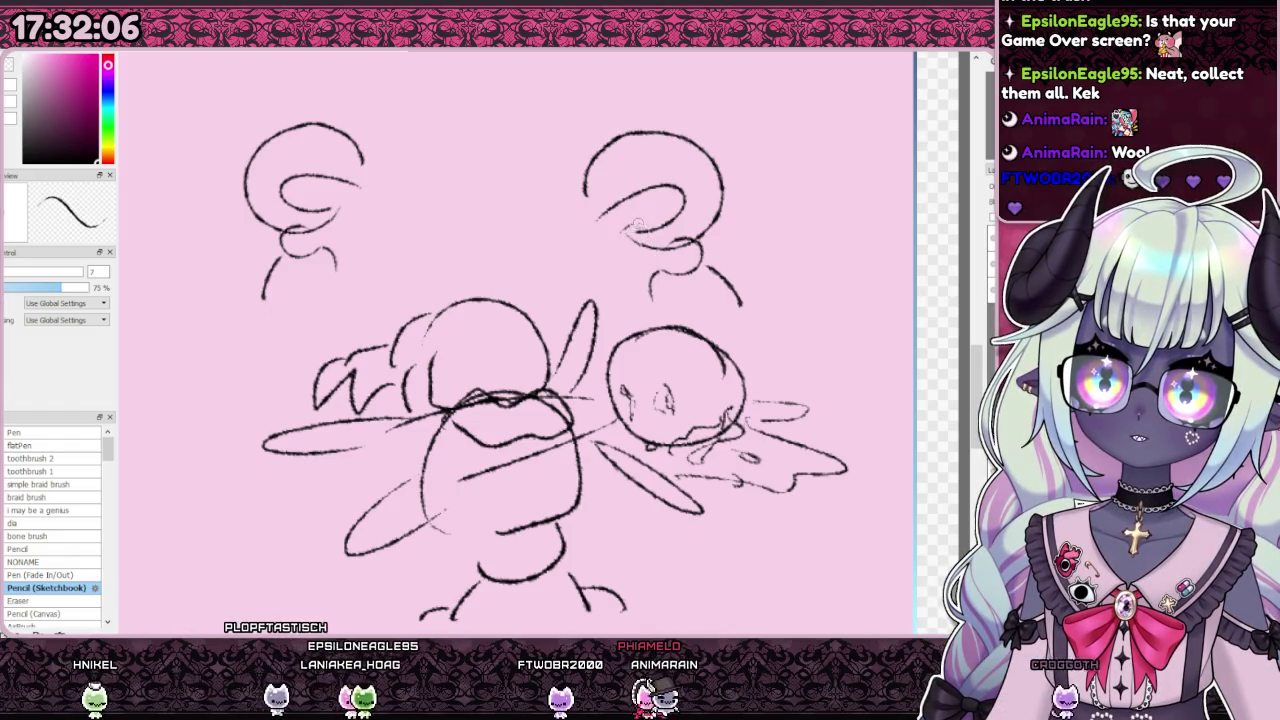
pyautogui.moveTo(658, 240); pyautogui.dragTo(658, 318)
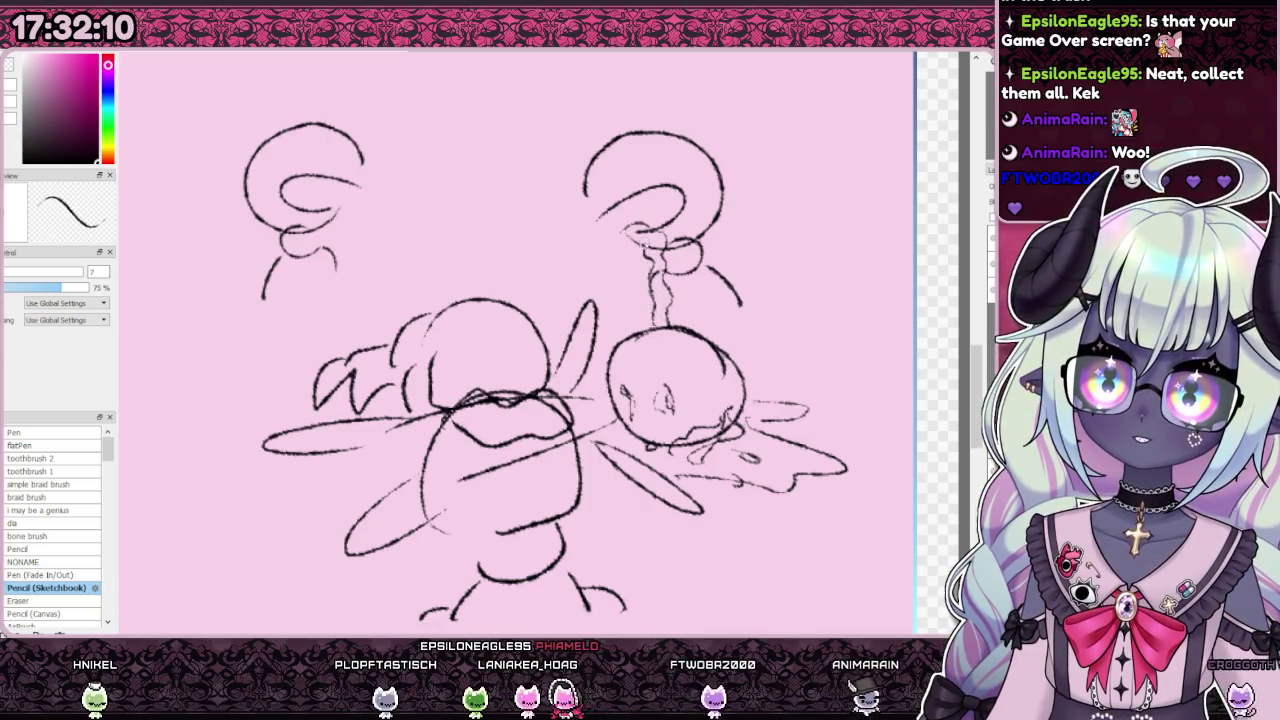
pyautogui.moveTo(626, 233); pyautogui.dragTo(611, 262)
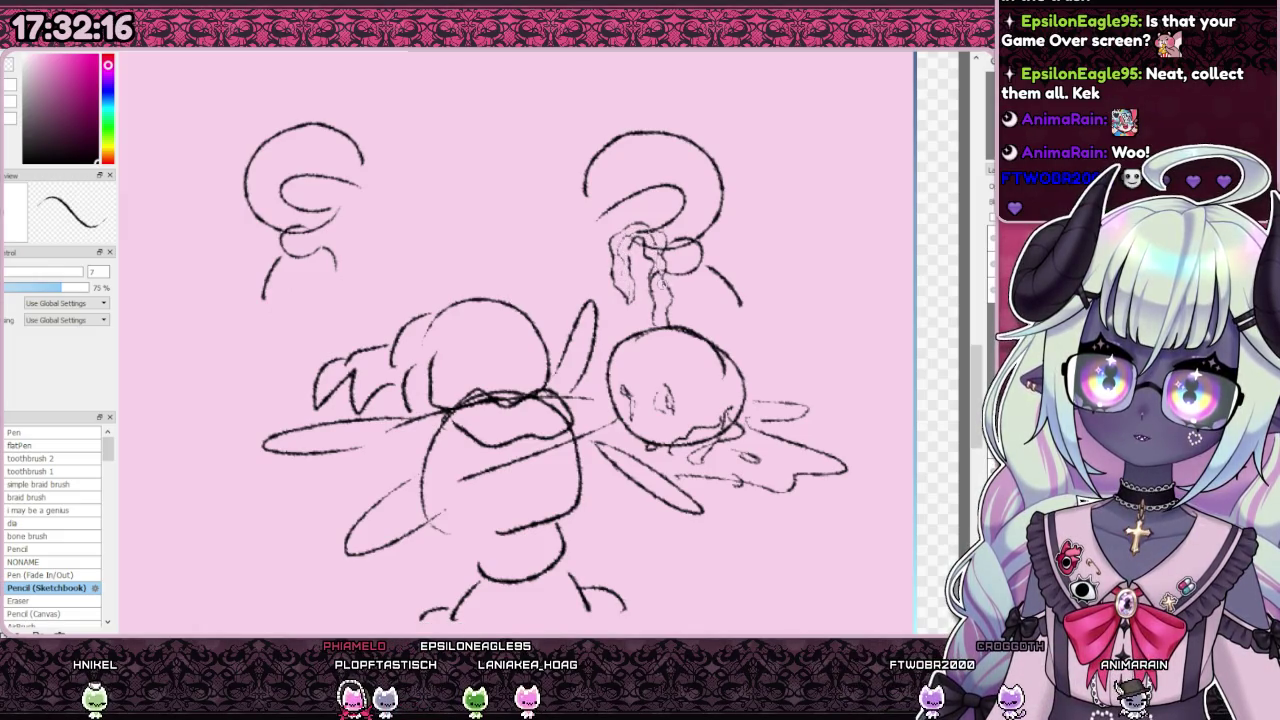
pyautogui.scroll(-3, 648, 267)
pyautogui.scroll(-2, 648, 267)
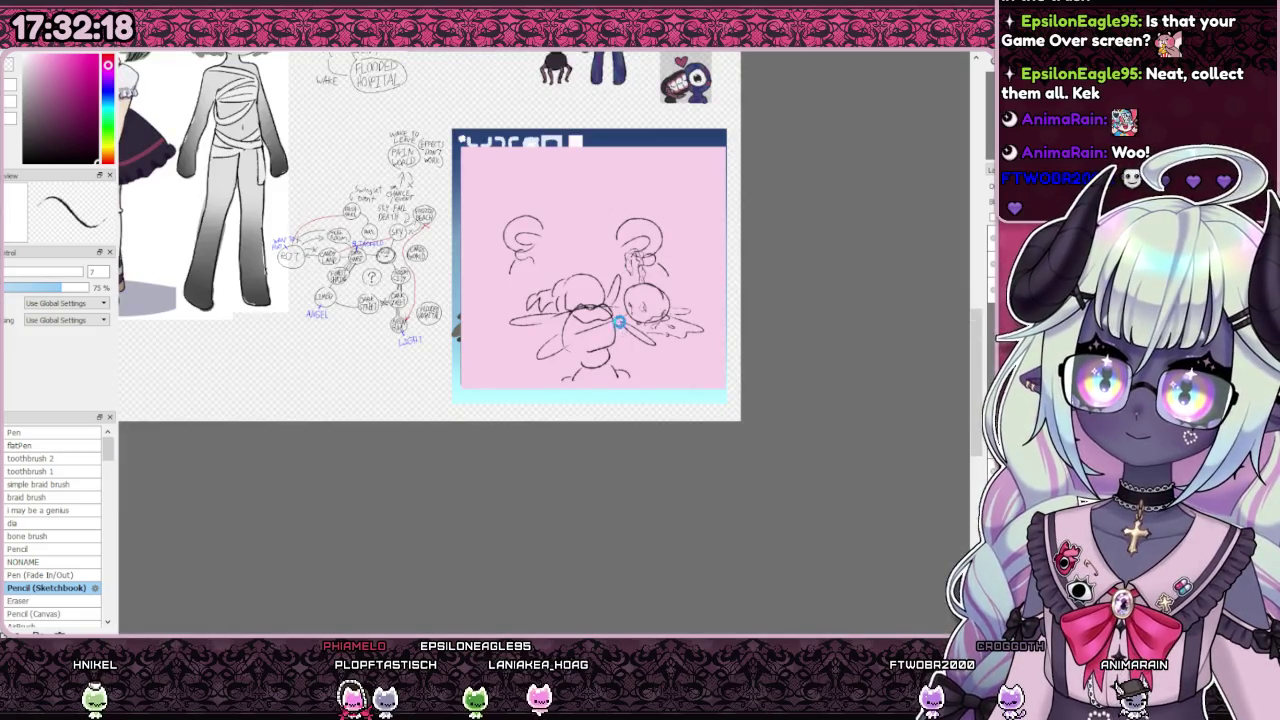
# Step: Scroll up and down over the canvas to review the framed game panel
pyautogui.scroll(3, 560, 260)
pyautogui.scroll(-3, 560, 260)
pyautogui.scroll(2, 560, 260)
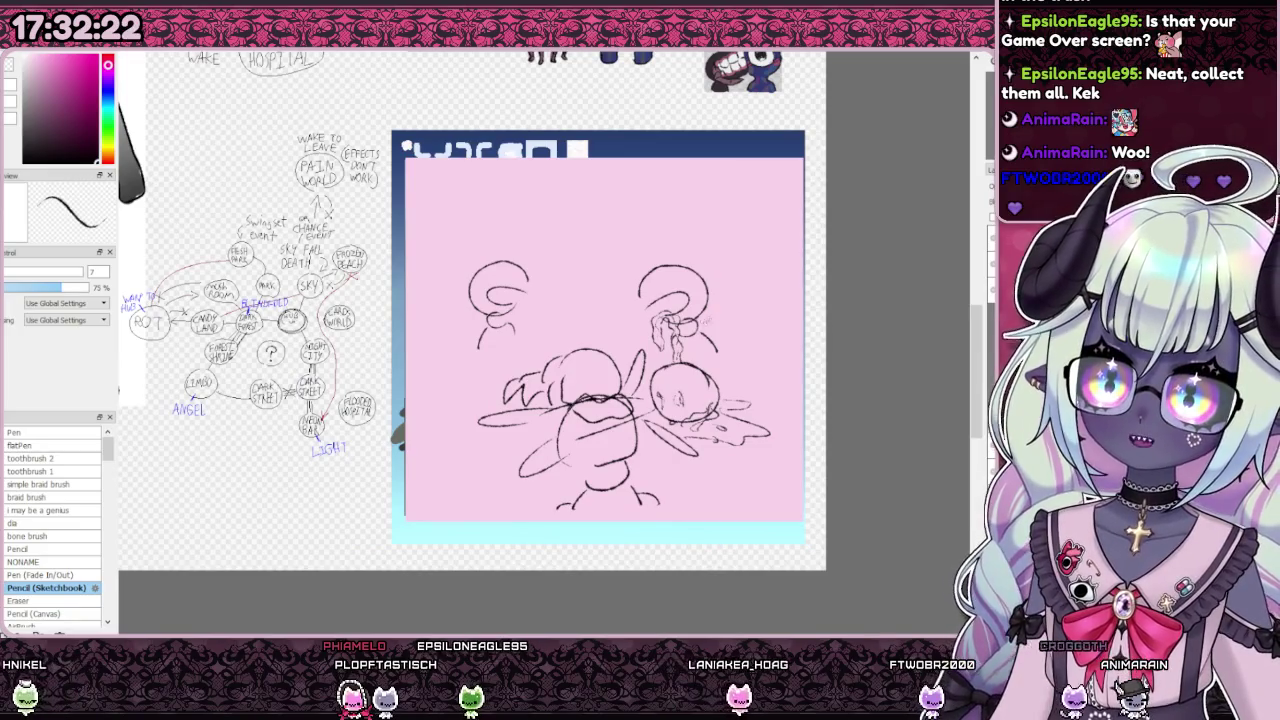
pyautogui.scroll(-1, 615, 315)
pyautogui.scroll(-1, 615, 315)
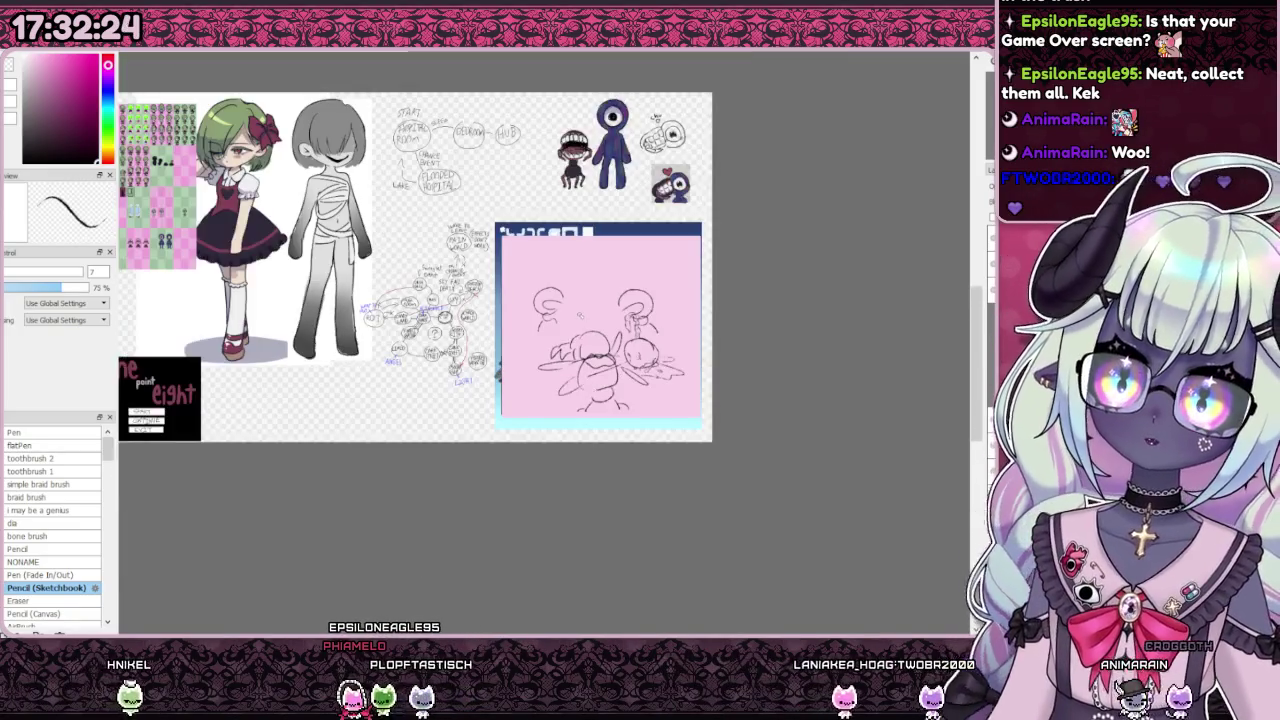
pyautogui.scroll(1, 615, 315)
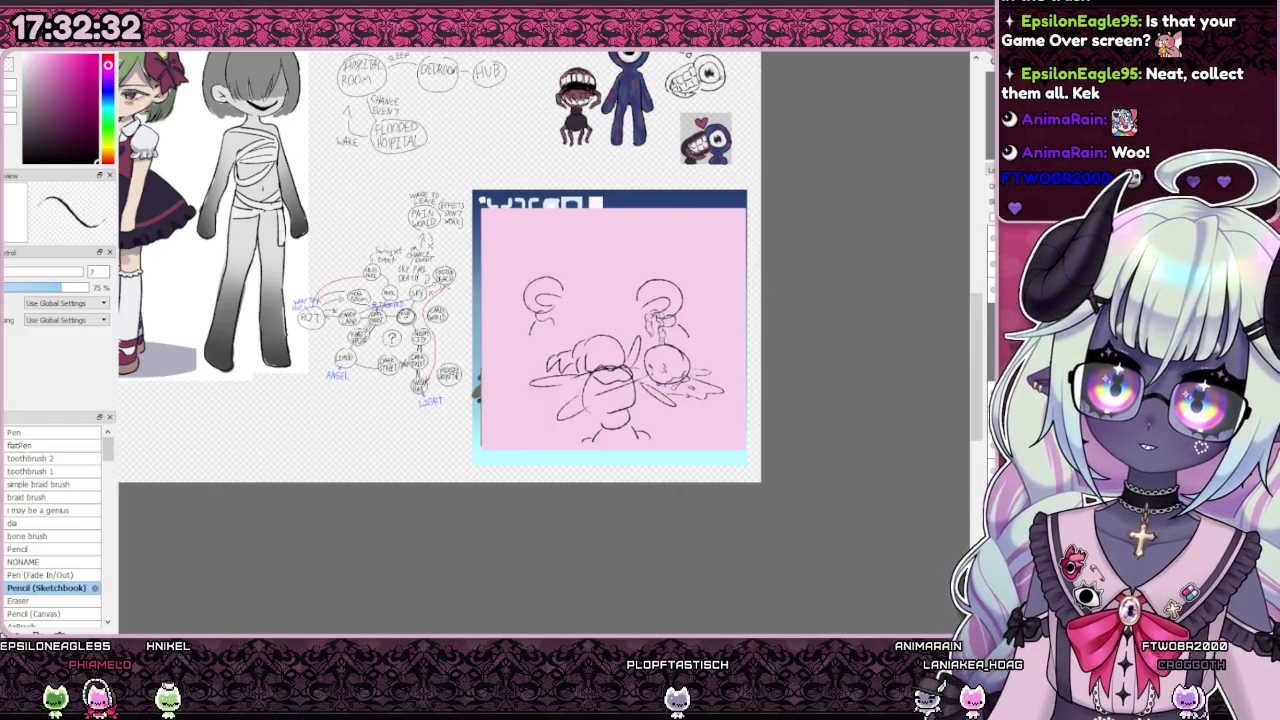
pyautogui.scroll(-1, 534, 330)
pyautogui.scroll(1, 534, 330)
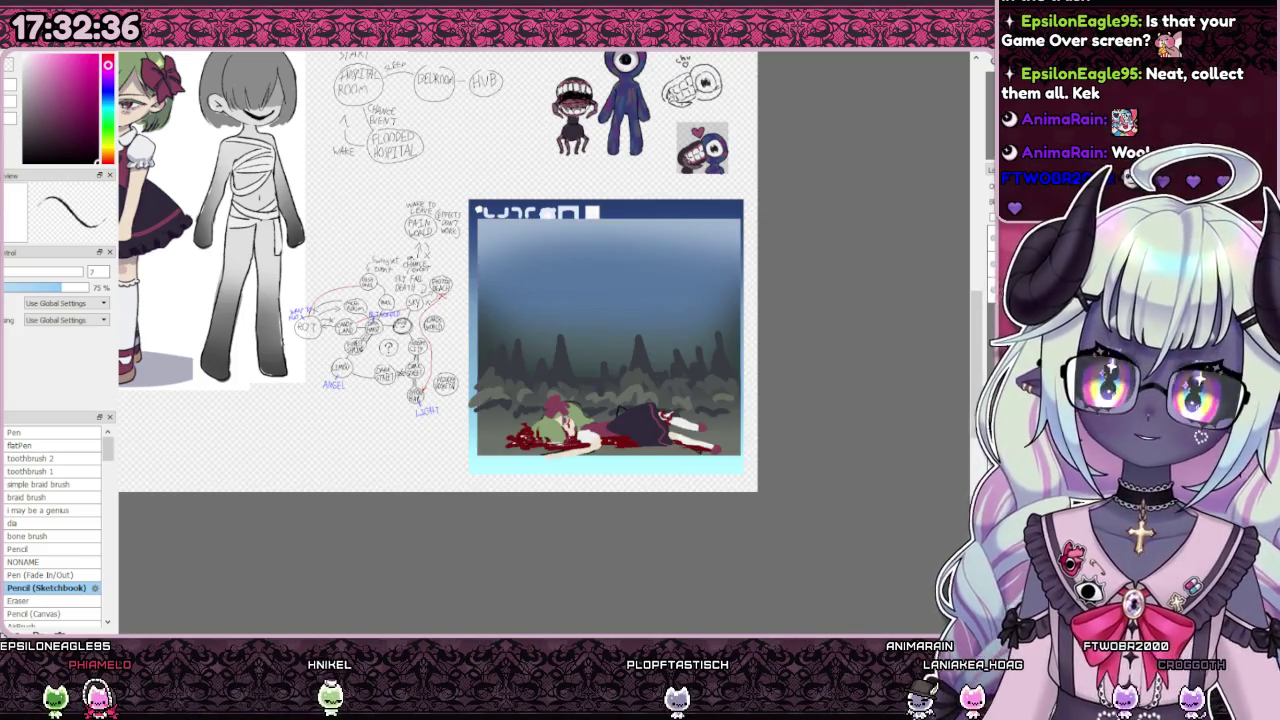
# Step: Toggle undo/redo between the line sketch and coloured death scene, ending on the cloud loop map
pyautogui.hotkey('ctrl', 'z')
pyautogui.hotkey('ctrl', 'y')
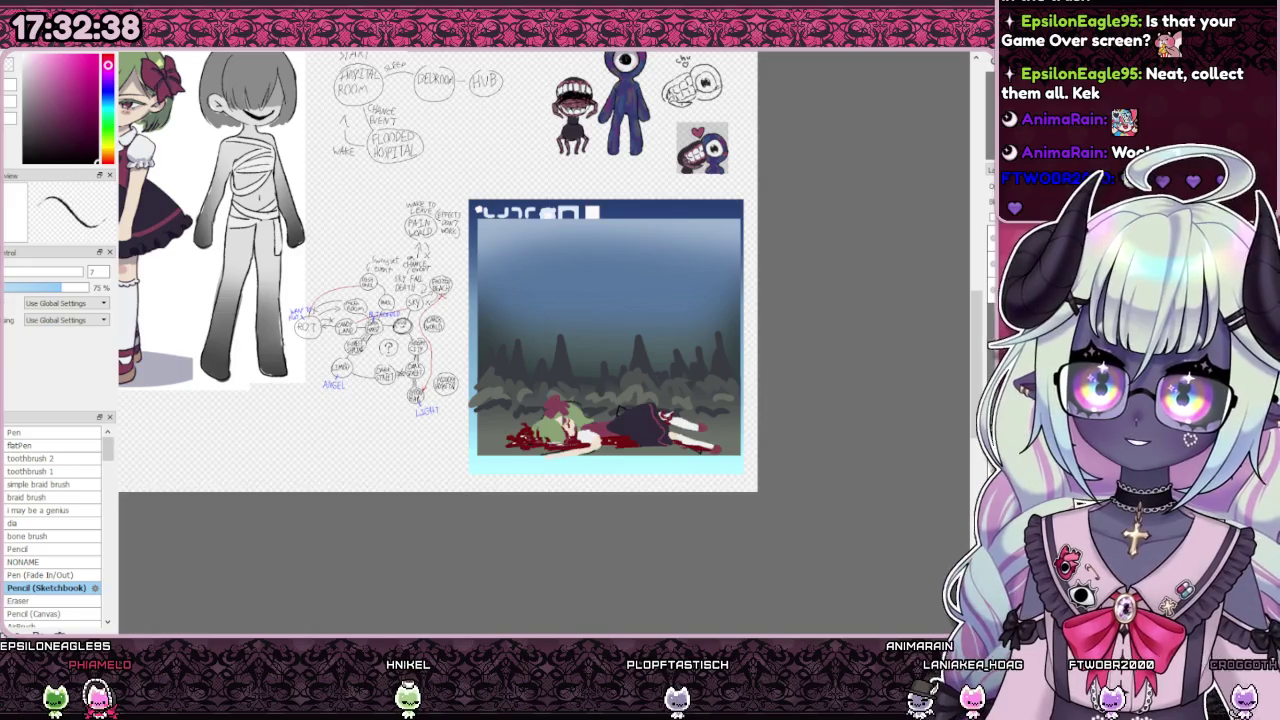
pyautogui.hotkey('ctrl', 'z')
pyautogui.hotkey('ctrl', 'y')
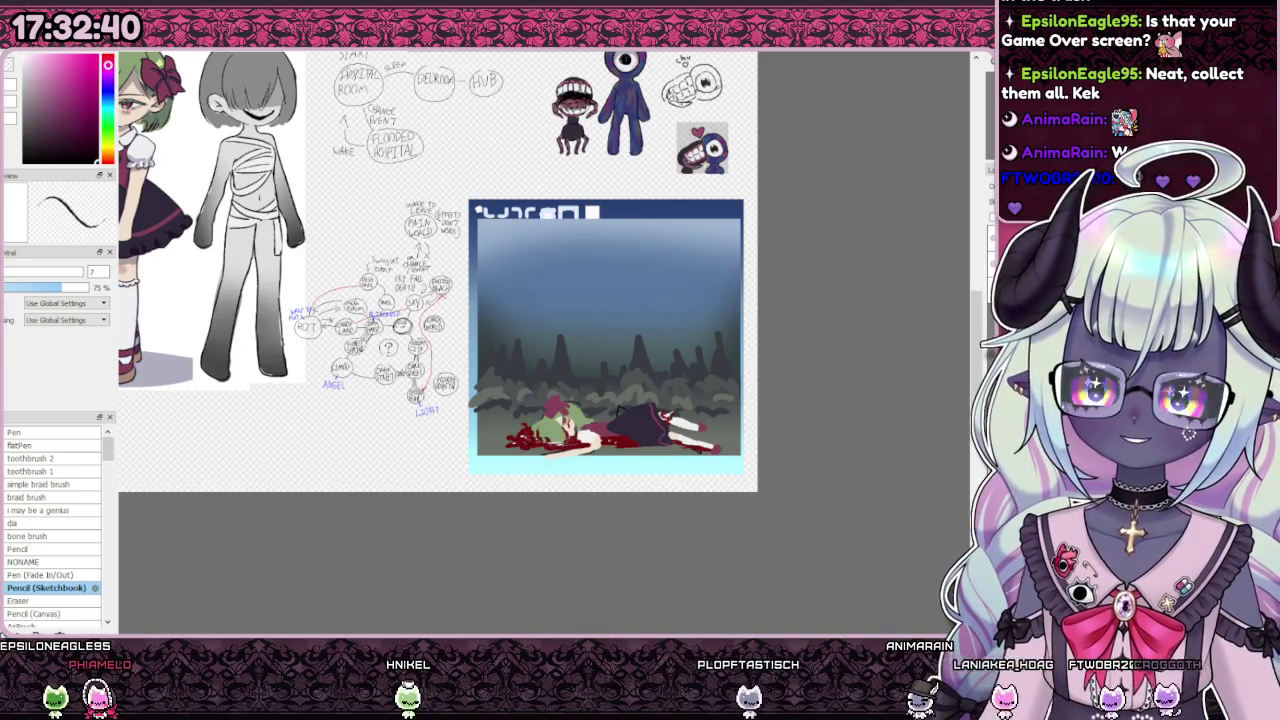
pyautogui.hotkey('ctrl', 'z')
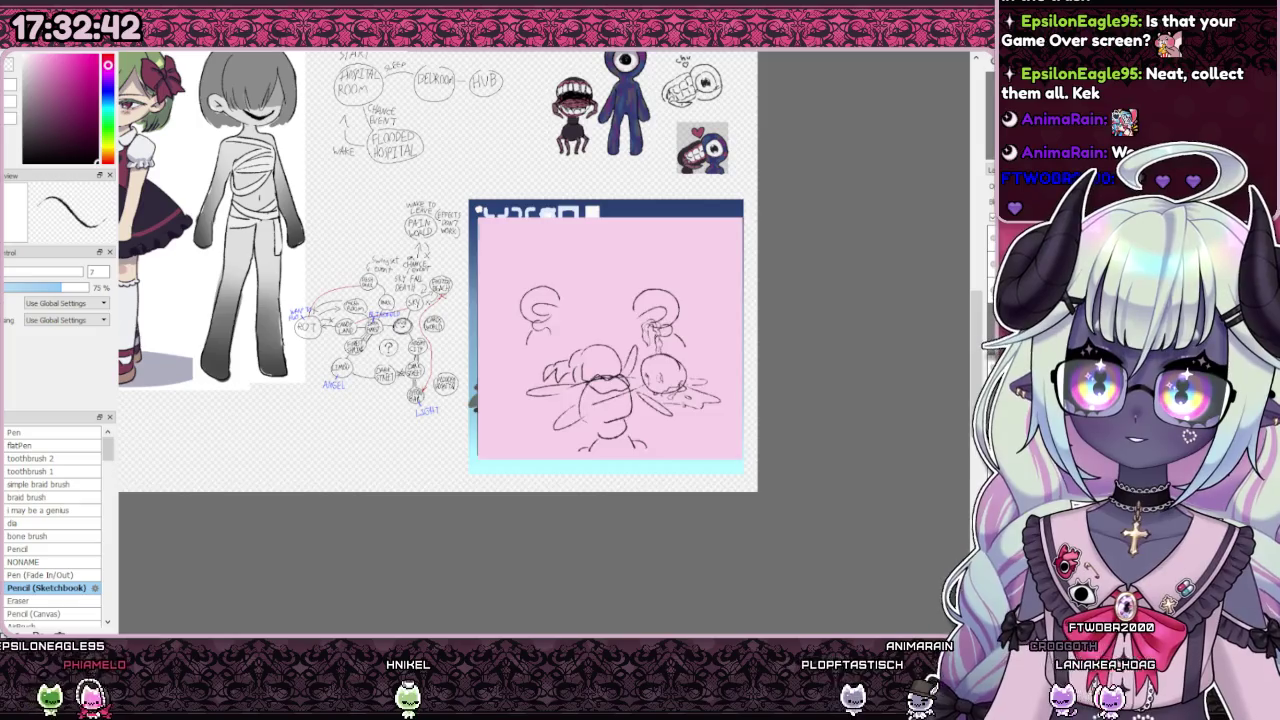
pyautogui.hotkey('ctrl', 'y')
pyautogui.hotkey('ctrl', 'z')
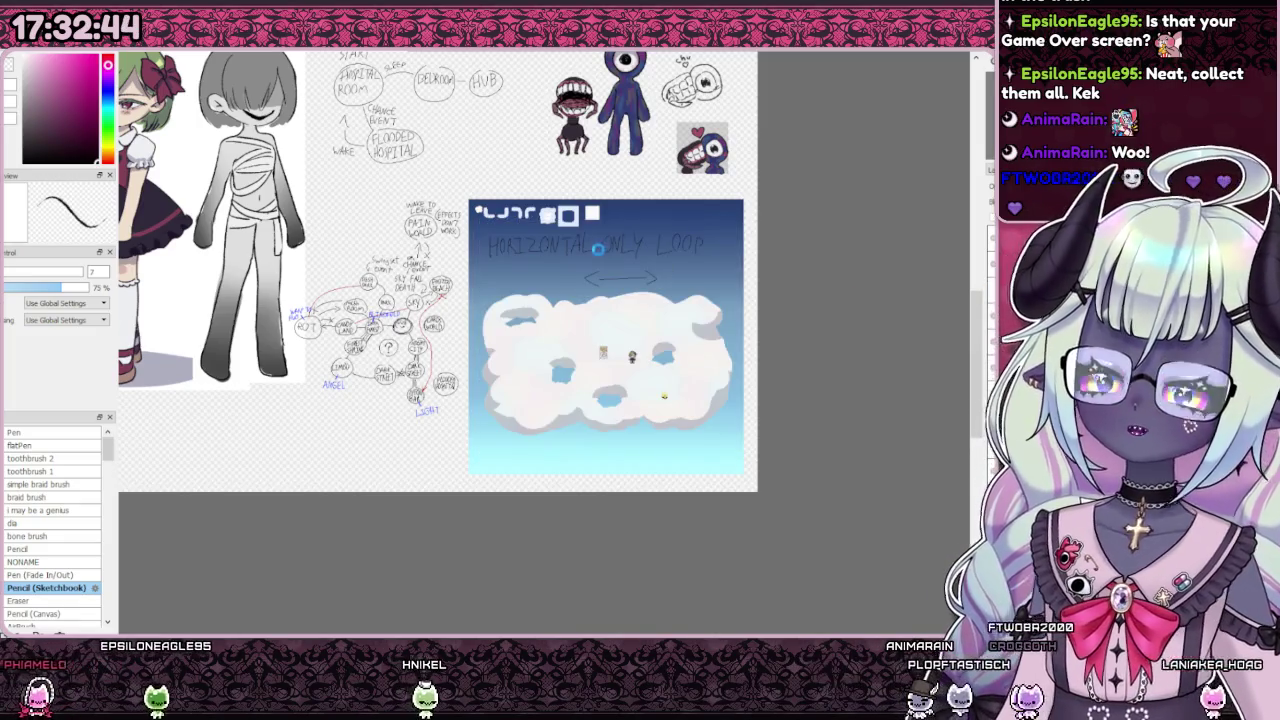
pyautogui.scroll(-5, 837, 325)
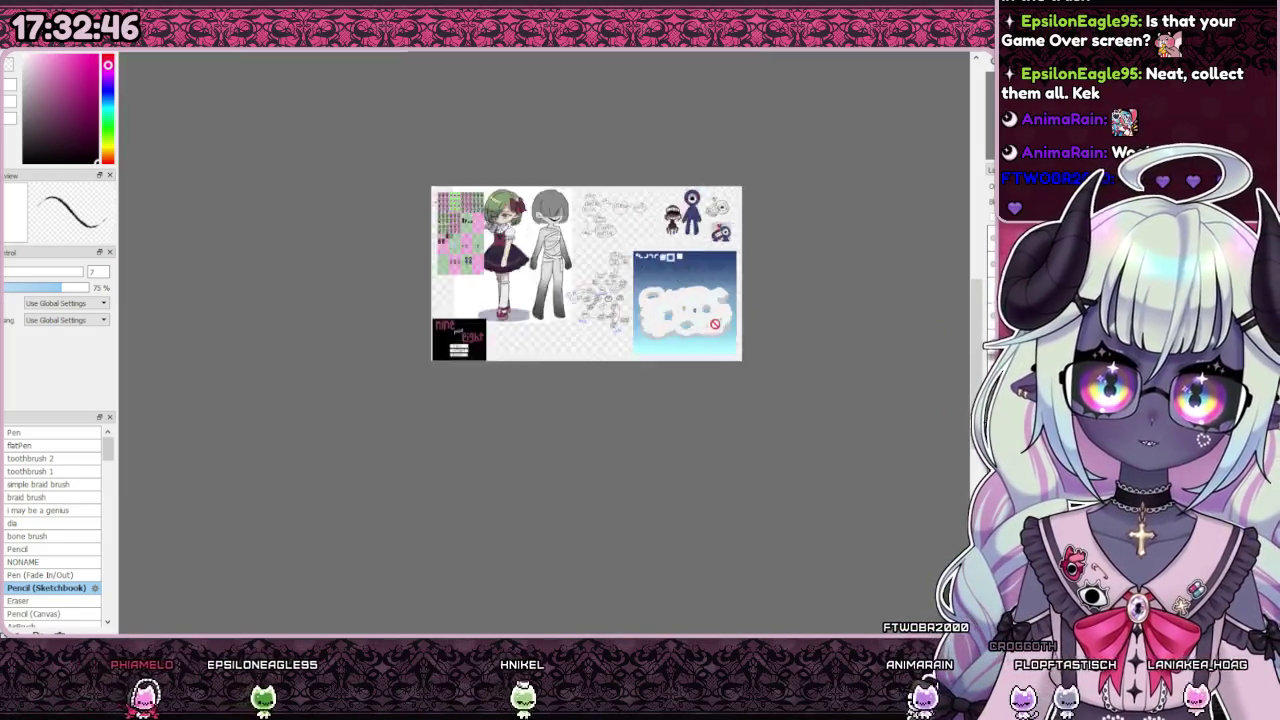
pyautogui.scroll(2, 837, 325)
pyautogui.scroll(-1, 837, 325)
pyautogui.scroll(1, 837, 325)
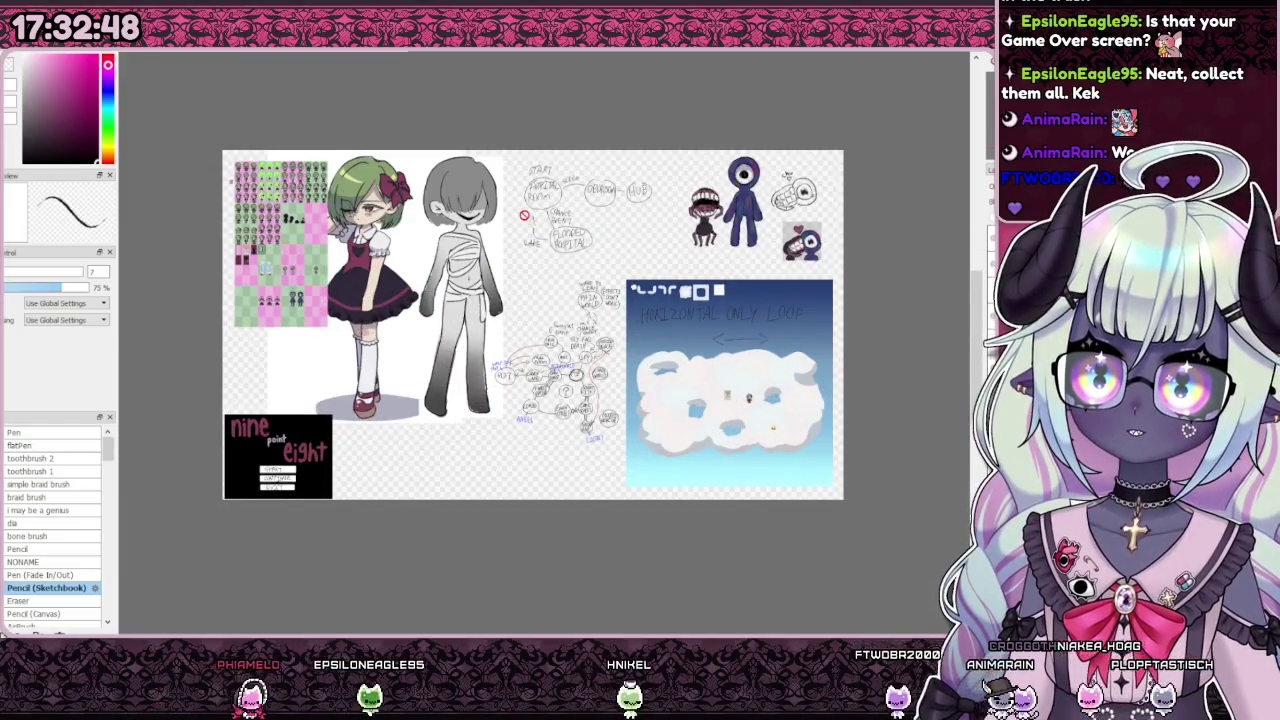
pyautogui.scroll(1, 541, 252)
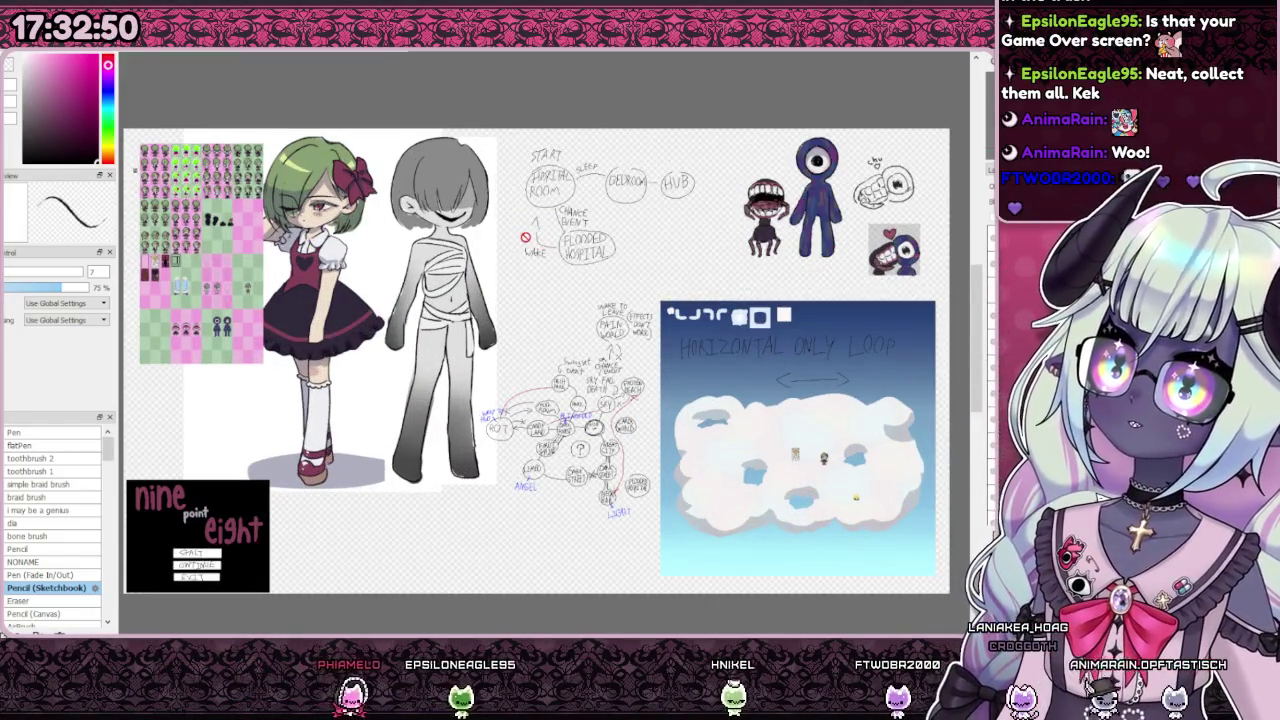
pyautogui.scroll(1, 425, 292)
pyautogui.scroll(1, 400, 305)
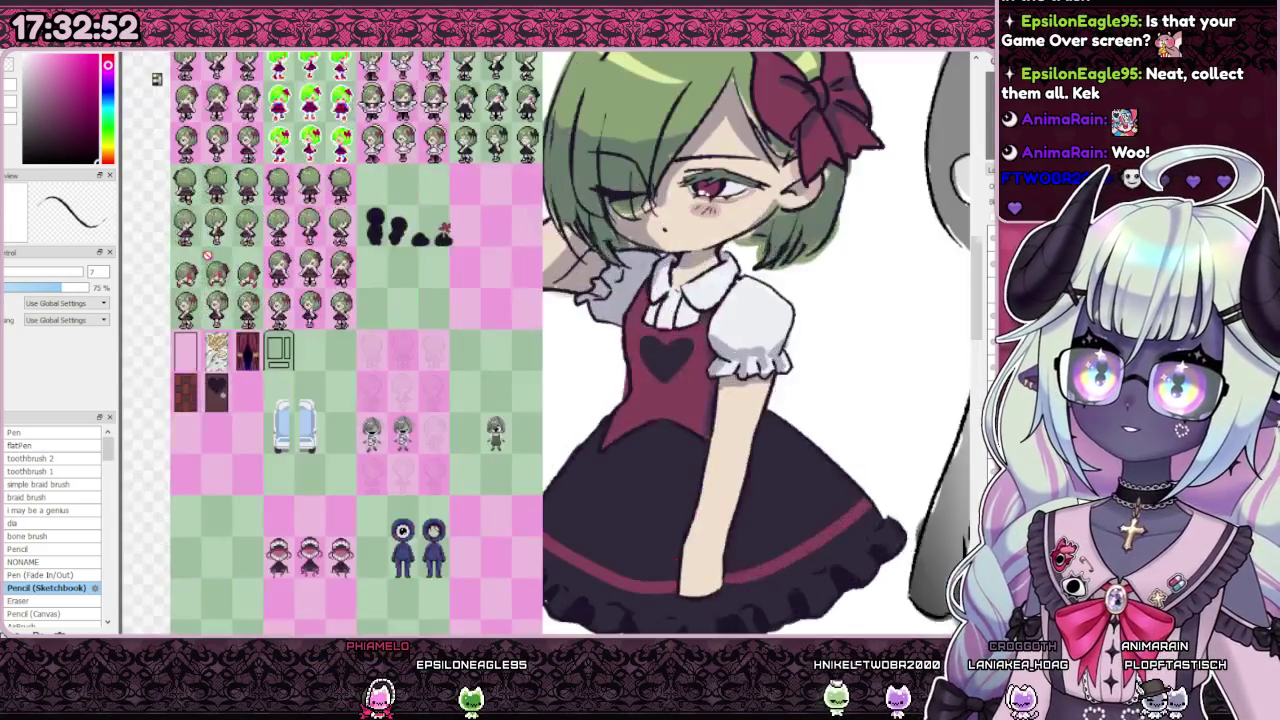
pyautogui.scroll(1, 346, 328)
pyautogui.scroll(-2, 346, 328)
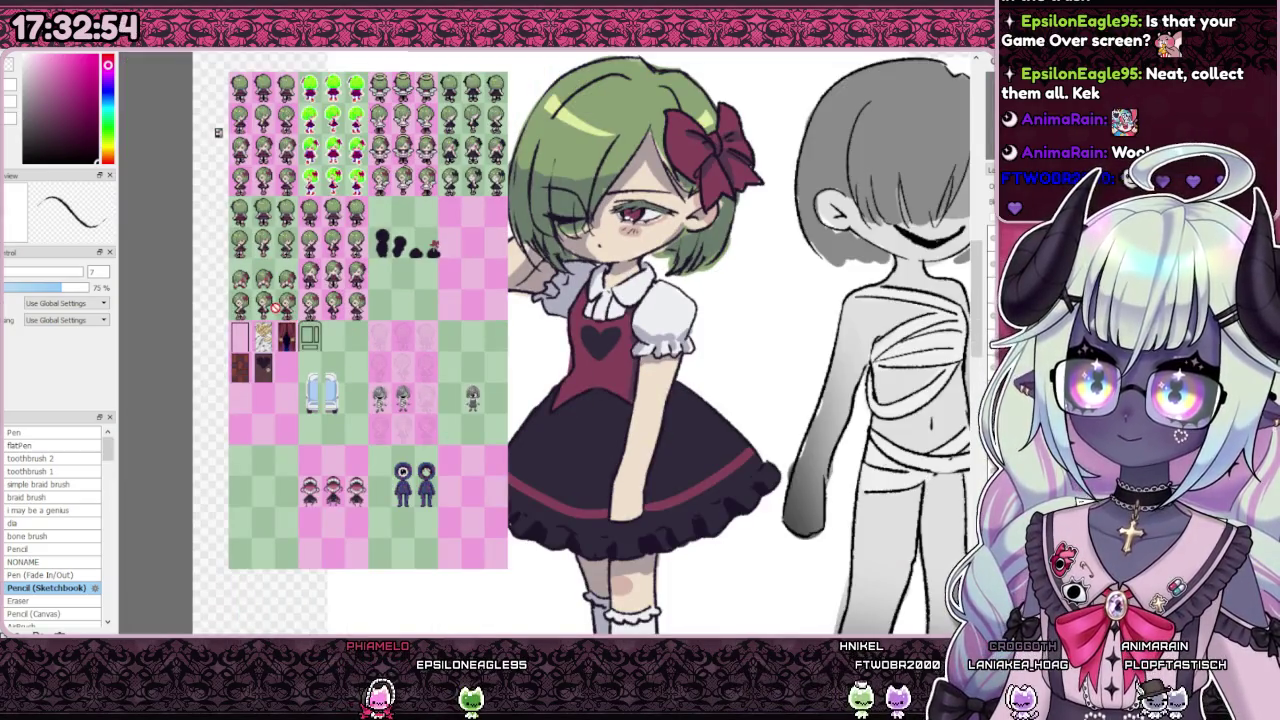
pyautogui.scroll(1, 190, 220)
pyautogui.scroll(1, 190, 220)
pyautogui.scroll(-2, 255, 443)
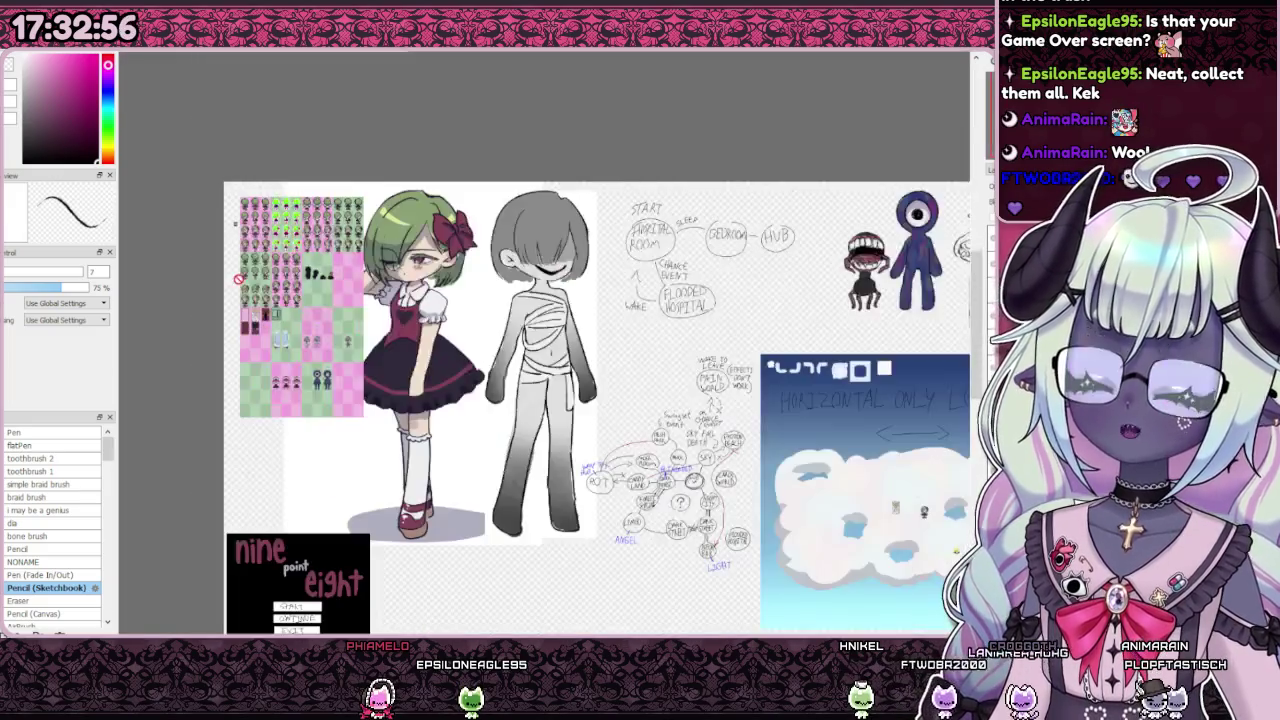
pyautogui.scroll(1, 255, 443)
pyautogui.scroll(1, 255, 443)
pyautogui.scroll(5, 547, 423)
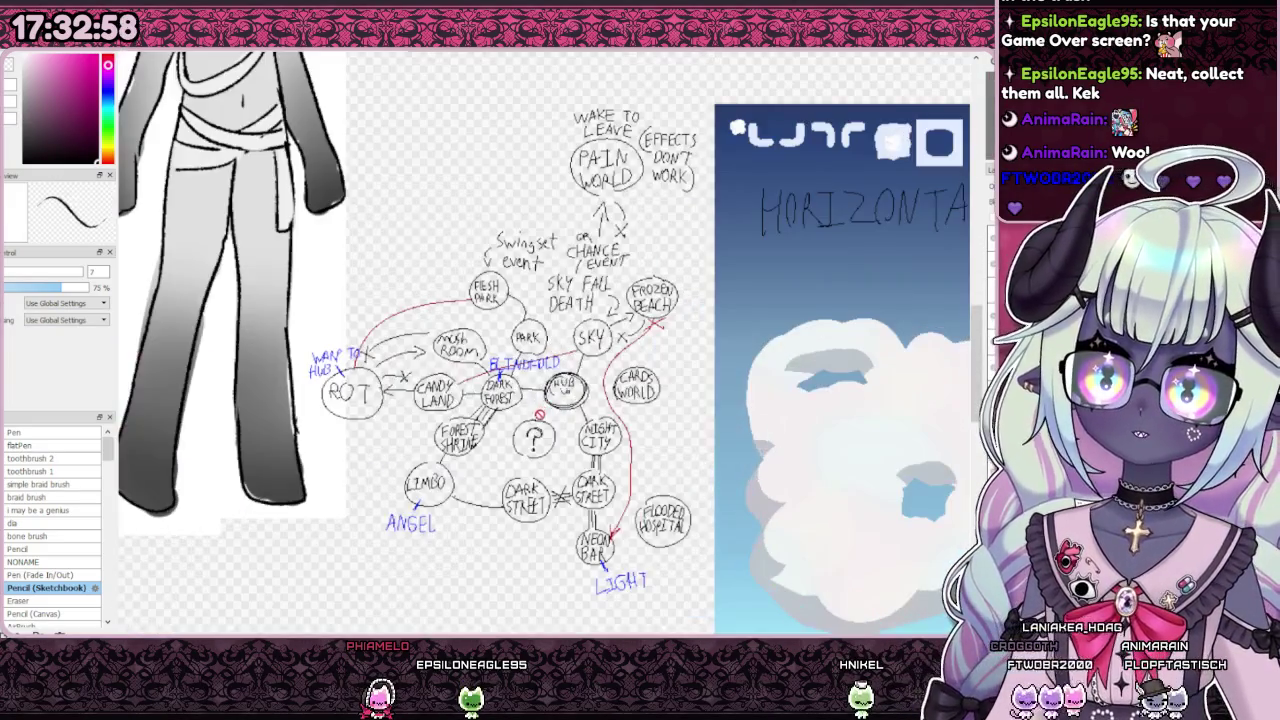
pyautogui.scroll(-2, 547, 423)
pyautogui.scroll(-2, 547, 423)
pyautogui.scroll(1, 547, 423)
pyautogui.scroll(-1, 547, 423)
pyautogui.scroll(2, 668, 433)
pyautogui.scroll(-2, 850, 320)
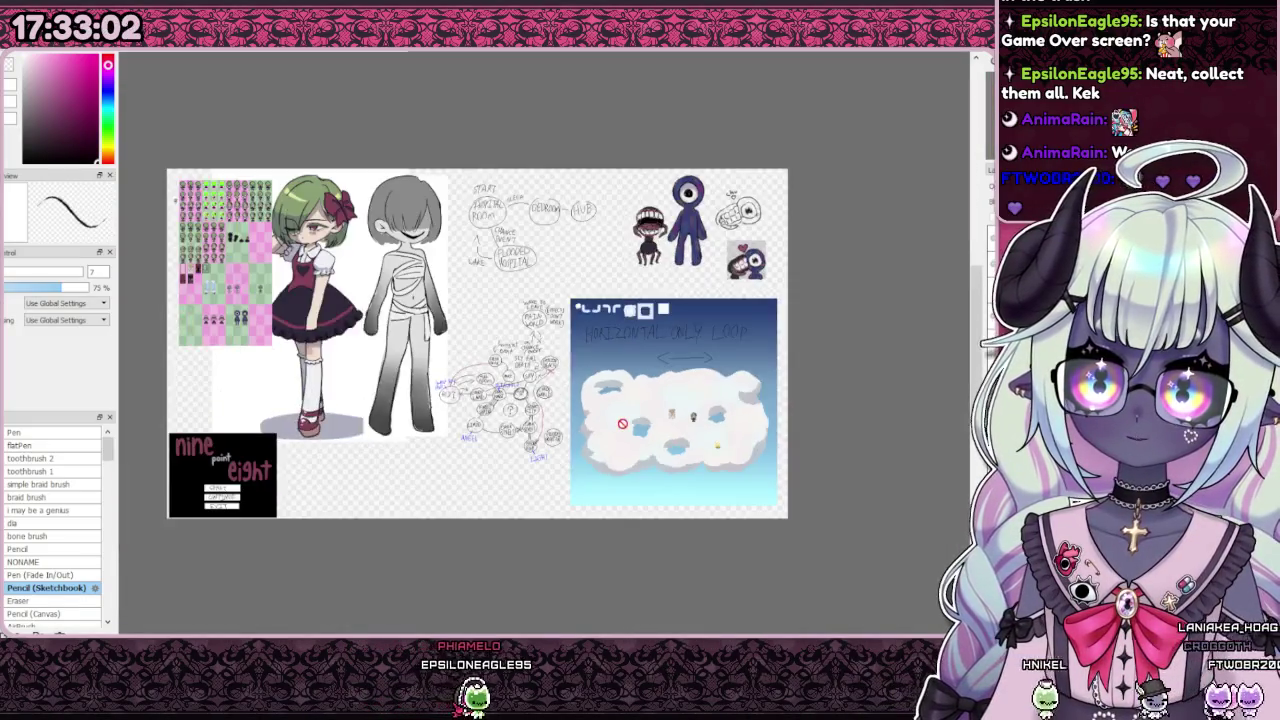
pyautogui.scroll(2, 750, 390)
pyautogui.scroll(-2, 640, 460)
pyautogui.scroll(2, 520, 530)
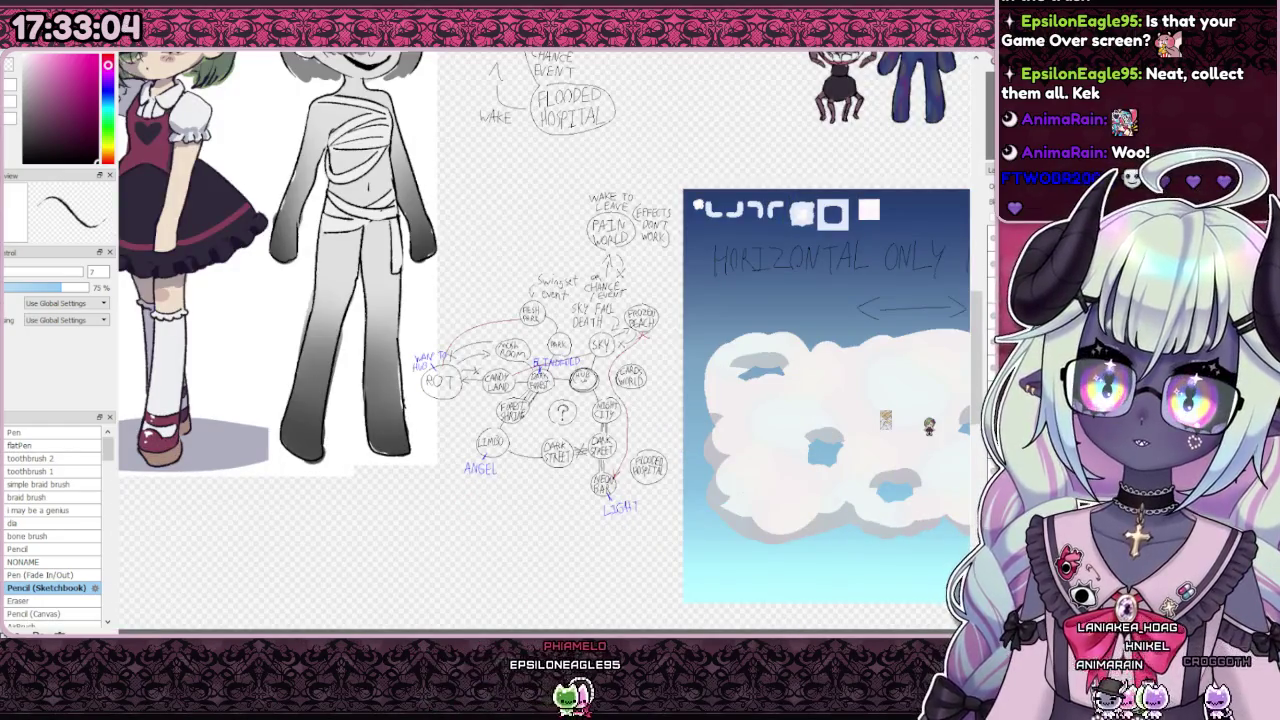
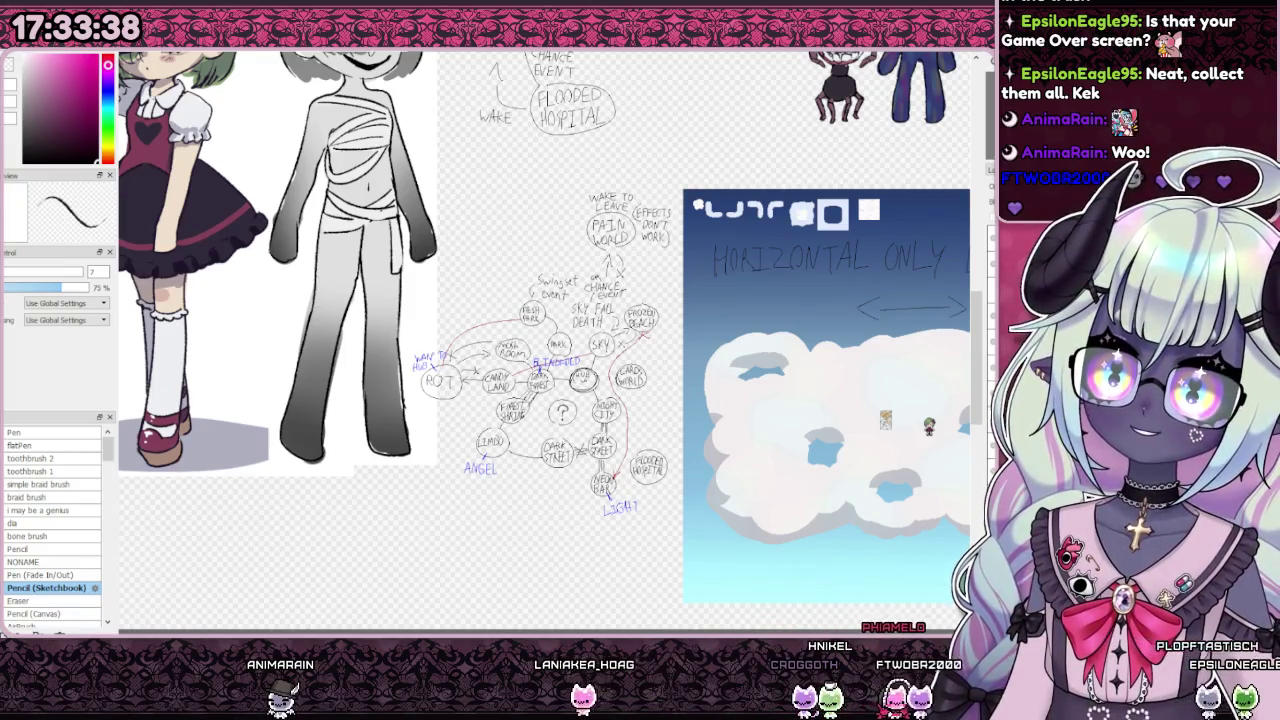
# Step: Zoom around the tileset canvas, then switch to the Google Docs design document
pyautogui.scroll(-3, 500, 350)
pyautogui.scroll(1, 530, 355)
pyautogui.scroll(-1, 530, 355)
pyautogui.scroll(1, 530, 355)
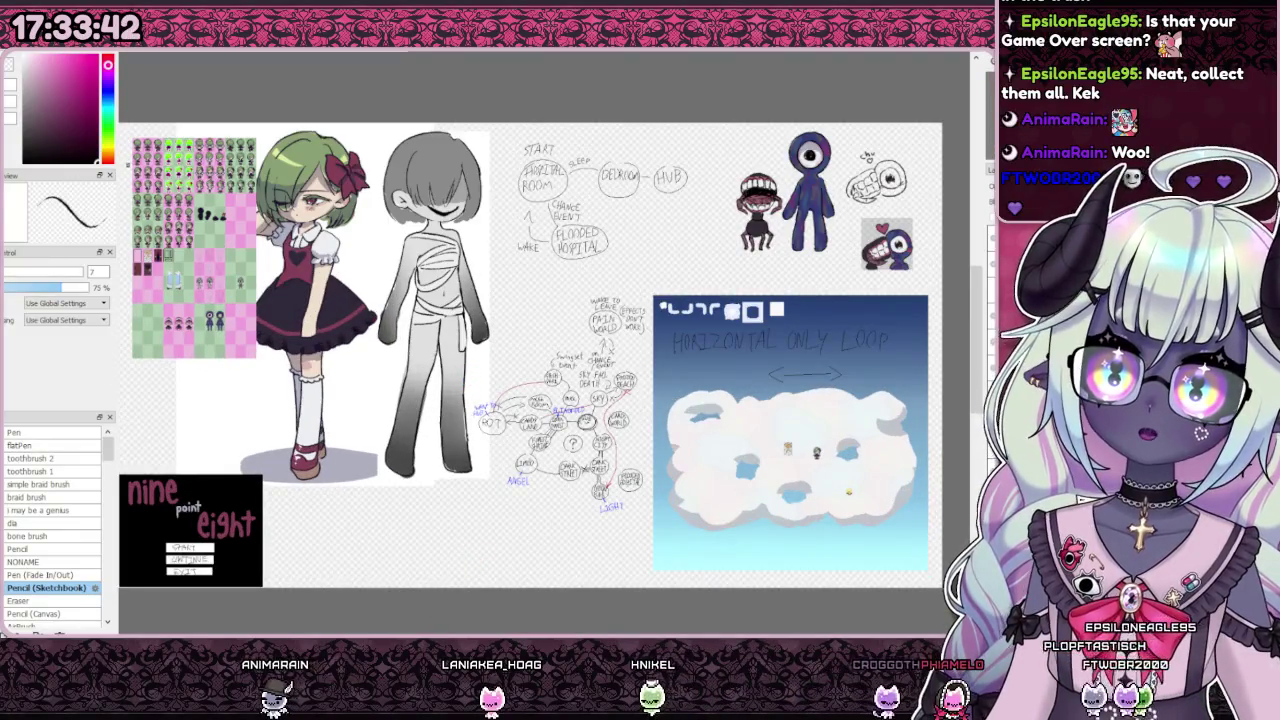
pyautogui.scroll(-1, 414, 537)
pyautogui.scroll(1, 446, 546)
pyautogui.scroll(-1, 454, 540)
pyautogui.scroll(1, 454, 540)
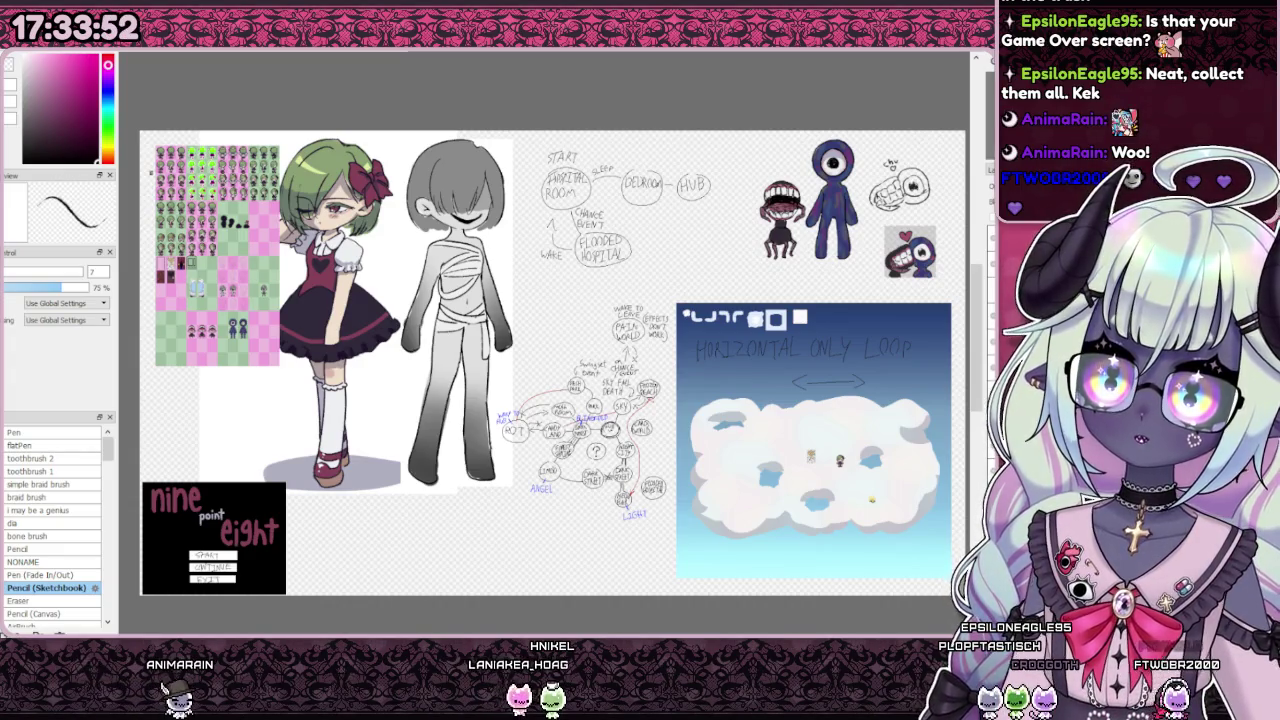
pyautogui.hotkey('alt', 'Tab')
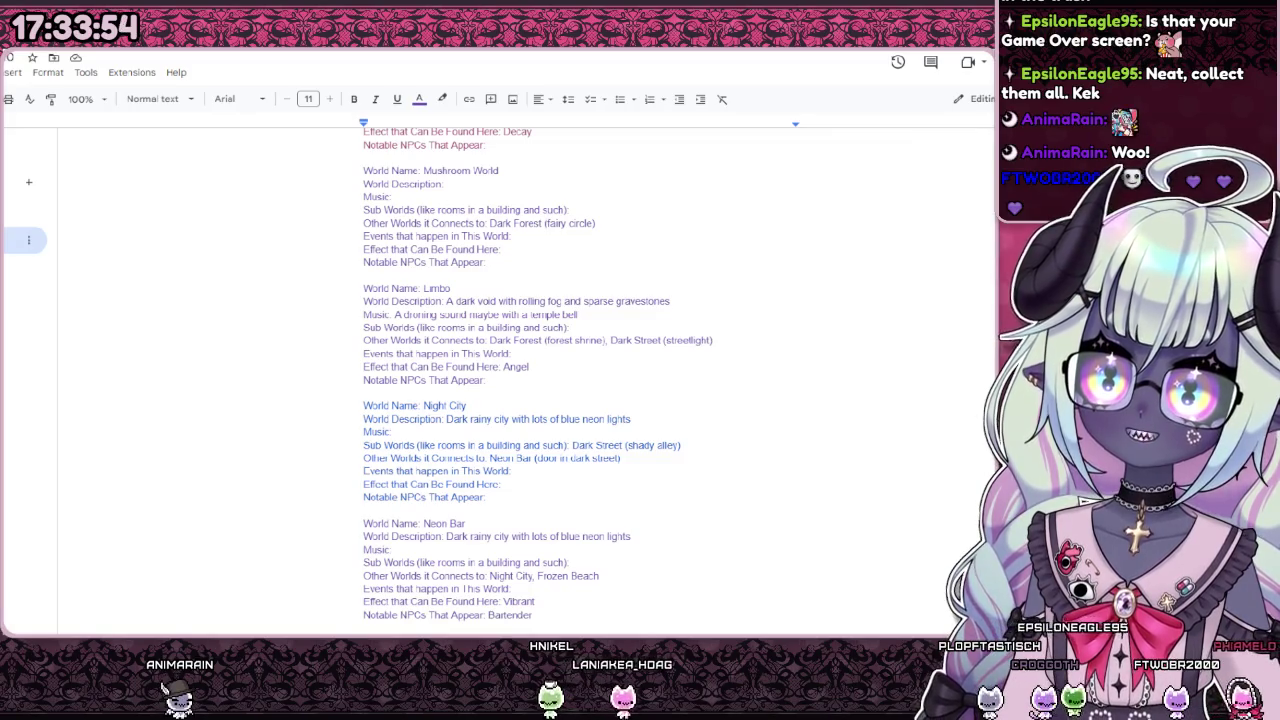
# Step: Scroll through the document until the Sky entry under Major Worlds shows
pyautogui.scroll(3, 356, 451)
pyautogui.scroll(5, 356, 451)
pyautogui.scroll(3, 356, 451)
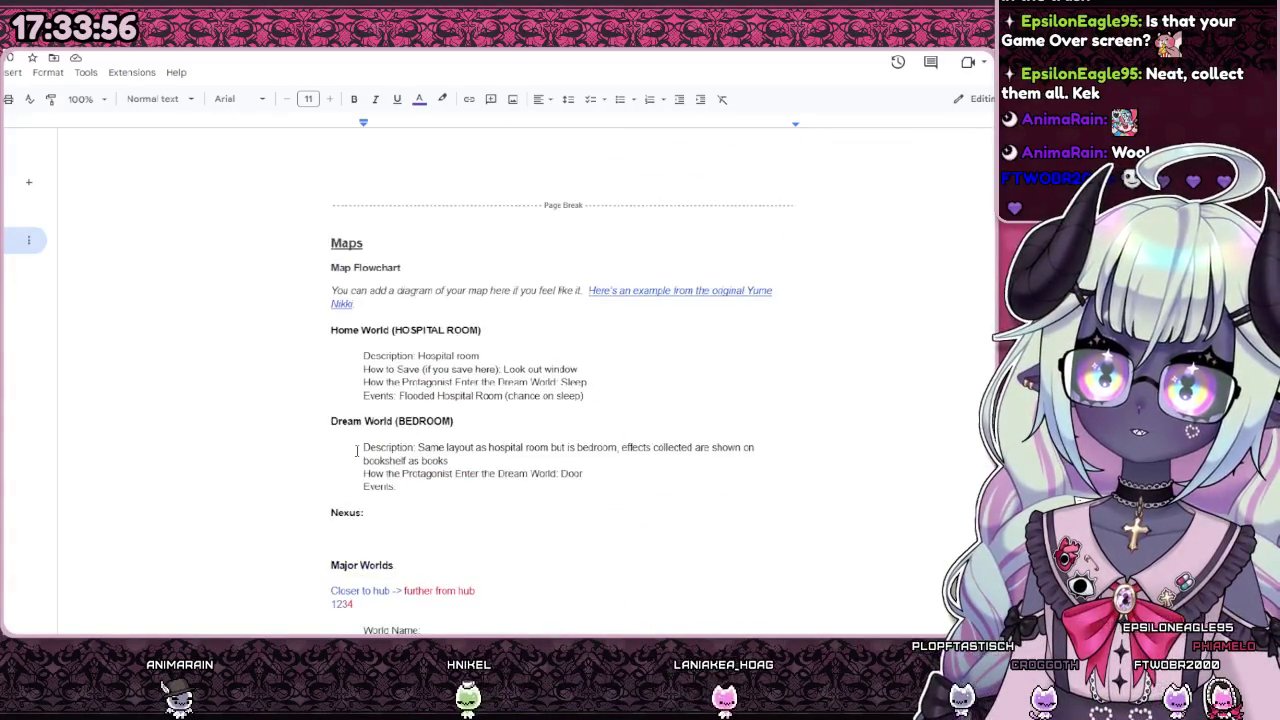
pyautogui.scroll(-5, 356, 451)
pyautogui.scroll(-5, 356, 451)
pyautogui.scroll(-5, 356, 451)
pyautogui.scroll(-5, 352, 451)
pyautogui.scroll(-3, 352, 451)
pyautogui.scroll(-5, 352, 451)
pyautogui.scroll(-3, 352, 451)
pyautogui.scroll(-5, 352, 451)
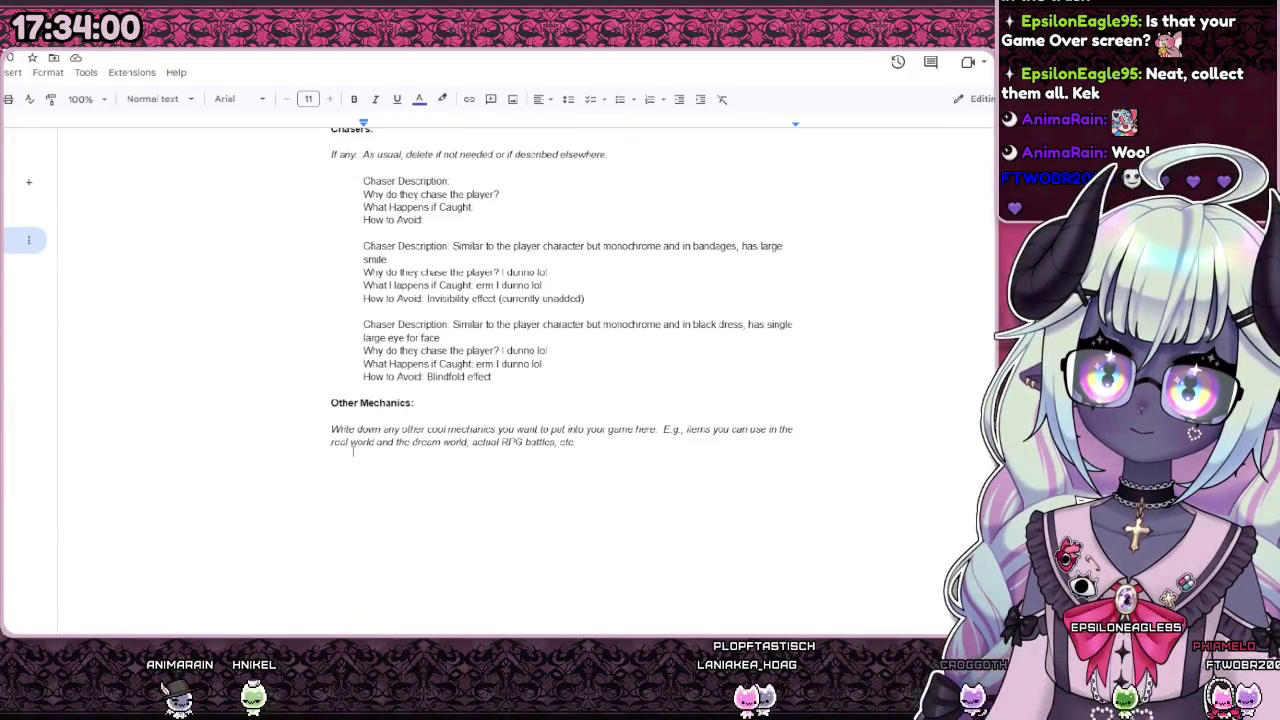
pyautogui.scroll(5, 352, 451)
pyautogui.scroll(5, 352, 451)
pyautogui.scroll(5, 352, 451)
pyautogui.scroll(5, 352, 451)
pyautogui.scroll(5, 352, 451)
pyautogui.scroll(5, 352, 451)
pyautogui.scroll(3, 352, 451)
pyautogui.scroll(4, 352, 451)
pyautogui.scroll(1, 352, 451)
pyautogui.scroll(1, 352, 451)
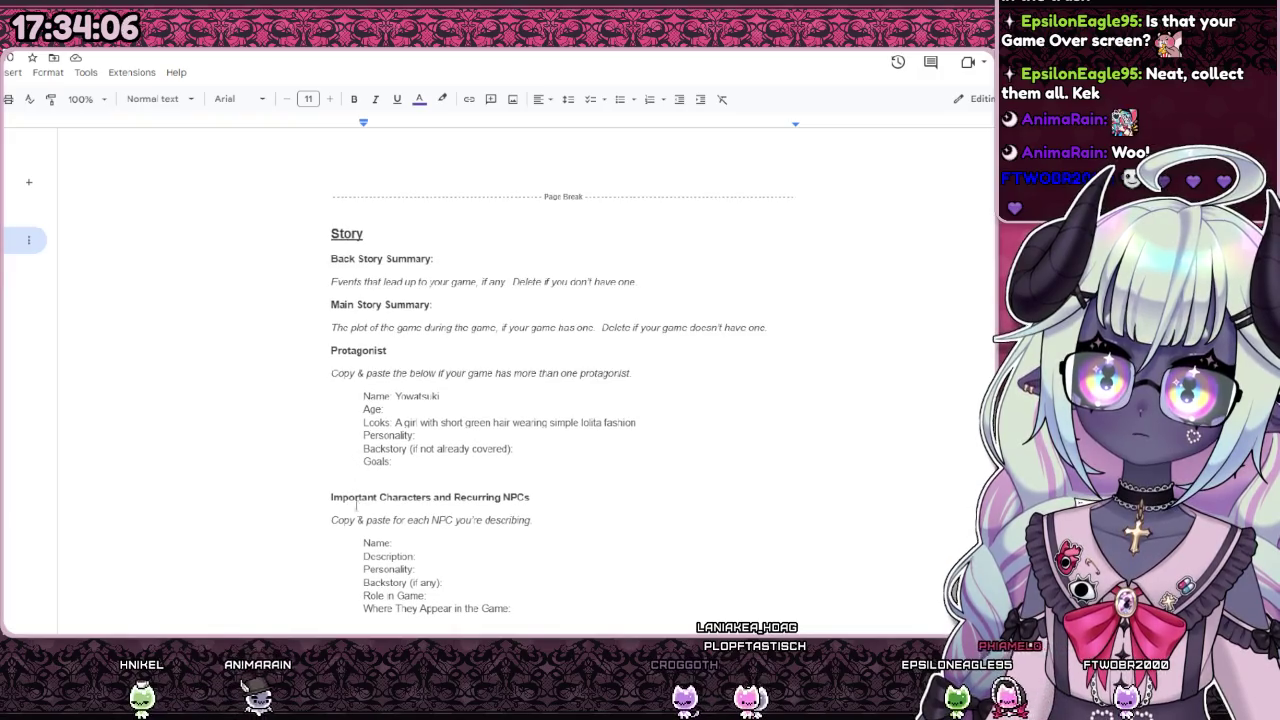
pyautogui.scroll(1, 352, 497)
pyautogui.scroll(4, 352, 497)
pyautogui.scroll(-3, 369, 521)
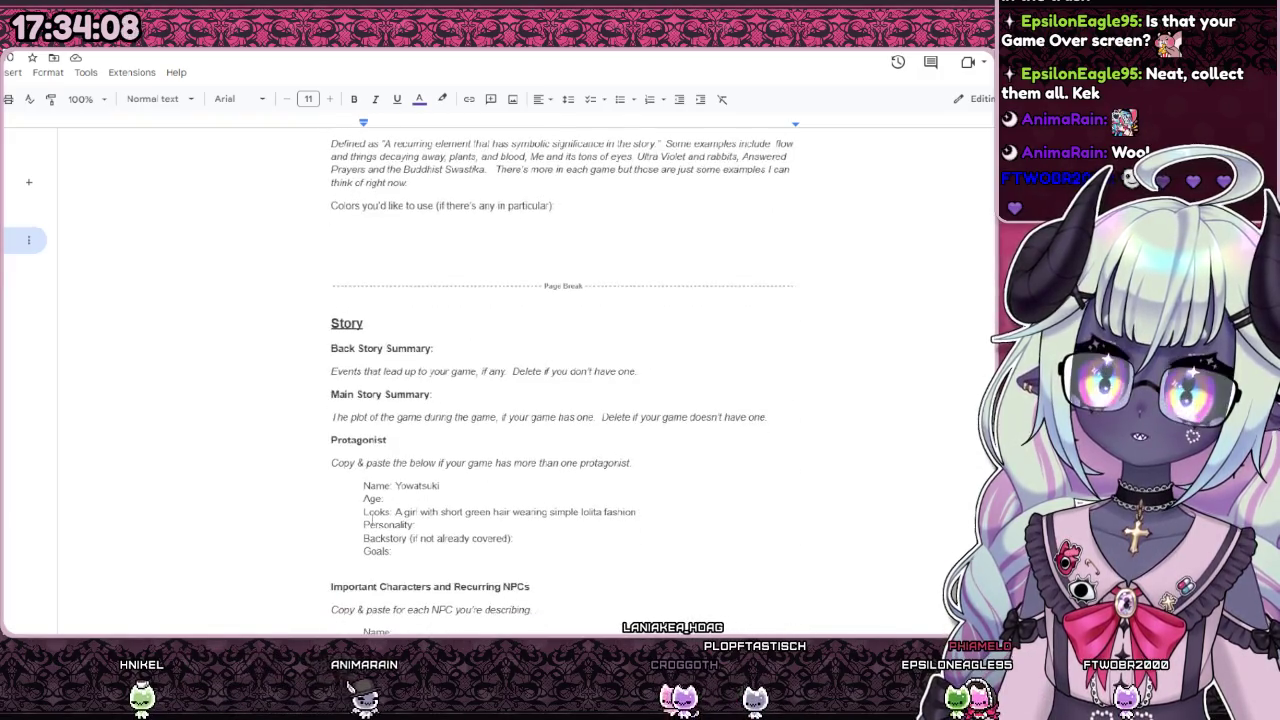
pyautogui.scroll(-1, 369, 521)
pyautogui.scroll(-4, 369, 521)
pyautogui.scroll(-5, 370, 521)
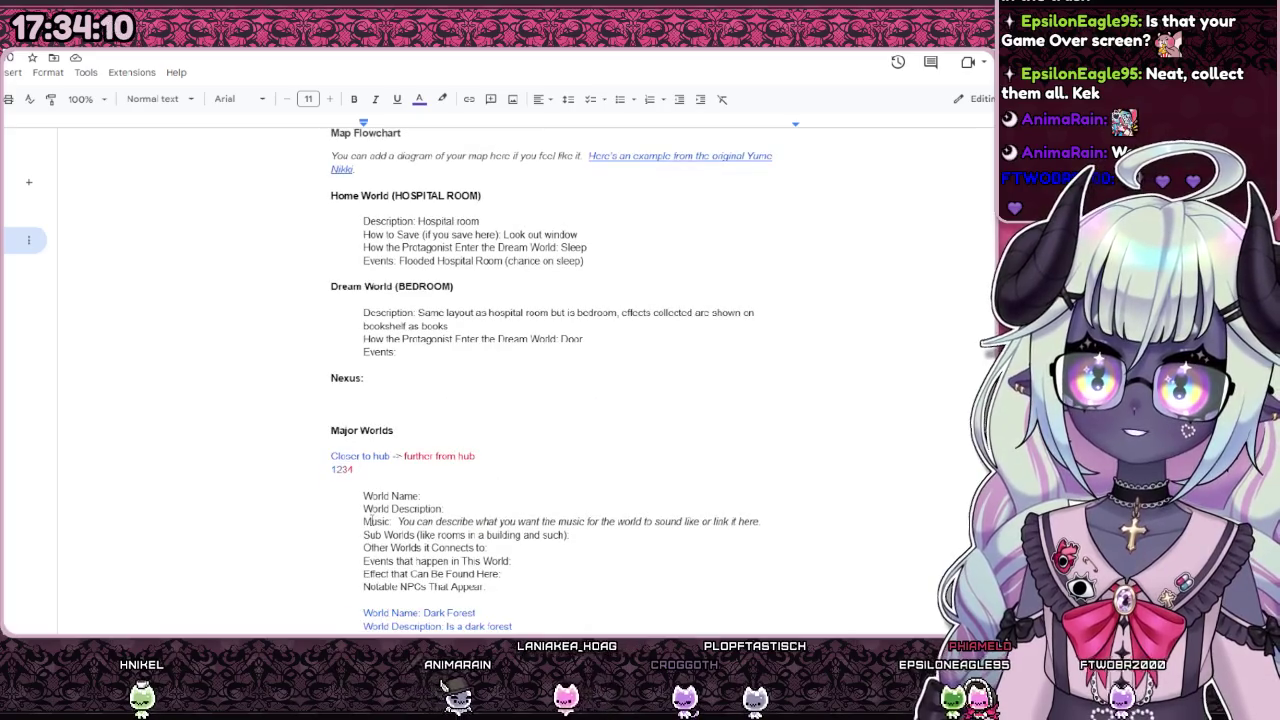
pyautogui.scroll(-3, 443, 461)
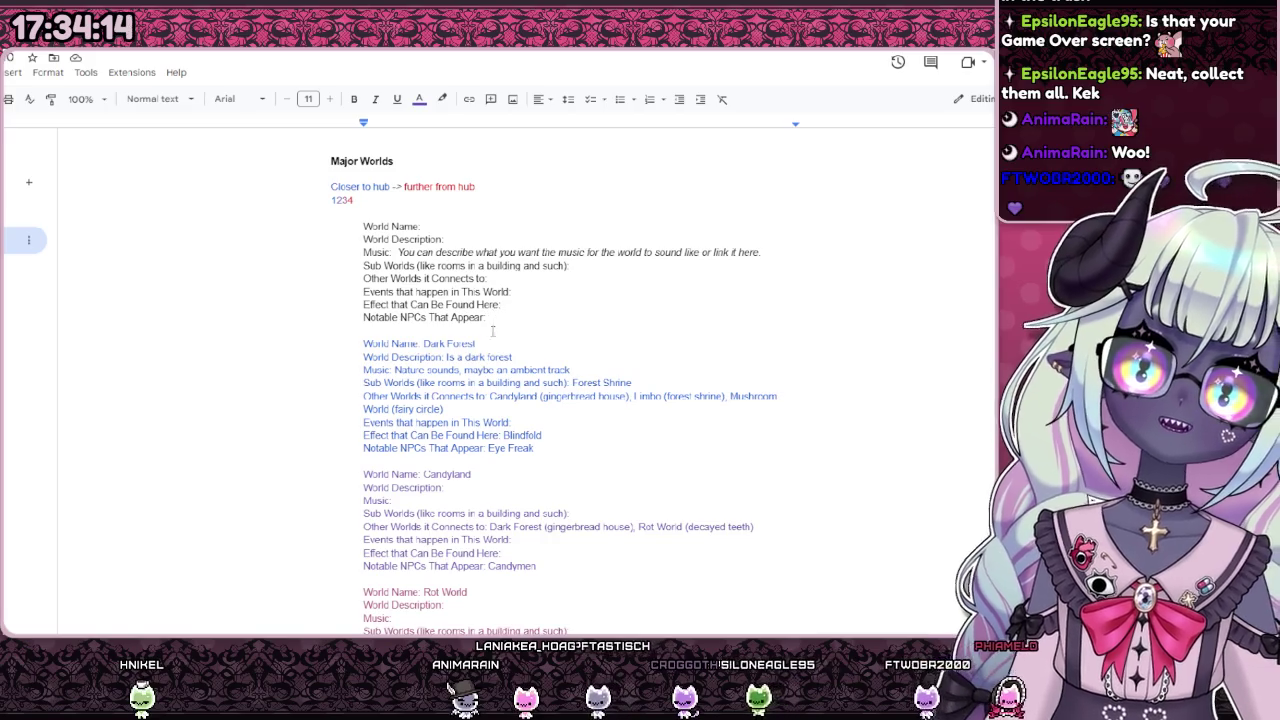
pyautogui.scroll(-1, 476, 316)
pyautogui.scroll(-2, 516, 366)
pyautogui.scroll(-2, 516, 366)
pyautogui.scroll(-2, 516, 366)
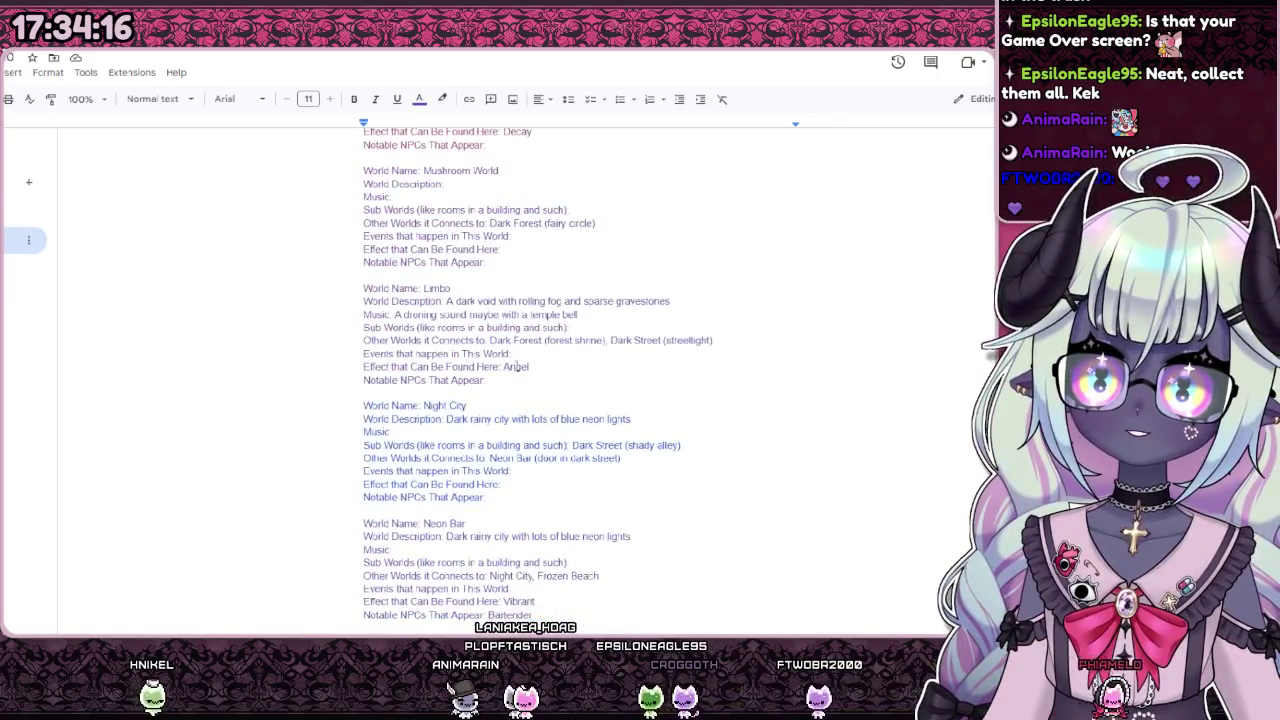
pyautogui.scroll(-2, 516, 366)
pyautogui.scroll(-1, 516, 367)
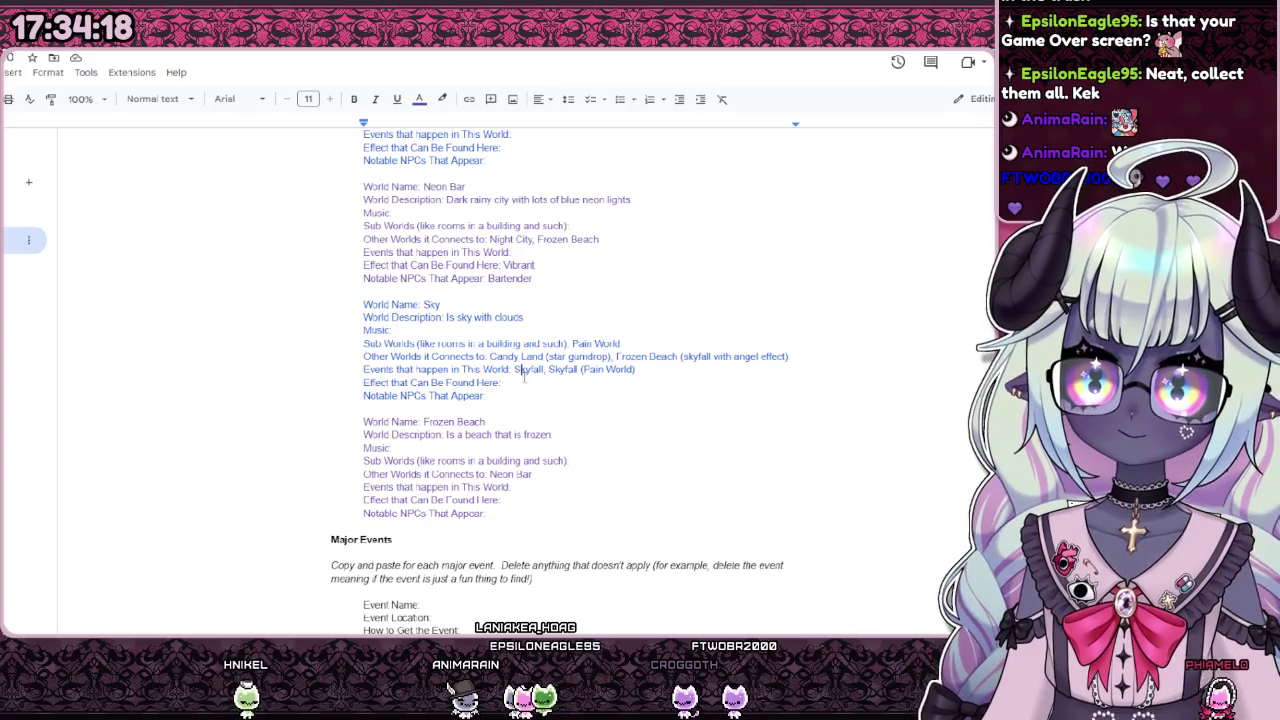
# Step: Insert 'Skyfall (Dark Forest)' and 'Skyfall (Candy Land)' before Skyfall (Pain World) on the Sky events line
pyautogui.moveTo(548, 369); pyautogui.dragTo(636, 369)
pyautogui.press('Right')
pyautogui.click(545, 369)
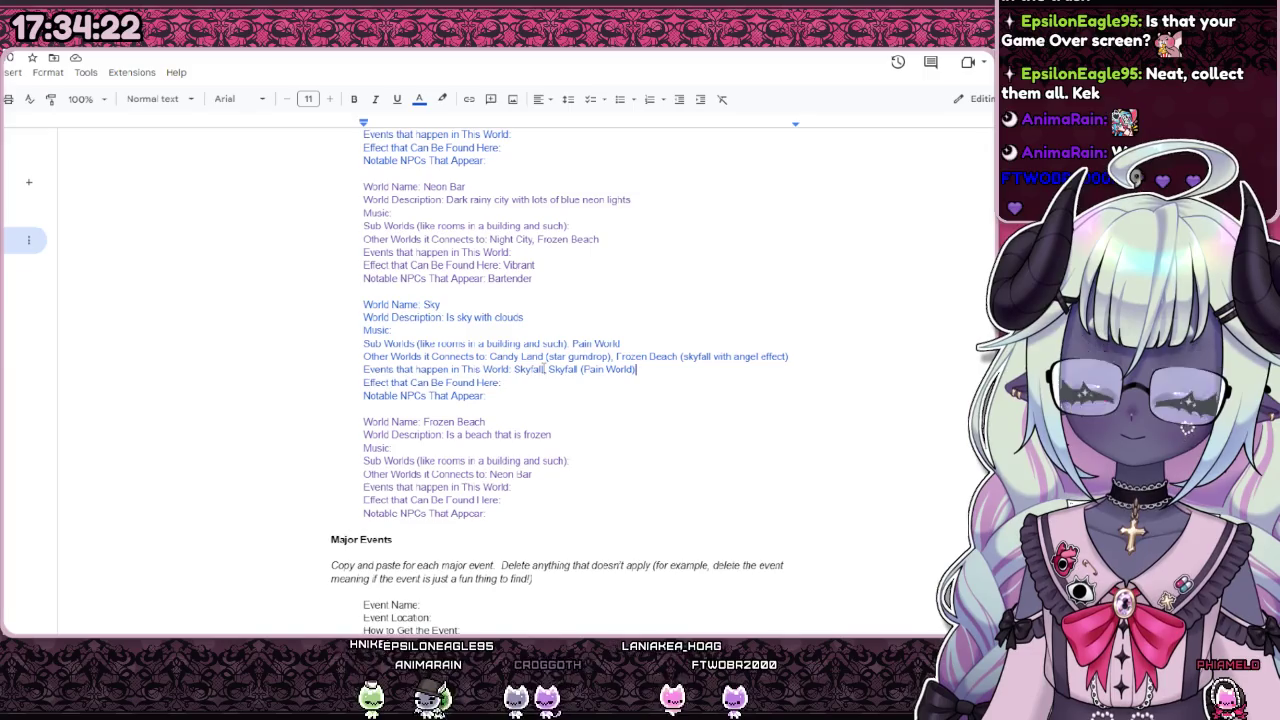
pyautogui.press('BackSpace')
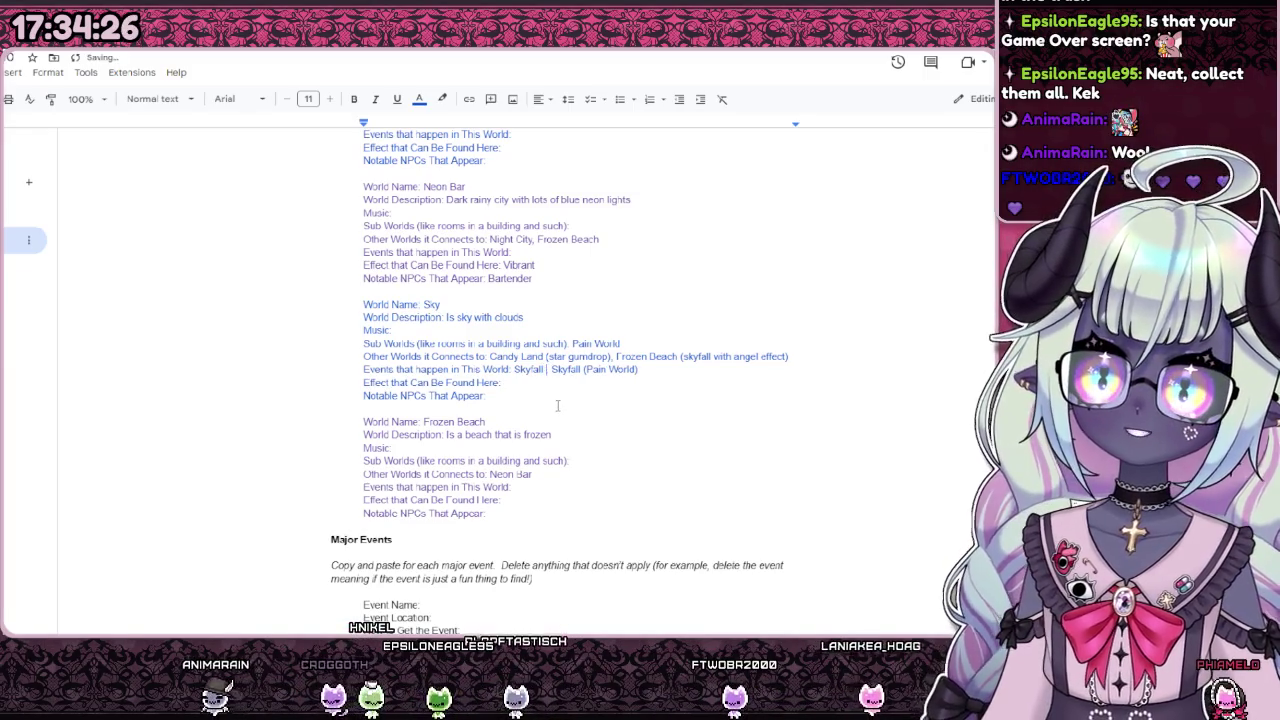
pyautogui.write('(,')
pyautogui.write('Dark Fo')
pyautogui.write('rest), ')
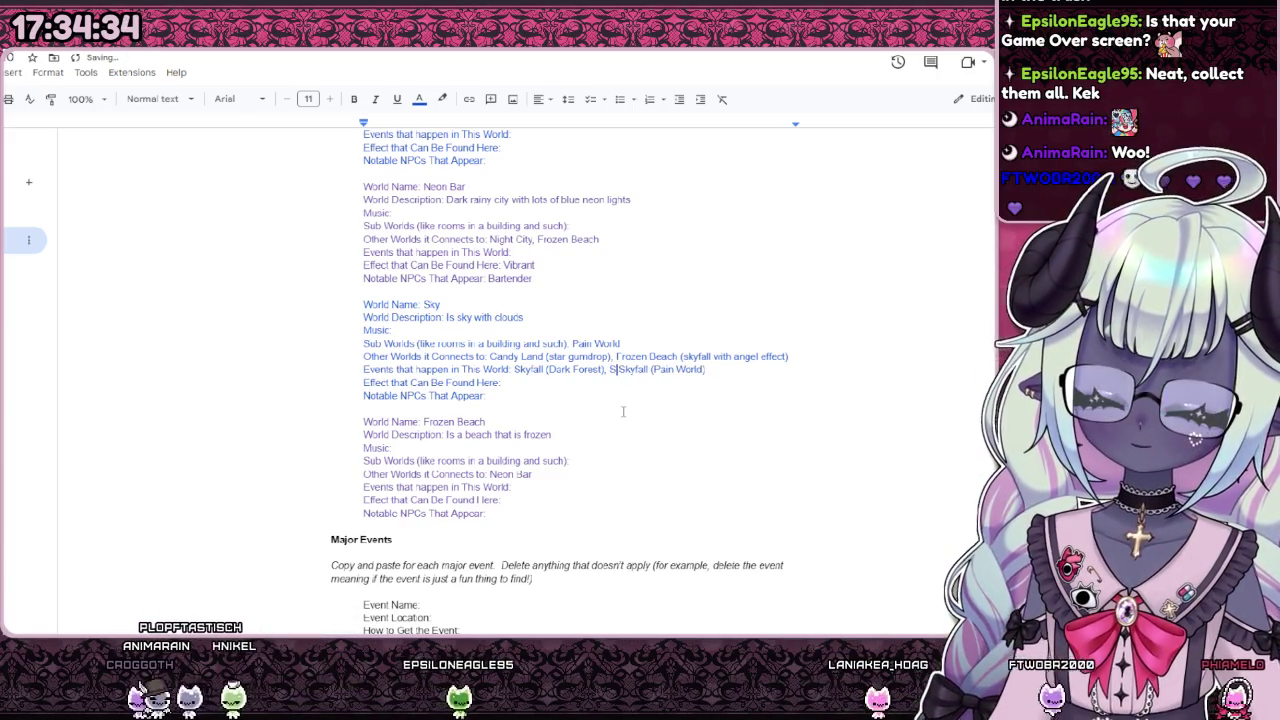
pyautogui.write('Skyfall')
pyautogui.write(' (Cand')
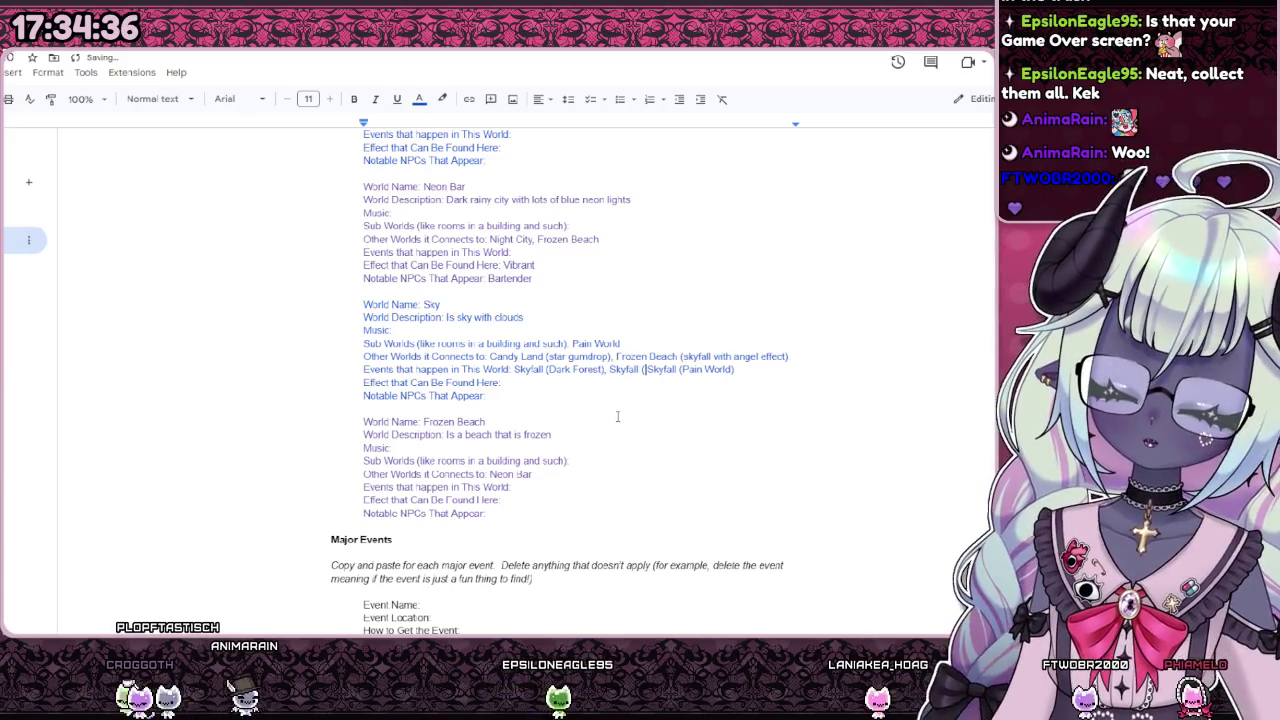
pyautogui.write('y Land)')
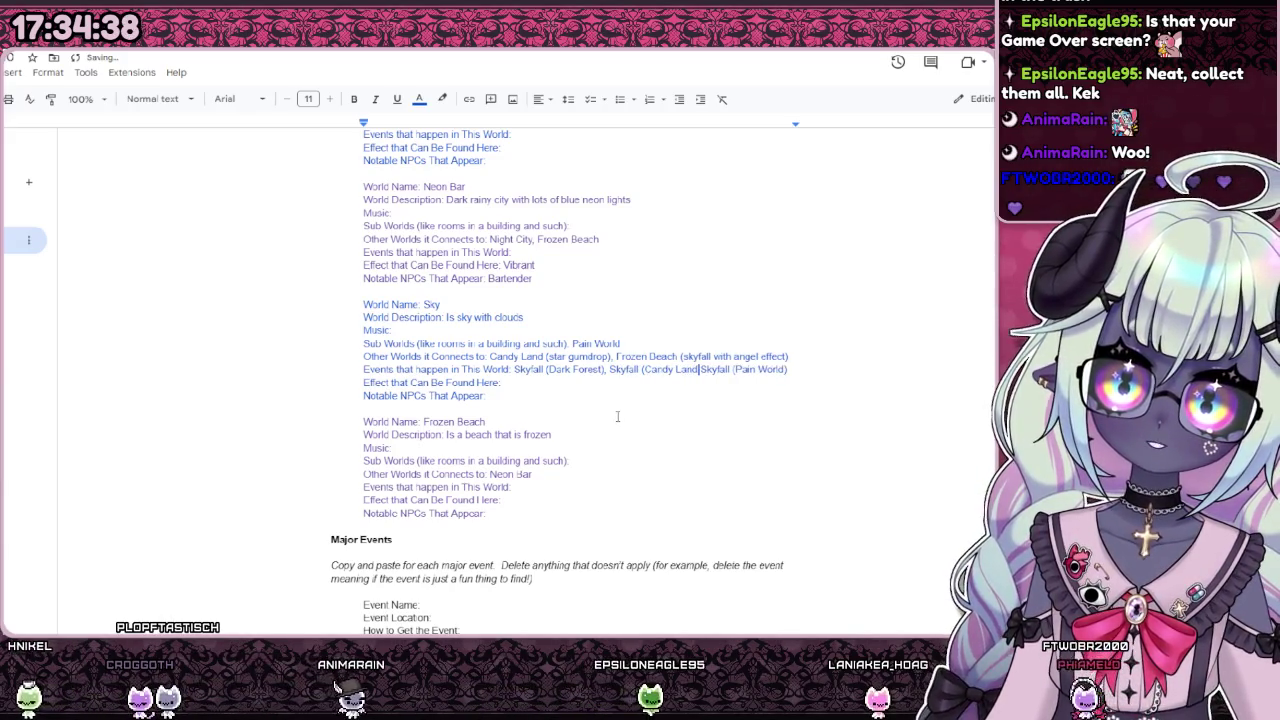
pyautogui.write(',')
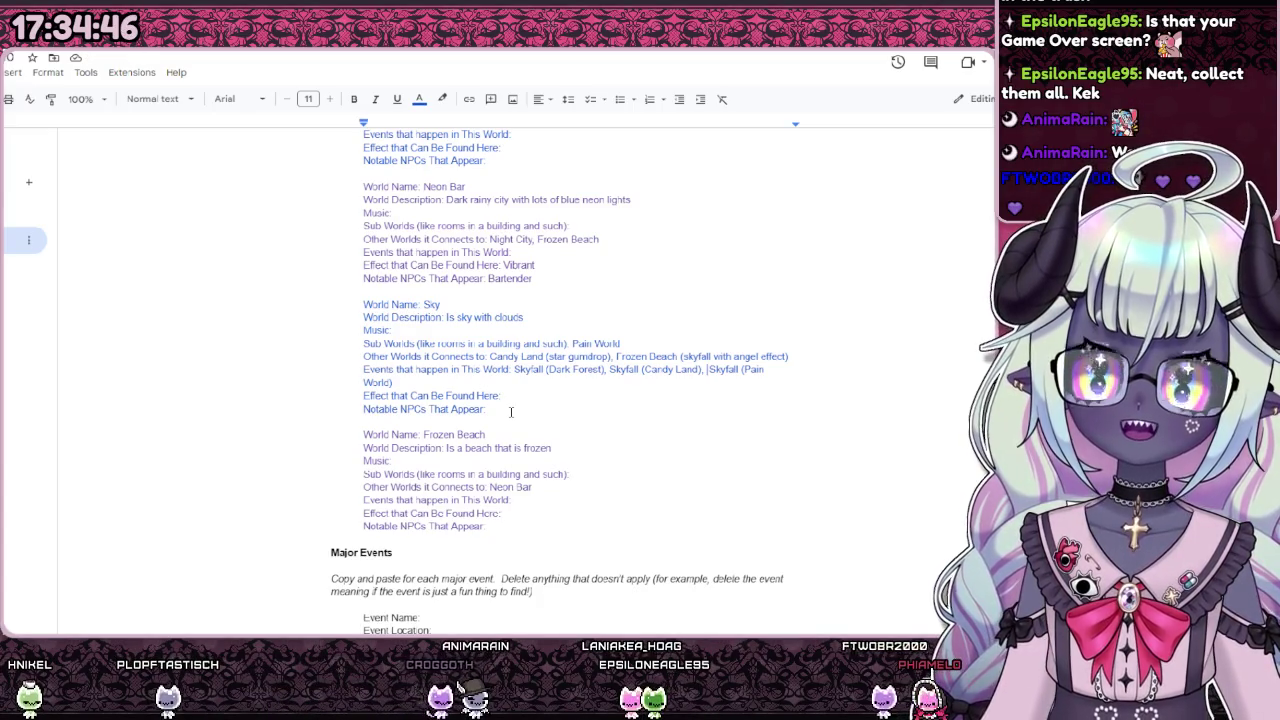
# Step: Scroll up through Maps and Story, then back down toward the Endings section
pyautogui.scroll(3, 510, 412)
pyautogui.scroll(3, 510, 412)
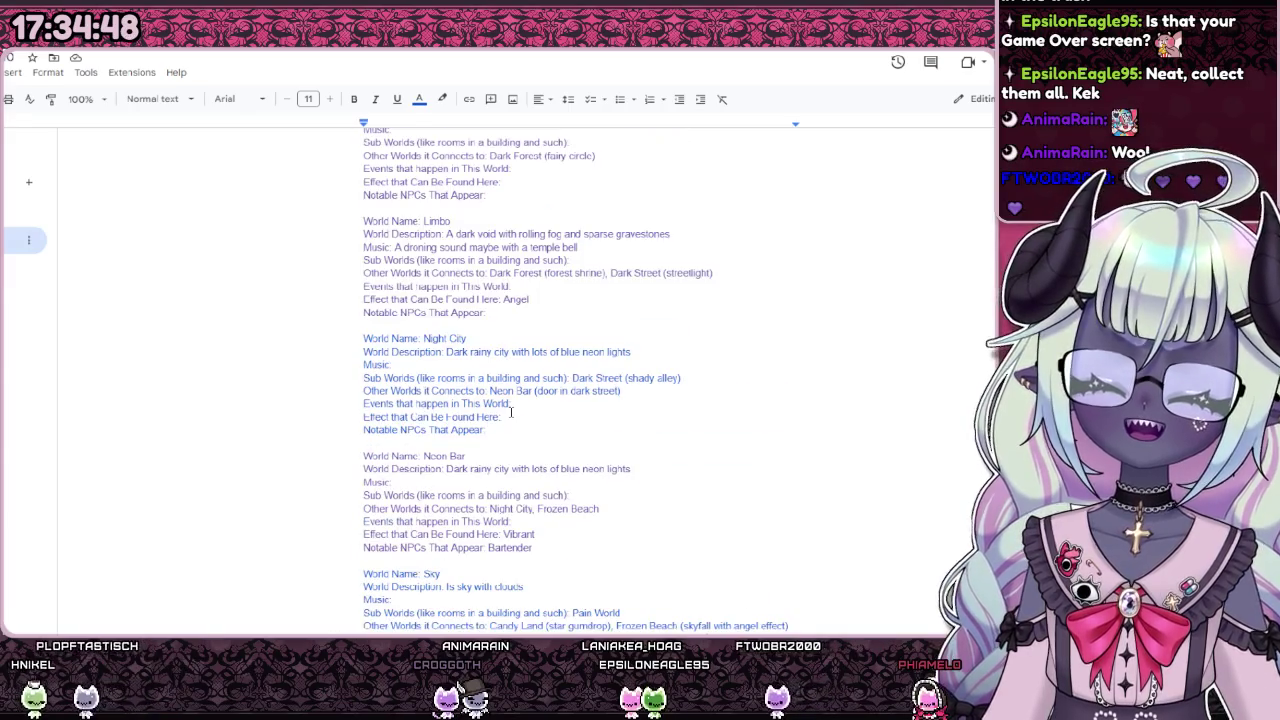
pyautogui.scroll(3, 510, 412)
pyautogui.scroll(5, 510, 412)
pyautogui.scroll(5, 510, 412)
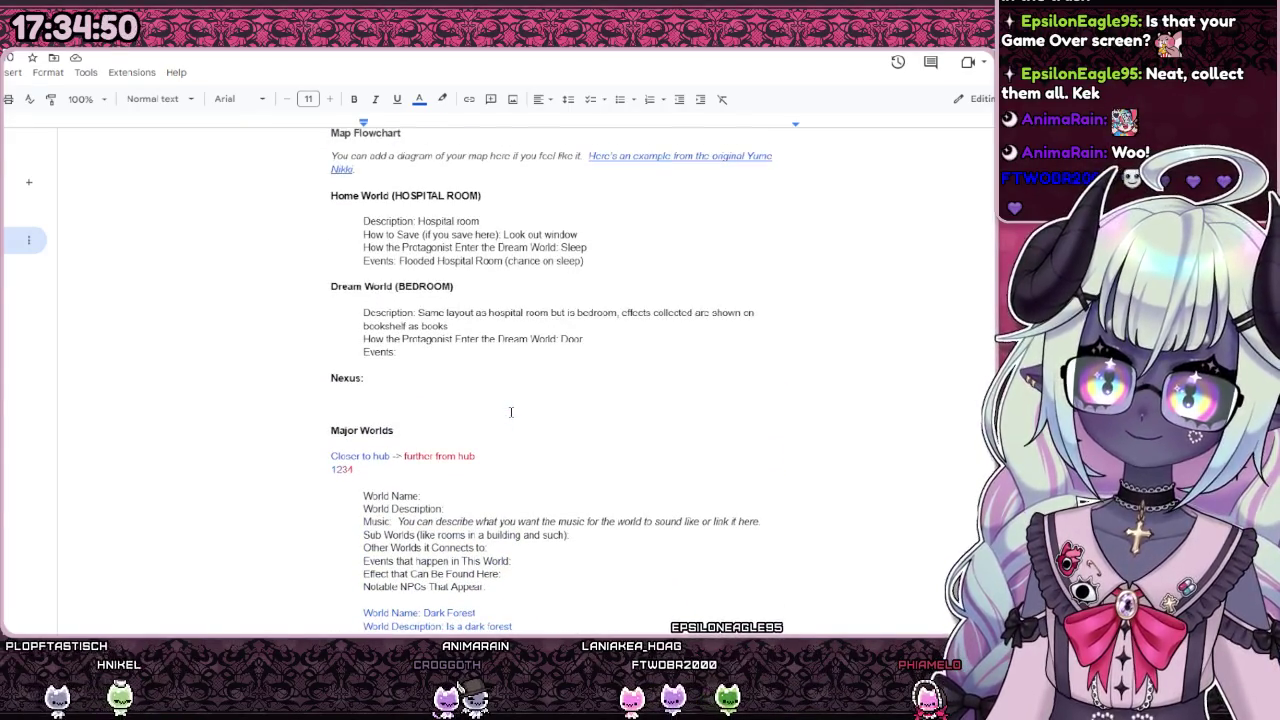
pyautogui.scroll(3, 479, 405)
pyautogui.scroll(-3, 485, 410)
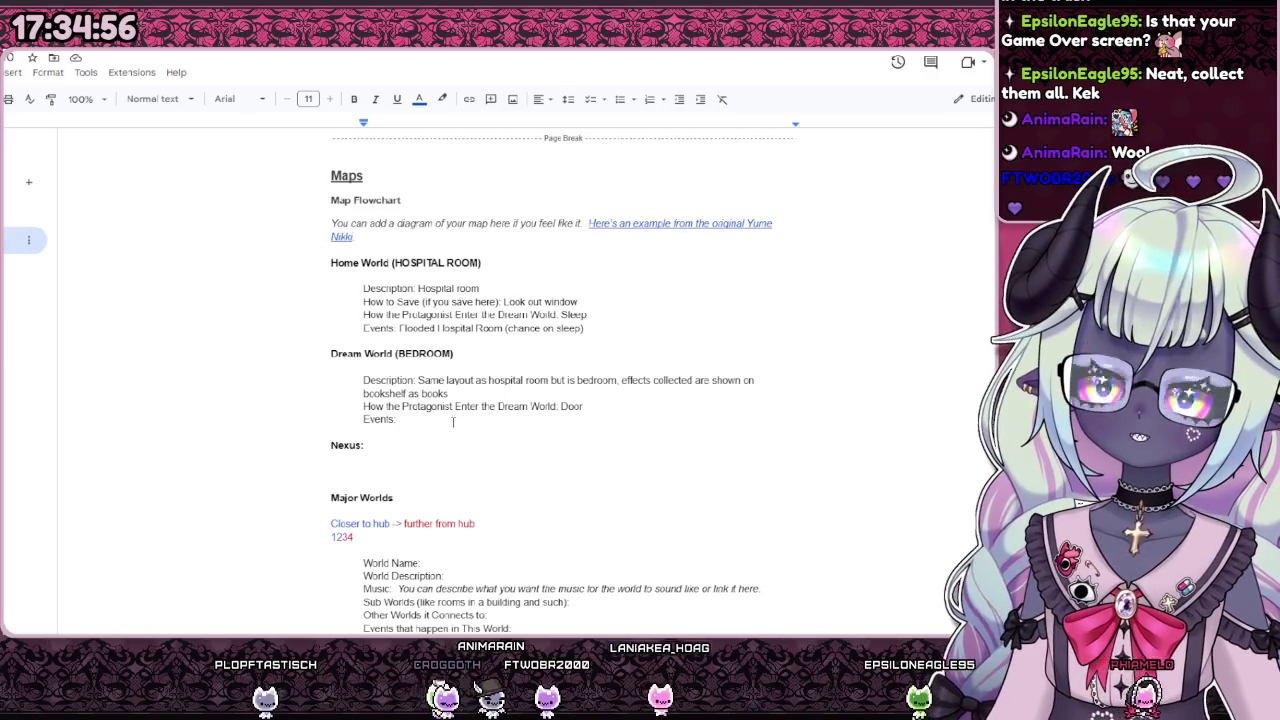
pyautogui.scroll(2, 453, 421)
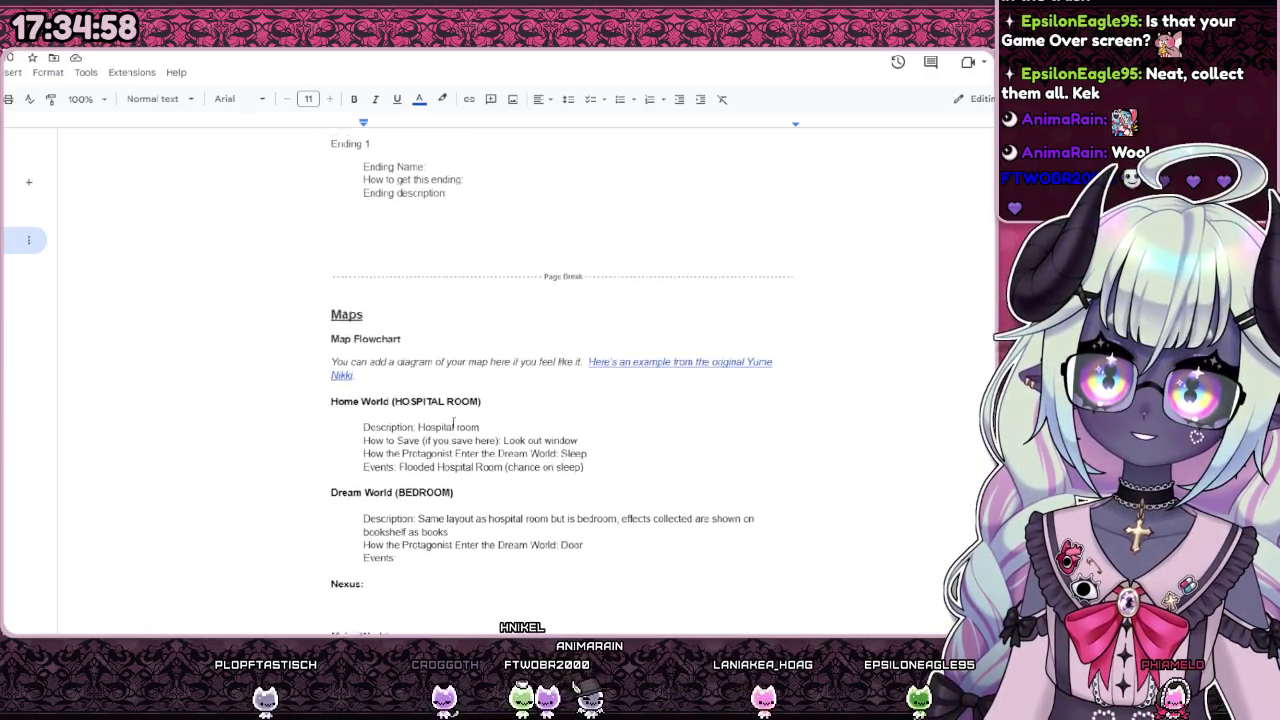
pyautogui.scroll(3, 453, 422)
pyautogui.scroll(3, 453, 421)
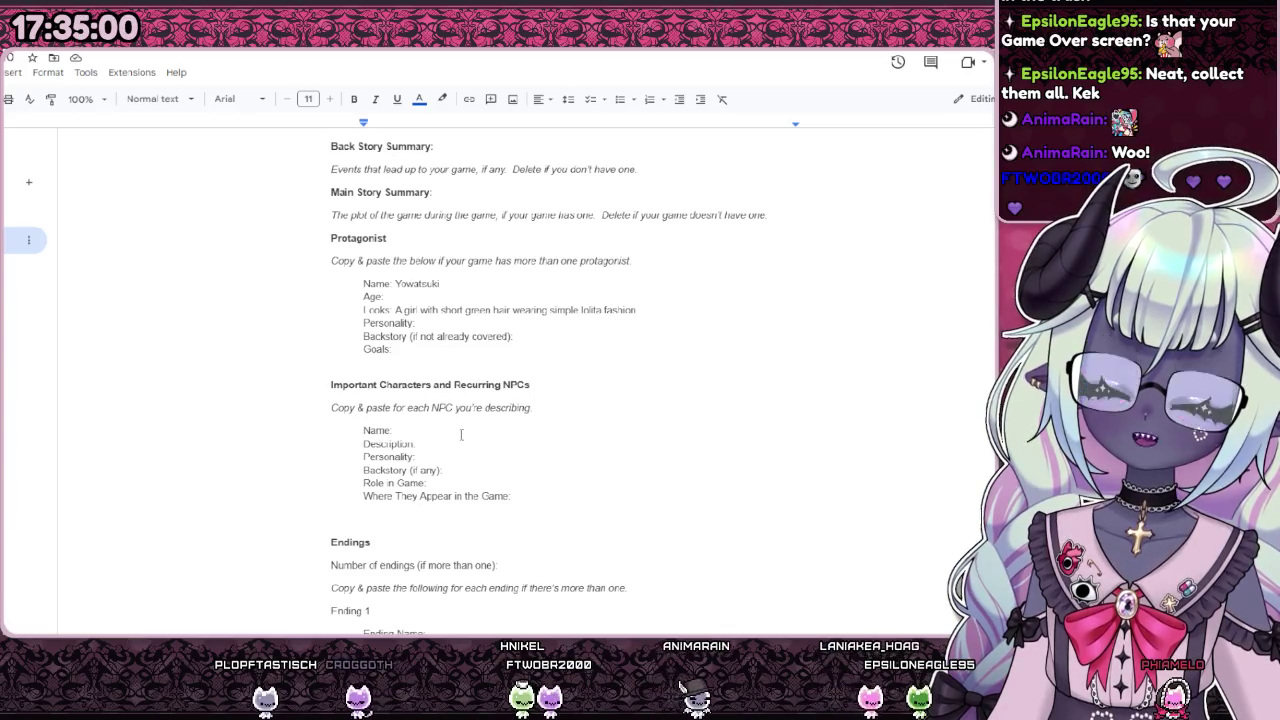
pyautogui.scroll(-3, 456, 429)
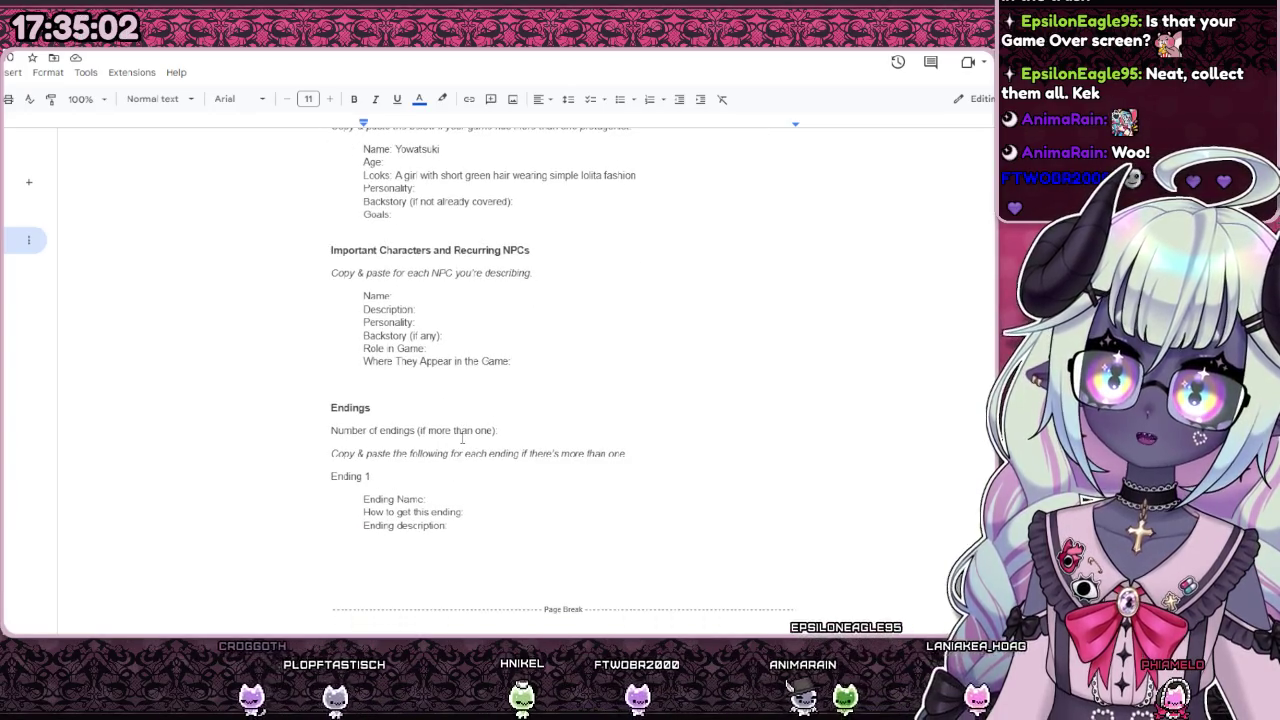
pyautogui.scroll(-2, 478, 451)
# Step: Write Ending 1's requirement as 'reach the bottom of the flooded hospital'
pyautogui.moveTo(449, 460); pyautogui.dragTo(330, 405)
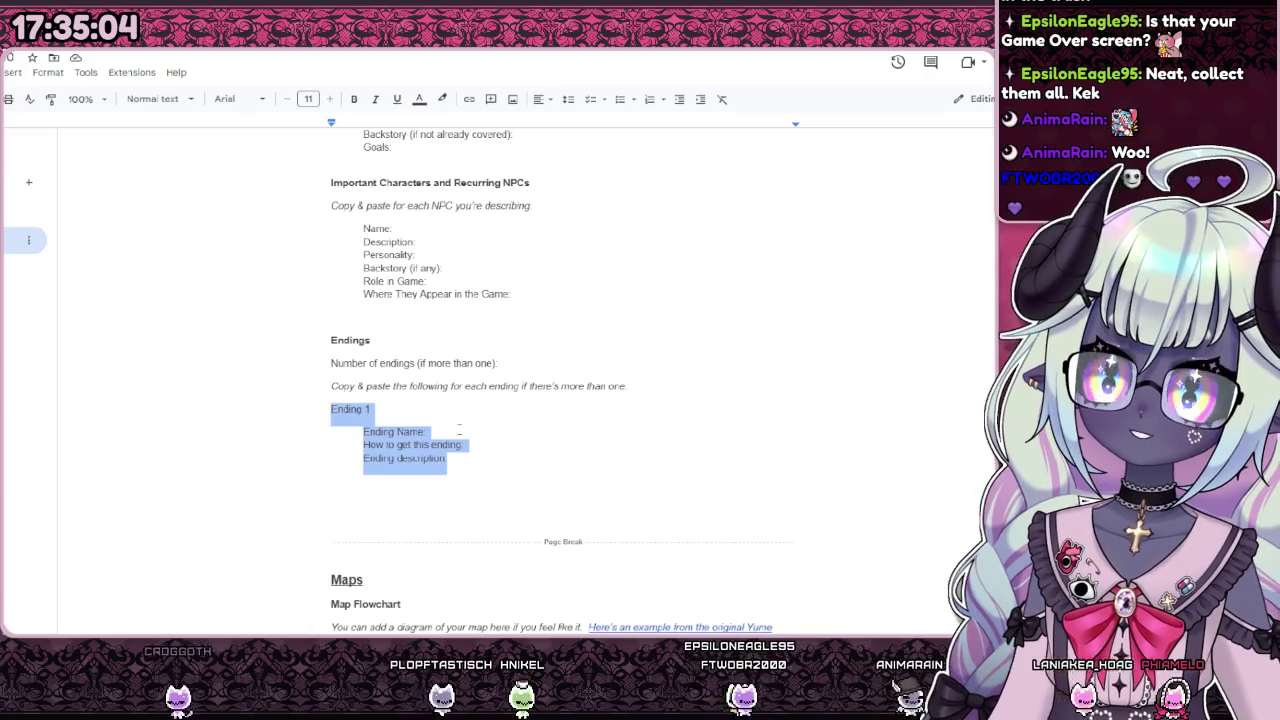
pyautogui.click(509, 437)
pyautogui.doubleClick(445, 433)
pyautogui.click(496, 450)
pyautogui.write('get every effect and')
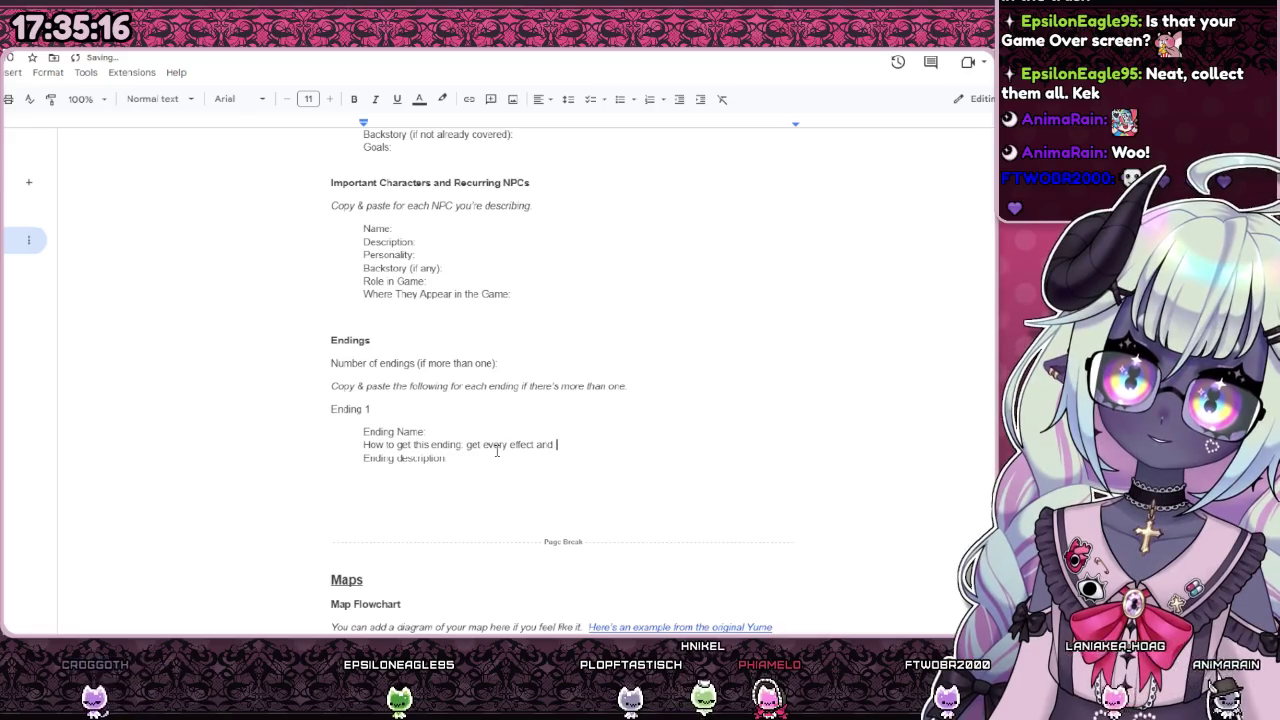
pyautogui.write('reach ')
pyautogui.write('the ')
pyautogui.write('bottom of the flooded h')
pyautogui.write('es')
pyautogui.press('BackSpace')
pyautogui.press('BackSpace')
pyautogui.write('ospital')
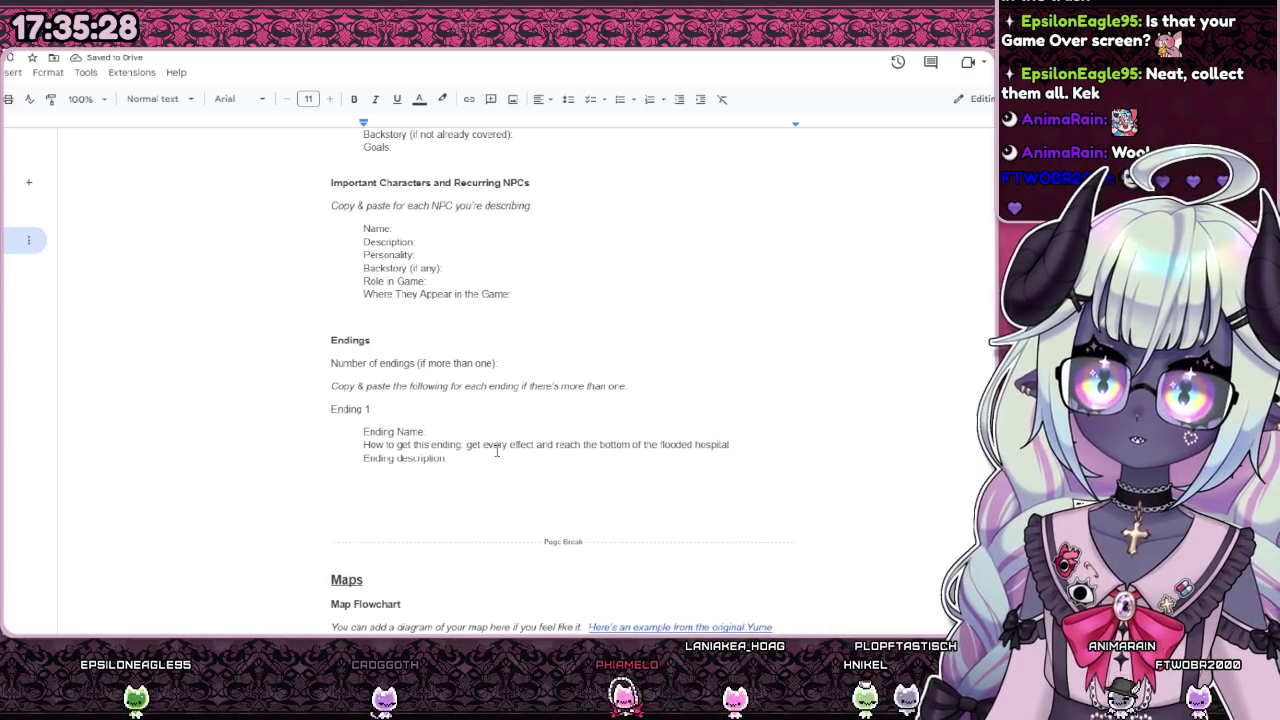
# Step: Scroll up to the Major Worlds list, then return to PaintTool SAI
pyautogui.scroll(2, 497, 451)
pyautogui.scroll(1, 494, 450)
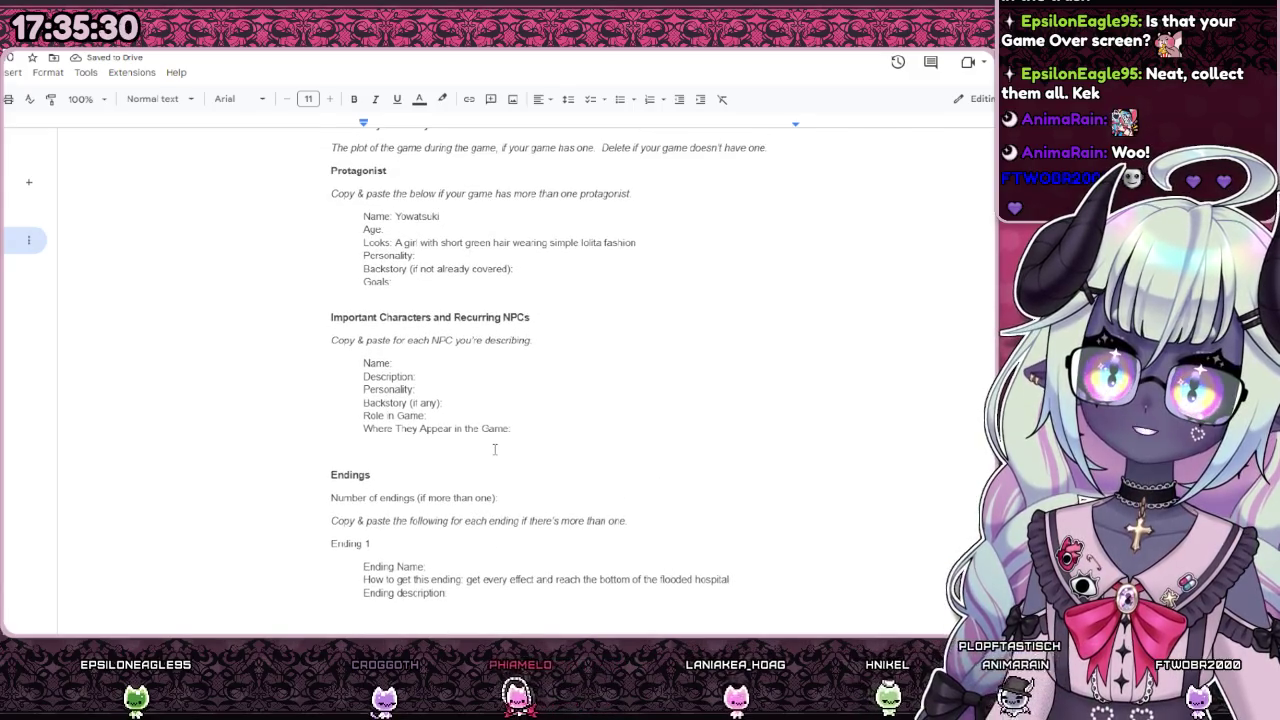
pyautogui.scroll(1, 494, 450)
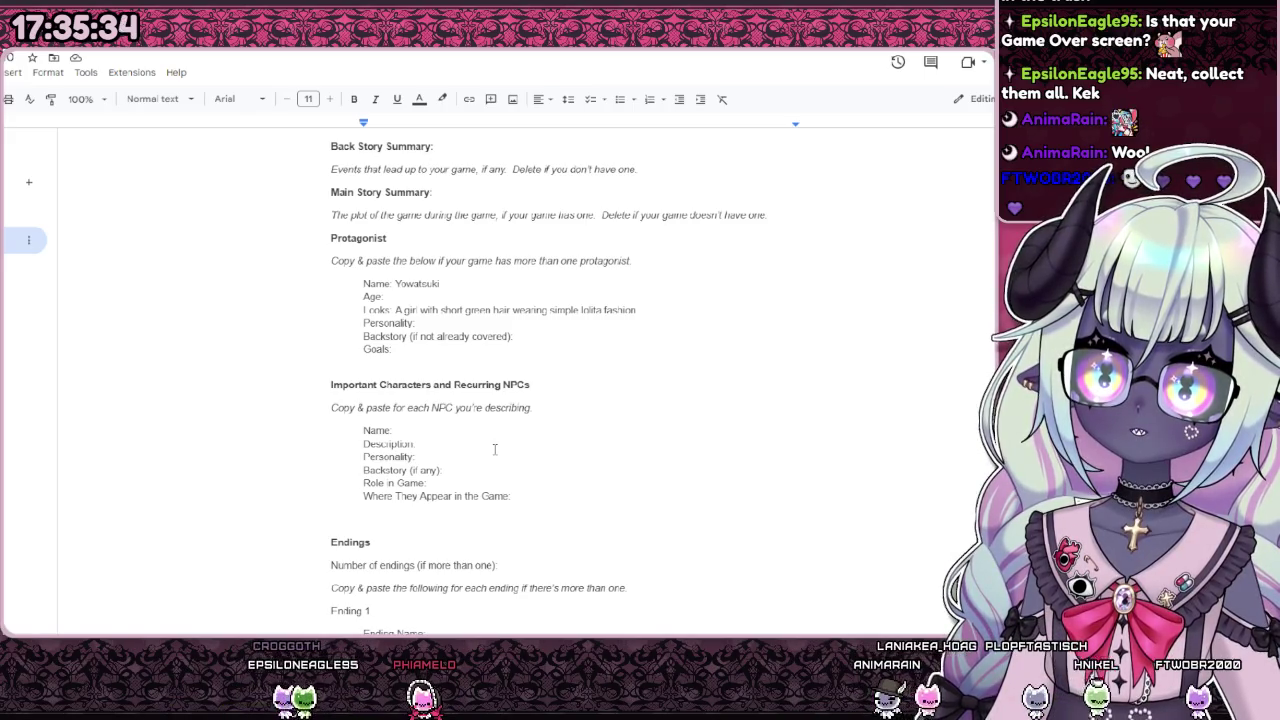
pyautogui.scroll(3, 494, 450)
pyautogui.scroll(2, 494, 450)
pyautogui.scroll(-10, 494, 450)
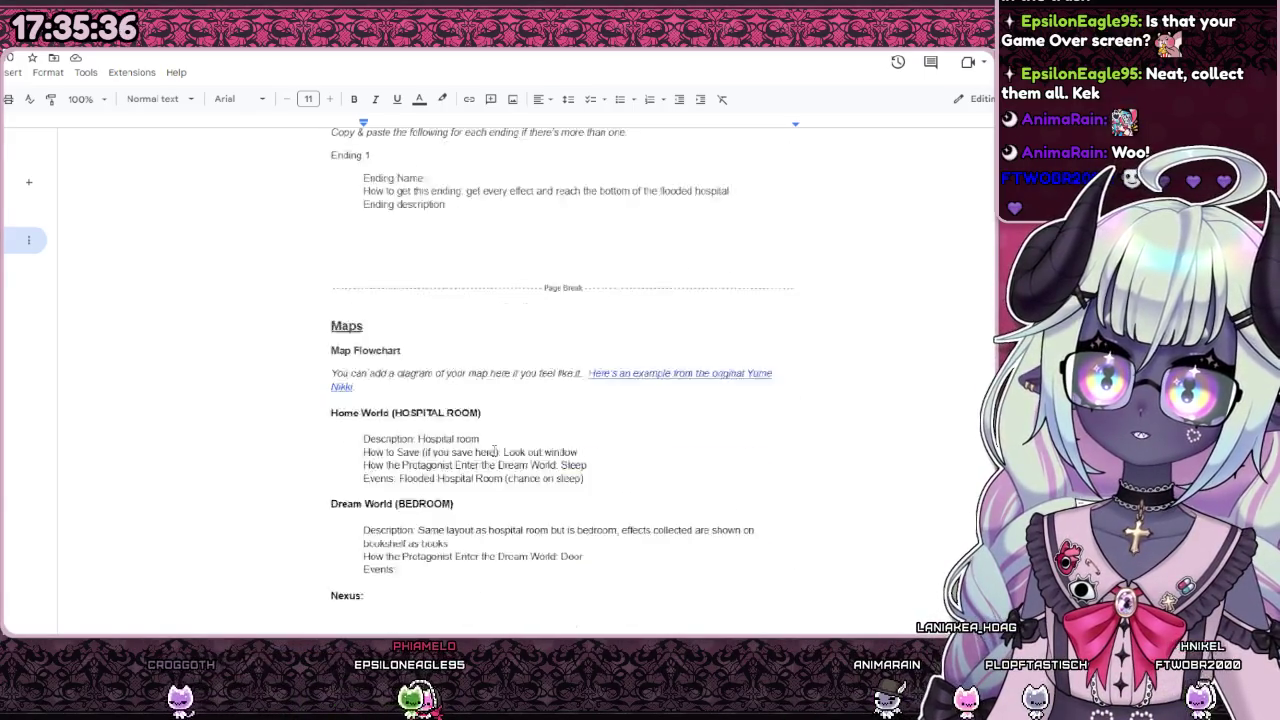
pyautogui.scroll(-10, 494, 450)
pyautogui.scroll(-1, 494, 455)
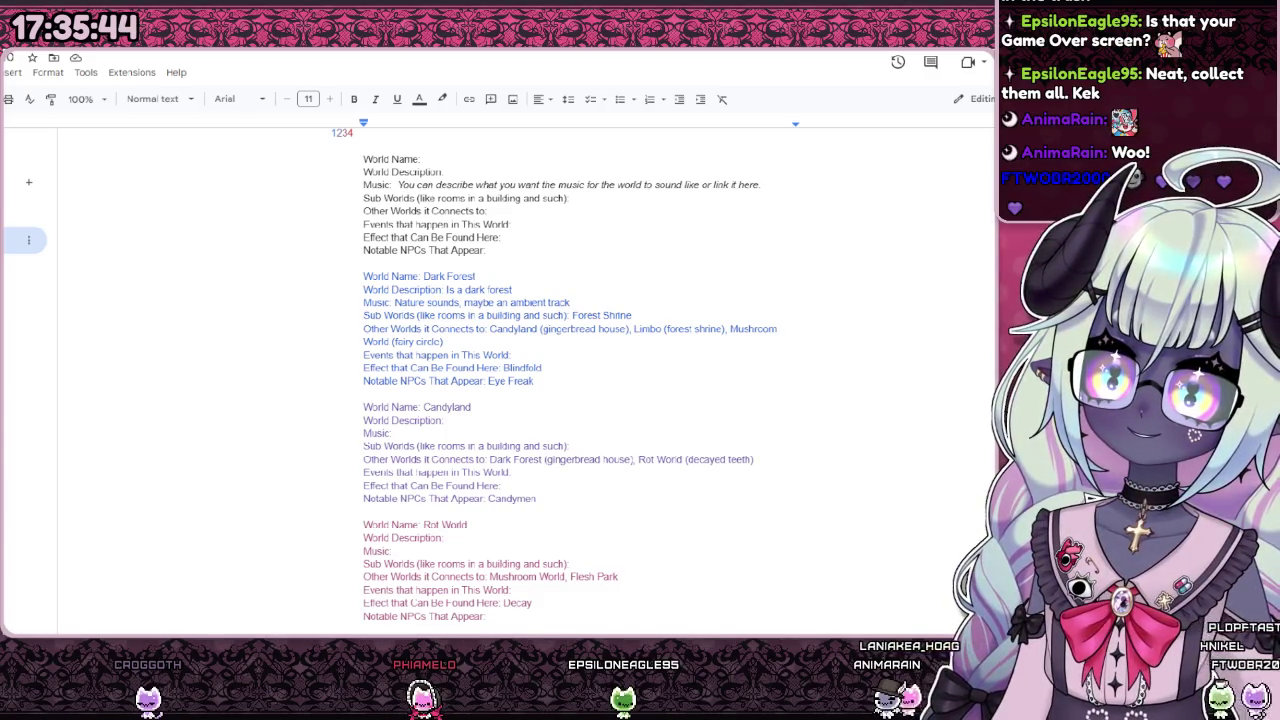
pyautogui.hotkey('alt', 'Tab')
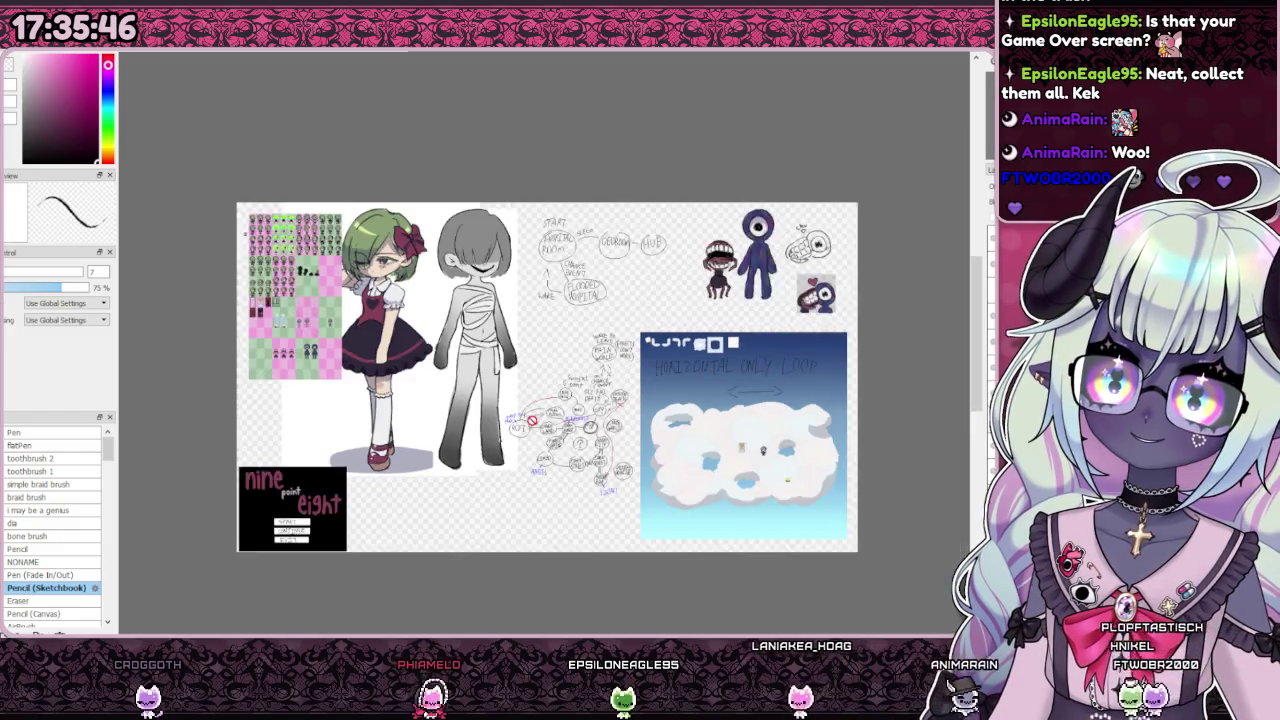
pyautogui.scroll(2, 520, 450)
pyautogui.scroll(-2, 530, 430)
pyautogui.hscroll(1, 546, 416)
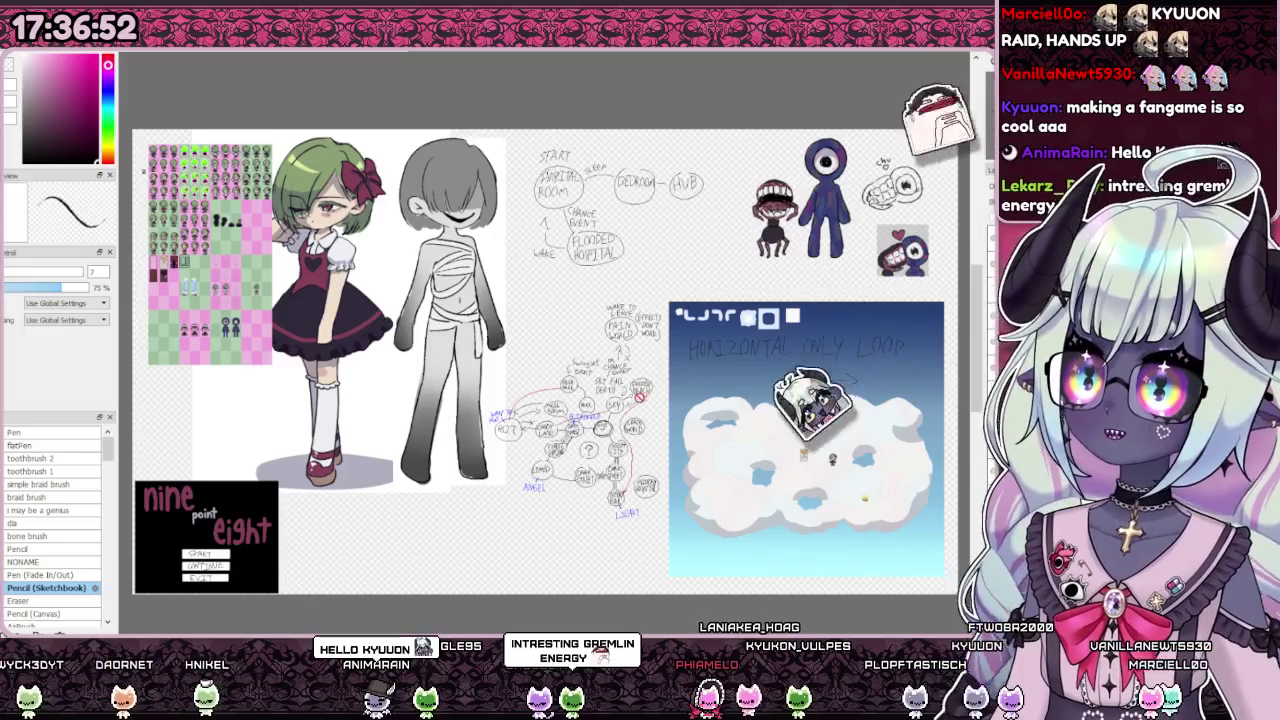
pyautogui.scroll(2, 765, 371)
pyautogui.scroll(2, 765, 371)
pyautogui.scroll(2, 765, 371)
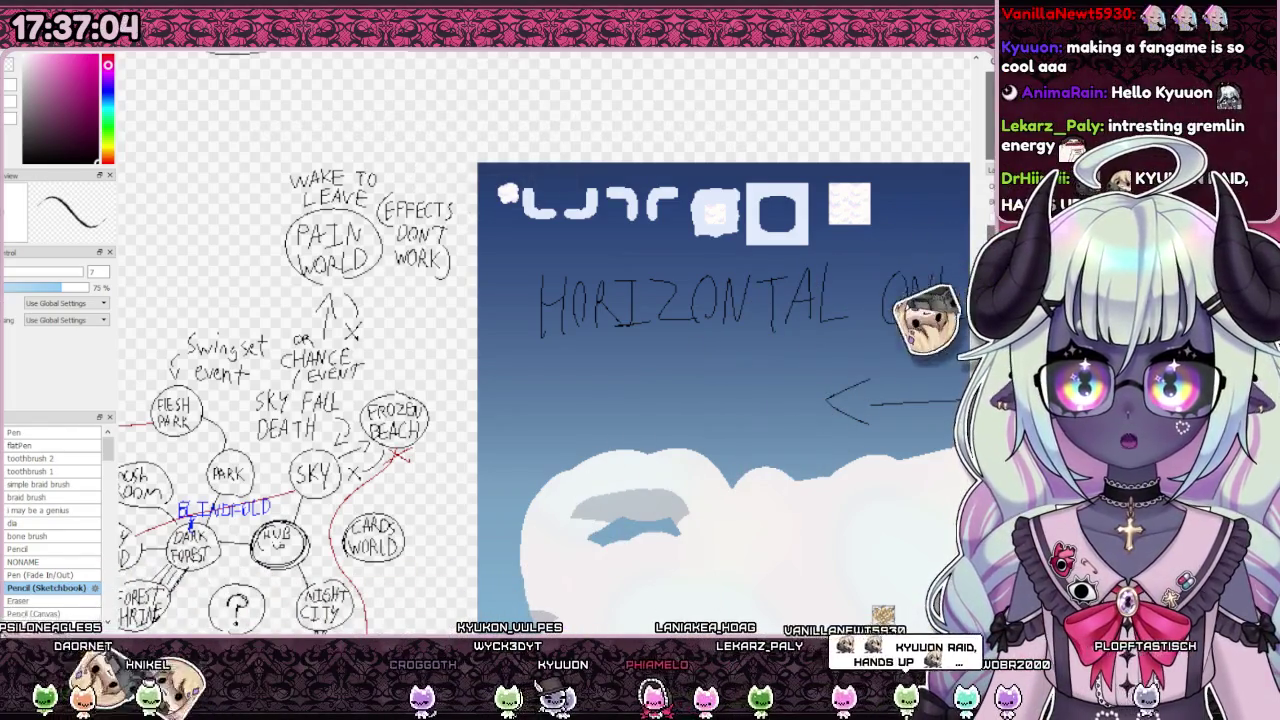
pyautogui.scroll(4, 476, 199)
pyautogui.scroll(2, 476, 199)
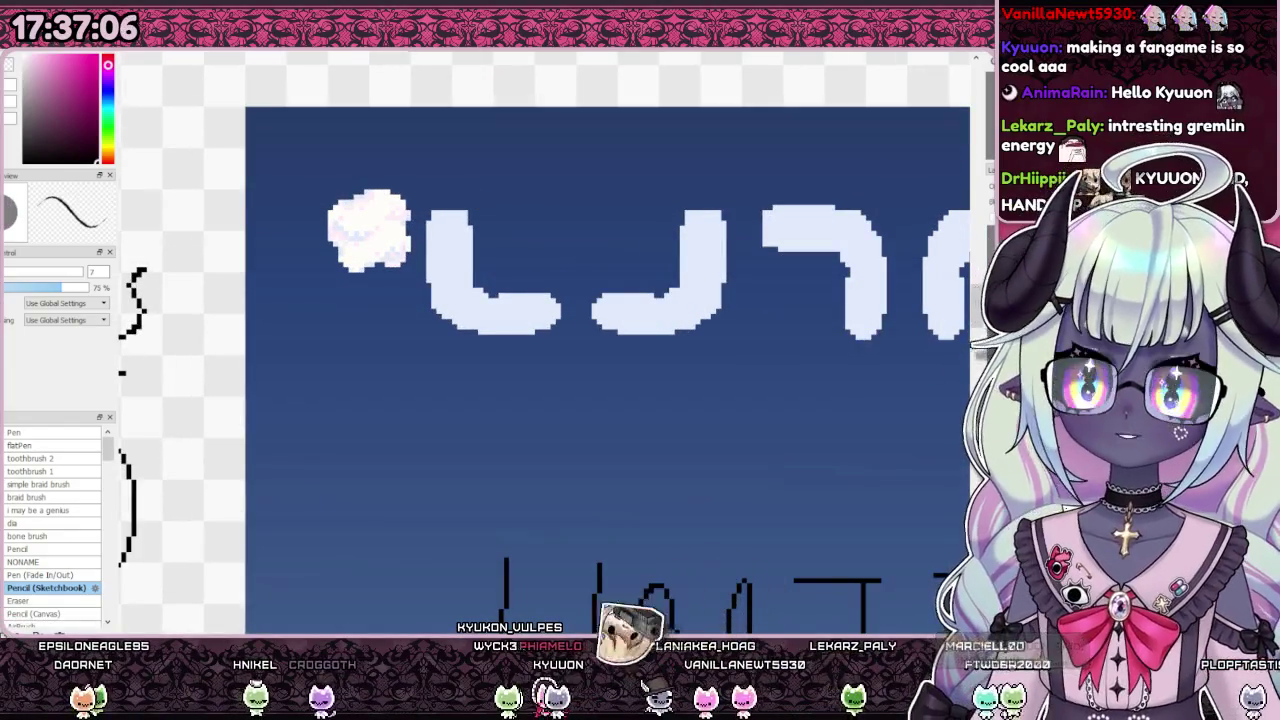
pyautogui.scroll(1, 530, 408)
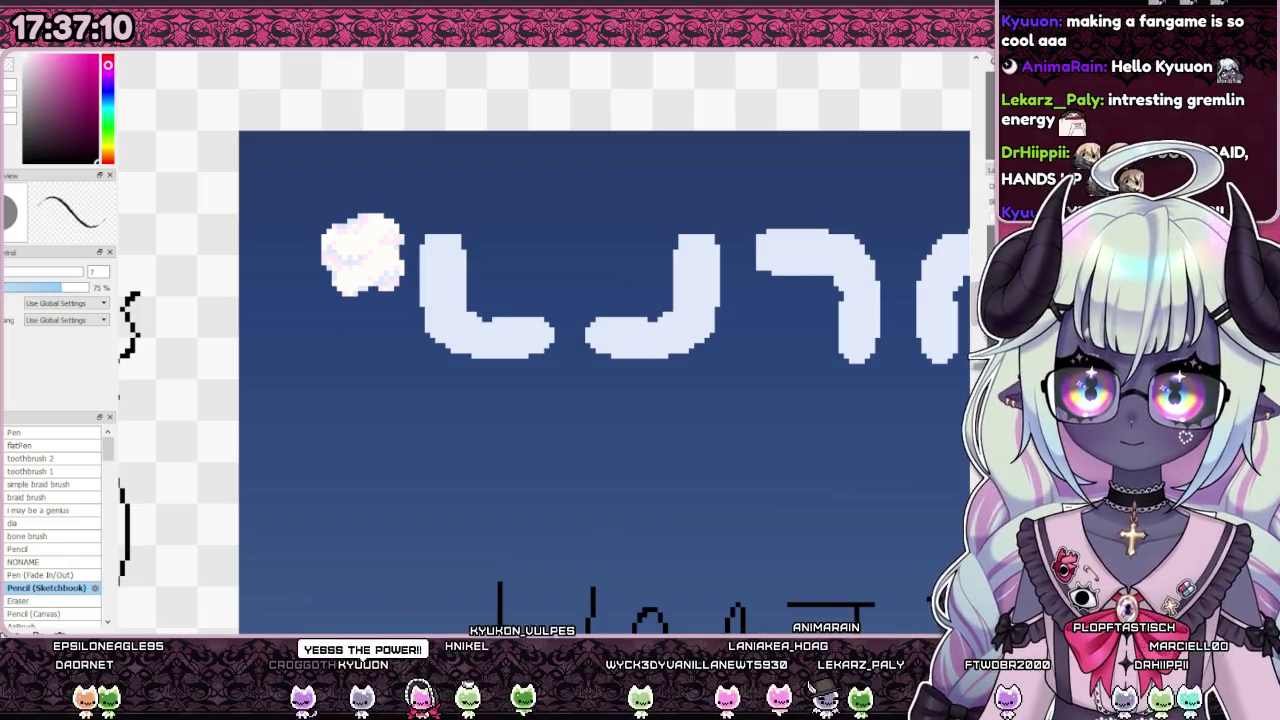
pyautogui.scroll(3, 386, 210)
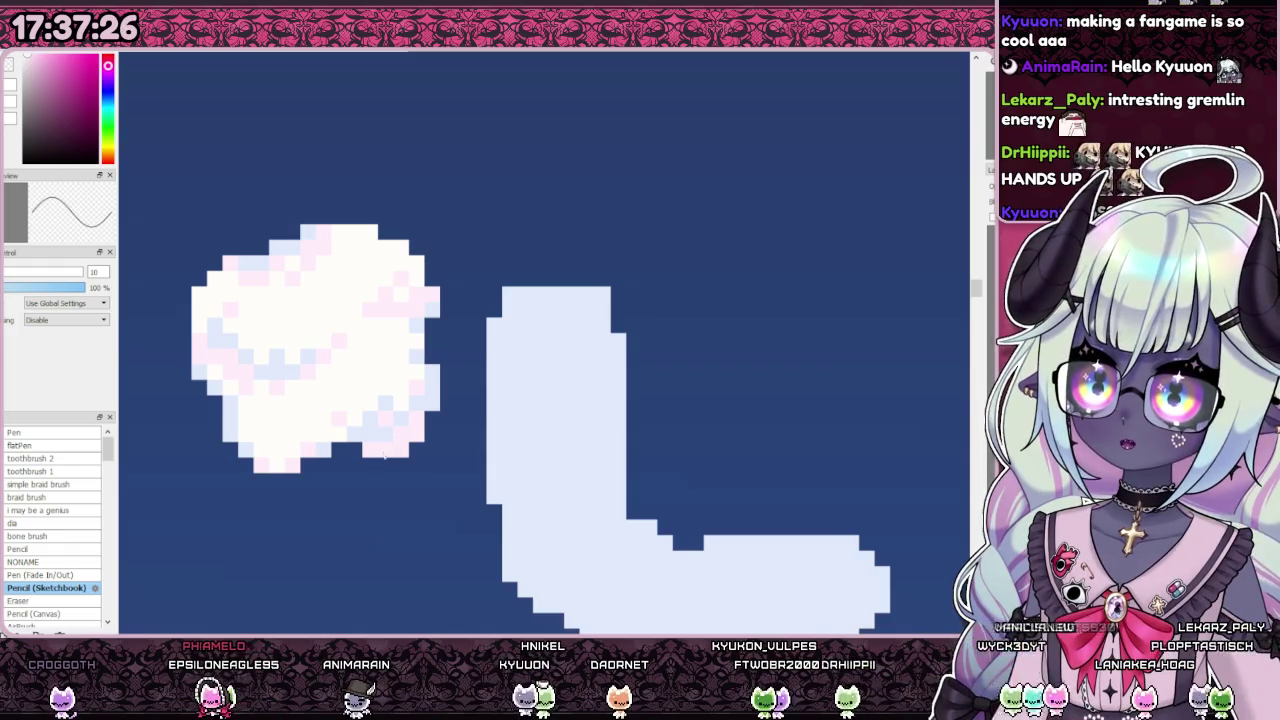
pyautogui.scroll(-3, 349, 417)
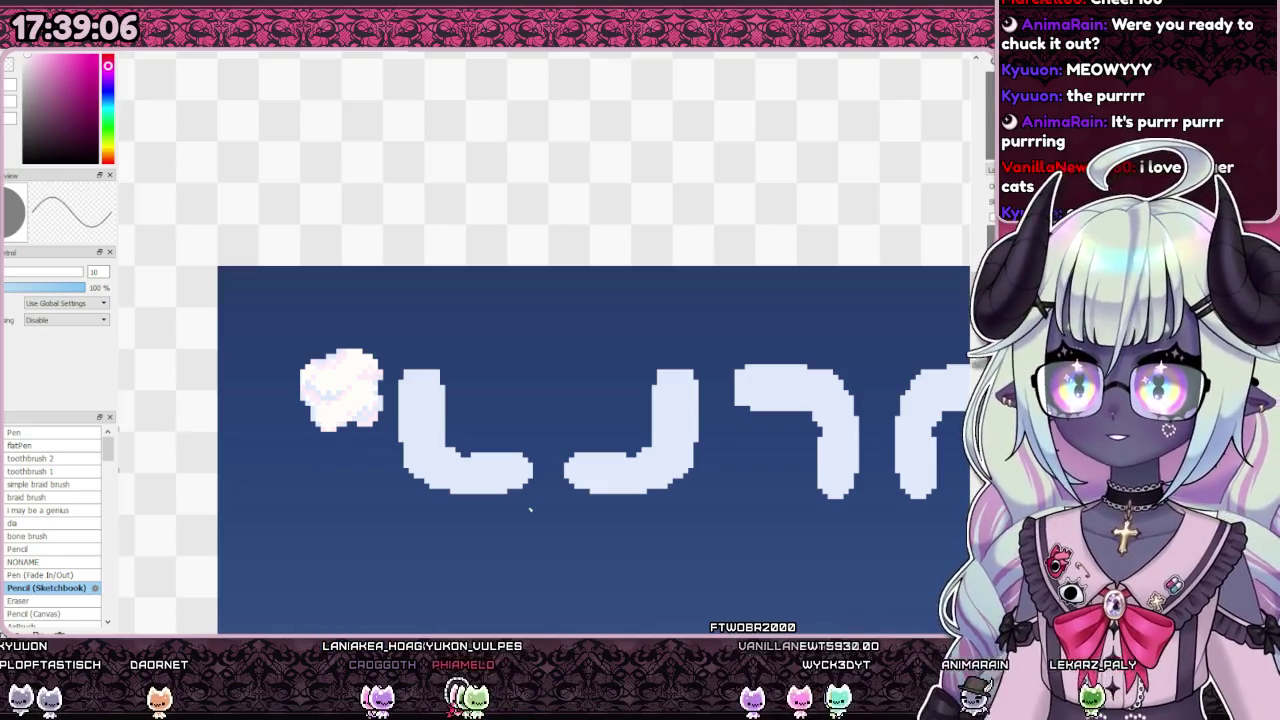
# Step: Show the pixel grid and draw a filled white rounded top on the L-shaped cloud piece
pyautogui.hotkey('ctrl', 'g')
pyautogui.scroll(-3, 430, 455)
pyautogui.scroll(4, 430, 455)
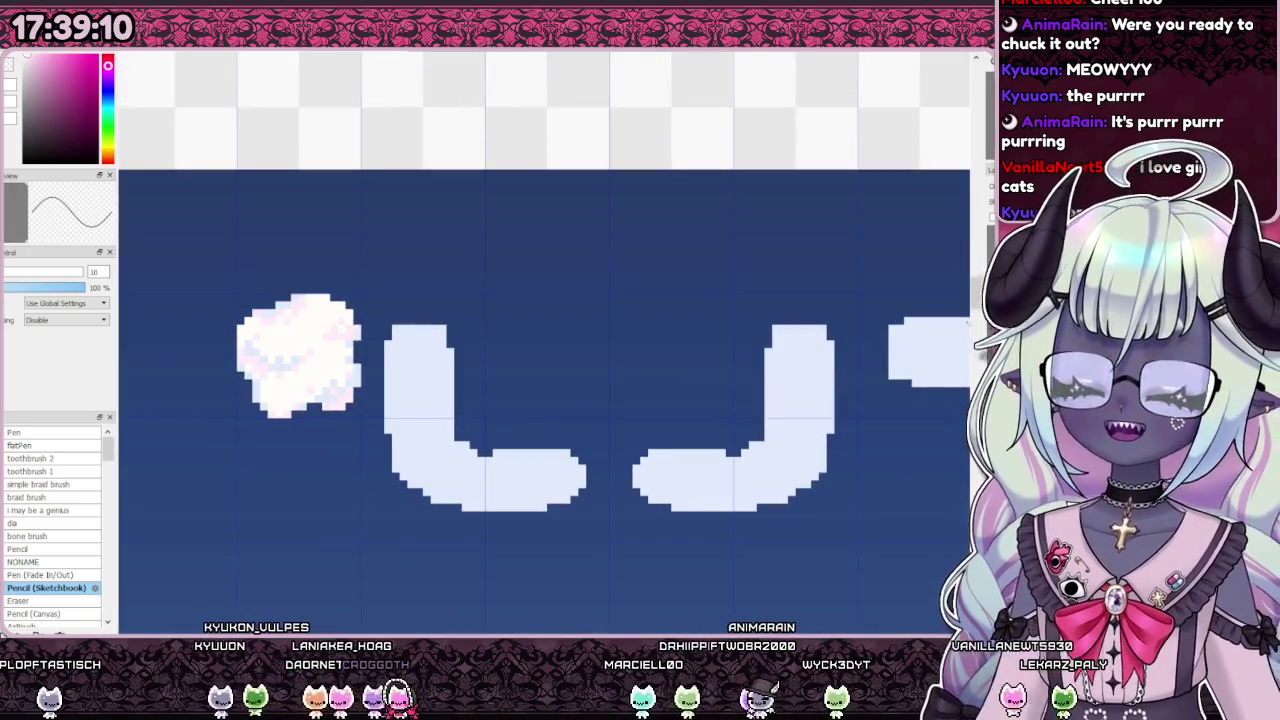
pyautogui.scroll(2, 331, 357)
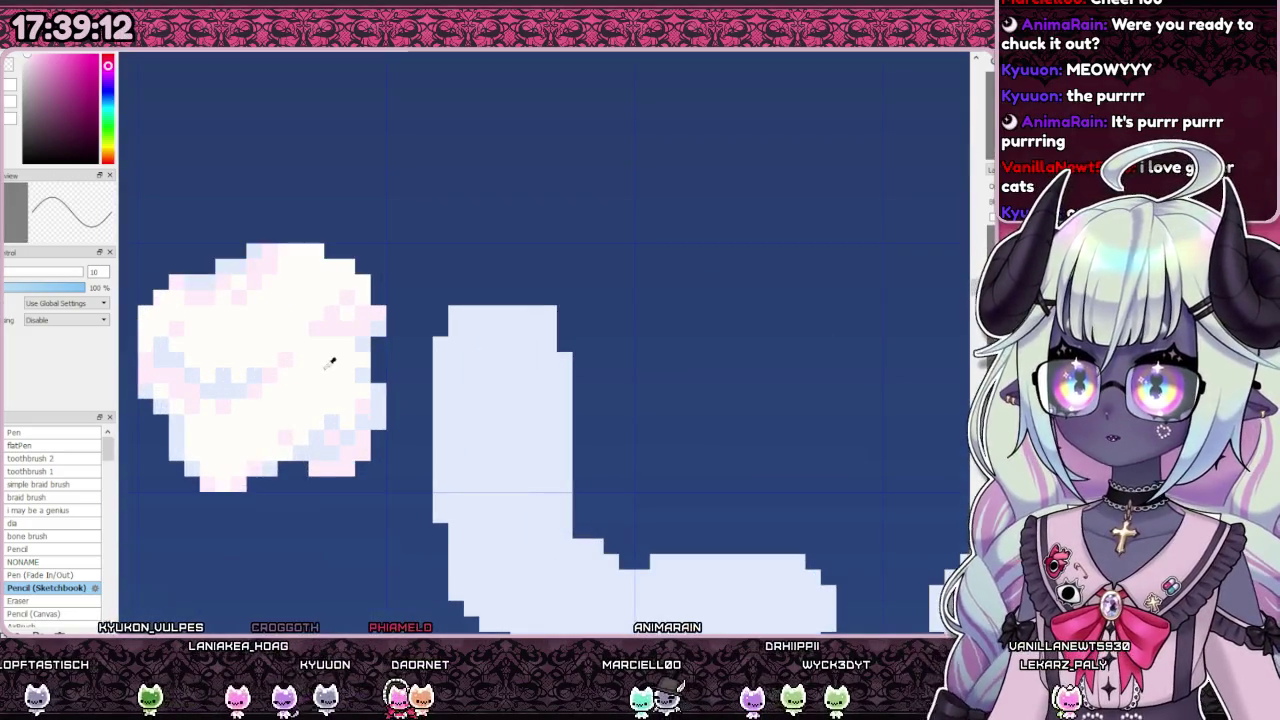
pyautogui.scroll(-1, 406, 321)
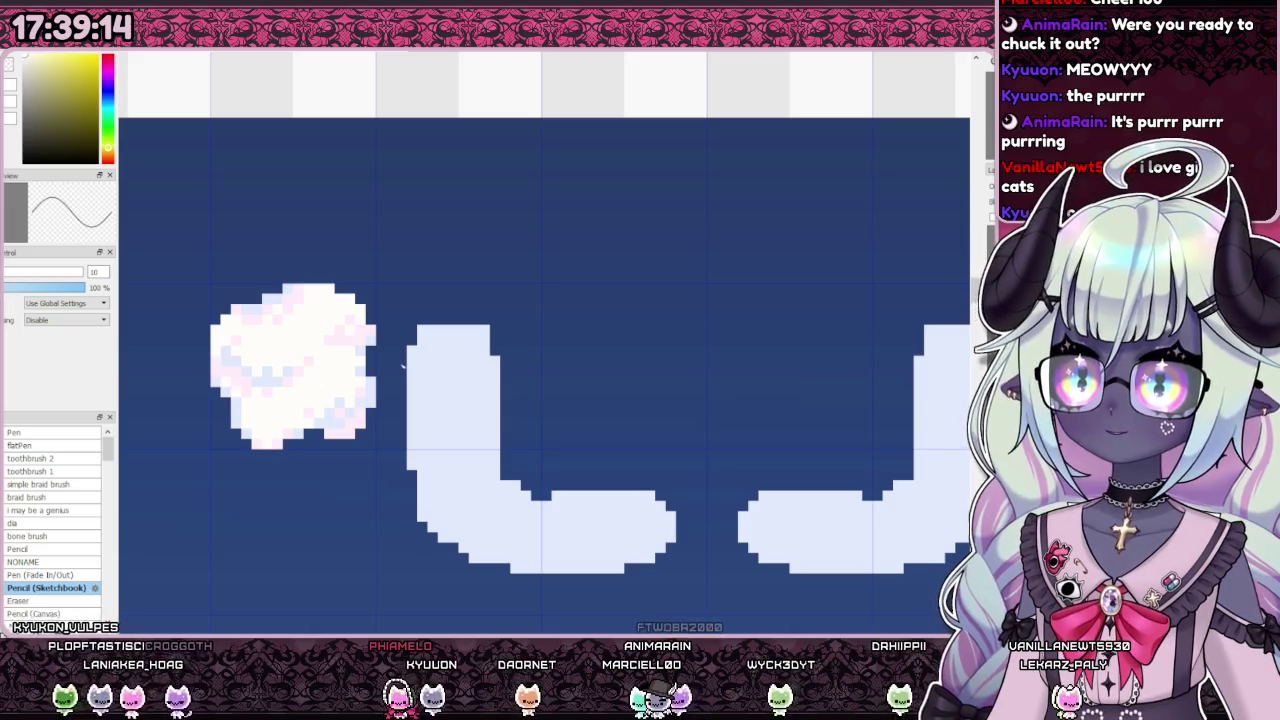
pyautogui.moveTo(411, 345); pyautogui.dragTo(411, 317)
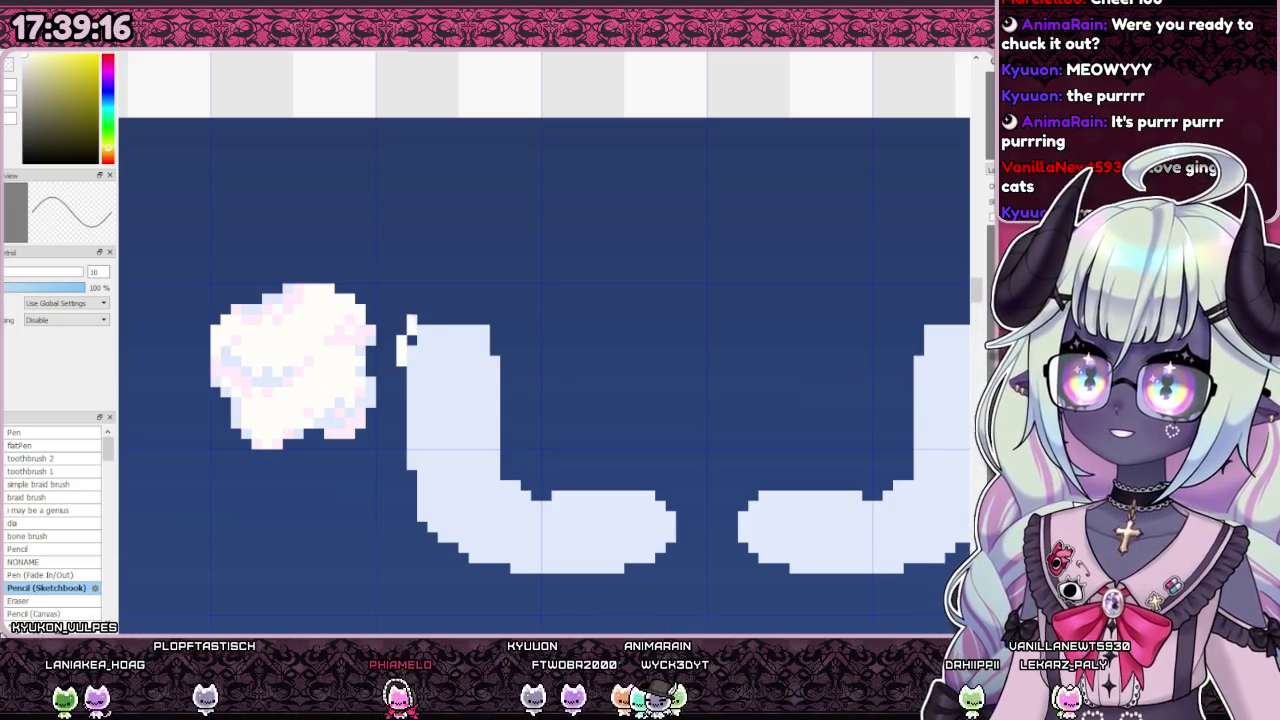
pyautogui.moveTo(482, 298); pyautogui.dragTo(490, 298)
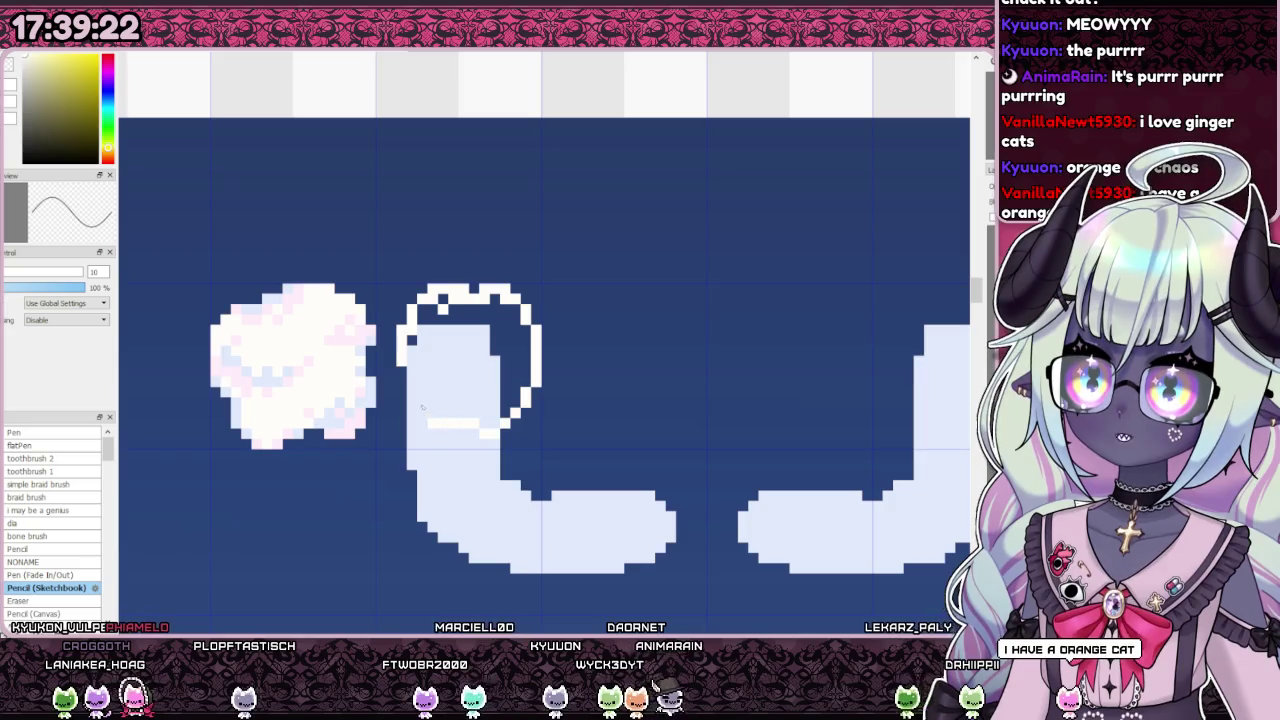
pyautogui.moveTo(441, 305); pyautogui.dragTo(434, 318)
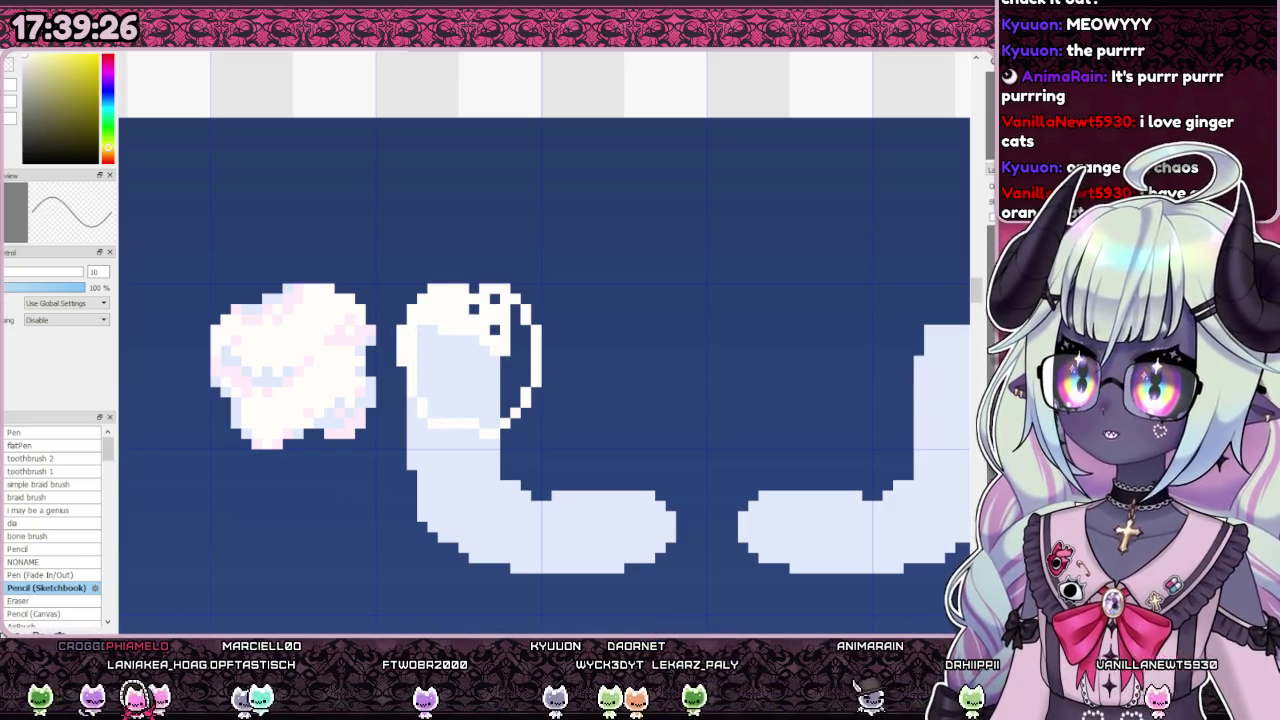
# Step: Move the cloud top down onto the piece and shift its right side left
pyautogui.moveTo(376, 264); pyautogui.dragTo(594, 350)
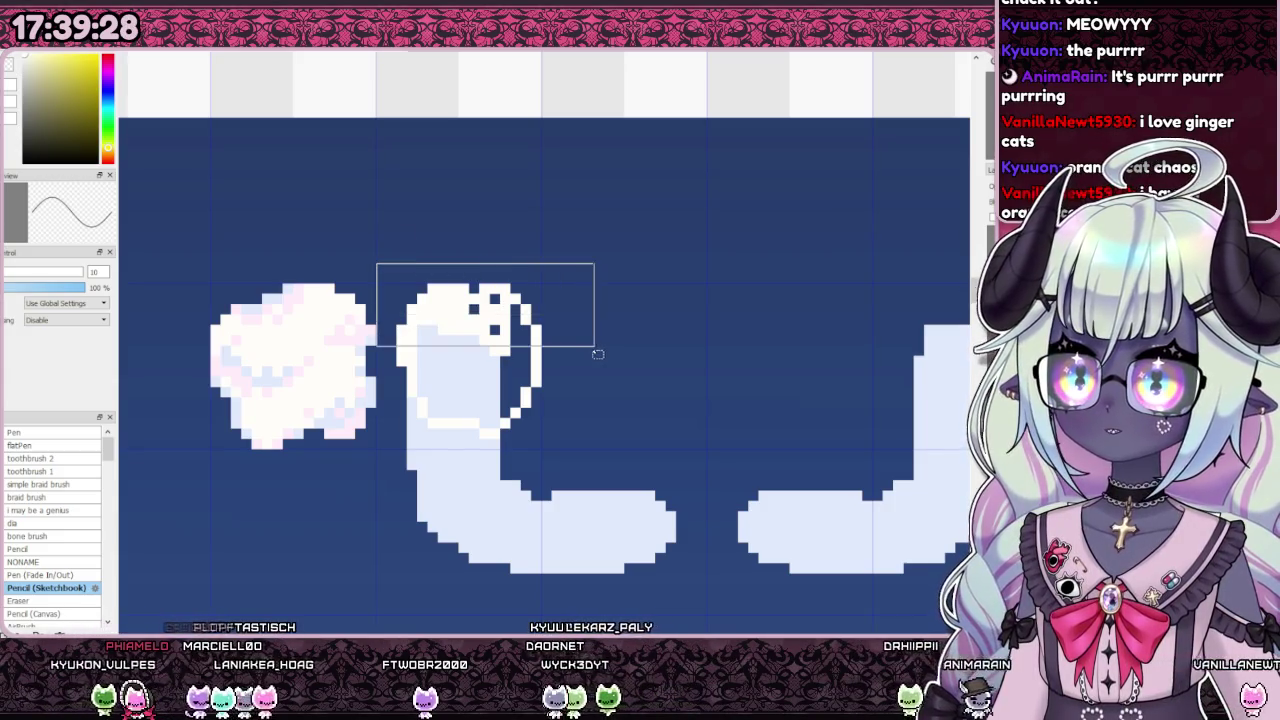
pyautogui.hotkey('ctrl', 't')
pyautogui.moveTo(520, 280); pyautogui.dragTo(524, 299)
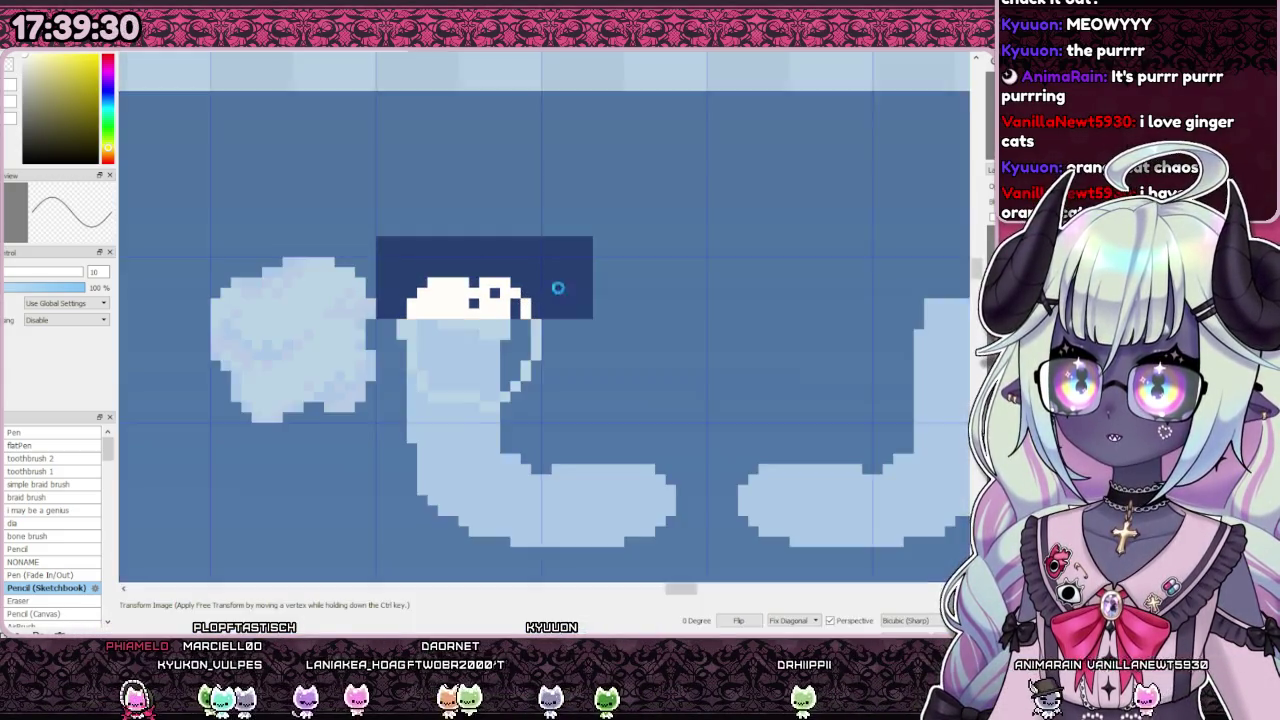
pyautogui.press('Return')
pyautogui.moveTo(594, 195); pyautogui.dragTo(479, 422)
pyautogui.hotkey('ctrl', 't')
pyautogui.moveTo(531, 350); pyautogui.dragTo(508, 350)
pyautogui.press('Return')
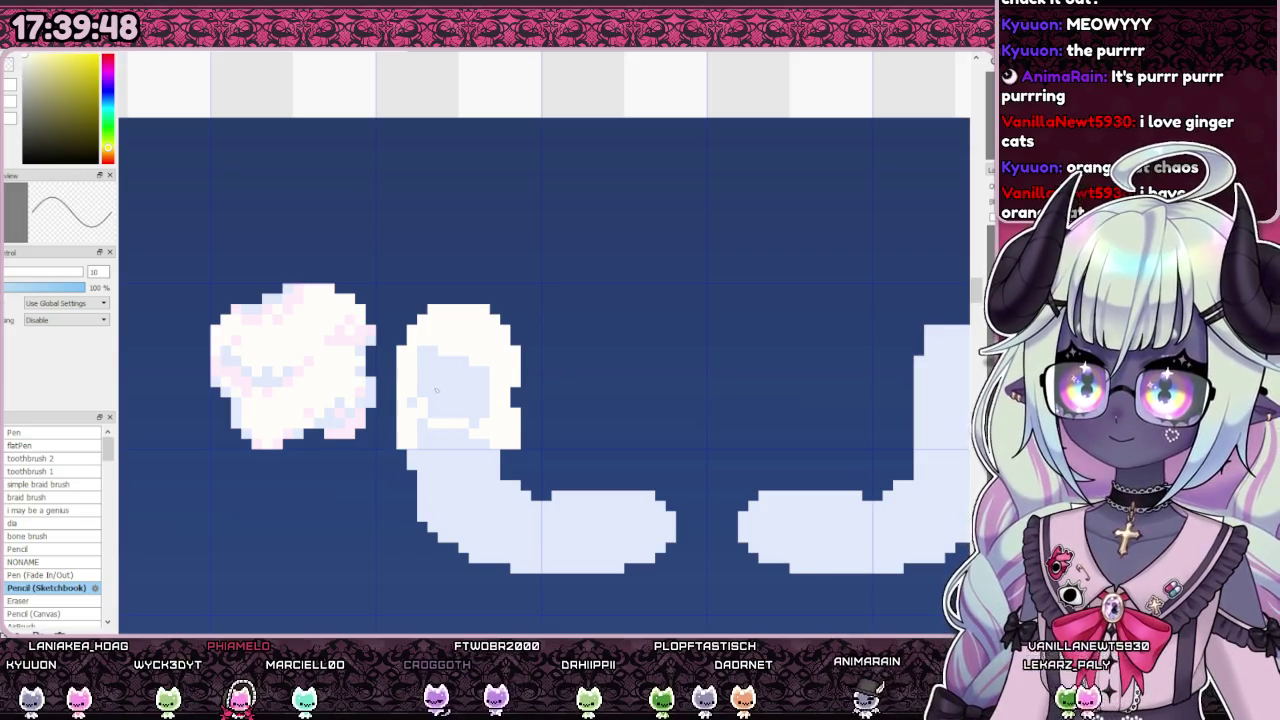
# Step: Fill the cloud top's upper-left corner white, then select the two curved corner pieces
pyautogui.scroll(-2, 436, 389)
pyautogui.scroll(3, 436, 389)
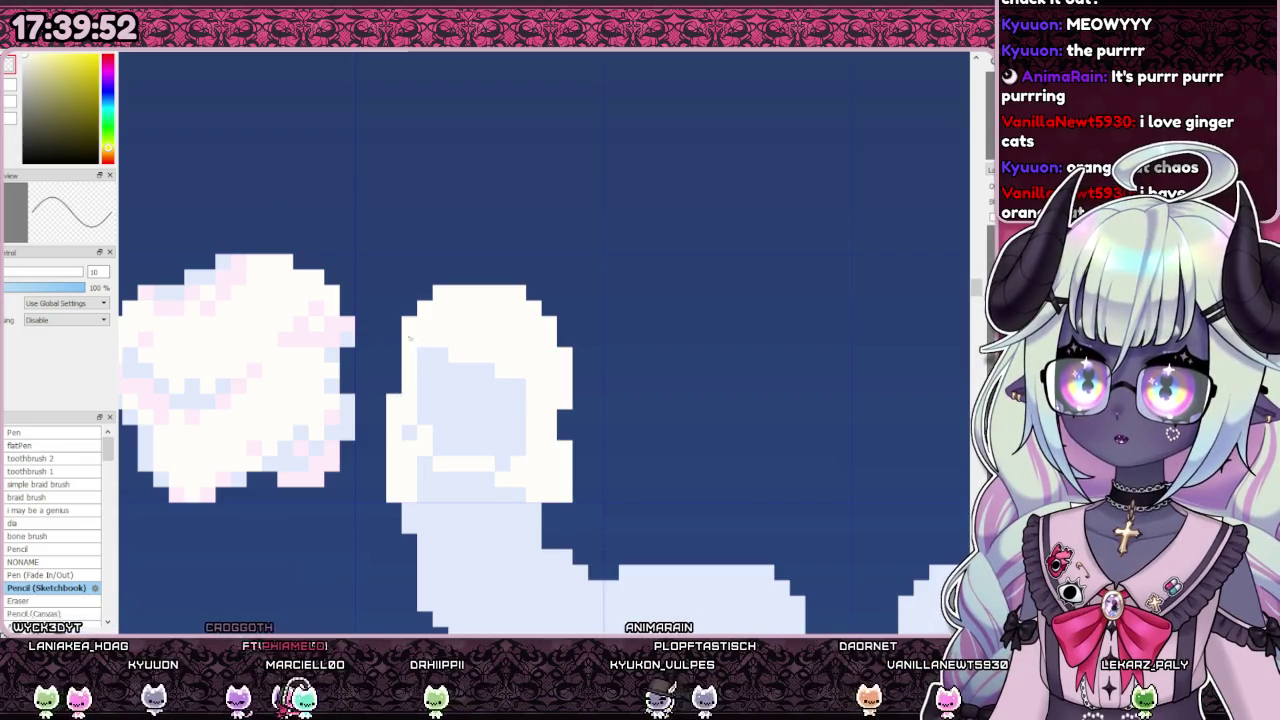
pyautogui.moveTo(391, 331); pyautogui.dragTo(405, 292)
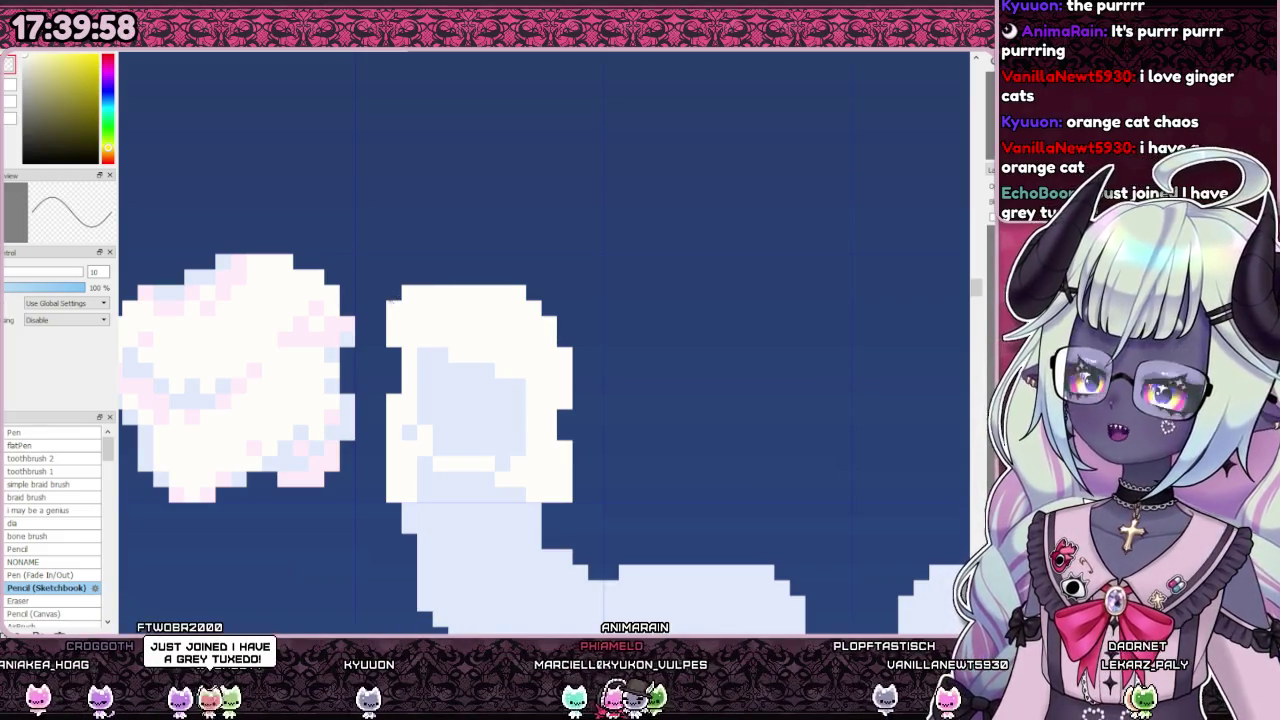
pyautogui.scroll(-1, 399, 308)
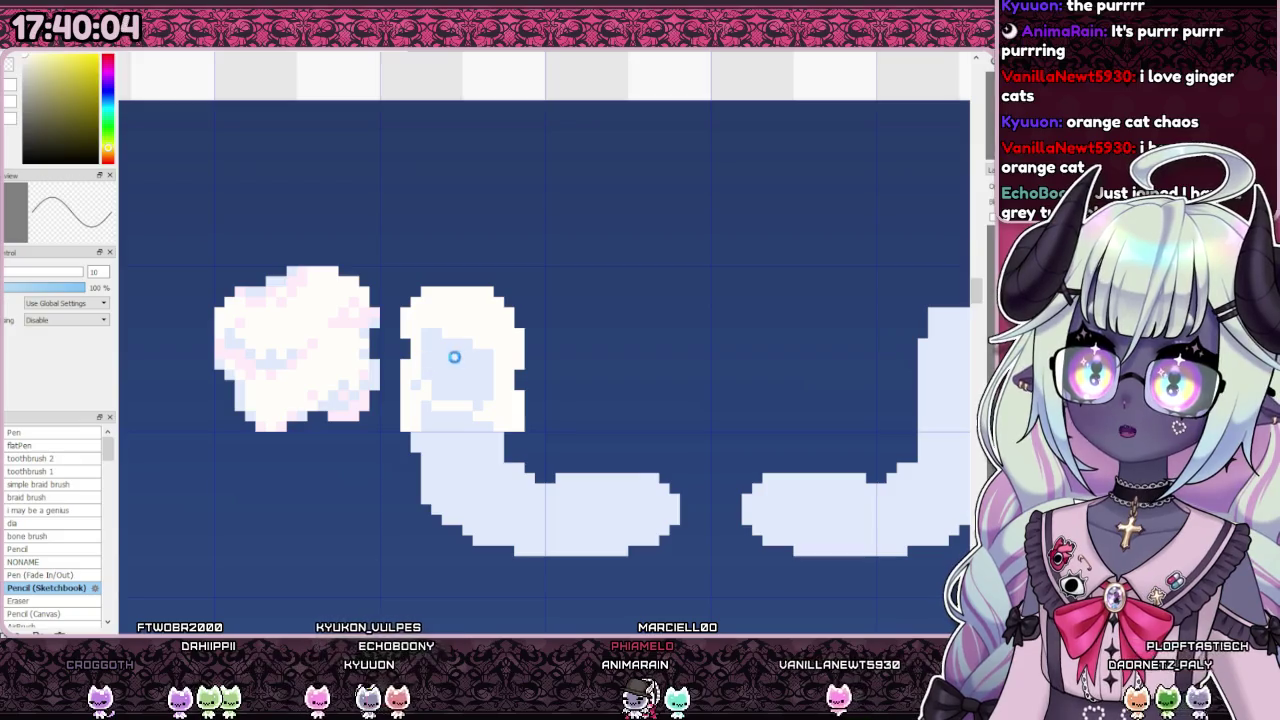
pyautogui.scroll(-2, 450, 358)
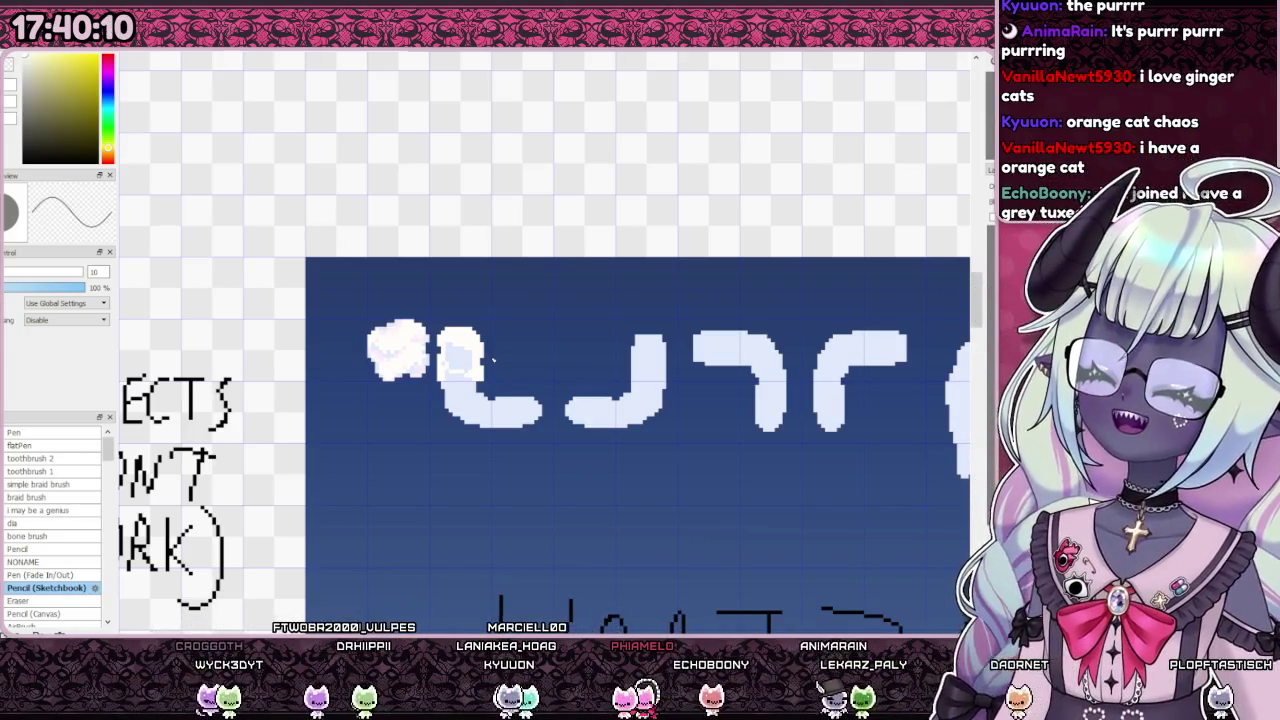
pyautogui.scroll(4, 461, 358)
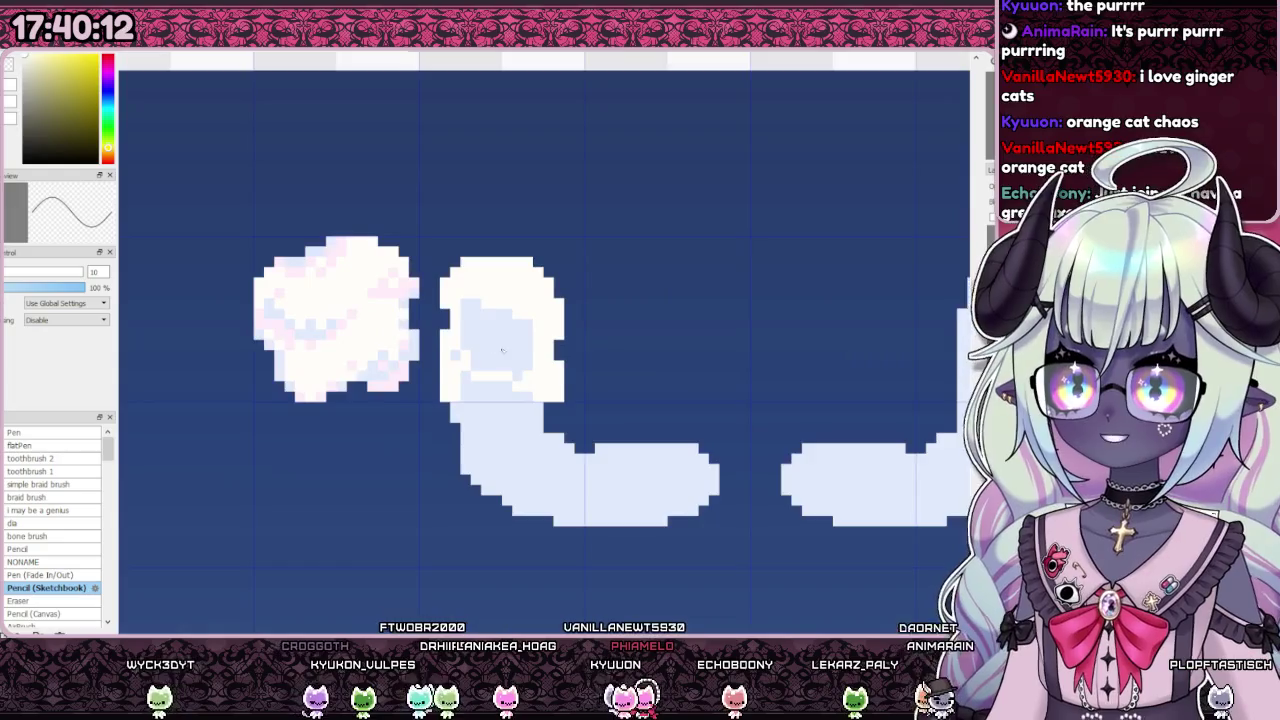
pyautogui.scroll(2, 490, 335)
pyautogui.scroll(-2, 508, 318)
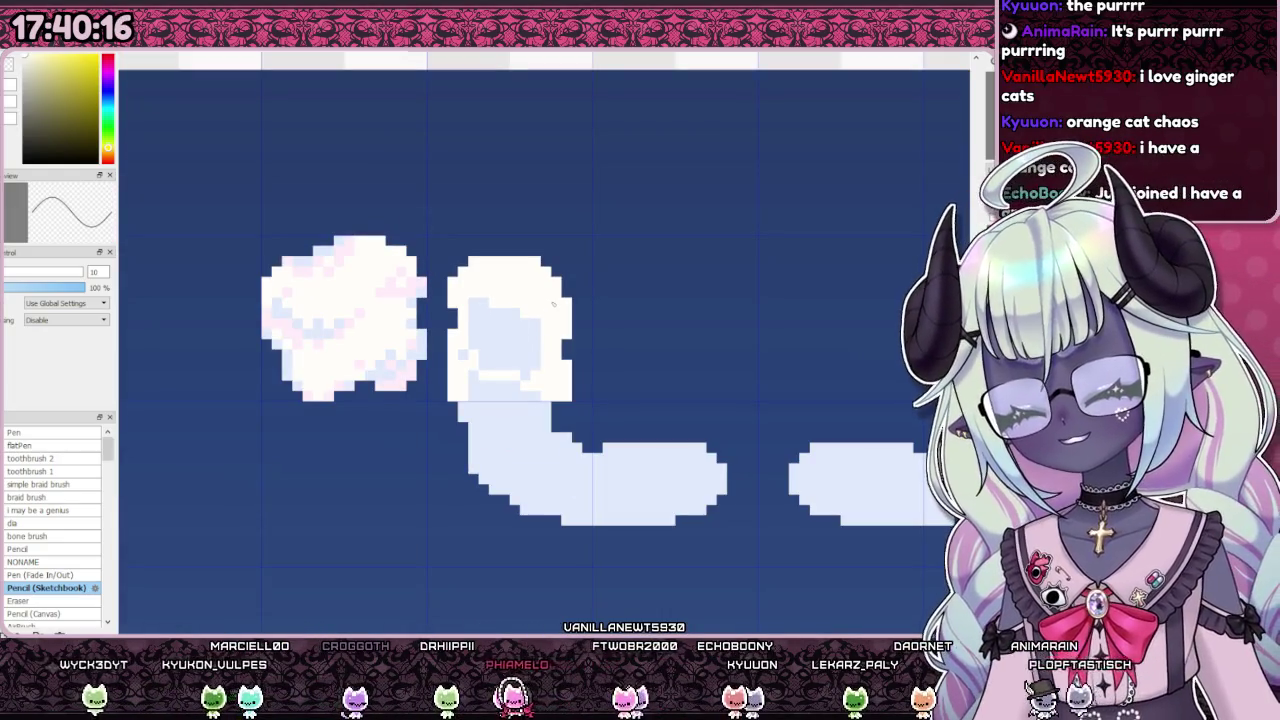
pyautogui.scroll(-1, 608, 480)
pyautogui.scroll(-1, 437, 422)
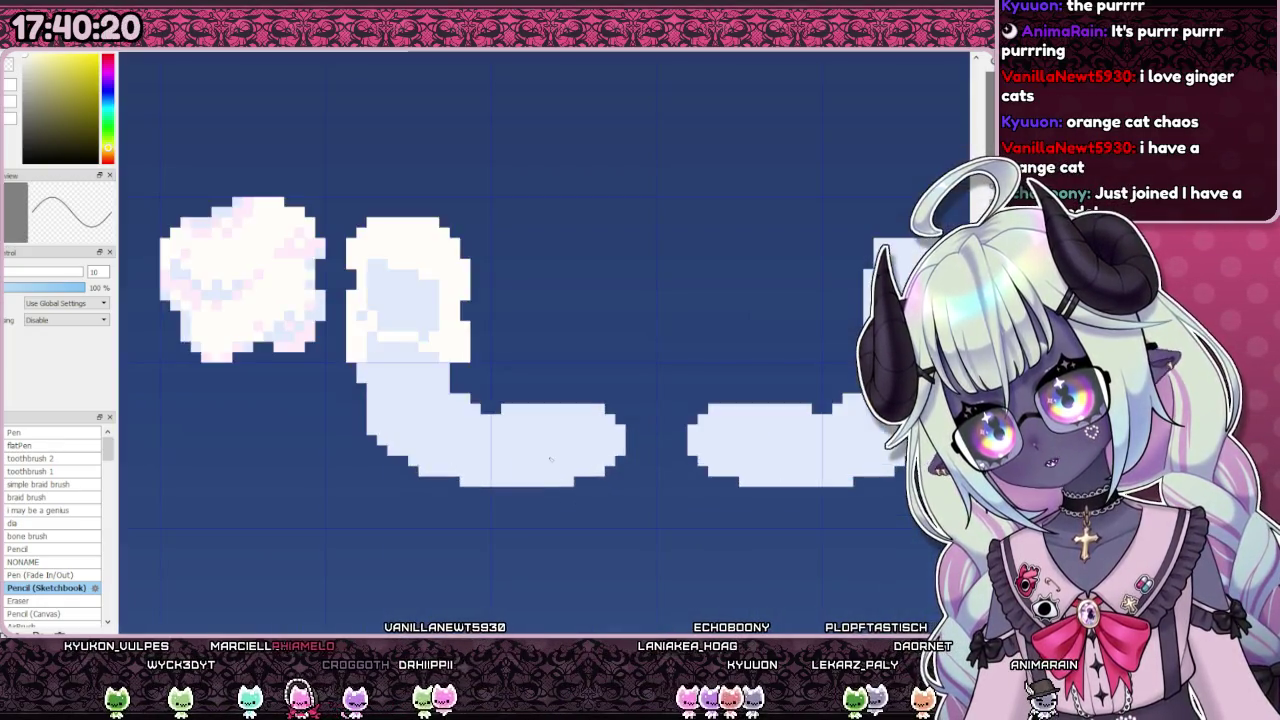
pyautogui.scroll(-3, 437, 422)
pyautogui.scroll(-1, 437, 422)
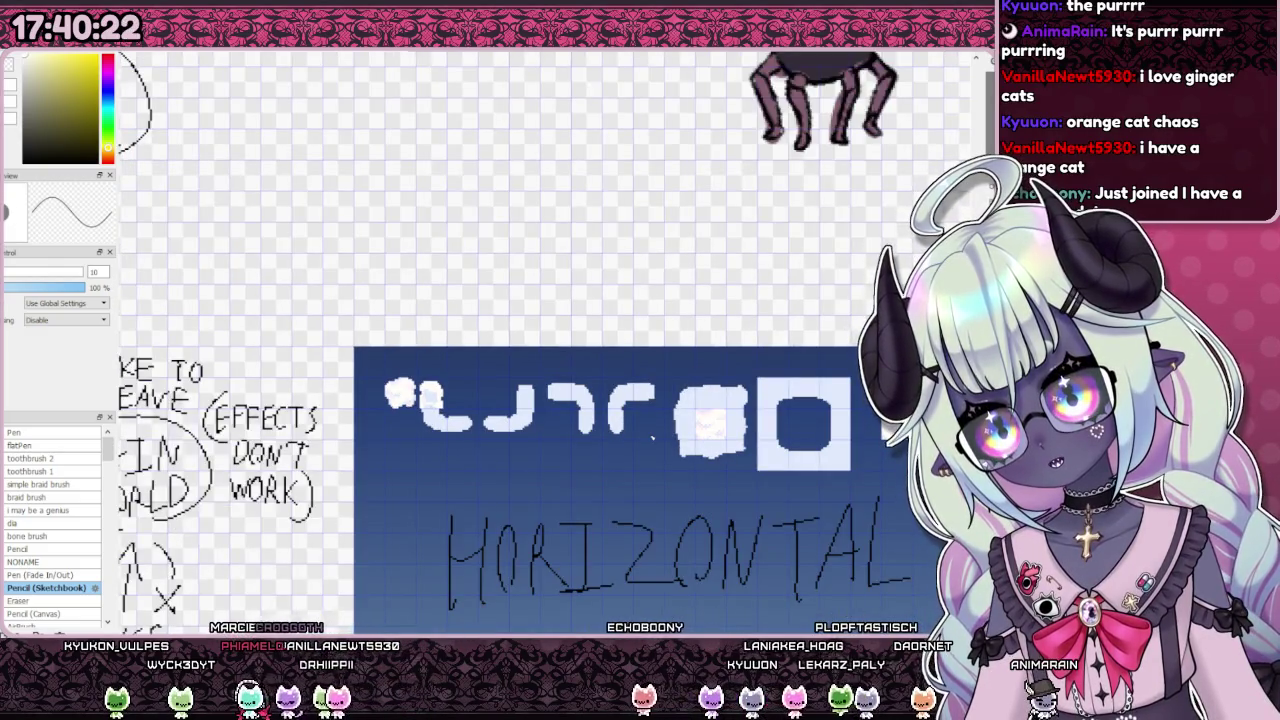
pyautogui.scroll(4, 420, 400)
pyautogui.scroll(2, 420, 400)
pyautogui.scroll(-2, 488, 406)
pyautogui.scroll(-2, 487, 407)
pyautogui.scroll(-1, 487, 407)
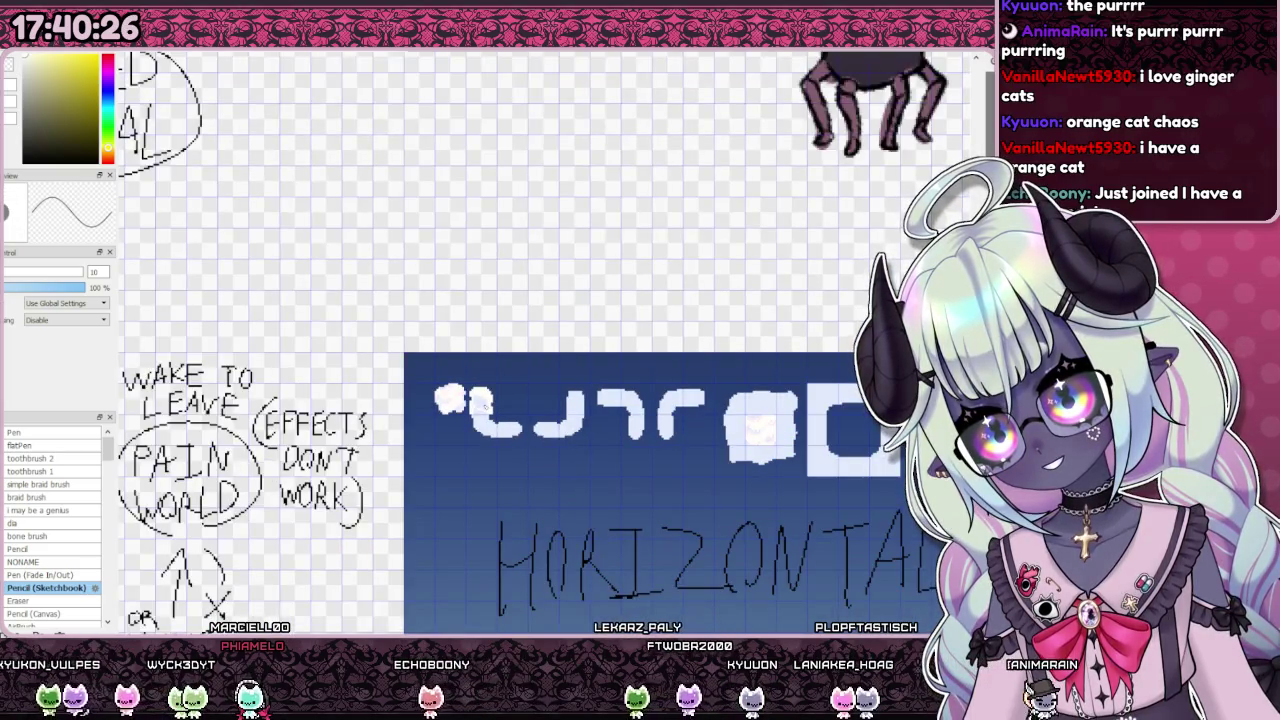
pyautogui.scroll(1, 530, 410)
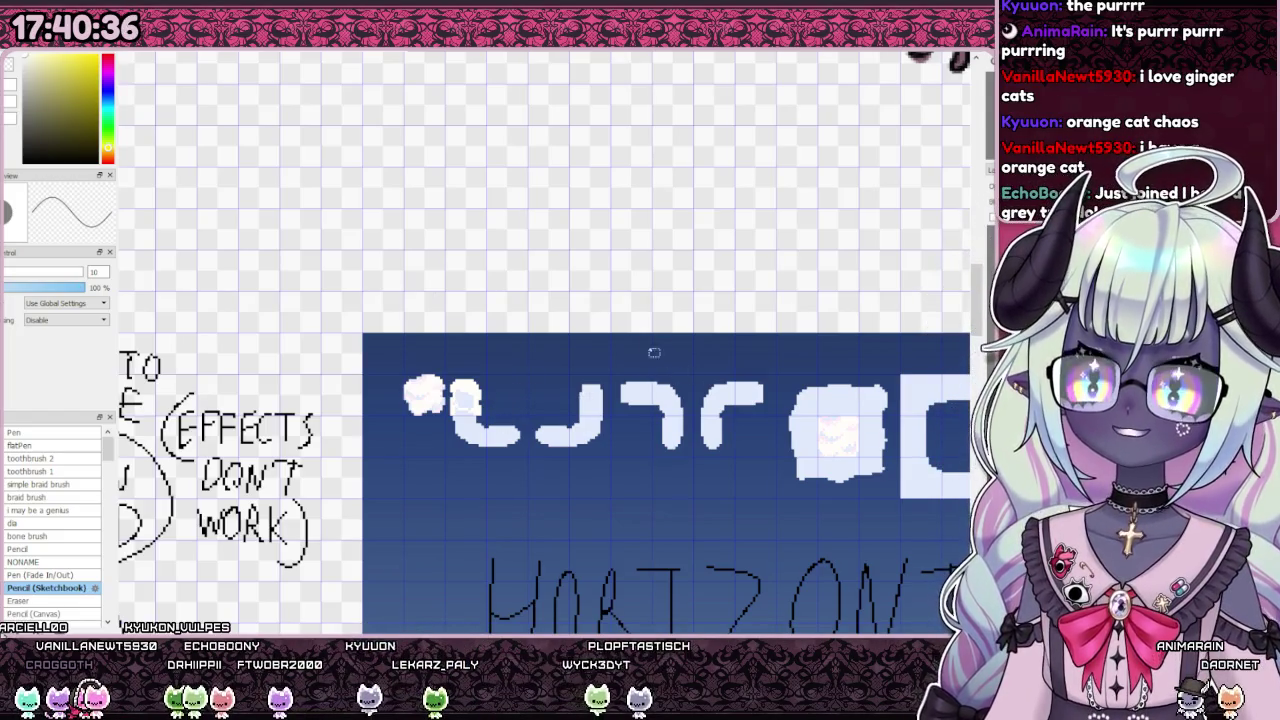
pyautogui.scroll(2, 680, 433)
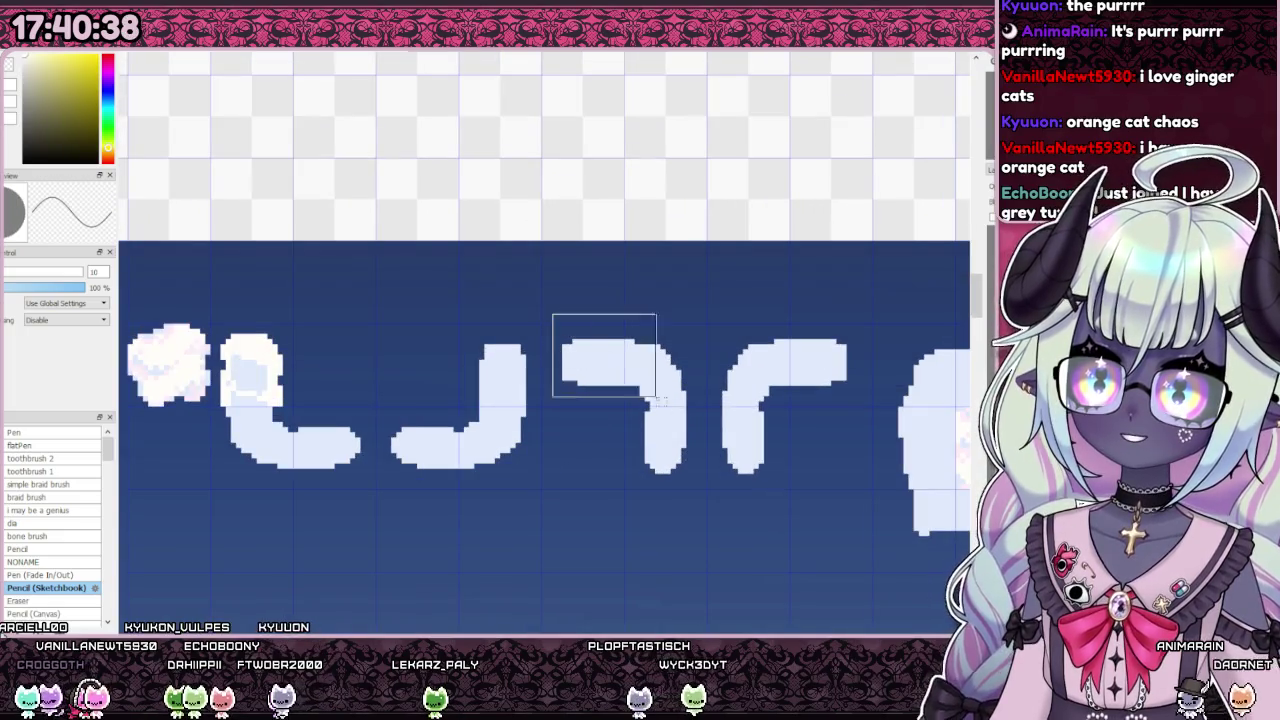
pyautogui.moveTo(879, 515); pyautogui.dragTo(857, 520)
# Step: Raise the two curved corner pieces higher on the sky and shift them right
pyautogui.hotkey('ctrl', 't')
pyautogui.moveTo(691, 414); pyautogui.dragTo(690, 341)
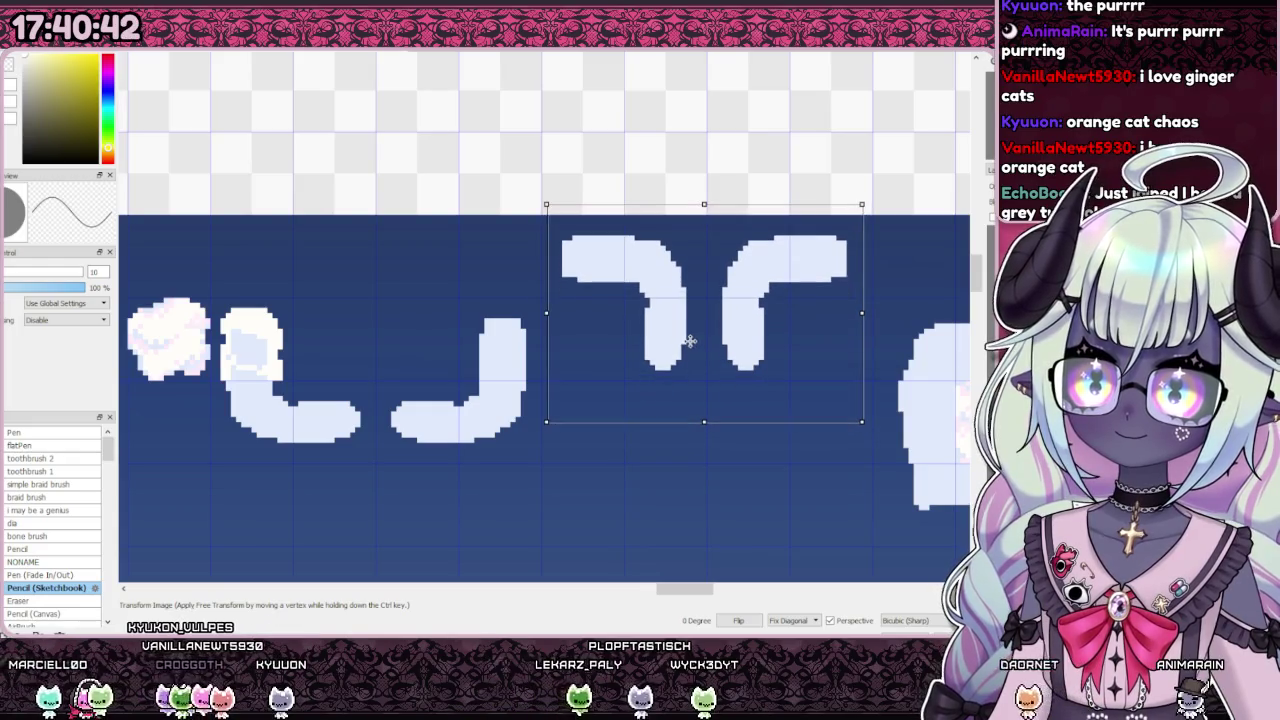
pyautogui.press('Return')
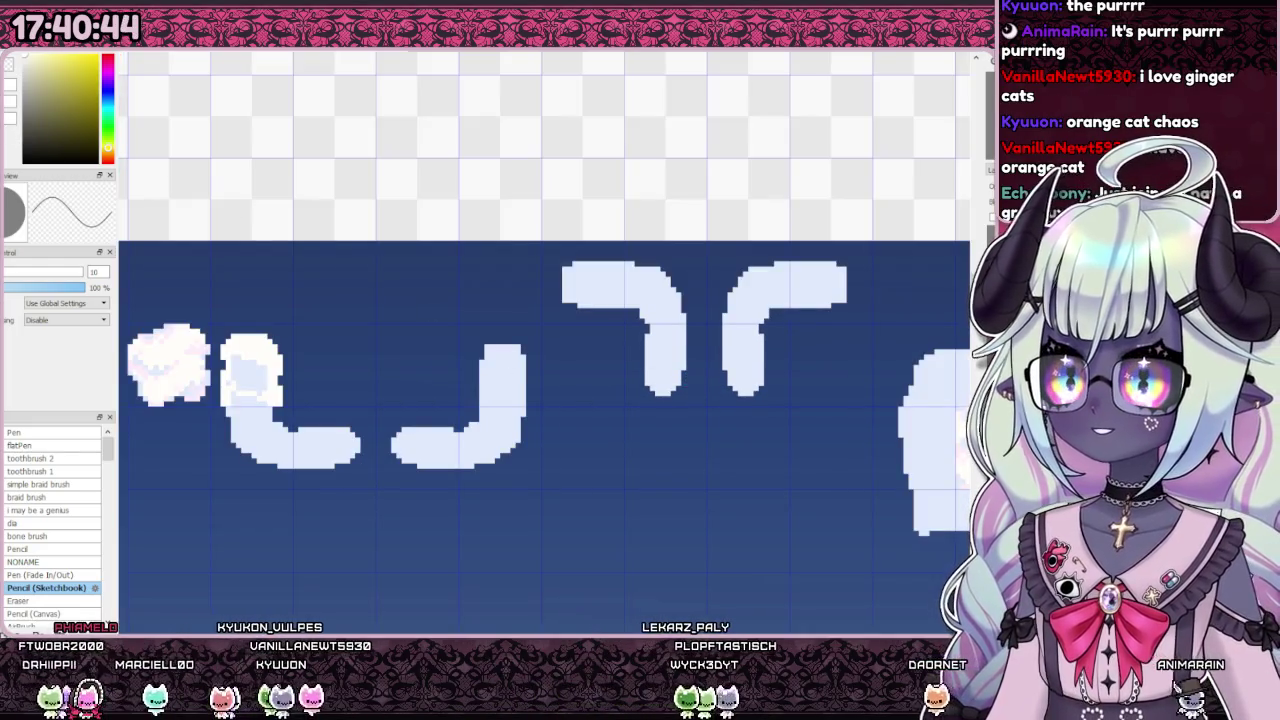
pyautogui.scroll(-1, 479, 266)
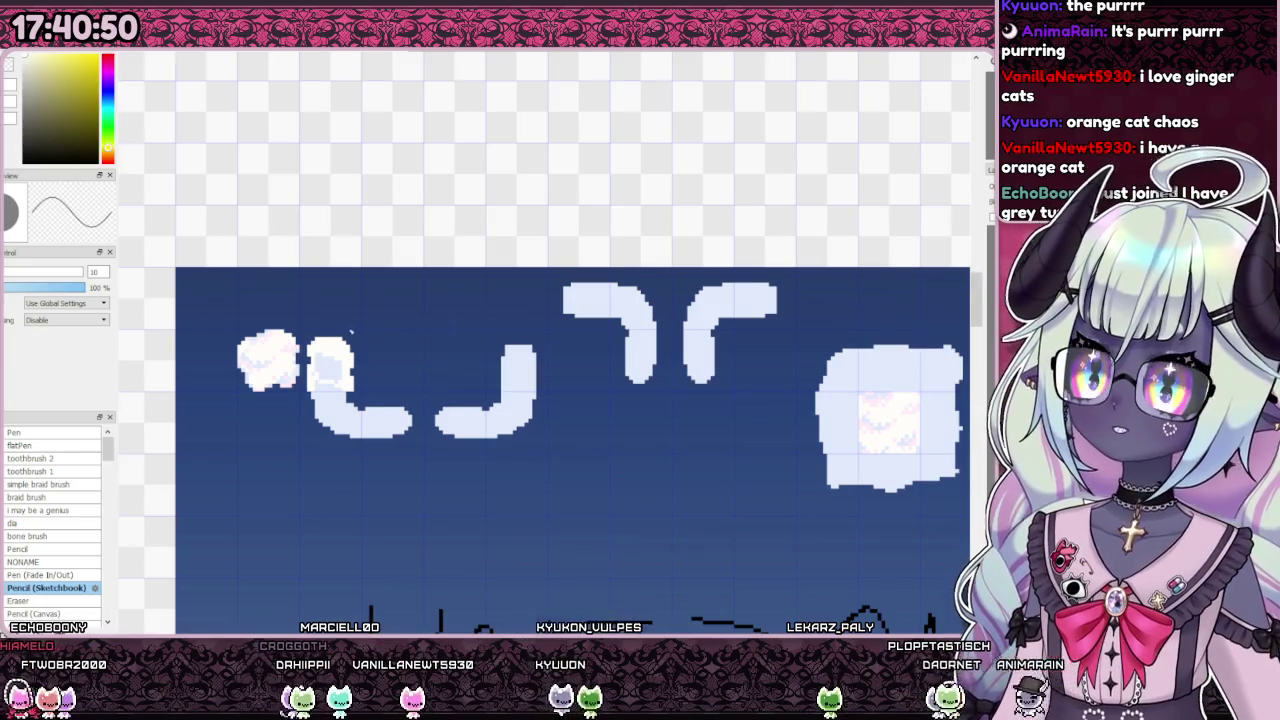
pyautogui.scroll(1, 415, 333)
pyautogui.scroll(-2, 588, 318)
pyautogui.scroll(2, 737, 284)
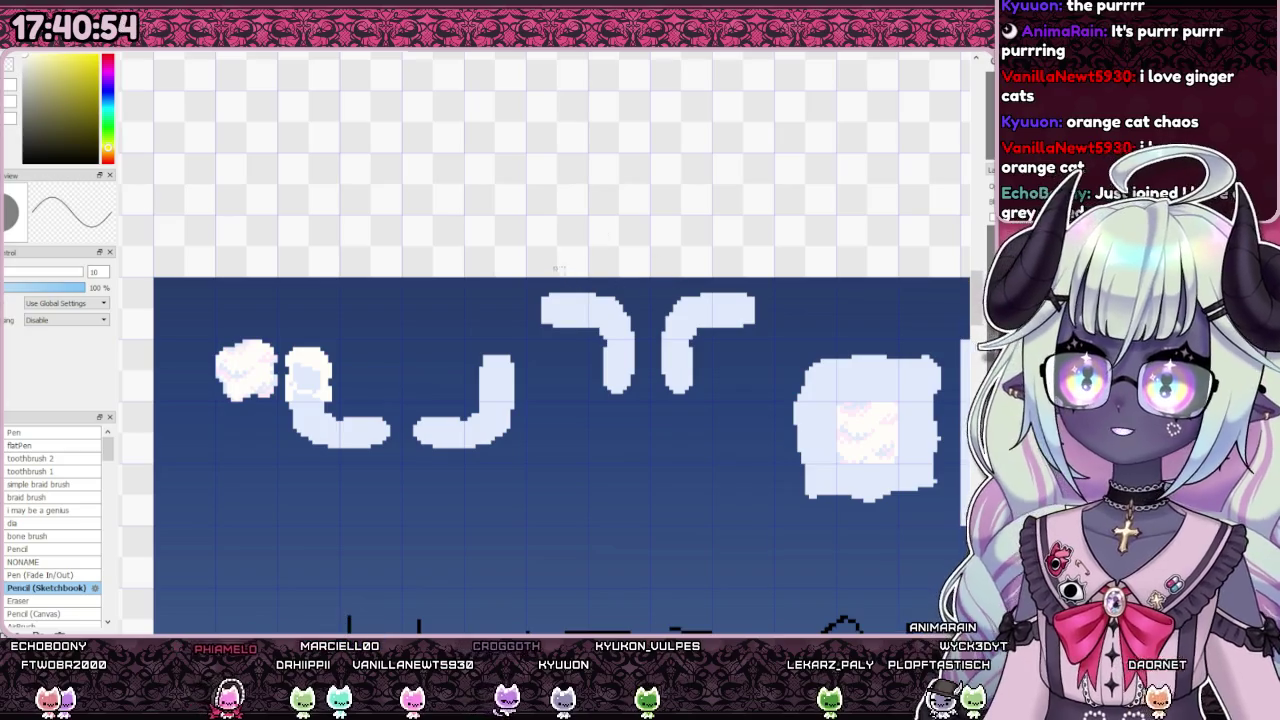
pyautogui.moveTo(735, 418); pyautogui.dragTo(763, 417)
pyautogui.hotkey('ctrl', 't')
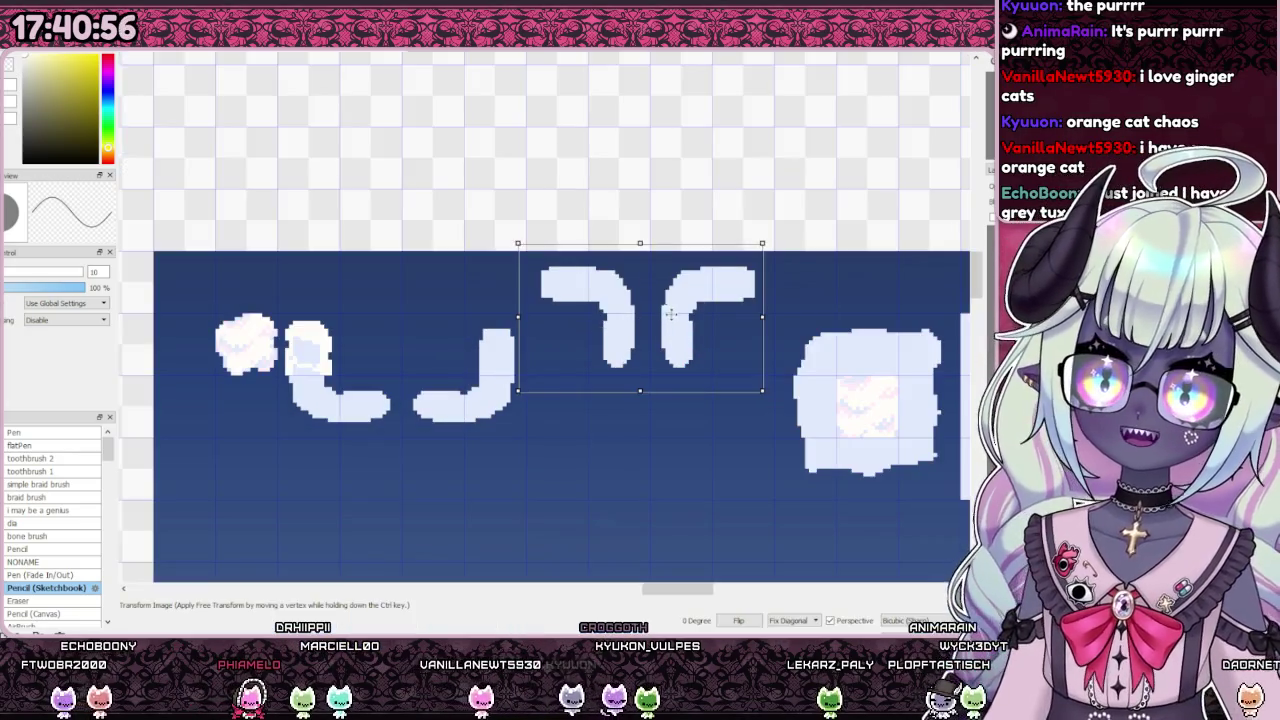
pyautogui.moveTo(663, 322); pyautogui.dragTo(722, 314)
pyautogui.press('Return')
pyautogui.hotkey('ctrl', 'd')
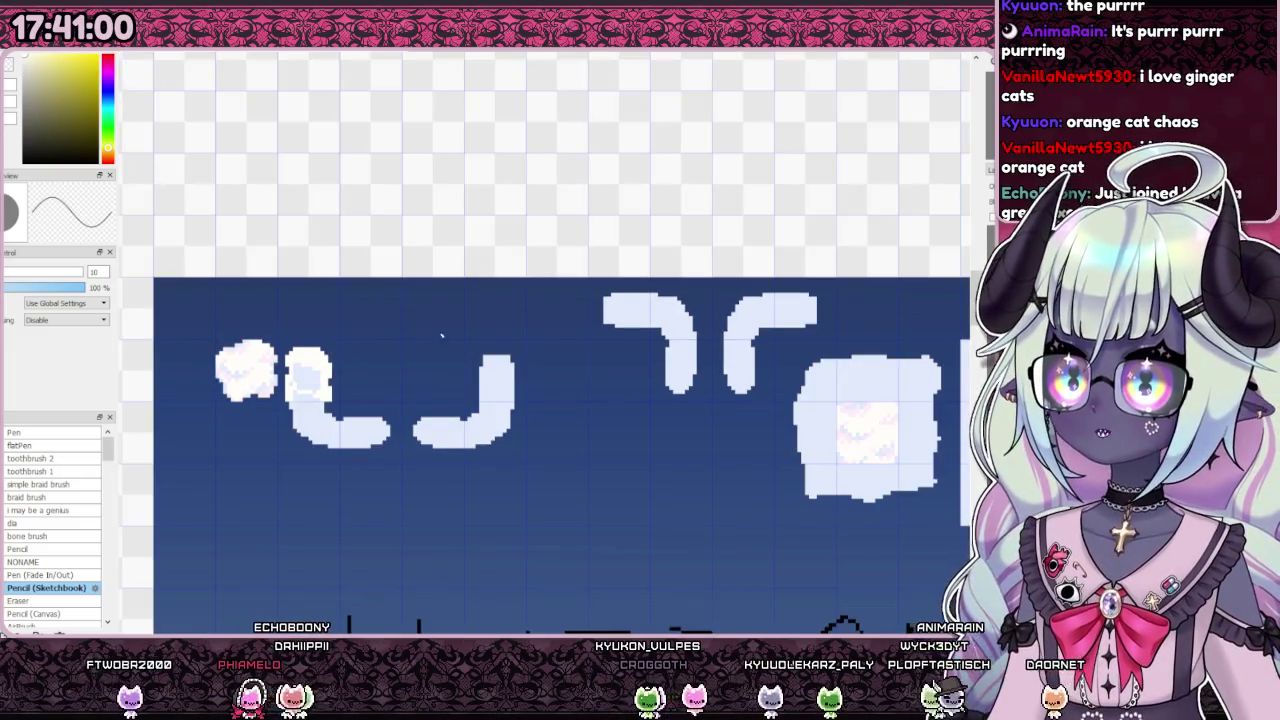
# Step: Select the tall left cloud piece and move it upward
pyautogui.scroll(1, 460, 340)
pyautogui.scroll(-1, 440, 335)
pyautogui.scroll(1, 430, 336)
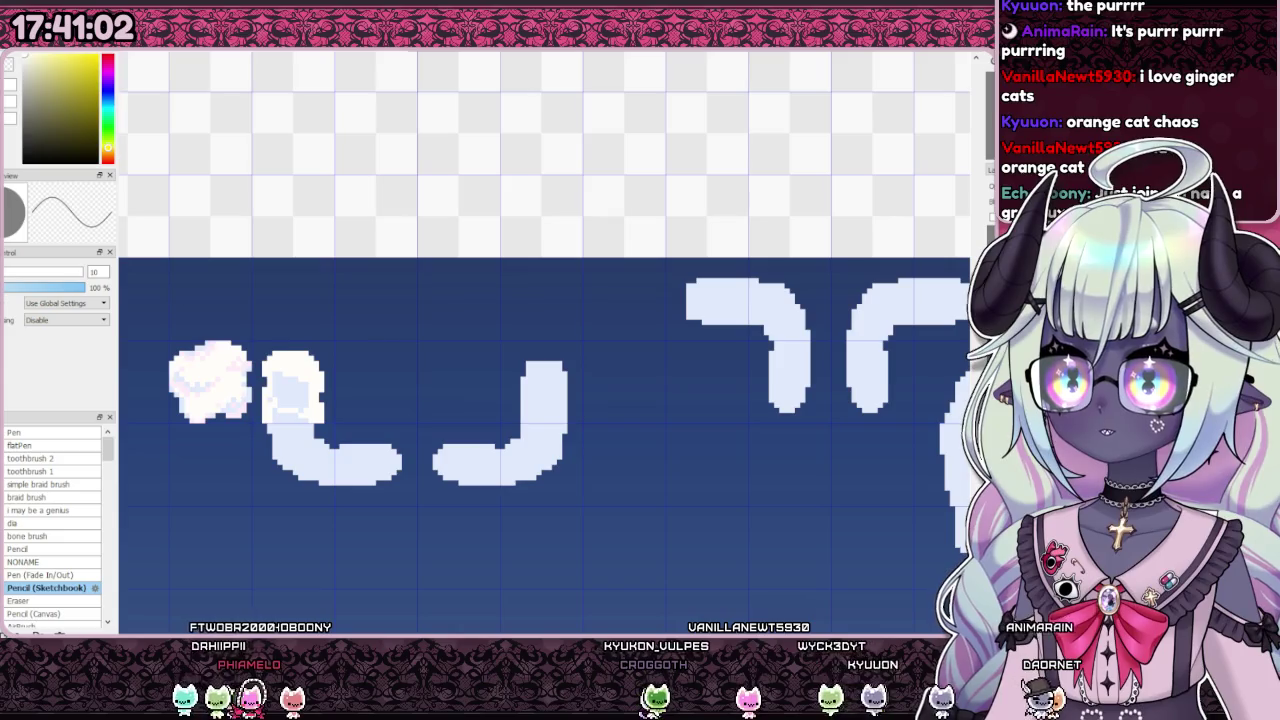
pyautogui.scroll(1, 330, 319)
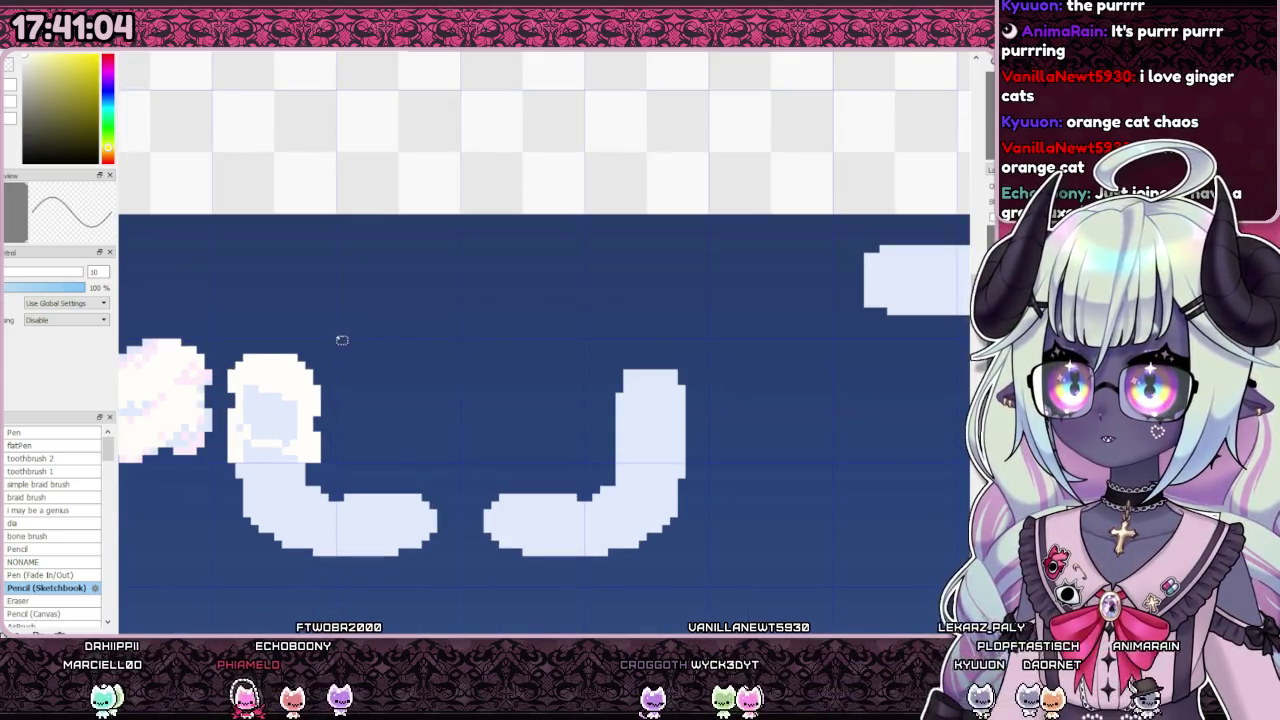
pyautogui.moveTo(342, 340); pyautogui.dragTo(224, 463)
pyautogui.hotkey('ctrl', 't')
pyautogui.moveTo(271, 414); pyautogui.dragTo(287, 309)
pyautogui.press('Return')
# Step: Fill the tall piece's hollow interior and the lower L-shaped piece white
pyautogui.scroll(1, 380, 277)
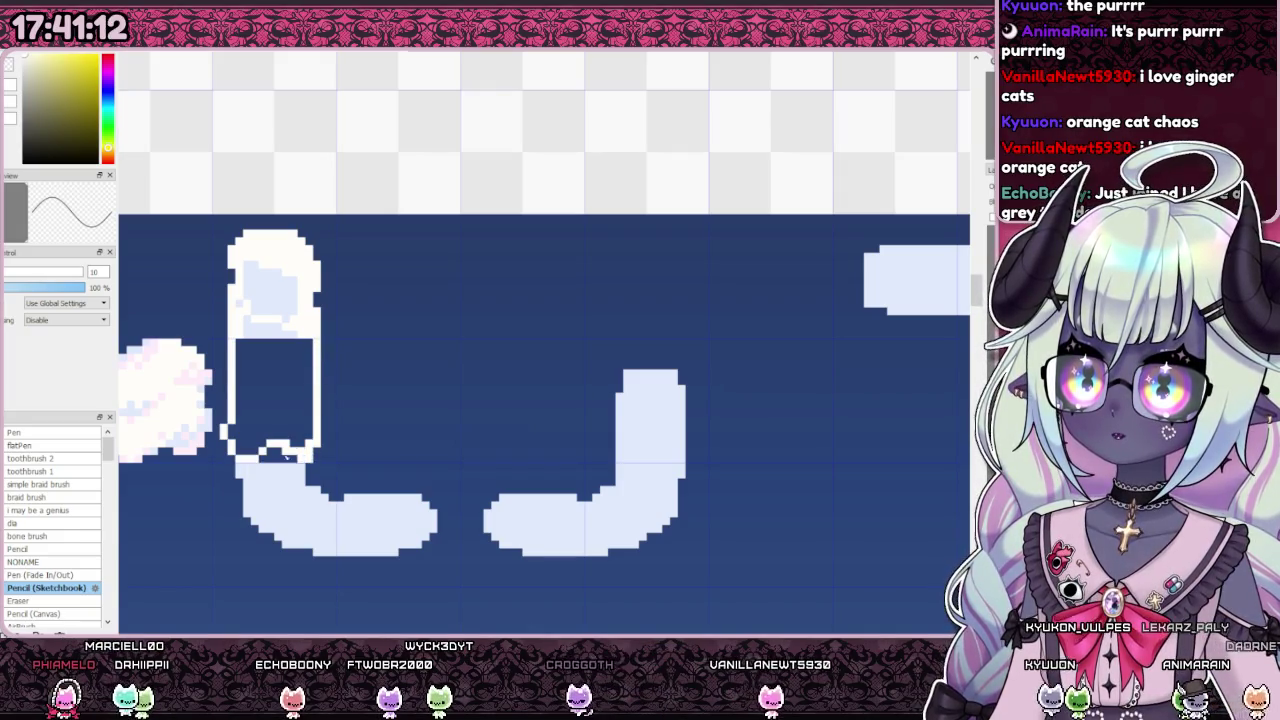
pyautogui.click(271, 394)
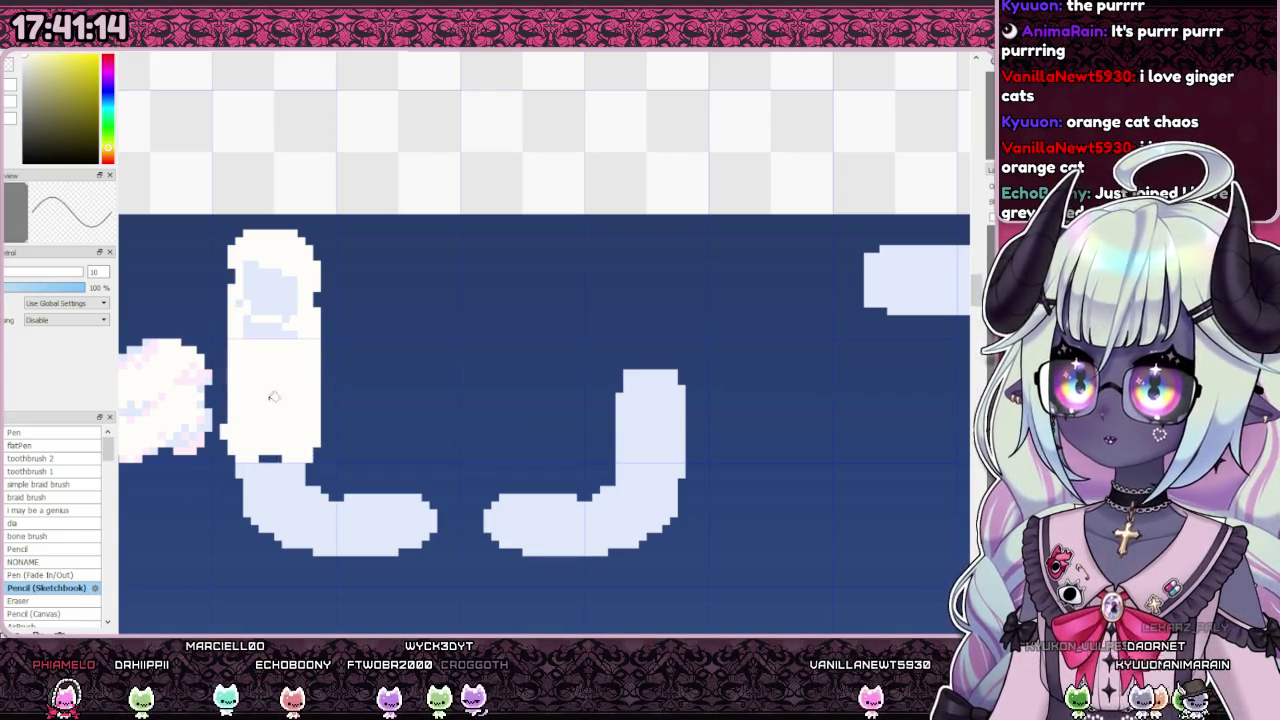
pyautogui.click(280, 462)
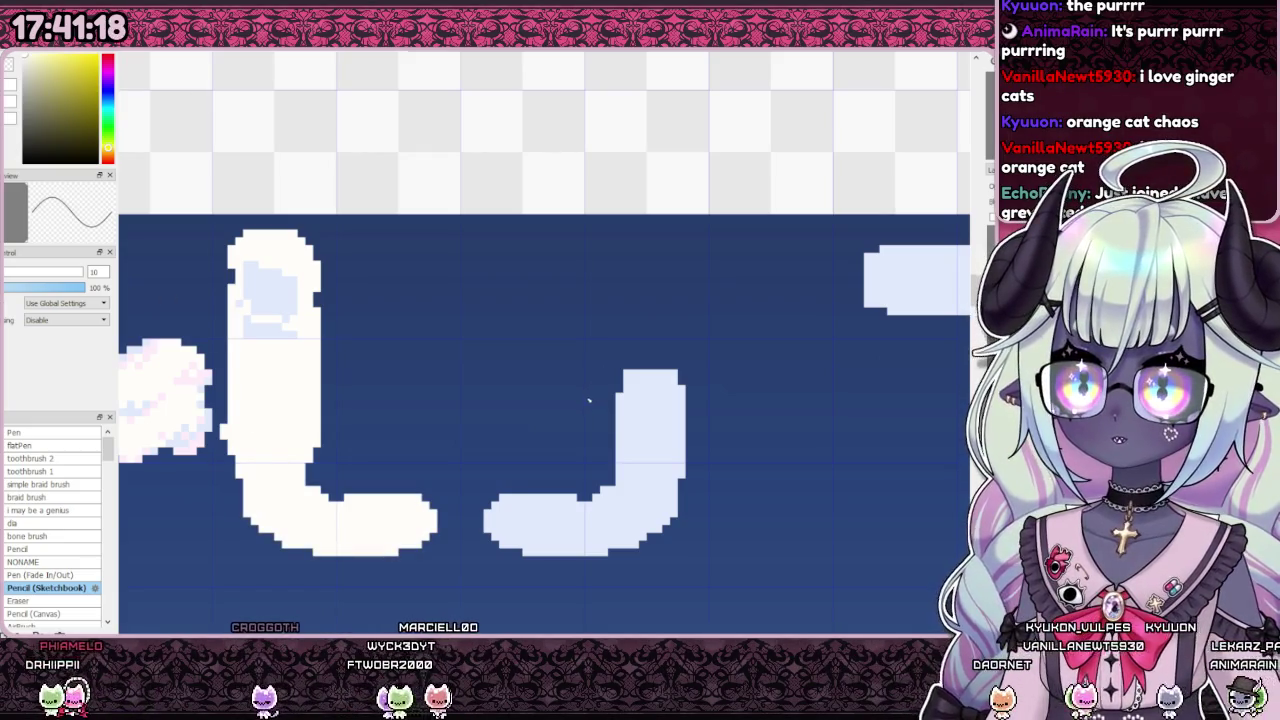
pyautogui.scroll(-1, 429, 346)
pyautogui.scroll(-1, 429, 346)
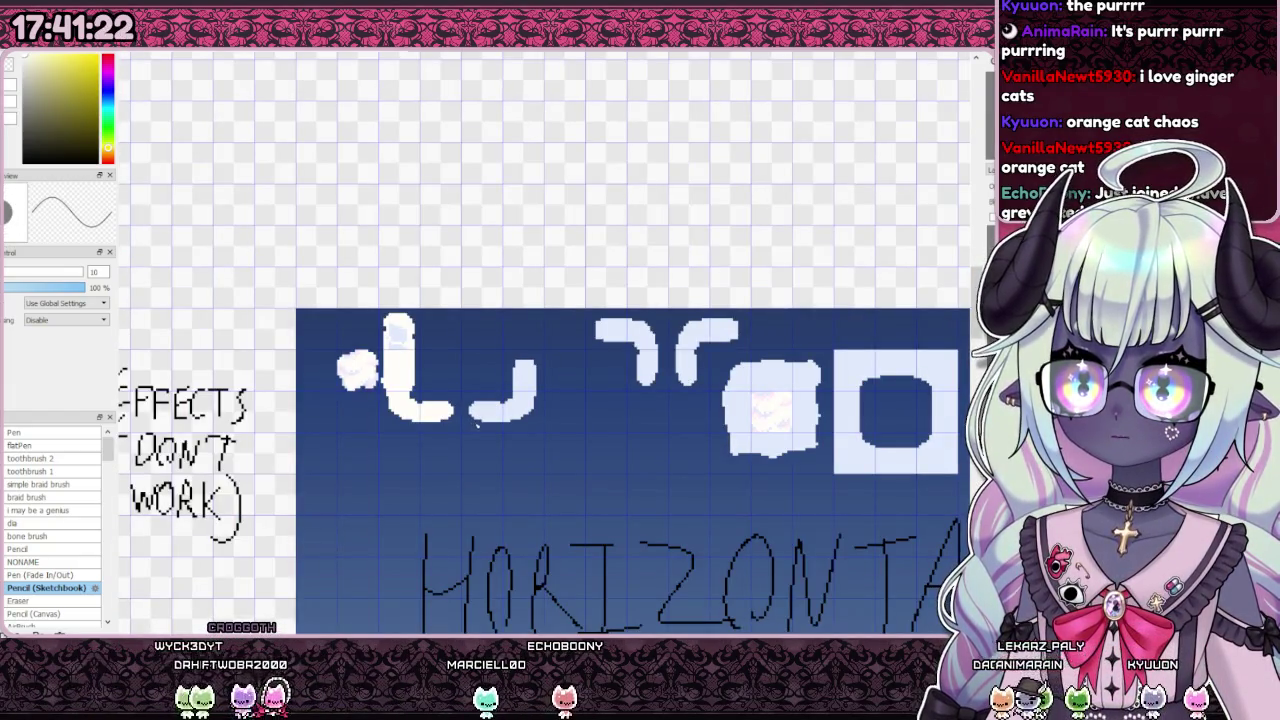
pyautogui.scroll(1, 476, 429)
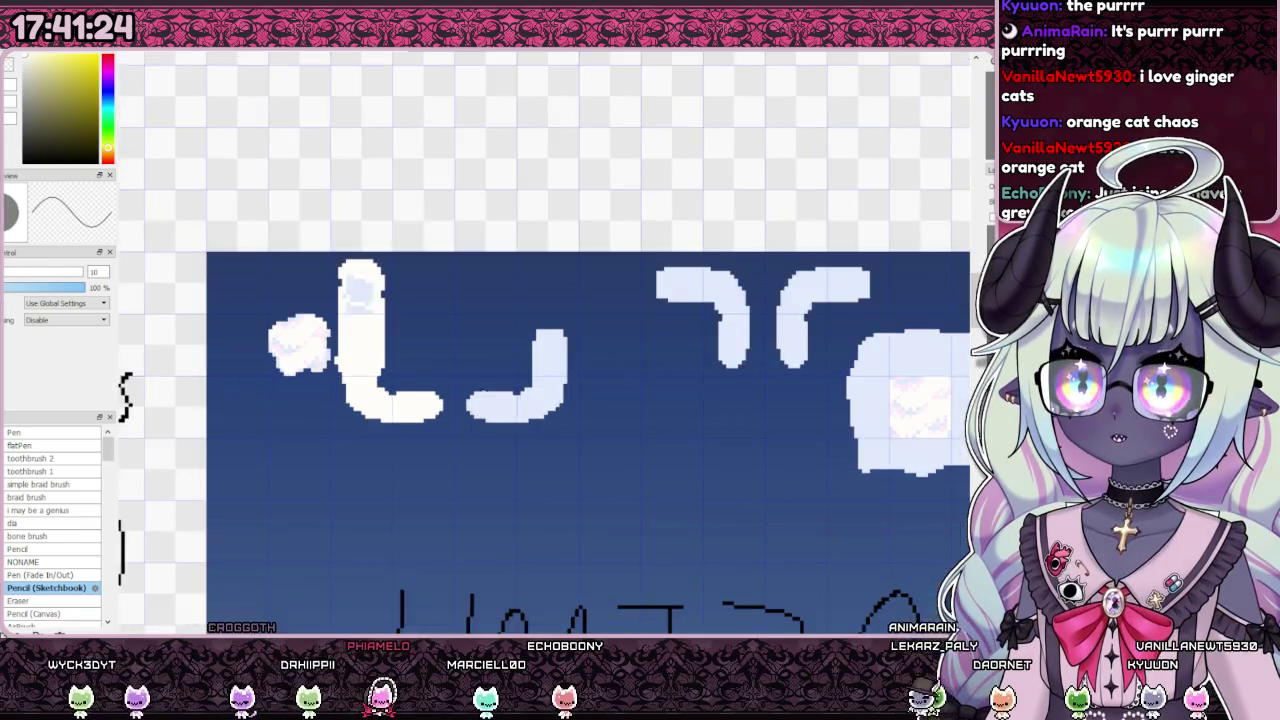
pyautogui.scroll(1, 476, 429)
# Step: Move the J-shaped cloud piece up and to the left
pyautogui.moveTo(440, 287); pyautogui.dragTo(626, 460)
pyautogui.hotkey('ctrl', 't')
pyautogui.moveTo(568, 374); pyautogui.dragTo(483, 300)
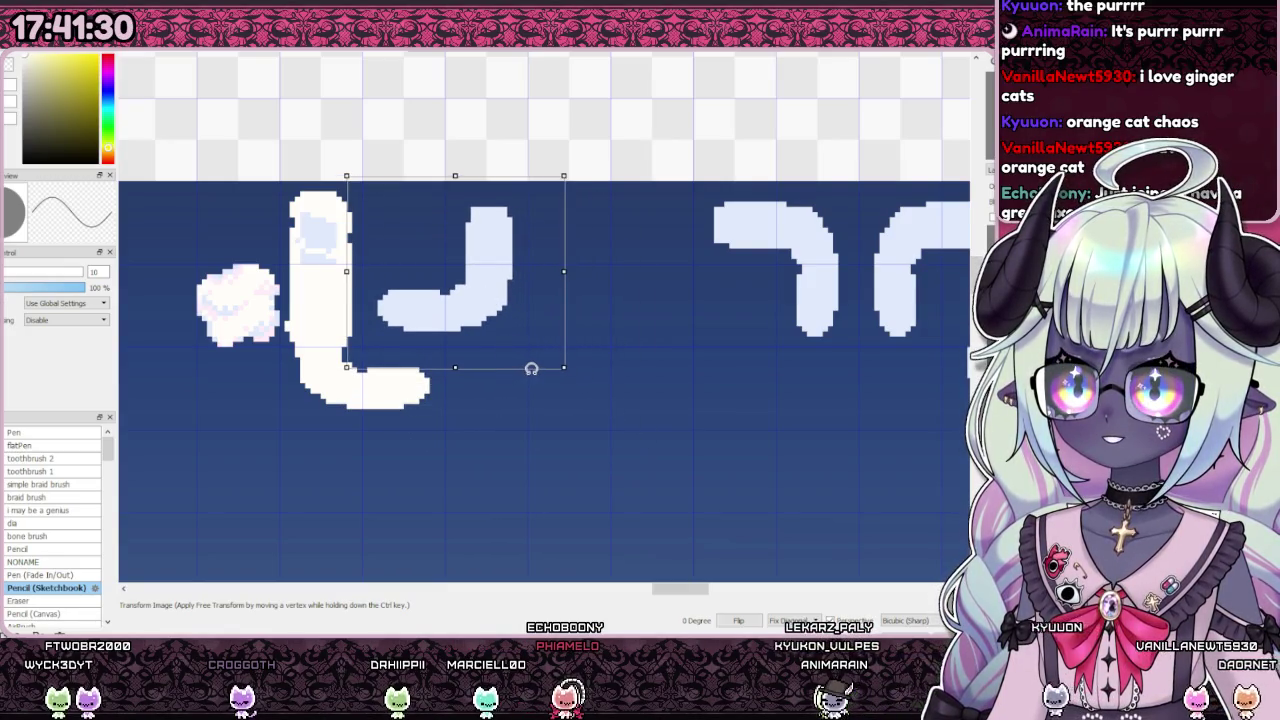
pyautogui.press('Return')
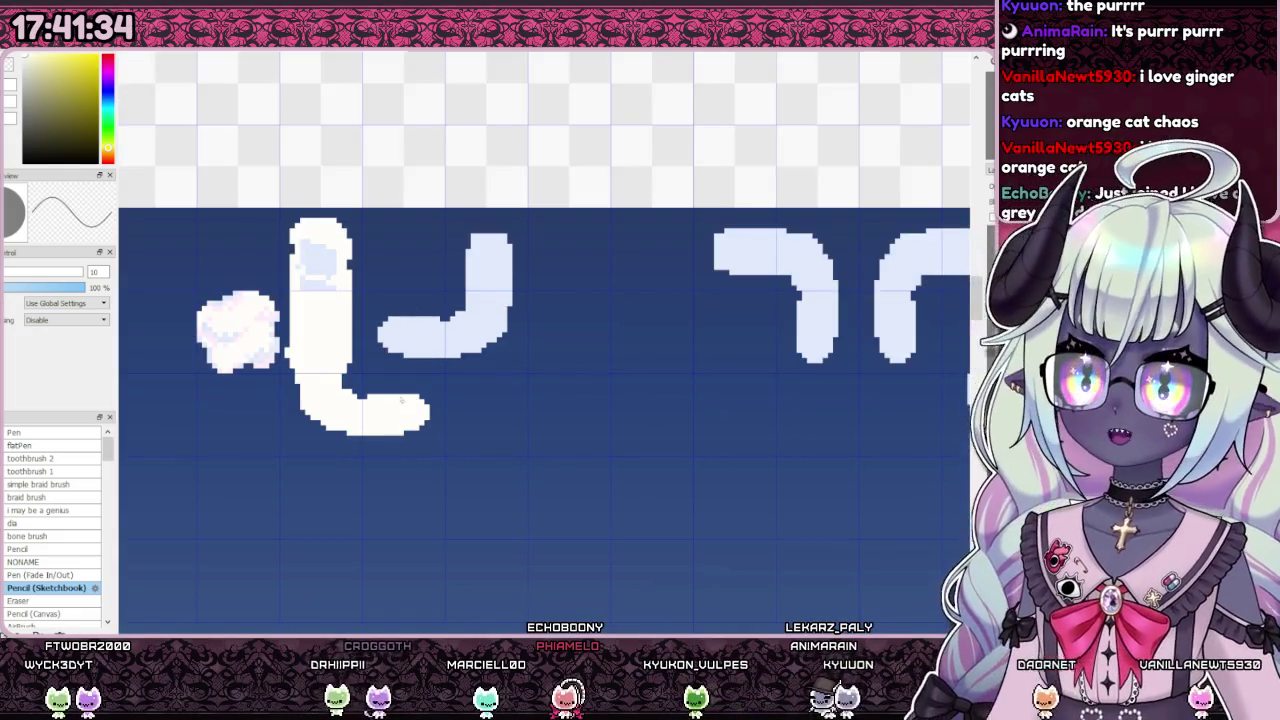
# Step: Pencil-extend the white bottom bar's tail to the right and fill its gaps
pyautogui.moveTo(430, 397)
pyautogui.mouseDown()
pyautogui.moveTo(508, 428)
pyautogui.moveTo(432, 438)
pyautogui.moveTo(500, 420)
pyautogui.moveTo(505, 430)
pyautogui.moveTo(428, 405)
pyautogui.moveTo(458, 428)
pyautogui.mouseUp()
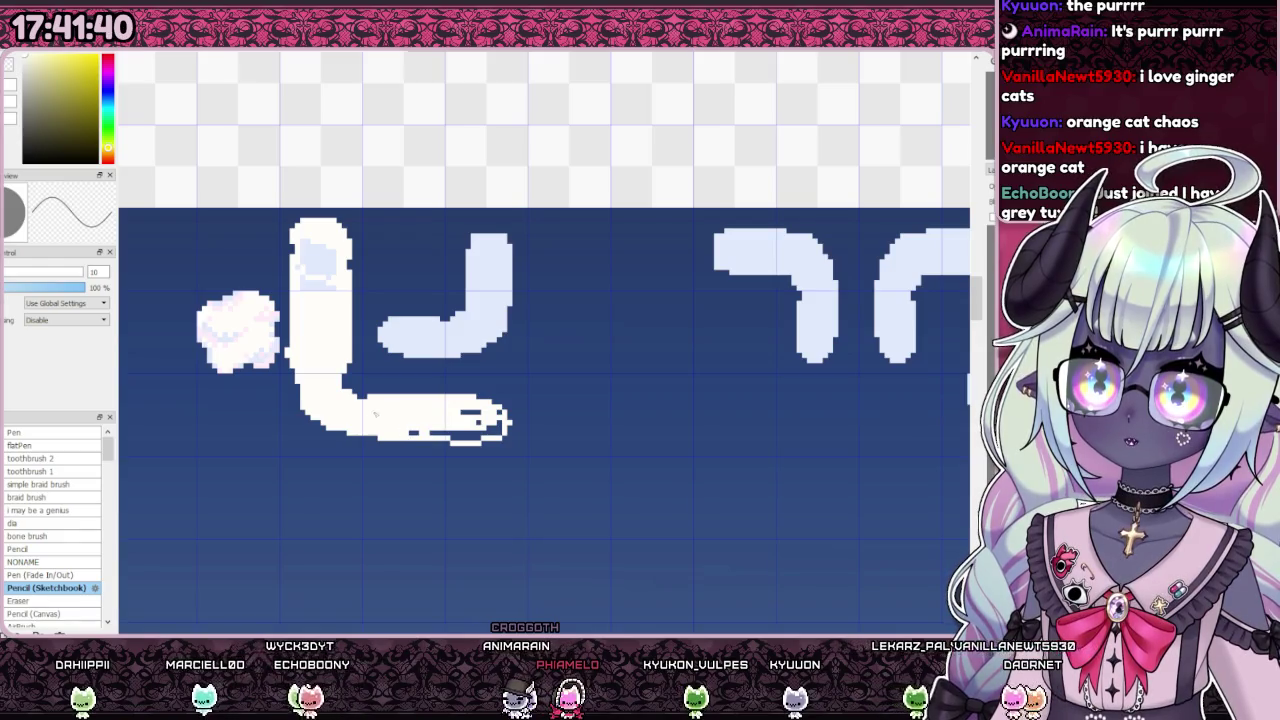
pyautogui.moveTo(487, 432); pyautogui.dragTo(500, 425)
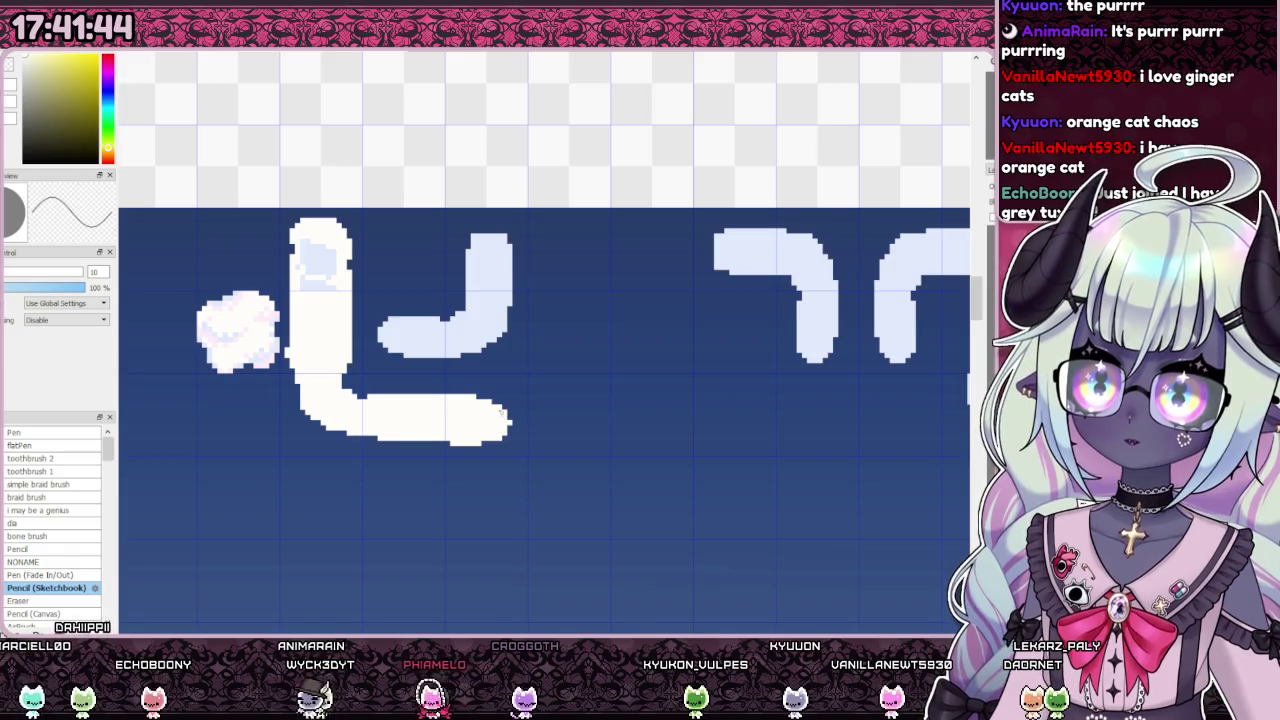
pyautogui.scroll(-5, 500, 412)
pyautogui.scroll(3, 435, 370)
pyautogui.scroll(2, 435, 370)
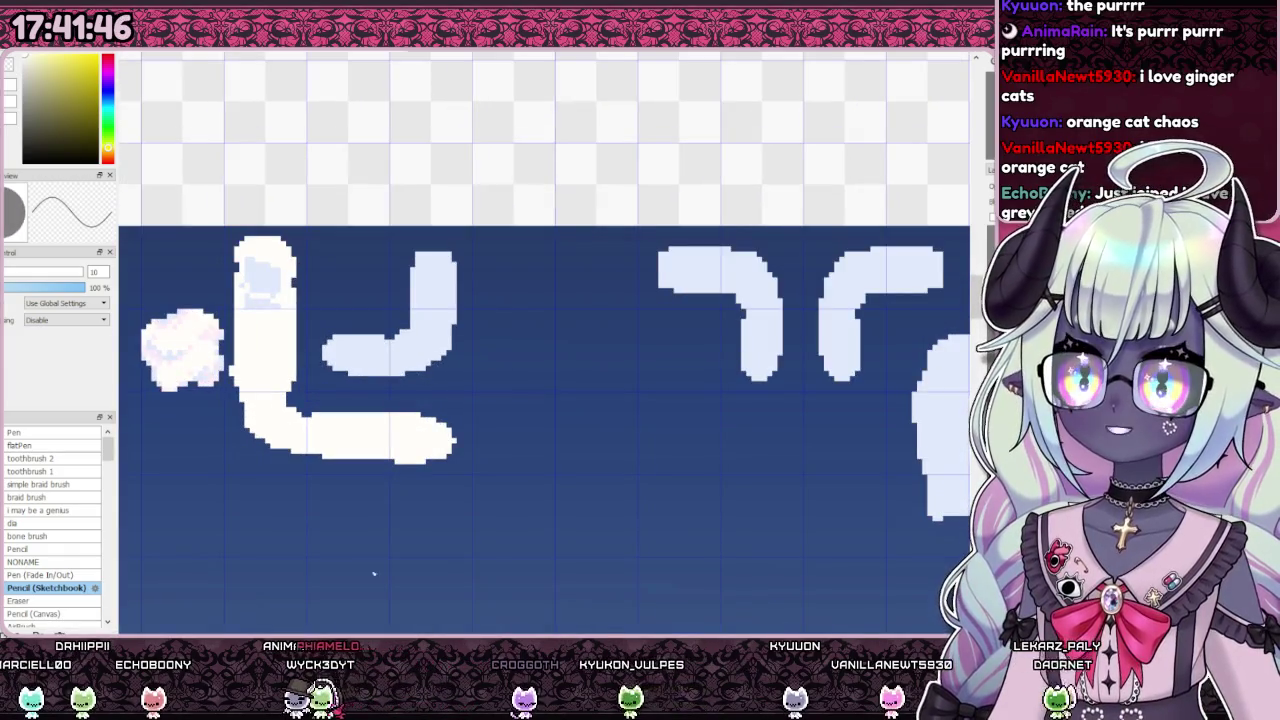
pyautogui.scroll(-1, 293, 420)
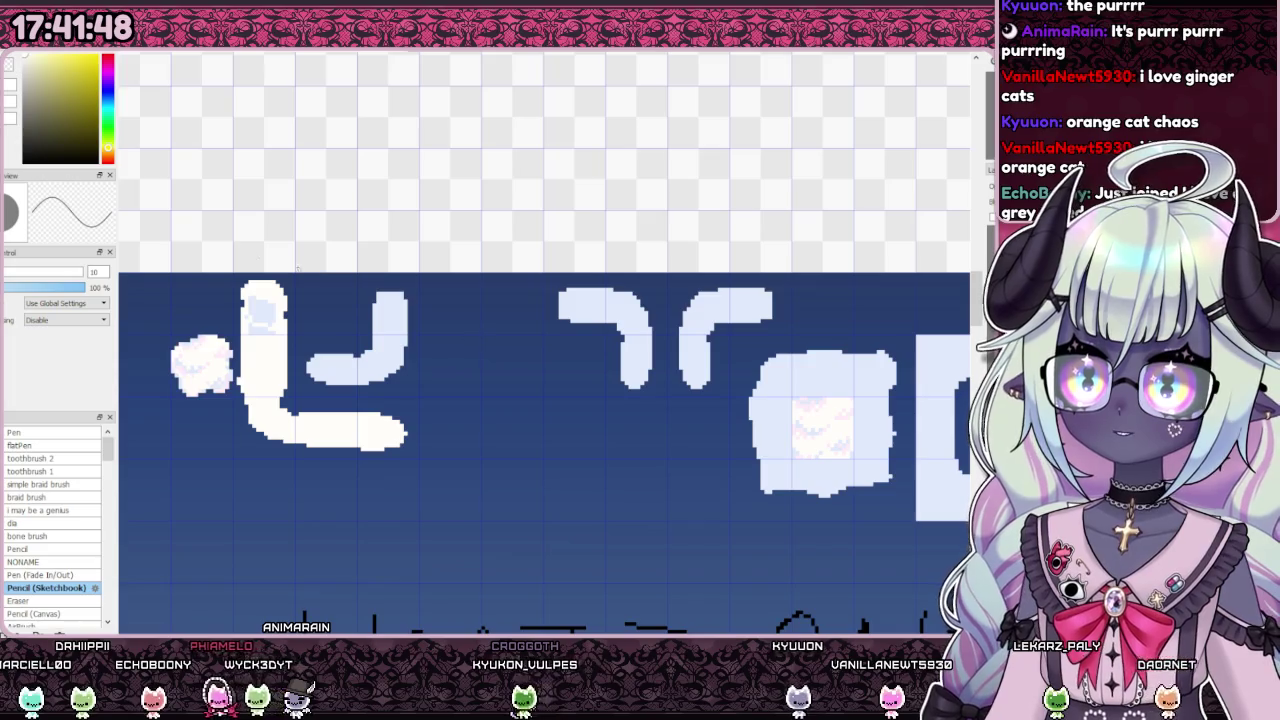
# Step: Shift the left and right hook pieces left, closer to the J
pyautogui.moveTo(505, 243); pyautogui.dragTo(664, 414)
pyautogui.hotkey('ctrl', 't')
pyautogui.moveTo(617, 320); pyautogui.dragTo(553, 321)
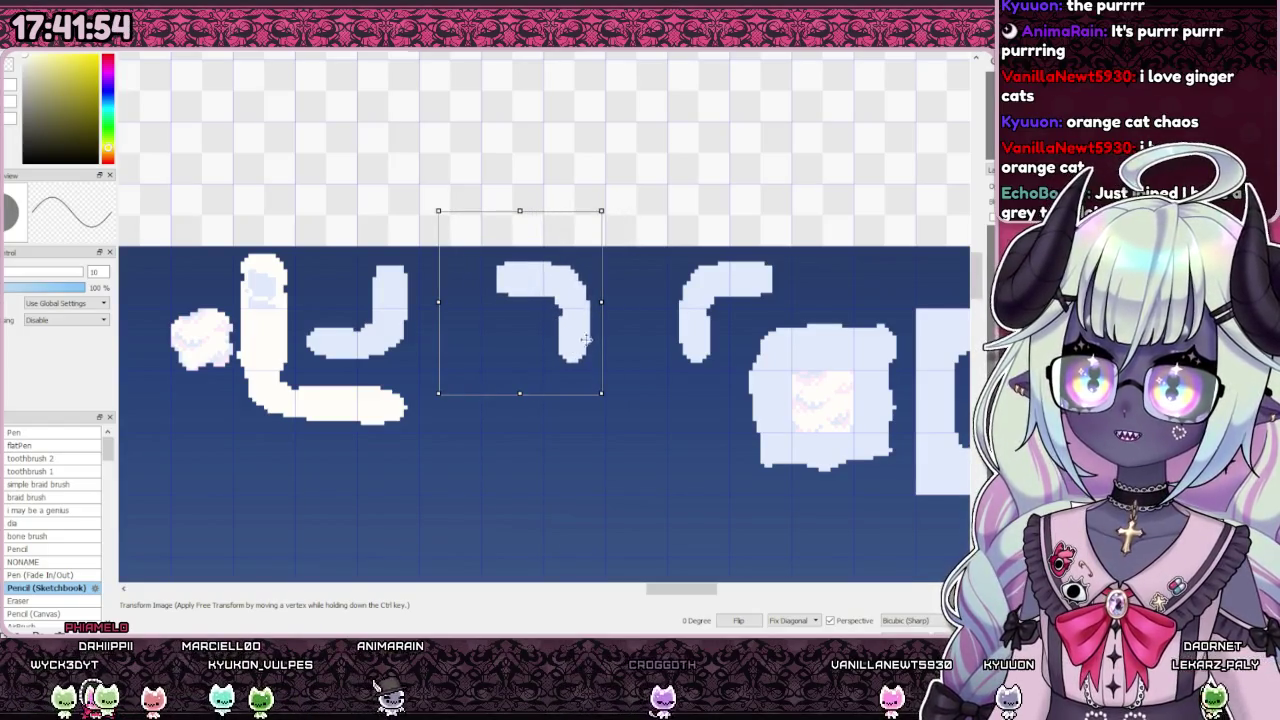
pyautogui.press('Return')
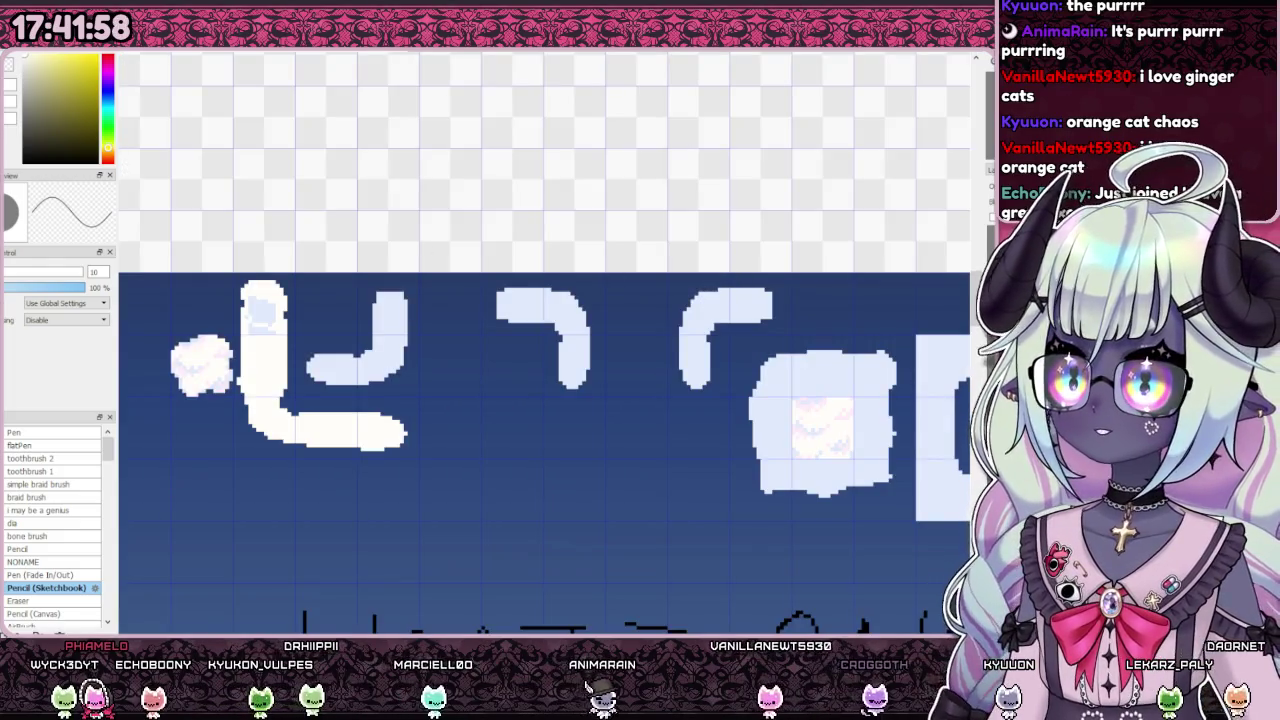
pyautogui.moveTo(627, 377); pyautogui.dragTo(630, 380)
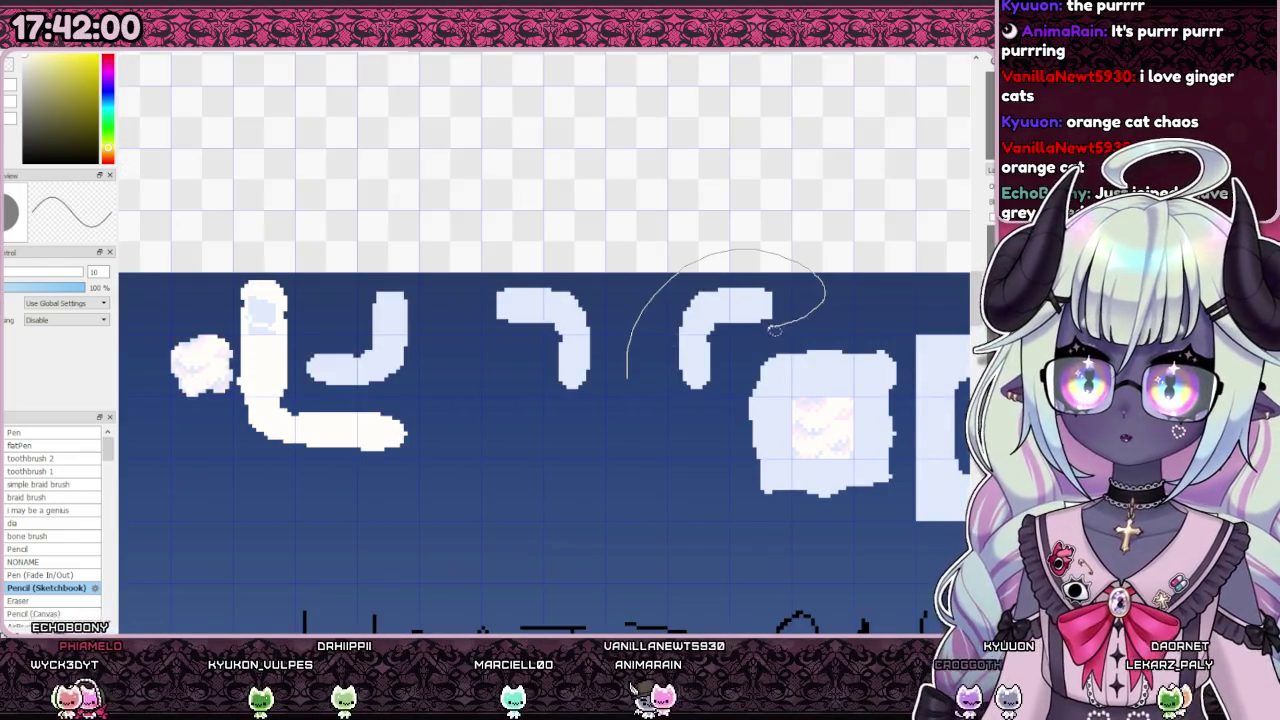
pyautogui.hotkey('ctrl', 't')
pyautogui.moveTo(732, 290); pyautogui.dragTo(484, 346)
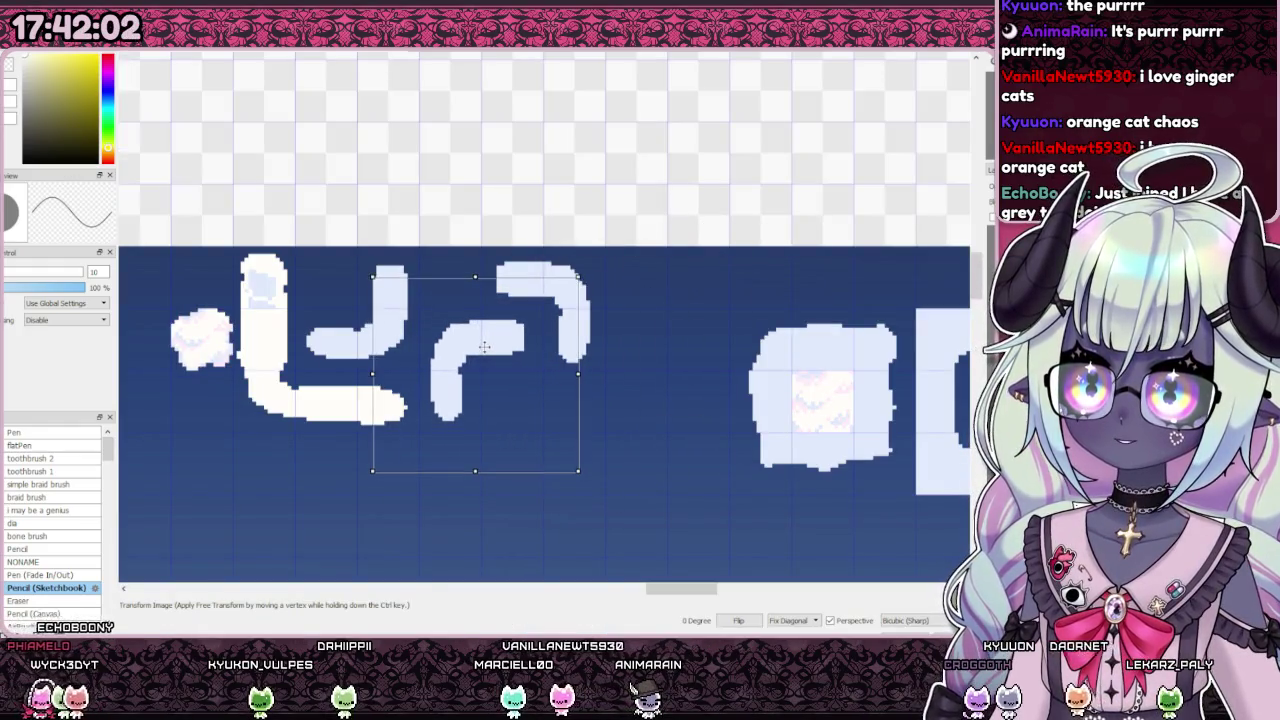
pyautogui.press('Return')
pyautogui.scroll(1, 447, 240)
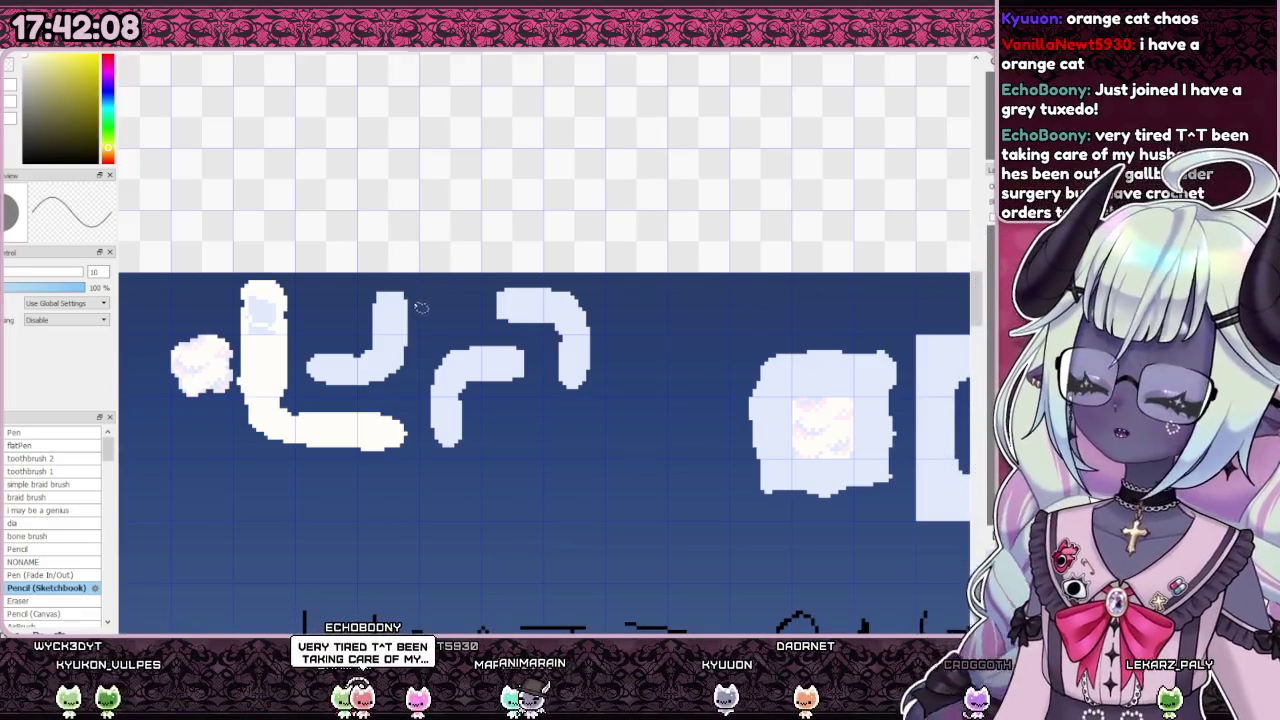
# Step: Add solid rounded extensions to the hook's top arm and right arm
pyautogui.scroll(1, 447, 330)
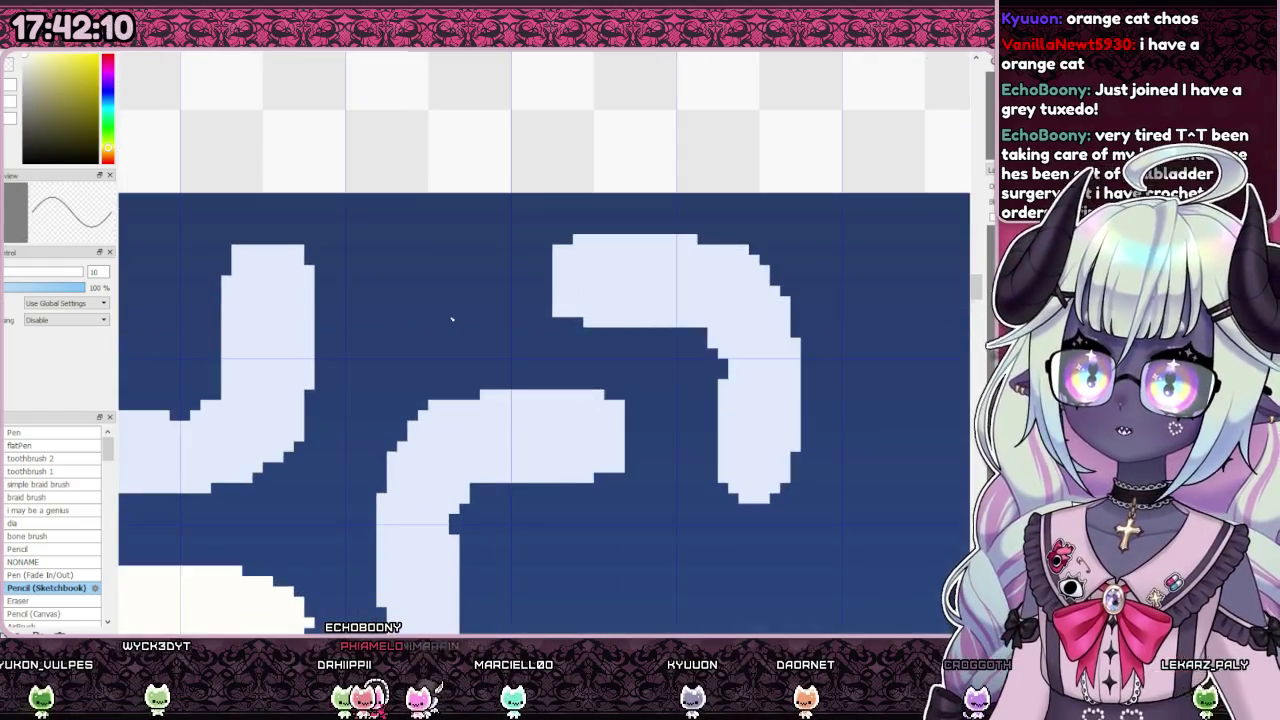
pyautogui.scroll(1, 565, 243)
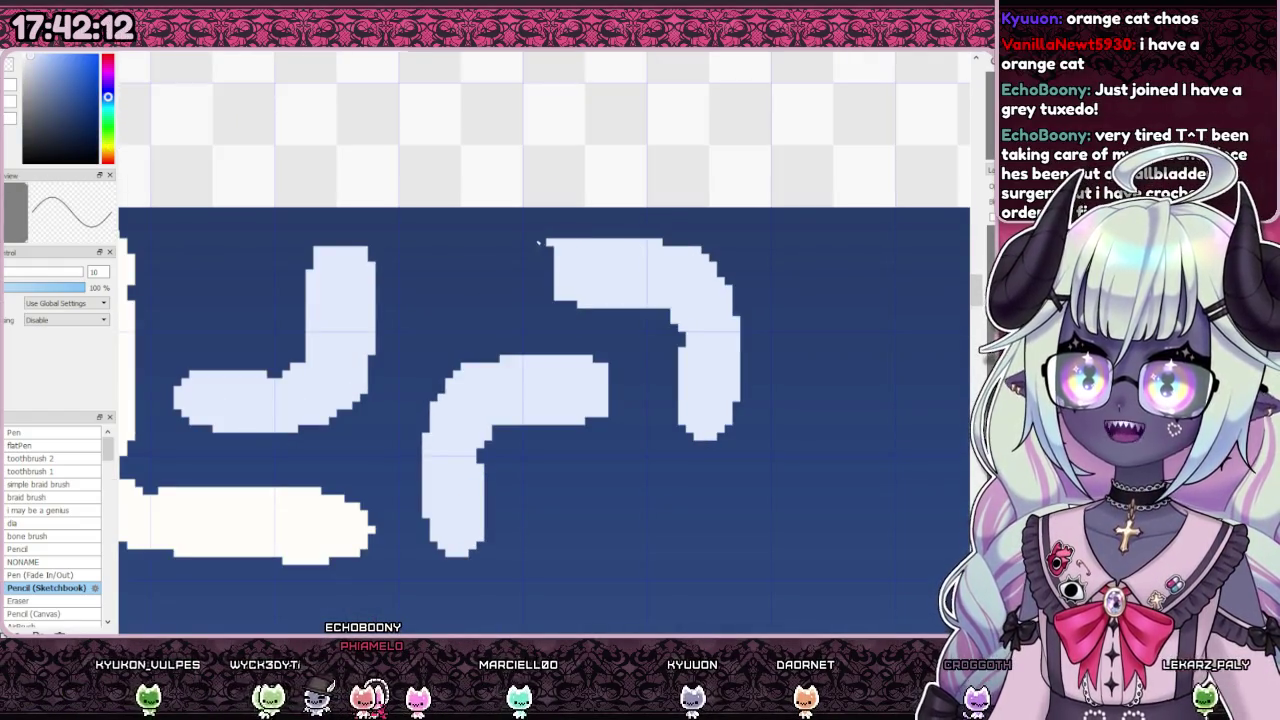
pyautogui.moveTo(460, 240); pyautogui.dragTo(550, 305)
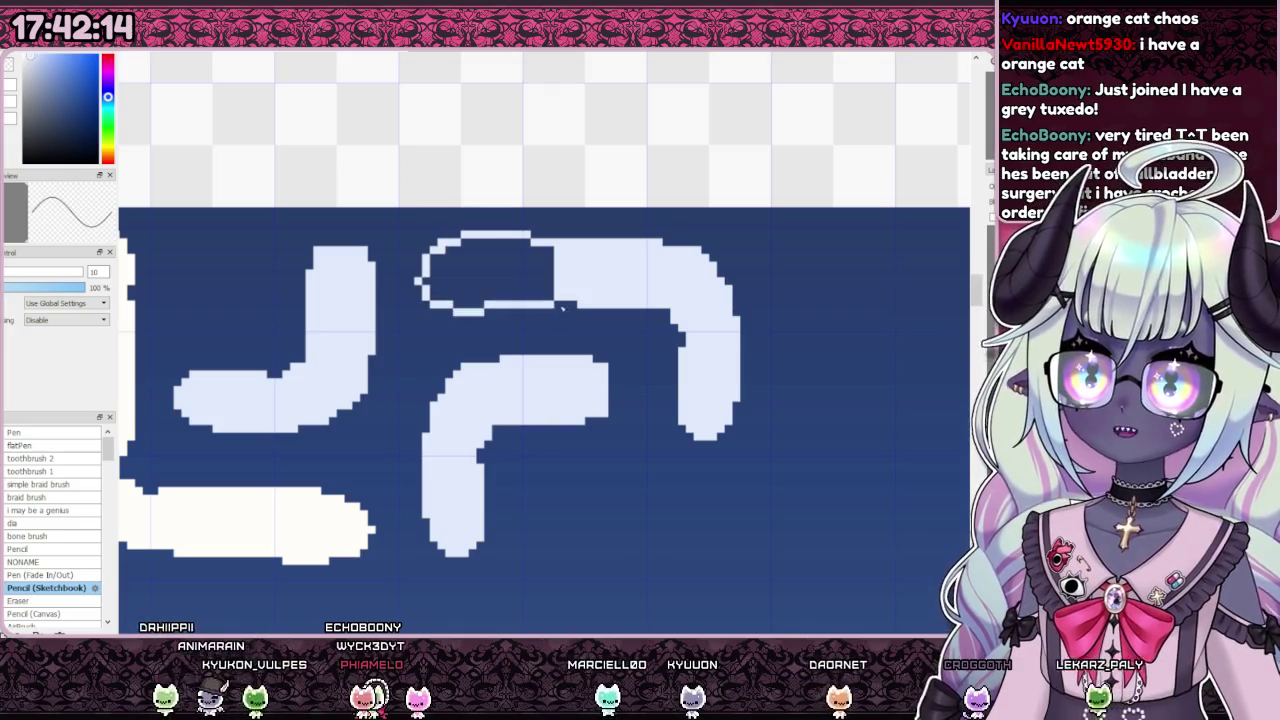
pyautogui.scroll(-1, 668, 343)
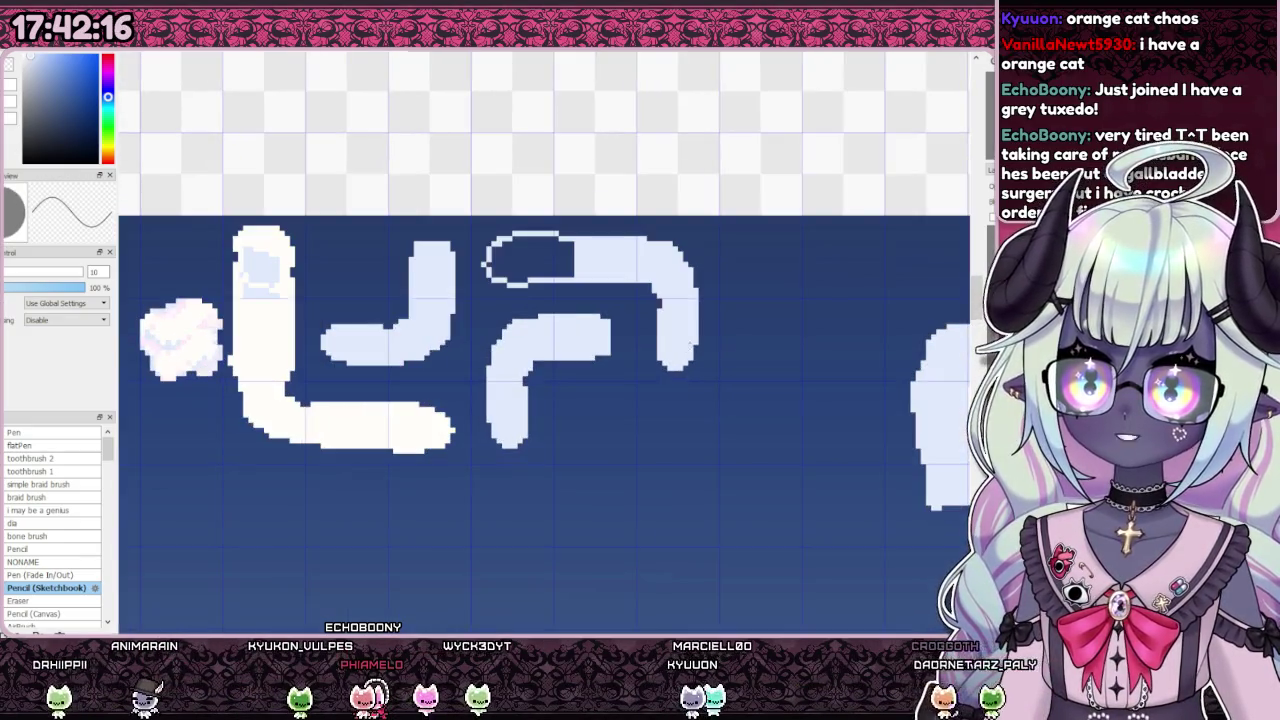
pyautogui.moveTo(703, 390)
pyautogui.mouseDown()
pyautogui.moveTo(655, 445)
pyautogui.moveTo(657, 300)
pyautogui.mouseUp()
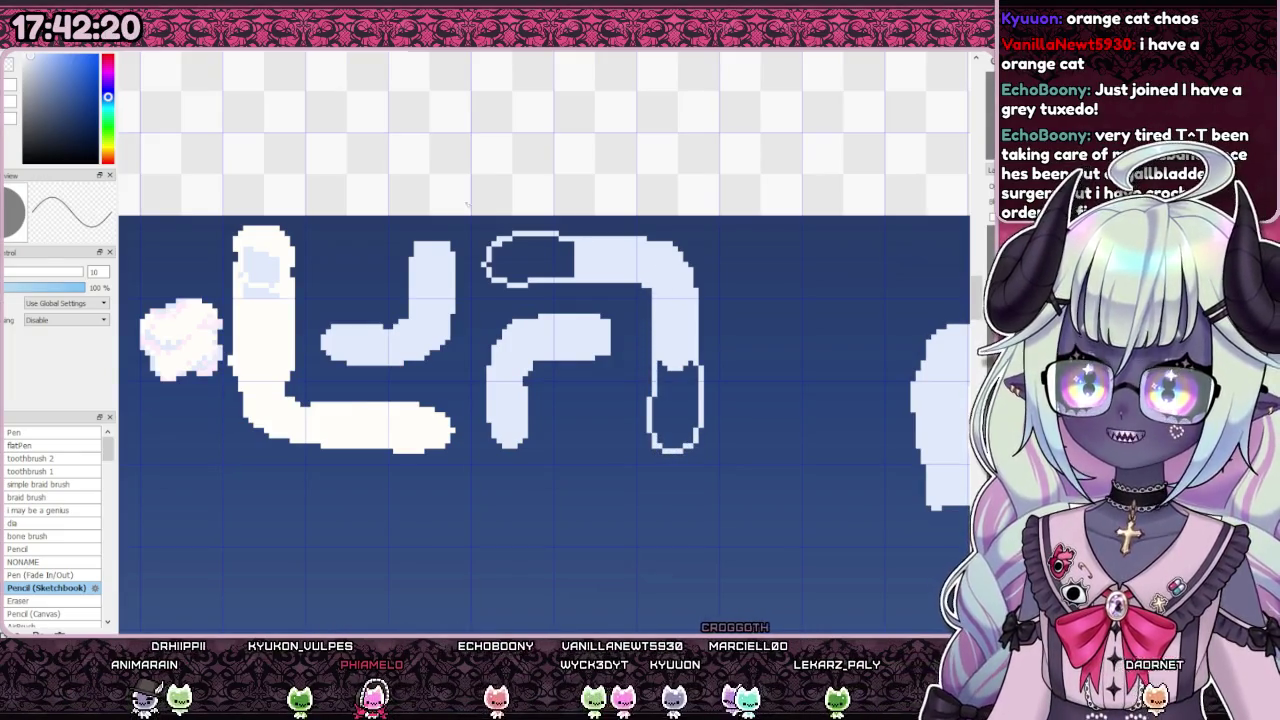
pyautogui.click(526, 250)
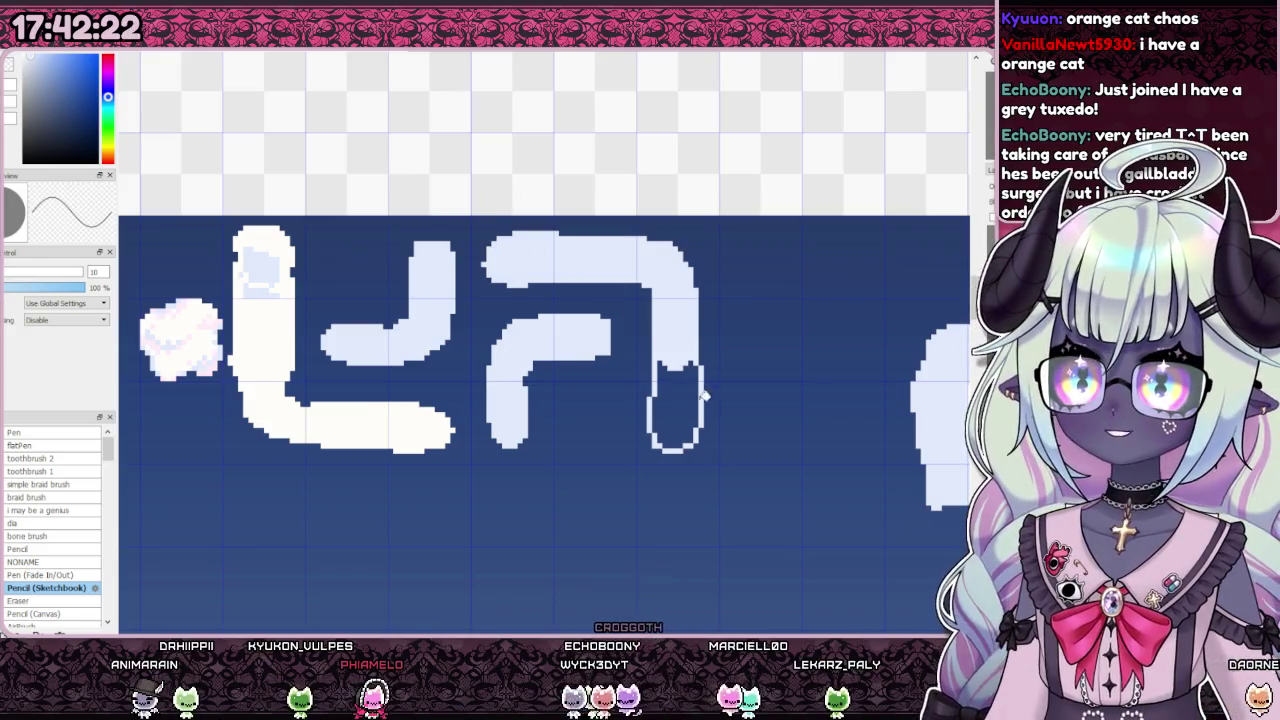
pyautogui.click(675, 405)
# Step: Move the three square tiles left beside the cloud pieces
pyautogui.scroll(-2, 493, 345)
pyautogui.scroll(-1, 493, 345)
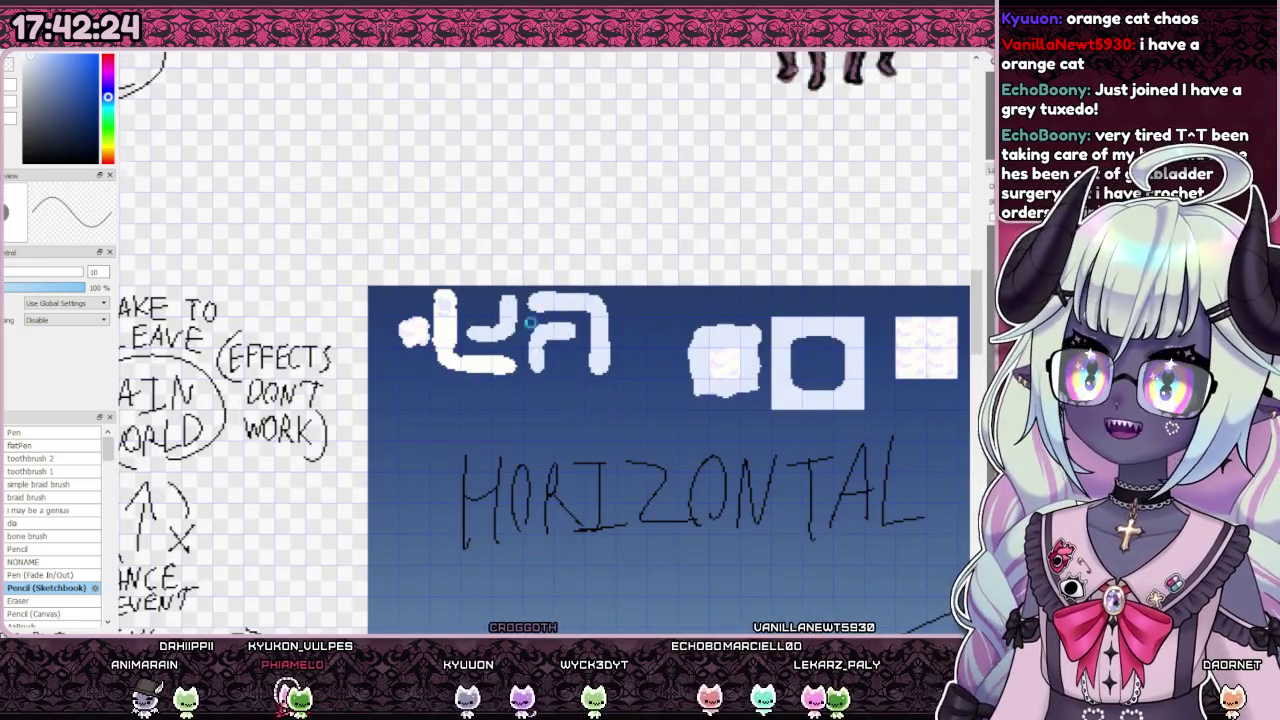
pyautogui.scroll(-2, 493, 345)
pyautogui.scroll(4, 493, 345)
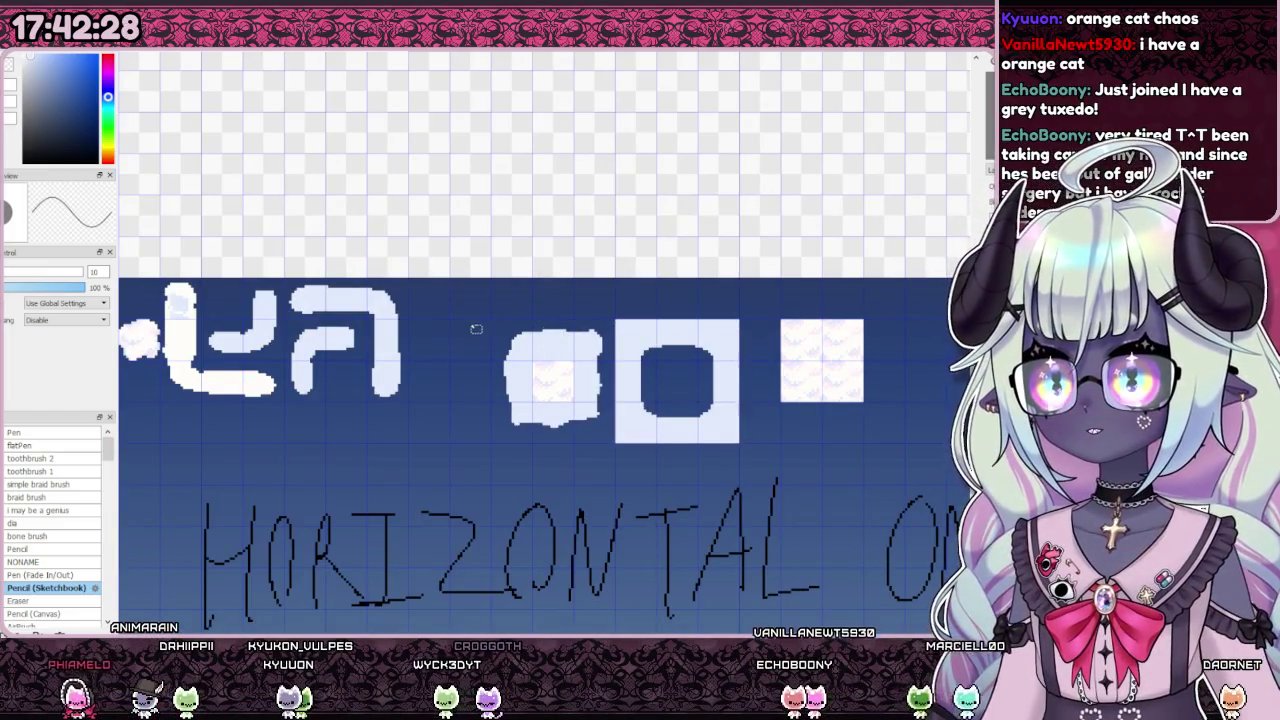
pyautogui.moveTo(475, 267)
pyautogui.mouseDown()
pyautogui.moveTo(714, 400)
pyautogui.moveTo(894, 471)
pyautogui.mouseUp()
pyautogui.hotkey('ctrl', 't')
pyautogui.moveTo(723, 363); pyautogui.dragTo(640, 365)
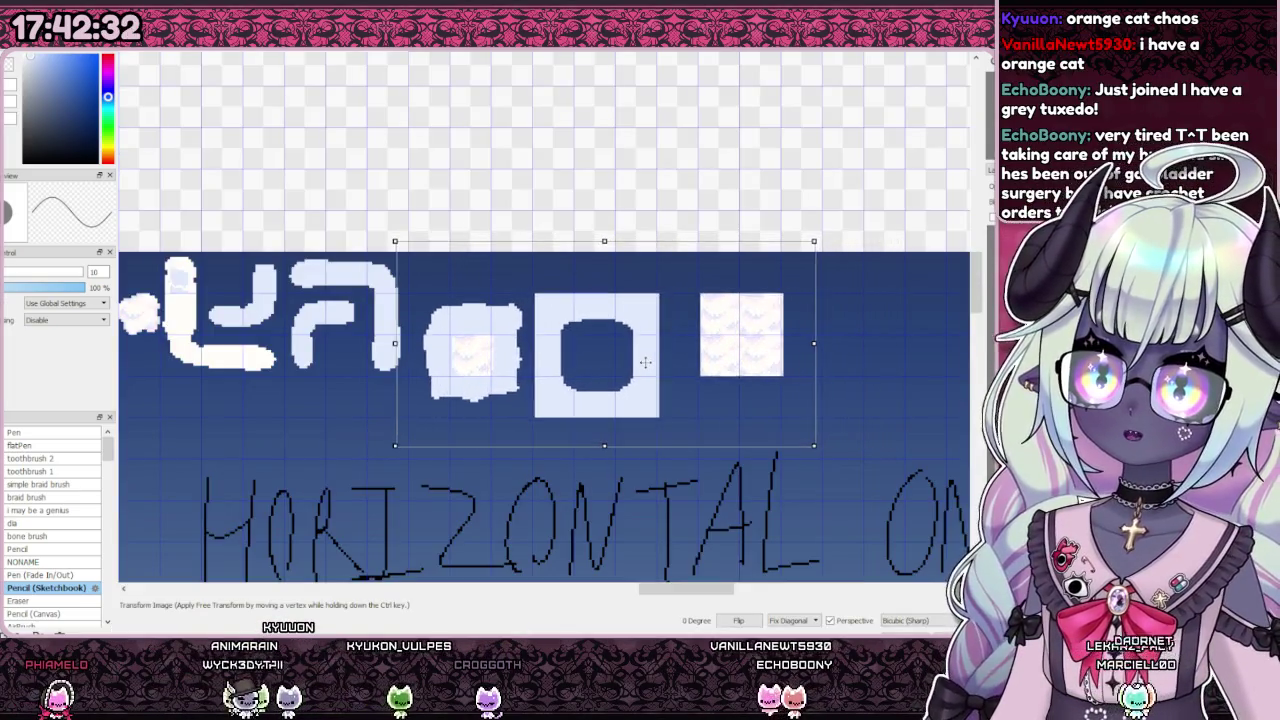
pyautogui.press('Return')
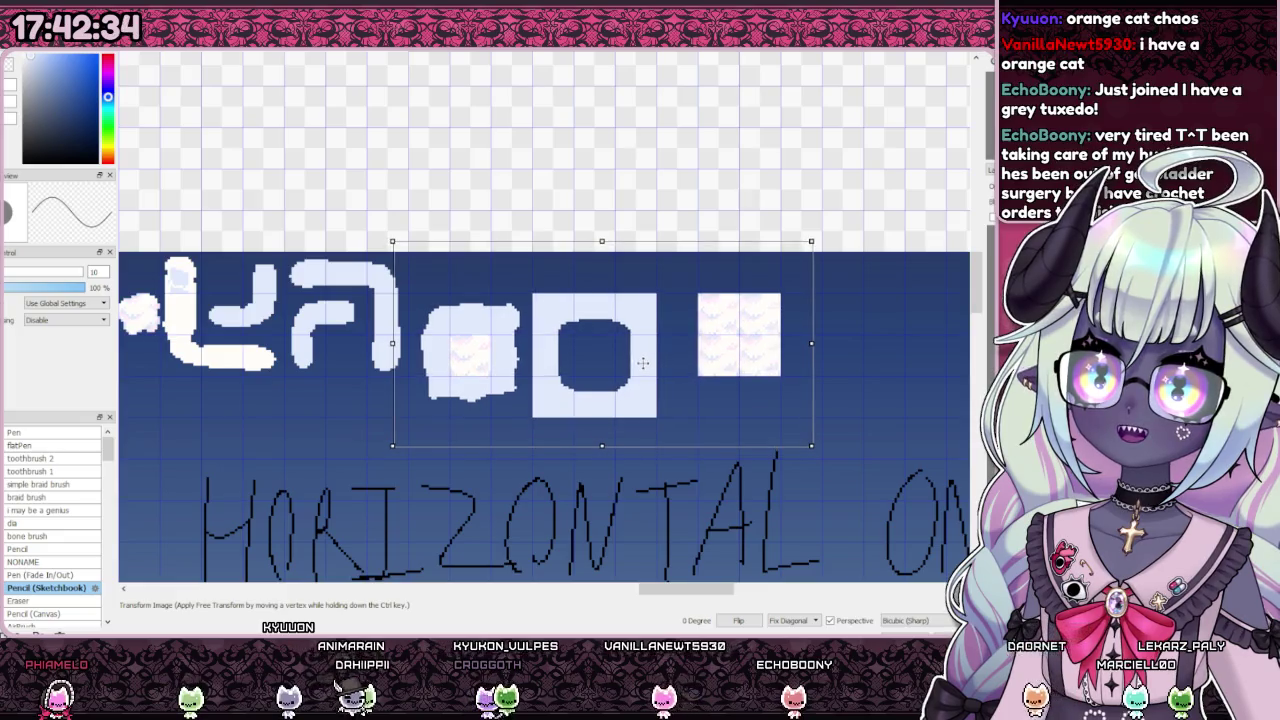
pyautogui.scroll(-2, 631, 249)
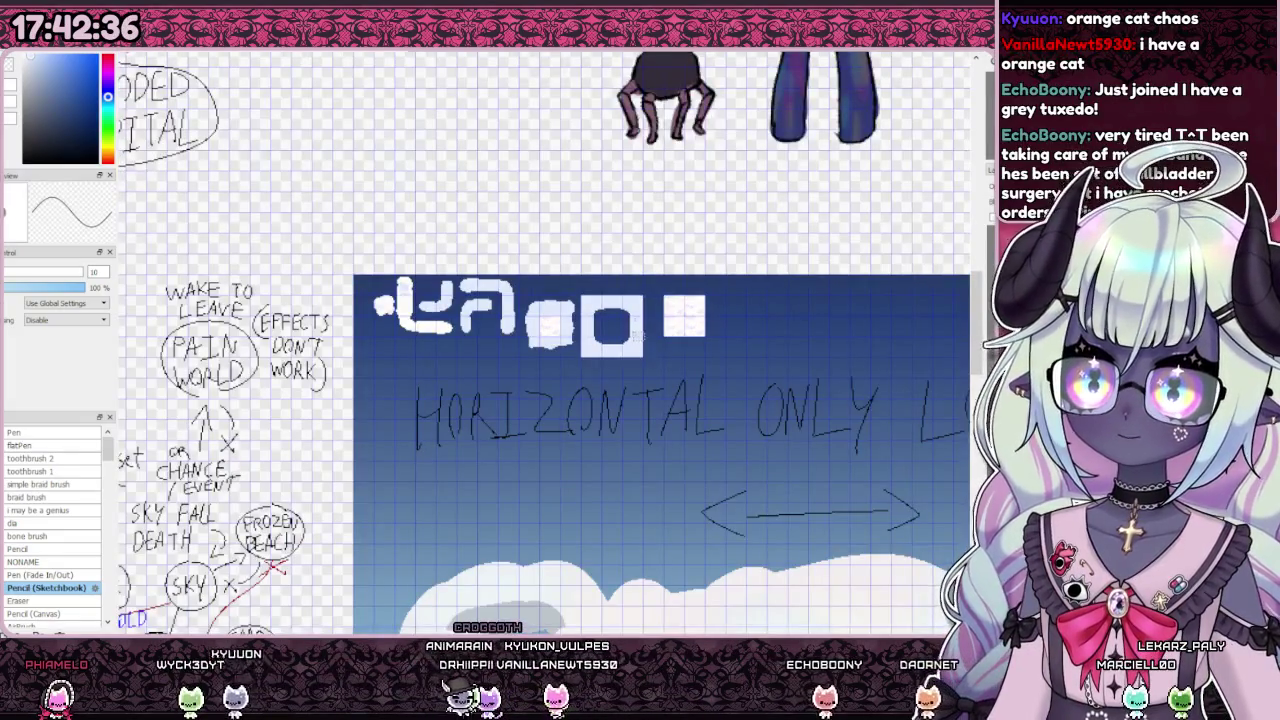
pyautogui.scroll(3, 610, 310)
pyautogui.scroll(2, 657, 309)
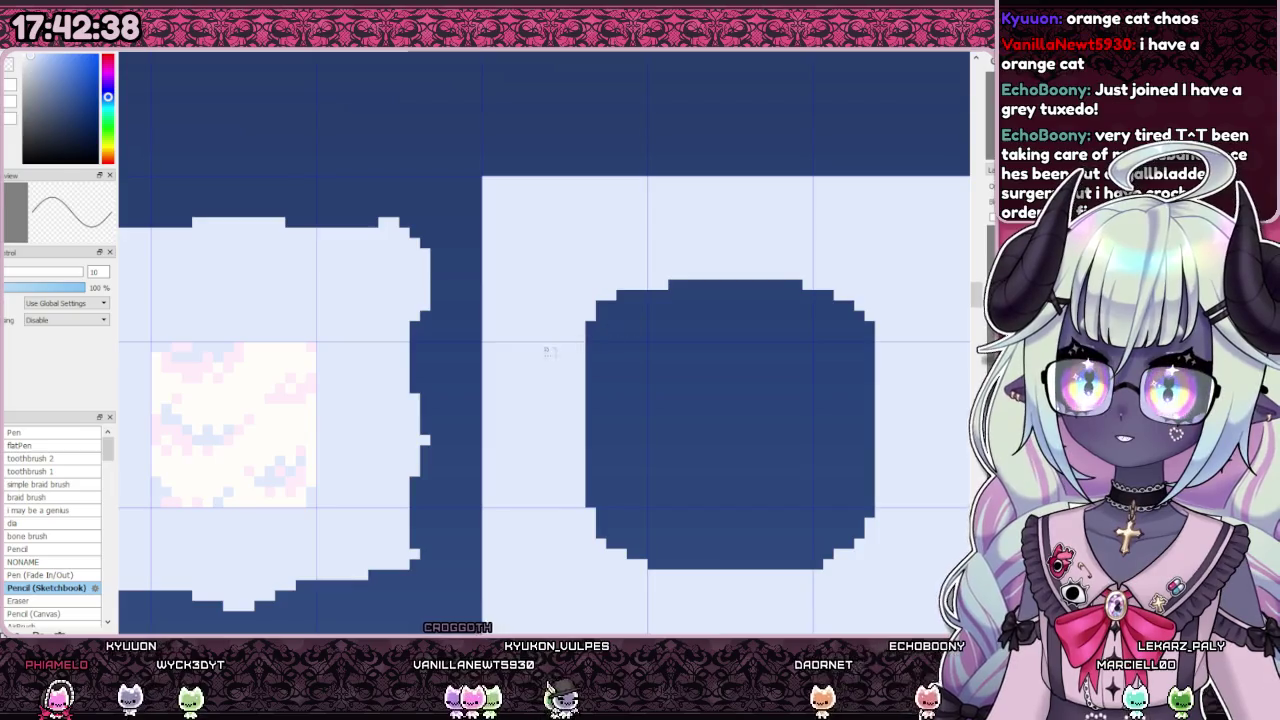
pyautogui.scroll(-2, 609, 337)
pyautogui.scroll(1, 690, 300)
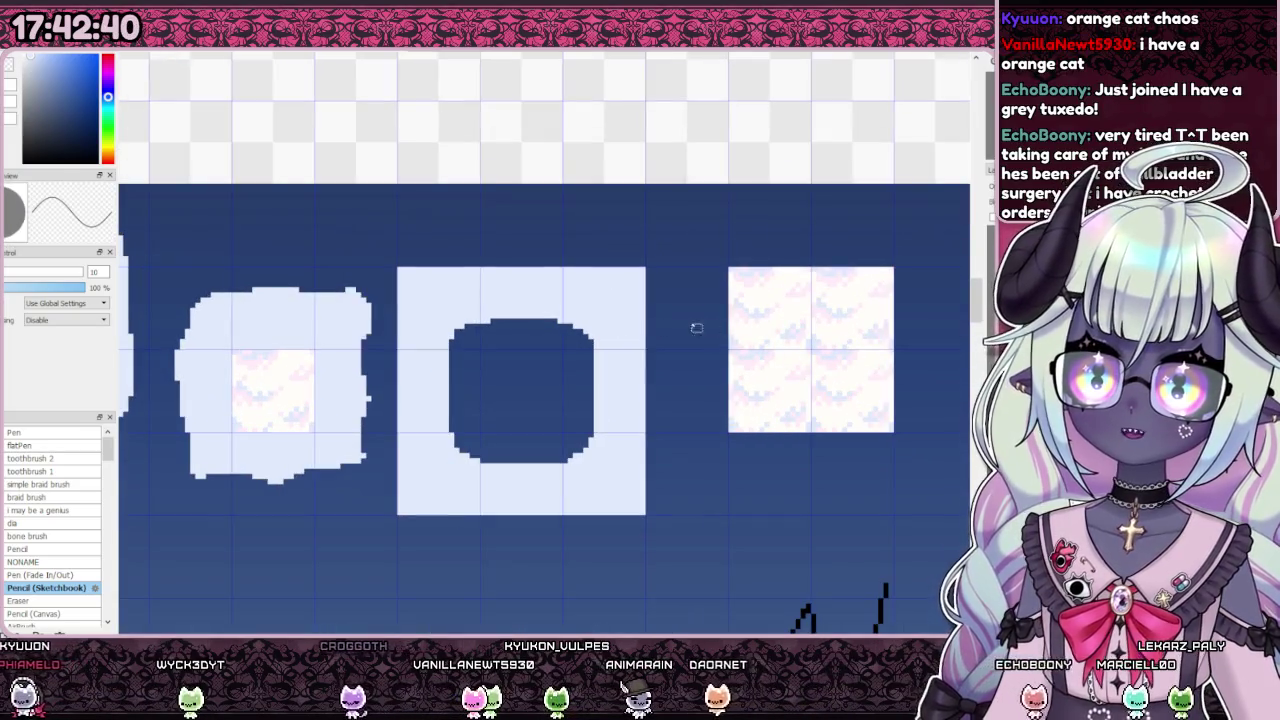
# Step: Copy a cloud-pattern tile quadrant and paste copies across the circle square's top row
pyautogui.scroll(1, 830, 300)
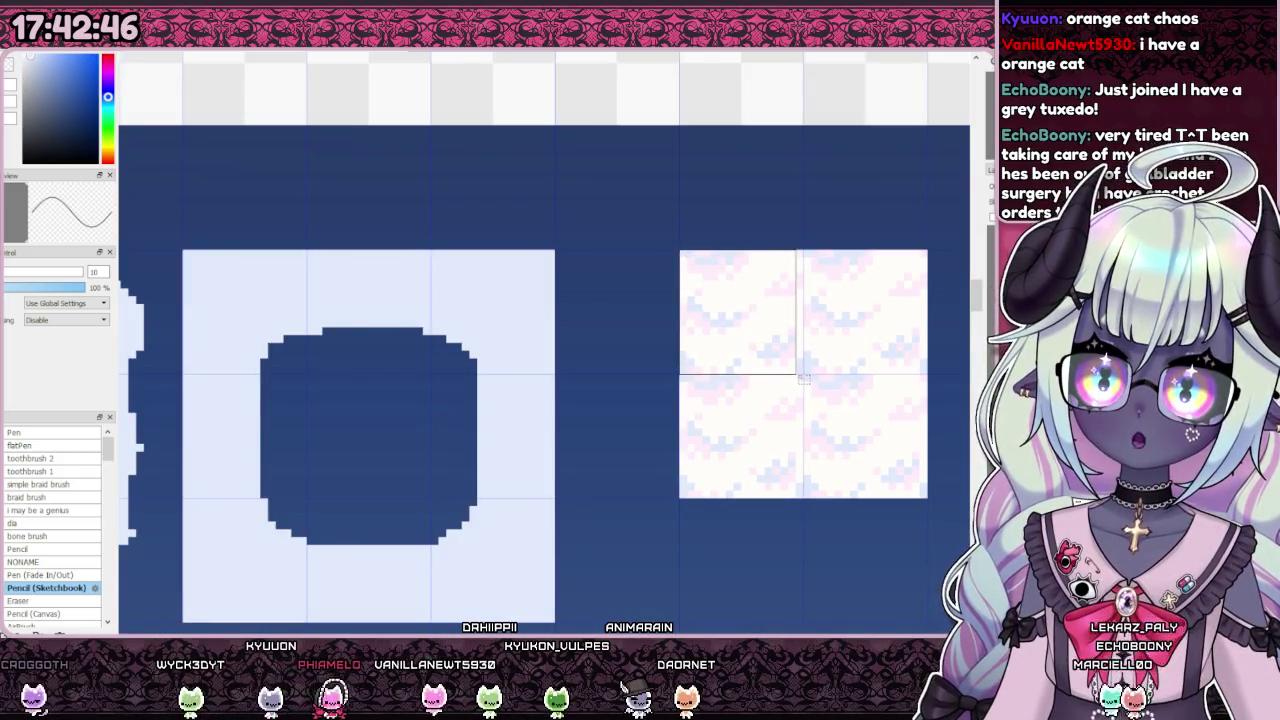
pyautogui.moveTo(803, 378); pyautogui.dragTo(803, 375)
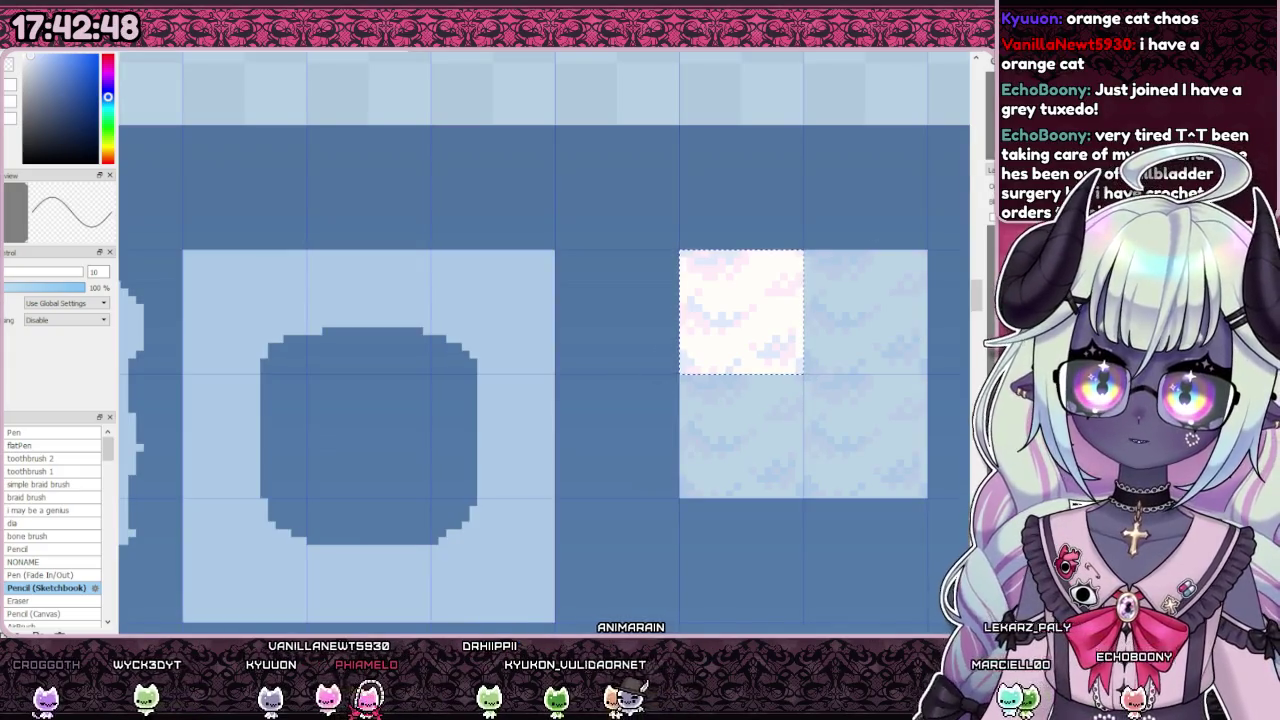
pyautogui.hotkey('ctrl', 'd')
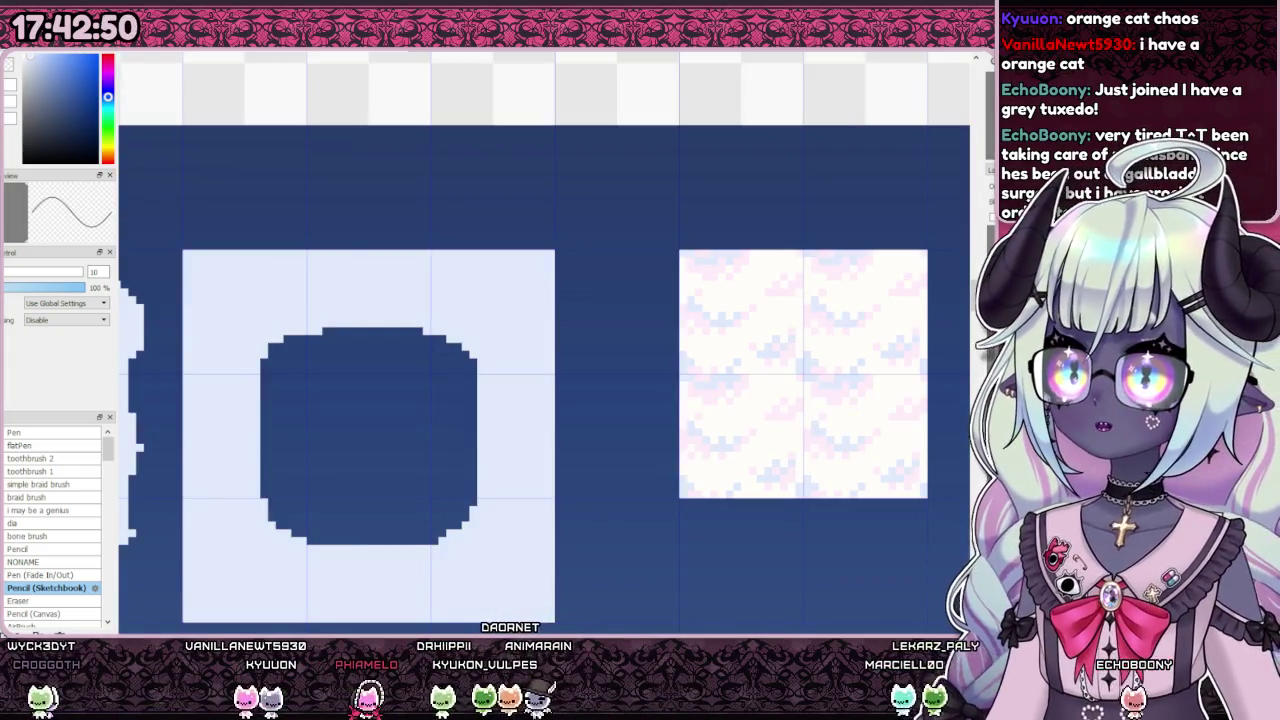
pyautogui.hotkey('ctrl', 'v')
pyautogui.moveTo(657, 371)
pyautogui.mouseDown()
pyautogui.moveTo(455, 381)
pyautogui.moveTo(424, 367)
pyautogui.mouseUp()
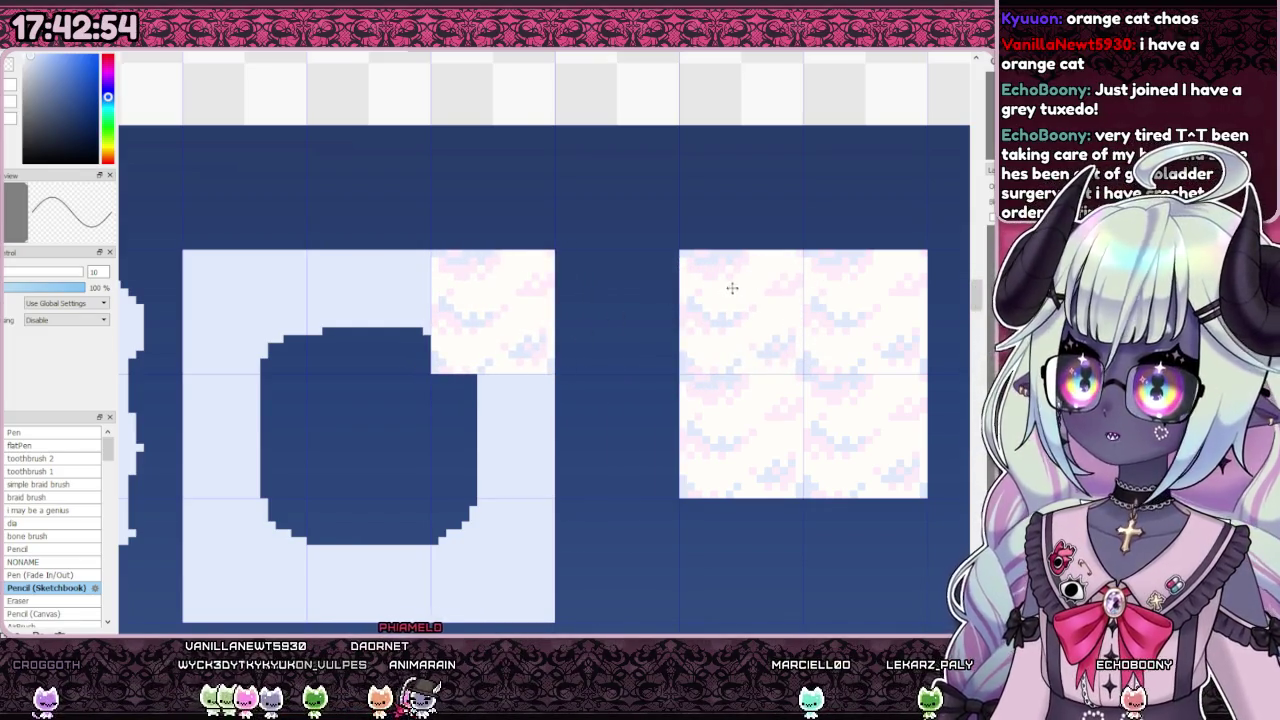
pyautogui.scroll(-3, 734, 287)
pyautogui.scroll(3, 440, 371)
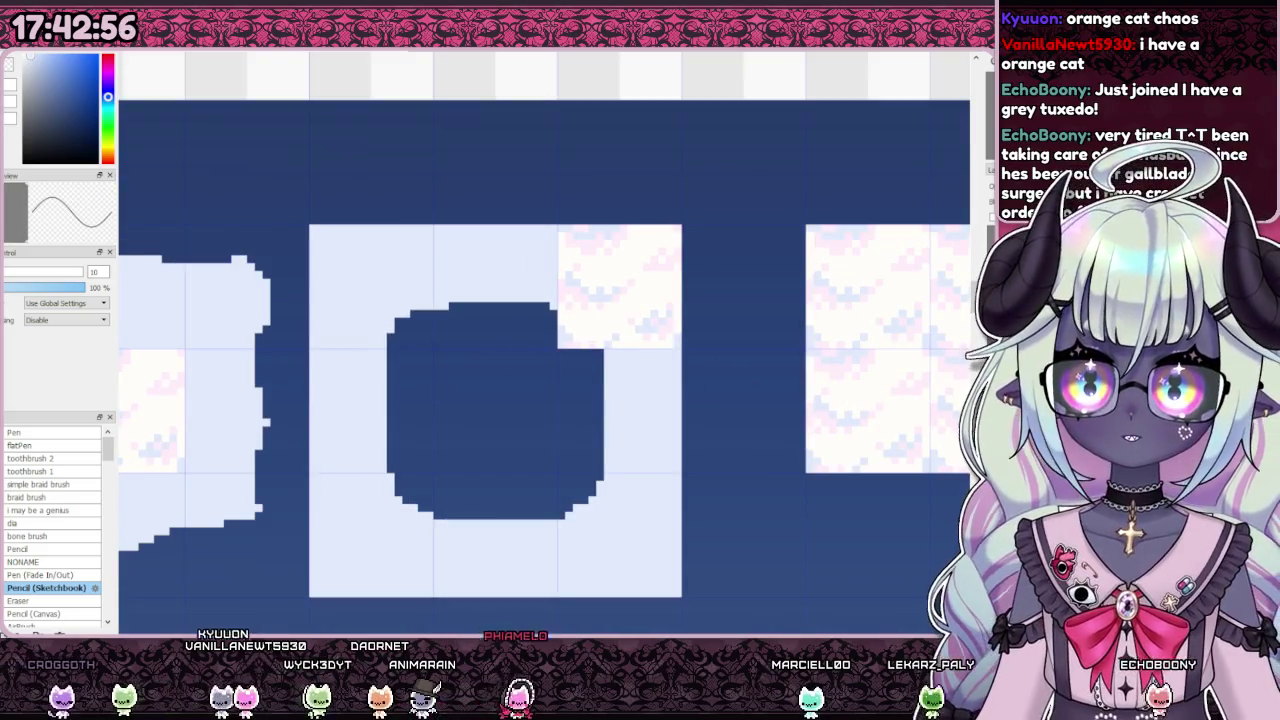
pyautogui.hotkey('ctrl', 'v')
pyautogui.moveTo(480, 375); pyautogui.dragTo(496, 367)
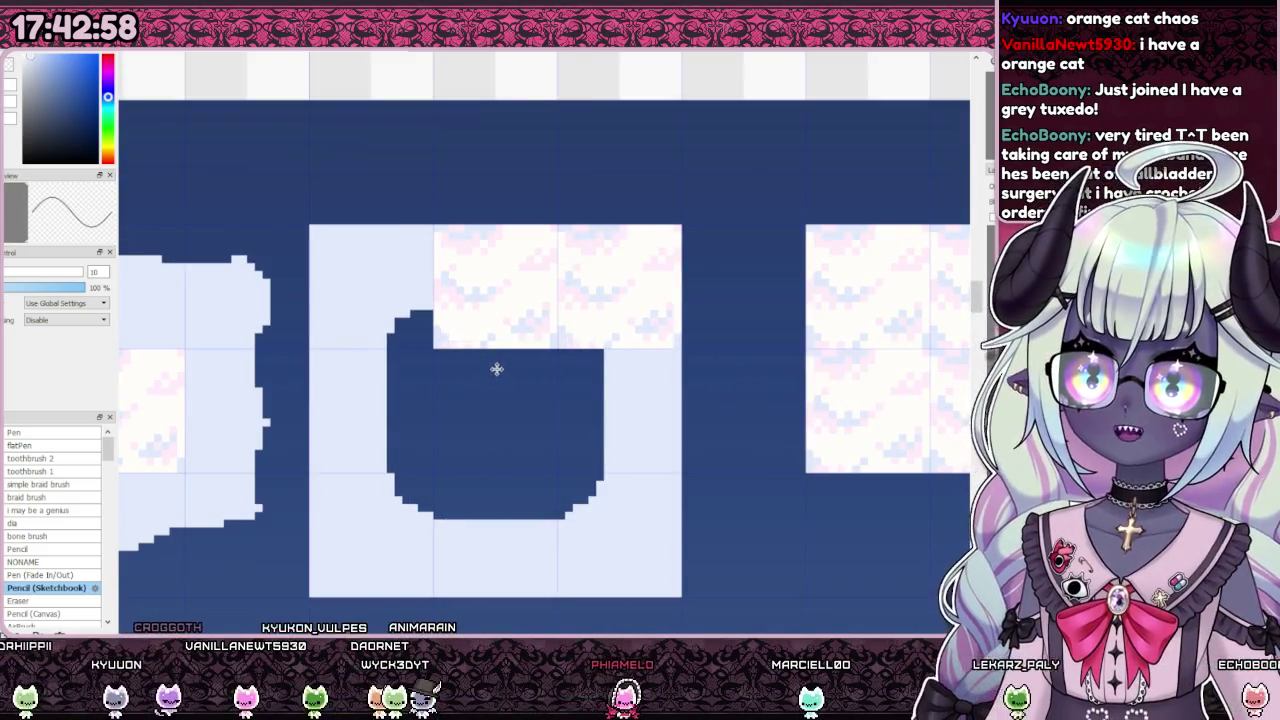
pyautogui.moveTo(627, 310); pyautogui.dragTo(503, 309)
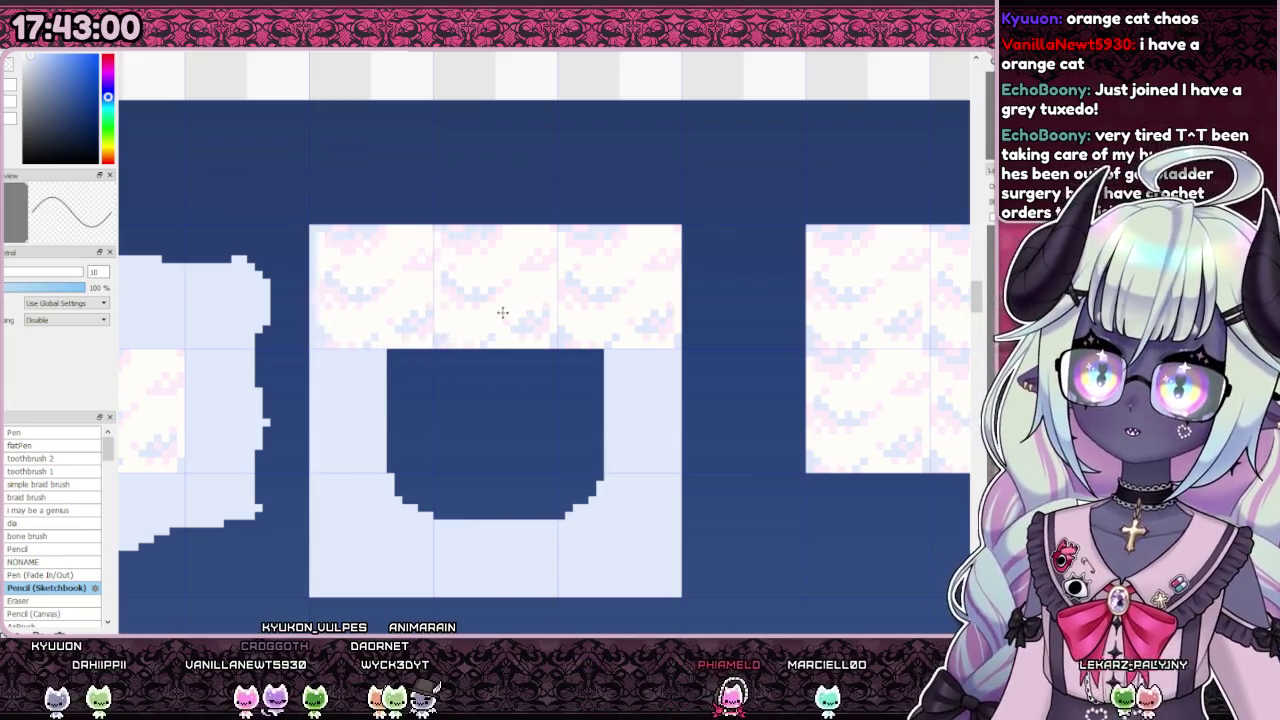
# Step: Paste more cloud tiles down the left side and along the bottom of the square
pyautogui.hotkey('ctrl', 'v')
pyautogui.moveTo(543, 317)
pyautogui.mouseDown()
pyautogui.moveTo(543, 442)
pyautogui.moveTo(545, 427)
pyautogui.moveTo(505, 547)
pyautogui.mouseUp()
pyautogui.hotkey('ctrl', 'v')
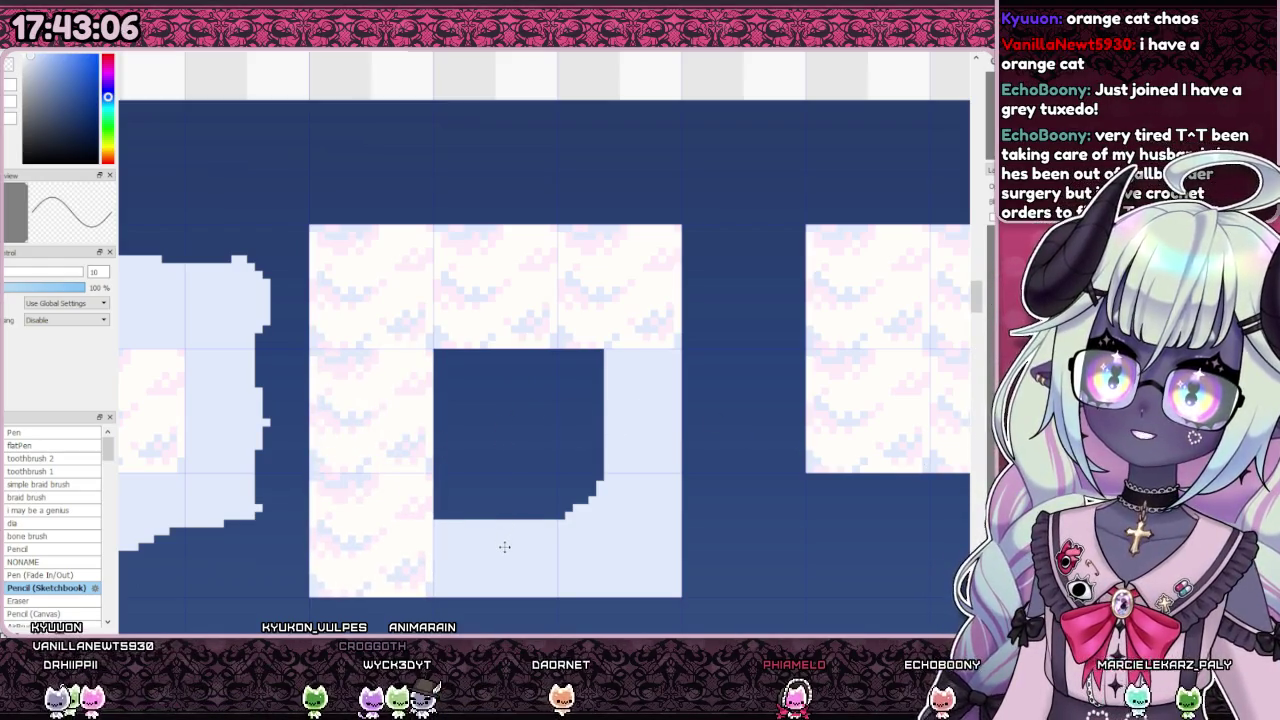
pyautogui.hotkey('ctrl', 'v')
pyautogui.moveTo(491, 471)
pyautogui.mouseDown()
pyautogui.moveTo(680, 486)
pyautogui.moveTo(688, 381)
pyautogui.mouseUp()
pyautogui.hotkey('ctrl', 'v')
pyautogui.hotkey('ctrl', 'v')
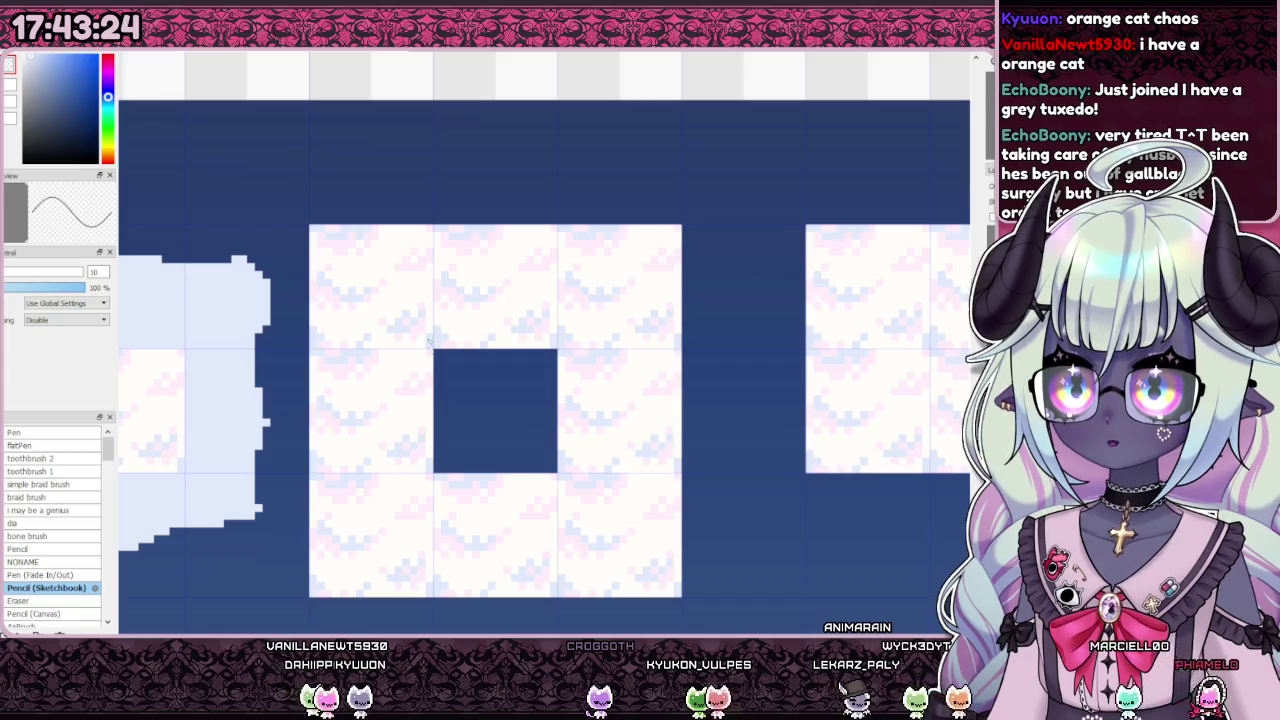
# Step: Fill a larger square around the dark centre with dark blue to widen the hole
pyautogui.moveTo(419, 334); pyautogui.dragTo(573, 480)
pyautogui.hotkey('ctrl', 'f')
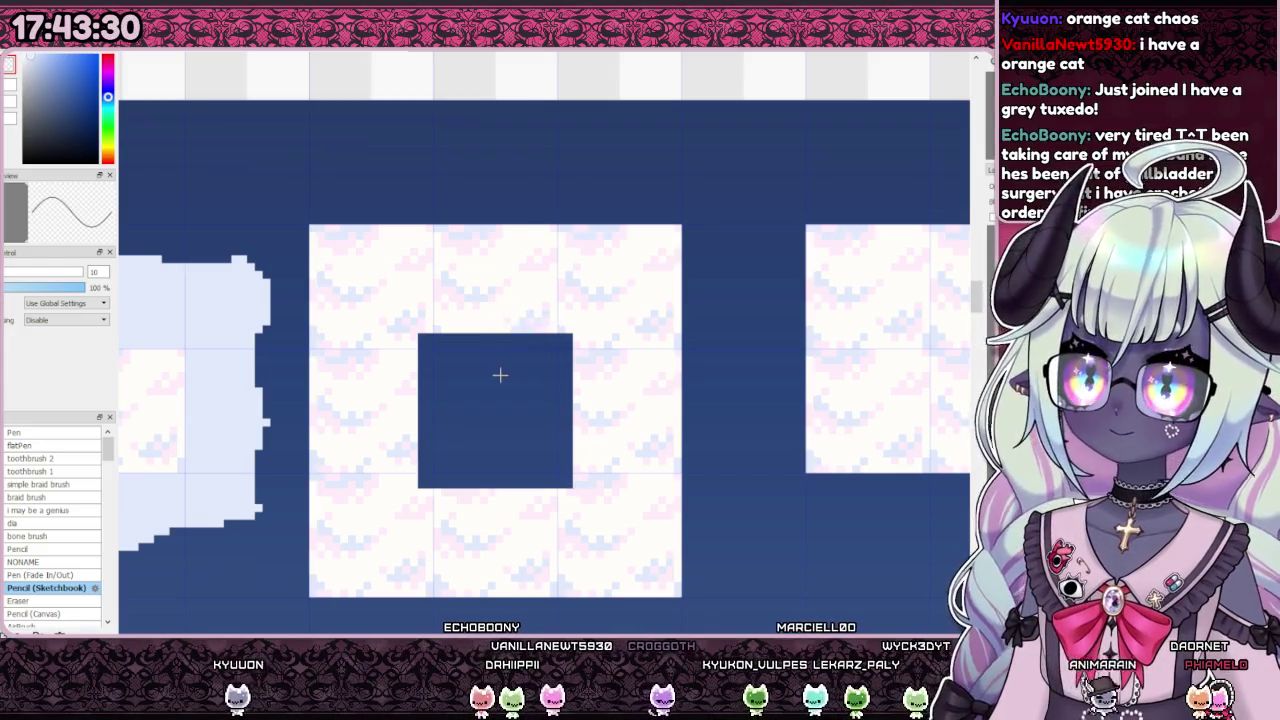
pyautogui.scroll(1, 511, 380)
# Step: Zoom out to review the sheet, test a selection over the centre square, then clear it
pyautogui.scroll(-5, 511, 380)
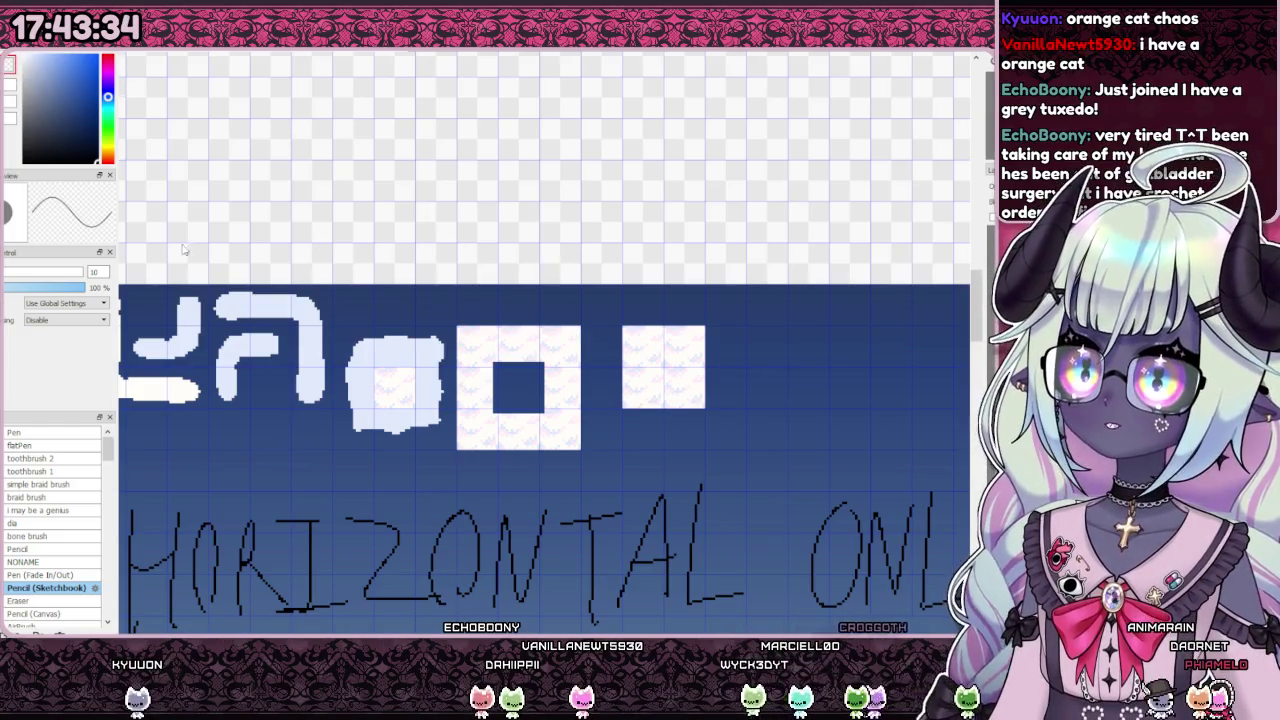
pyautogui.scroll(1, 491, 394)
pyautogui.scroll(-2, 638, 385)
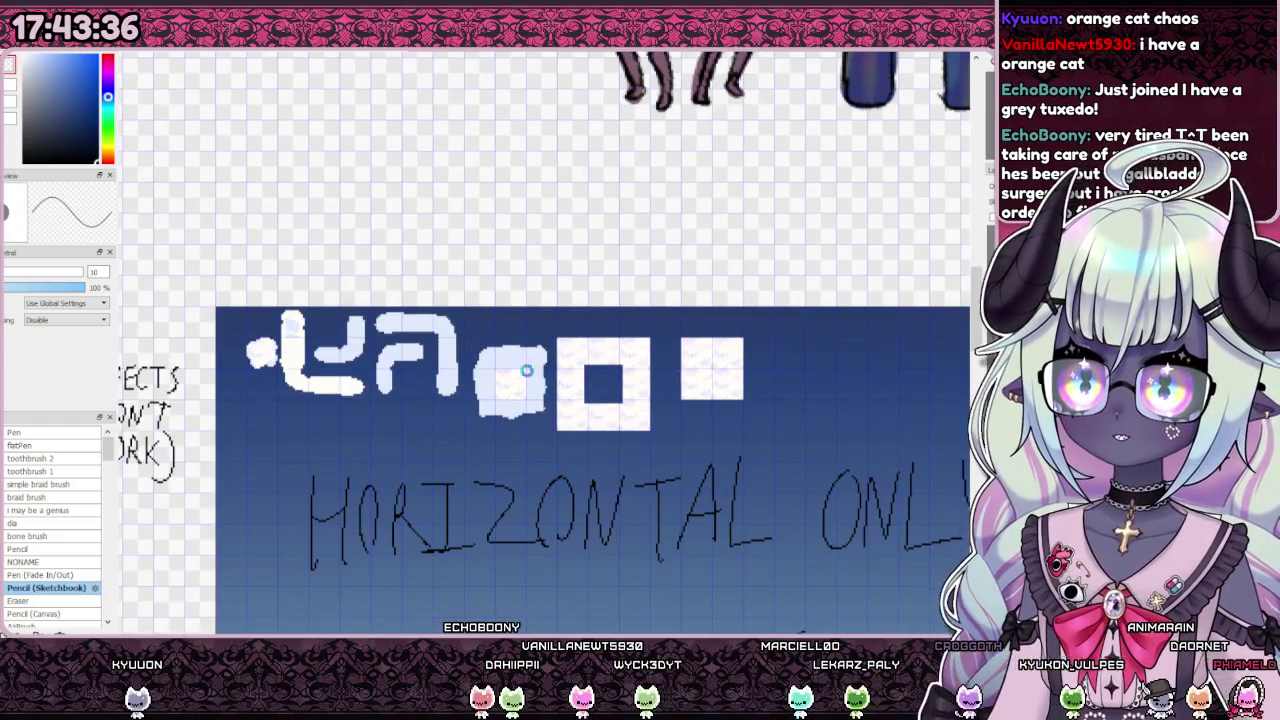
pyautogui.scroll(6, 511, 381)
pyautogui.scroll(-3, 494, 299)
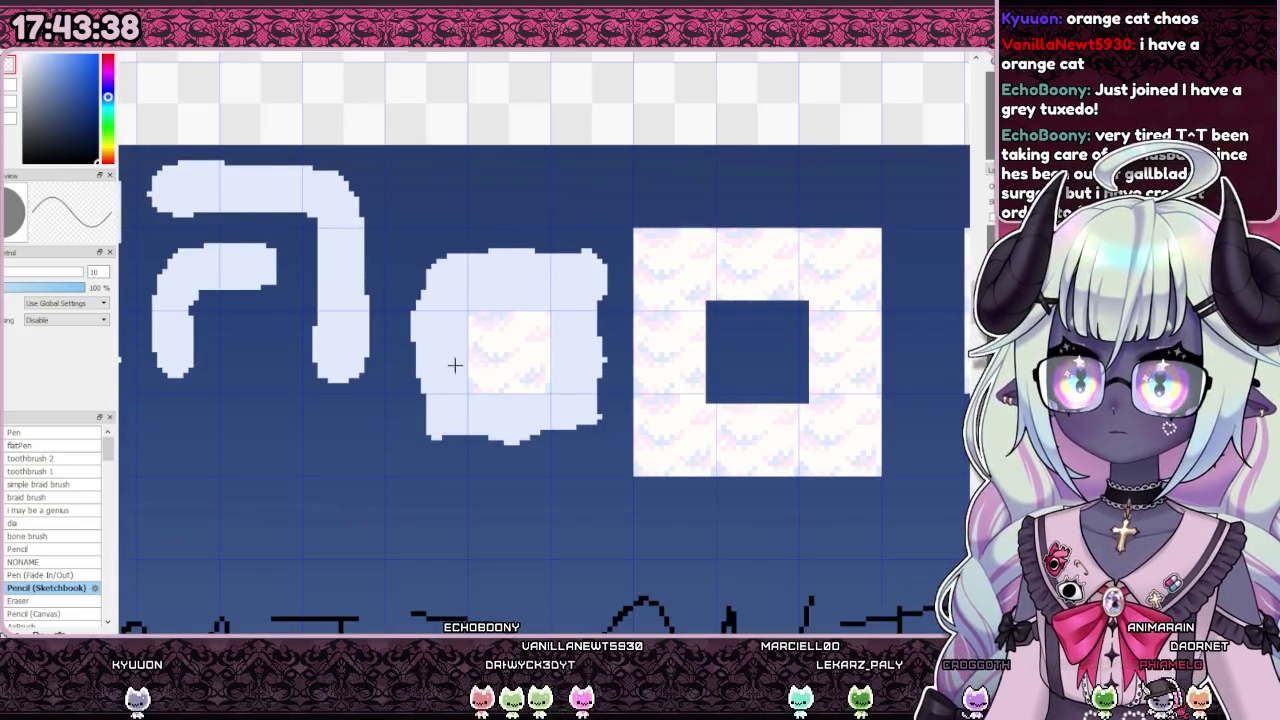
pyautogui.scroll(-2, 462, 365)
pyautogui.scroll(-2, 462, 360)
pyautogui.scroll(3, 720, 343)
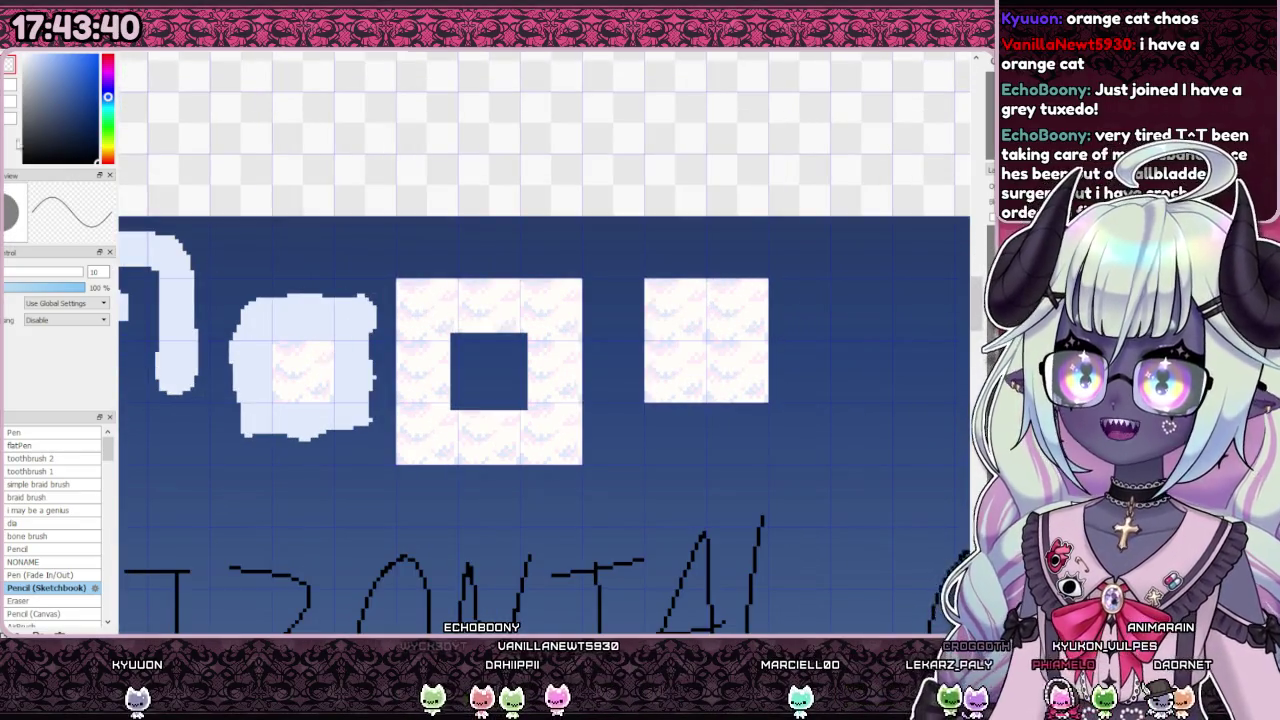
pyautogui.scroll(1, 375, 309)
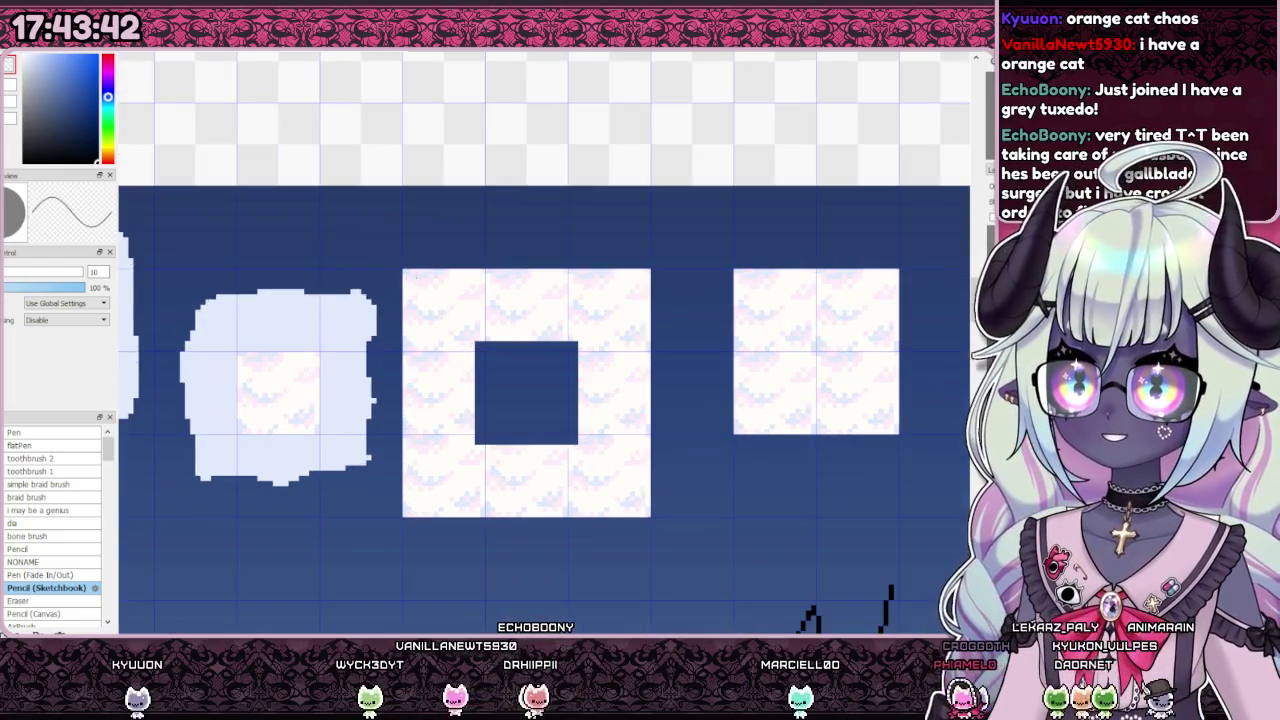
pyautogui.moveTo(403, 269); pyautogui.dragTo(647, 514)
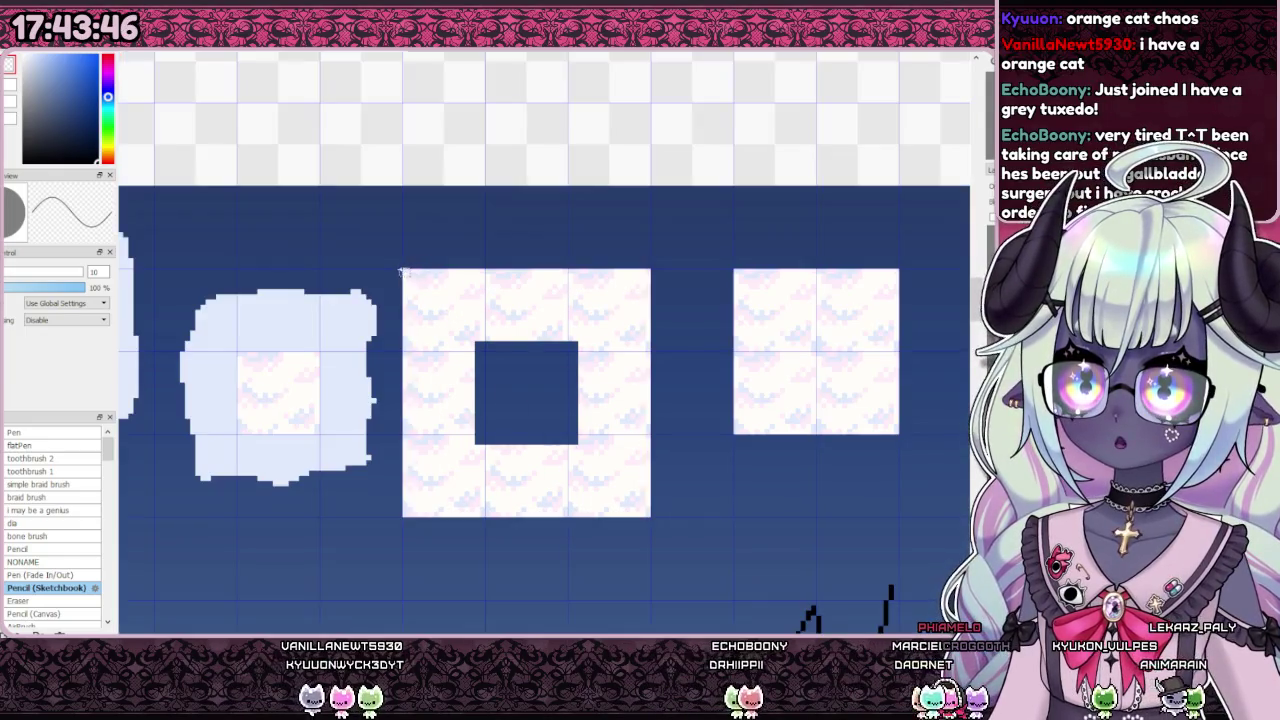
pyautogui.scroll(-1, 685, 481)
pyautogui.scroll(1, 400, 479)
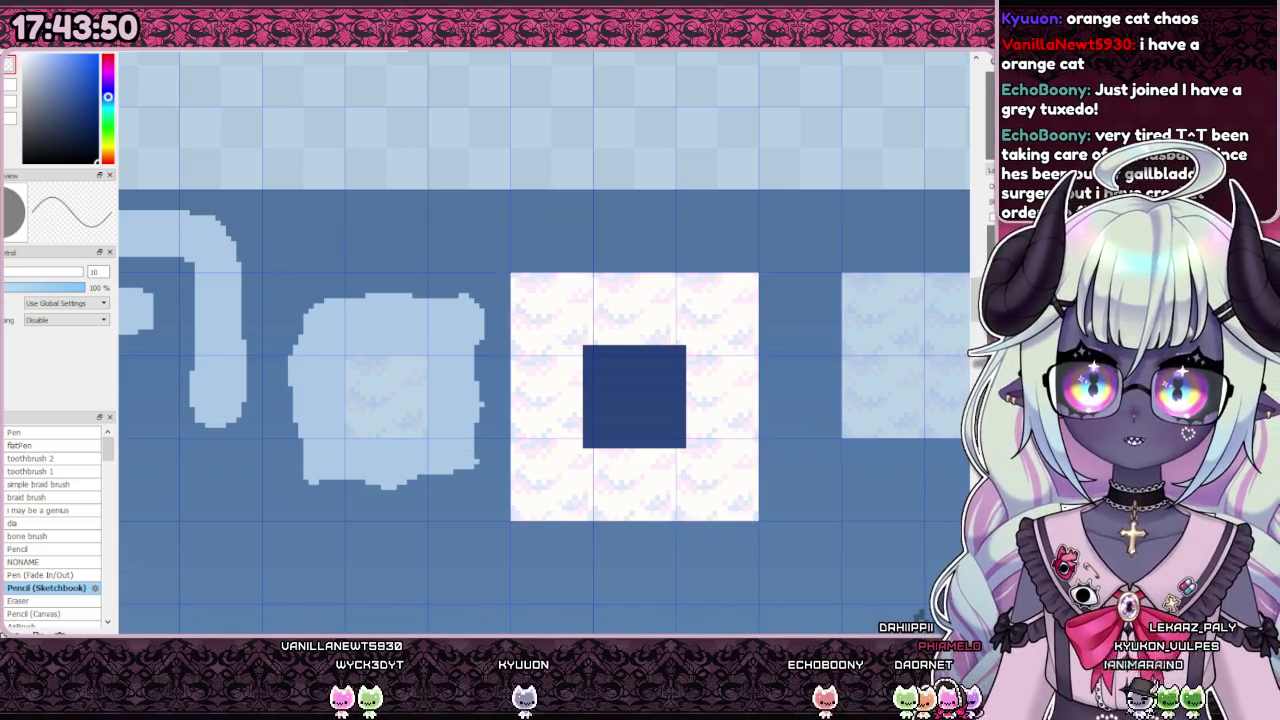
pyautogui.click(633, 229)
# Step: Extend the cloud pattern left over the pale blob, compare via undo/redo, and select its left portion
pyautogui.moveTo(622, 334); pyautogui.dragTo(388, 351)
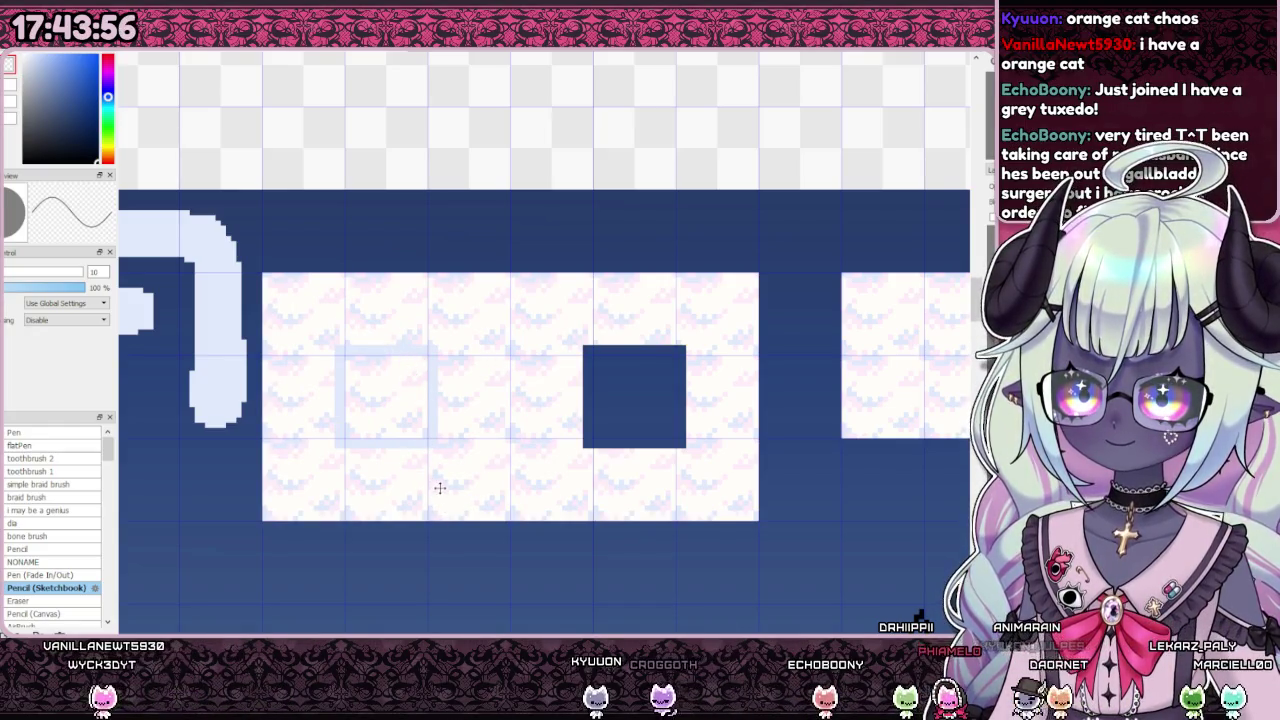
pyautogui.hotkey('ctrl', 'z')
pyautogui.hotkey('ctrl', 'y')
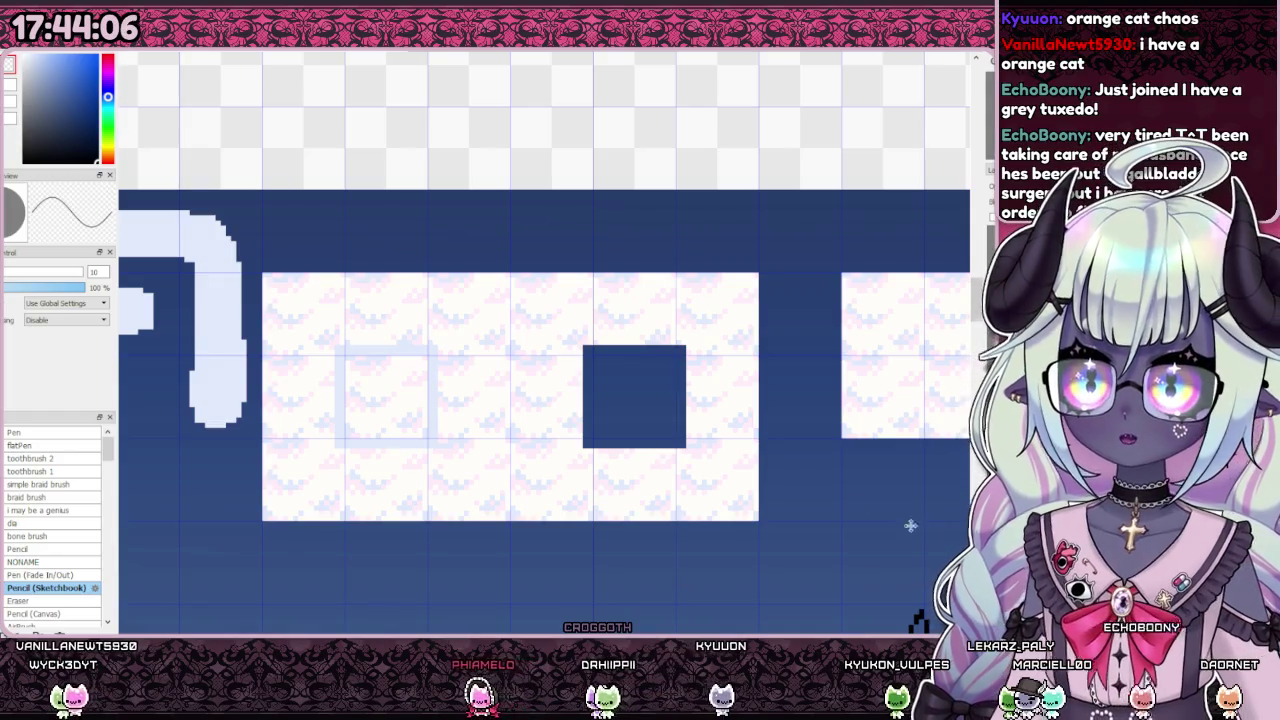
pyautogui.moveTo(594, 181); pyautogui.dragTo(383, 585)
# Step: Test shifting the left cloud area, then move the light-blue square frame right and down
pyautogui.hotkey('ctrl', 't')
pyautogui.moveTo(480, 380); pyautogui.dragTo(395, 374)
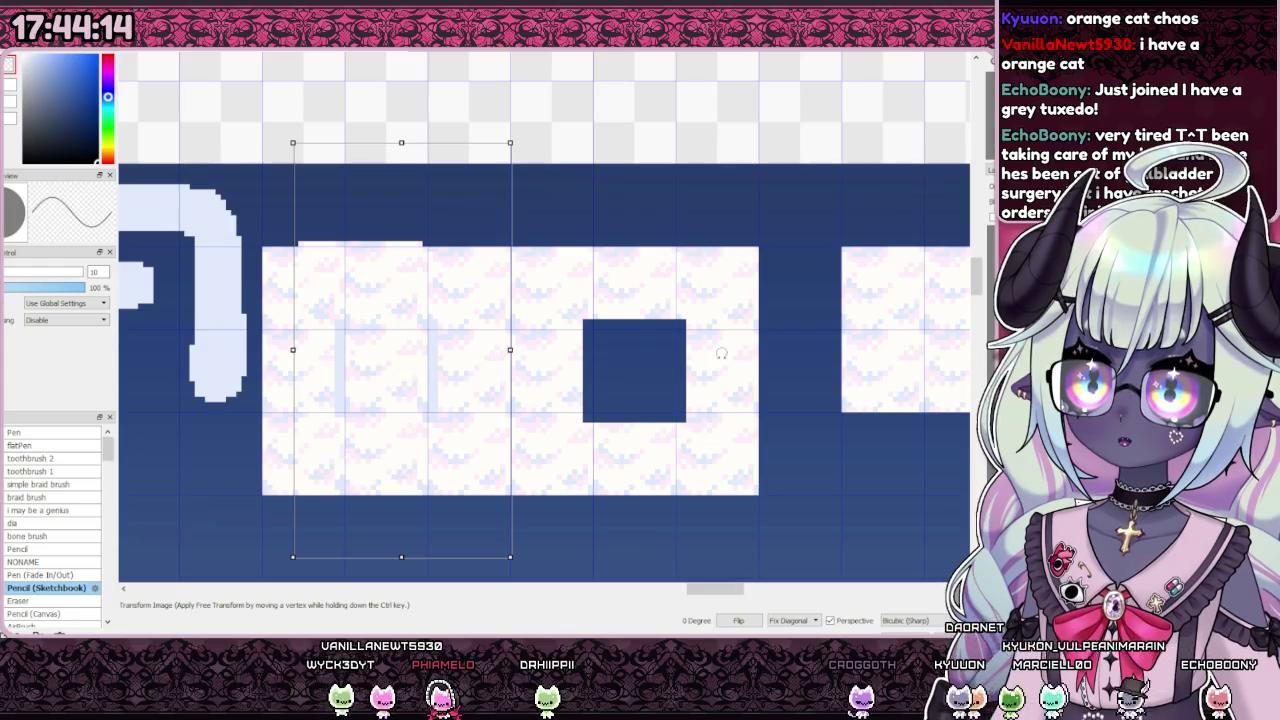
pyautogui.press('Escape')
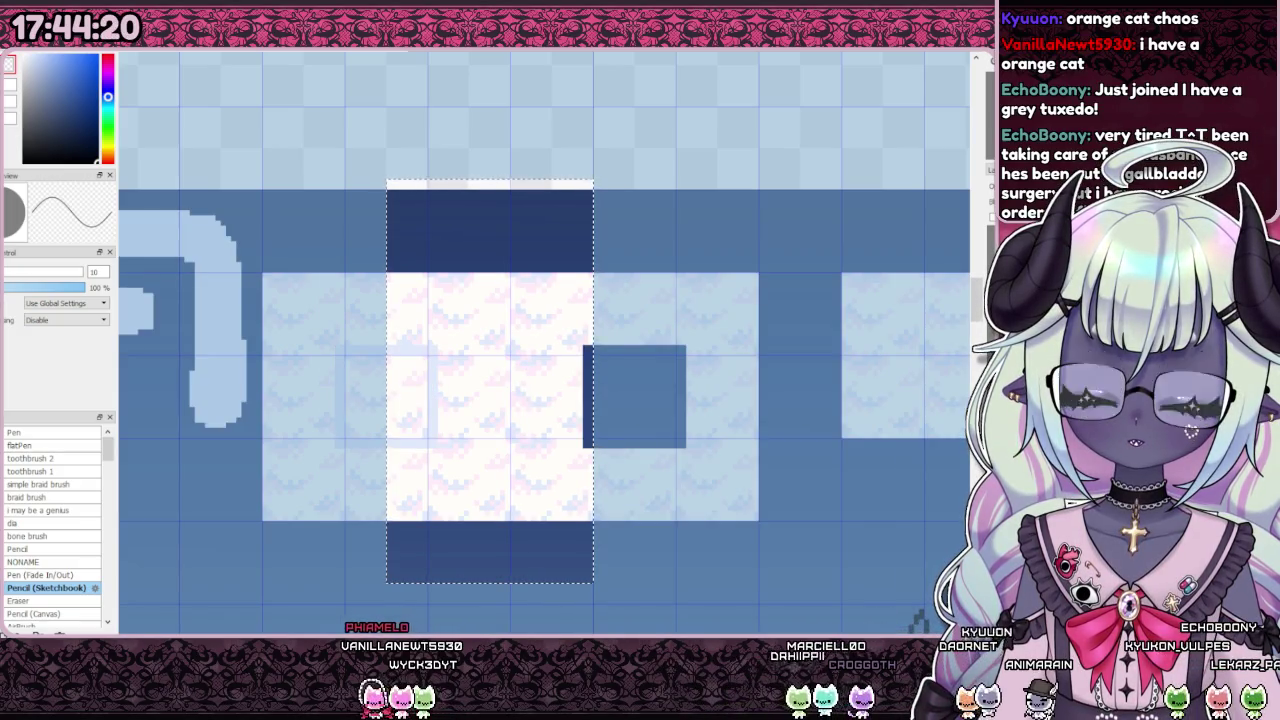
pyautogui.moveTo(666, 366); pyautogui.dragTo(608, 376)
pyautogui.moveTo(455, 455); pyautogui.dragTo(460, 460)
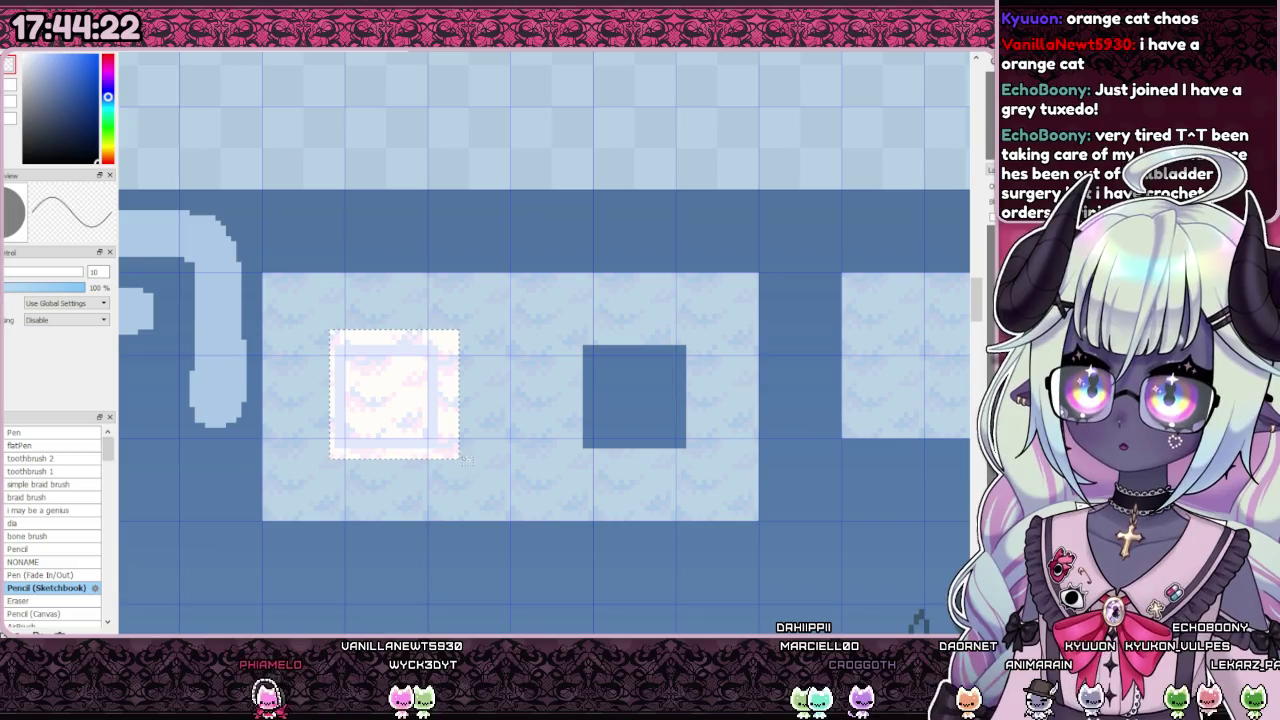
pyautogui.click(621, 386)
pyautogui.hotkey('ctrl', 'z')
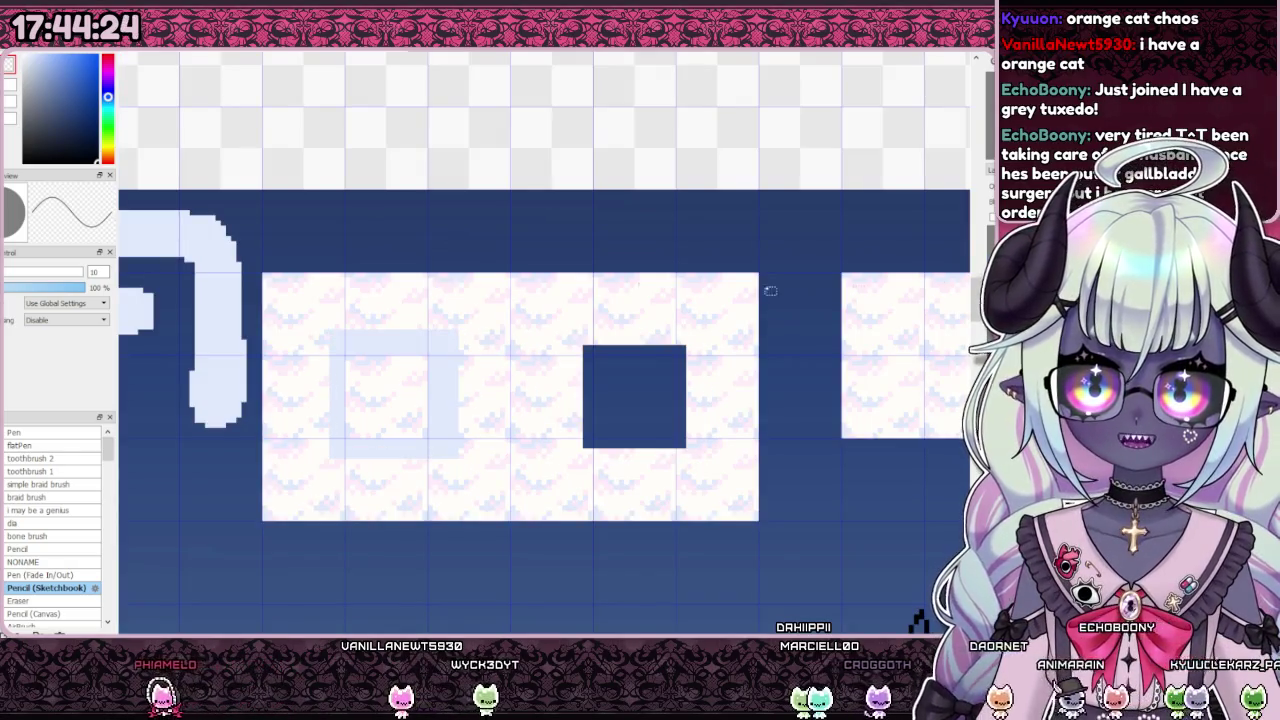
pyautogui.moveTo(414, 420); pyautogui.dragTo(486, 437)
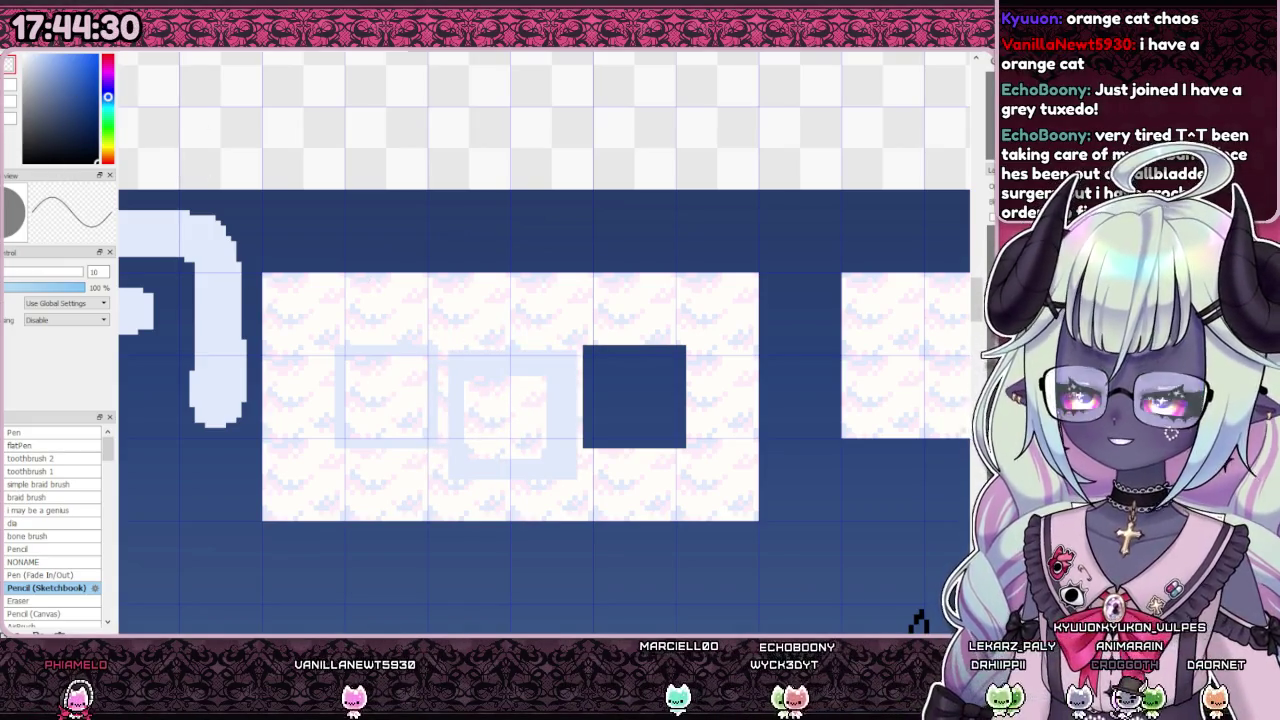
# Step: Drop the inner-square selection and paint a thin white strip along the rectangle's left edge
pyautogui.moveTo(464, 376)
pyautogui.mouseDown()
pyautogui.moveTo(551, 442)
pyautogui.moveTo(578, 490)
pyautogui.mouseUp()
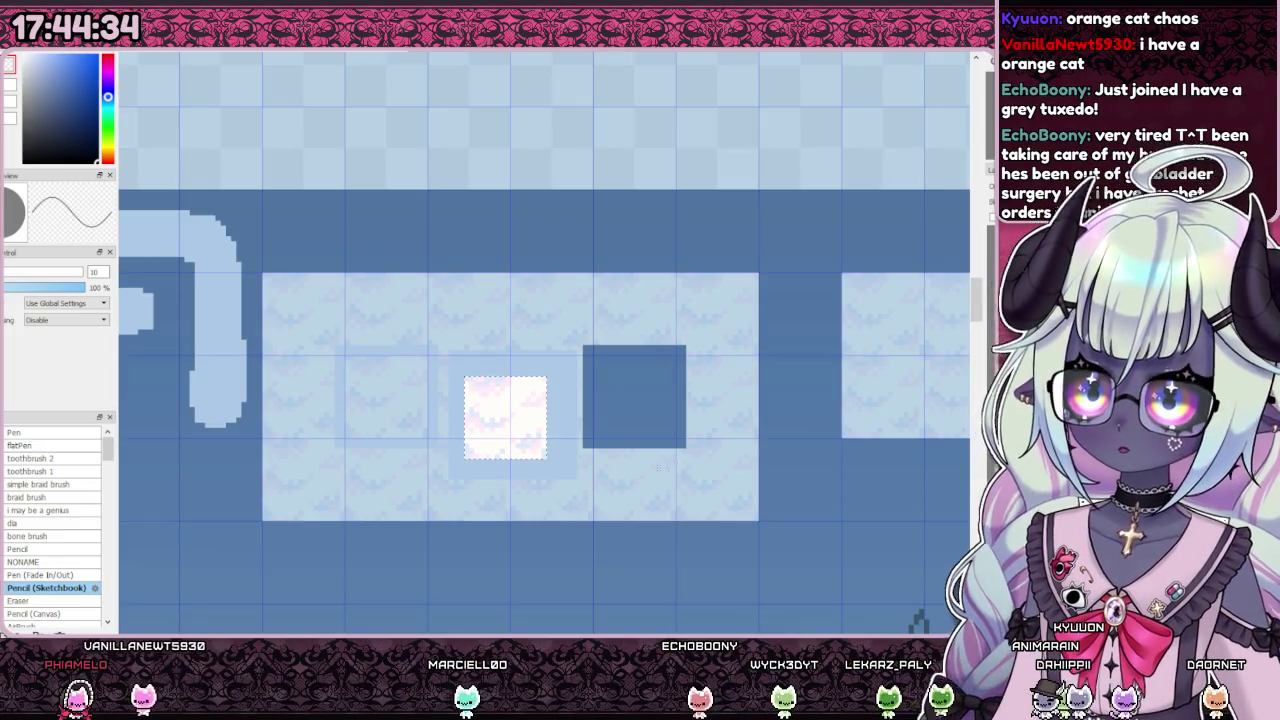
pyautogui.hotkey('ctrl', 'd')
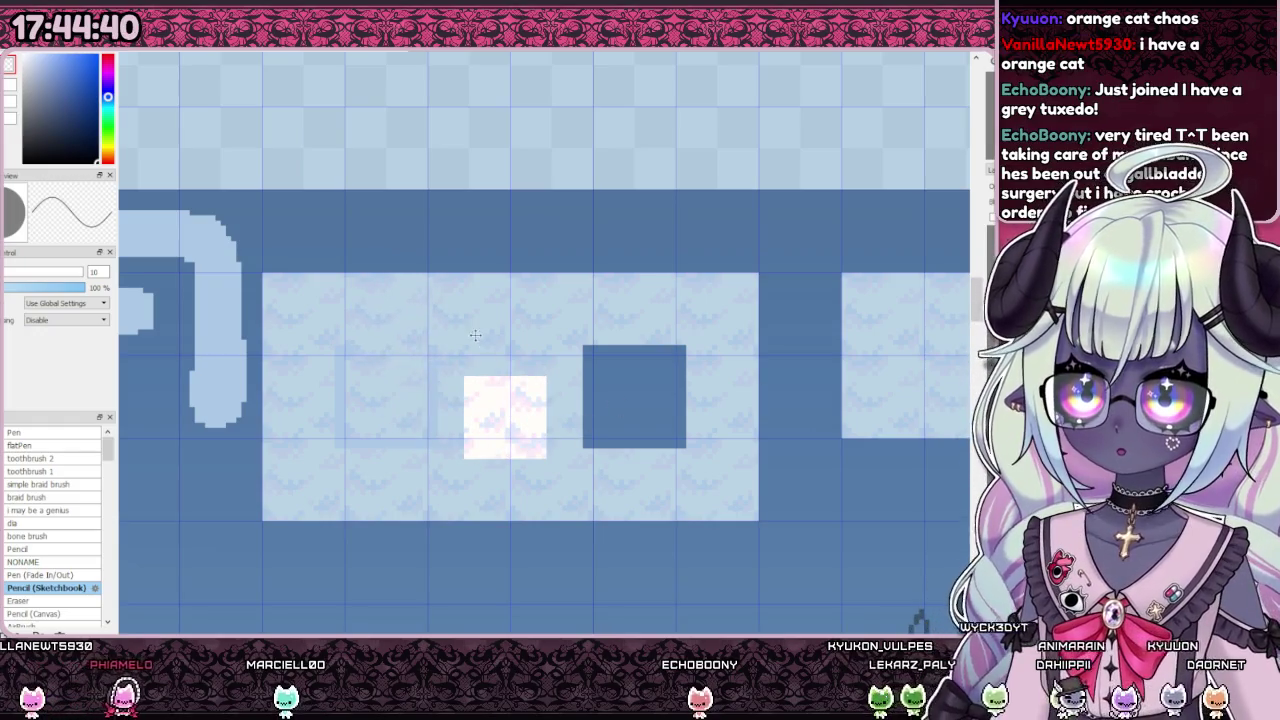
pyautogui.hotkey('ctrl', 'd')
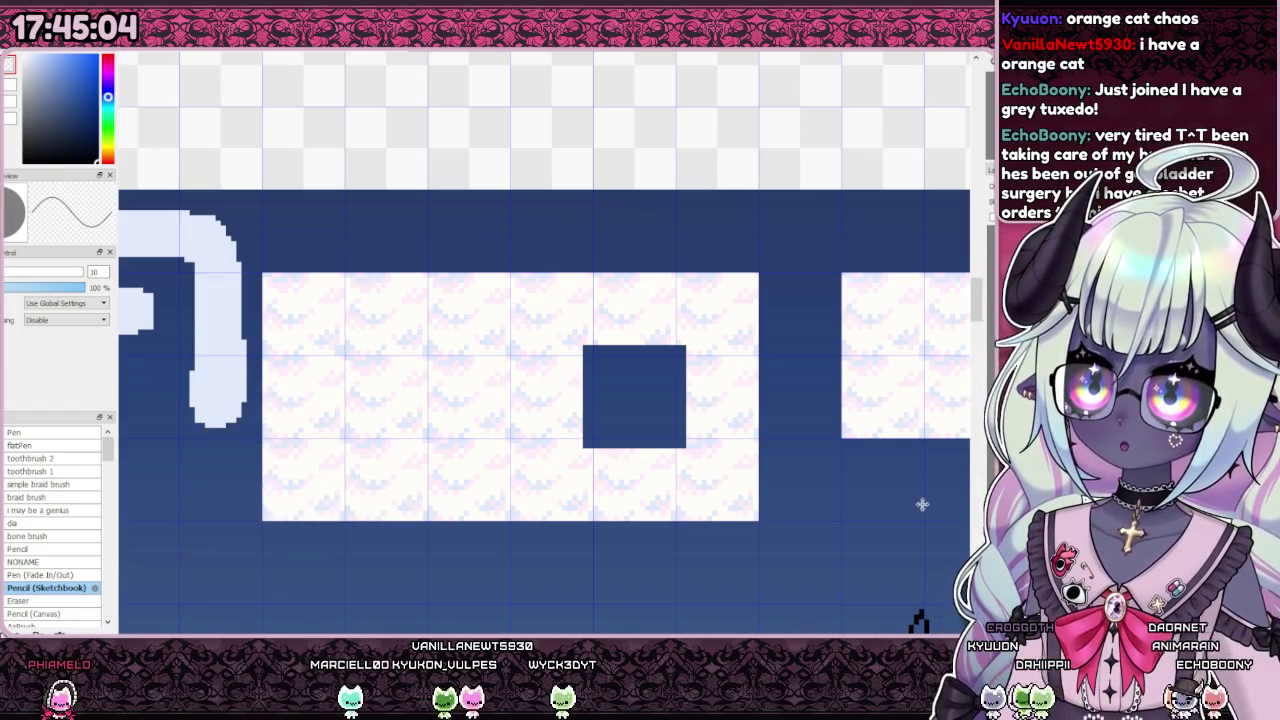
pyautogui.moveTo(258, 356); pyautogui.dragTo(258, 278)
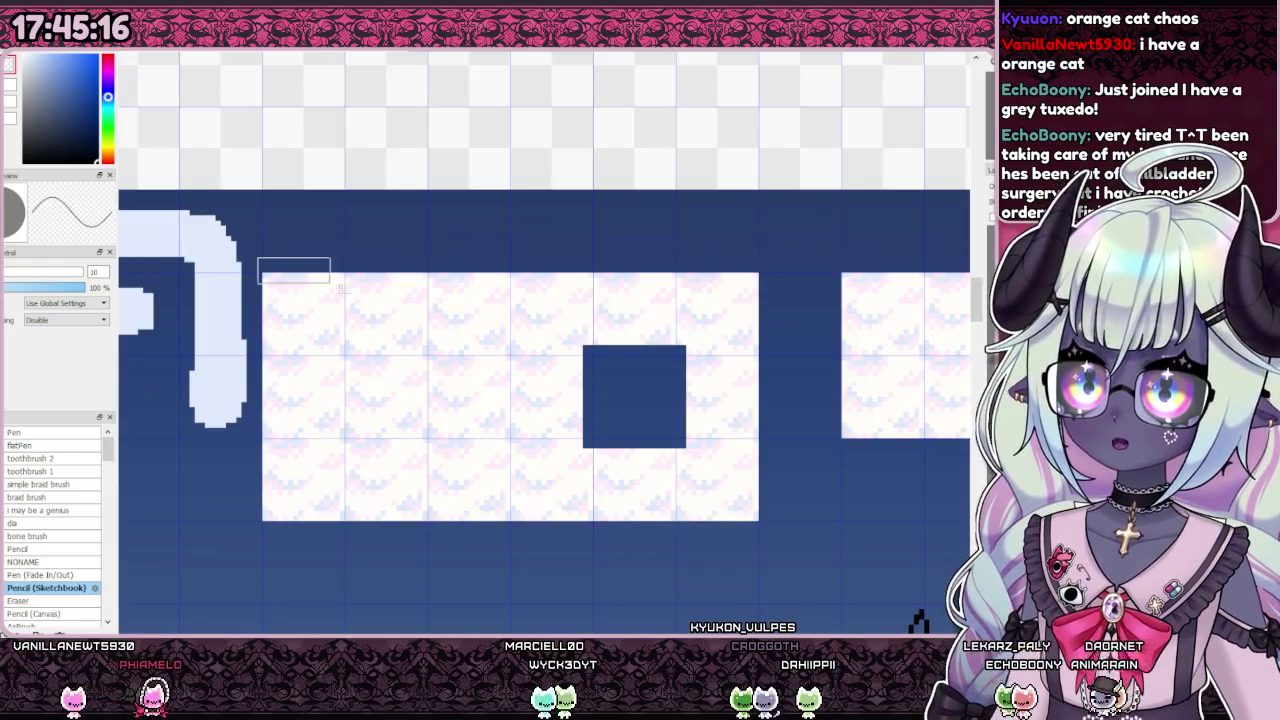
# Step: Clear the top-edge strip and a vertical gap between the two blocks to dark blue
pyautogui.moveTo(340, 288); pyautogui.dragTo(510, 282)
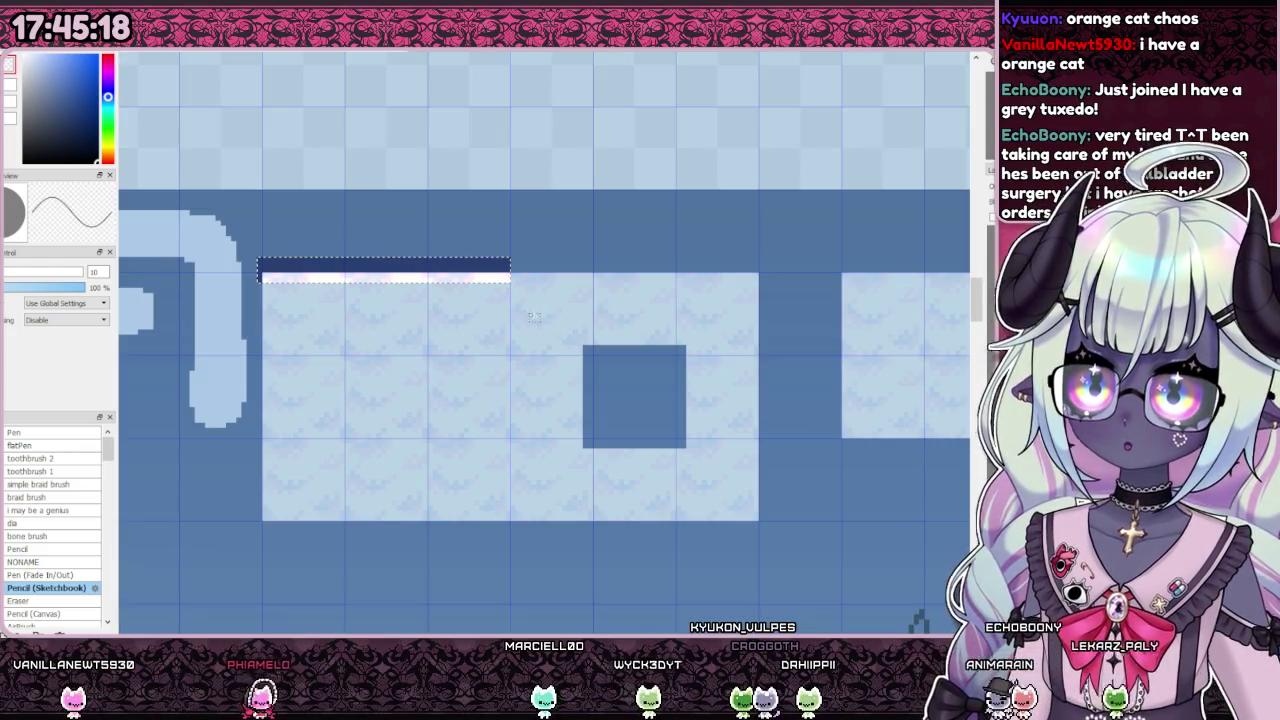
pyautogui.press('Delete')
pyautogui.hotkey('ctrl', 'd')
pyautogui.moveTo(507, 270)
pyautogui.mouseDown()
pyautogui.moveTo(512, 543)
pyautogui.moveTo(489, 370)
pyautogui.moveTo(500, 267)
pyautogui.mouseUp()
pyautogui.press('Delete')
pyautogui.hotkey('ctrl', 'd')
pyautogui.press('Delete')
pyautogui.hotkey('ctrl', 'd')
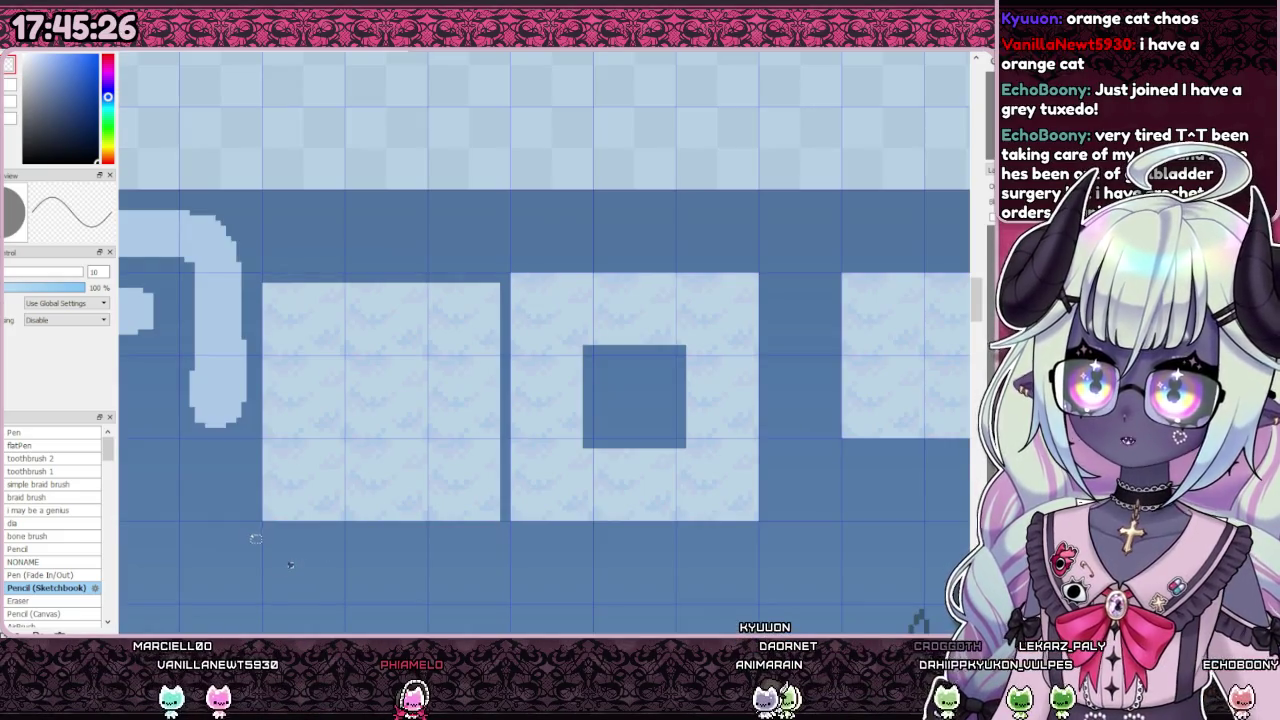
# Step: Clear the left block's bottom and left edges to dark blue
pyautogui.moveTo(254, 539); pyautogui.dragTo(510, 527)
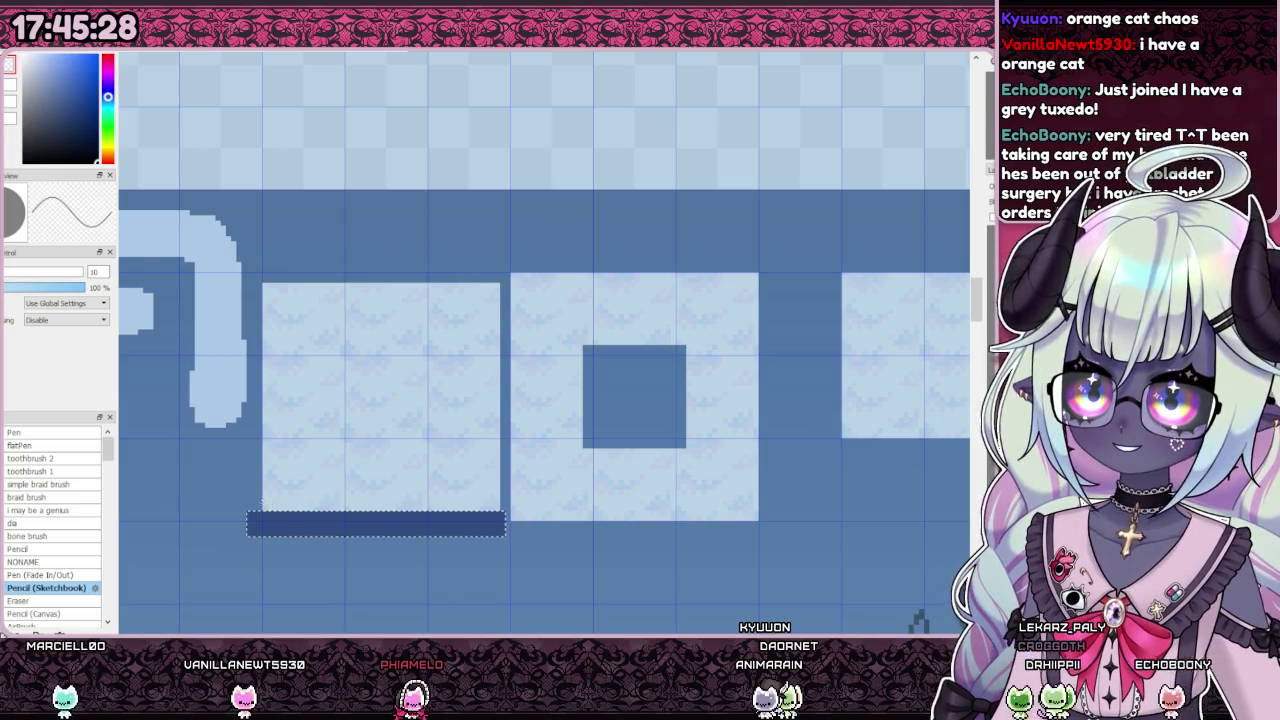
pyautogui.press('Delete')
pyautogui.hotkey('ctrl', 'd')
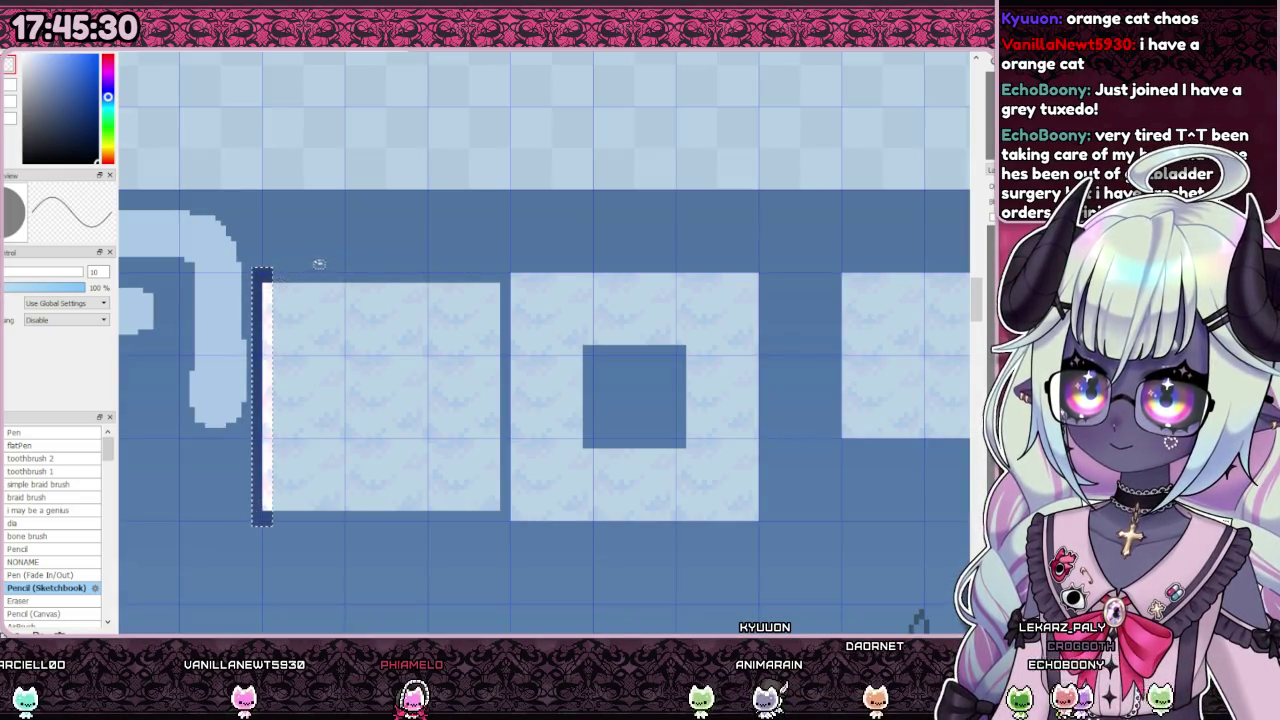
pyautogui.press('Delete')
pyautogui.hotkey('ctrl', 'd')
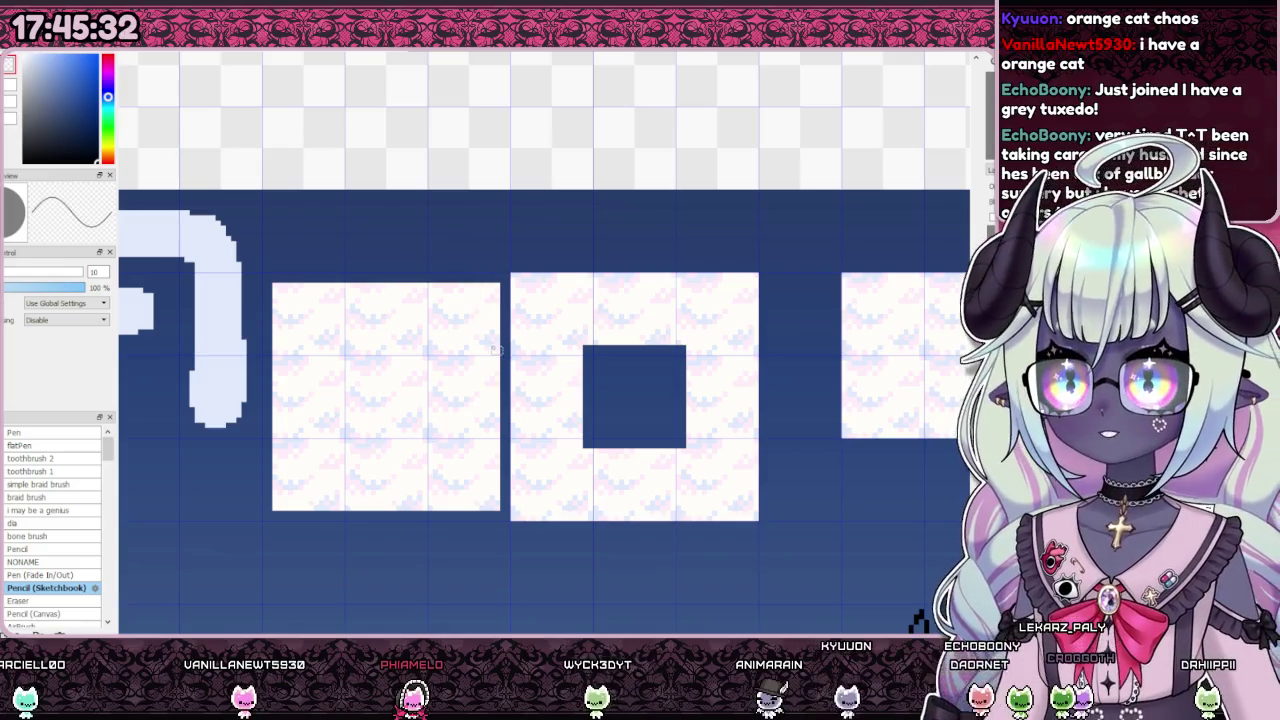
pyautogui.scroll(-3, 497, 247)
pyautogui.scroll(2, 470, 240)
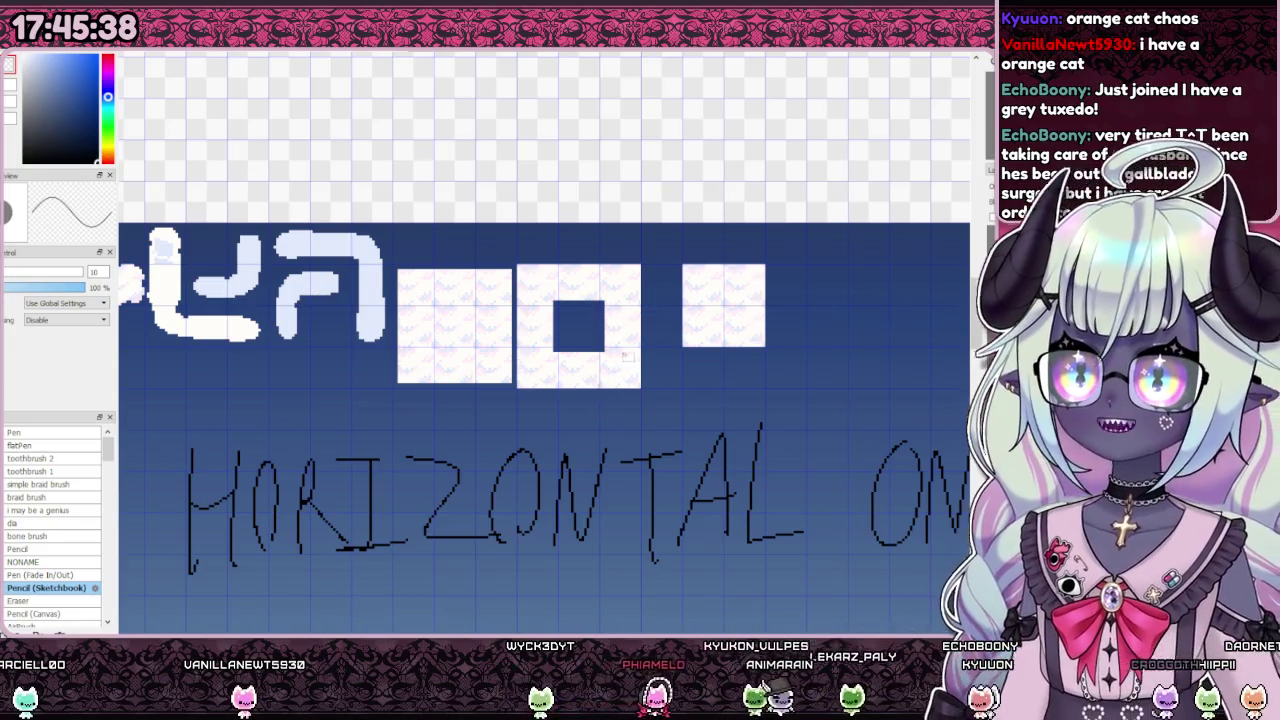
pyautogui.scroll(-1, 631, 356)
pyautogui.scroll(1, 600, 353)
pyautogui.scroll(1, 580, 351)
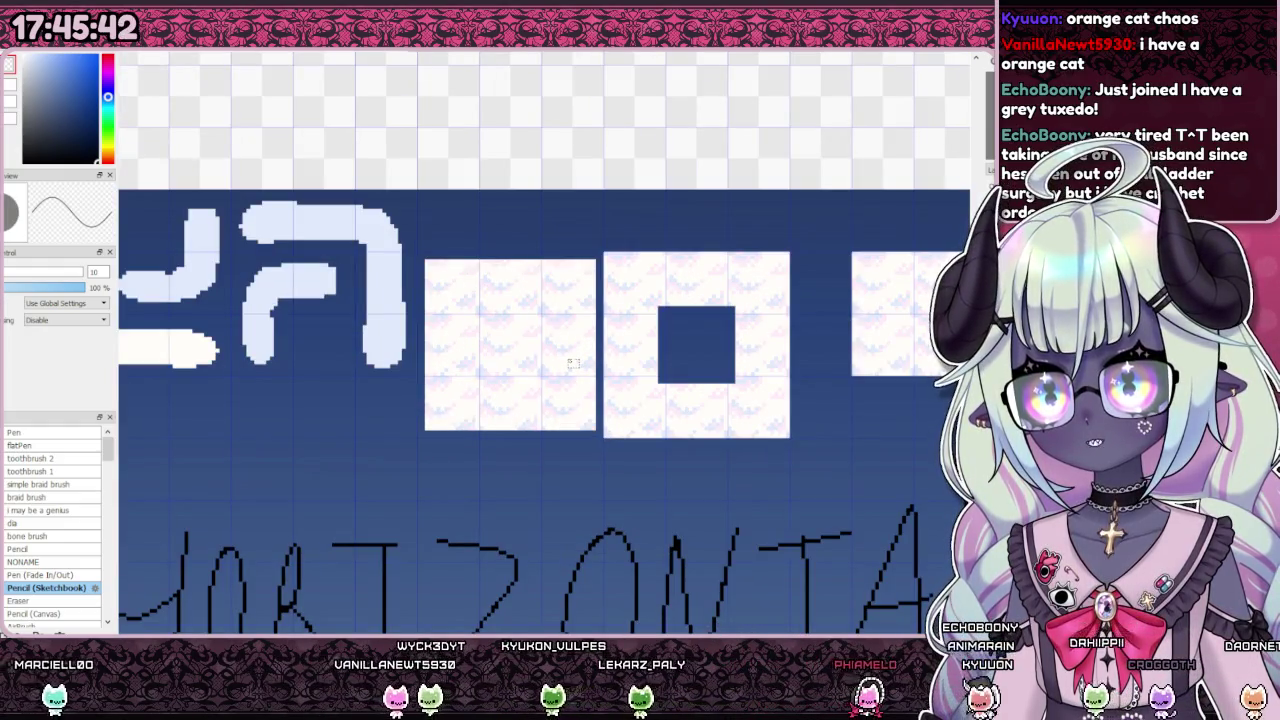
pyautogui.scroll(-1, 573, 364)
pyautogui.scroll(1, 570, 367)
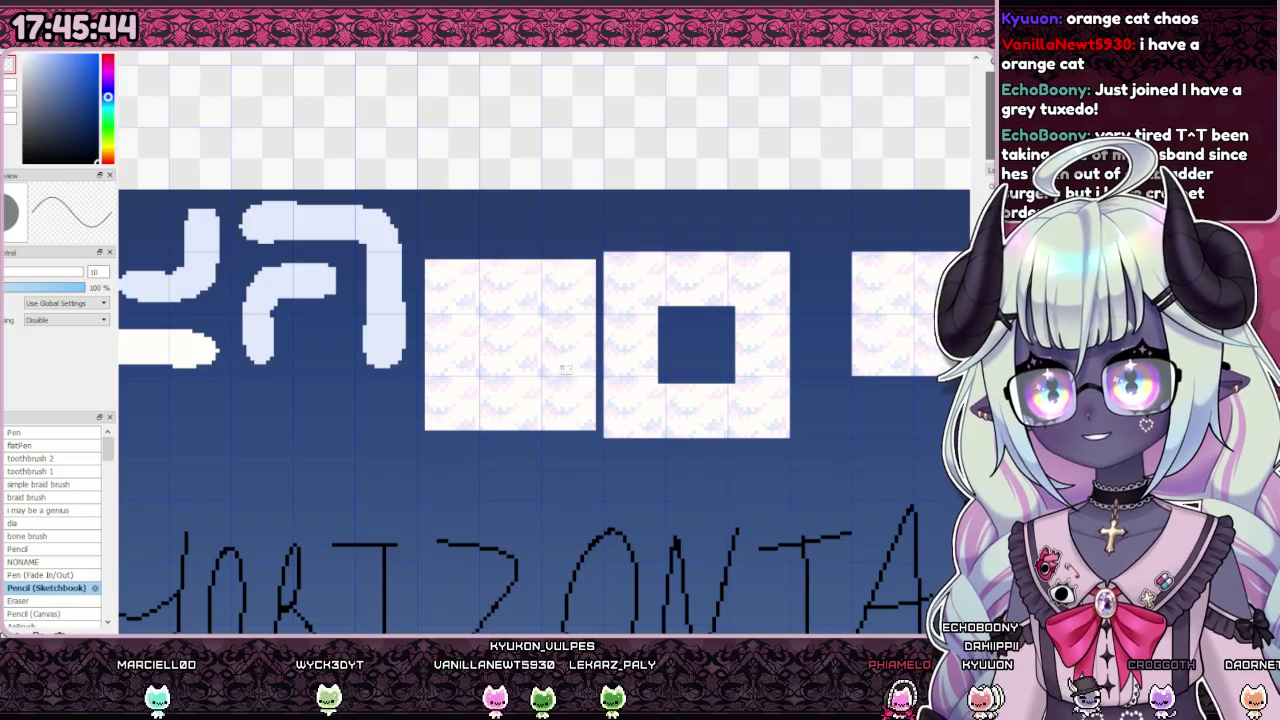
pyautogui.scroll(-2, 569, 369)
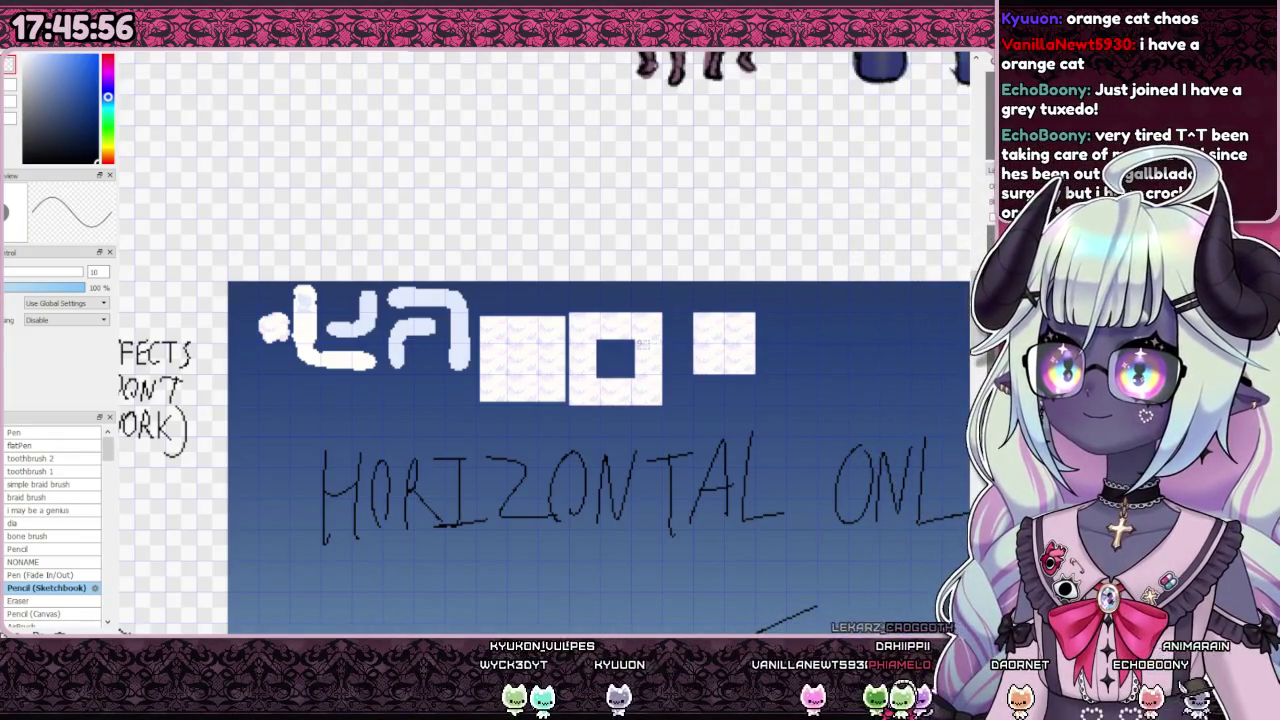
pyautogui.scroll(-3, 649, 342)
pyautogui.scroll(2, 600, 360)
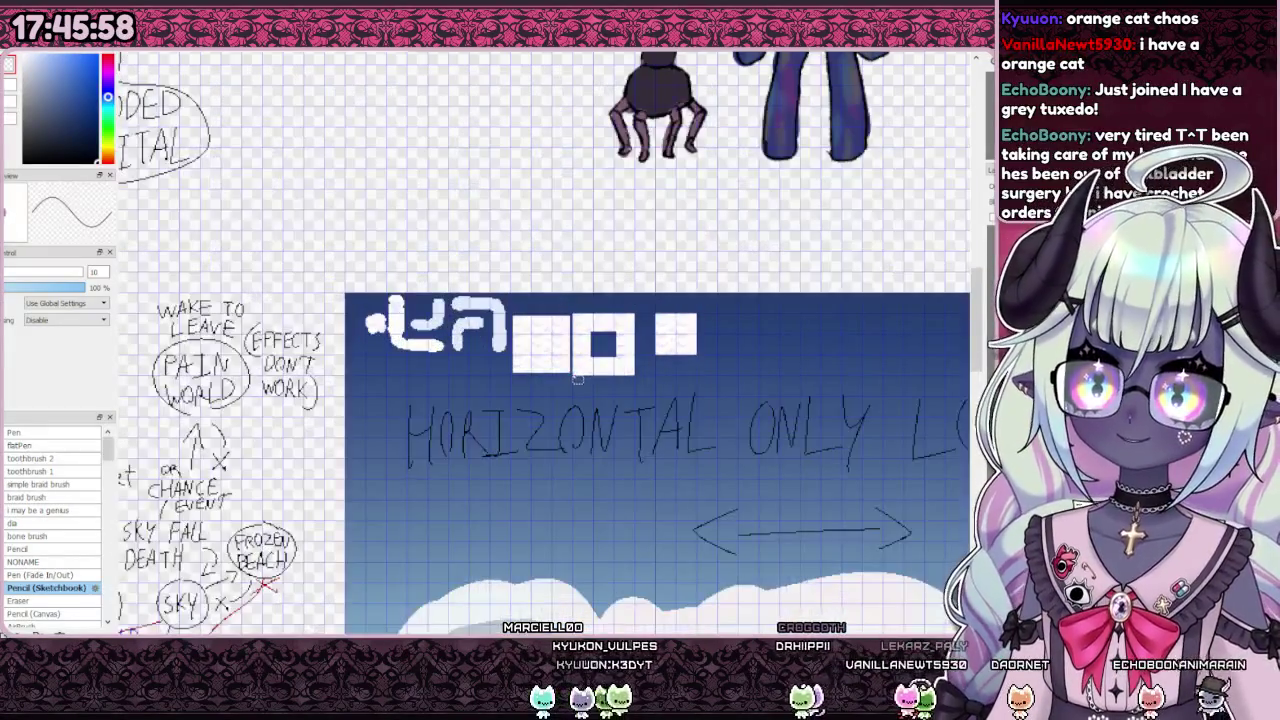
pyautogui.scroll(-1, 585, 378)
pyautogui.scroll(-2, 567, 372)
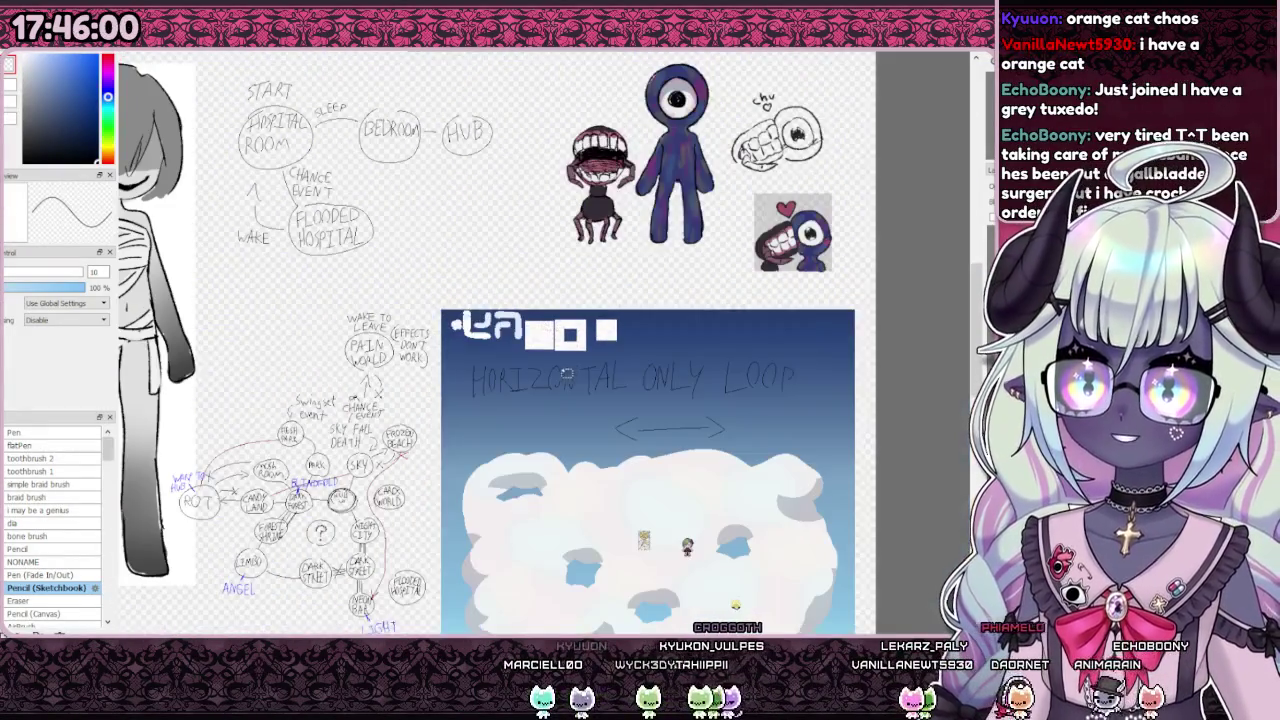
pyautogui.scroll(1, 547, 390)
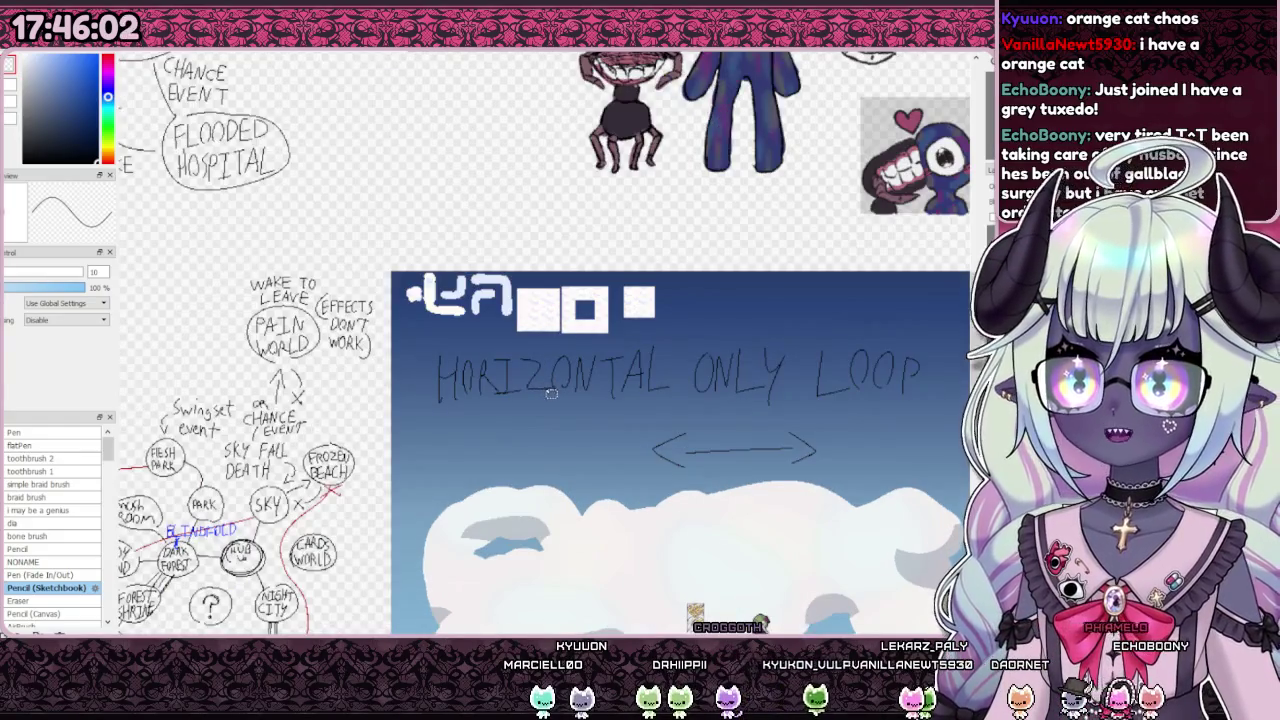
pyautogui.scroll(1, 561, 322)
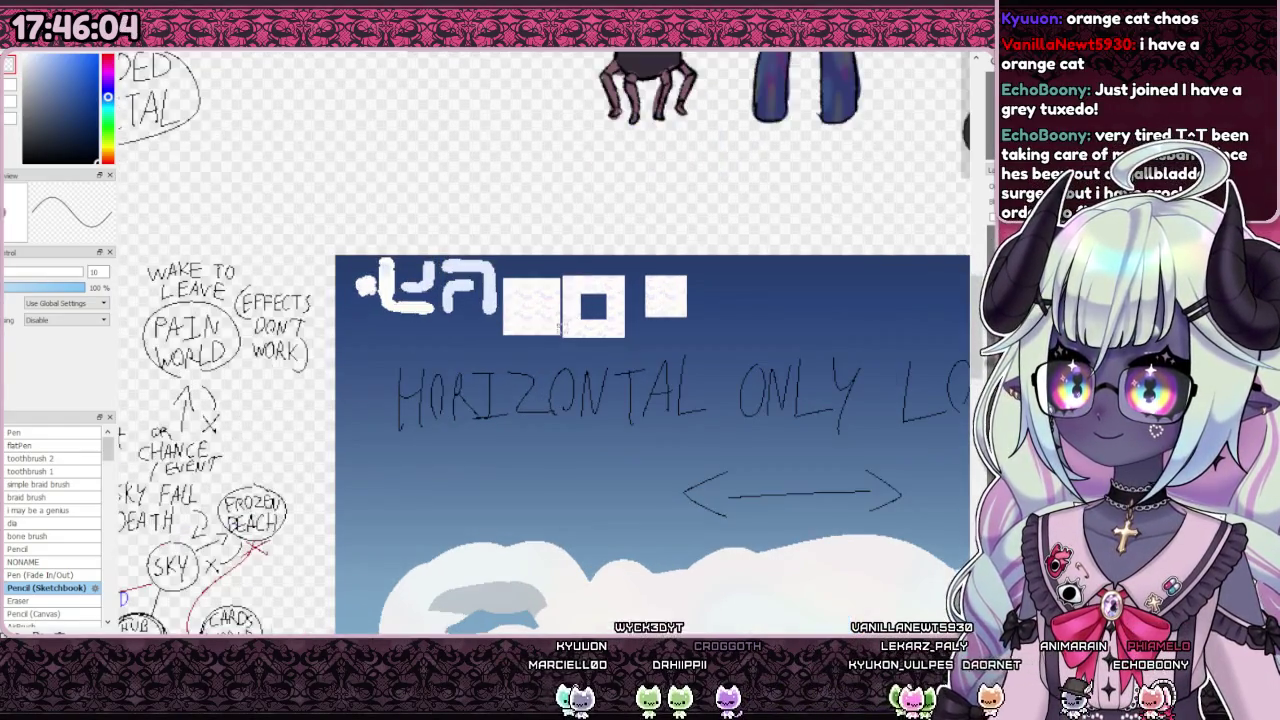
pyautogui.scroll(2, 558, 340)
pyautogui.scroll(-1, 555, 366)
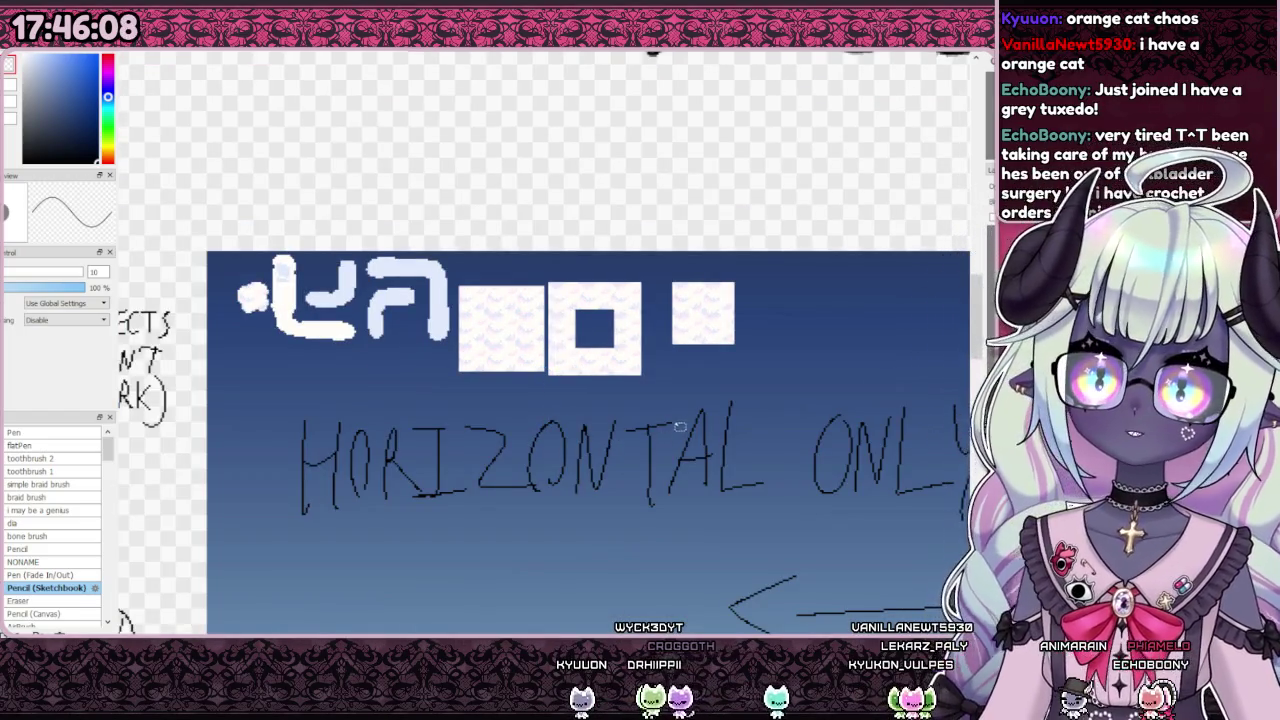
pyautogui.scroll(-3, 675, 430)
pyautogui.scroll(3, 434, 511)
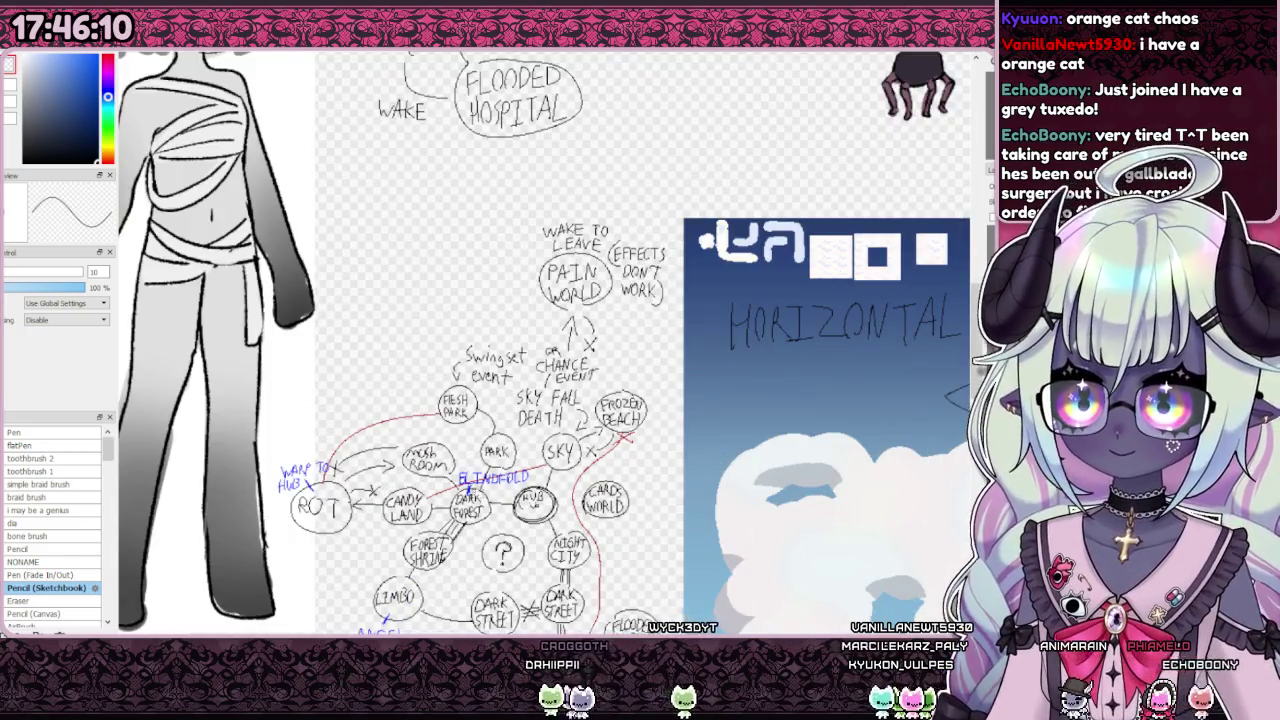
pyautogui.scroll(-3, 545, 340)
pyautogui.scroll(2, 545, 340)
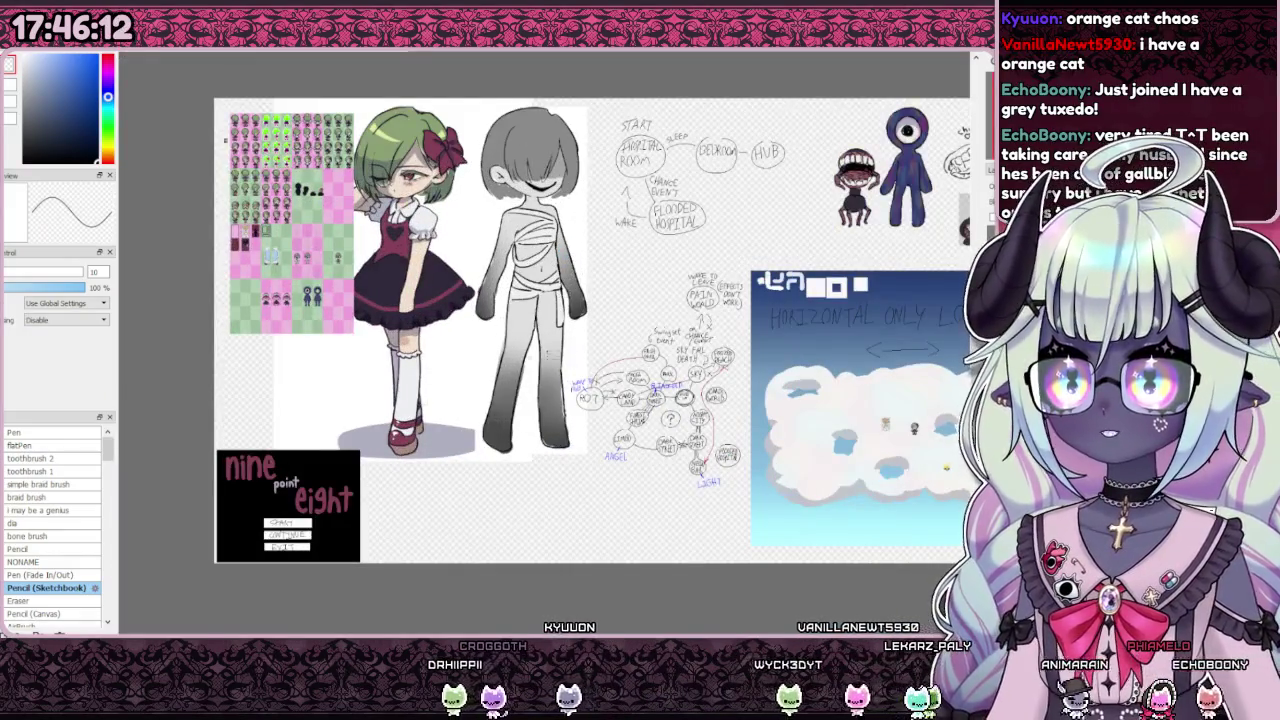
pyautogui.scroll(2, 833, 348)
pyautogui.scroll(2, 700, 350)
pyautogui.scroll(1, 600, 355)
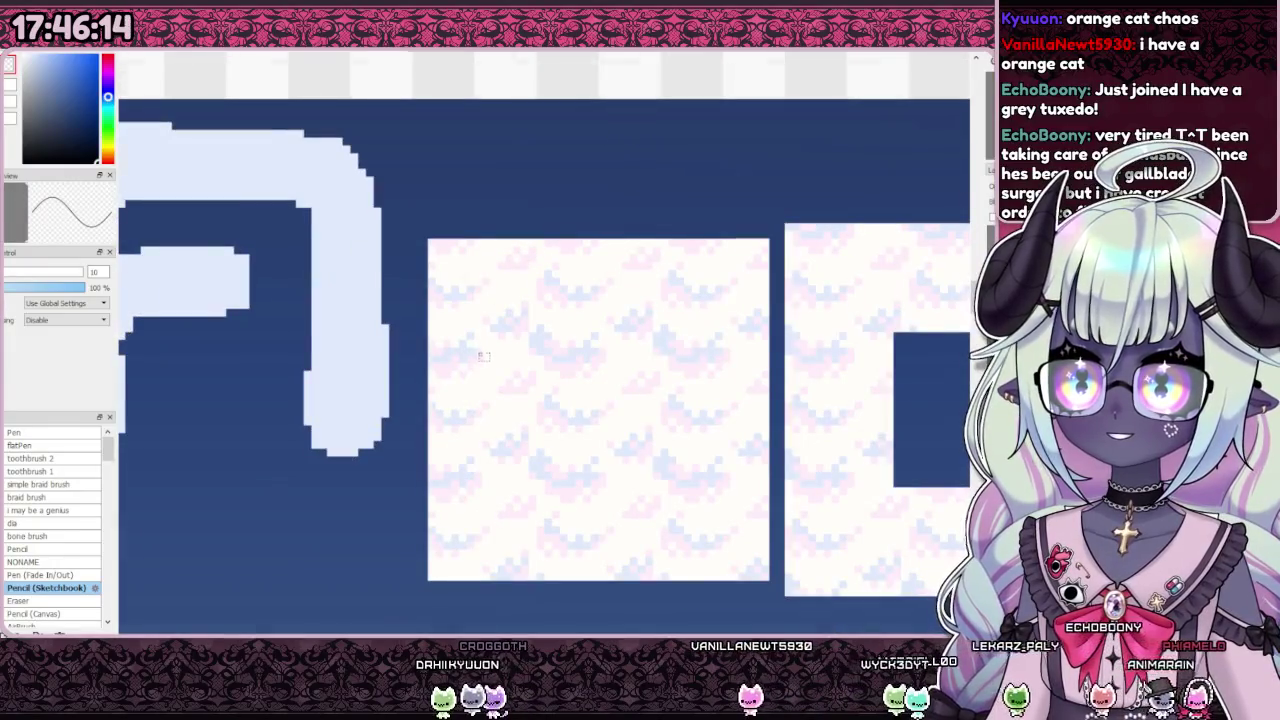
# Step: Switch from the cloud sheet to the RPG tileset document and zoom in
pyautogui.scroll(1, 480, 360)
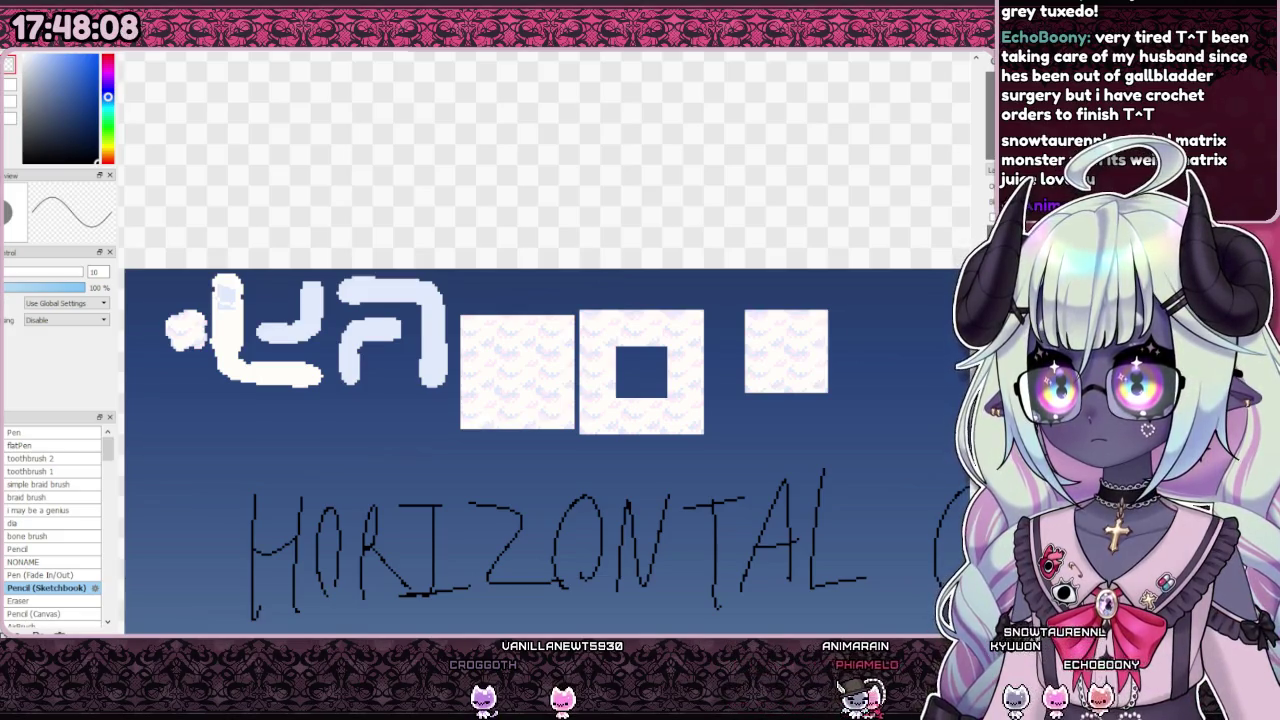
pyautogui.hotkey('ctrl', 'Tab')
pyautogui.scroll(3, 505, 241)
pyautogui.scroll(2, 505, 241)
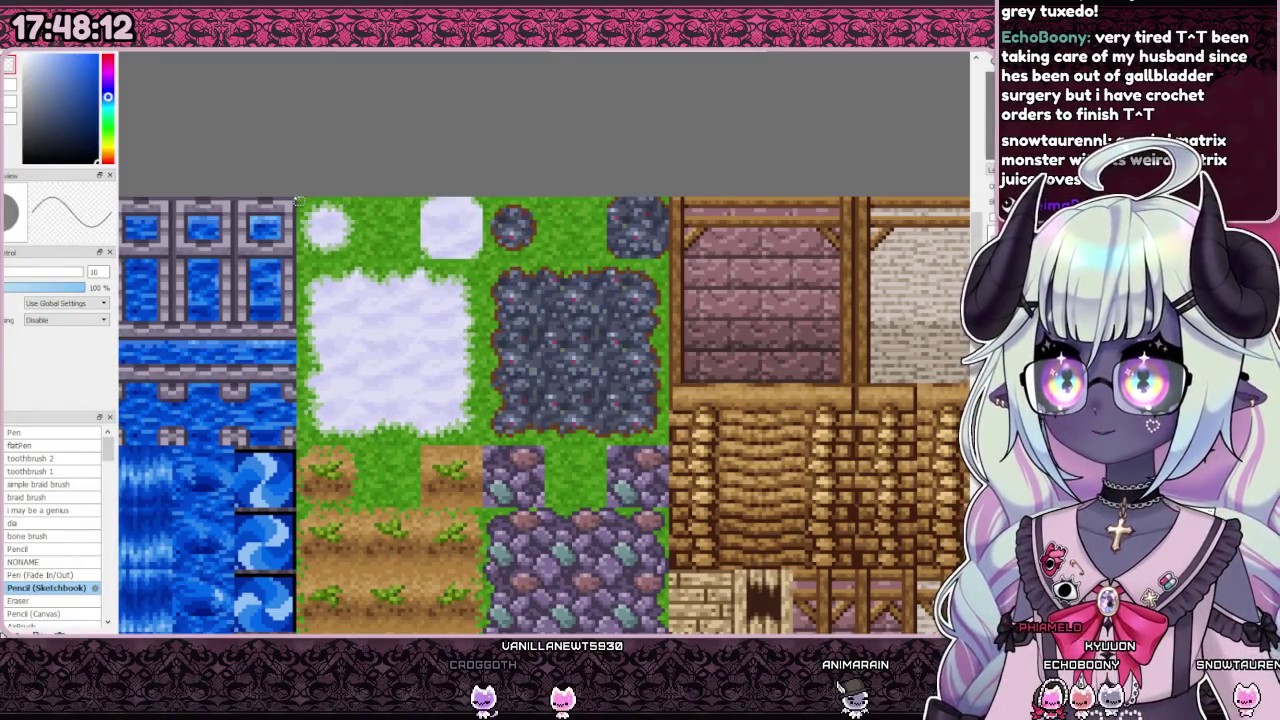
# Step: Box the cloud-on-grass tile in the tileset, then drop the selection
pyautogui.moveTo(484, 282); pyautogui.dragTo(484, 447)
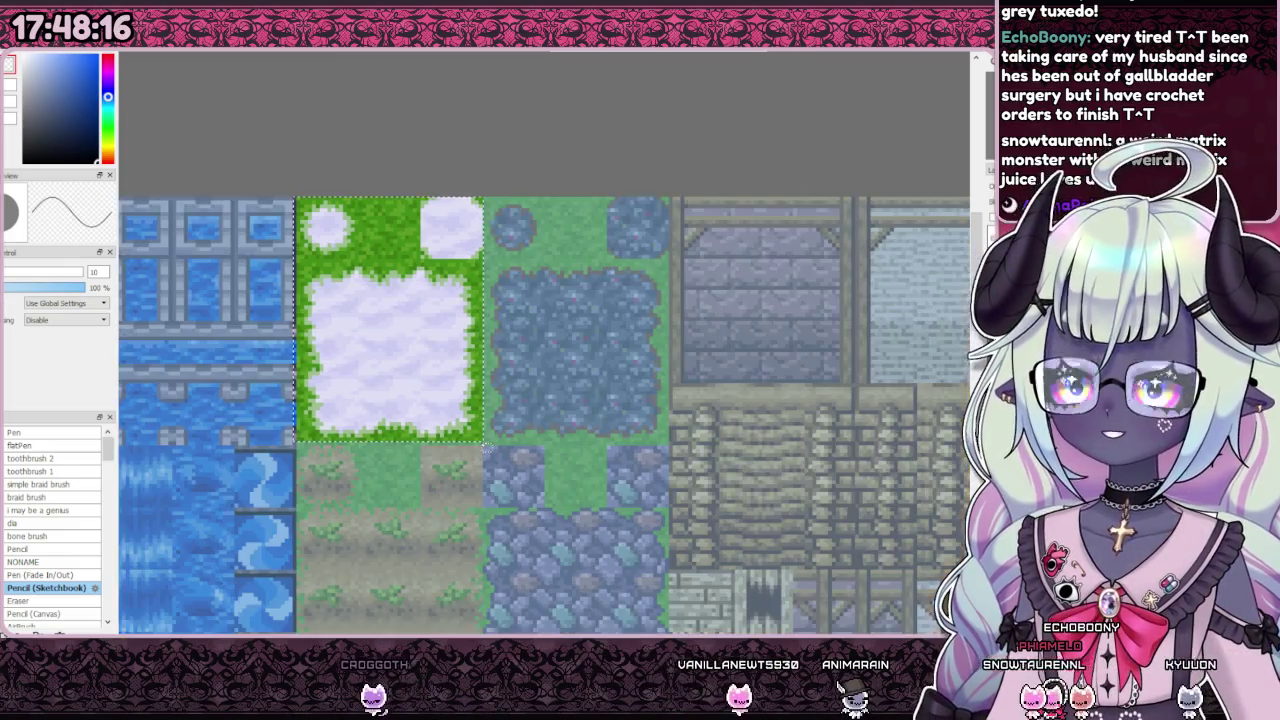
pyautogui.hotkey('ctrl', 'd')
pyautogui.scroll(1, 226, 232)
pyautogui.moveTo(316, 186)
pyautogui.mouseDown()
pyautogui.moveTo(462, 292)
pyautogui.moveTo(565, 514)
pyautogui.mouseUp()
pyautogui.scroll(-2, 565, 500)
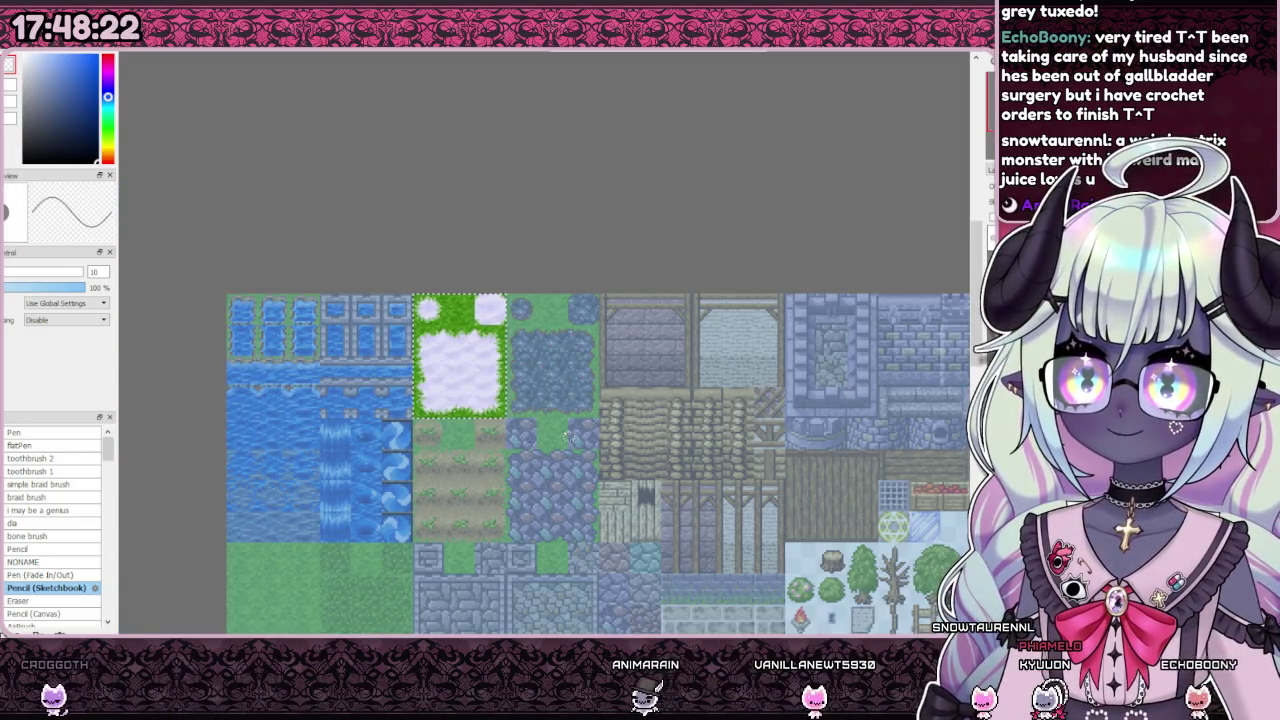
pyautogui.scroll(-2, 489, 357)
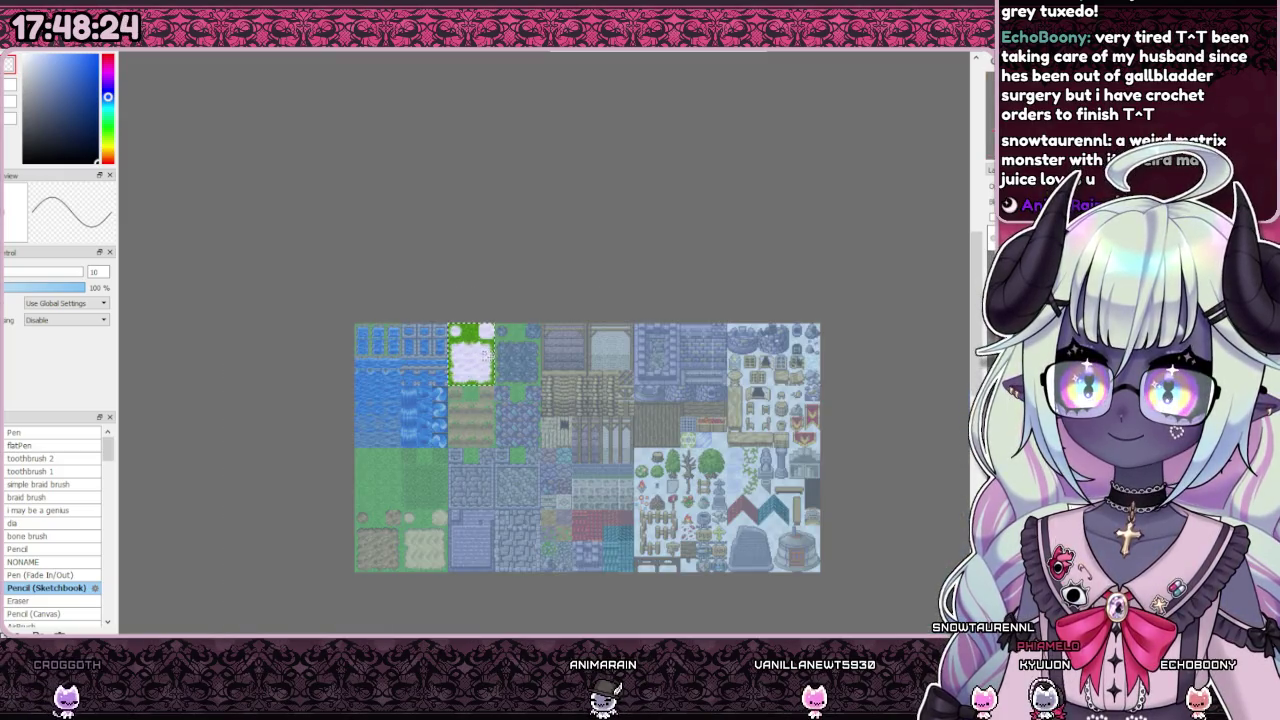
pyautogui.scroll(2, 493, 393)
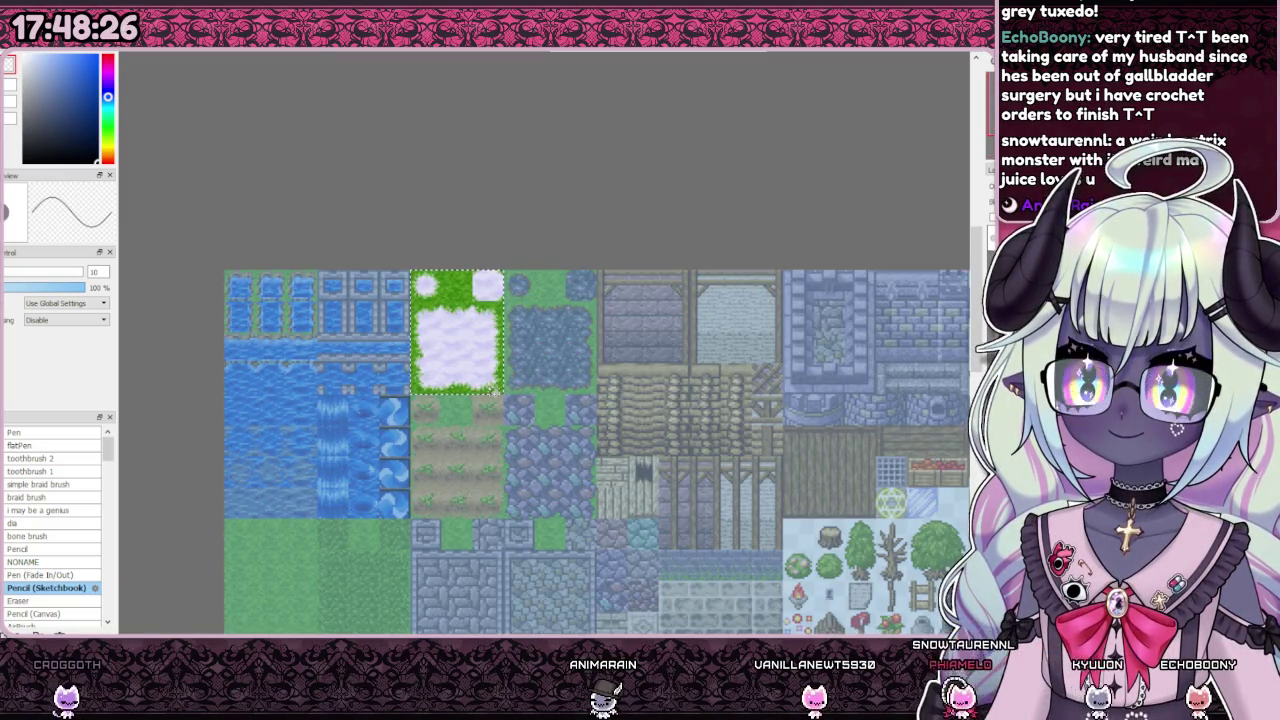
pyautogui.scroll(1, 461, 334)
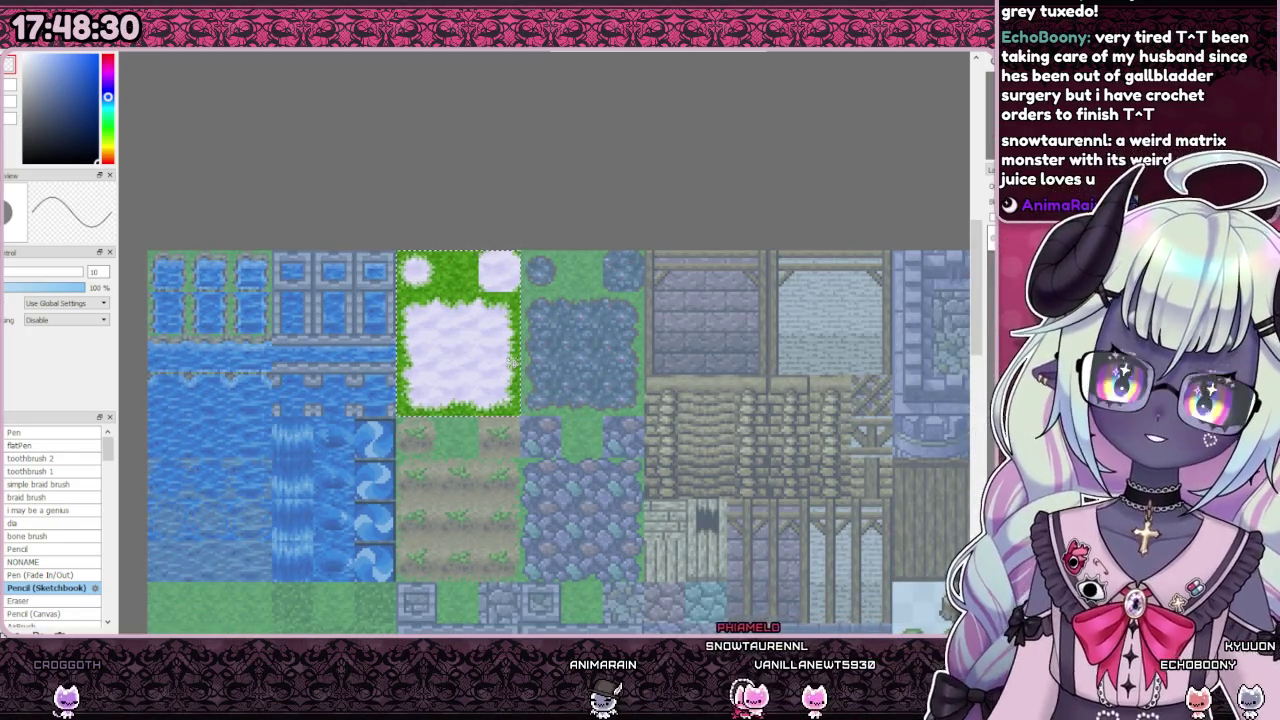
pyautogui.hotkey('ctrl', 'd')
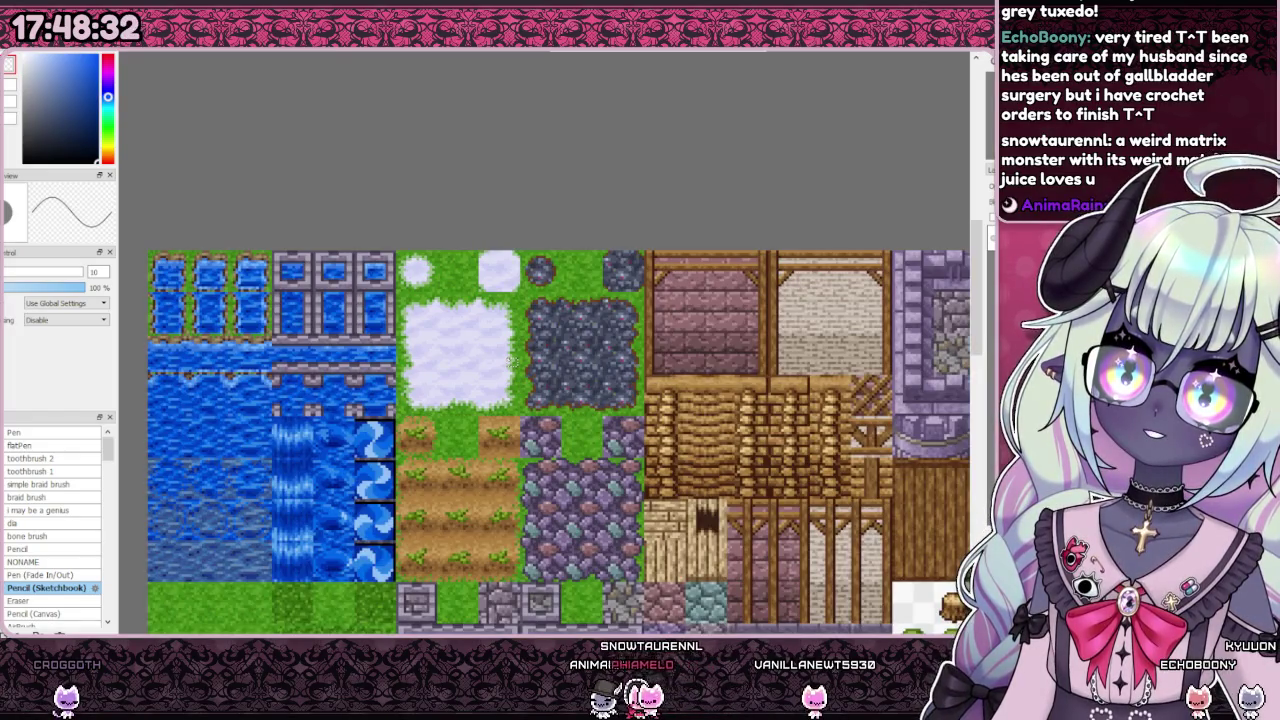
pyautogui.scroll(2, 626, 290)
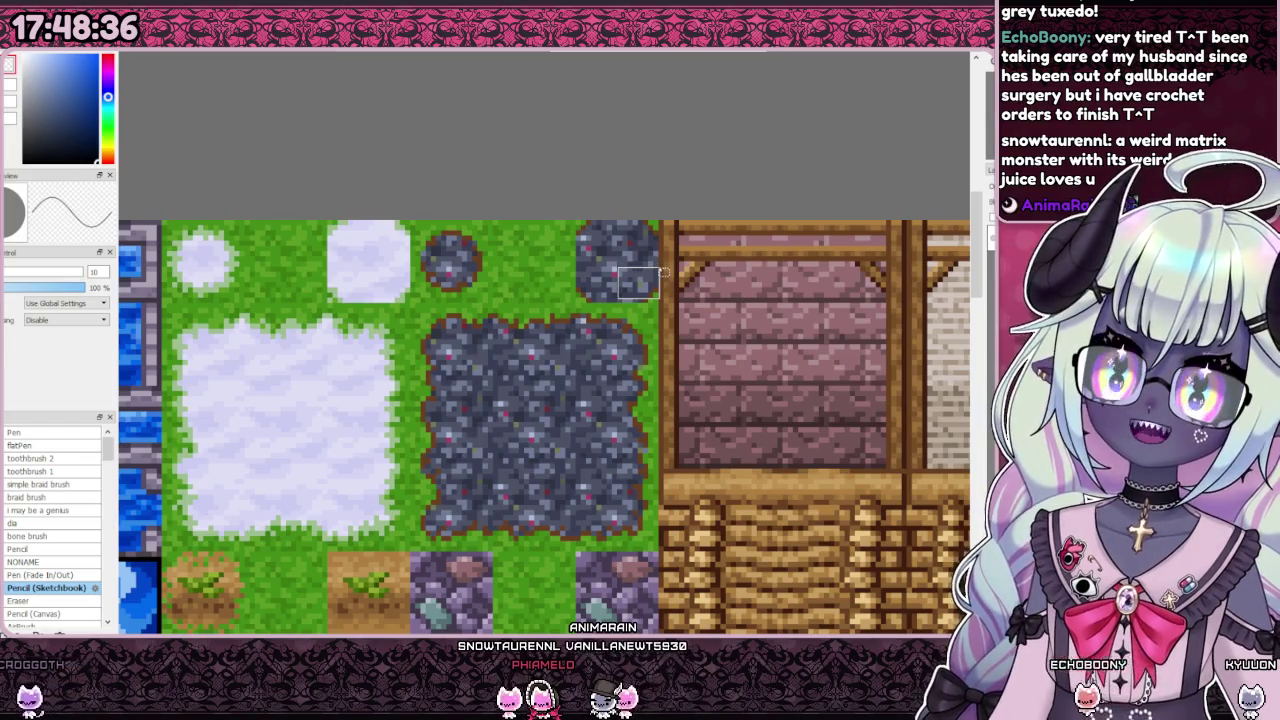
# Step: Select all and mark a small patch on the rock tile
pyautogui.hotkey('ctrl', 'a')
pyautogui.moveTo(600, 240); pyautogui.dragTo(622, 268)
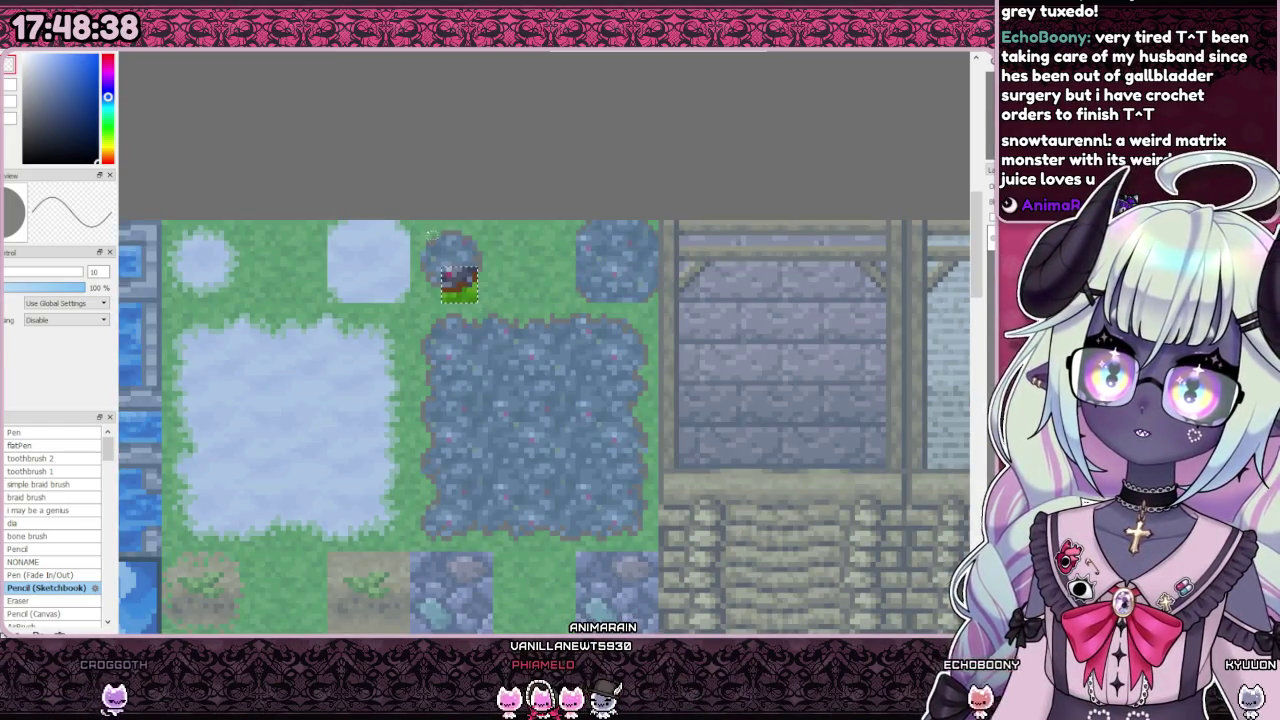
pyautogui.scroll(-1, 576, 290)
pyautogui.scroll(-1, 576, 290)
pyautogui.scroll(-1, 576, 290)
pyautogui.scroll(-1, 576, 295)
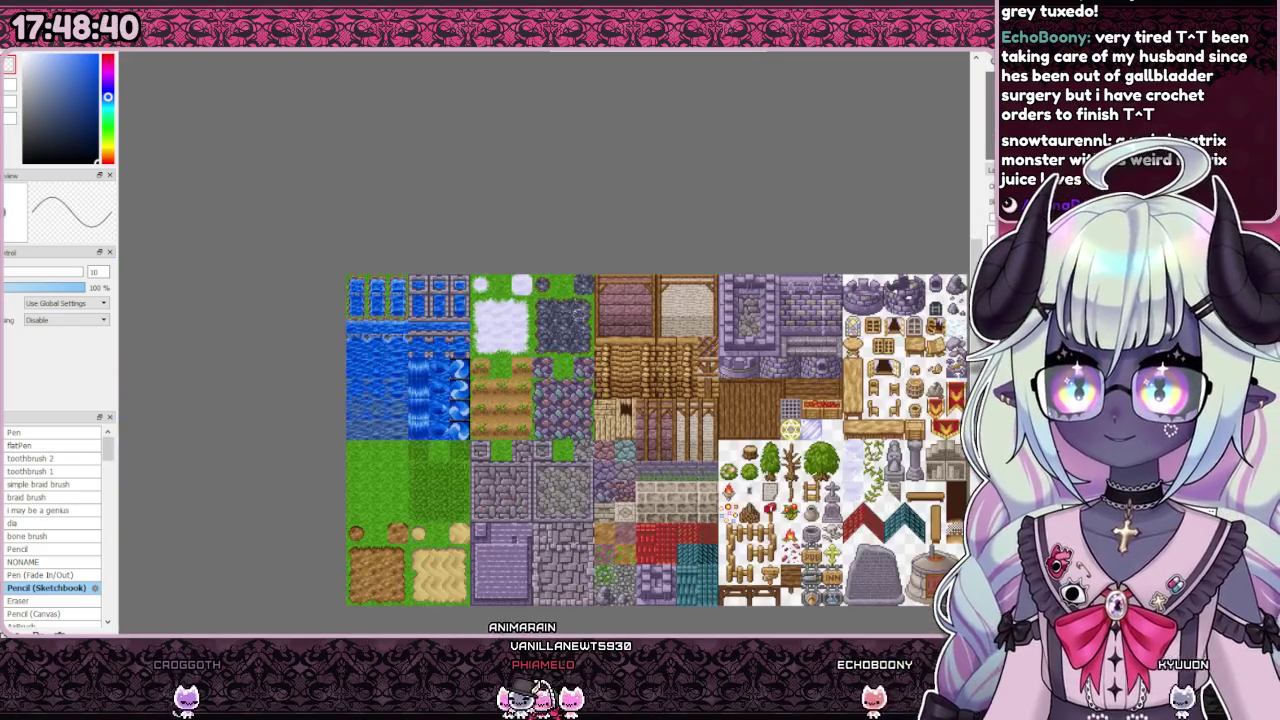
pyautogui.scroll(1, 540, 280)
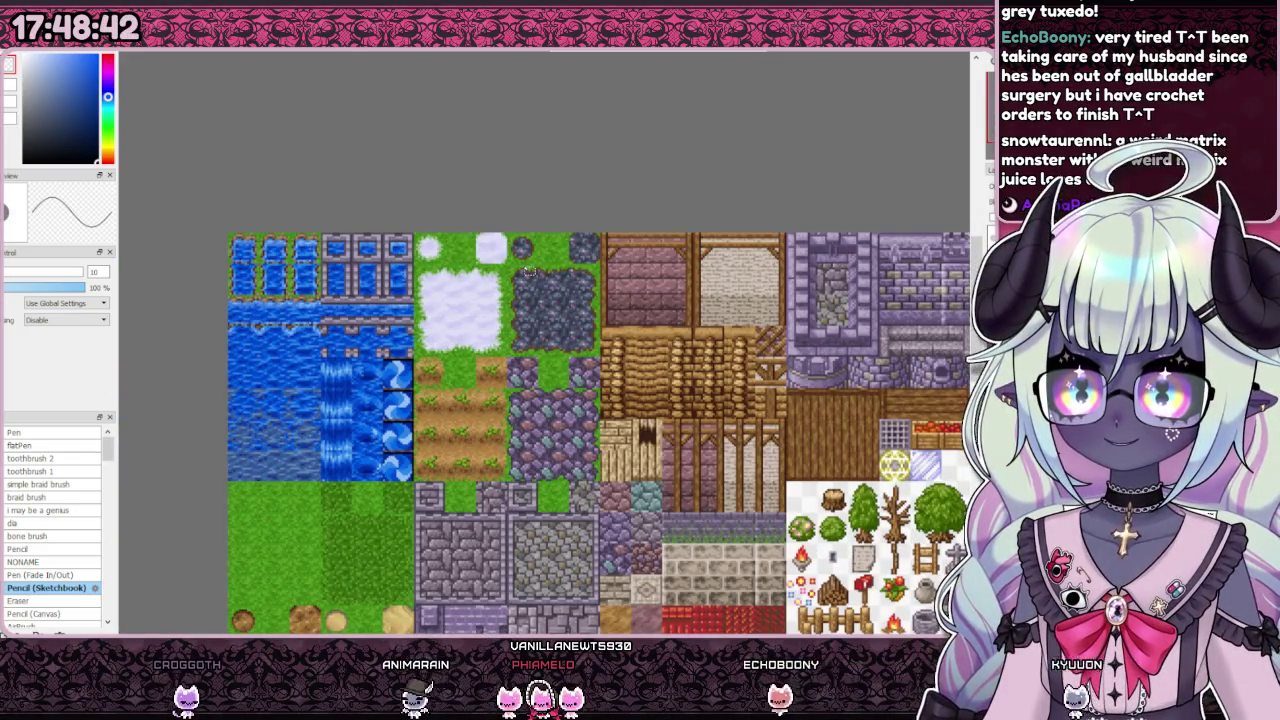
# Step: Outline the grass-bordered rock tile block, then return to the blue cloud sheet
pyautogui.hotkey('ctrl', 'Tab')
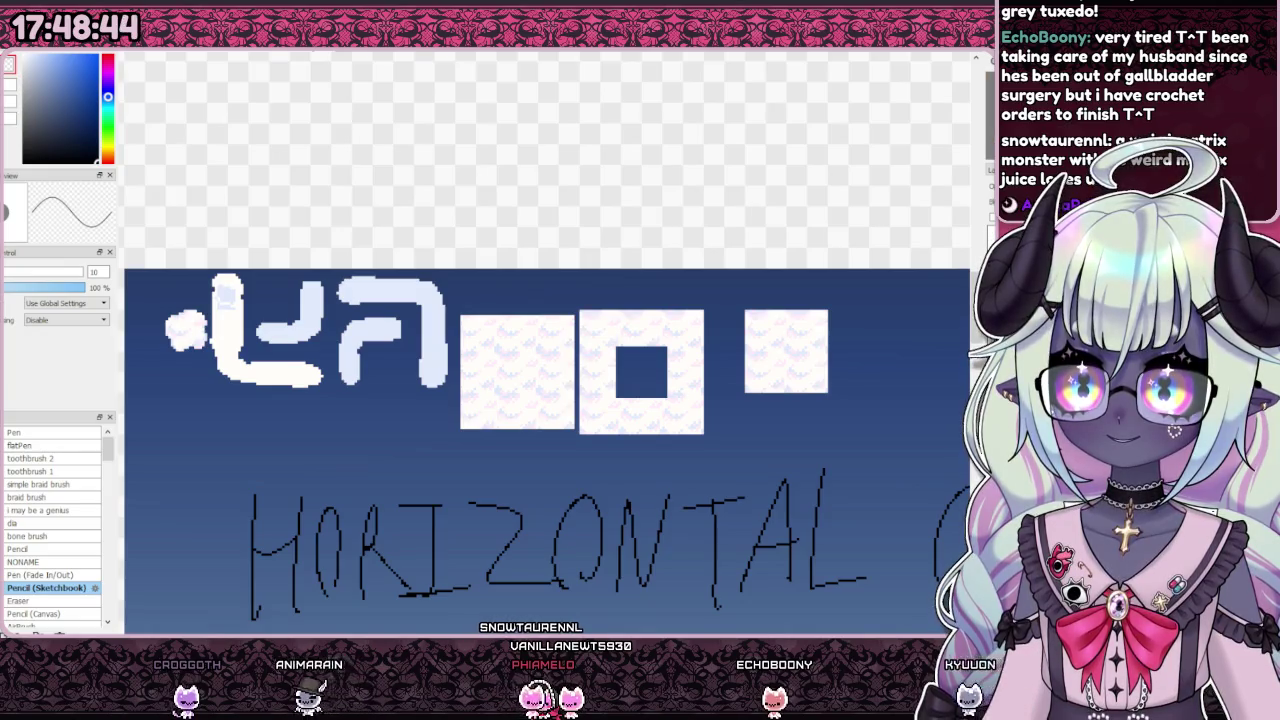
pyautogui.hotkey('ctrl', 'Tab')
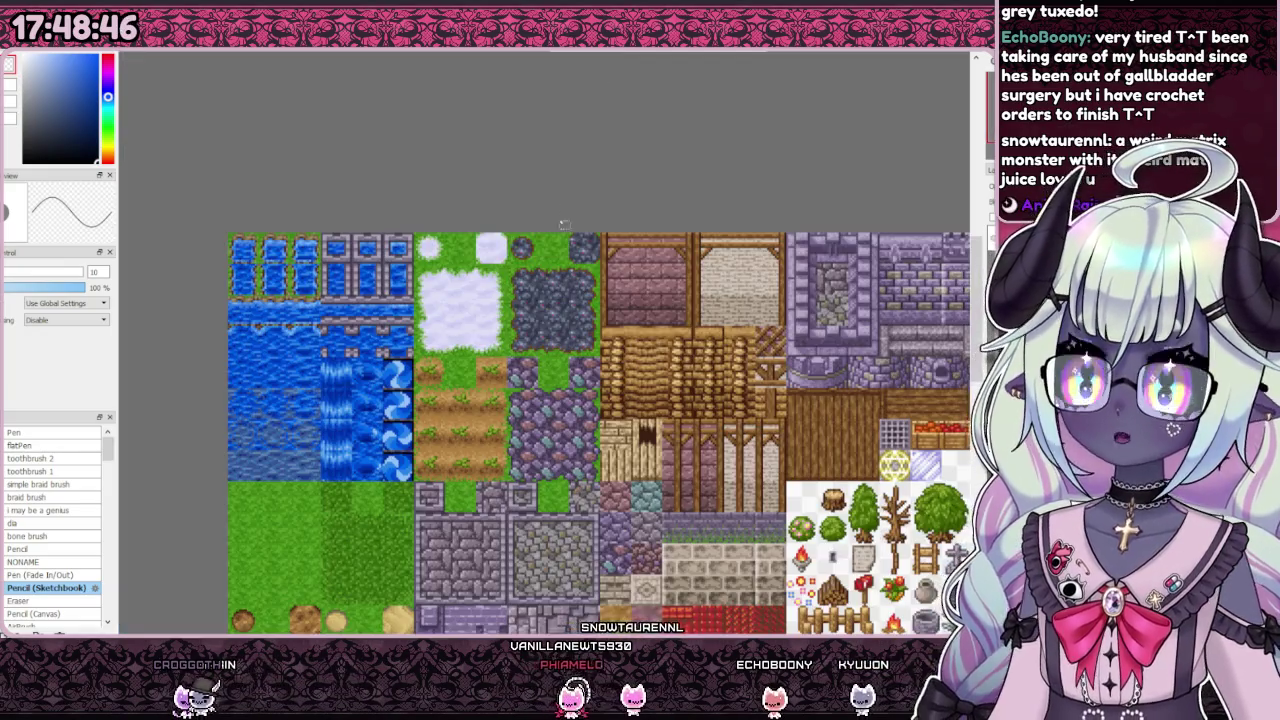
pyautogui.scroll(2, 558, 259)
pyautogui.scroll(-1, 485, 286)
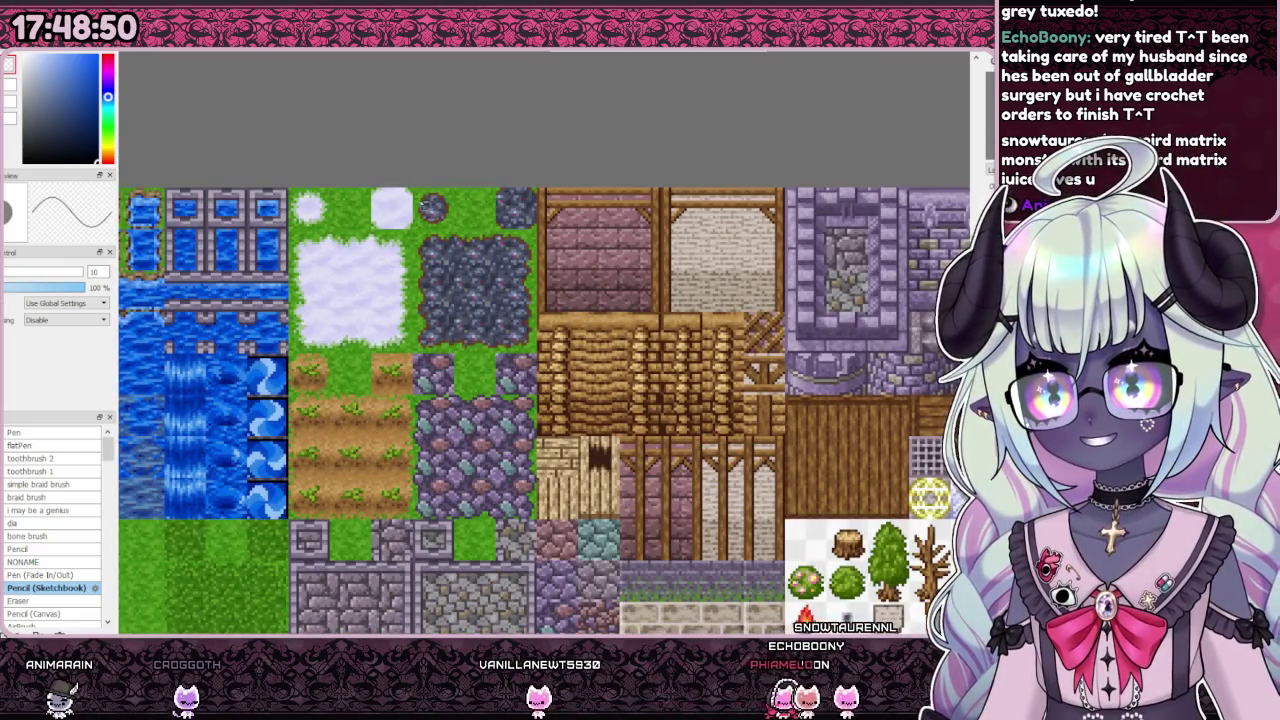
pyautogui.scroll(2, 425, 200)
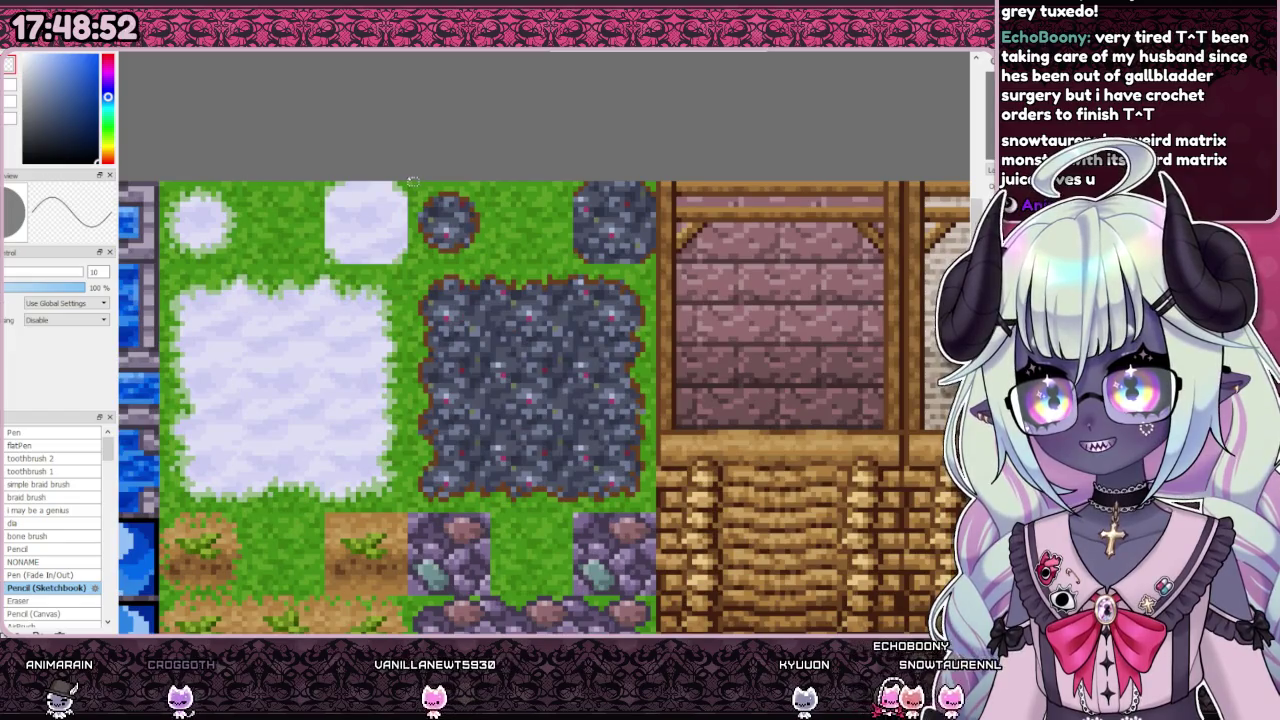
pyautogui.moveTo(656, 183)
pyautogui.mouseDown()
pyautogui.moveTo(468, 489)
pyautogui.moveTo(411, 516)
pyautogui.mouseUp()
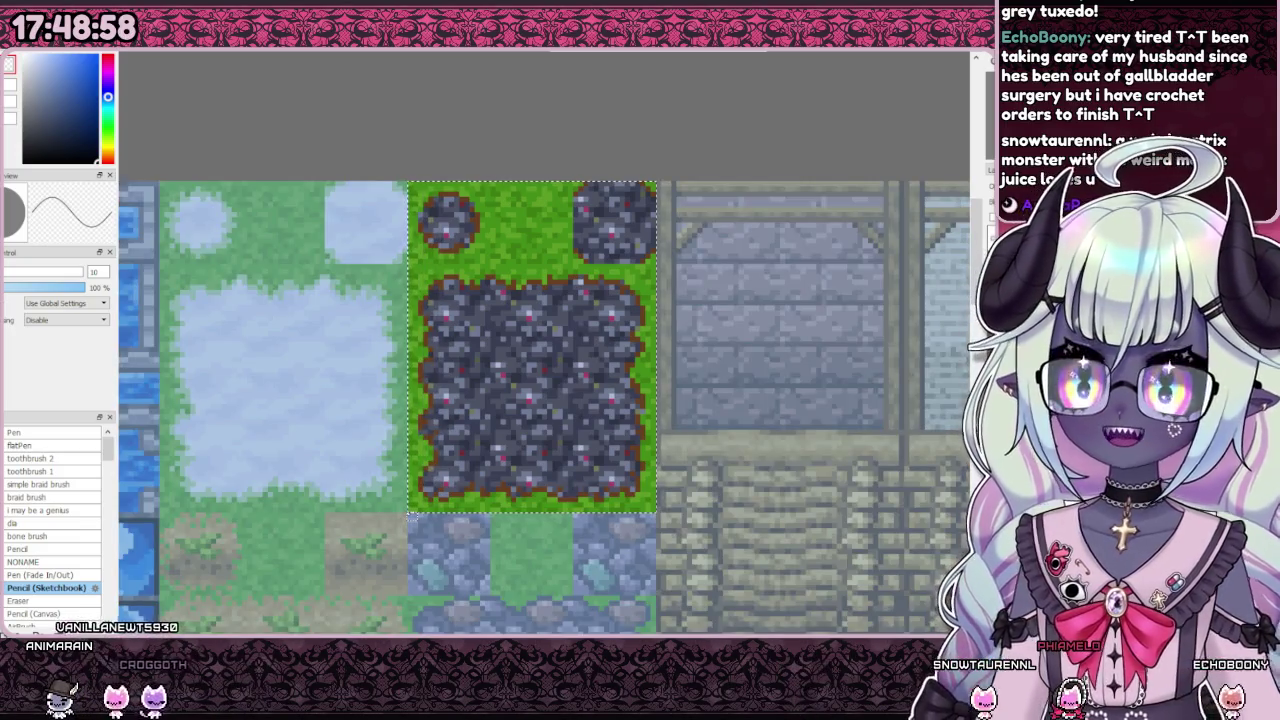
pyautogui.click(332, 52)
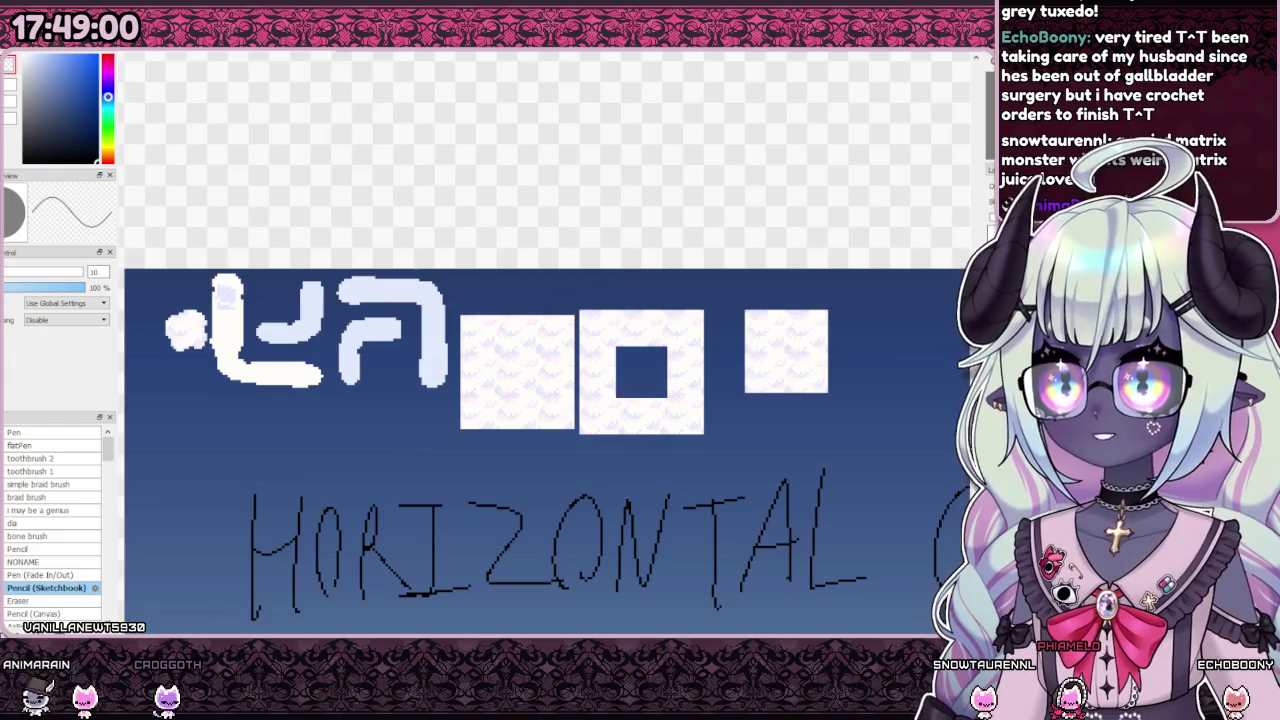
# Step: Zoom in on the grass-and-rock tile and lower its layer opacity to fade it
pyautogui.scroll(-2, 592, 405)
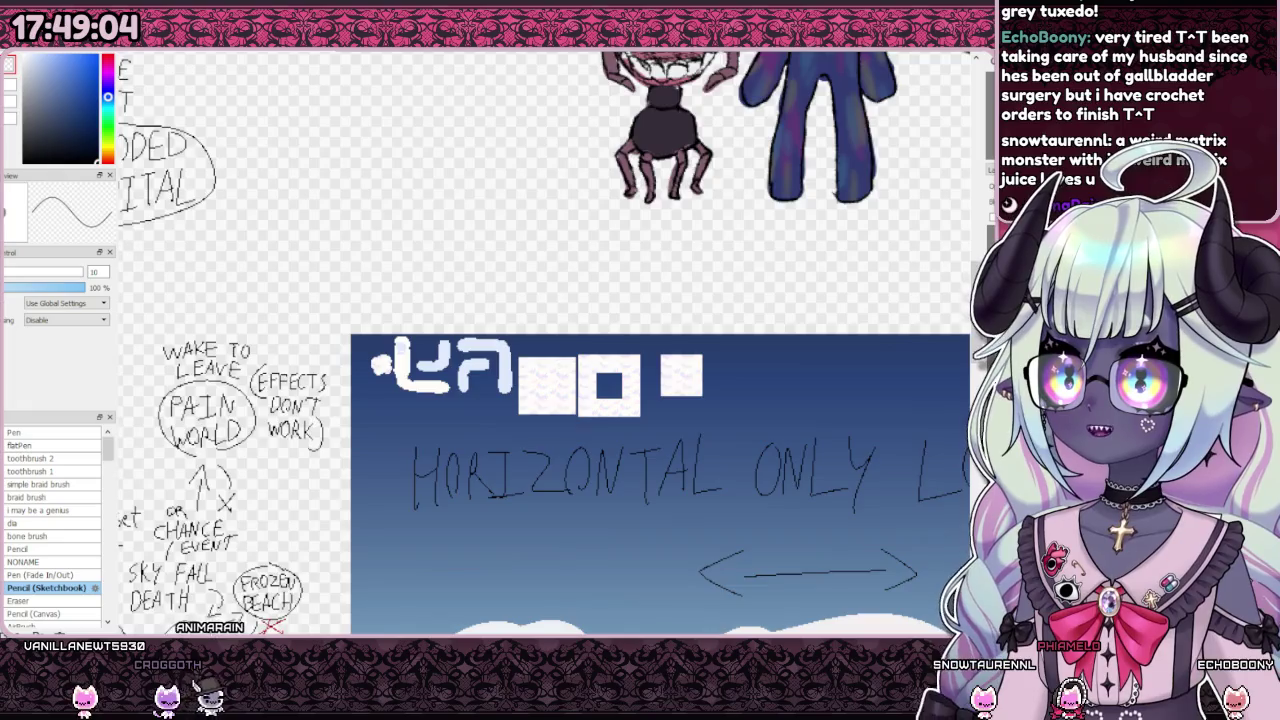
pyautogui.scroll(-3, 658, 222)
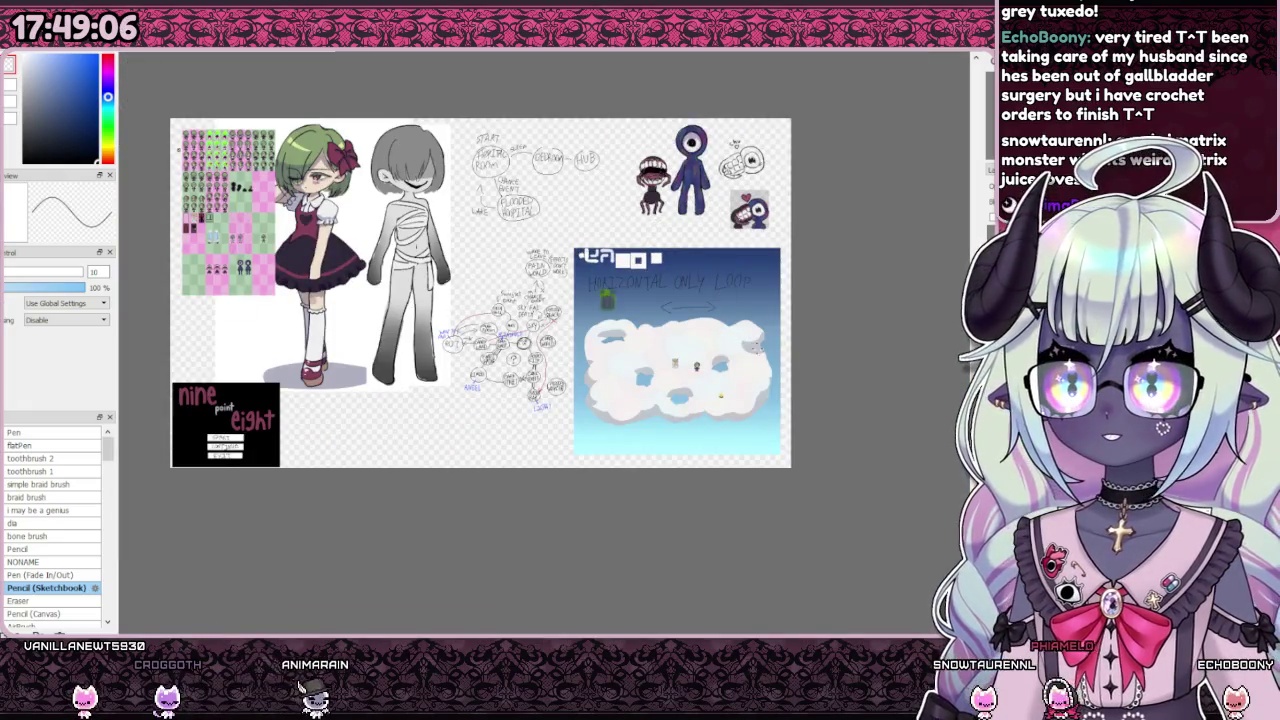
pyautogui.scroll(3, 663, 297)
pyautogui.scroll(2, 676, 175)
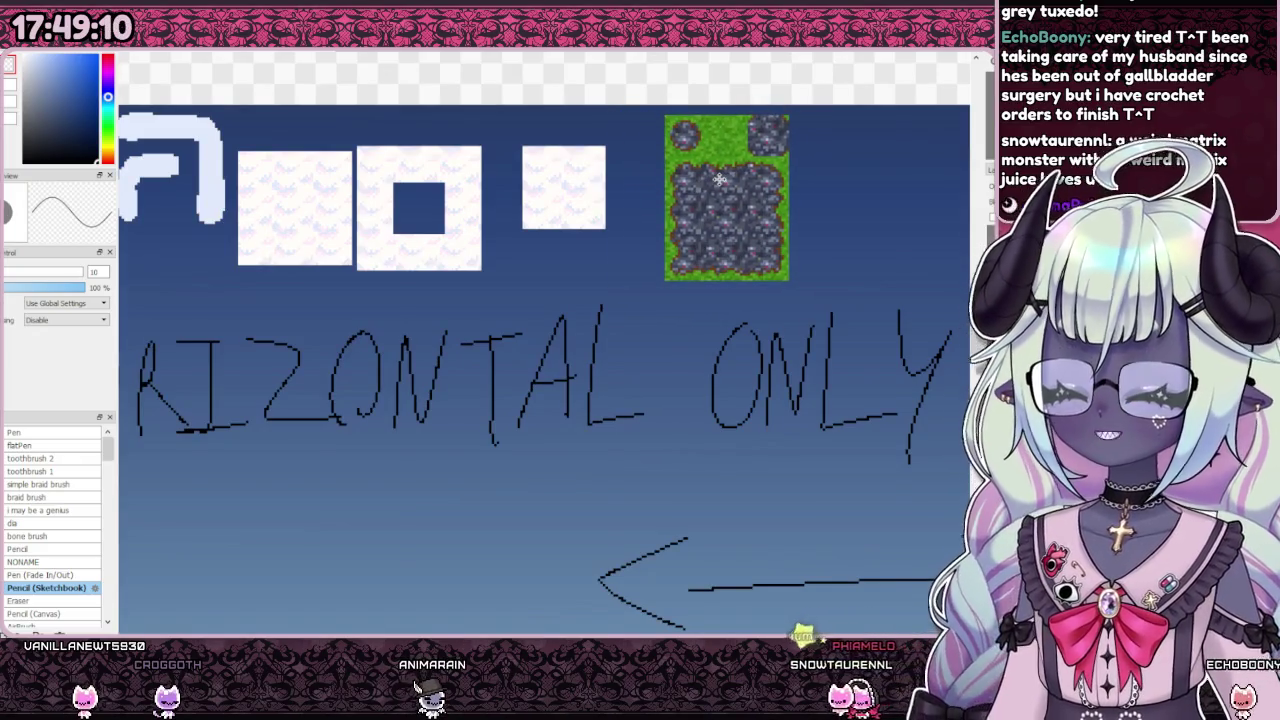
pyautogui.scroll(1, 684, 190)
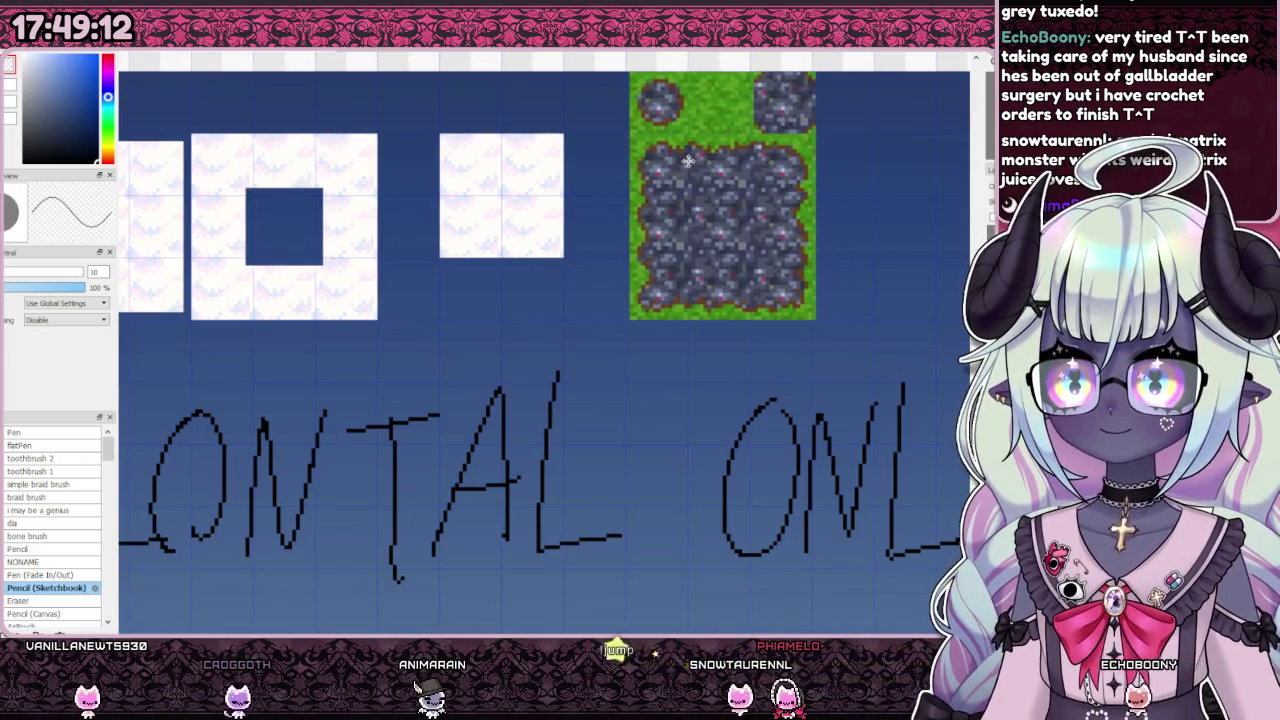
pyautogui.scroll(-2, 633, 252)
pyautogui.scroll(1, 581, 170)
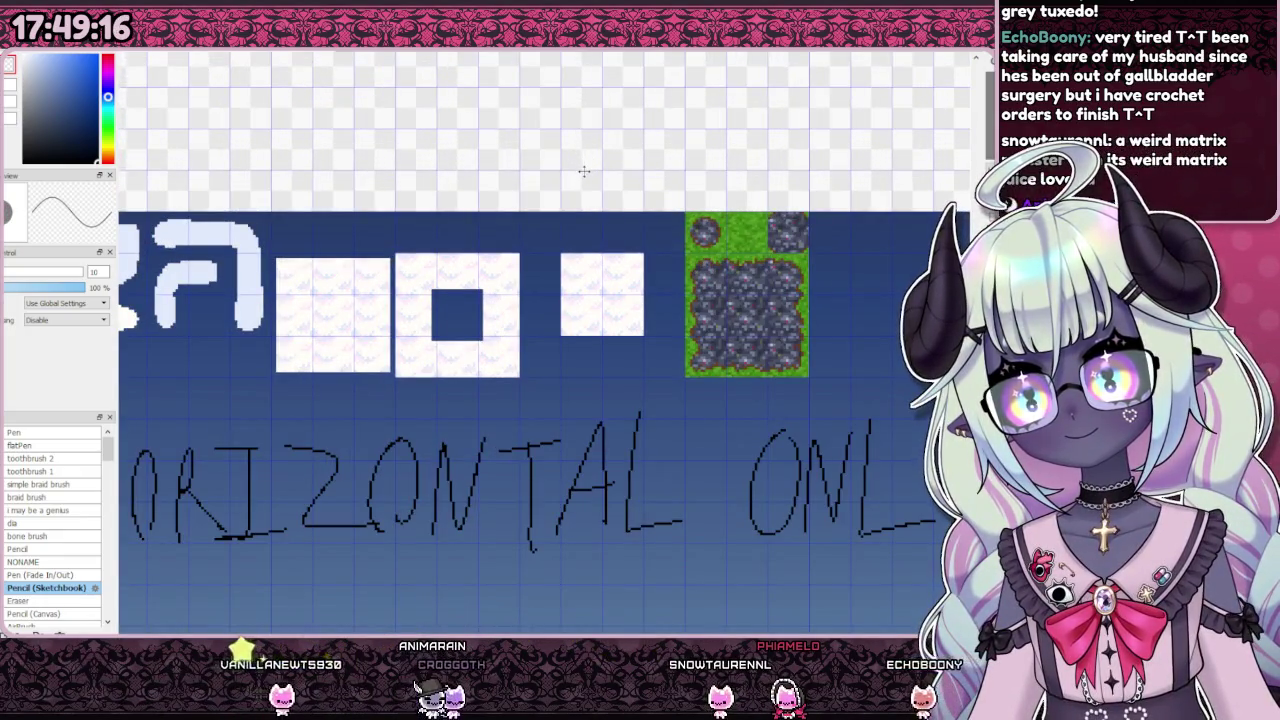
pyautogui.scroll(-2, 584, 172)
pyautogui.scroll(1, 880, 176)
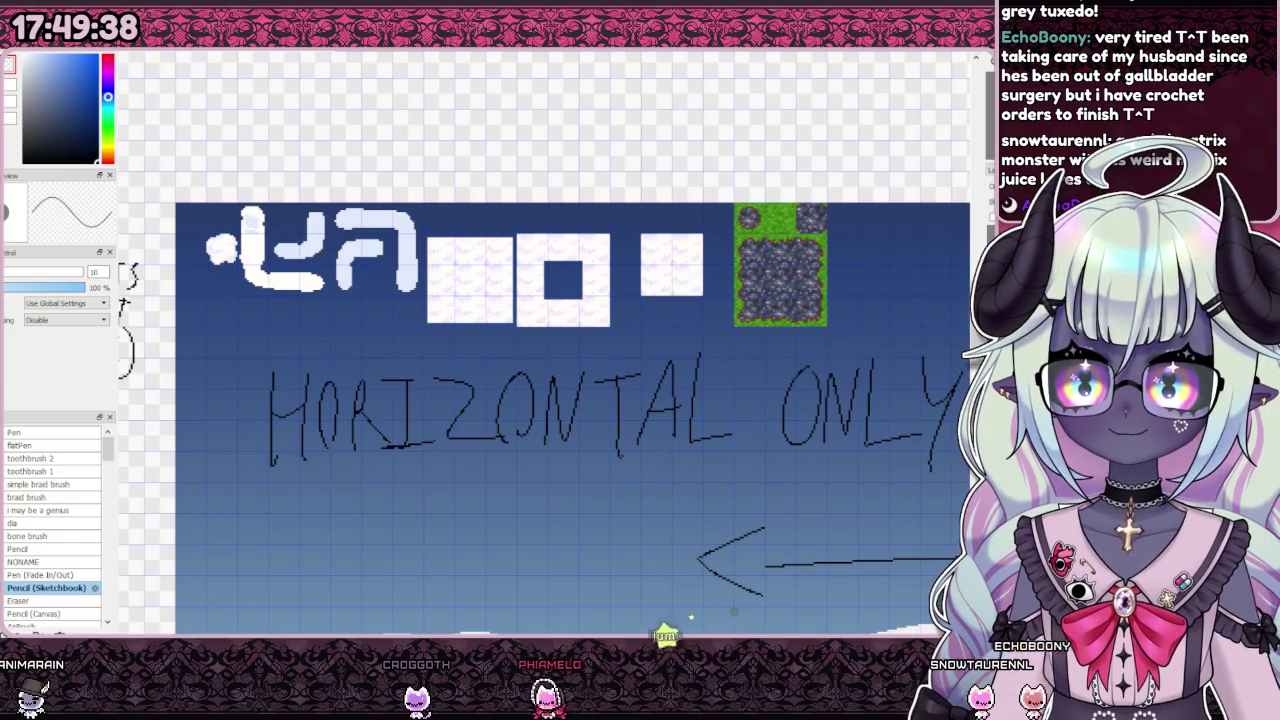
pyautogui.scroll(1, 799, 265)
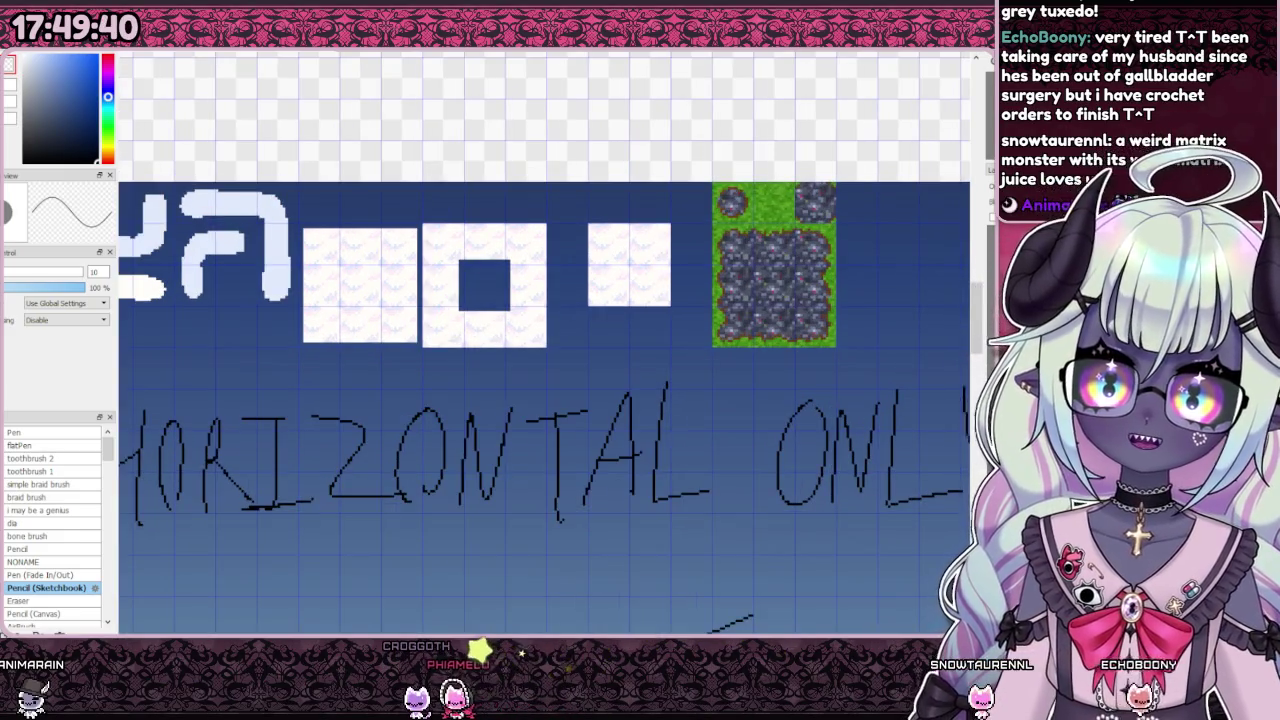
pyautogui.moveTo(832, 273); pyautogui.dragTo(886, 293)
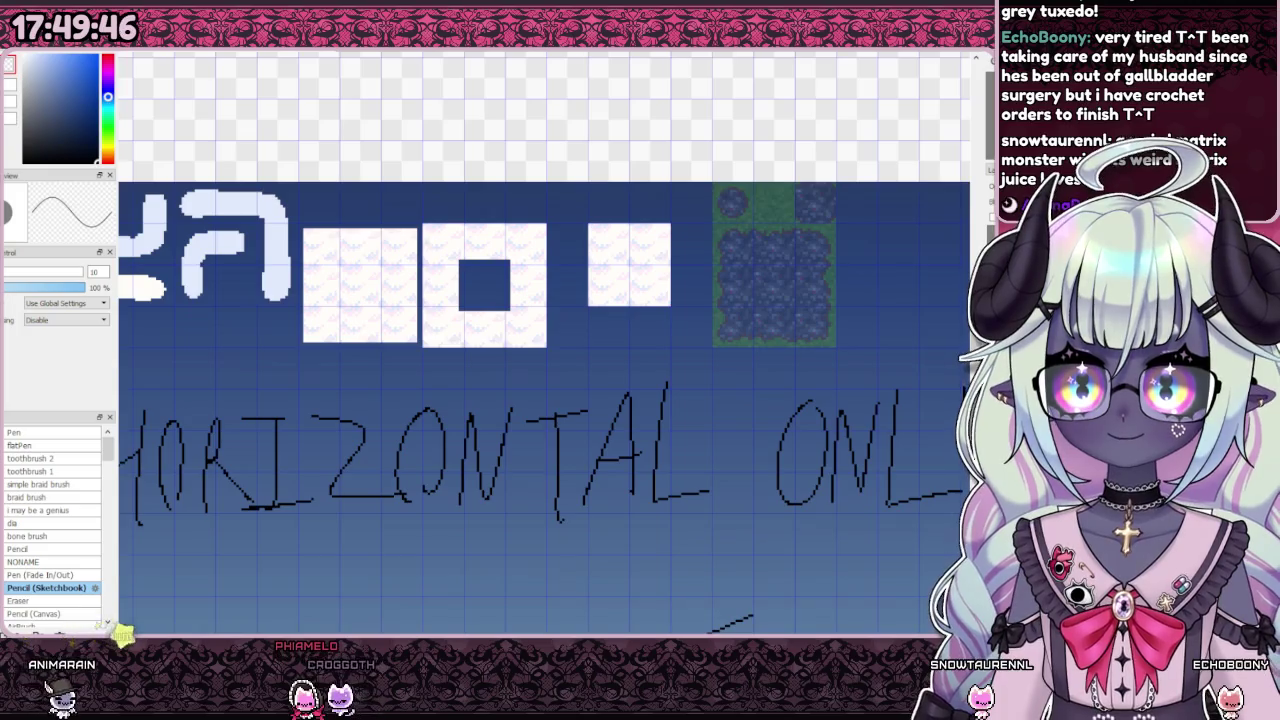
# Step: Select and copy the lone white cloud block
pyautogui.scroll(1, 663, 241)
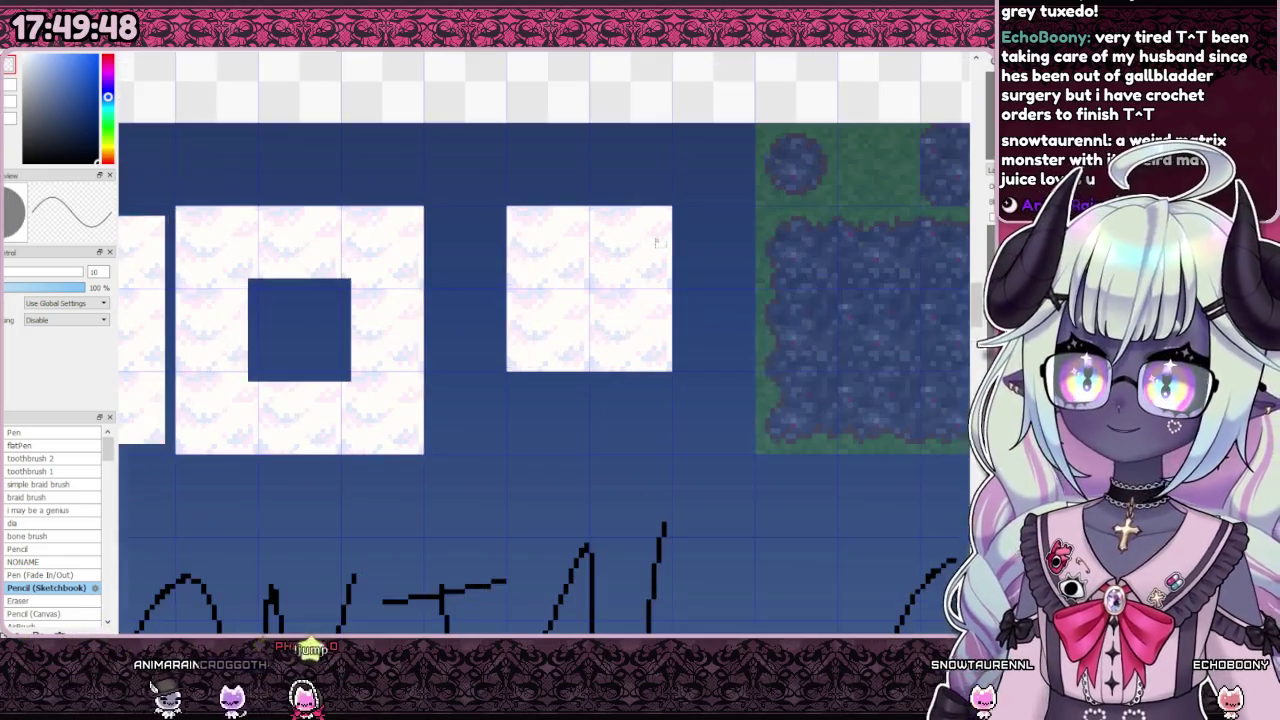
pyautogui.scroll(1, 663, 241)
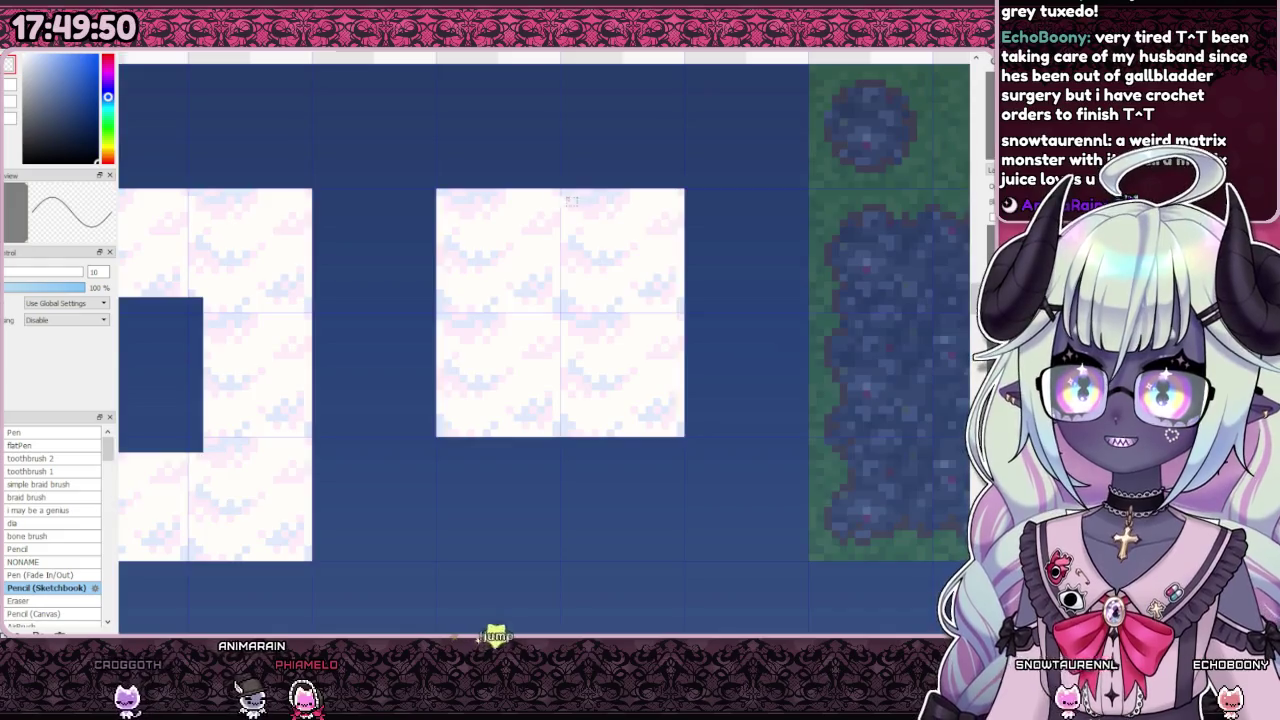
pyautogui.moveTo(562, 189); pyautogui.dragTo(661, 258)
pyautogui.click(632, 264)
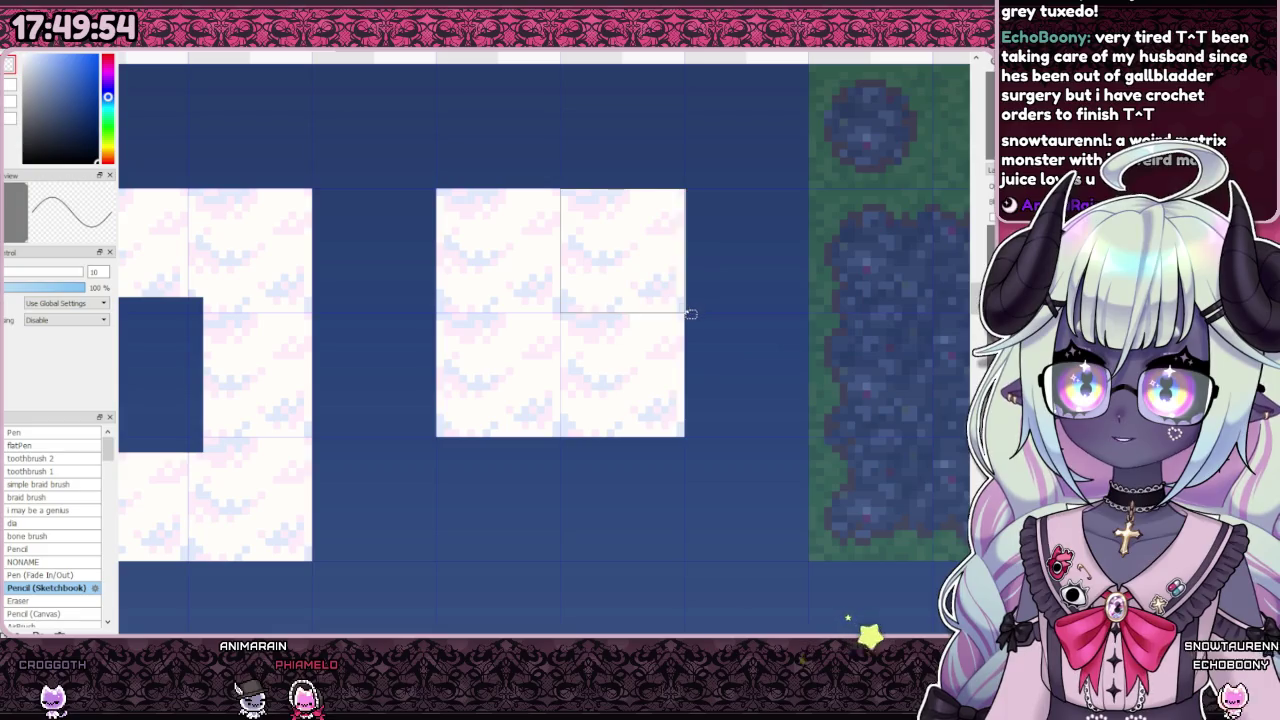
pyautogui.moveTo(691, 313); pyautogui.dragTo(709, 338)
pyautogui.hotkey('ctrl', 'd')
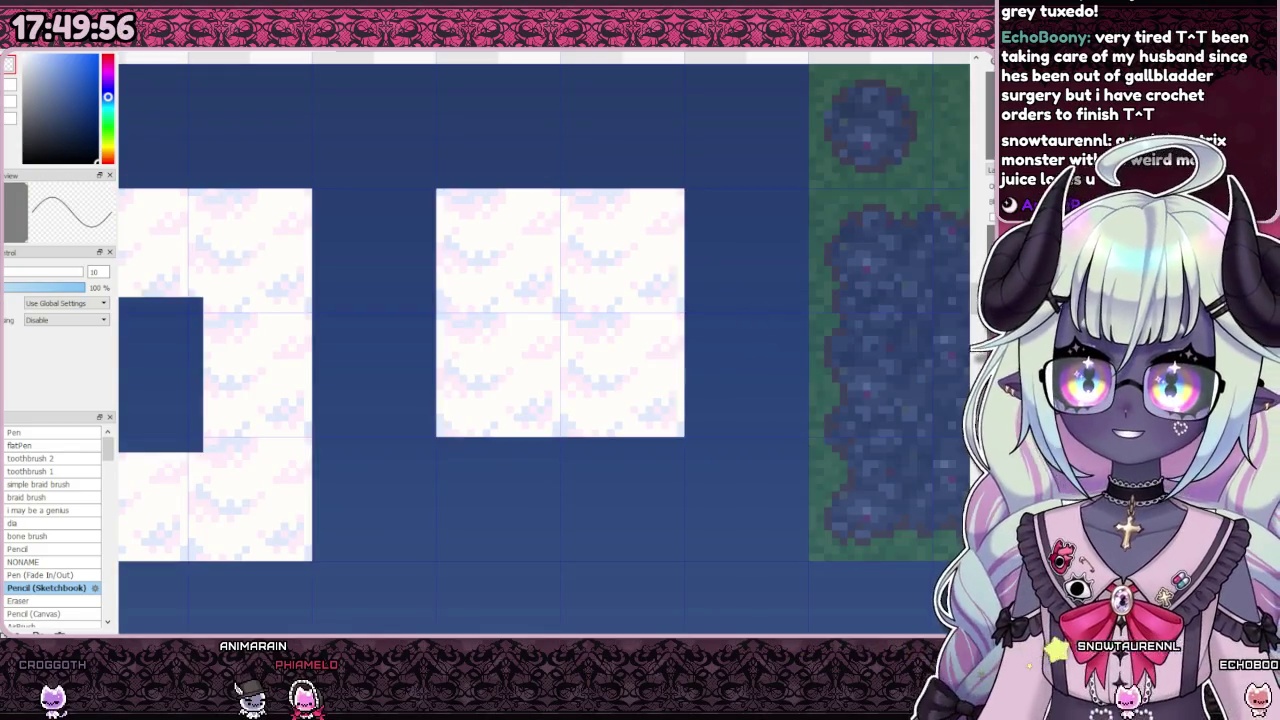
# Step: Paste the cloud block copy into the centre of the rock patch
pyautogui.scroll(-2, 654, 383)
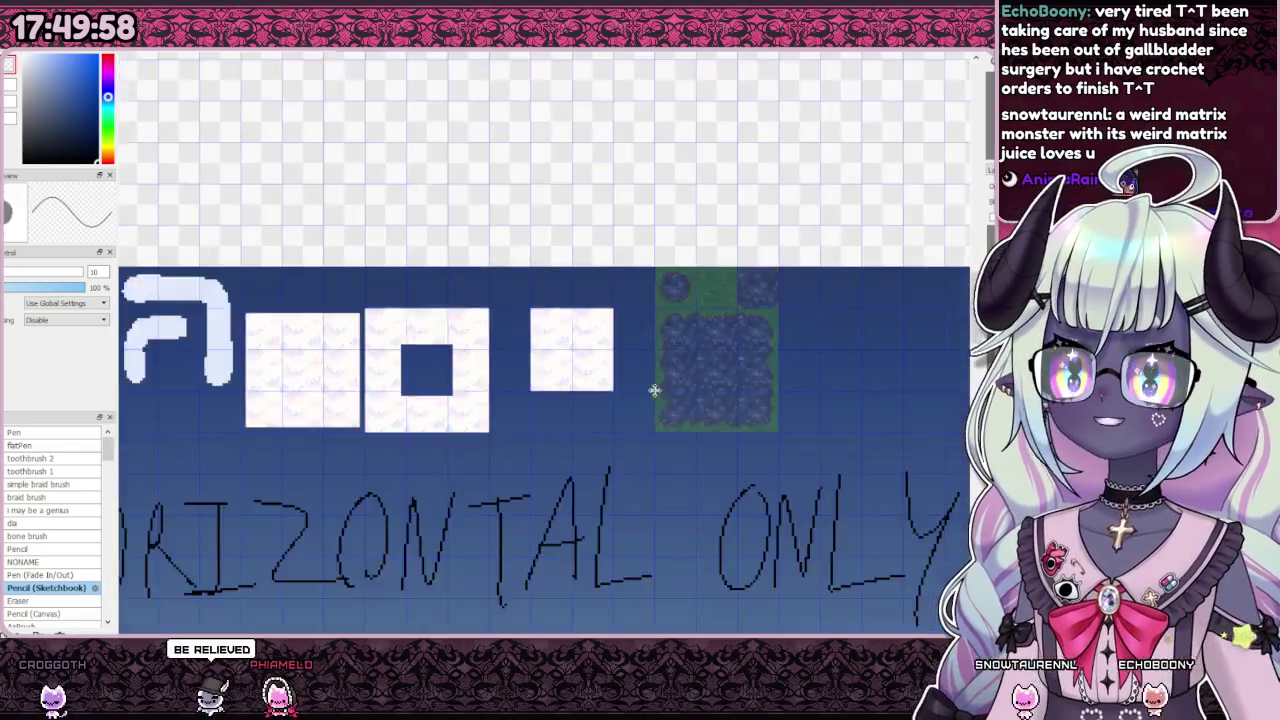
pyautogui.scroll(2, 600, 374)
pyautogui.hotkey('ctrl', 'v')
pyautogui.moveTo(671, 357)
pyautogui.mouseDown()
pyautogui.moveTo(893, 462)
pyautogui.moveTo(871, 451)
pyautogui.mouseUp()
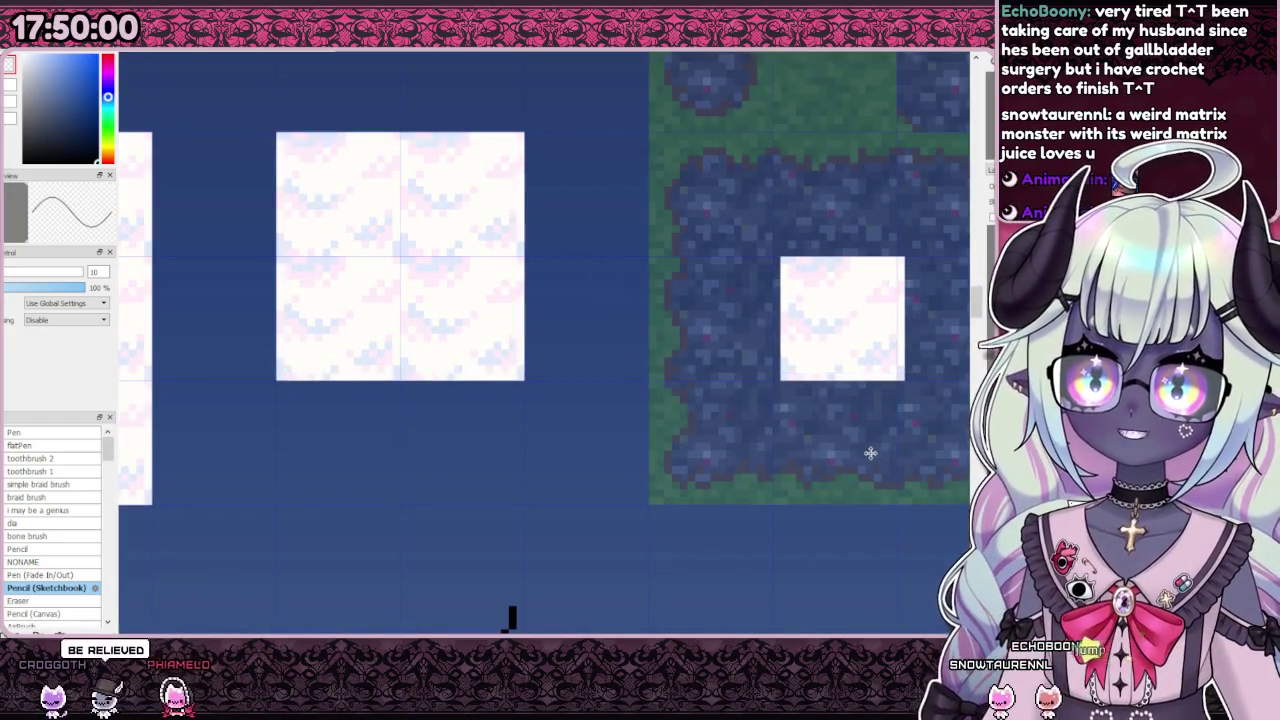
pyautogui.scroll(-2, 728, 414)
pyautogui.scroll(2, 711, 318)
pyautogui.scroll(-2, 711, 318)
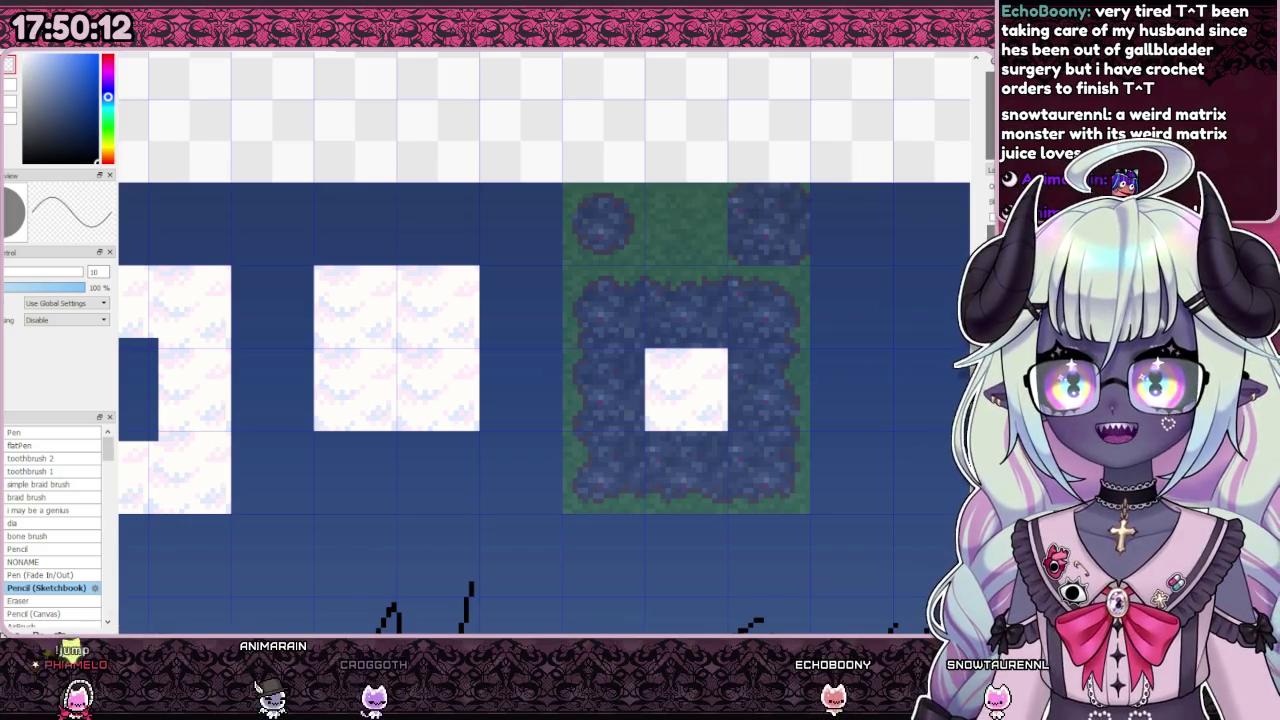
pyautogui.scroll(-1, 950, 425)
pyautogui.scroll(-1, 950, 425)
pyautogui.scroll(1, 490, 385)
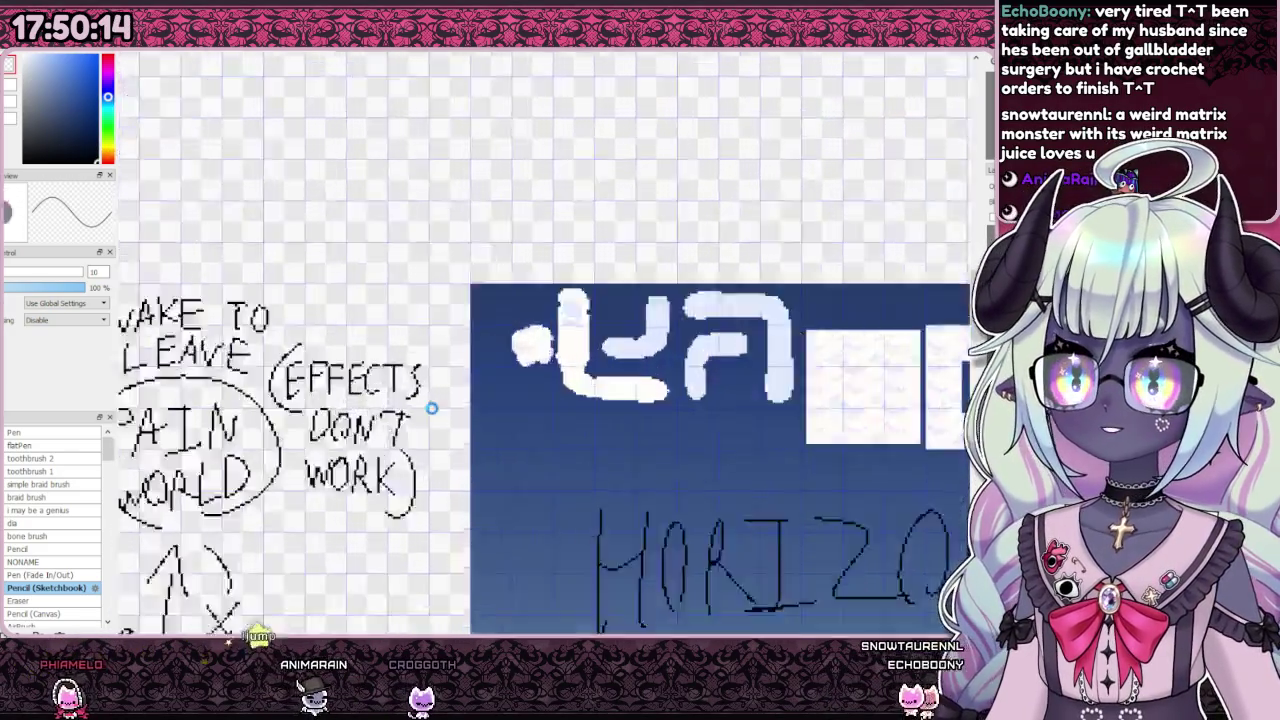
pyautogui.scroll(2, 490, 385)
pyautogui.scroll(1, 534, 311)
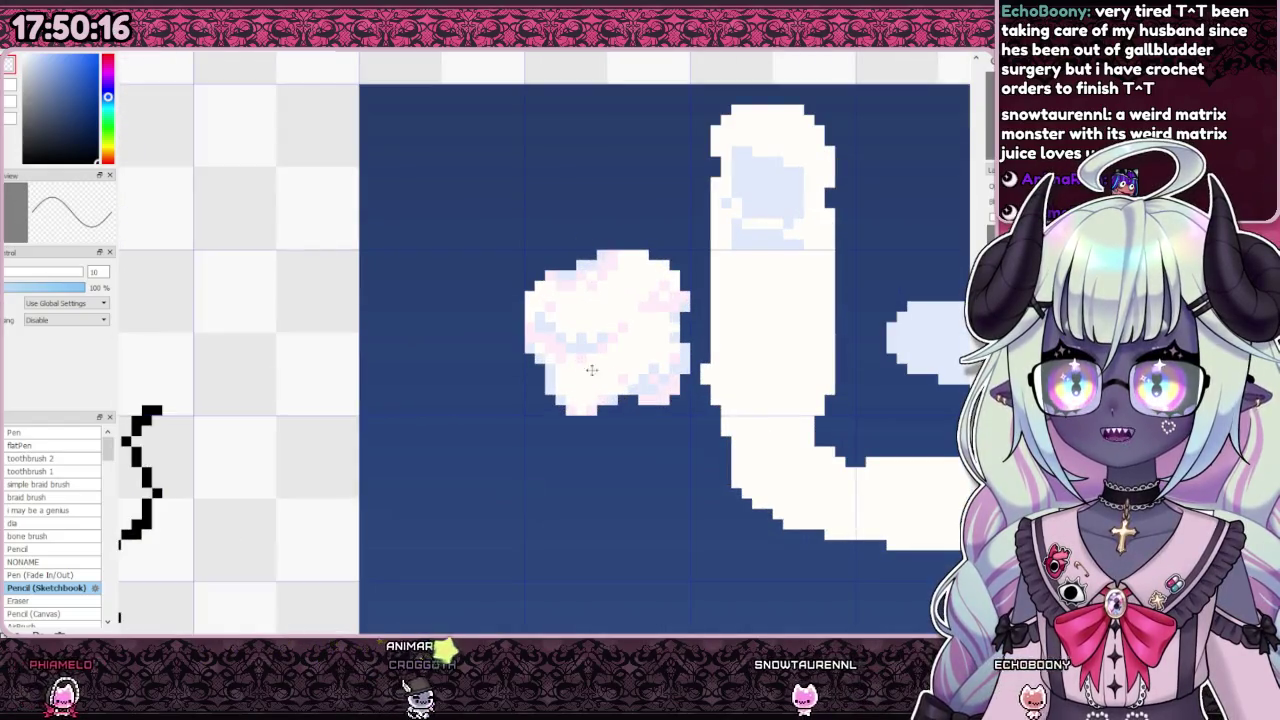
pyautogui.scroll(-3, 528, 363)
pyautogui.scroll(2, 627, 360)
pyautogui.scroll(-2, 627, 360)
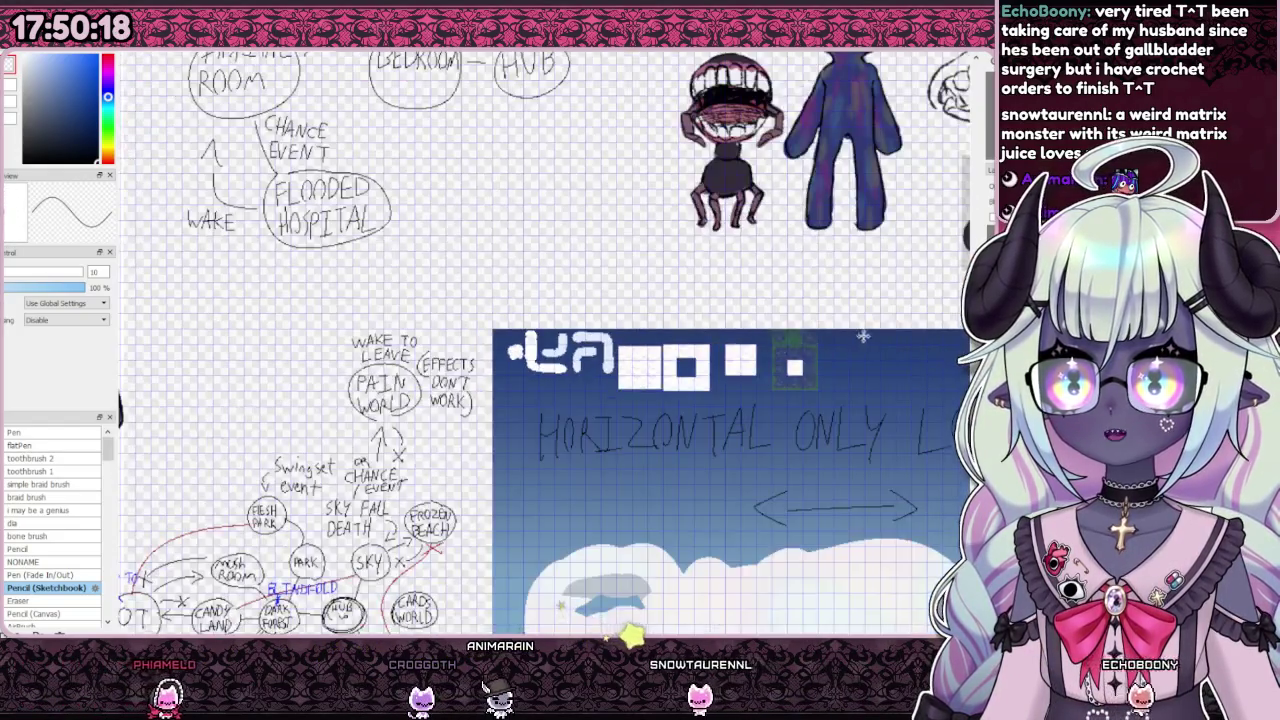
pyautogui.scroll(2, 603, 309)
pyautogui.scroll(1, 500, 320)
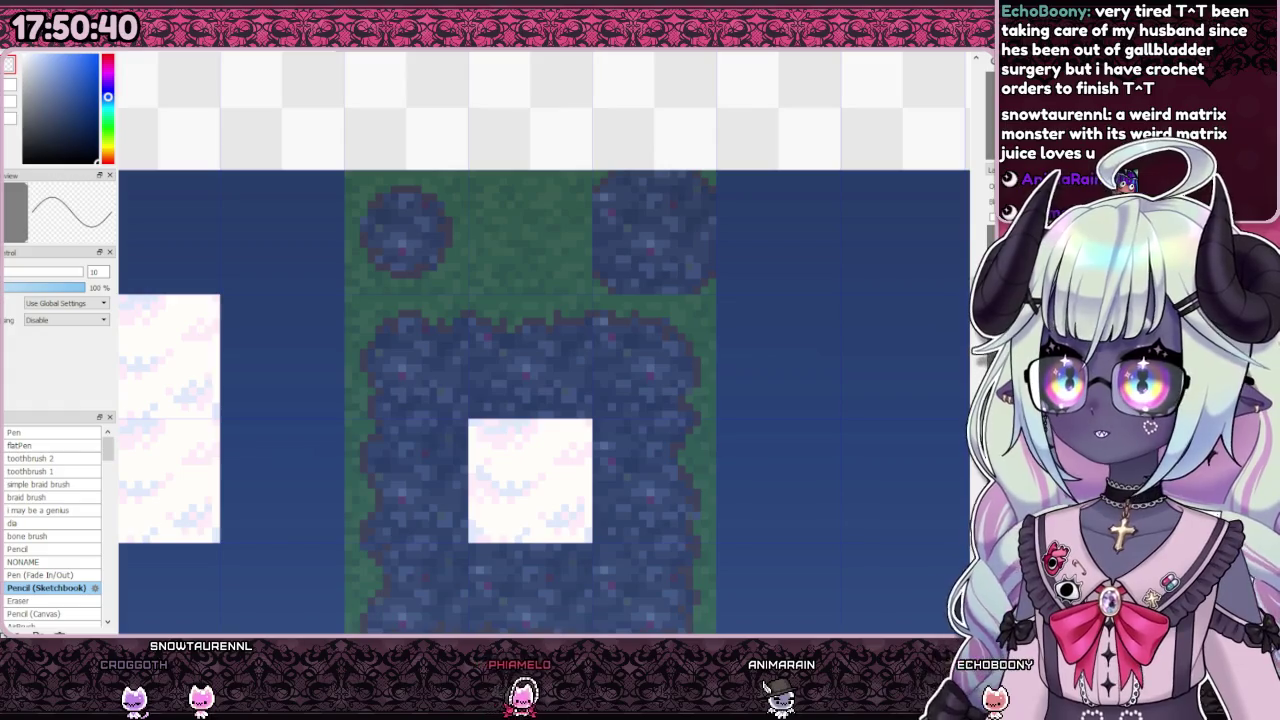
# Step: Place a cloud block over the top-left round rock and trim its left edge strip
pyautogui.moveTo(550, 469); pyautogui.dragTo(426, 222)
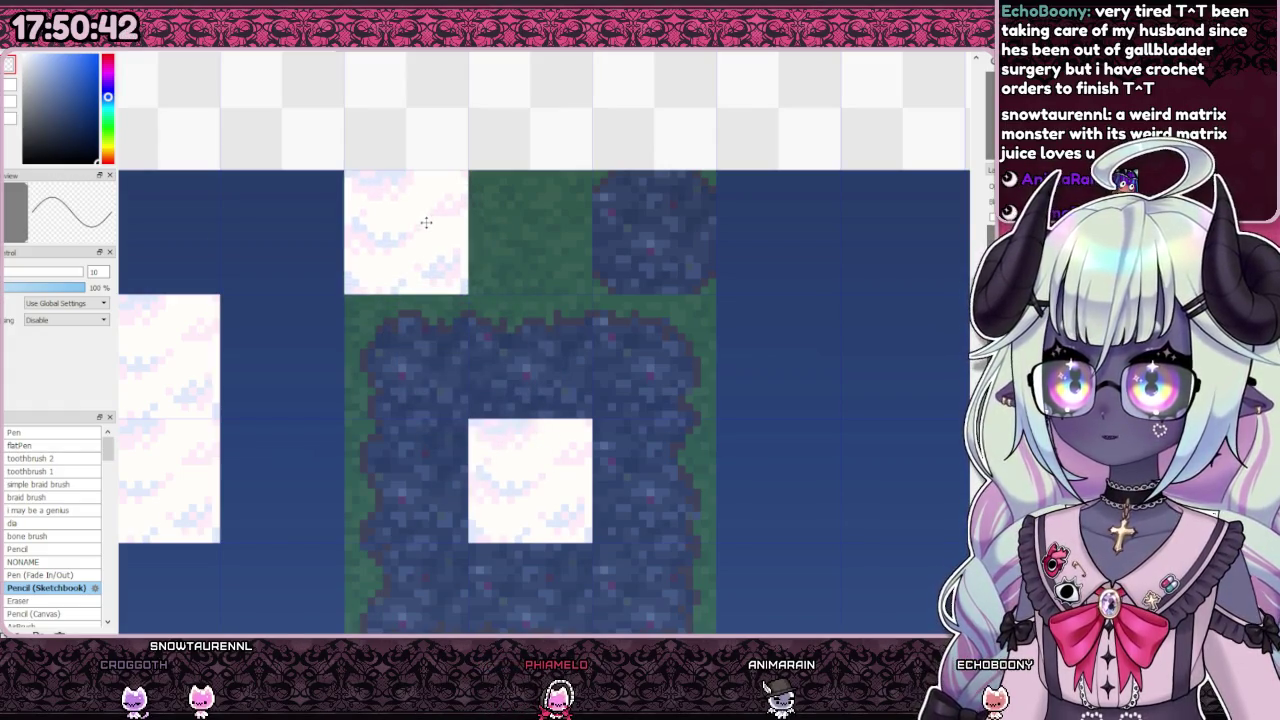
pyautogui.moveTo(530, 201); pyautogui.dragTo(530, 192)
pyautogui.click(498, 197)
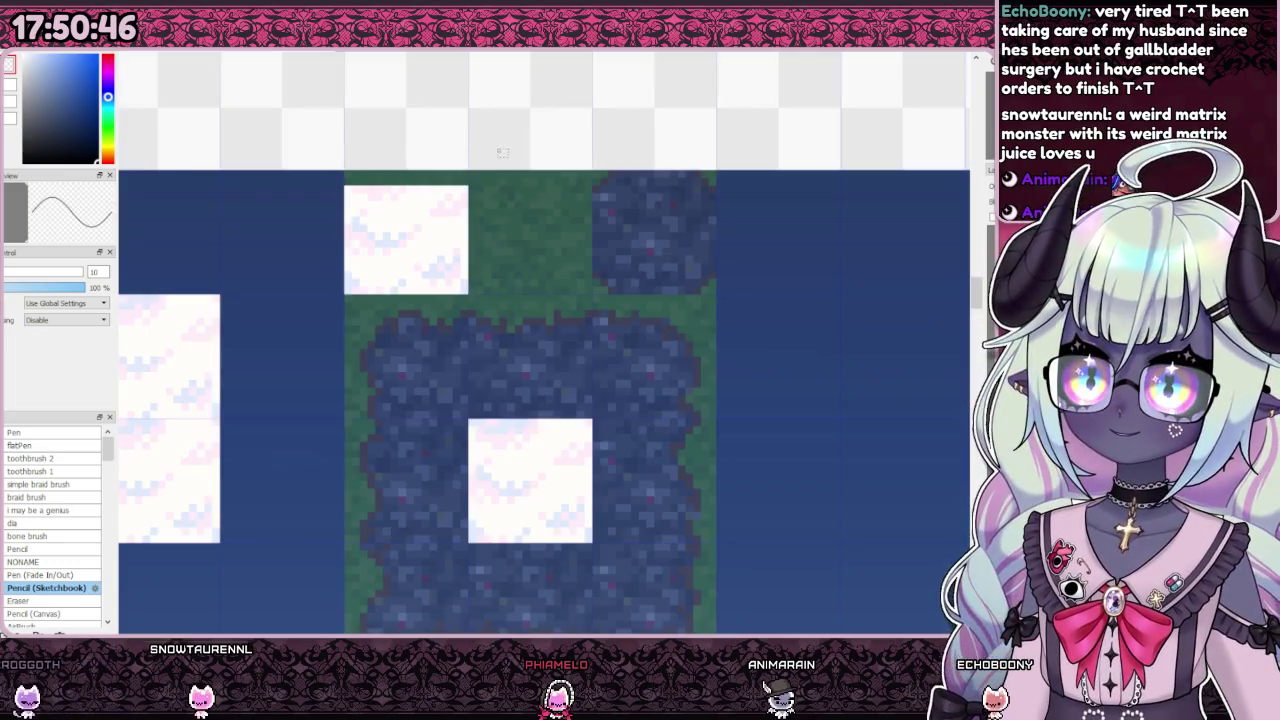
pyautogui.moveTo(498, 147); pyautogui.dragTo(460, 310)
pyautogui.moveTo(487, 180); pyautogui.dragTo(480, 180)
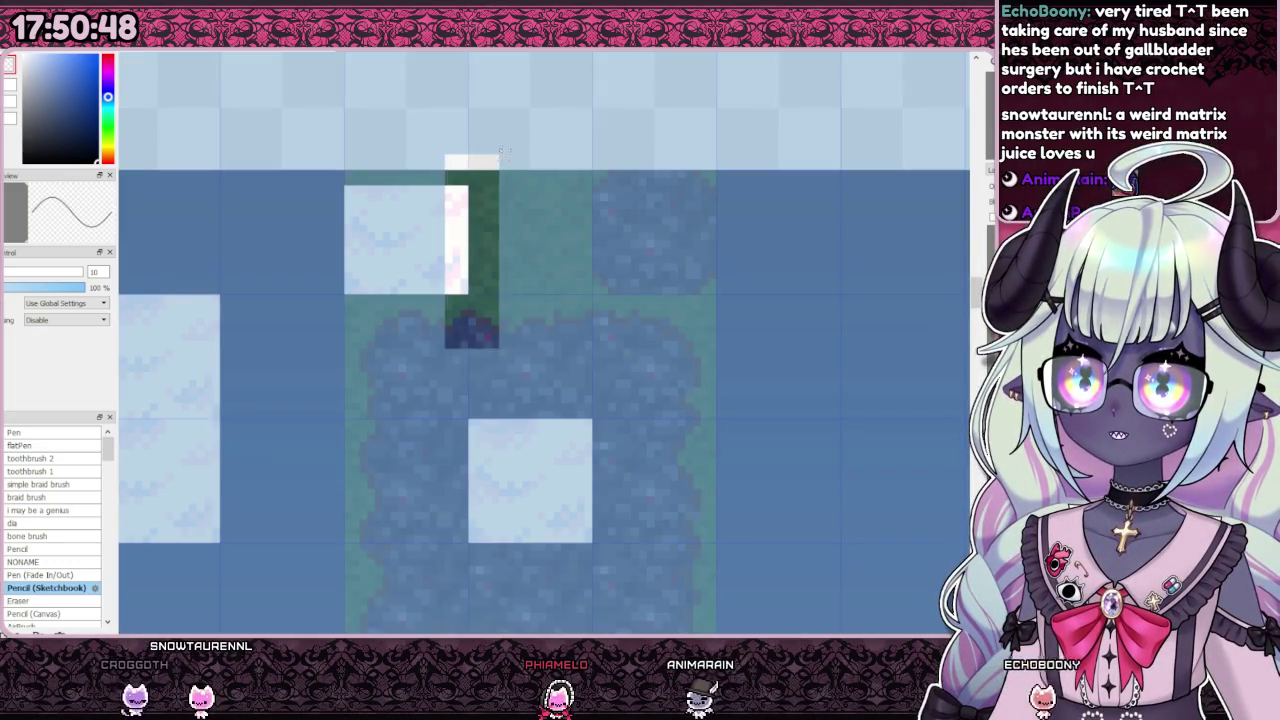
pyautogui.click(338, 351)
pyautogui.moveTo(297, 349); pyautogui.dragTo(491, 280)
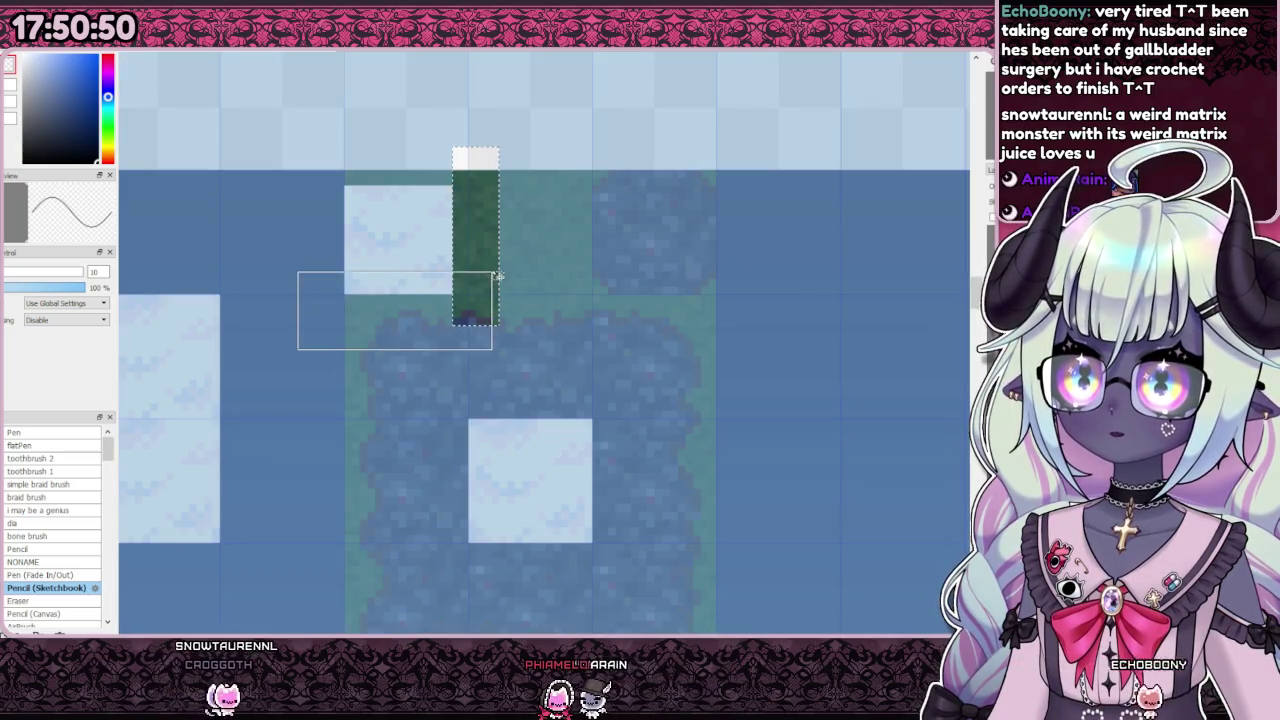
pyautogui.moveTo(305, 155); pyautogui.dragTo(366, 297)
pyautogui.press('Delete')
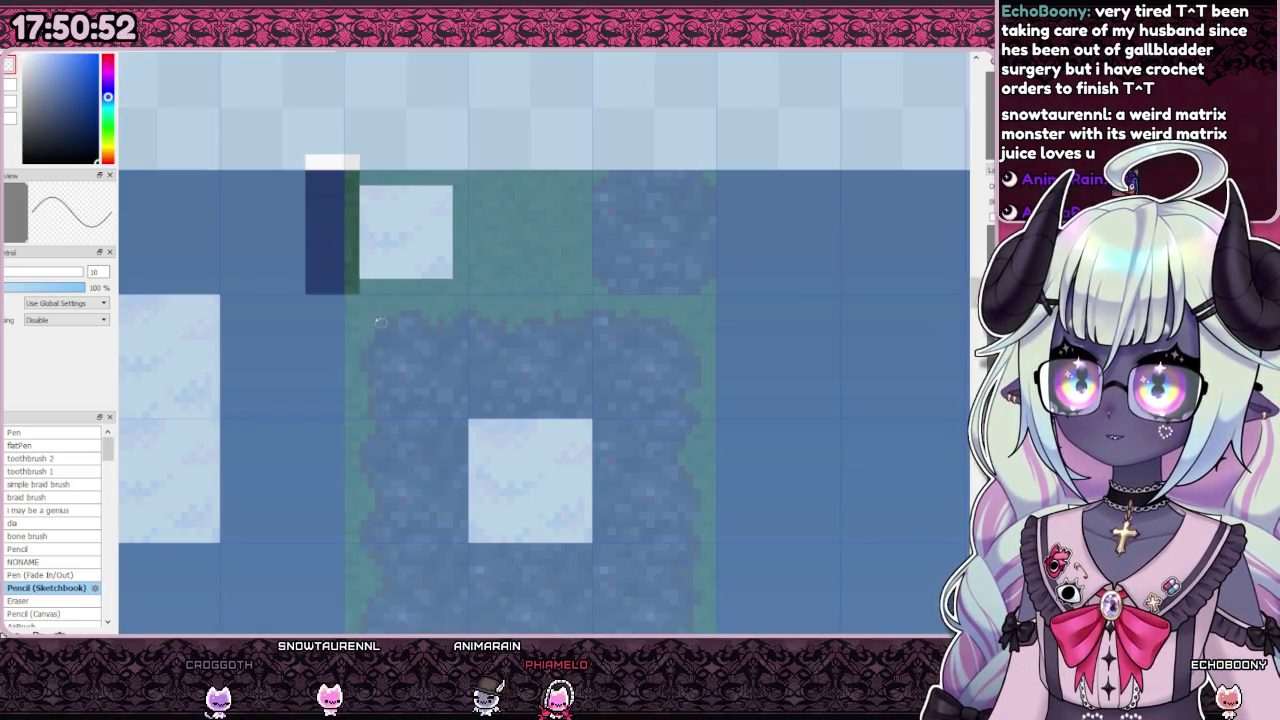
pyautogui.hotkey('ctrl', 'd')
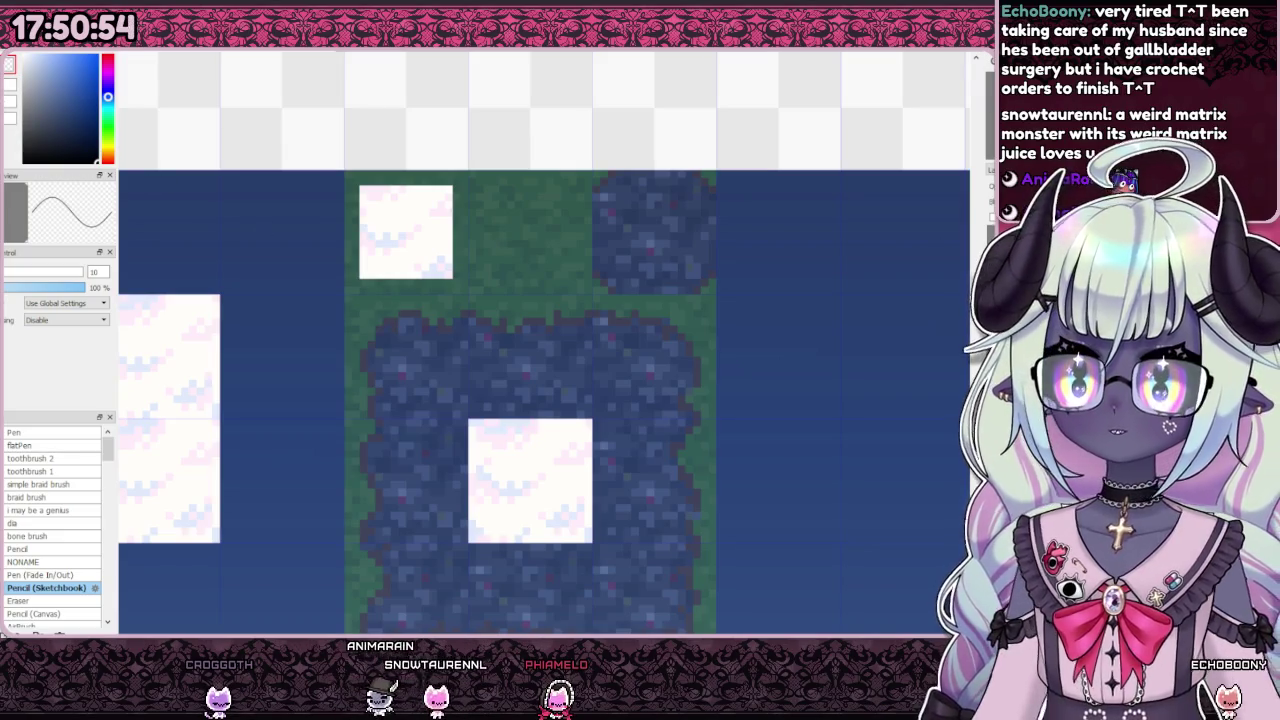
pyautogui.hotkey('ctrl', 'z')
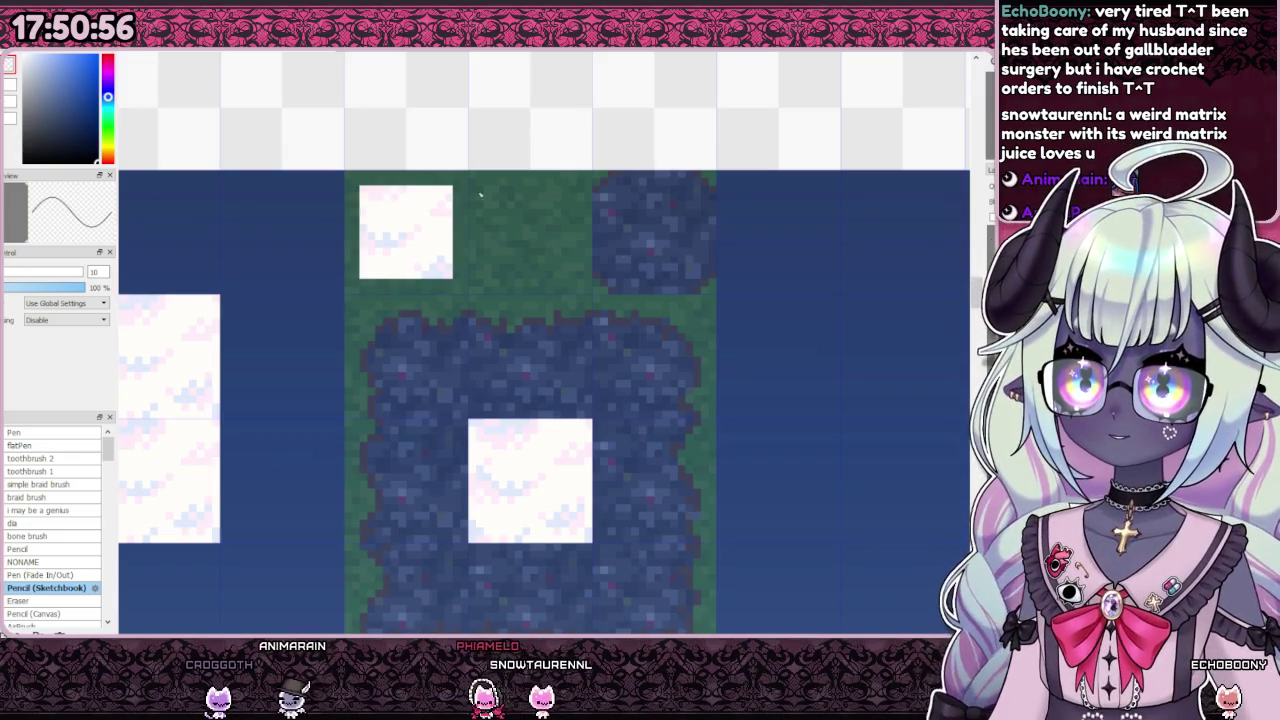
# Step: Round off all four corners of the cloud block
pyautogui.scroll(2, 372, 188)
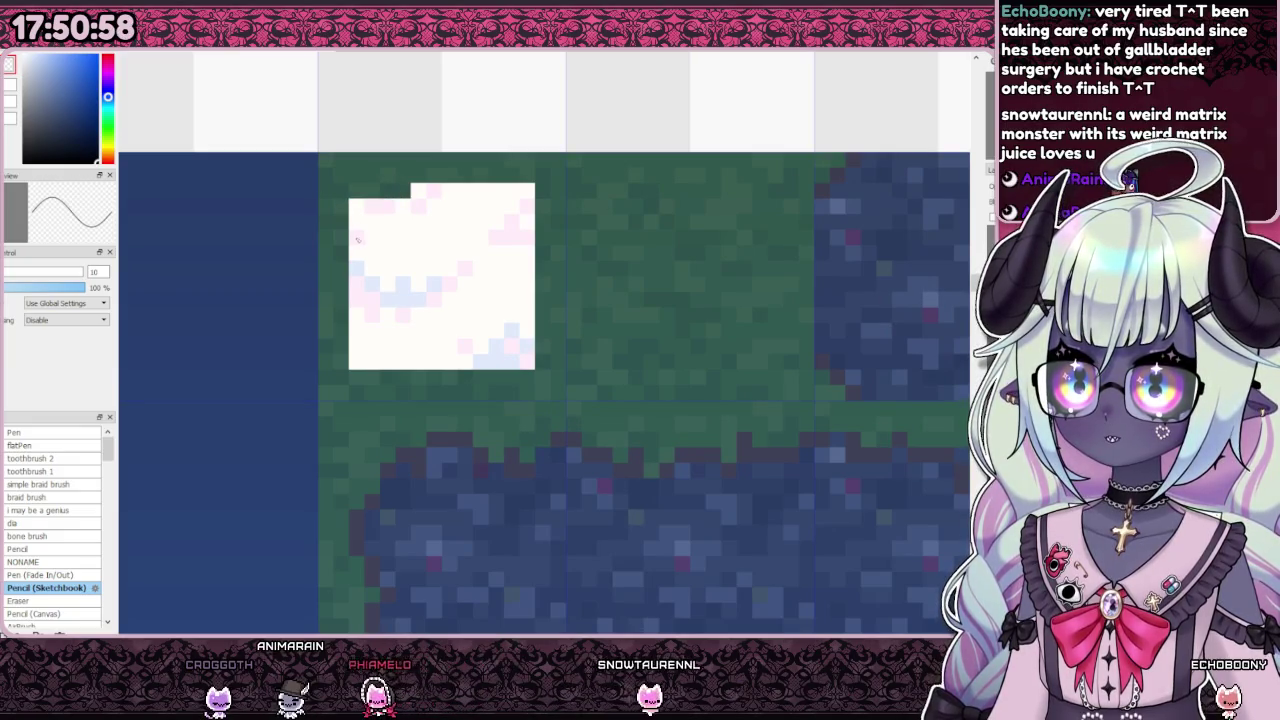
pyautogui.moveTo(357, 240); pyautogui.dragTo(373, 205)
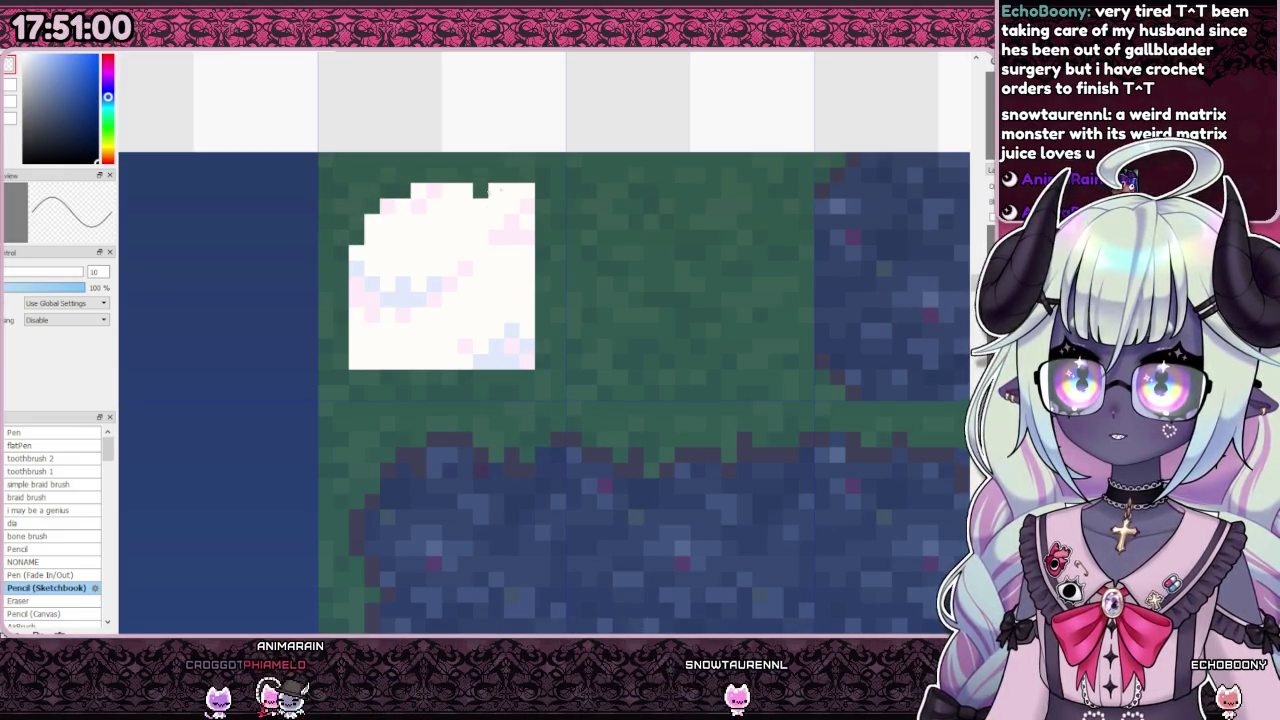
pyautogui.moveTo(486, 194); pyautogui.dragTo(532, 200)
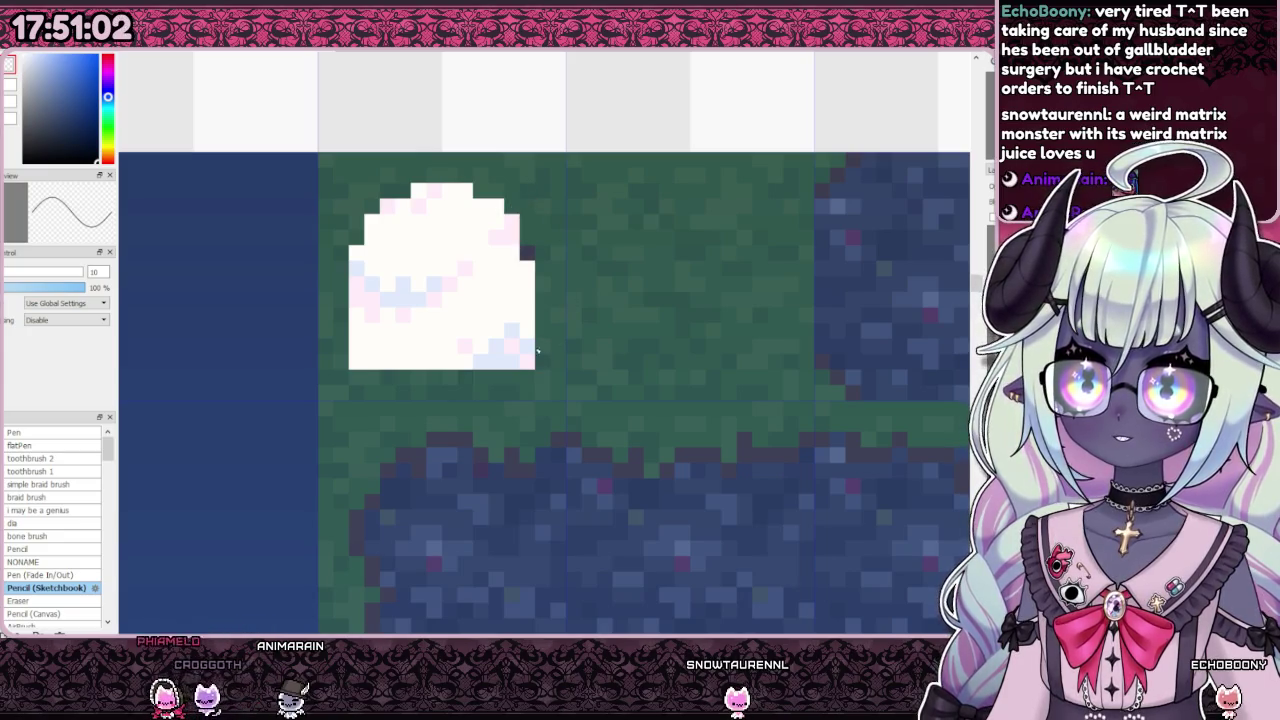
pyautogui.moveTo(528, 312); pyautogui.dragTo(516, 360)
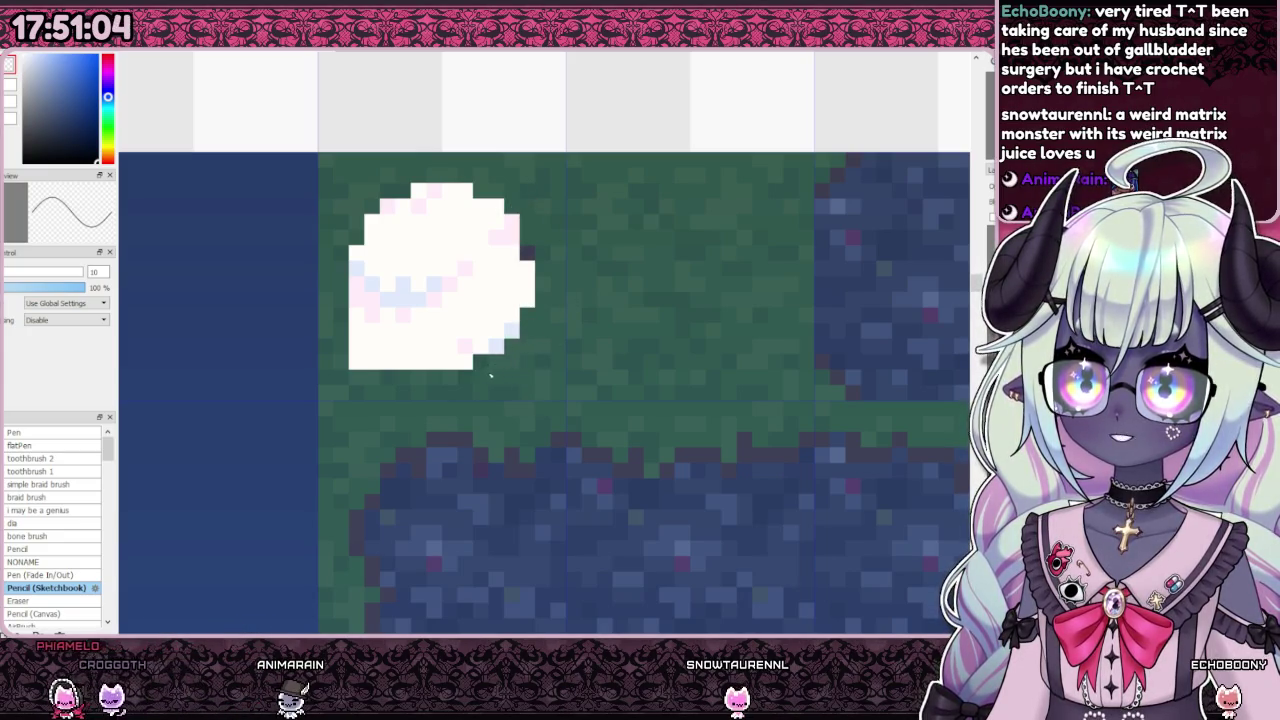
pyautogui.moveTo(355, 345)
pyautogui.mouseDown()
pyautogui.moveTo(398, 367)
pyautogui.moveTo(356, 318)
pyautogui.mouseUp()
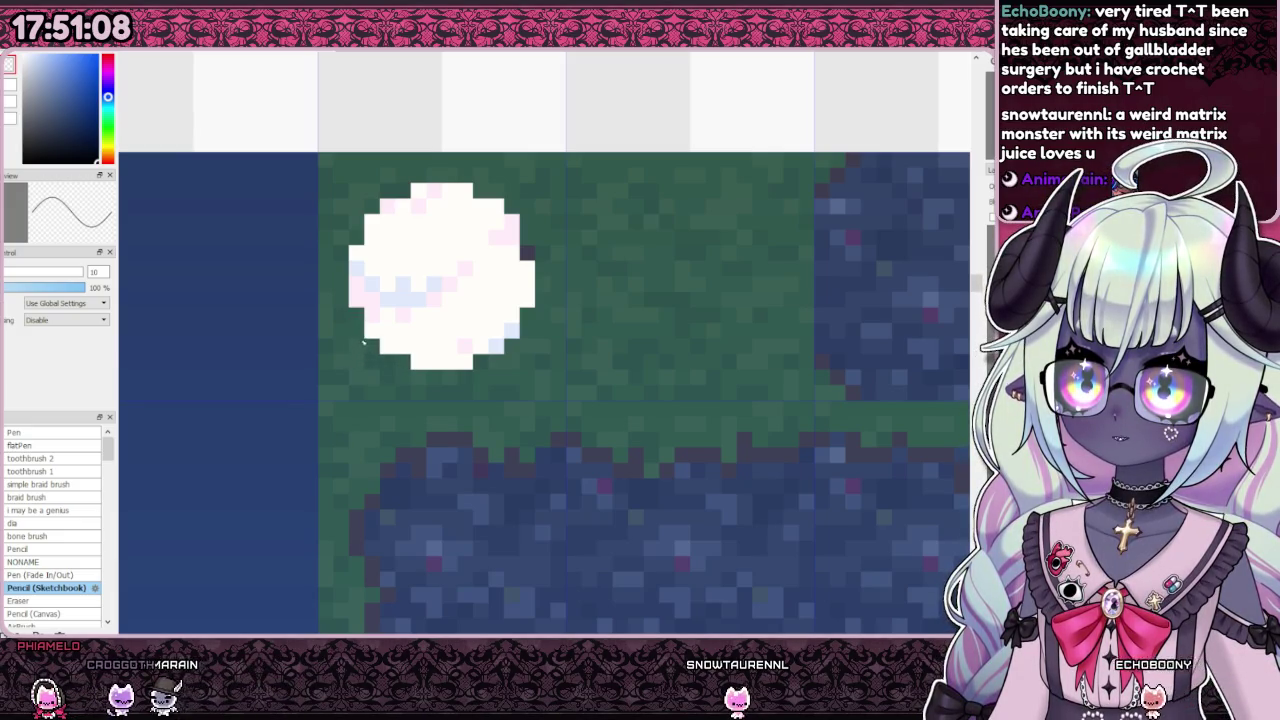
pyautogui.scroll(-2, 356, 318)
pyautogui.scroll(2, 420, 330)
# Step: Sample the cloud's white and compare the white circle before and after
pyautogui.rightClick(460, 355)
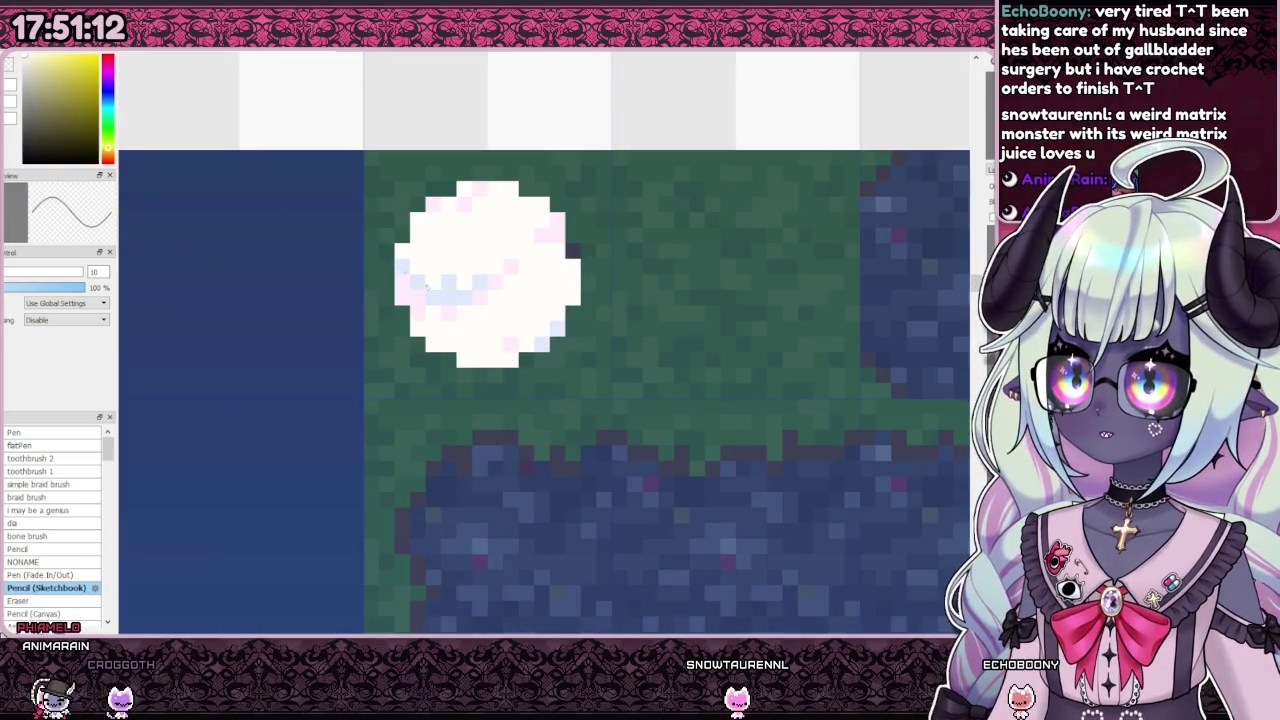
pyautogui.scroll(-2, 461, 349)
pyautogui.scroll(3, 451, 348)
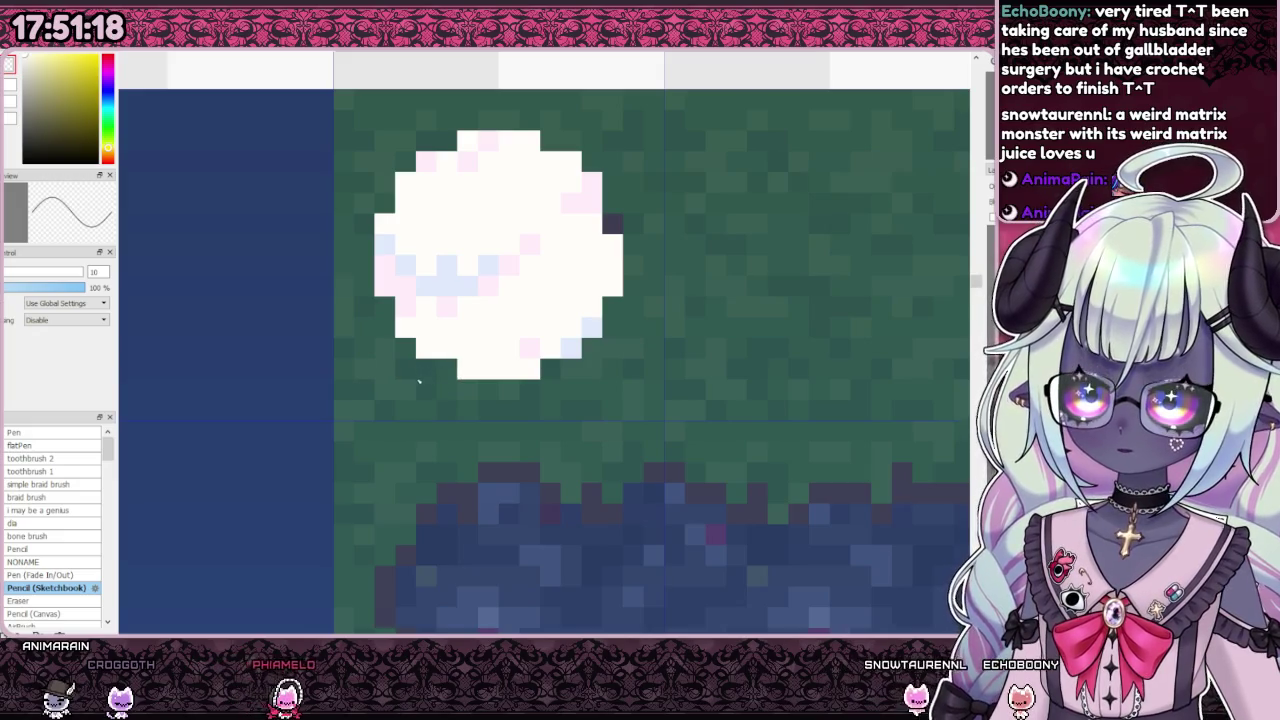
pyautogui.scroll(-3, 437, 389)
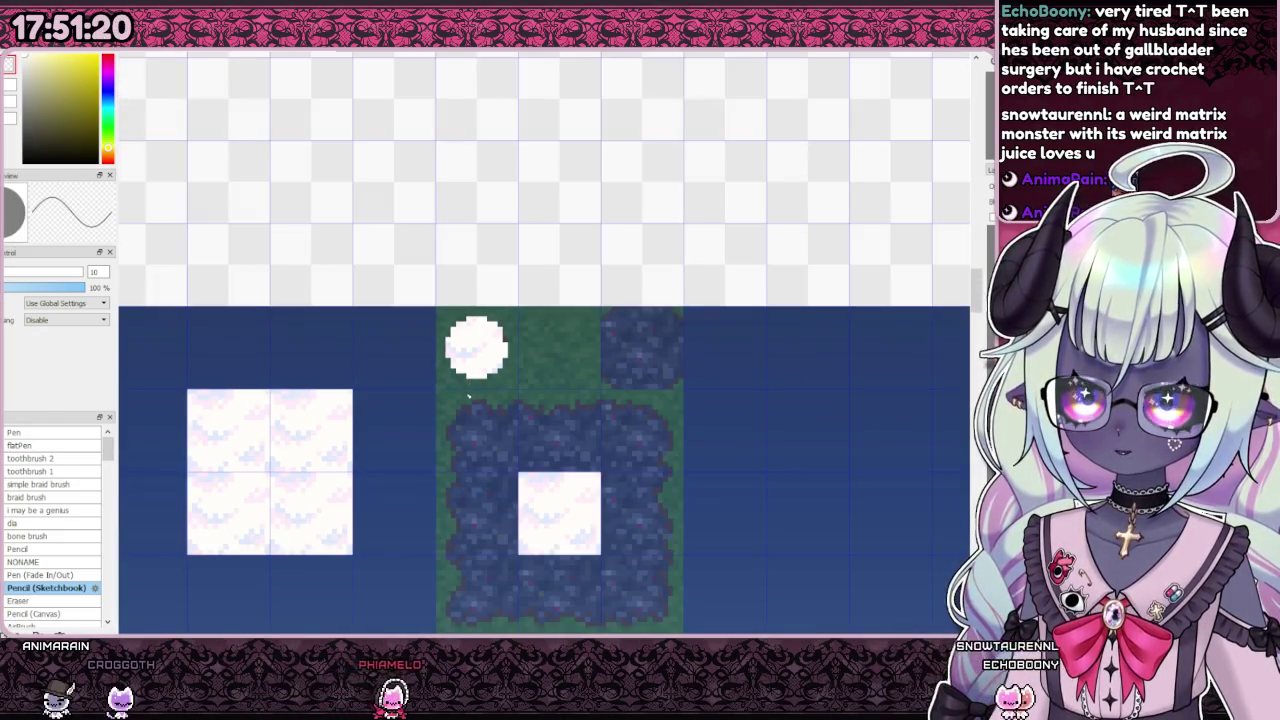
pyautogui.scroll(3, 482, 348)
pyautogui.scroll(1, 545, 343)
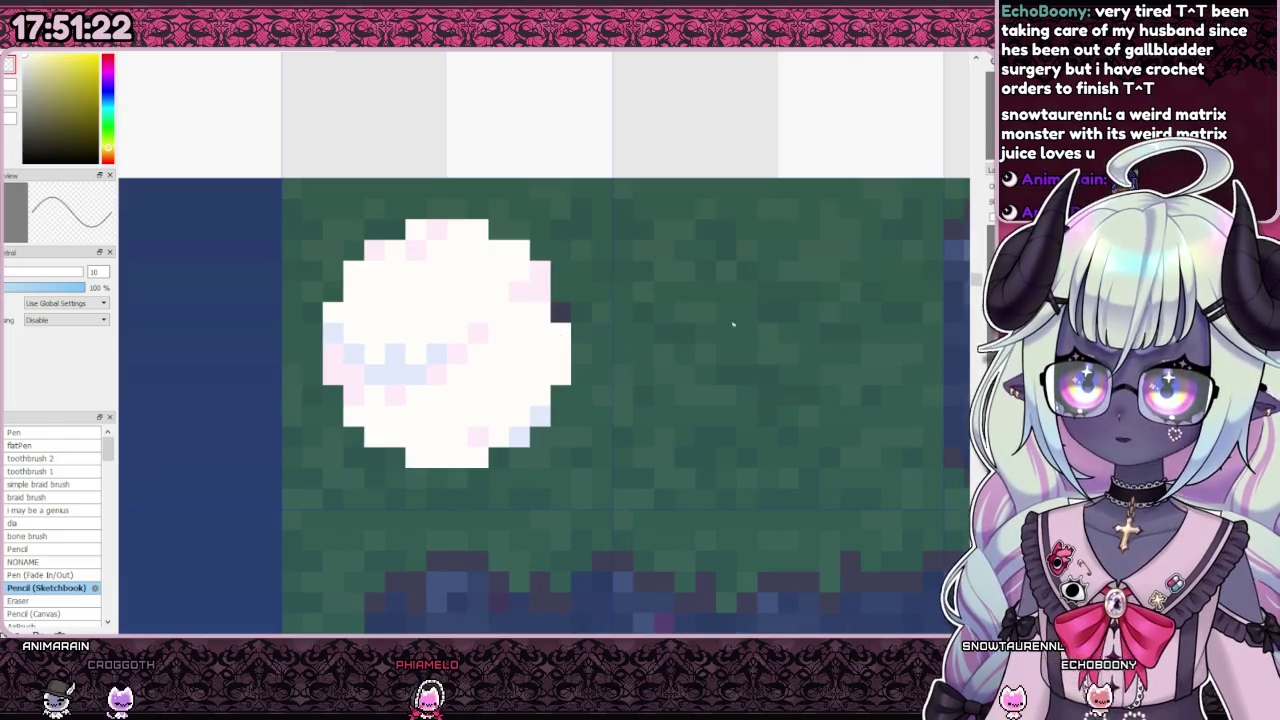
pyautogui.hotkey('ctrl', 'z')
pyautogui.hotkey('ctrl', 'y')
pyautogui.scroll(-2, 561, 333)
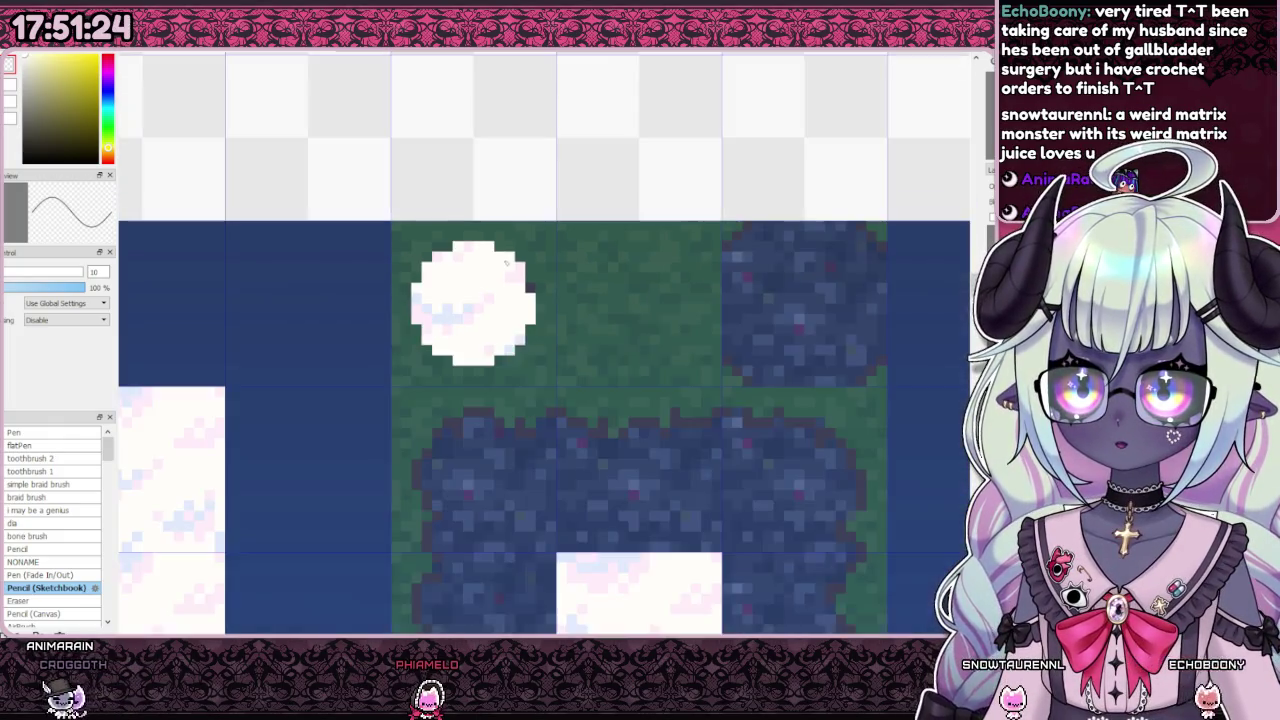
pyautogui.scroll(-1, 561, 333)
pyautogui.scroll(1, 601, 464)
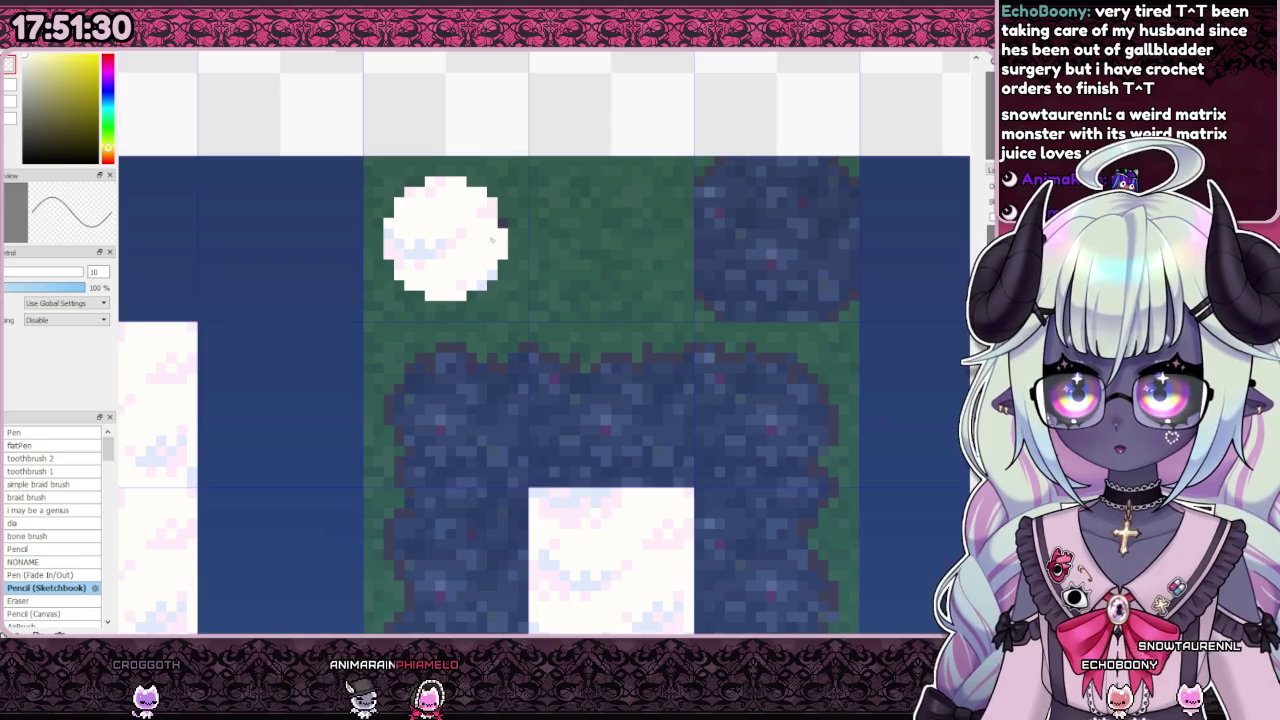
pyautogui.scroll(3, 490, 215)
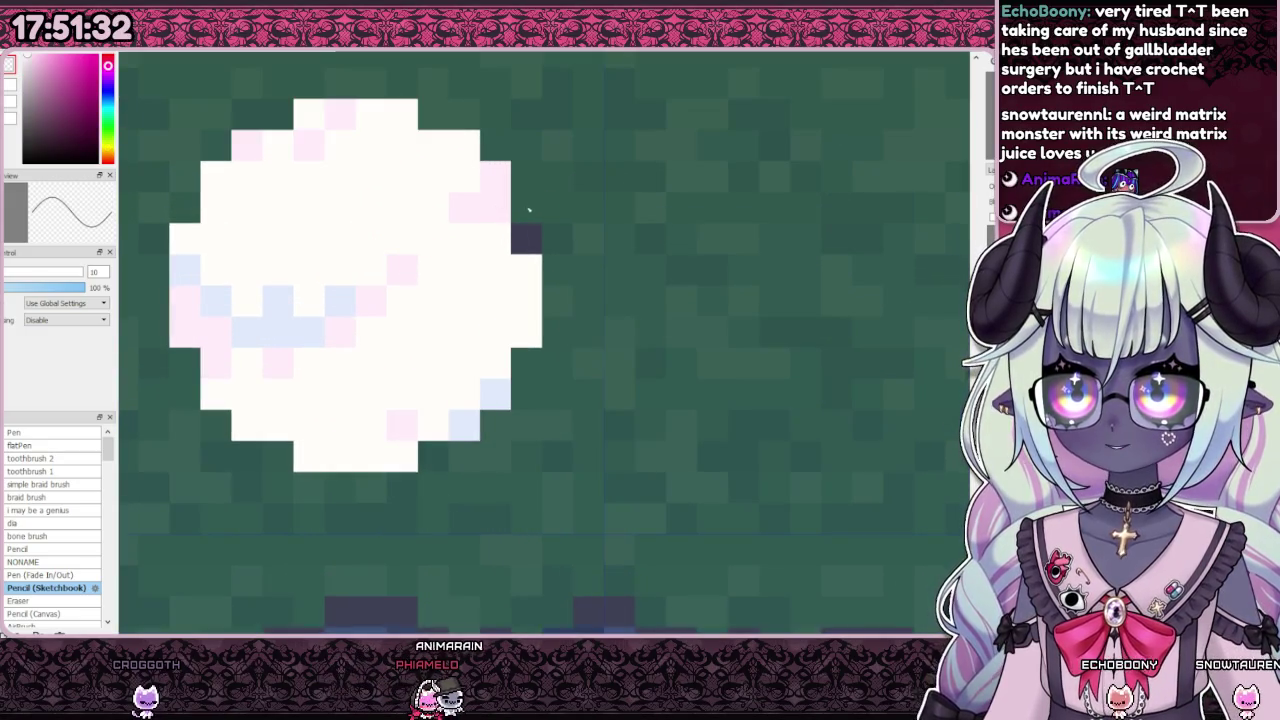
# Step: Sample the warm white and turn the top-left bush into a round white cloud
pyautogui.keyDown('alt'); pyautogui.click(386, 188); pyautogui.keyUp('alt')
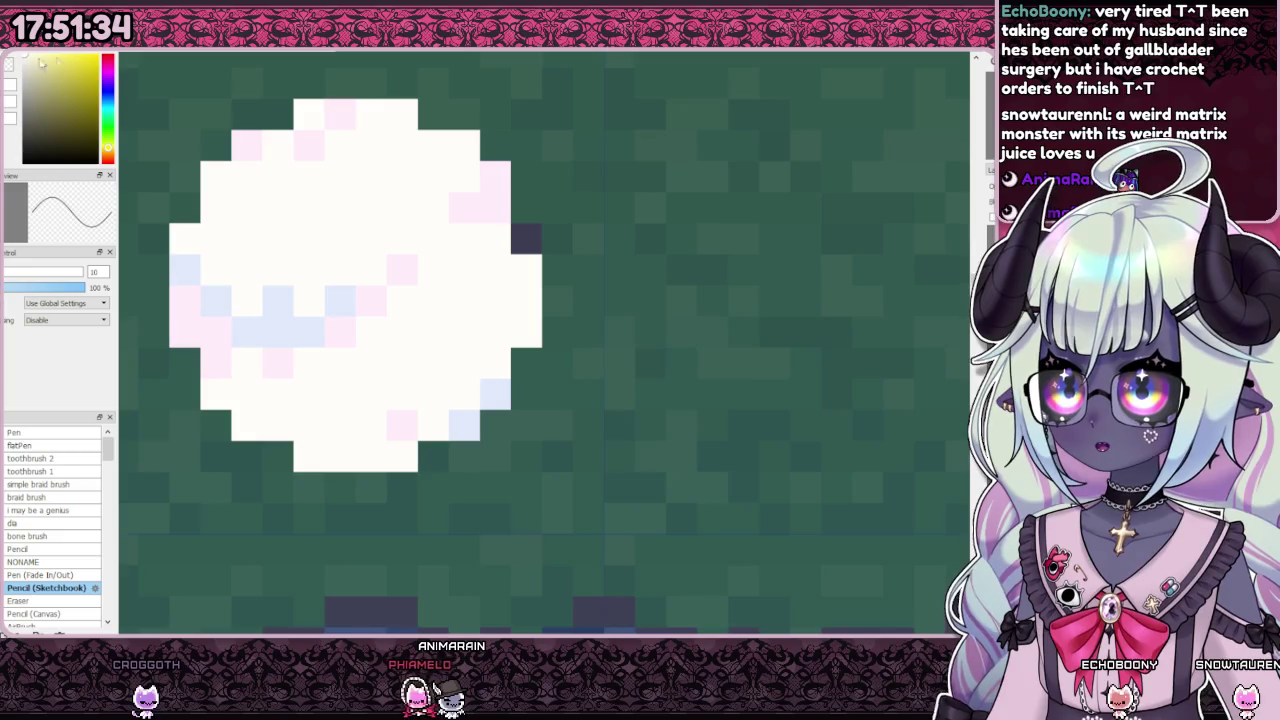
pyautogui.scroll(-5, 460, 320)
pyautogui.scroll(1, 455, 320)
pyautogui.scroll(1, 452, 320)
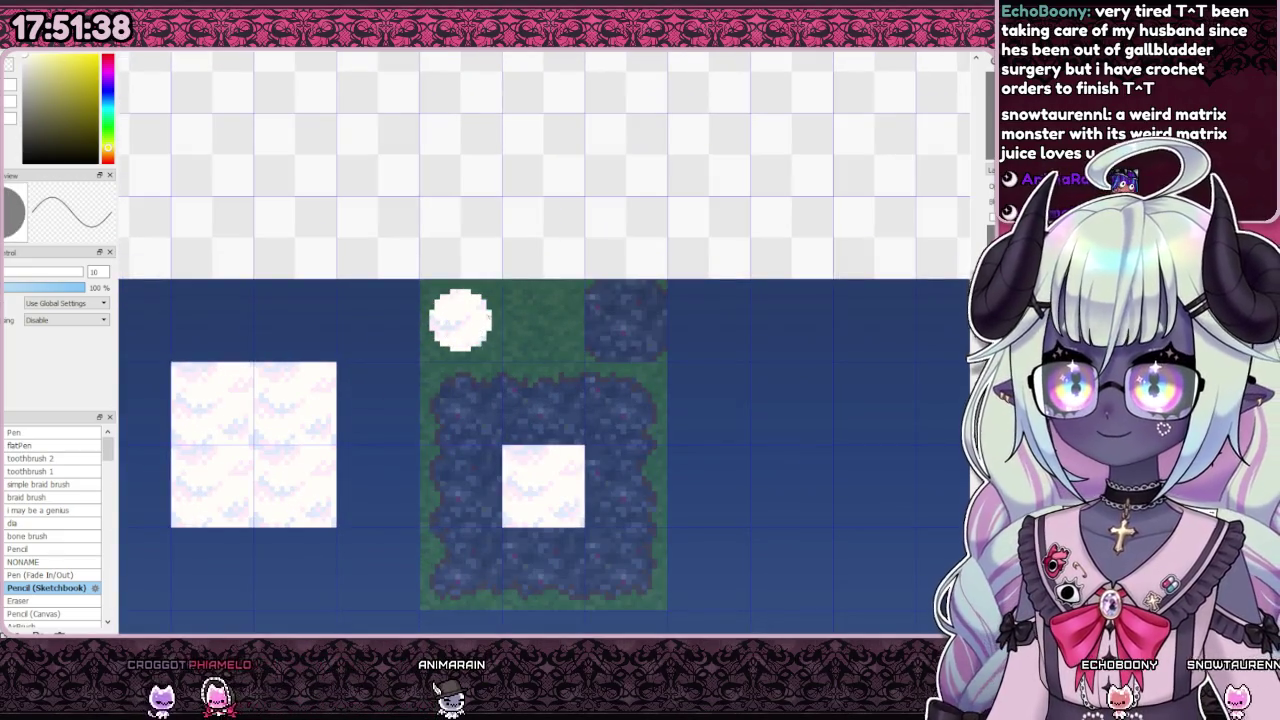
pyautogui.scroll(3, 487, 296)
pyautogui.scroll(-3, 485, 294)
pyautogui.scroll(-2, 480, 300)
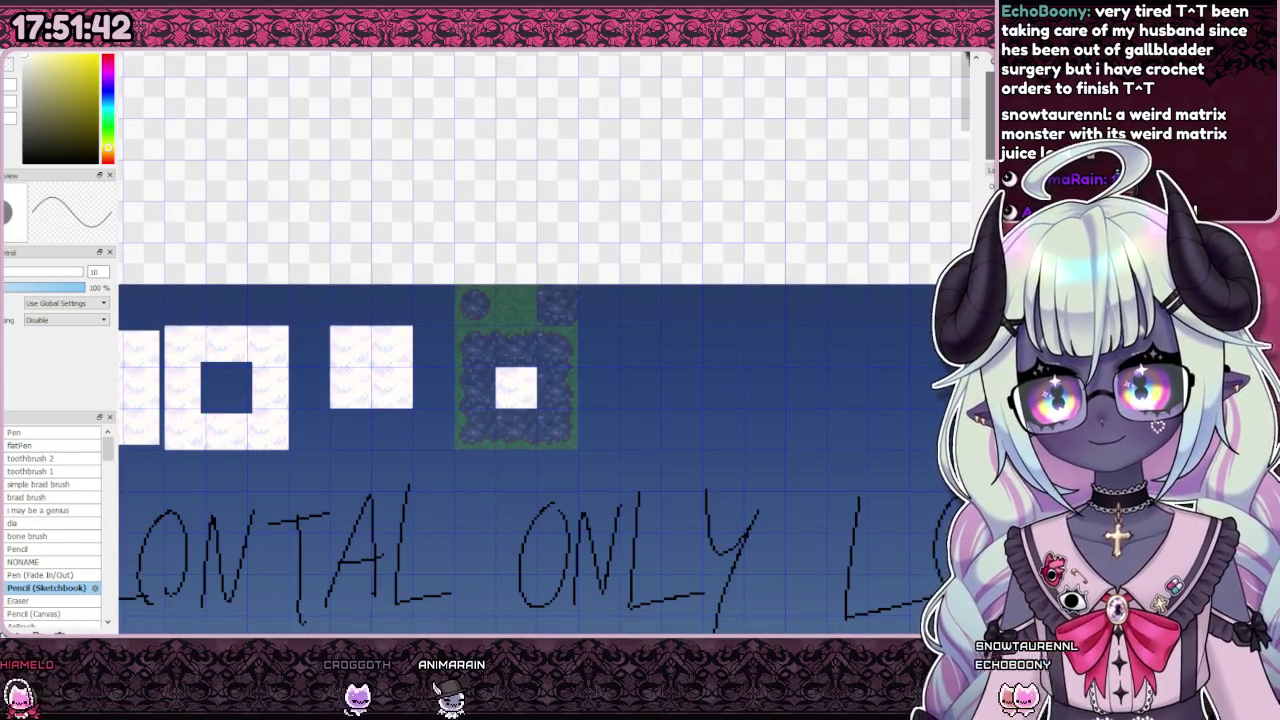
pyautogui.scroll(1, 440, 294)
pyautogui.scroll(1, 440, 294)
pyautogui.scroll(1, 640, 323)
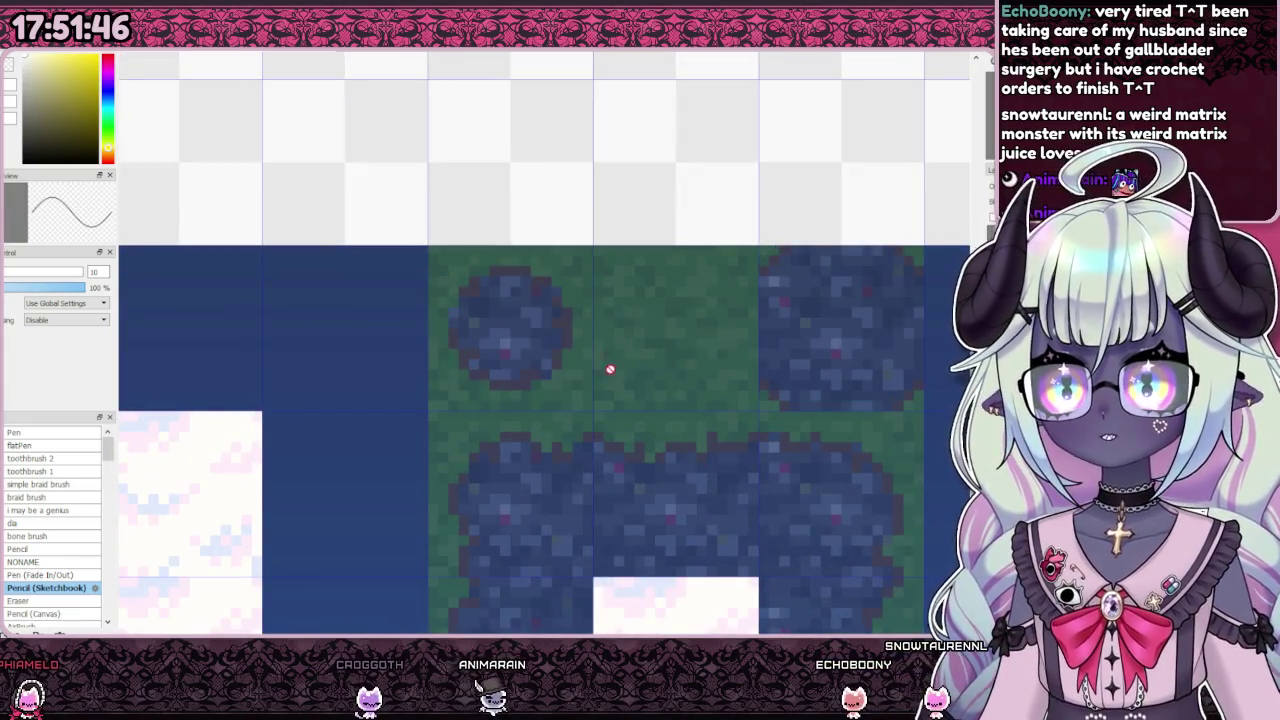
pyautogui.scroll(-1, 435, 321)
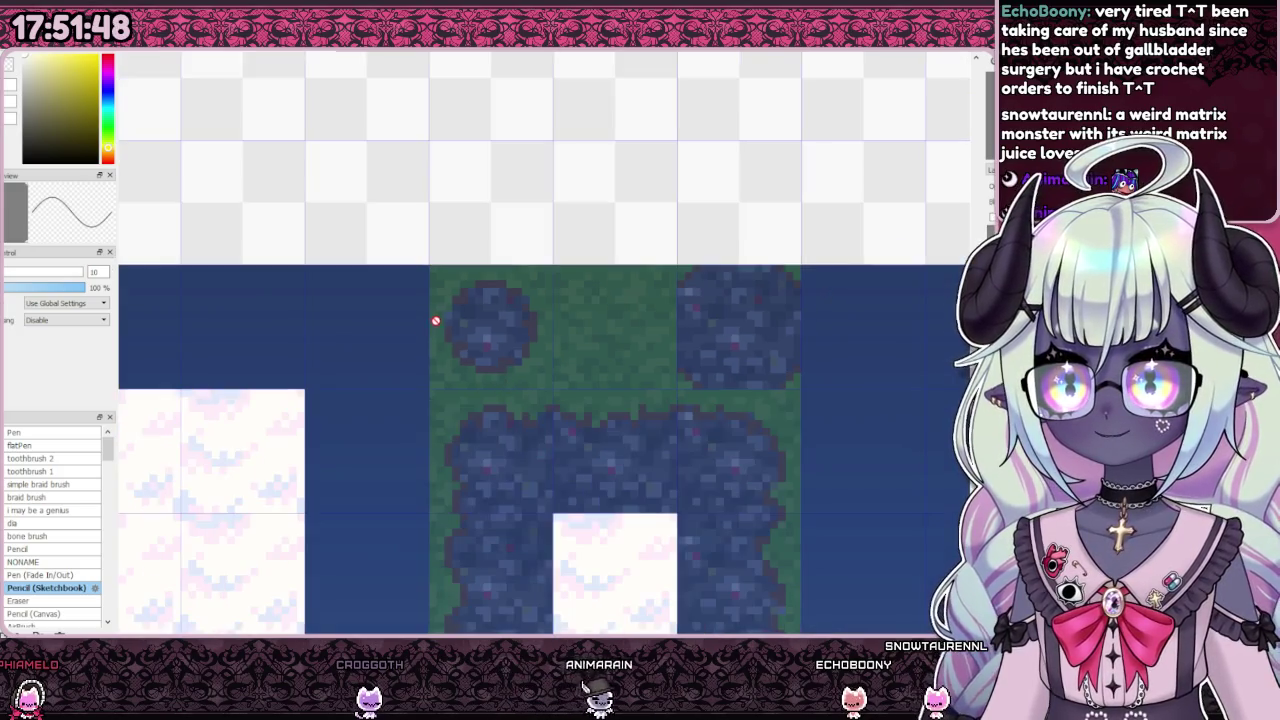
pyautogui.click(490, 326)
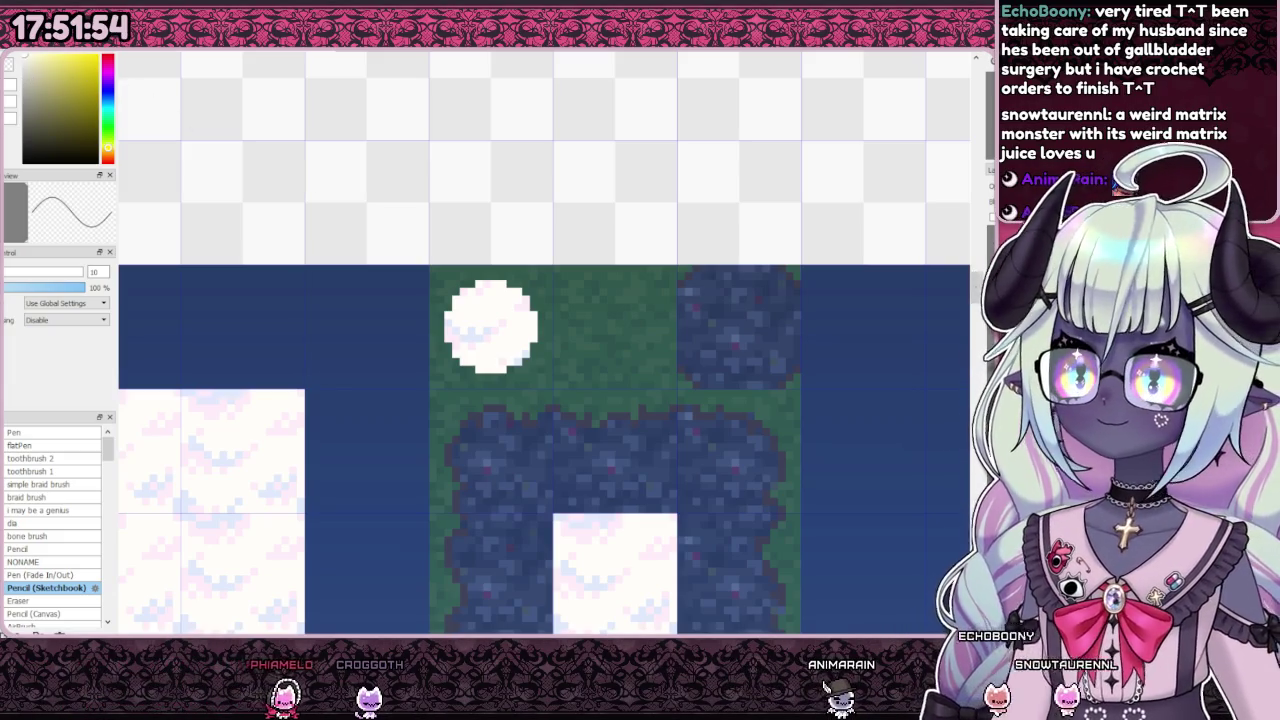
# Step: Place a cloud tile copy over the top-right bush and round its top corners
pyautogui.moveTo(576, 514); pyautogui.dragTo(712, 271)
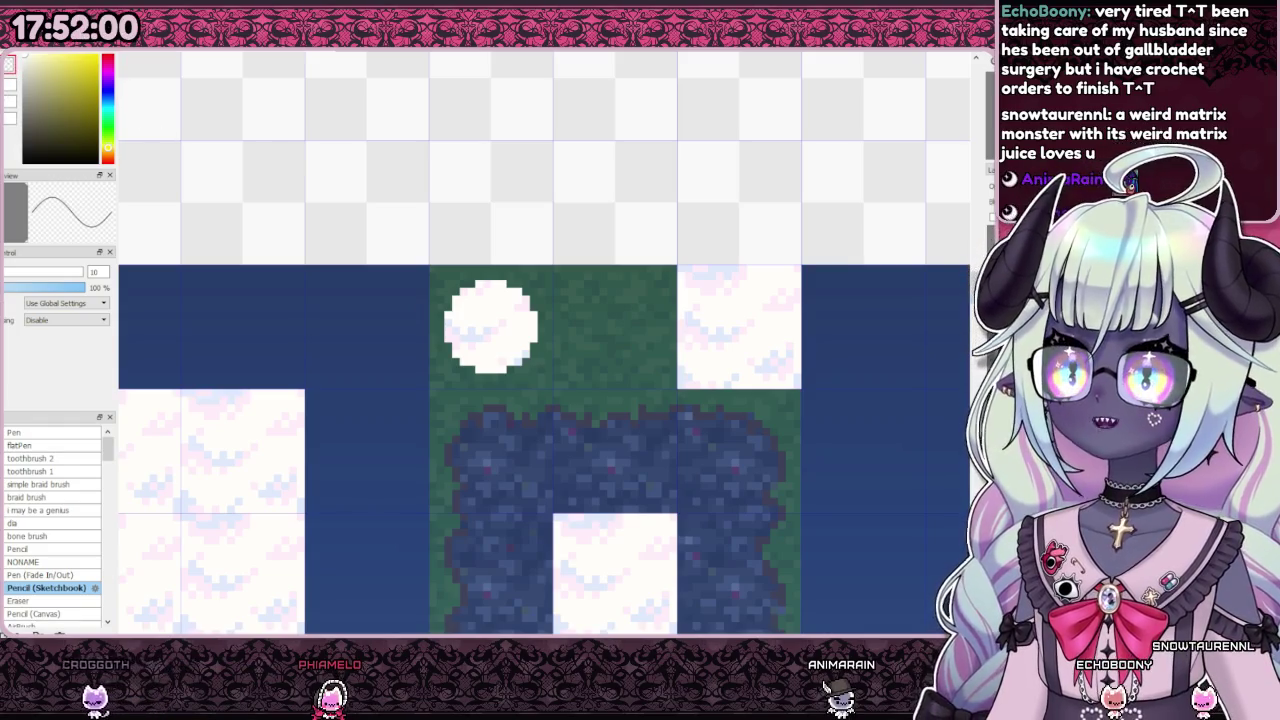
pyautogui.scroll(1, 684, 262)
pyautogui.click(694, 271)
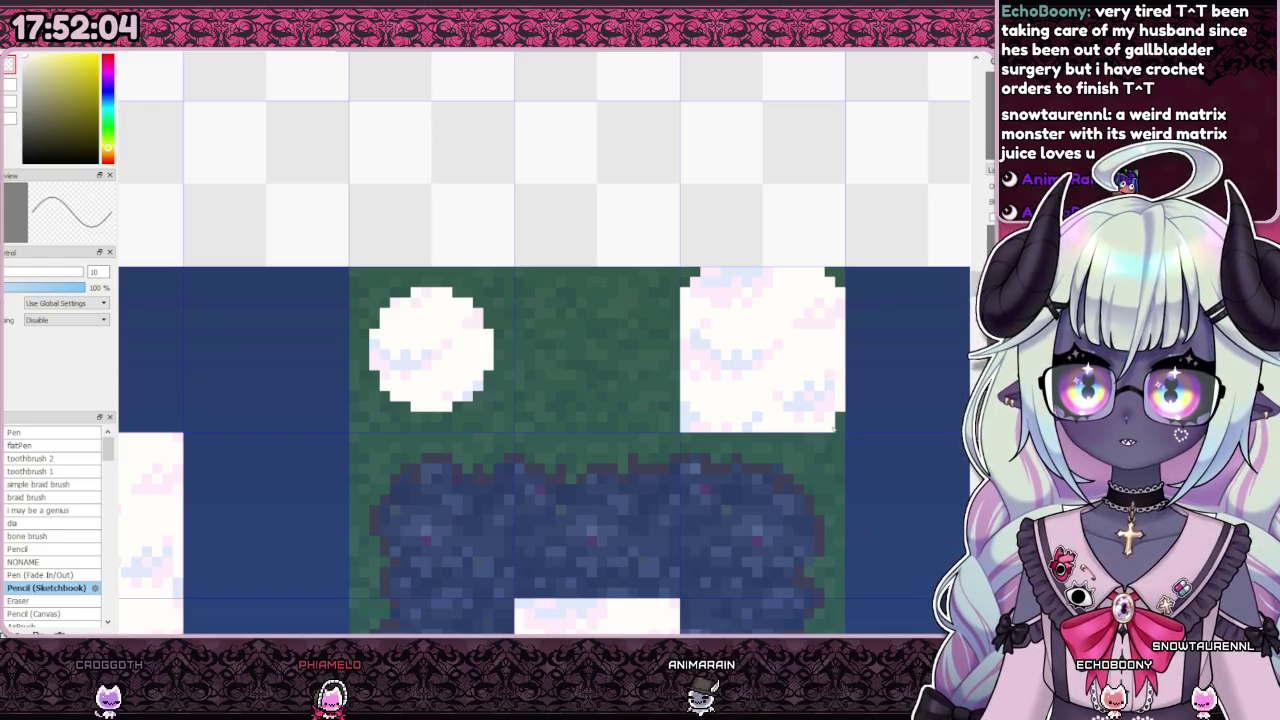
pyautogui.scroll(-5, 691, 430)
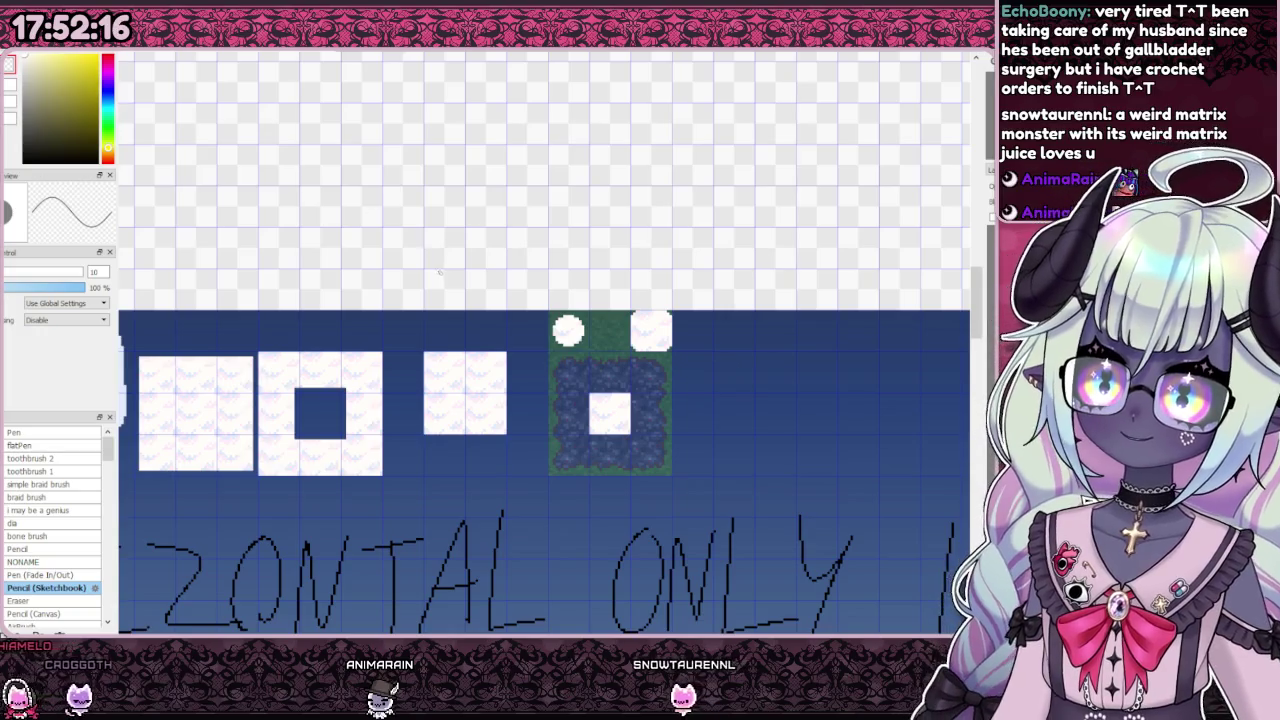
pyautogui.scroll(2, 572, 310)
pyautogui.scroll(1, 571, 310)
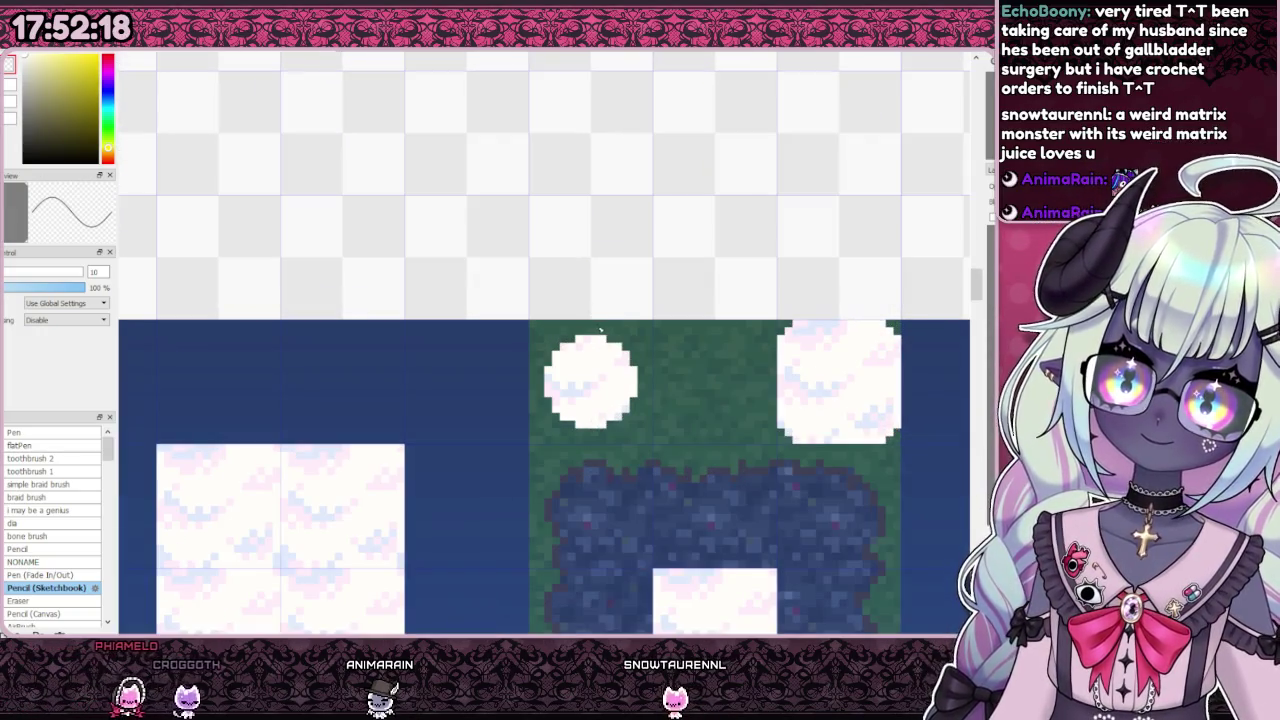
pyautogui.scroll(-2, 590, 337)
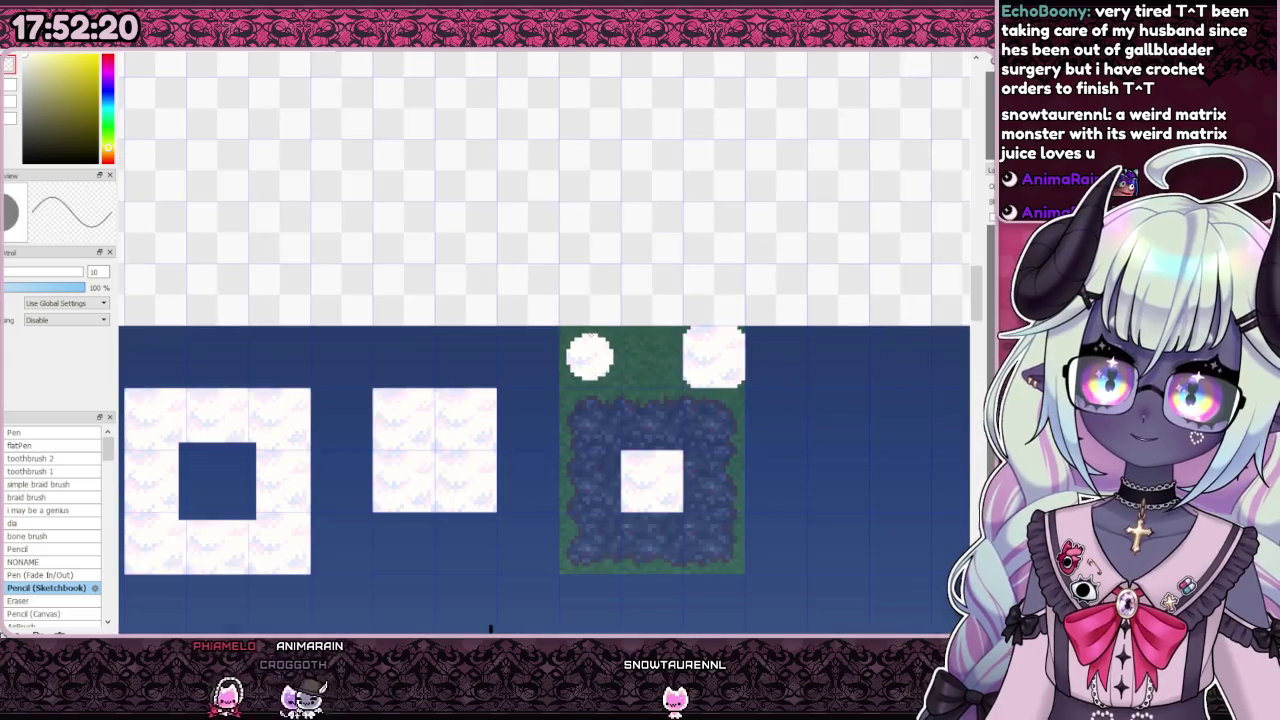
pyautogui.scroll(-1, 595, 345)
pyautogui.scroll(-1, 600, 352)
pyautogui.scroll(5, 603, 355)
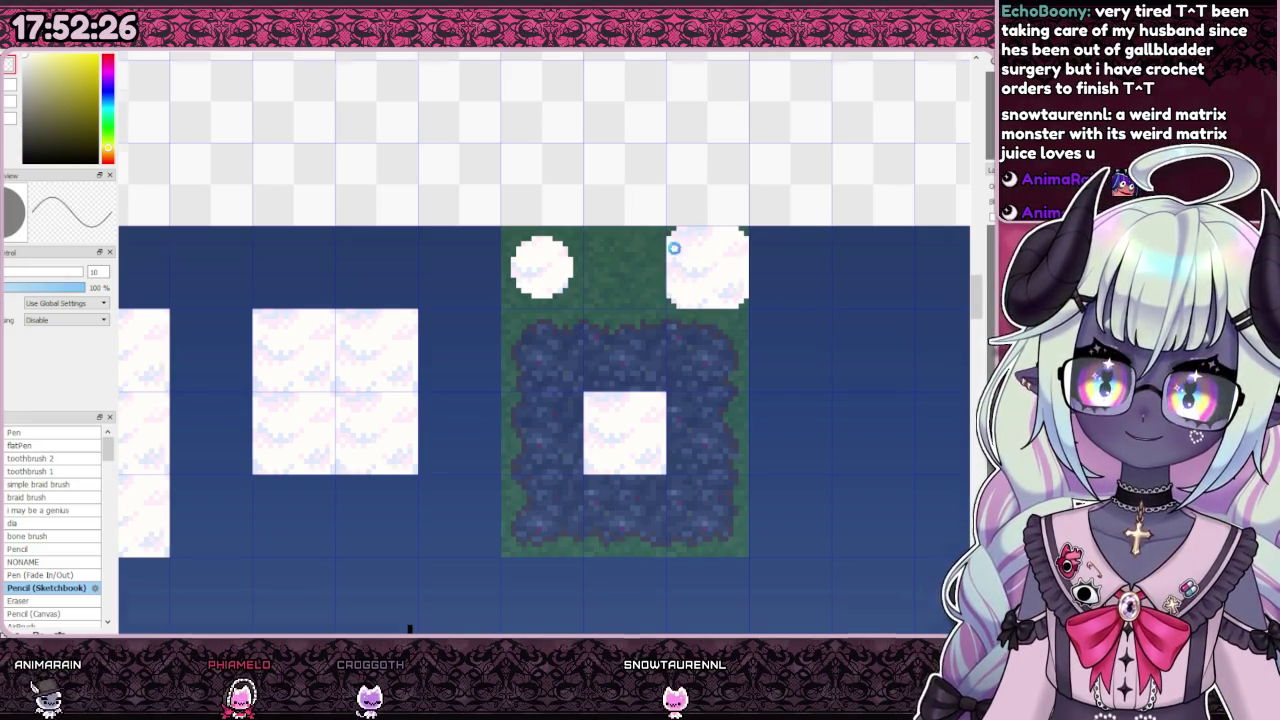
pyautogui.scroll(2, 677, 250)
pyautogui.hotkey('ctrl', 'z')
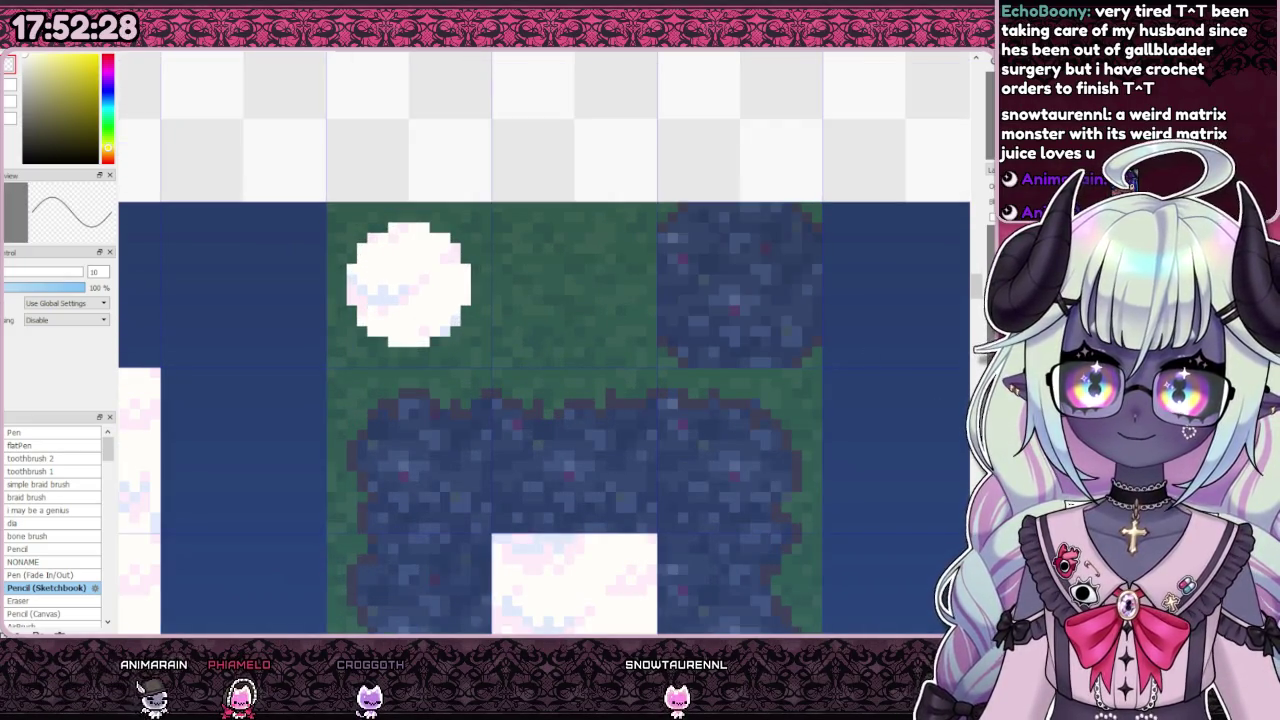
pyautogui.hotkey('ctrl', 'y')
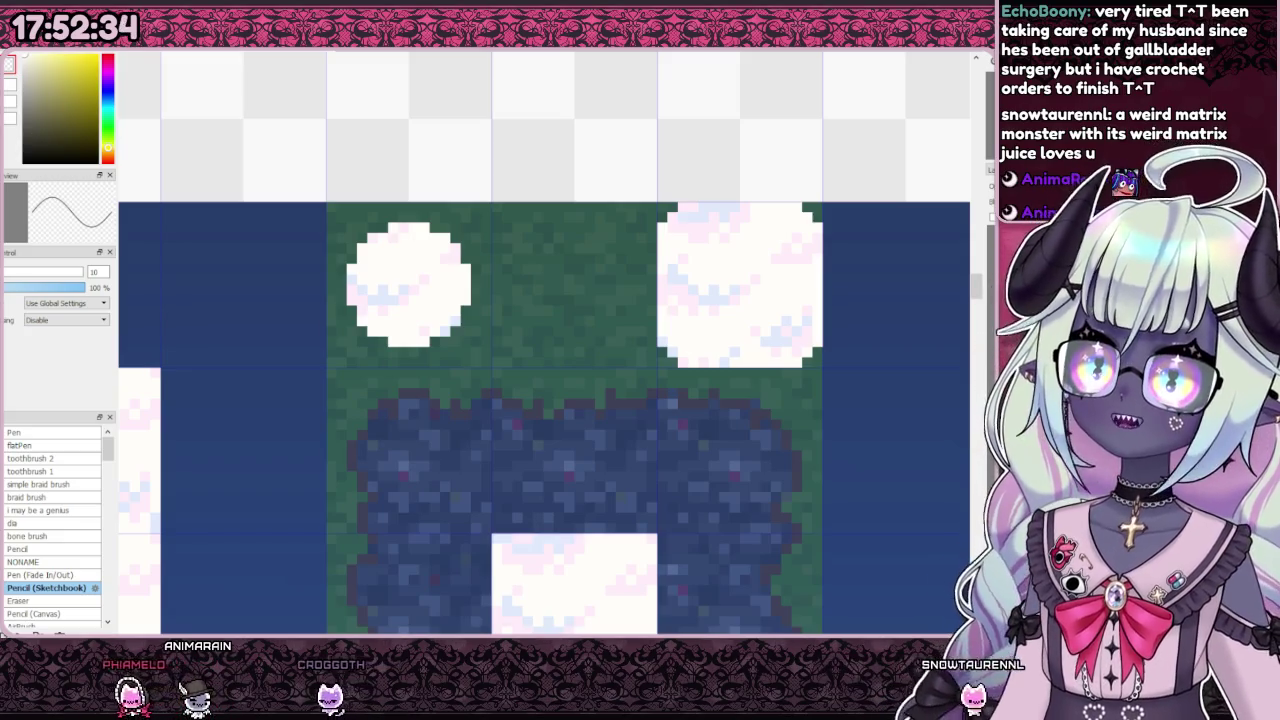
# Step: Add a light-blue pixel at the circle's bottom edge and remove a stray top-right pixel
pyautogui.scroll(1, 391, 288)
pyautogui.keyDown('alt'); pyautogui.click(391, 288); pyautogui.keyUp('alt')
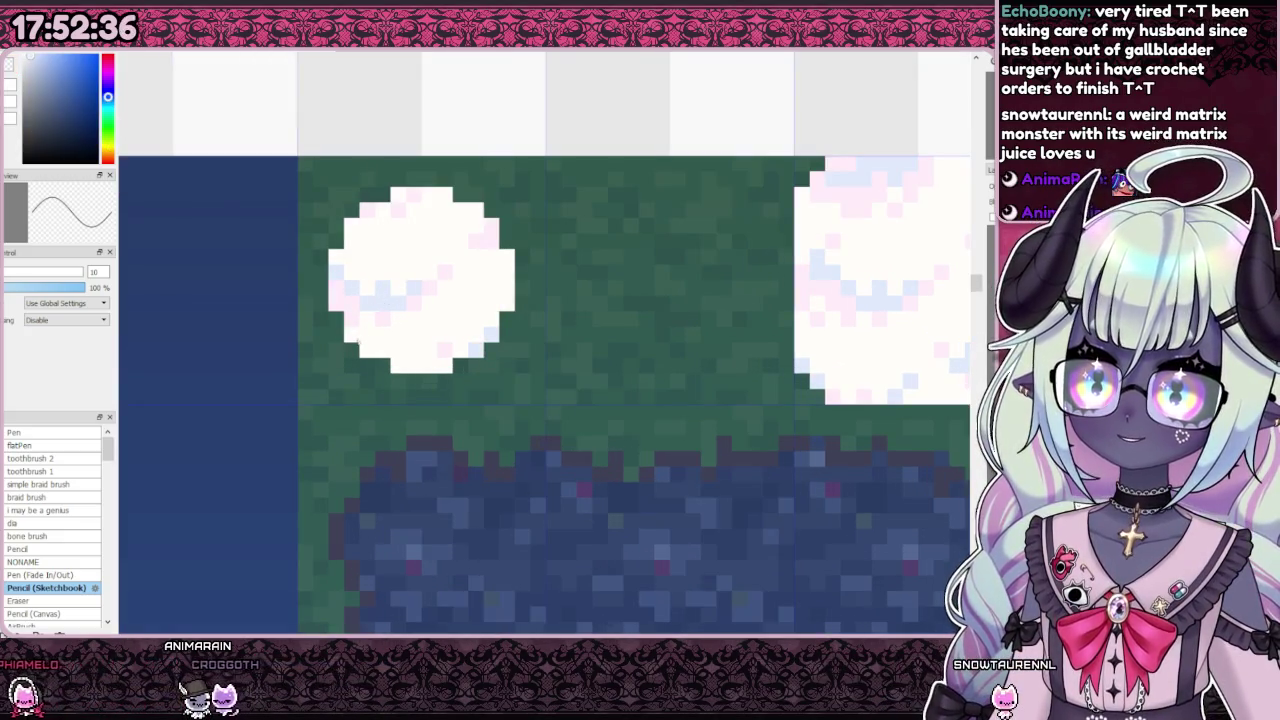
pyautogui.click(396, 366)
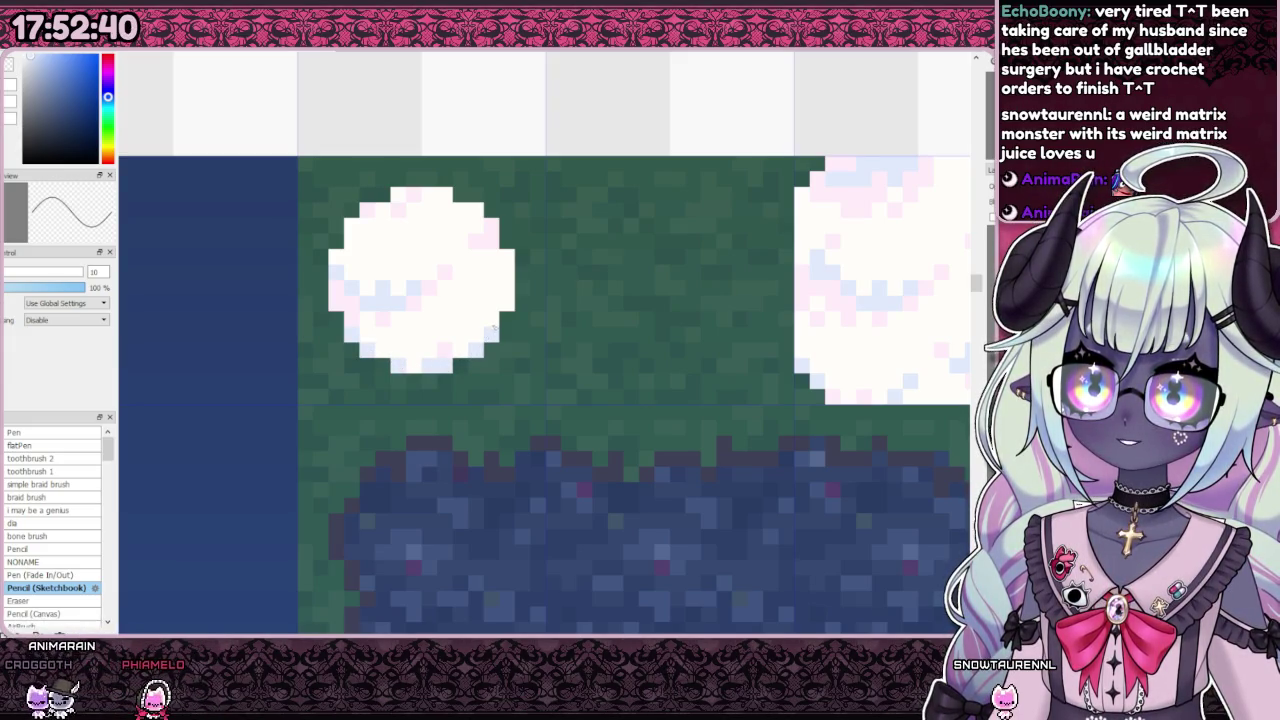
pyautogui.scroll(-2, 507, 305)
pyautogui.scroll(3, 380, 210)
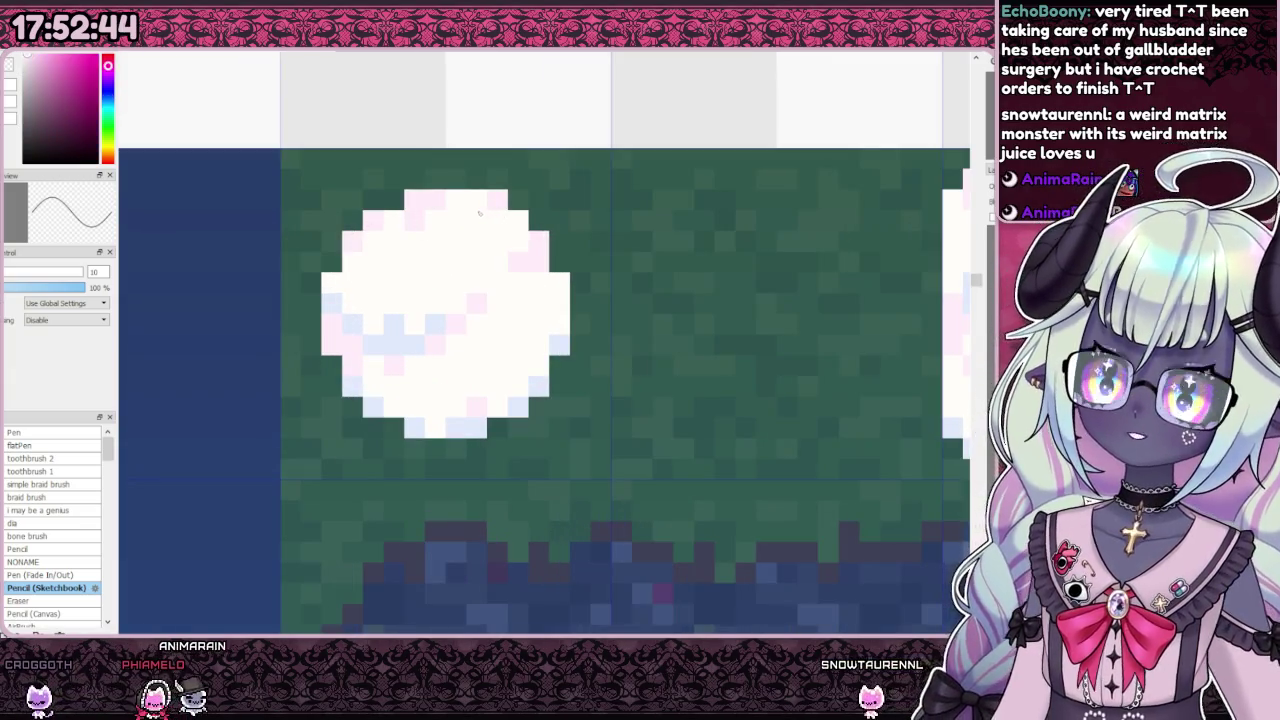
pyautogui.hotkey('ctrl', 'z')
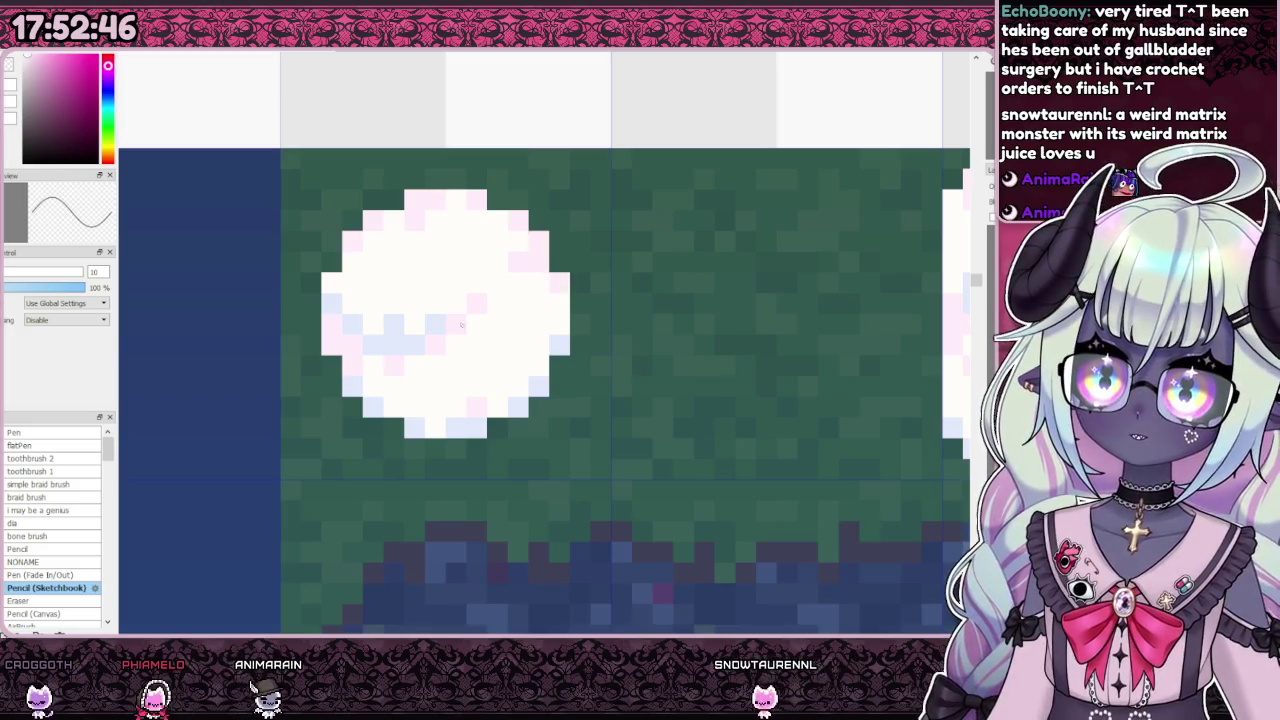
pyautogui.scroll(-3, 341, 284)
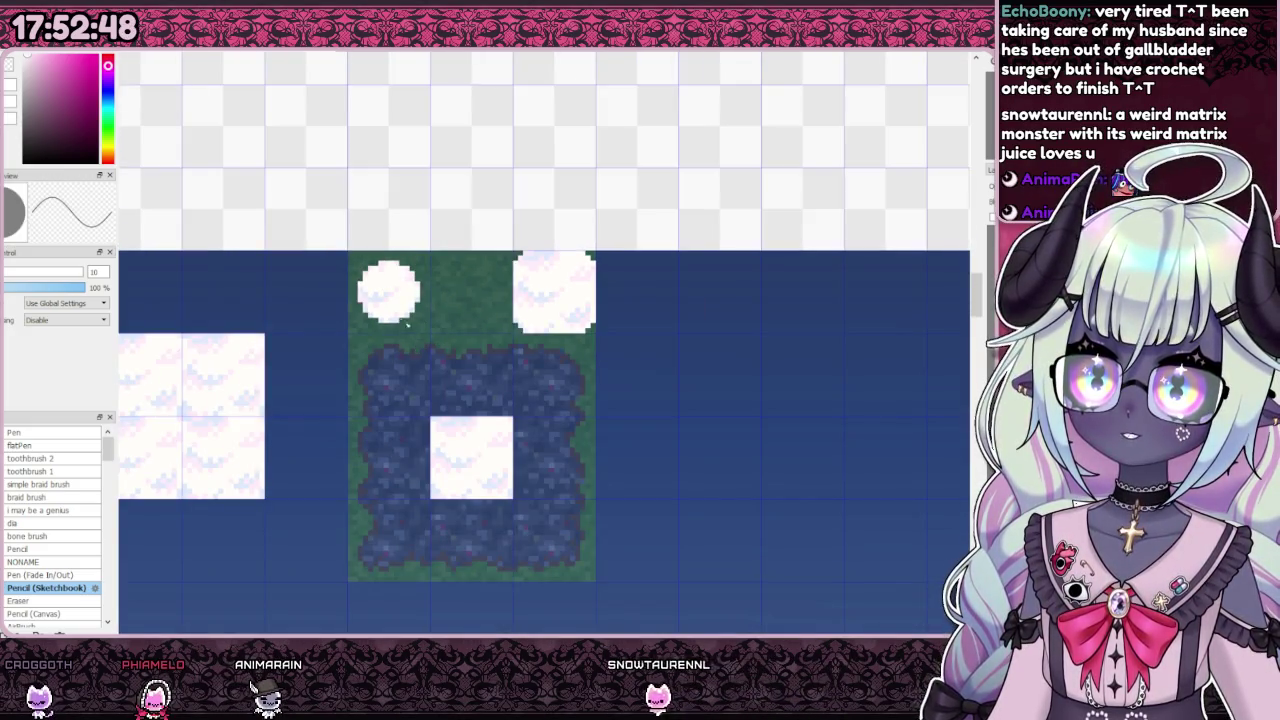
pyautogui.scroll(3, 360, 282)
pyautogui.scroll(-3, 346, 284)
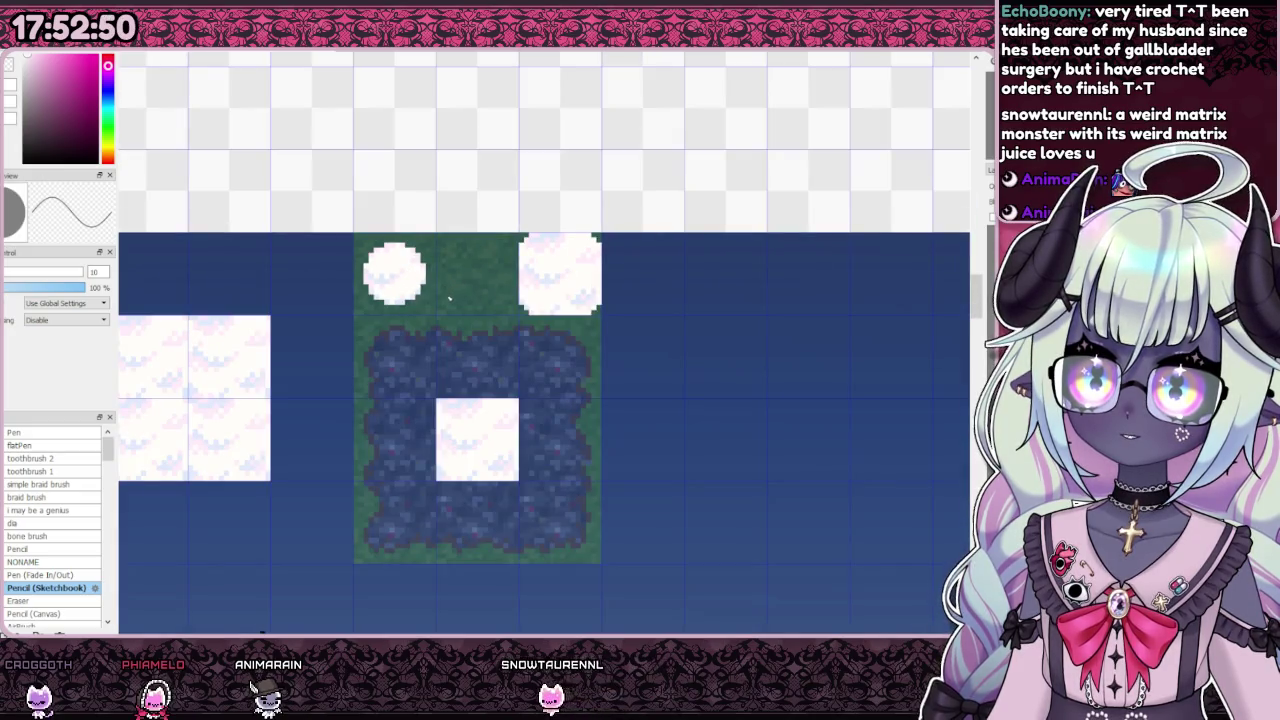
pyautogui.scroll(3, 451, 298)
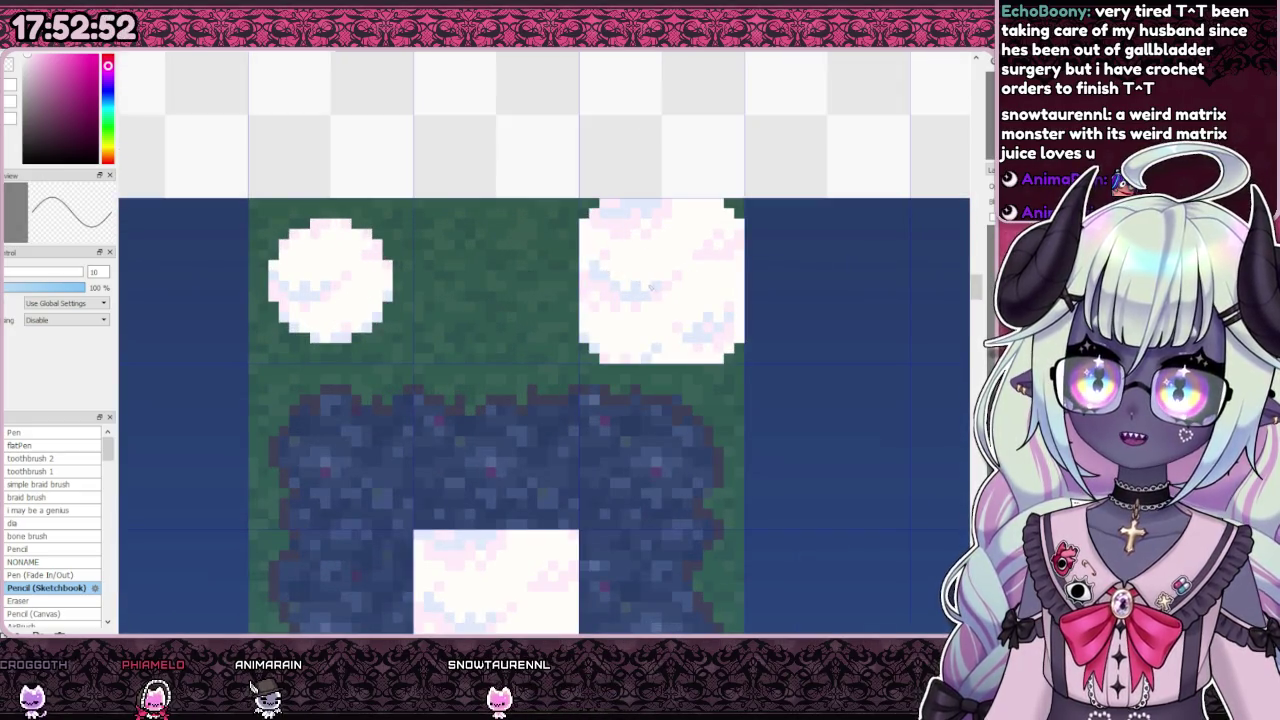
pyautogui.scroll(3, 649, 287)
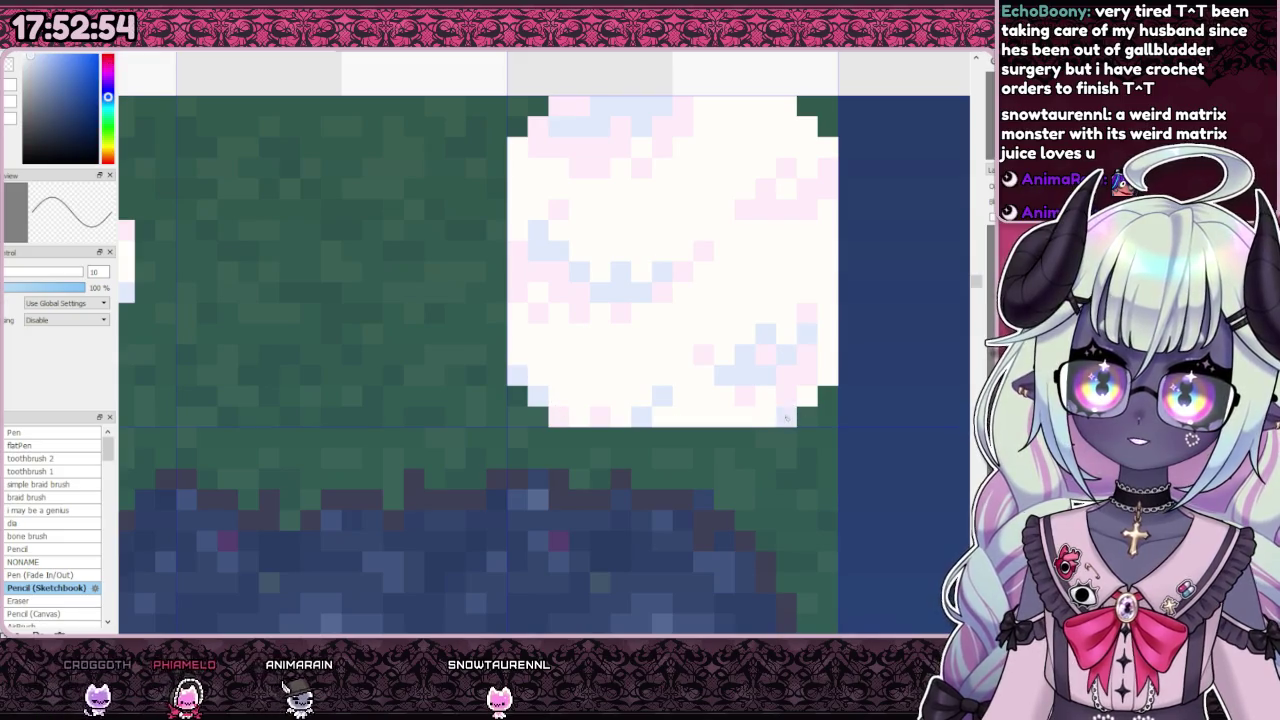
# Step: Sample the blue, pink and light-blue shades from the cloud's edges
pyautogui.rightClick(825, 383)
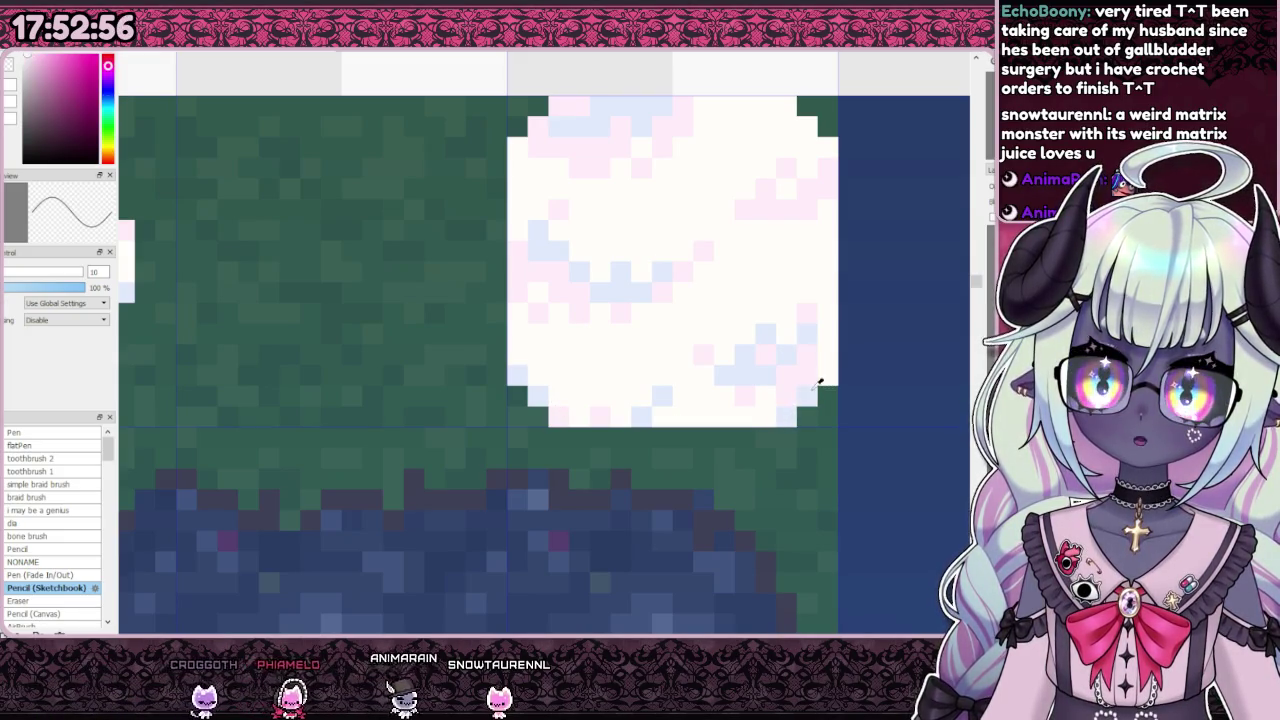
pyautogui.scroll(-3, 675, 296)
pyautogui.scroll(3, 673, 295)
pyautogui.rightClick(673, 295)
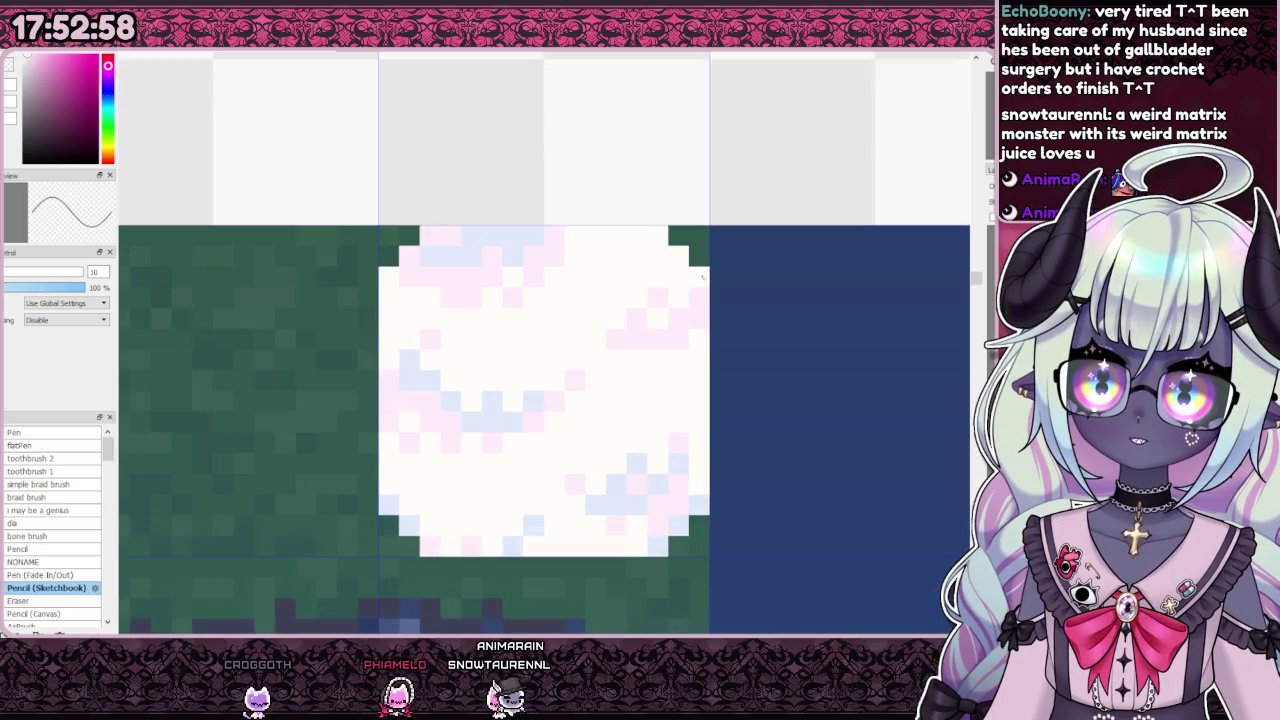
pyautogui.rightClick(410, 525)
pyautogui.scroll(-1, 526, 378)
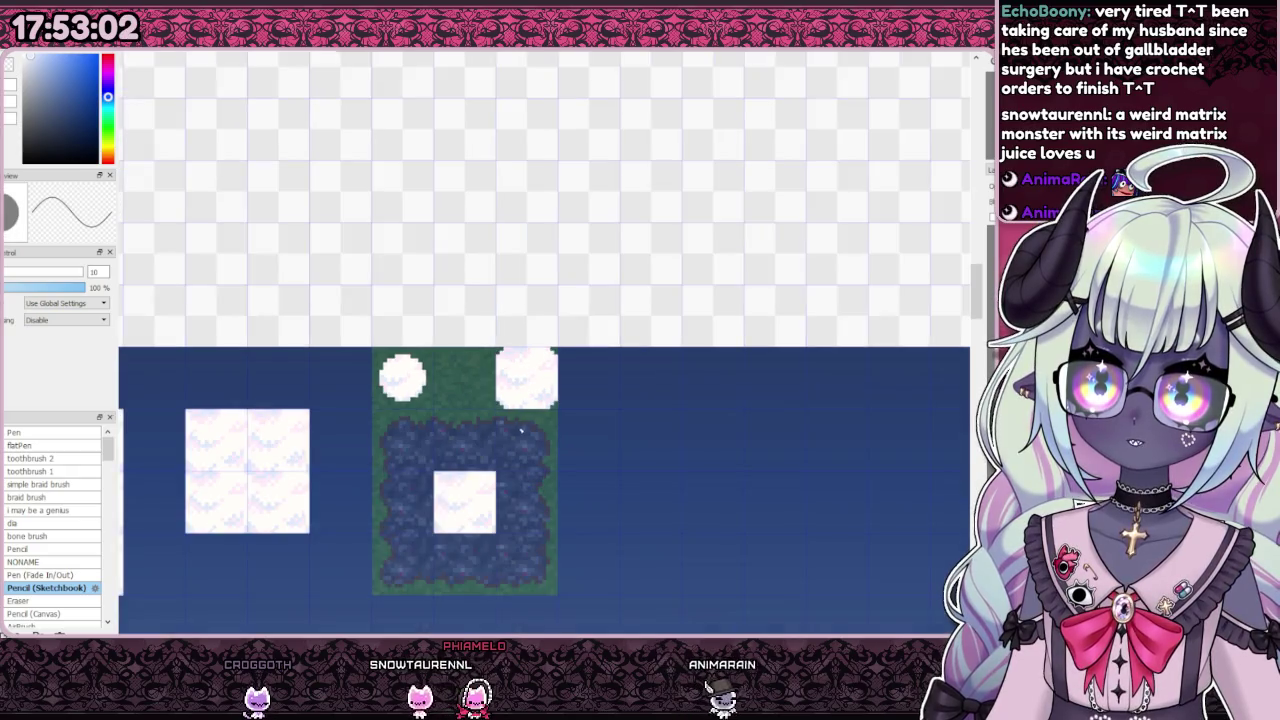
pyautogui.scroll(2, 431, 408)
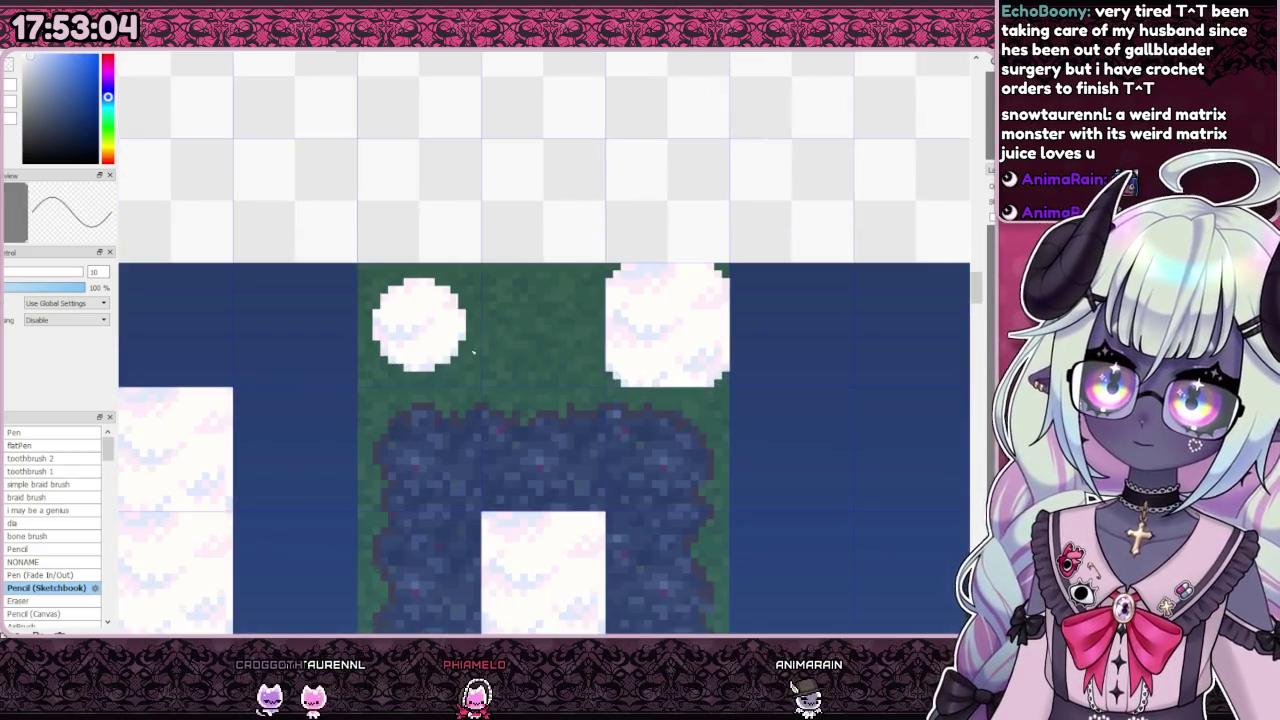
pyautogui.scroll(-3, 470, 380)
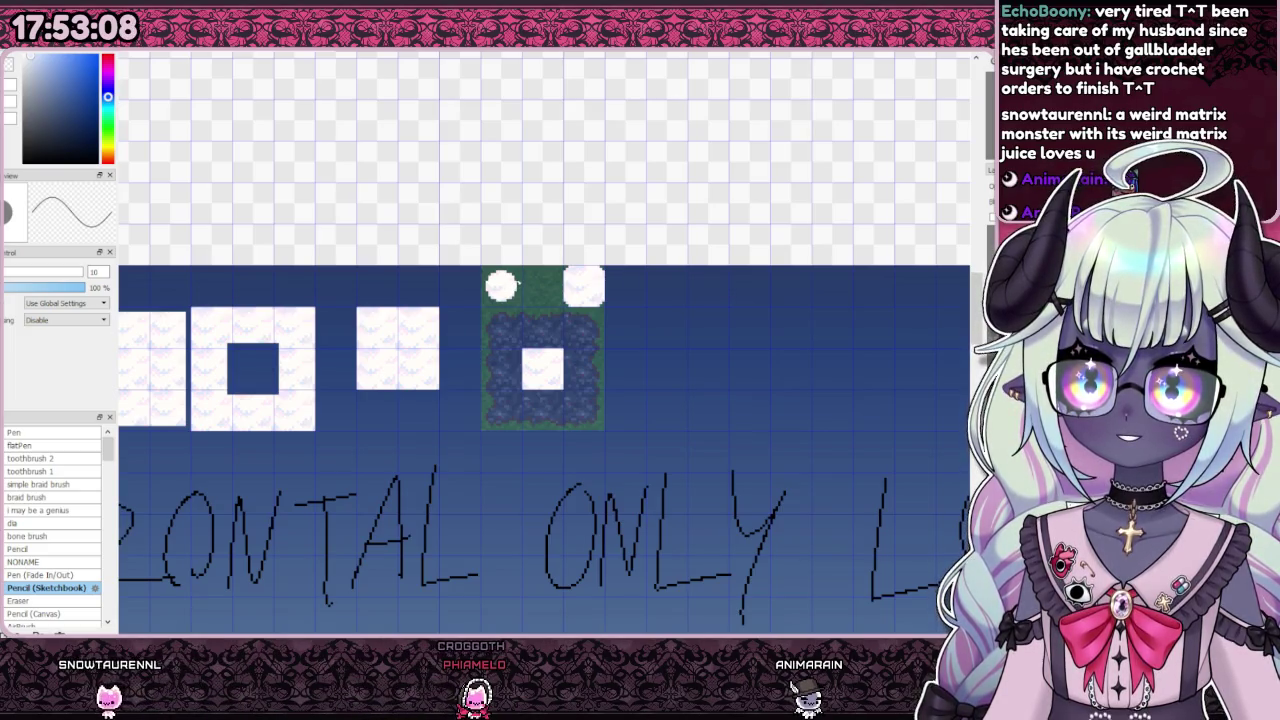
pyautogui.scroll(2, 485, 330)
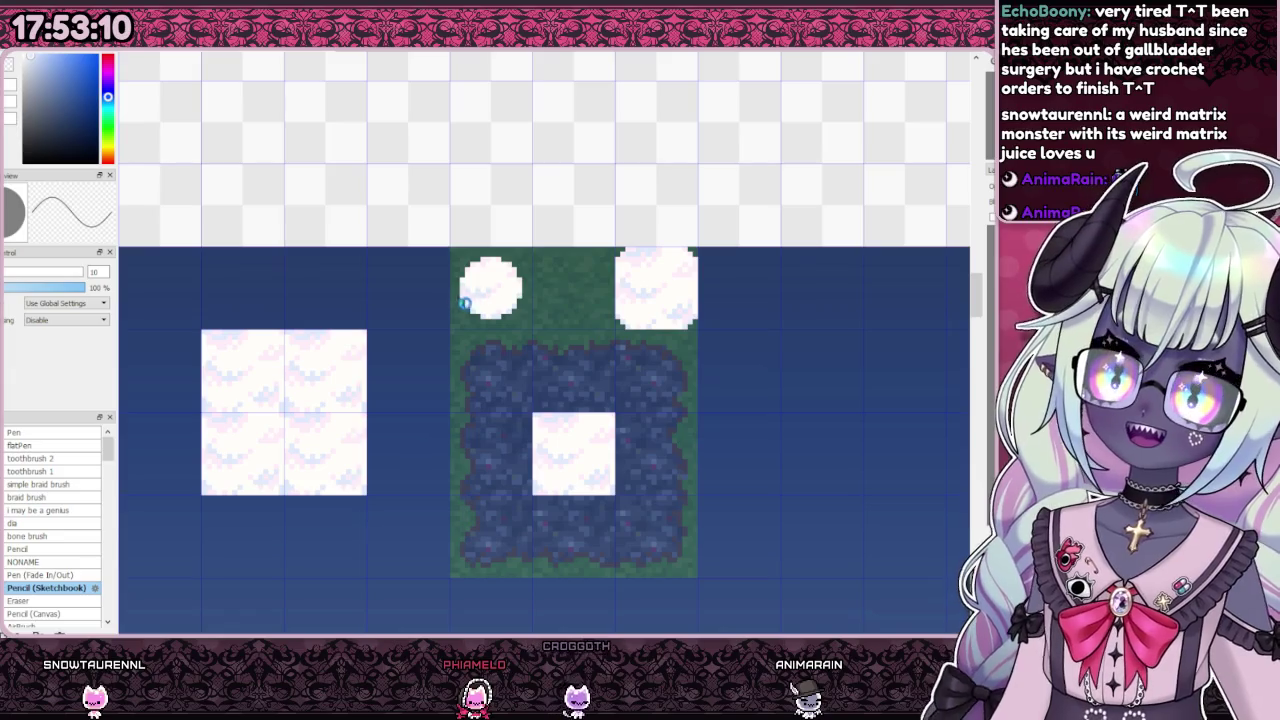
pyautogui.scroll(-2, 586, 330)
pyautogui.scroll(2, 586, 330)
pyautogui.scroll(-2, 580, 320)
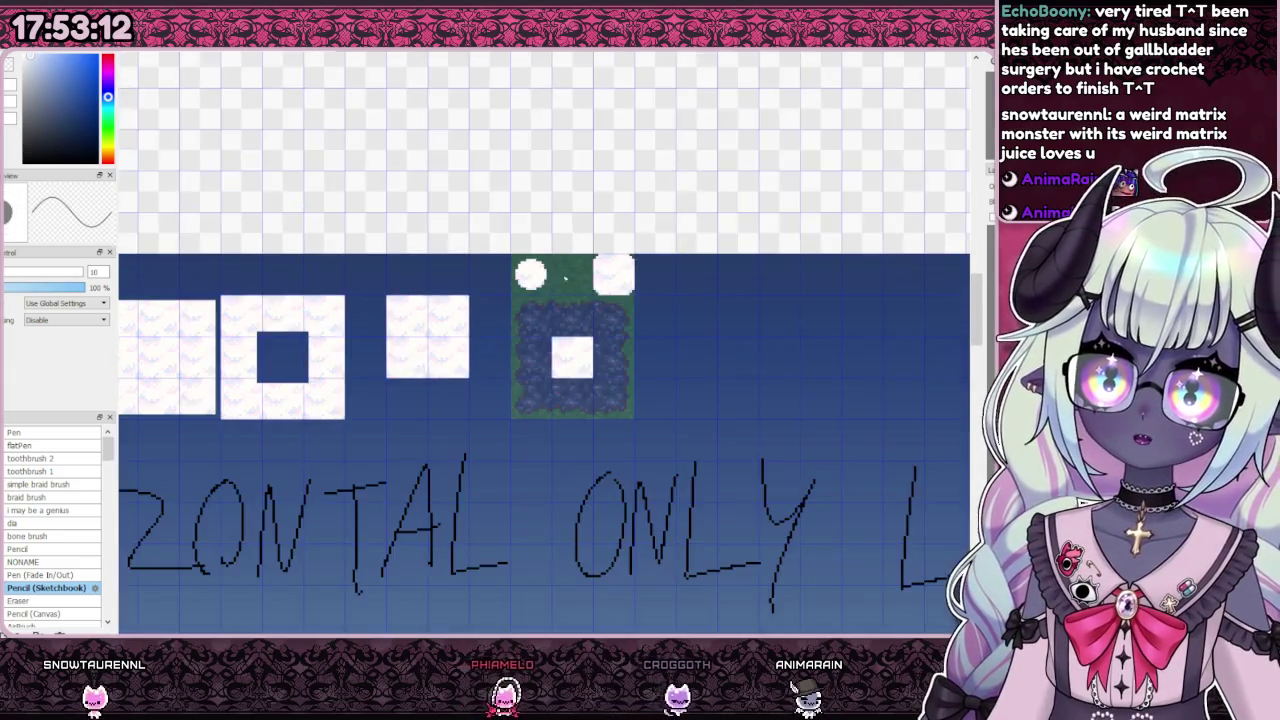
pyautogui.scroll(5, 557, 272)
pyautogui.moveTo(535, 318); pyautogui.dragTo(525, 345)
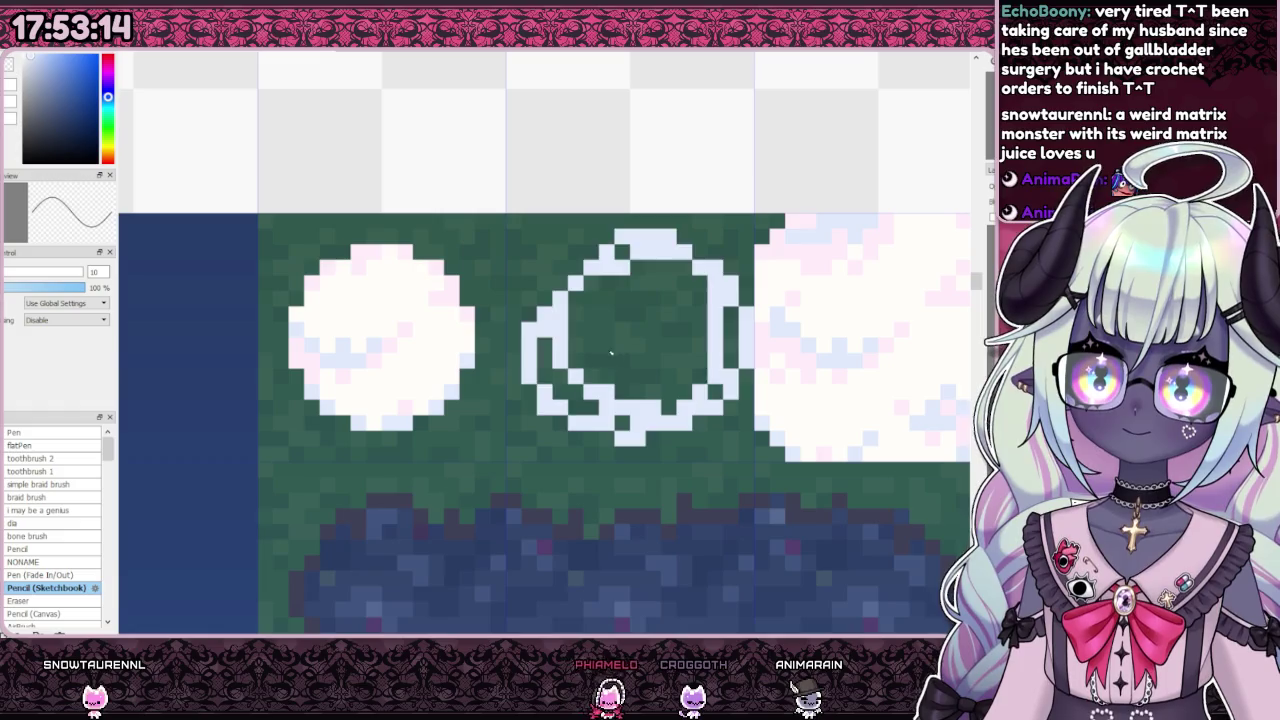
pyautogui.hotkey('ctrl', 'z')
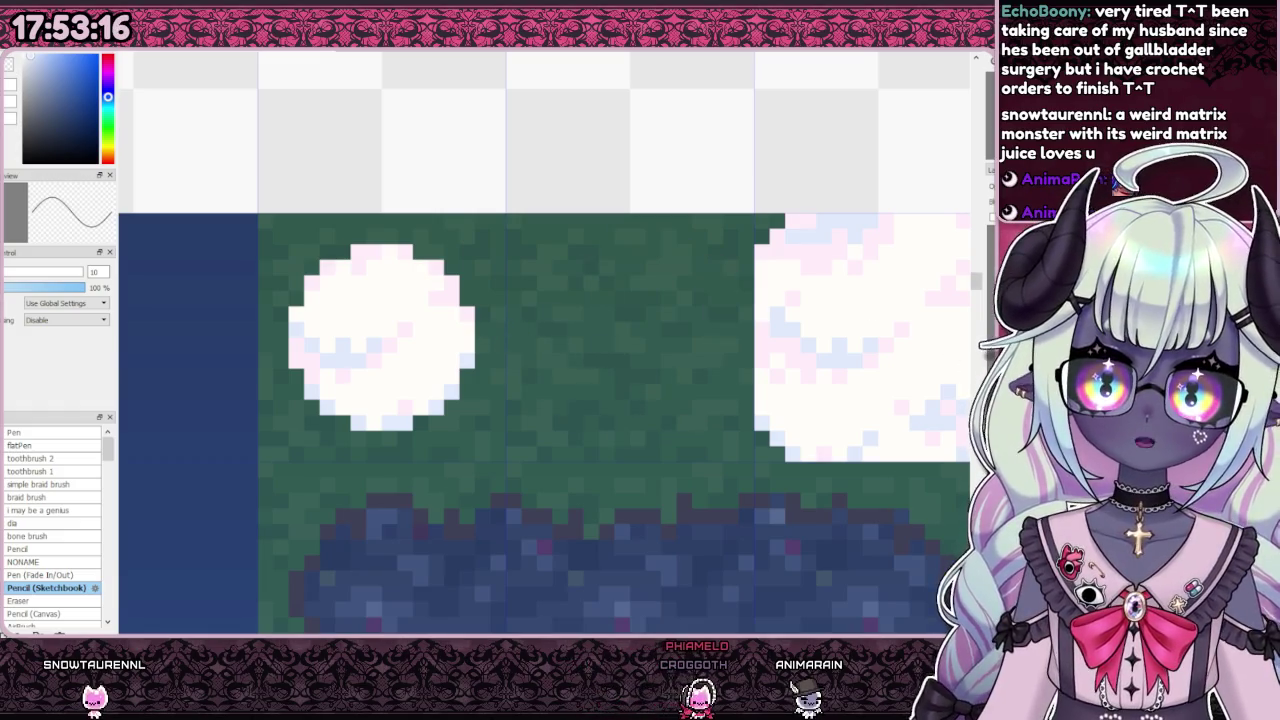
pyautogui.press('Delete')
pyautogui.scroll(-5, 745, 347)
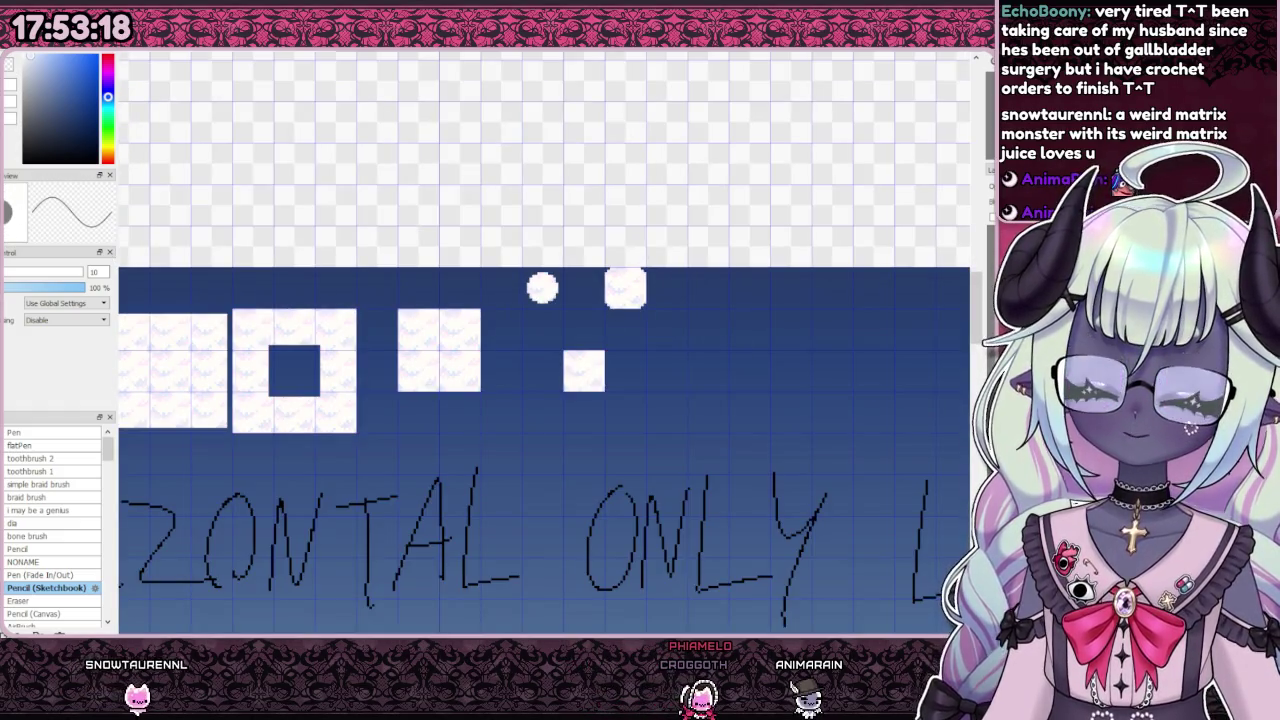
pyautogui.press('Delete')
pyautogui.hotkey('ctrl', 'z')
pyautogui.hotkey('ctrl', 'z')
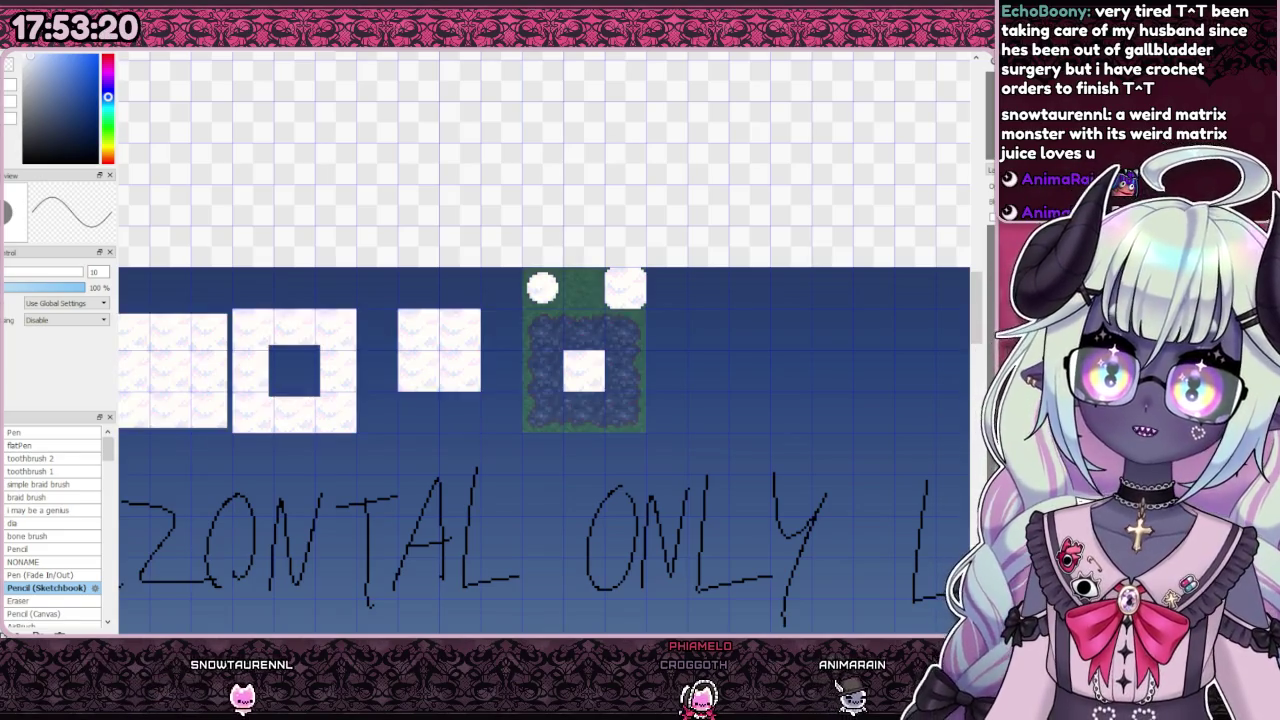
pyautogui.scroll(-4, 555, 383)
pyautogui.scroll(3, 560, 370)
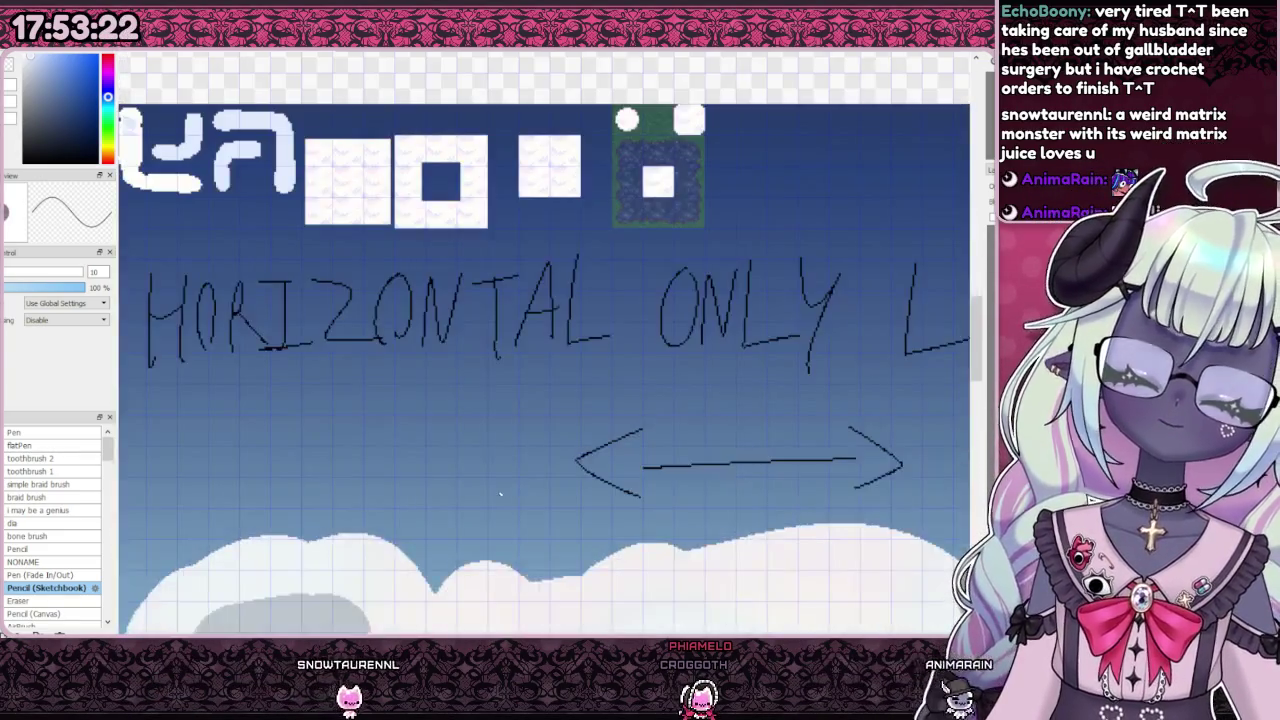
pyautogui.scroll(-1, 450, 428)
pyautogui.scroll(-1, 450, 428)
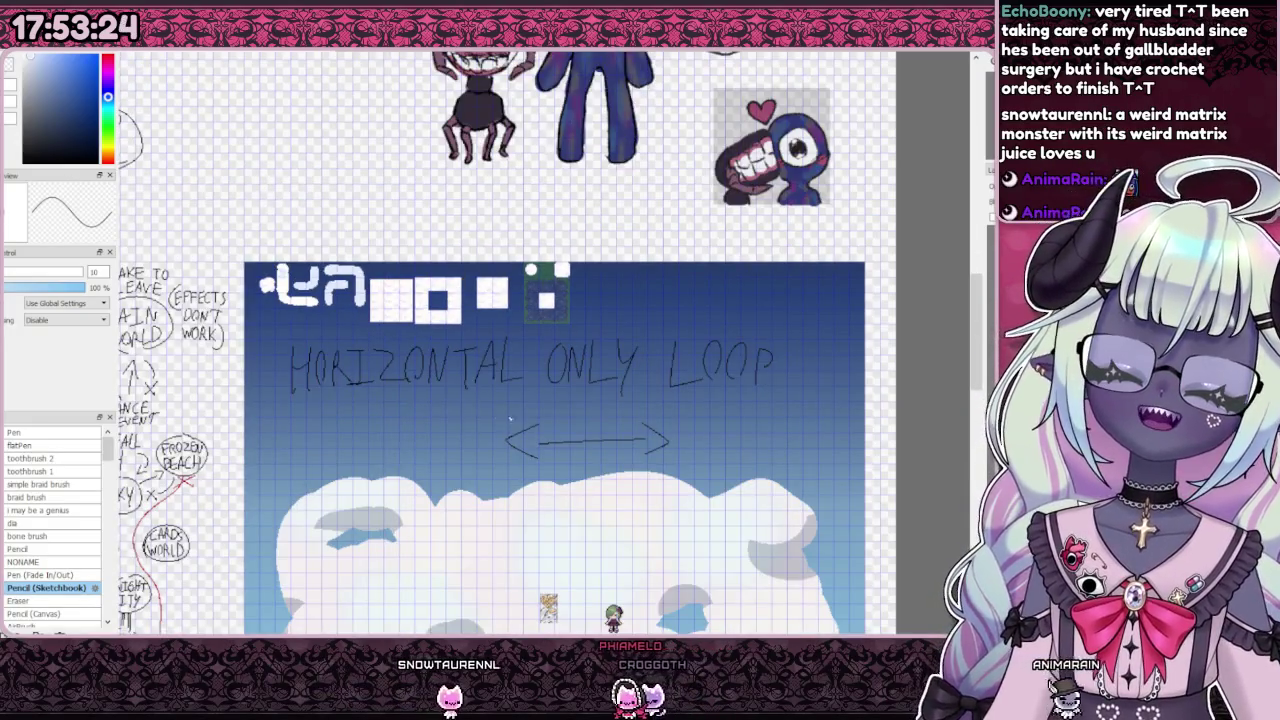
pyautogui.scroll(2, 364, 422)
pyautogui.scroll(1, 364, 422)
pyautogui.scroll(-2, 364, 422)
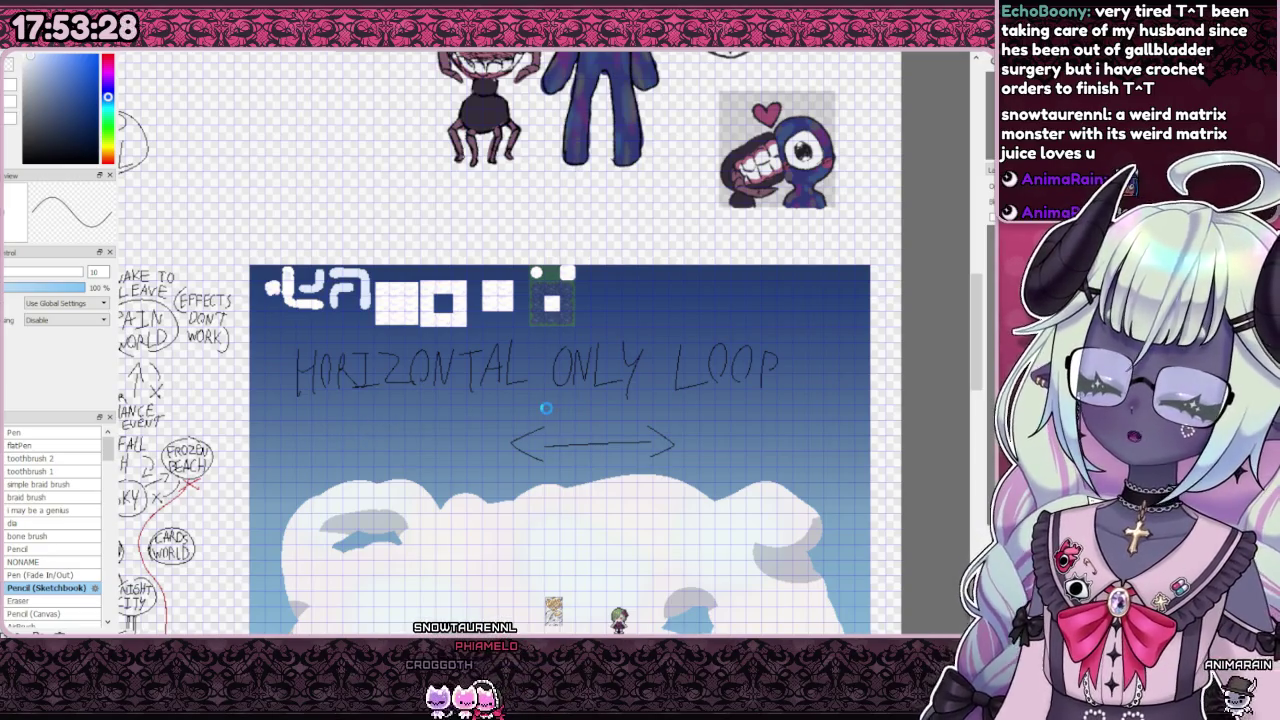
pyautogui.scroll(2, 433, 337)
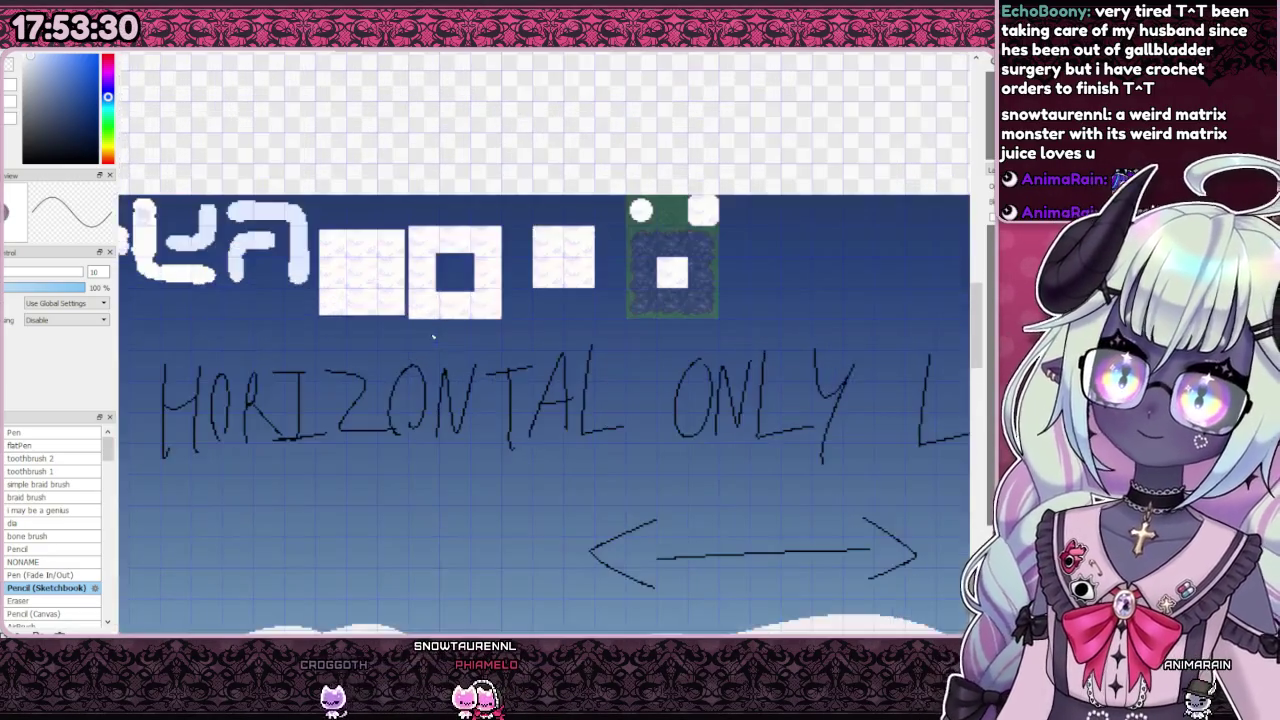
pyautogui.scroll(-1, 500, 292)
pyautogui.scroll(1, 500, 292)
pyautogui.moveTo(500, 292); pyautogui.dragTo(615, 347)
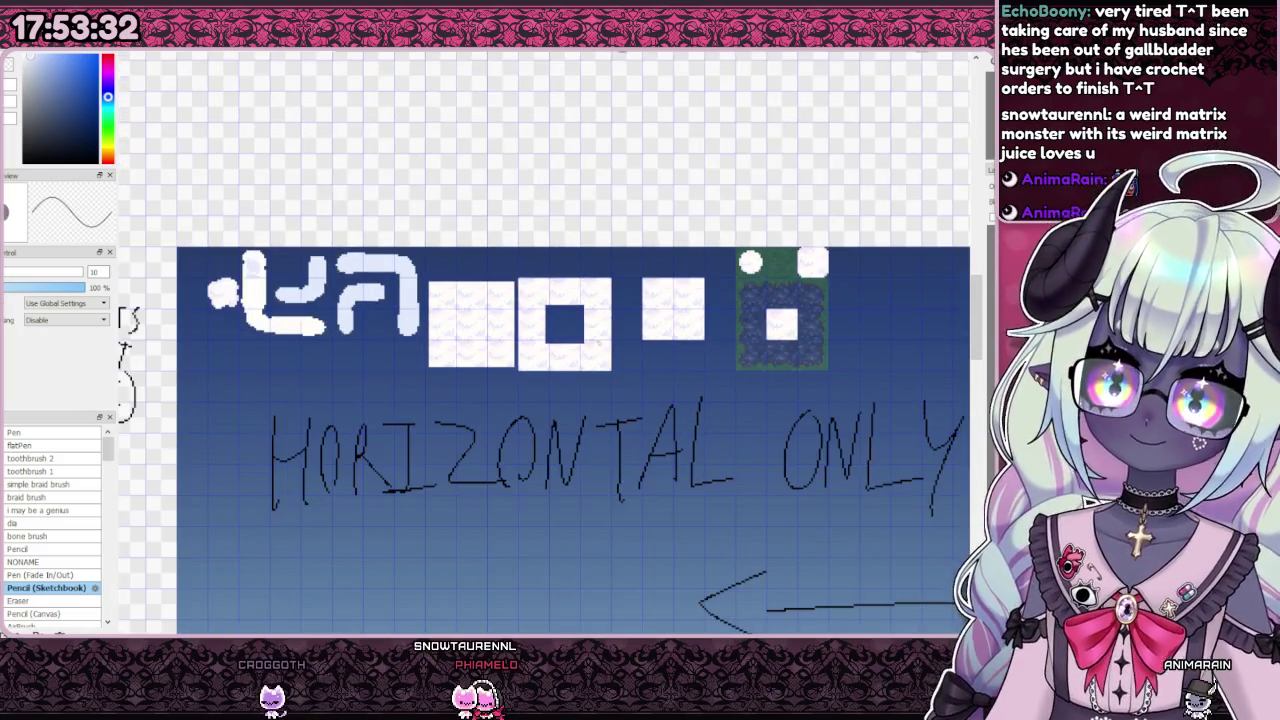
pyautogui.scroll(1, 533, 310)
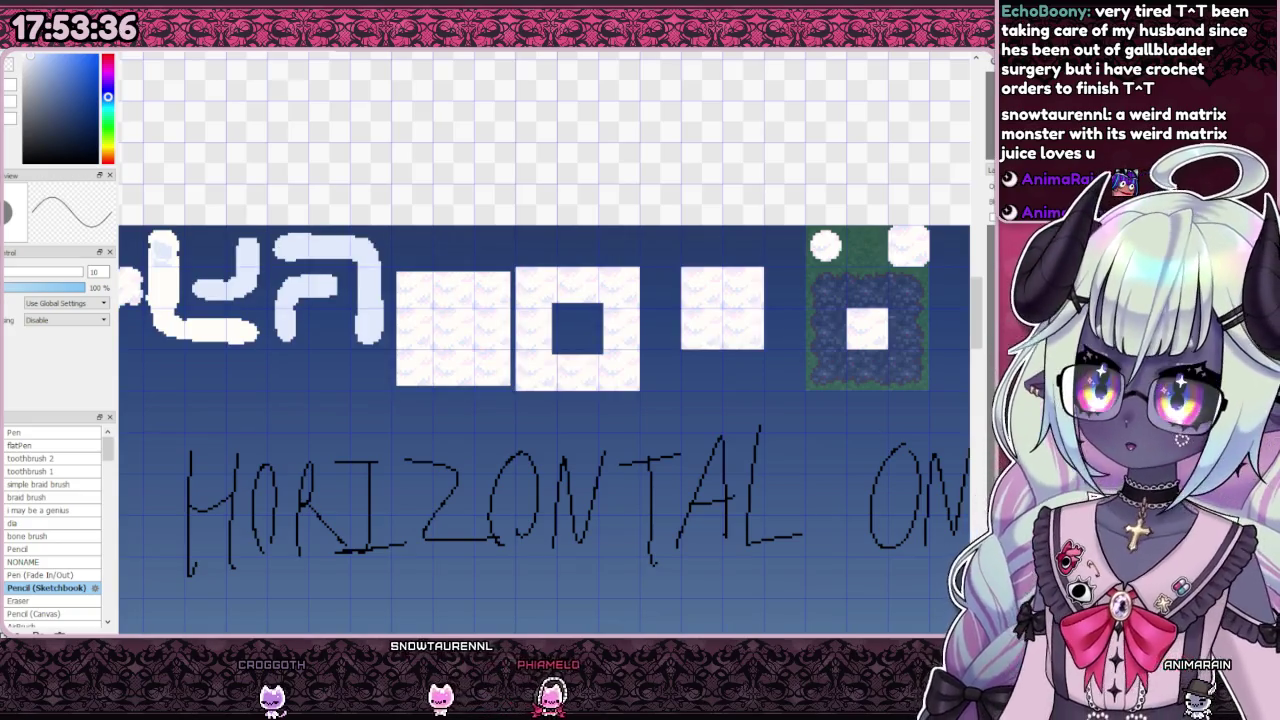
pyautogui.scroll(-2, 345, 301)
pyautogui.scroll(1, 232, 298)
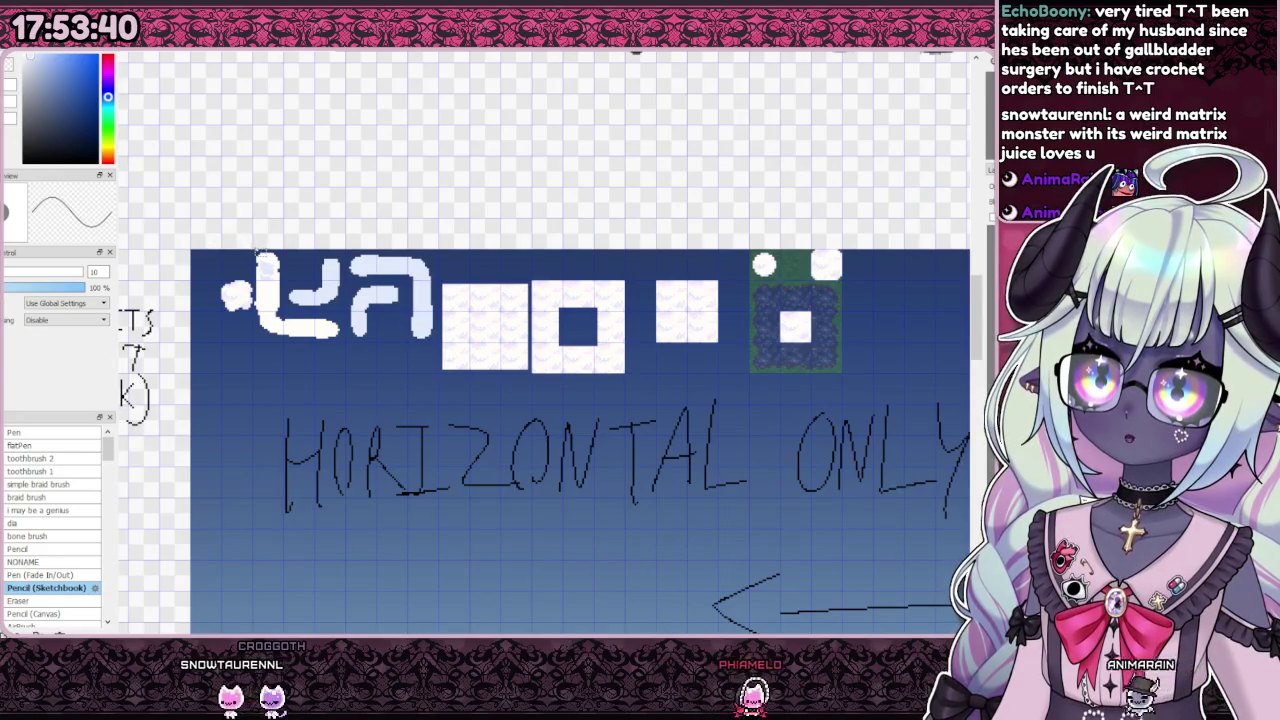
# Step: Erase the cloud-line pieces and square blocks at the left of the tile row
pyautogui.moveTo(255, 250); pyautogui.dragTo(640, 415)
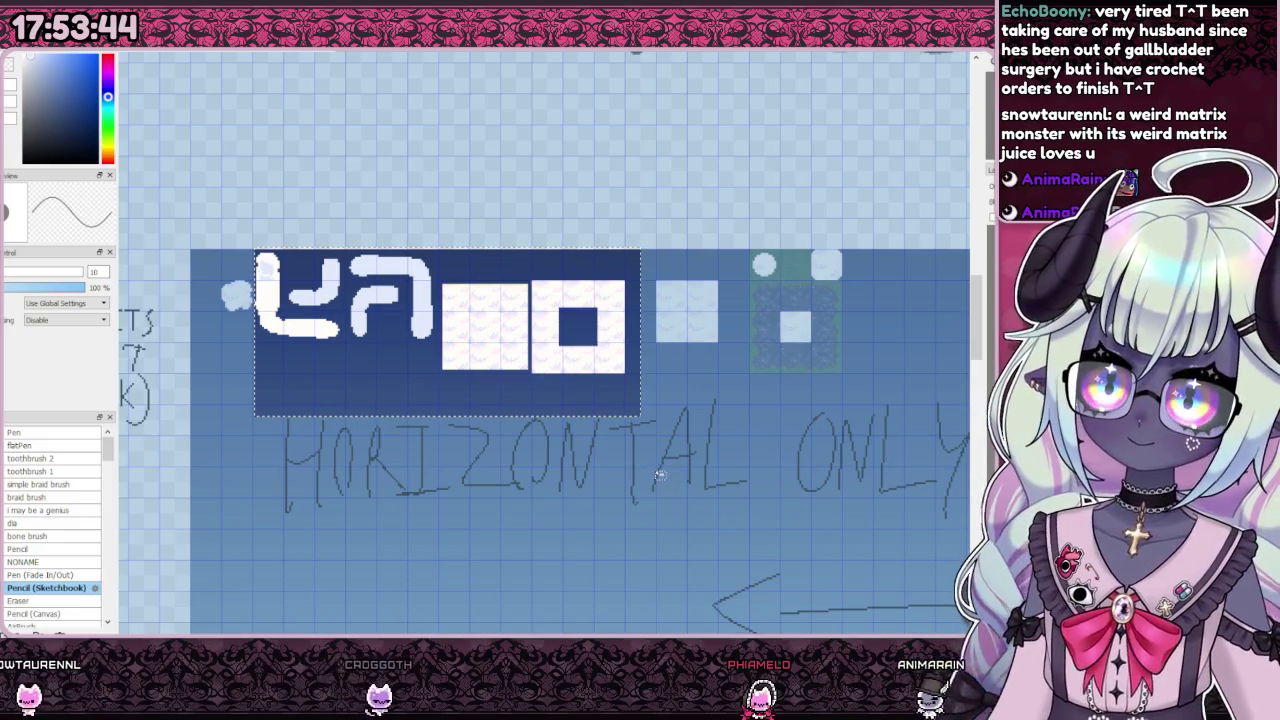
pyautogui.press('Delete')
pyautogui.hotkey('ctrl', 'd')
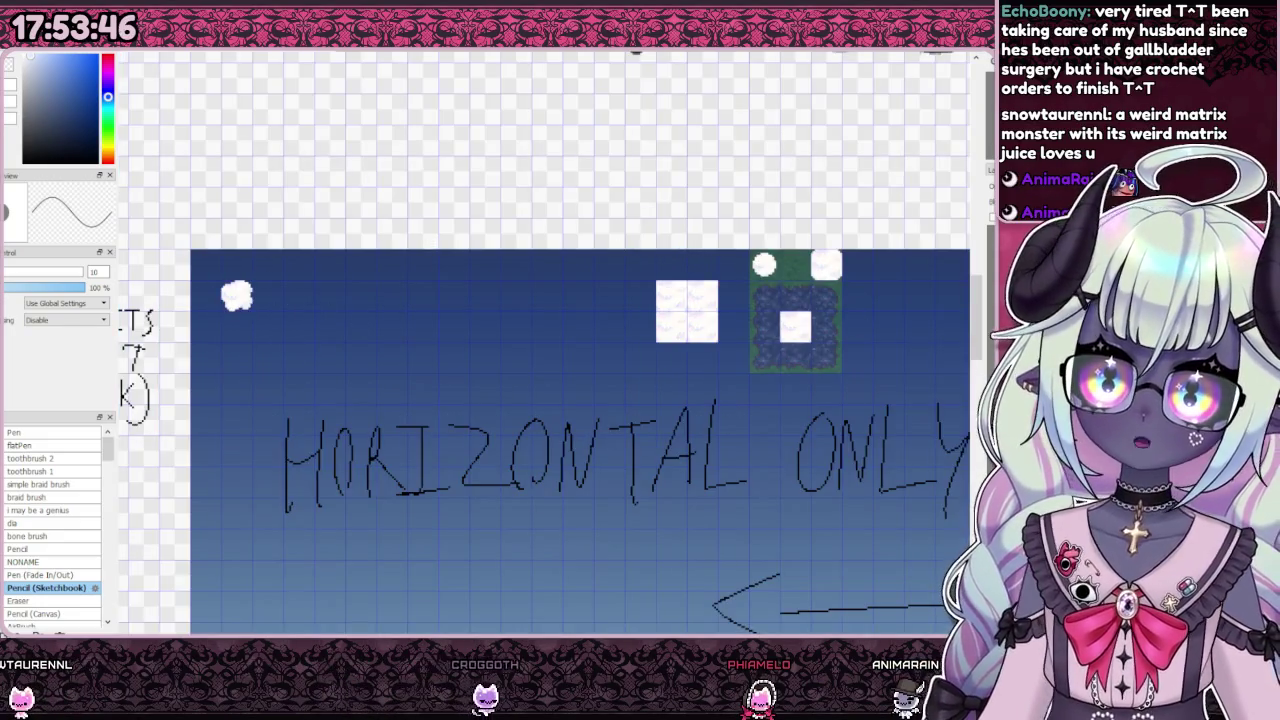
# Step: Shift the remaining cloud block and rock tile left into alignment
pyautogui.moveTo(606, 229); pyautogui.dragTo(884, 443)
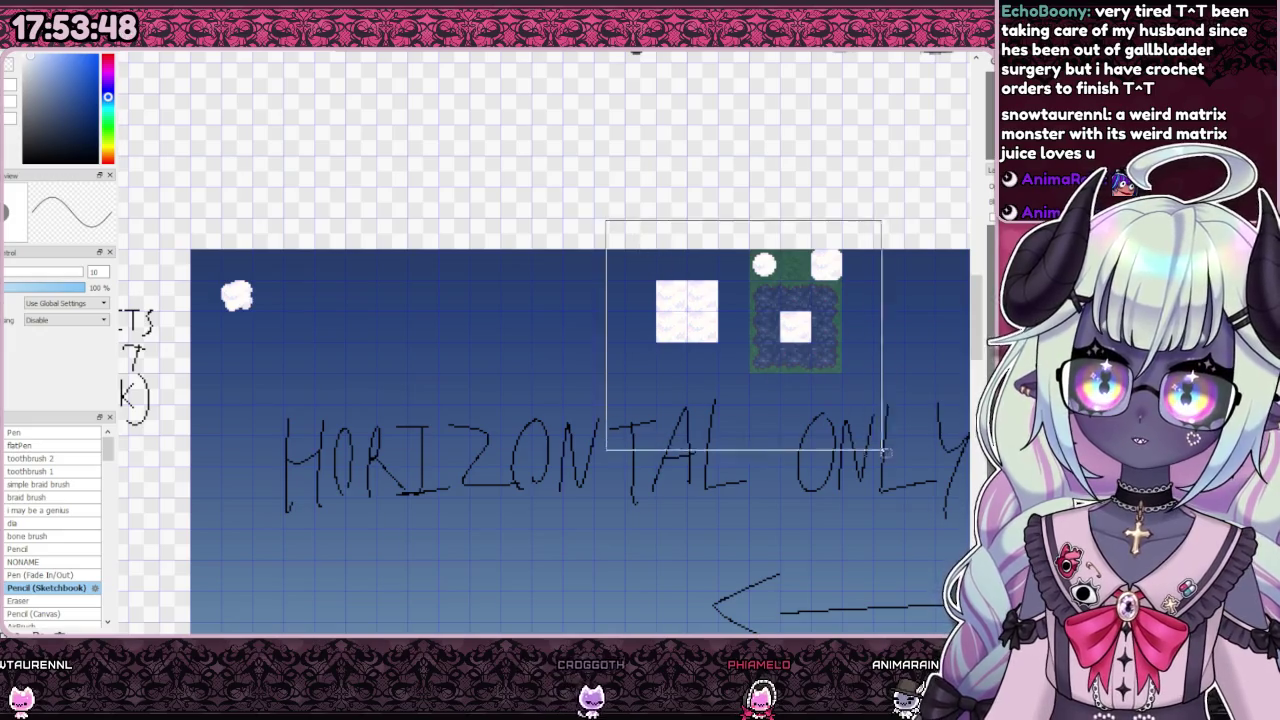
pyautogui.hotkey('ctrl', 't')
pyautogui.moveTo(787, 345); pyautogui.dragTo(407, 381)
pyautogui.scroll(5, 329, 329)
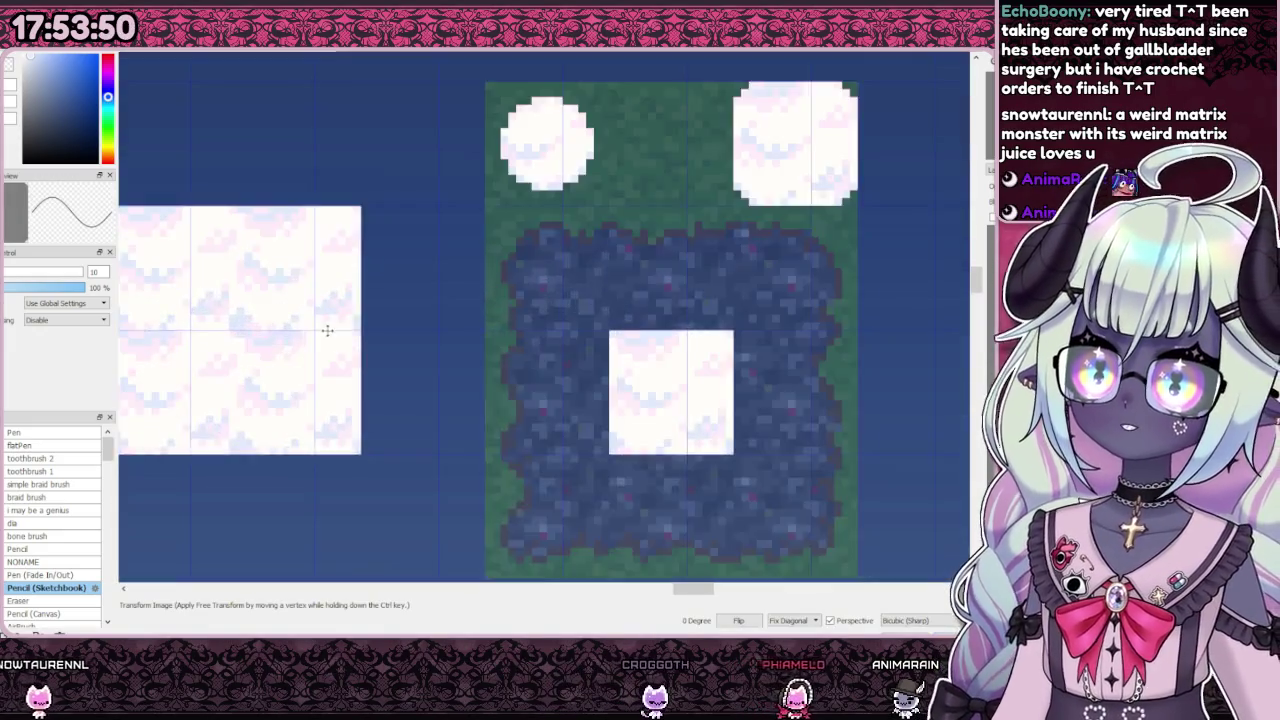
pyautogui.scroll(-2, 463, 309)
pyautogui.moveTo(407, 263); pyautogui.dragTo(393, 236)
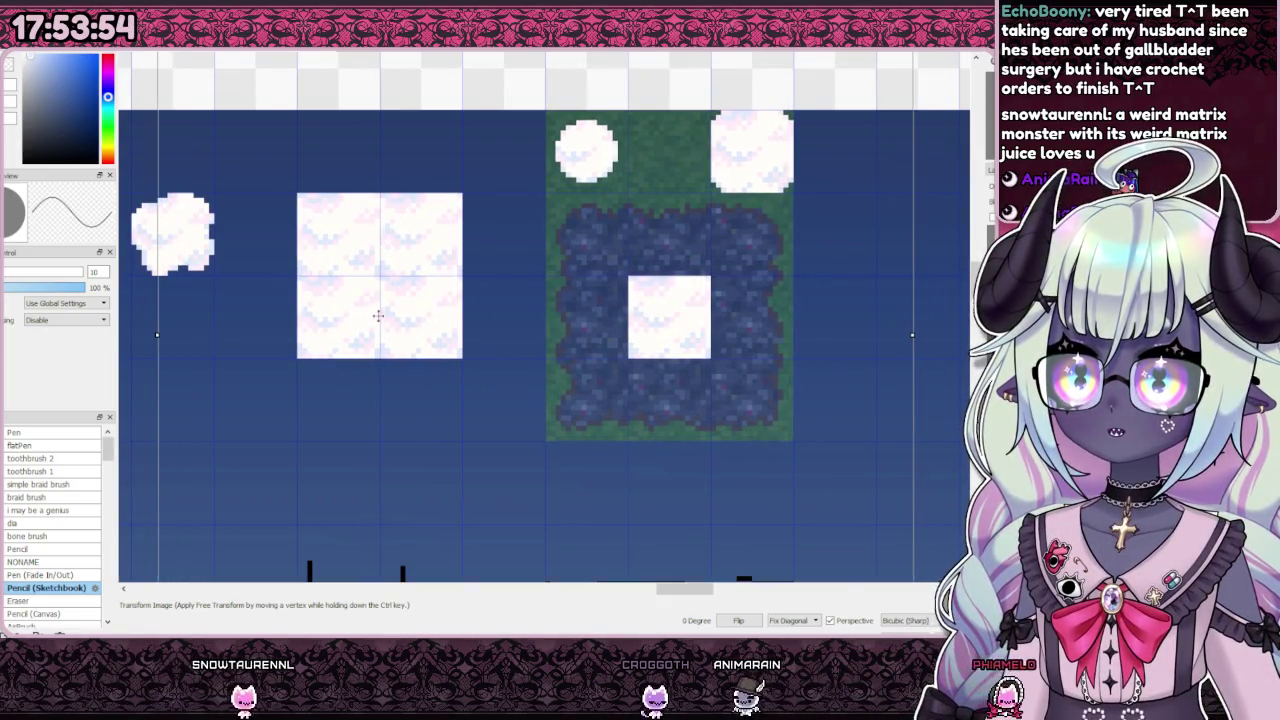
pyautogui.scroll(-3, 628, 350)
pyautogui.press('Return')
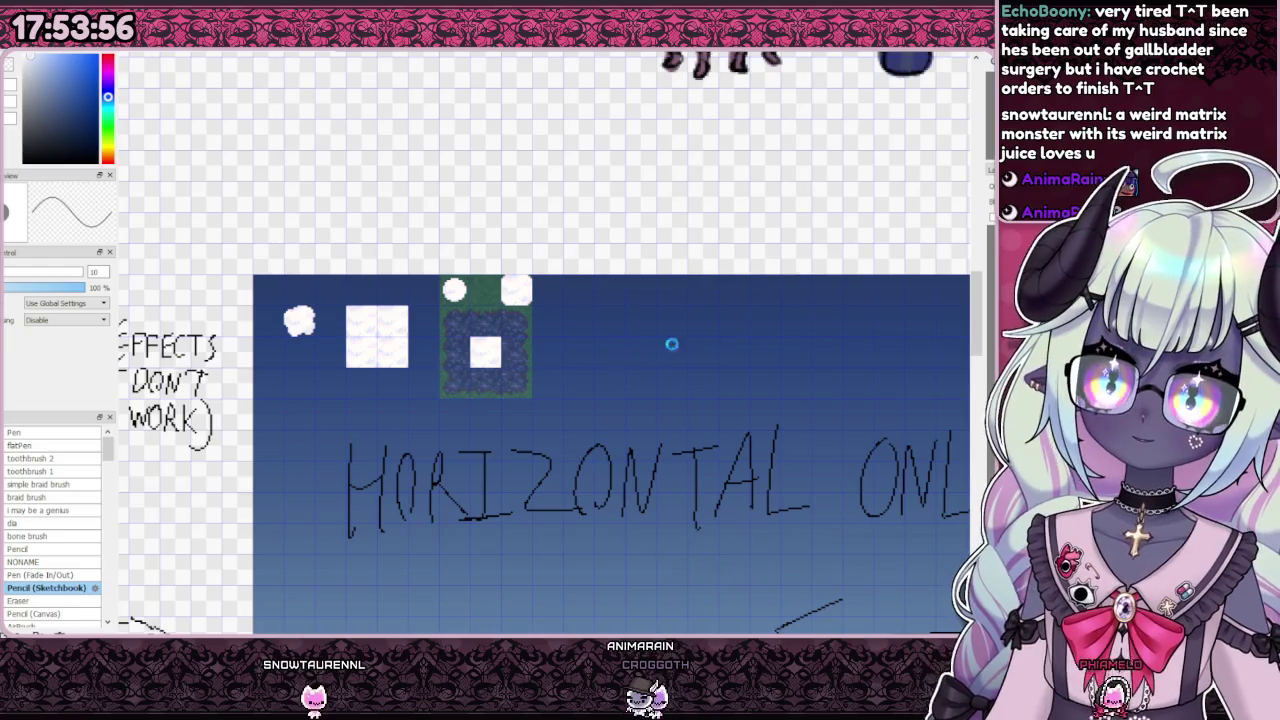
pyautogui.hotkey('ctrl', 'z')
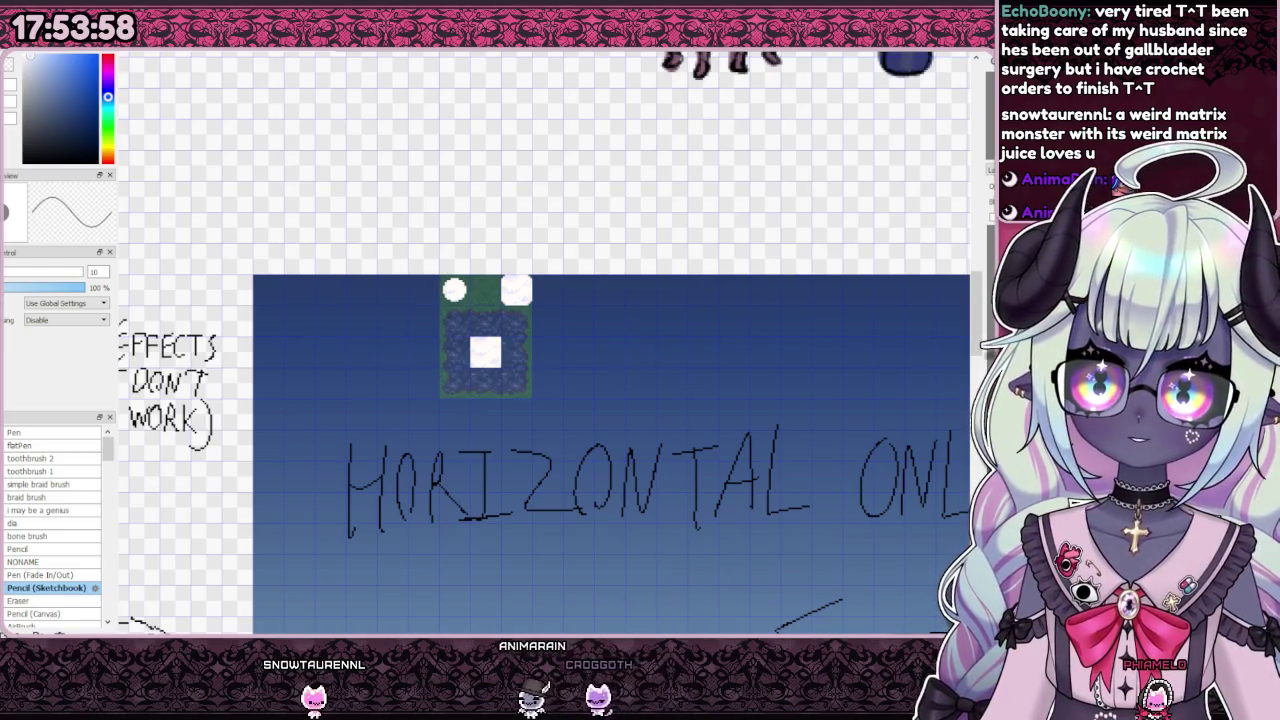
pyautogui.hotkey('ctrl', 'y')
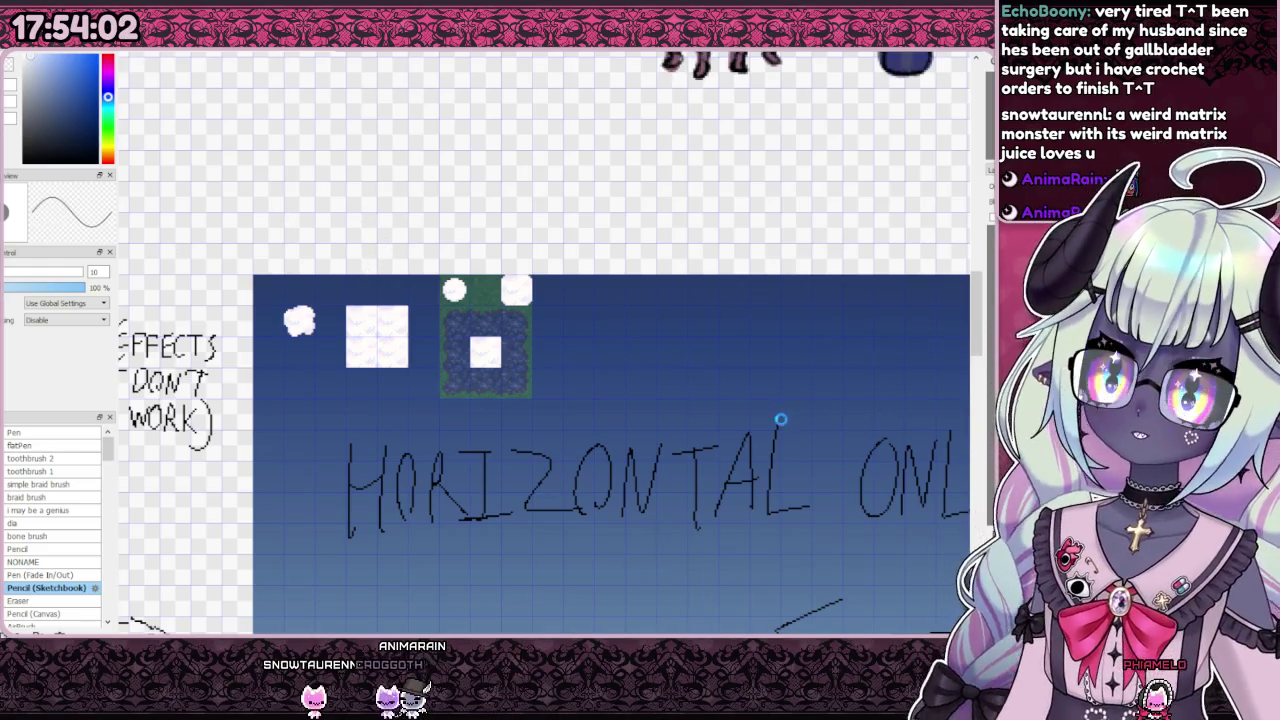
pyautogui.scroll(-3, 563, 421)
# Step: Try a white line along the rock's top edge, then undo it
pyautogui.scroll(1, 480, 310)
pyautogui.scroll(4, 480, 310)
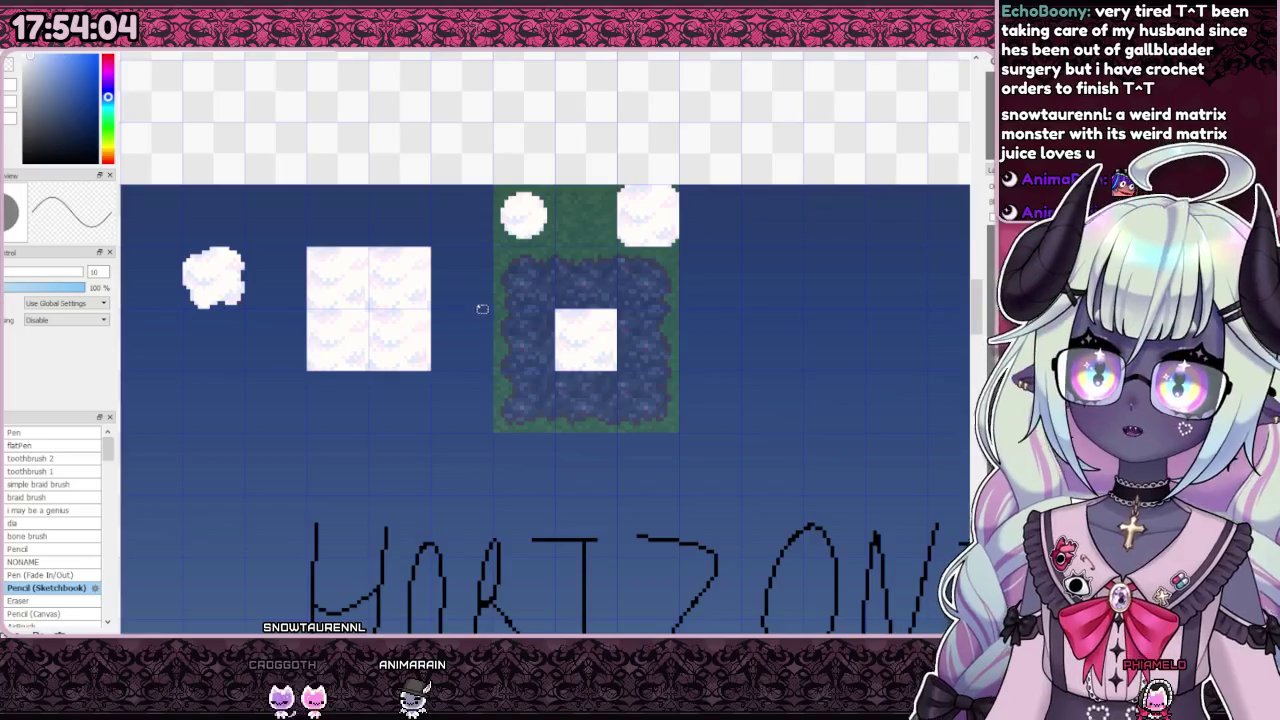
pyautogui.scroll(1, 478, 310)
pyautogui.scroll(-3, 474, 323)
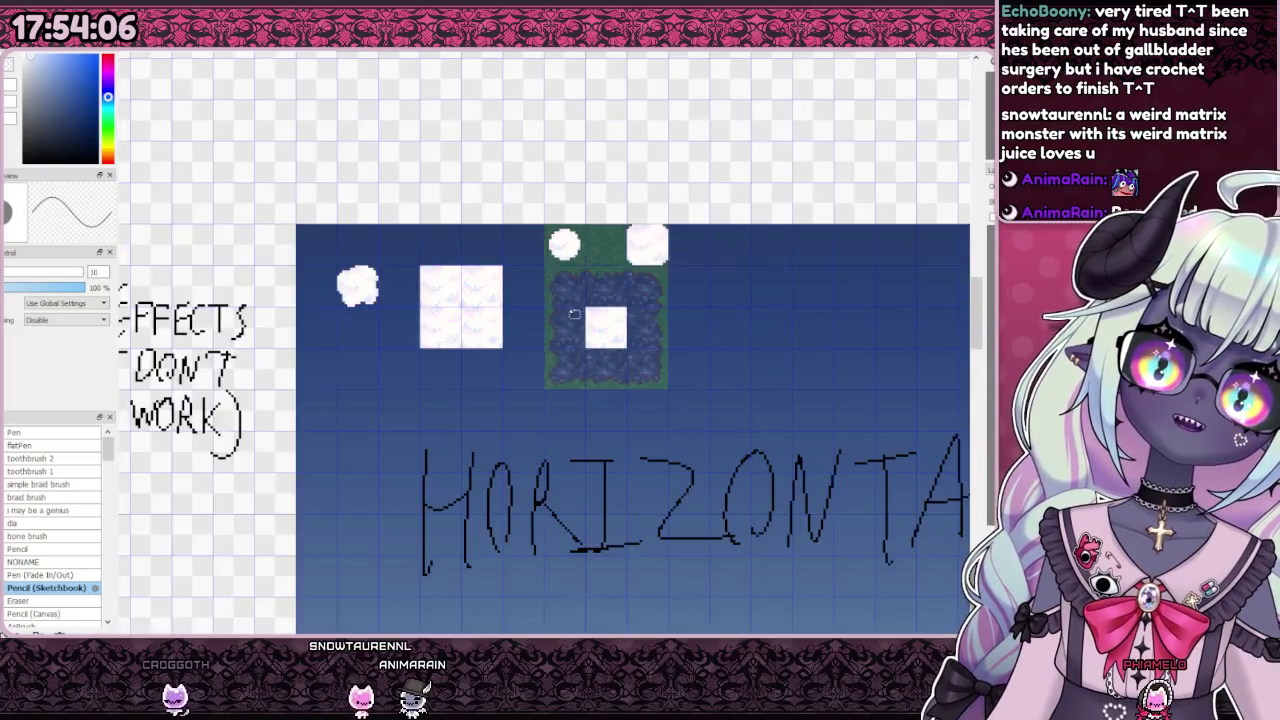
pyautogui.scroll(3, 654, 326)
pyautogui.scroll(1, 654, 326)
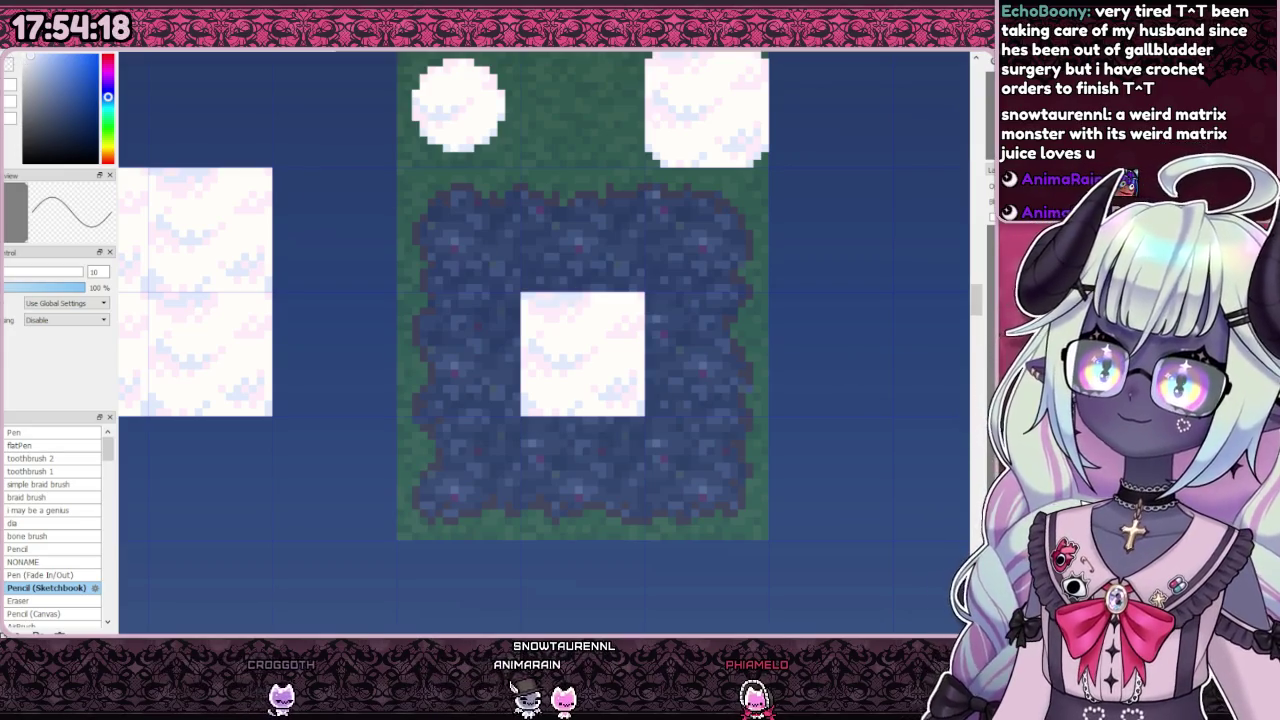
pyautogui.moveTo(432, 206)
pyautogui.mouseDown()
pyautogui.moveTo(448, 194)
pyautogui.moveTo(728, 215)
pyautogui.mouseUp()
pyautogui.hotkey('ctrl', 'z')
pyautogui.moveTo(423, 208)
pyautogui.mouseDown()
pyautogui.moveTo(460, 186)
pyautogui.moveTo(714, 188)
pyautogui.moveTo(740, 205)
pyautogui.moveTo(740, 503)
pyautogui.mouseUp()
pyautogui.hotkey('ctrl', 'z')
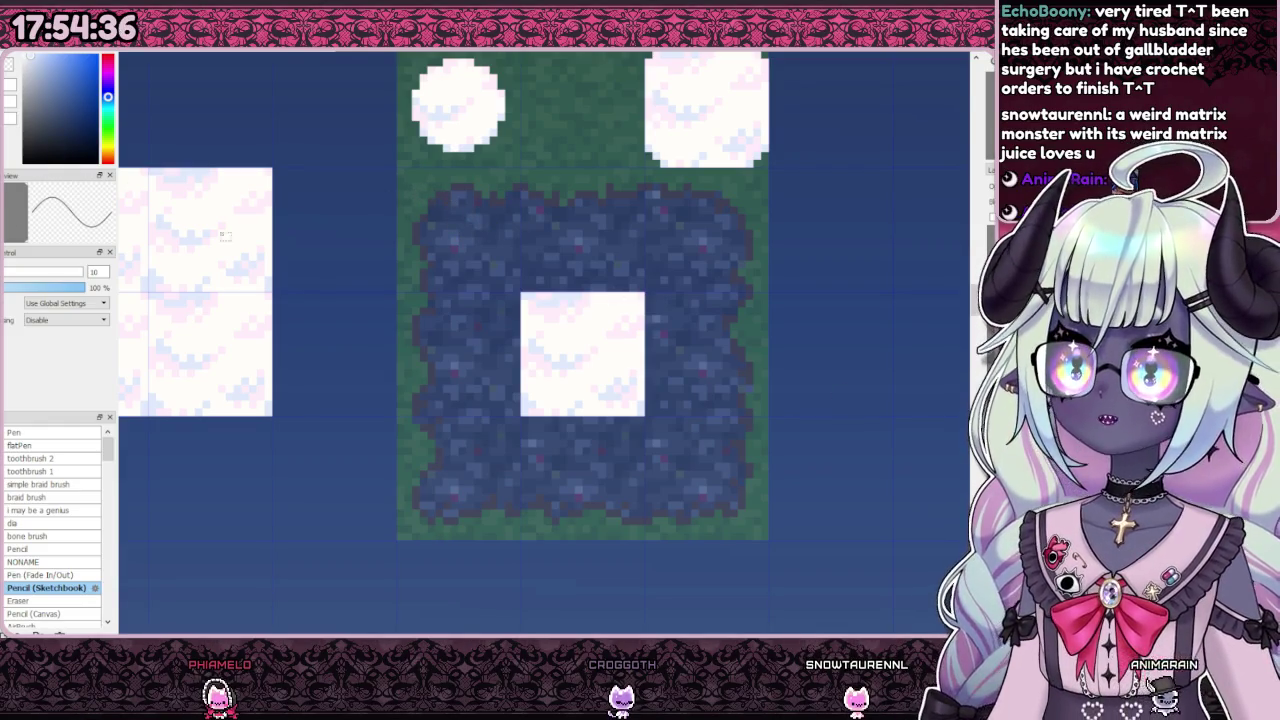
pyautogui.scroll(-2, 249, 238)
pyautogui.scroll(2, 503, 290)
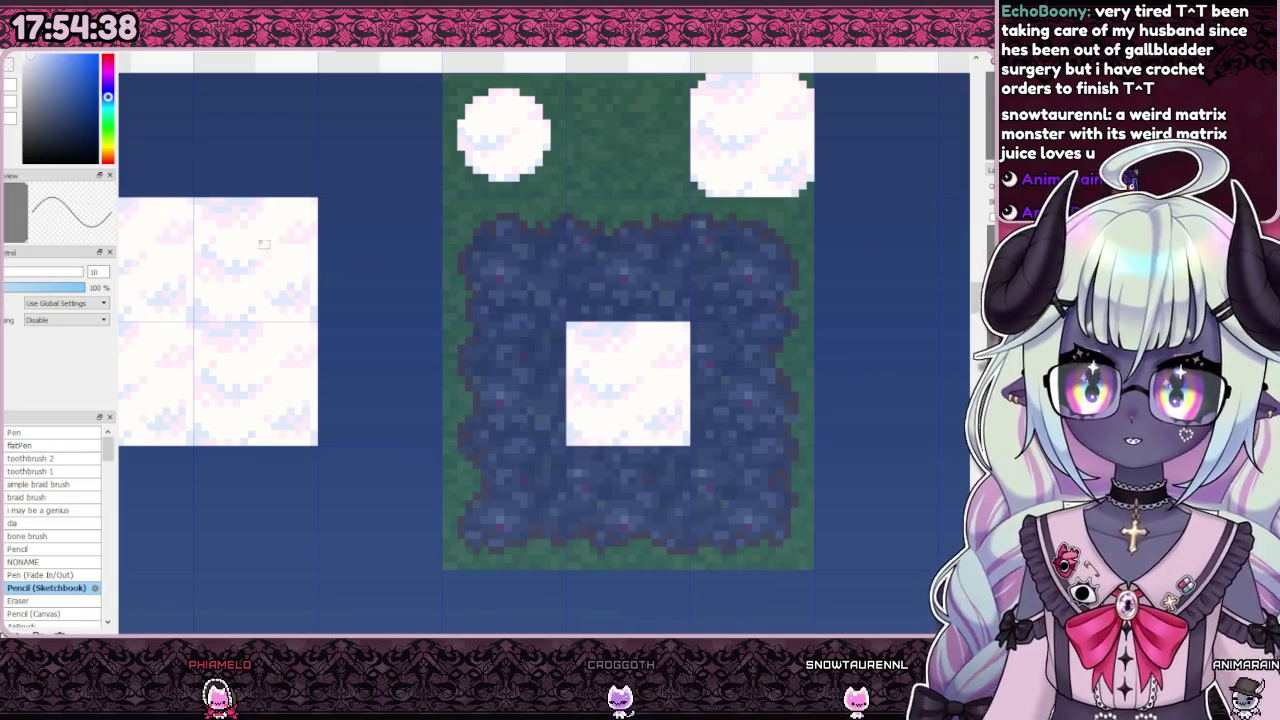
# Step: Duplicate a cloud block into the rock's top-left and top-right cells
pyautogui.moveTo(317, 198); pyautogui.dragTo(195, 321)
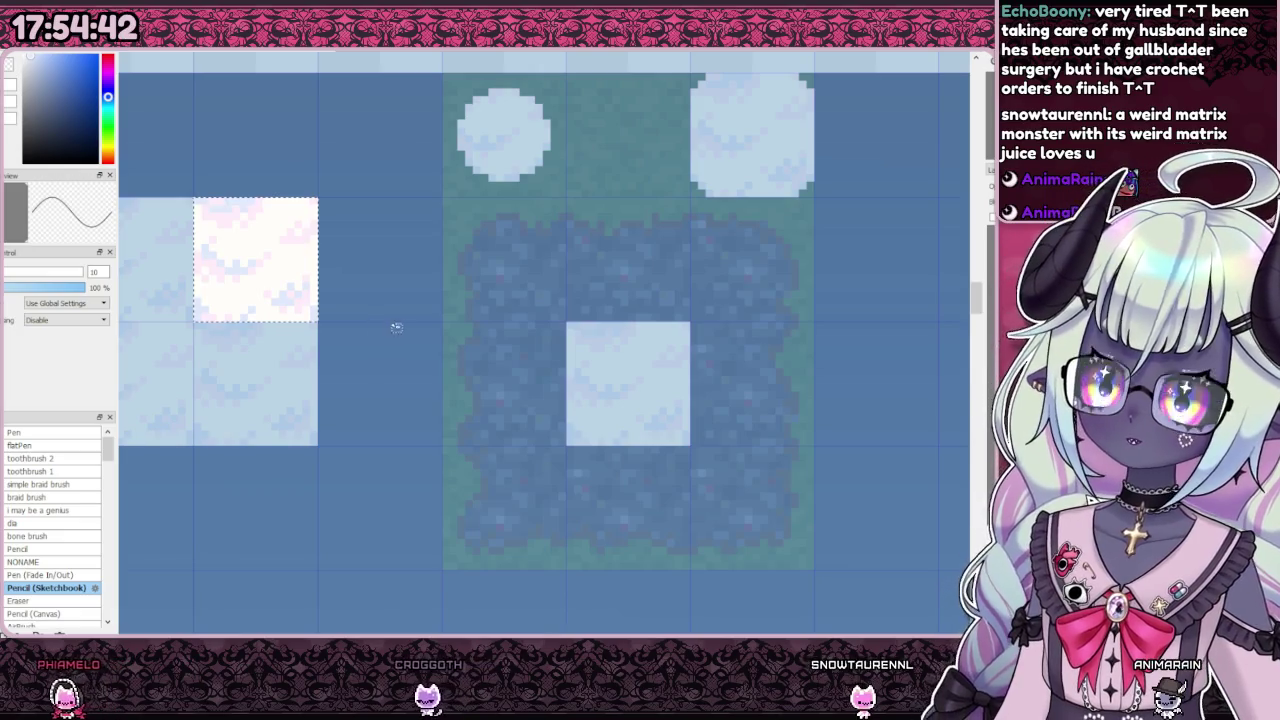
pyautogui.hotkey('ctrl', 'v')
pyautogui.moveTo(500, 337)
pyautogui.mouseDown()
pyautogui.moveTo(635, 383)
pyautogui.moveTo(723, 363)
pyautogui.mouseUp()
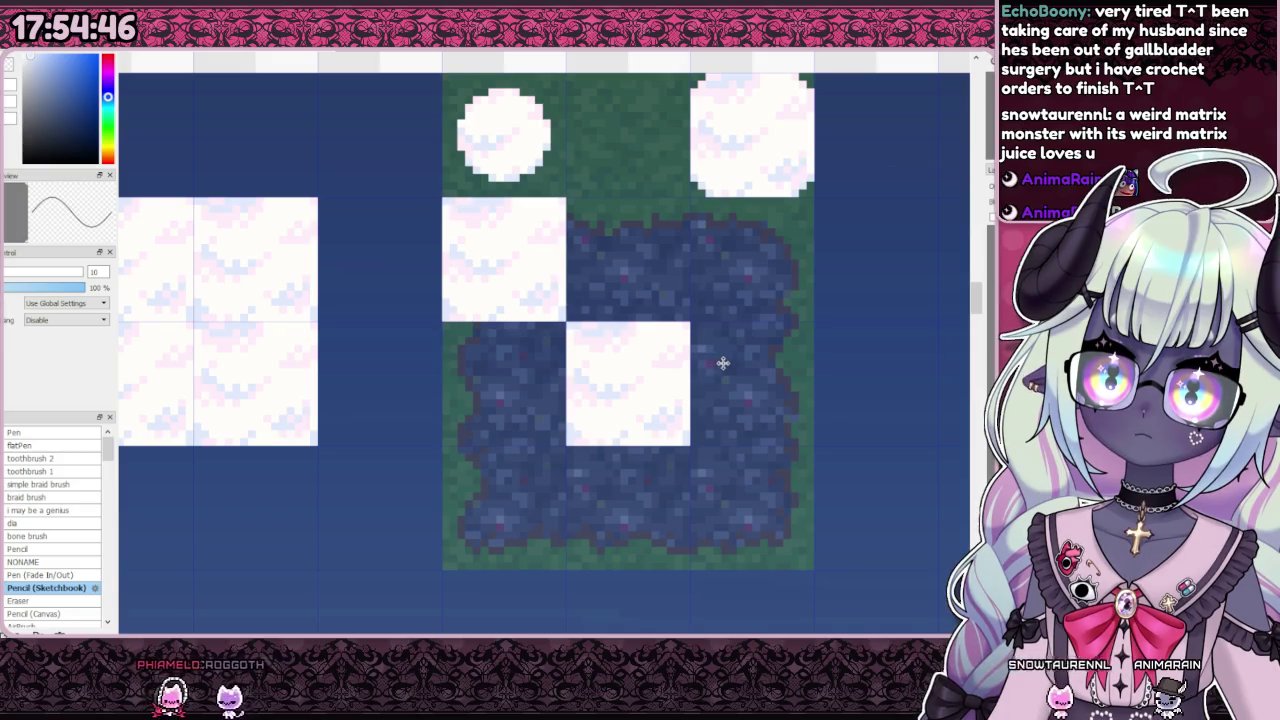
pyautogui.moveTo(625, 307); pyautogui.dragTo(712, 347)
pyautogui.hotkey('ctrl', 'v')
pyautogui.moveTo(616, 345)
pyautogui.mouseDown()
pyautogui.moveTo(740, 355)
pyautogui.moveTo(786, 423)
pyautogui.moveTo(789, 477)
pyautogui.mouseUp()
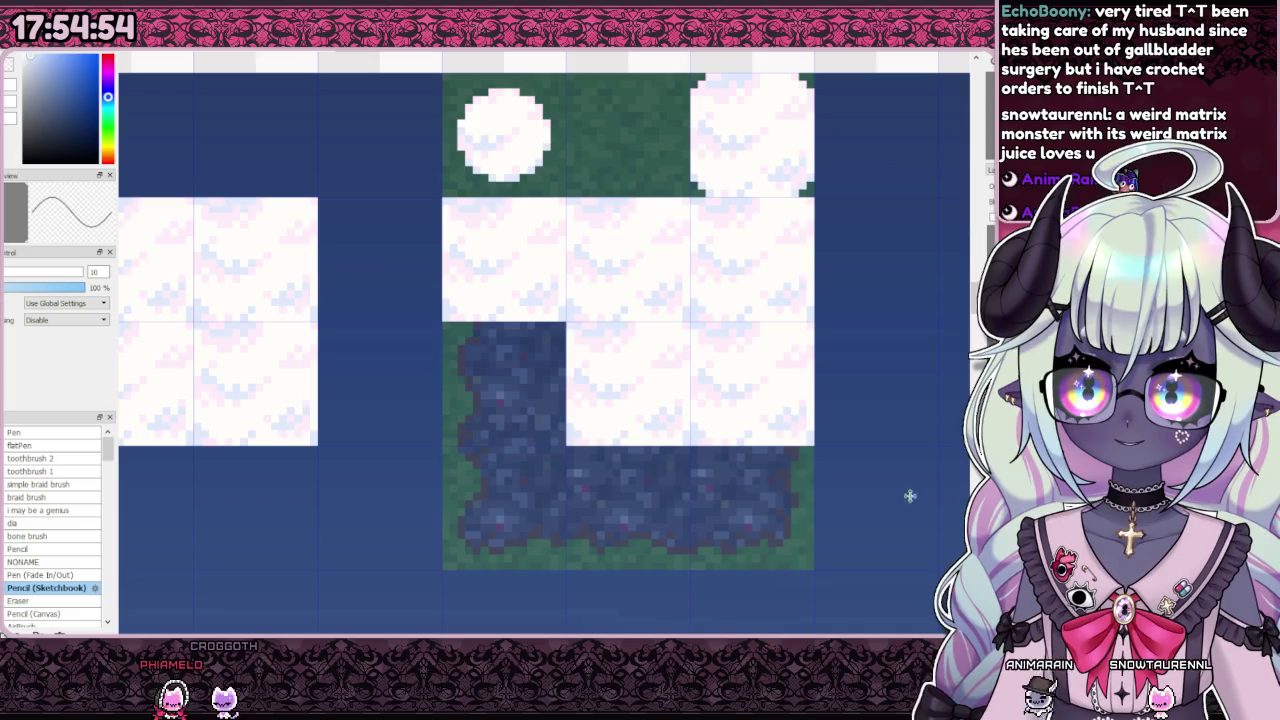
# Step: Cover the middle-left, bottom-left, bottom-middle and last rock cells with cloud blocks
pyautogui.moveTo(815, 413); pyautogui.dragTo(594, 430)
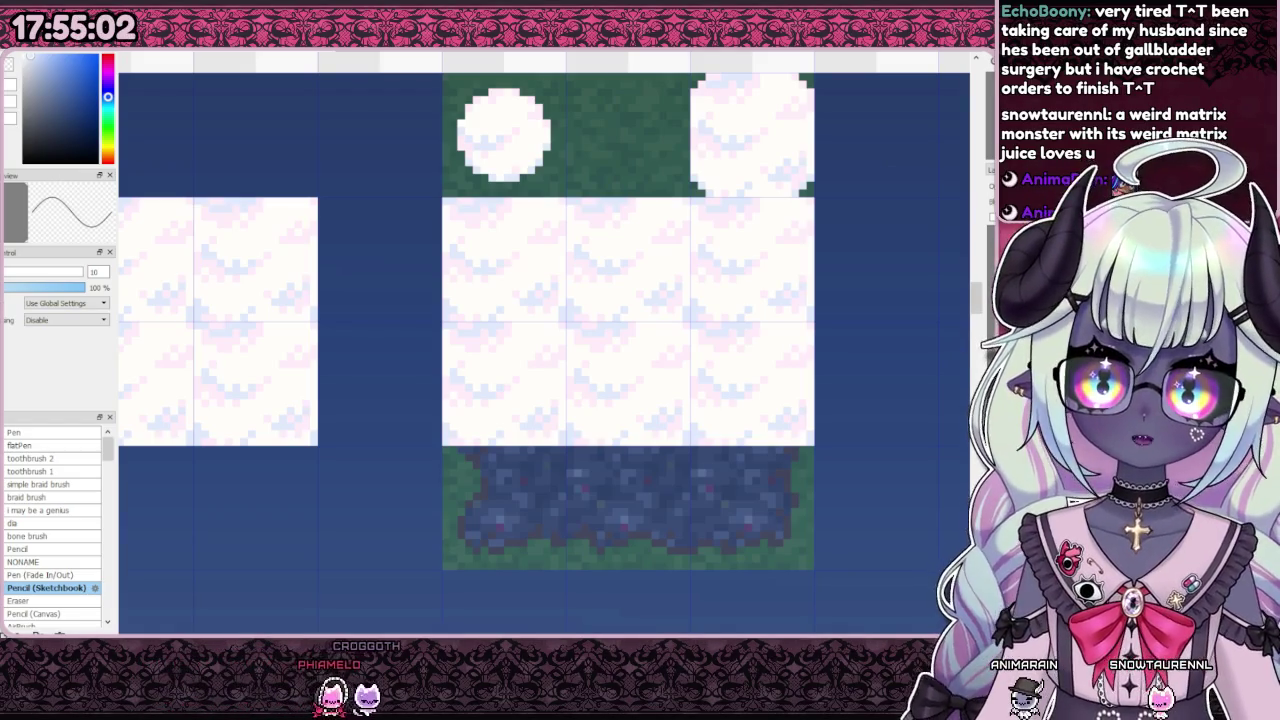
pyautogui.moveTo(517, 309); pyautogui.dragTo(516, 436)
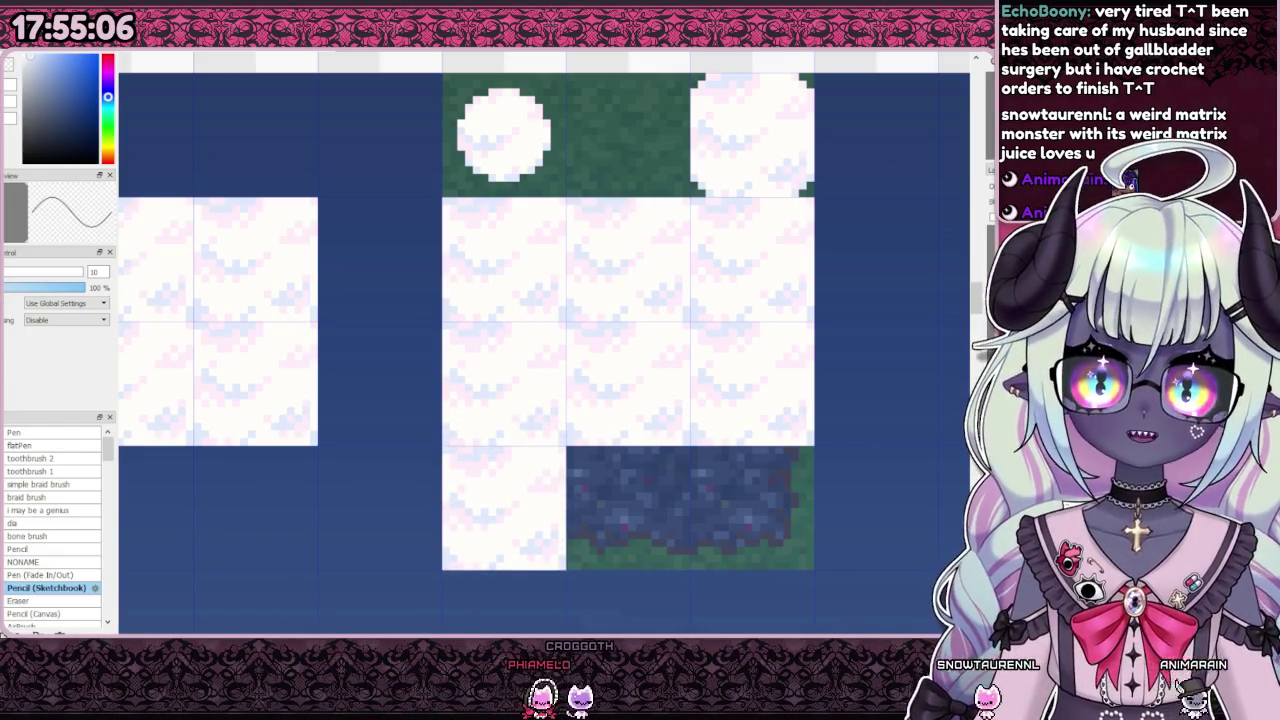
pyautogui.moveTo(565, 490); pyautogui.dragTo(689, 490)
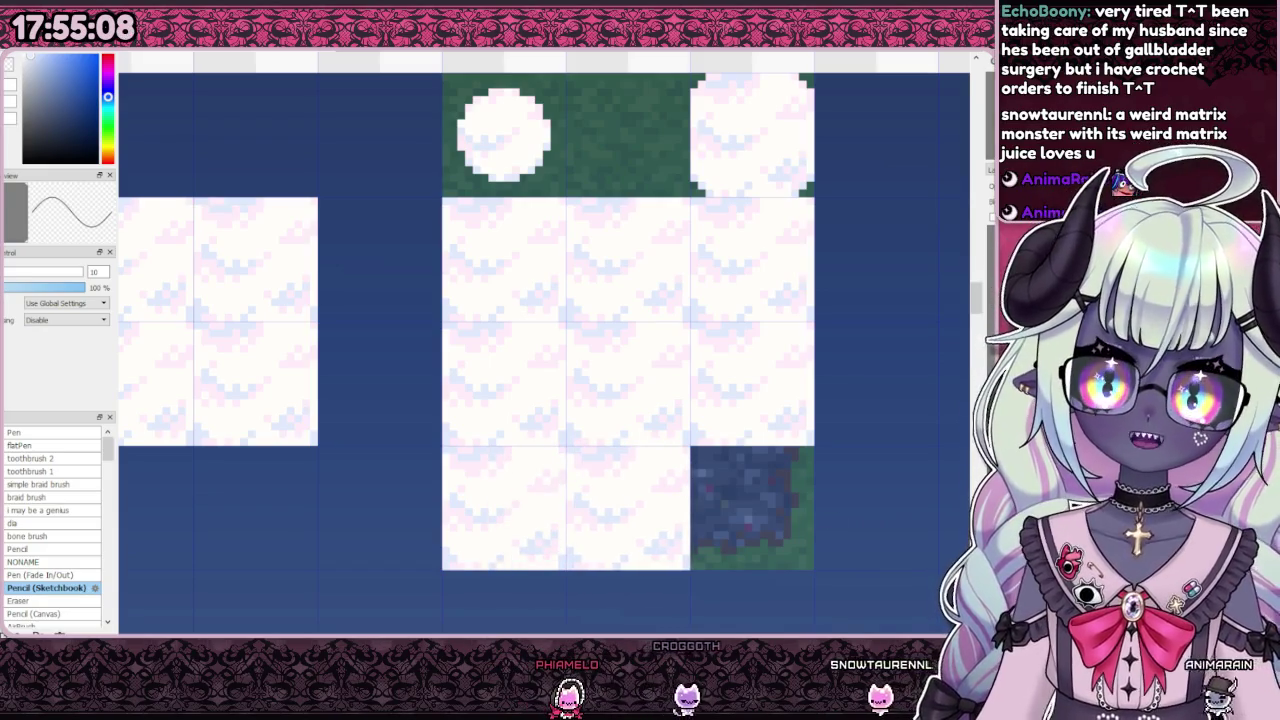
pyautogui.moveTo(600, 478)
pyautogui.mouseDown()
pyautogui.moveTo(654, 474)
pyautogui.moveTo(719, 494)
pyautogui.mouseUp()
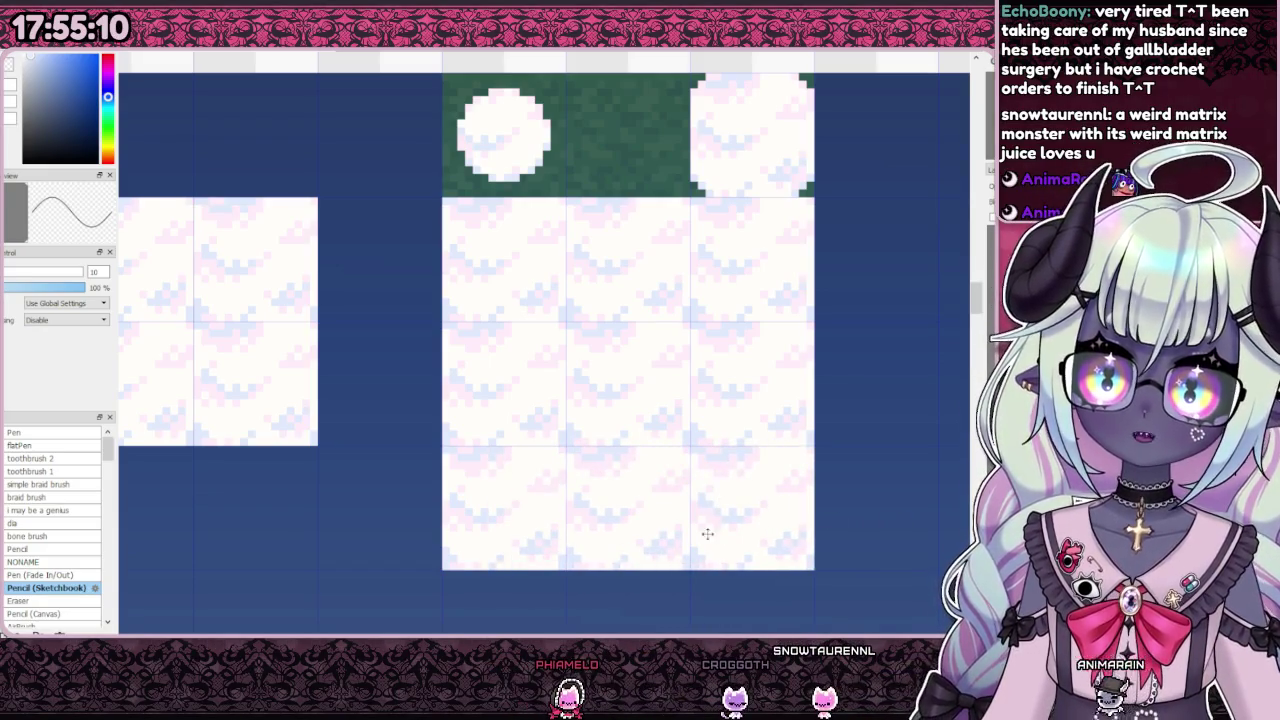
pyautogui.scroll(-3, 700, 335)
# Step: Check the rock tile under the cloud block, then delete a thin strip along its top edge
pyautogui.scroll(3, 763, 331)
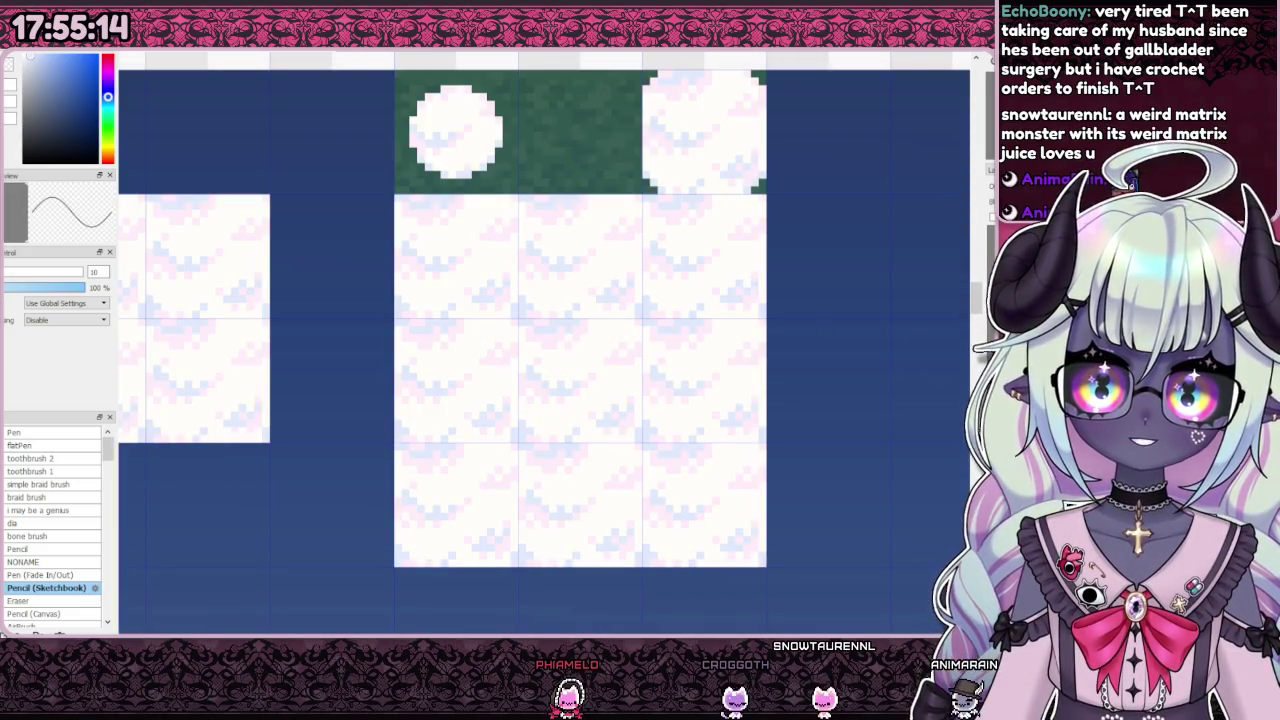
pyautogui.hotkey('ctrl', 'z')
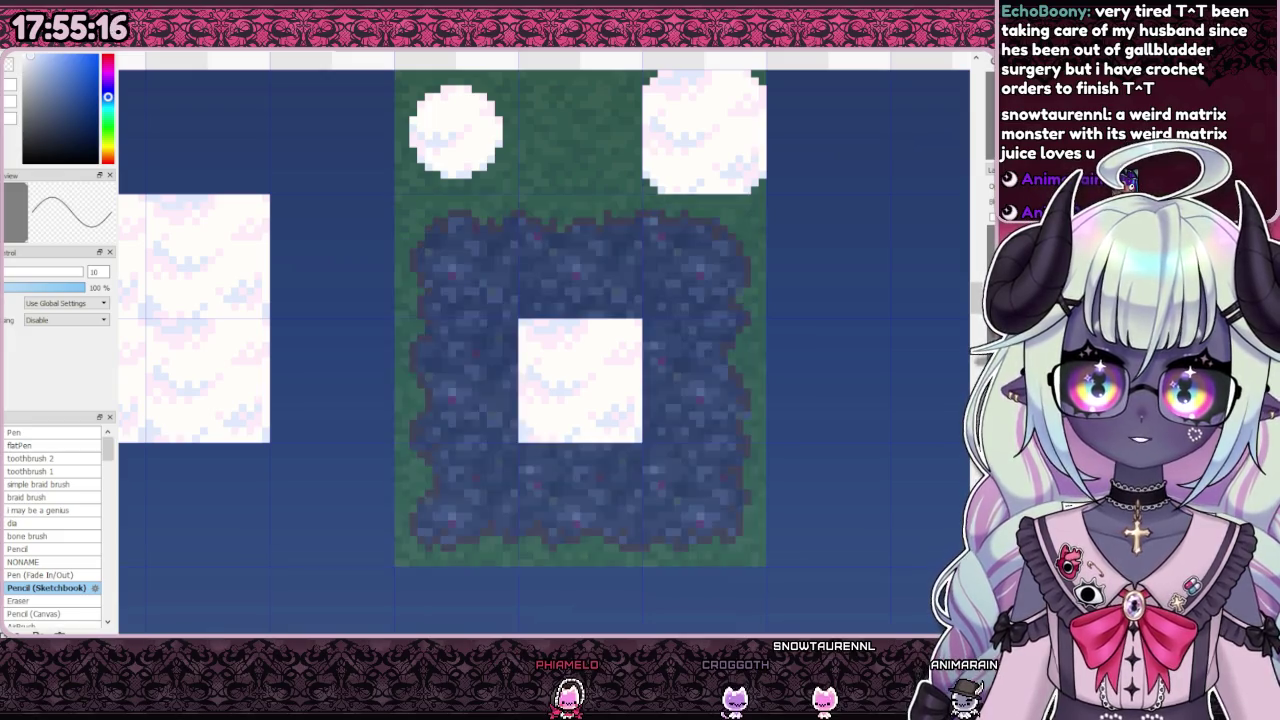
pyautogui.hotkey('ctrl', 'y')
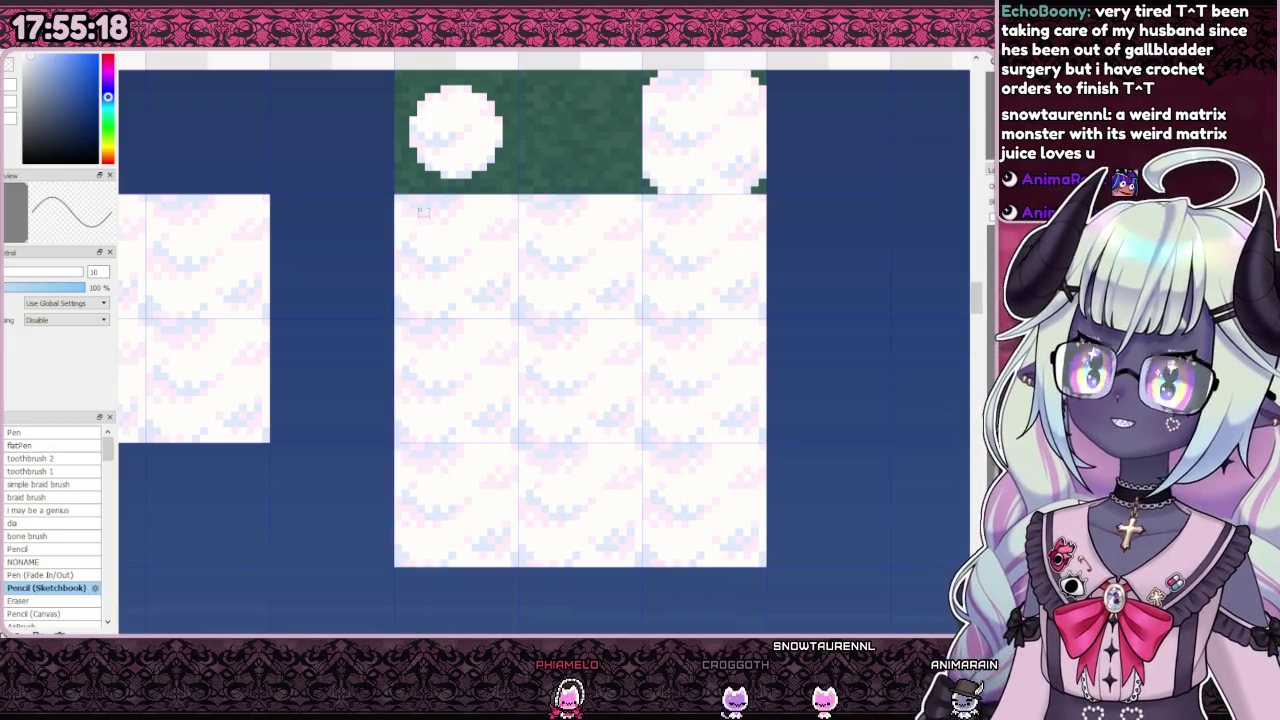
pyautogui.moveTo(700, 228)
pyautogui.mouseDown()
pyautogui.moveTo(780, 210)
pyautogui.moveTo(768, 530)
pyautogui.mouseUp()
pyautogui.press('Delete')
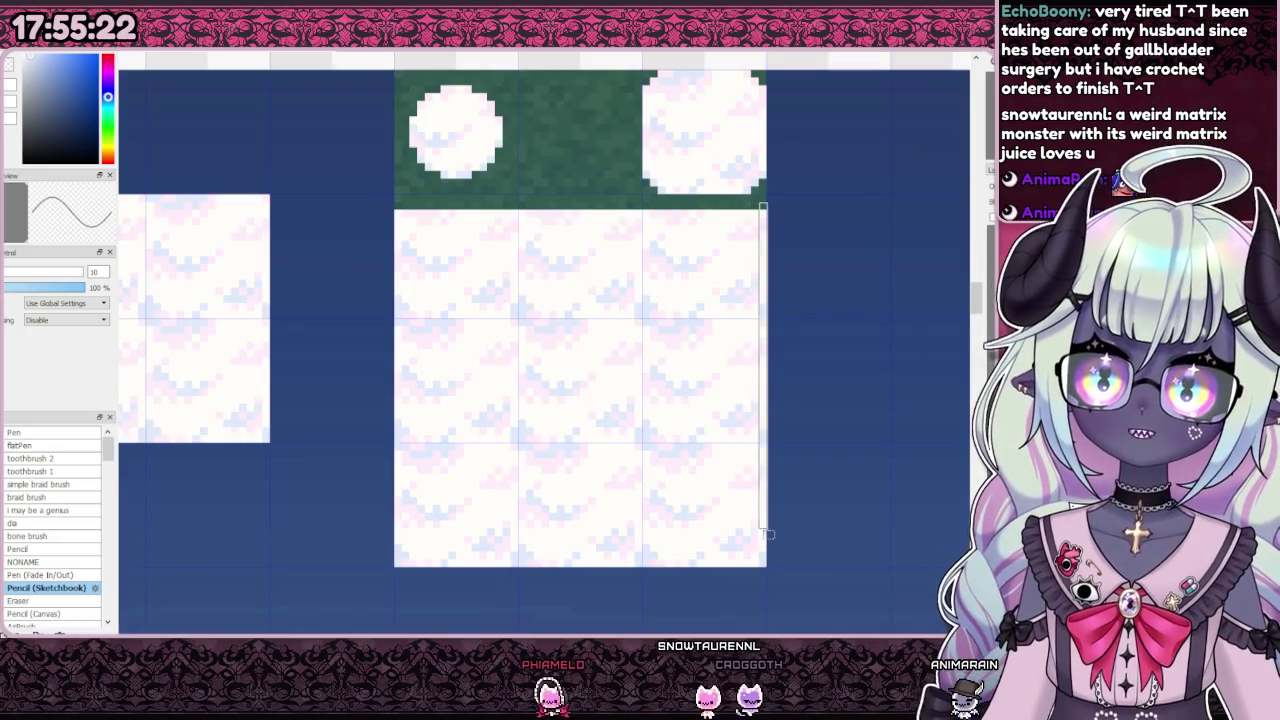
# Step: Delete a thin right-edge strip, compare against the rock tile, and sample the near-white cloud colour
pyautogui.moveTo(760, 196)
pyautogui.mouseDown()
pyautogui.moveTo(759, 577)
pyautogui.moveTo(362, 556)
pyautogui.moveTo(409, 205)
pyautogui.mouseUp()
pyautogui.press('Delete')
pyautogui.press('Delete')
pyautogui.press('Delete')
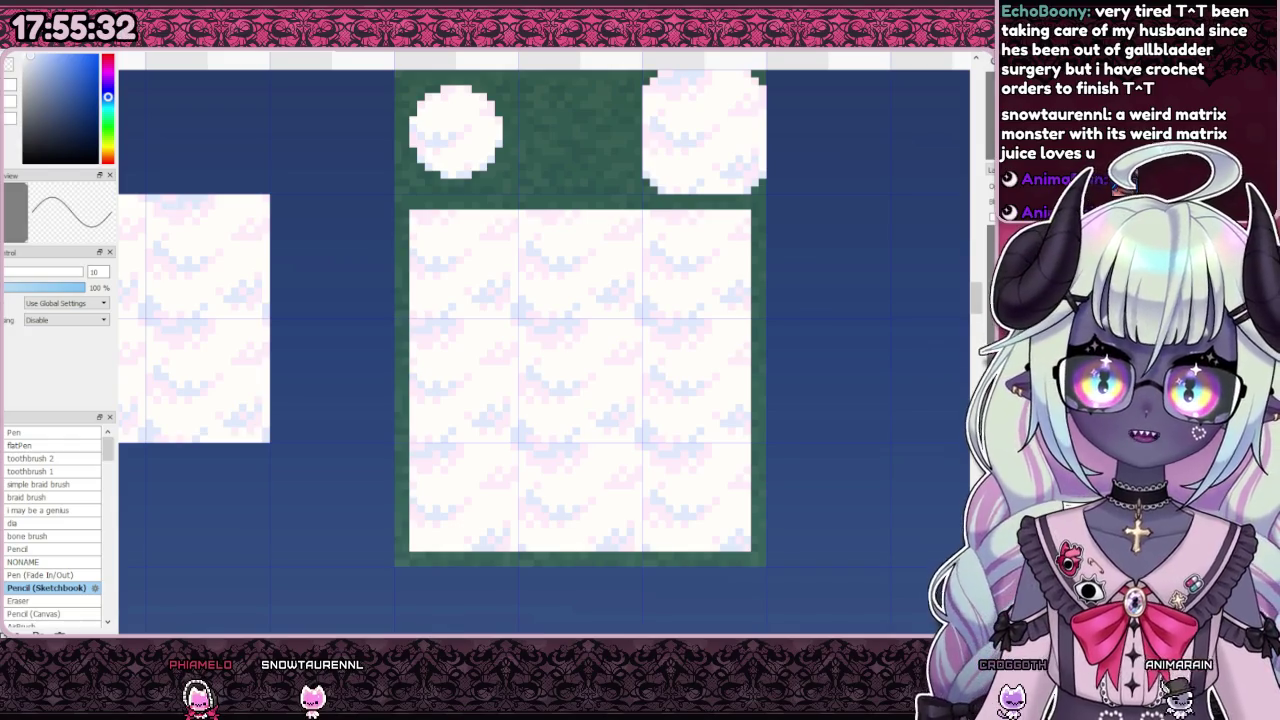
pyautogui.hotkey('ctrl', 'z')
pyautogui.hotkey('ctrl', 'y')
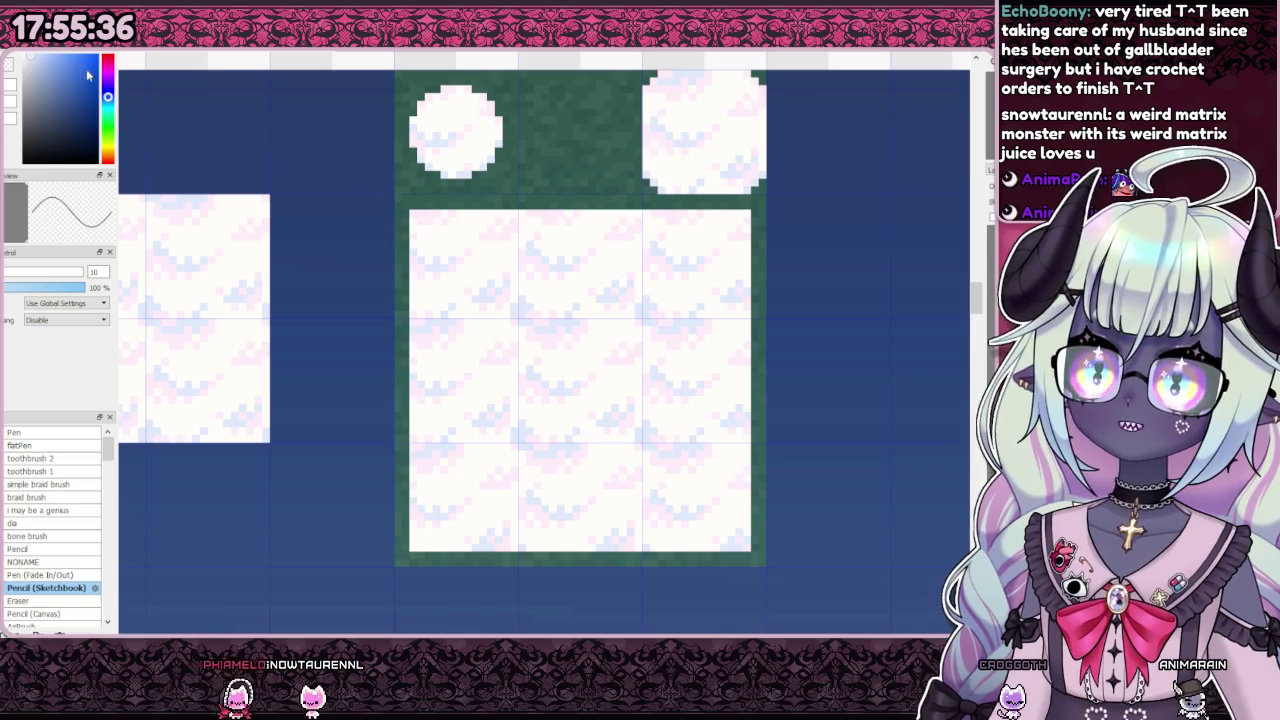
pyautogui.hotkey('ctrl', 'z')
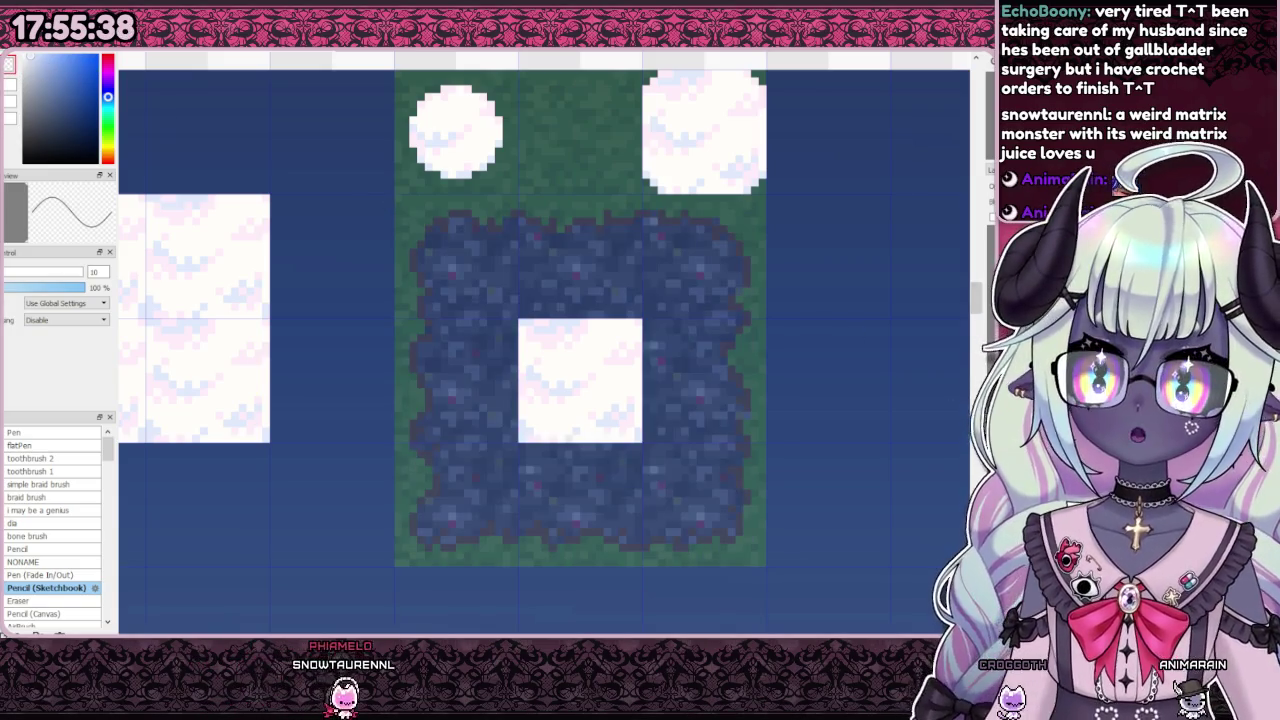
pyautogui.hotkey('ctrl', 'y')
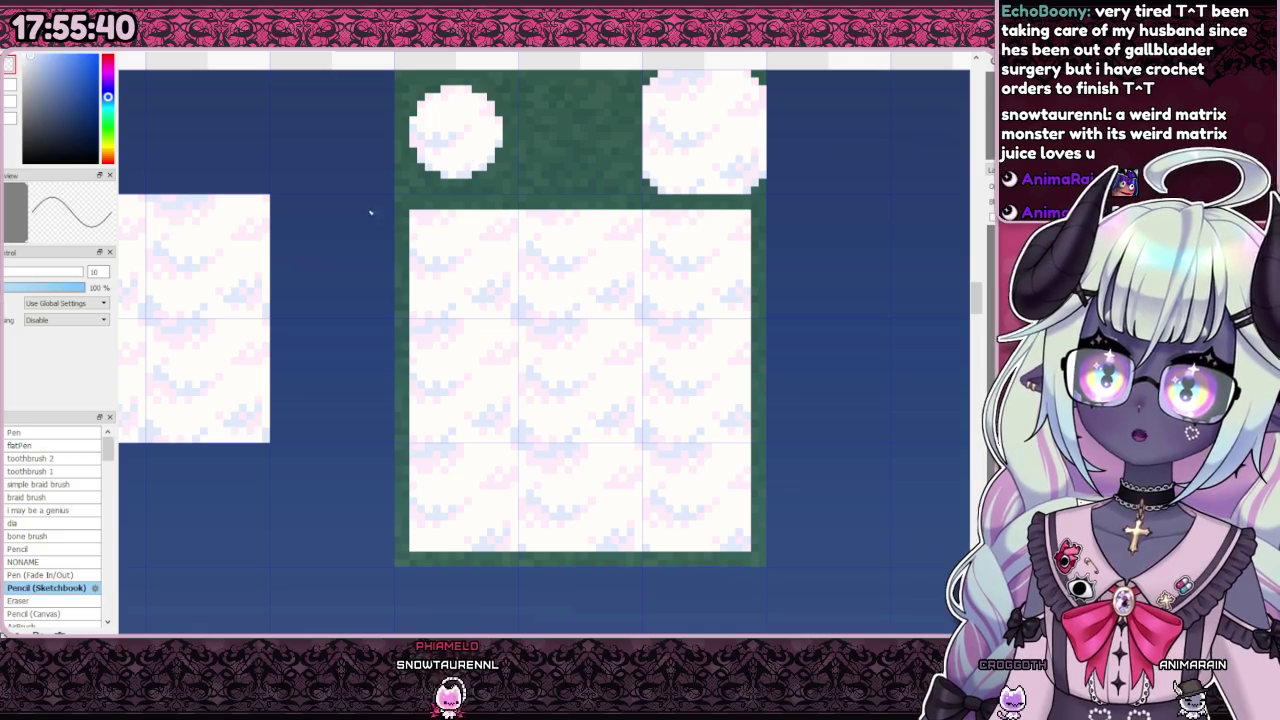
pyautogui.keyDown('alt'); pyautogui.click(406, 210); pyautogui.keyUp('alt')
pyautogui.scroll(5, 406, 210)
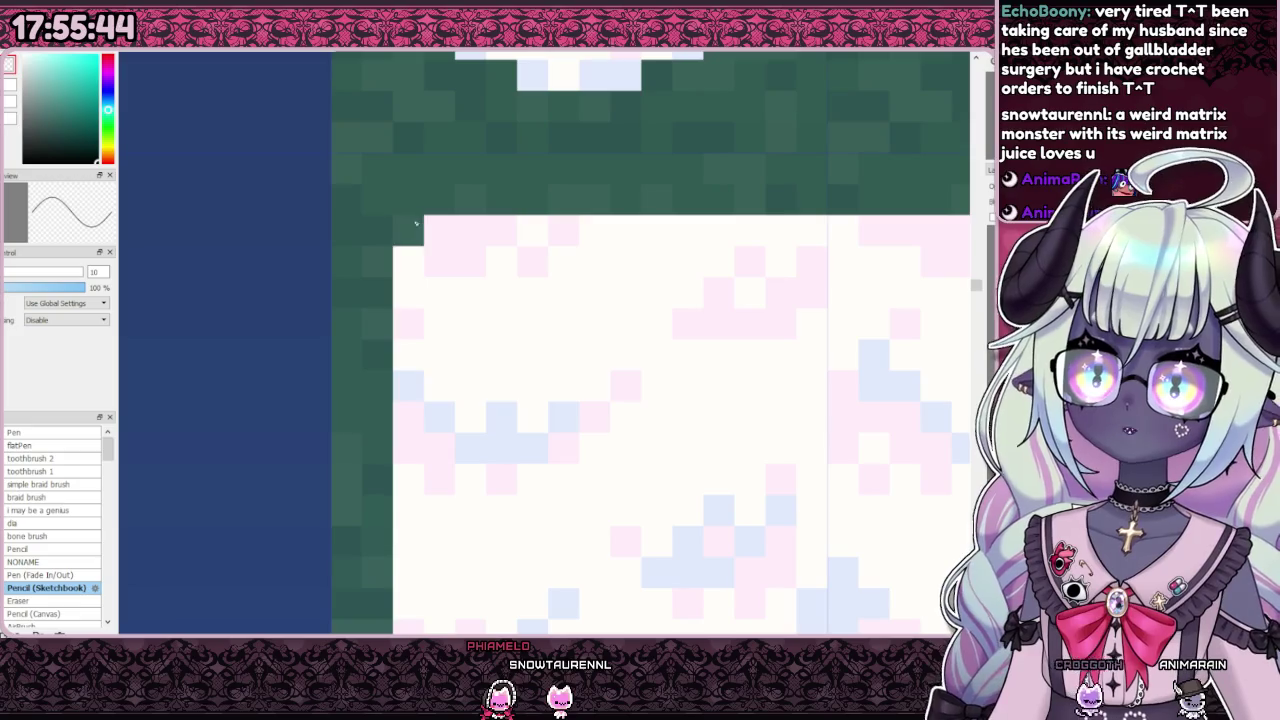
# Step: Zoom into the bottom-left corner and cut pixels away to start rounding it
pyautogui.scroll(-5, 437, 262)
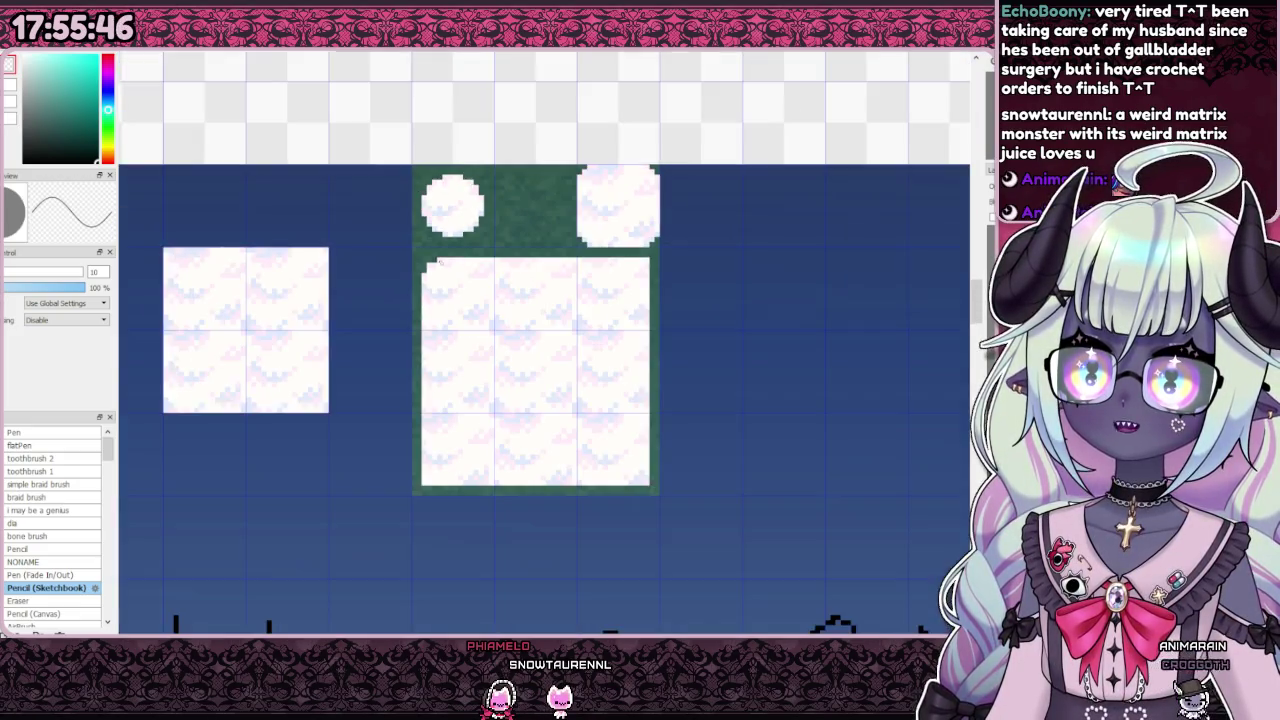
pyautogui.scroll(4, 639, 271)
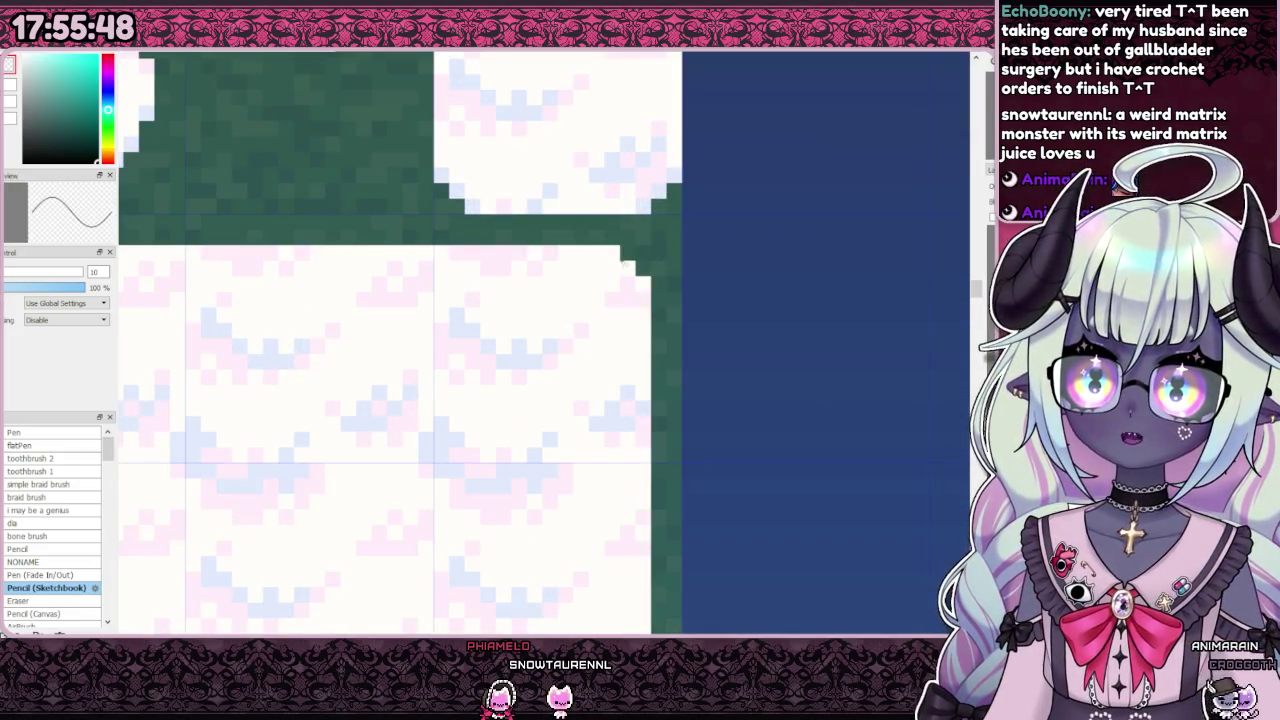
pyautogui.scroll(-4, 646, 284)
pyautogui.scroll(4, 618, 440)
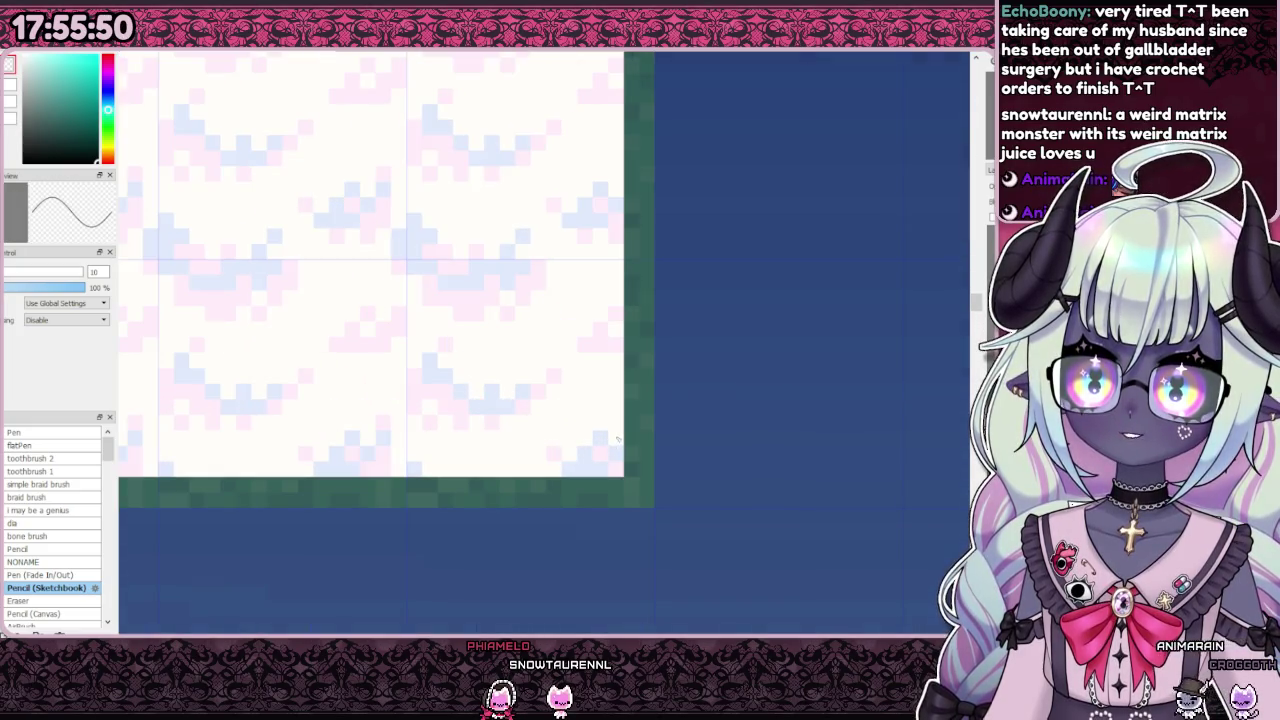
pyautogui.scroll(-4, 597, 463)
pyautogui.scroll(4, 449, 400)
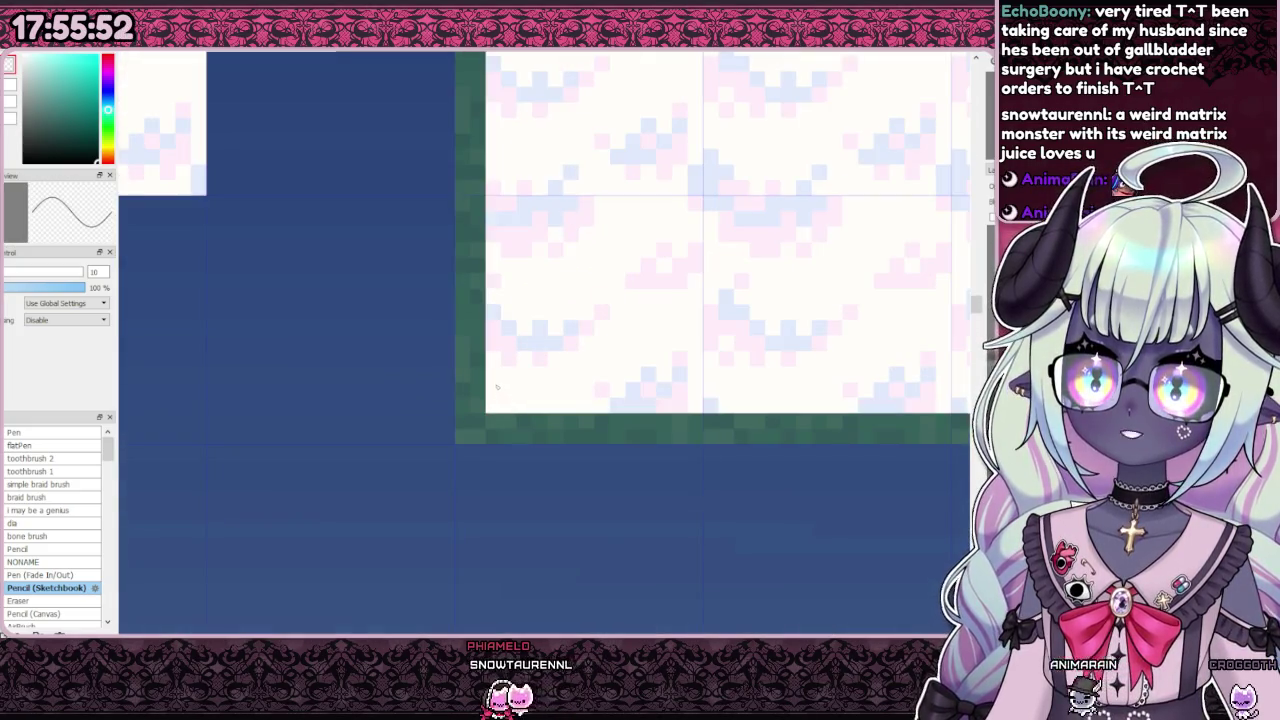
pyautogui.scroll(1, 500, 410)
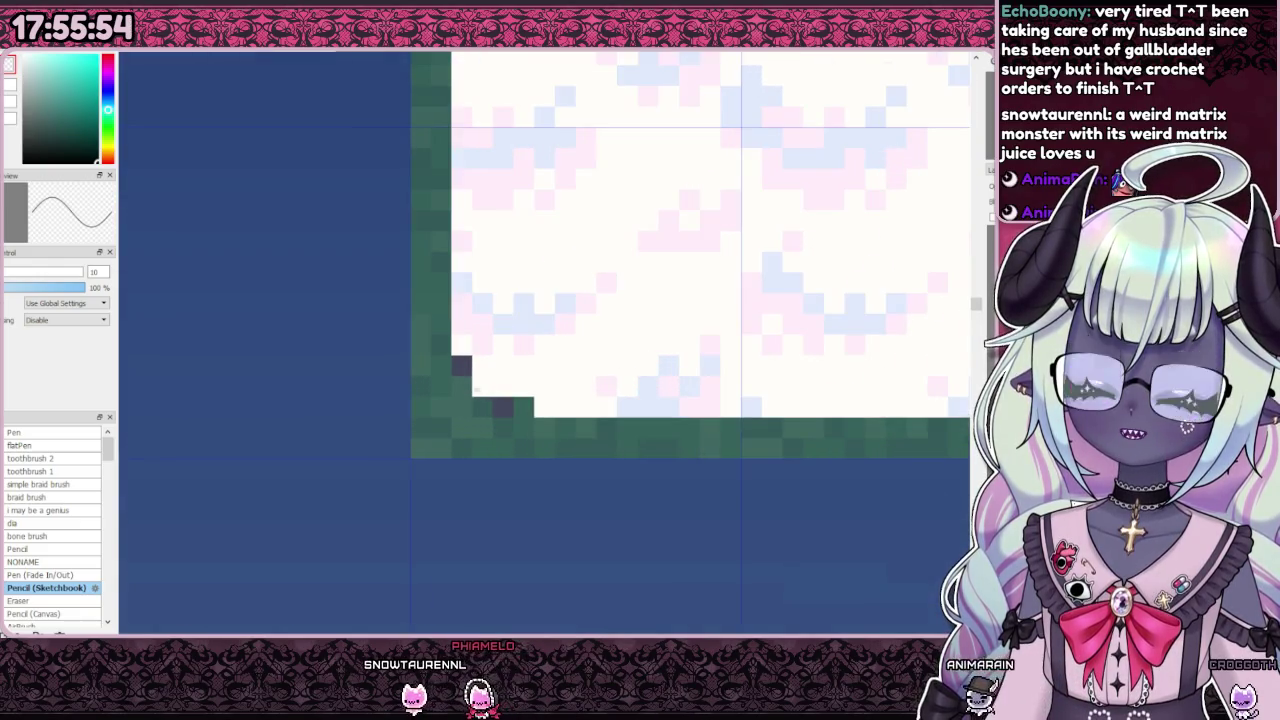
pyautogui.moveTo(480, 408); pyautogui.dragTo(505, 408)
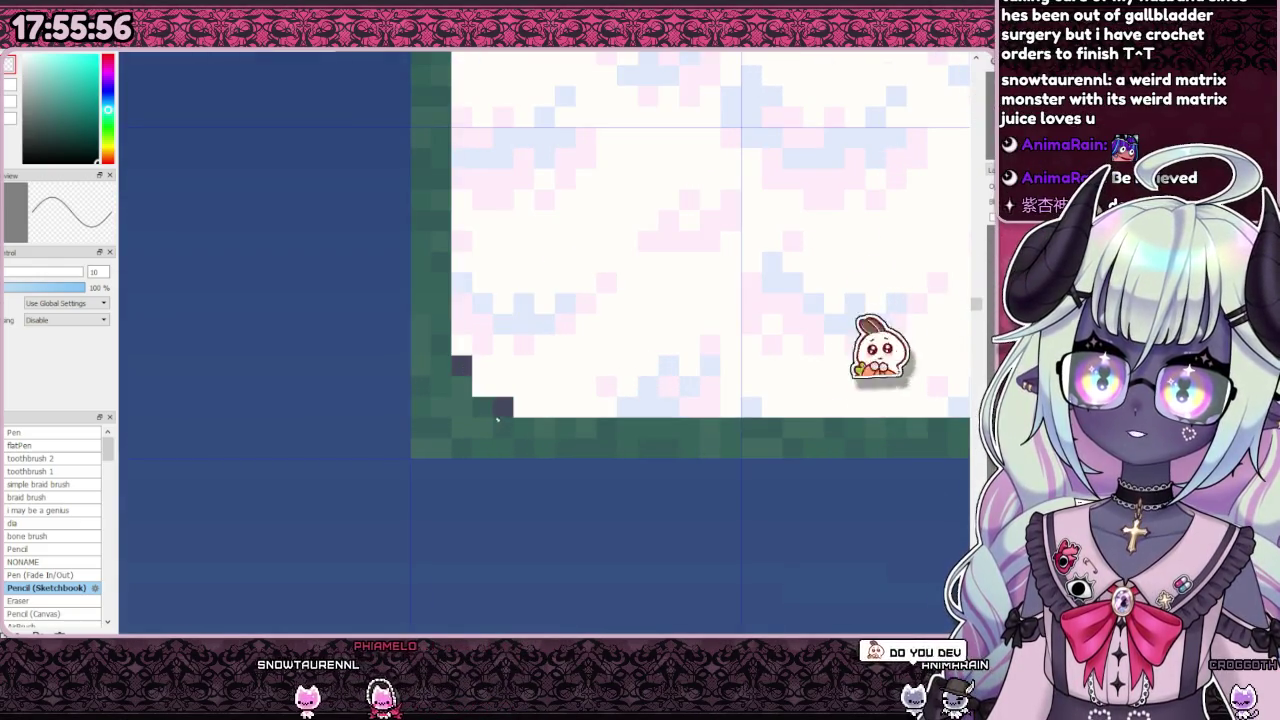
pyautogui.scroll(-3, 490, 340)
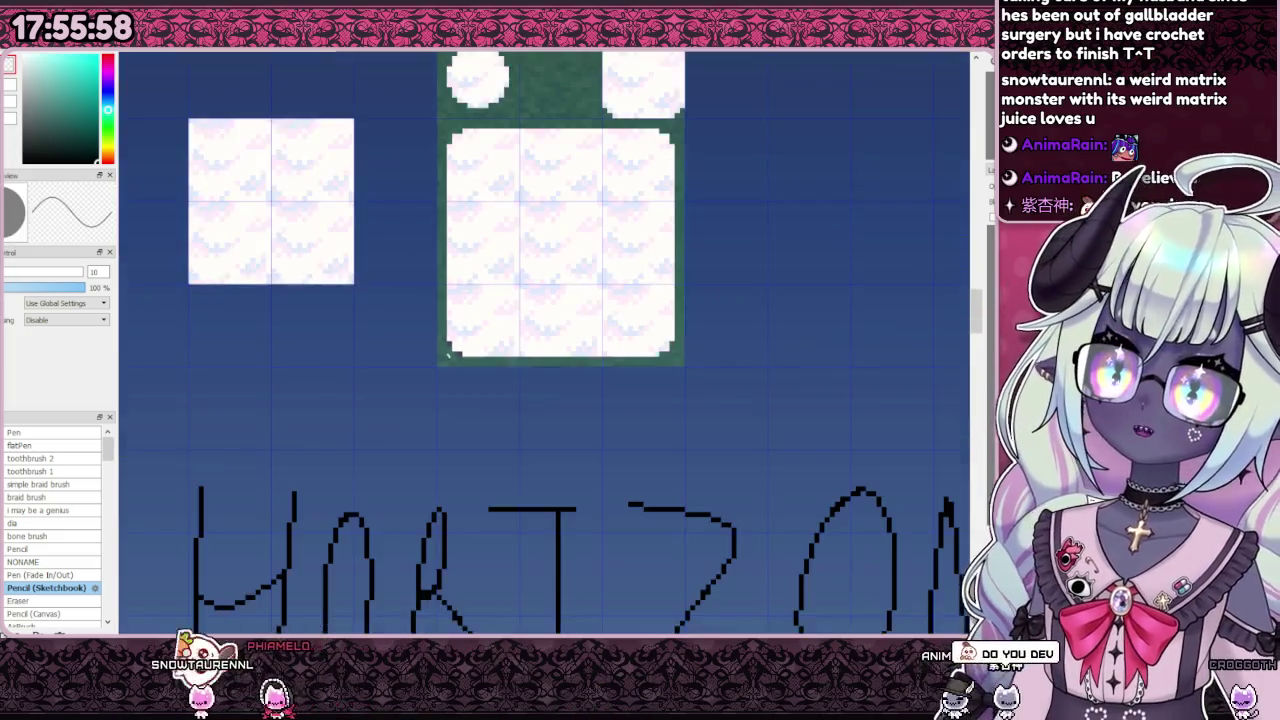
pyautogui.scroll(-2, 470, 310)
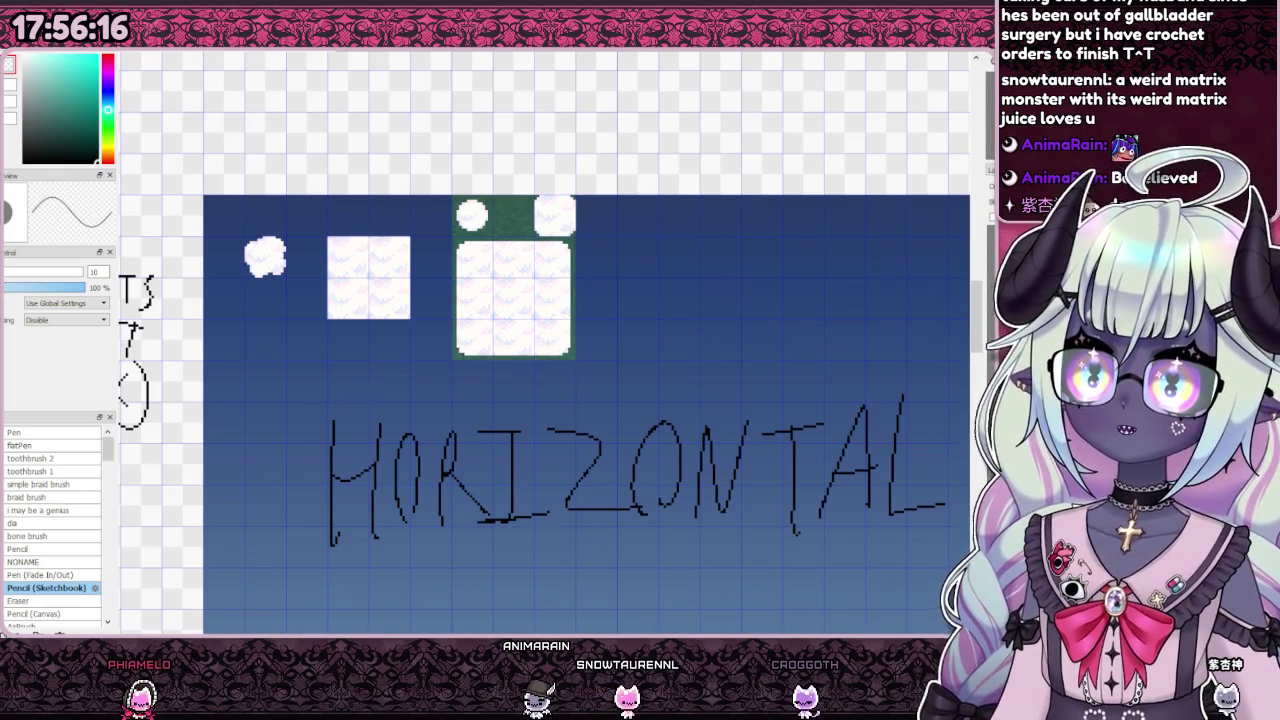
pyautogui.scroll(-1, 757, 313)
pyautogui.scroll(1, 530, 290)
pyautogui.scroll(2, 530, 290)
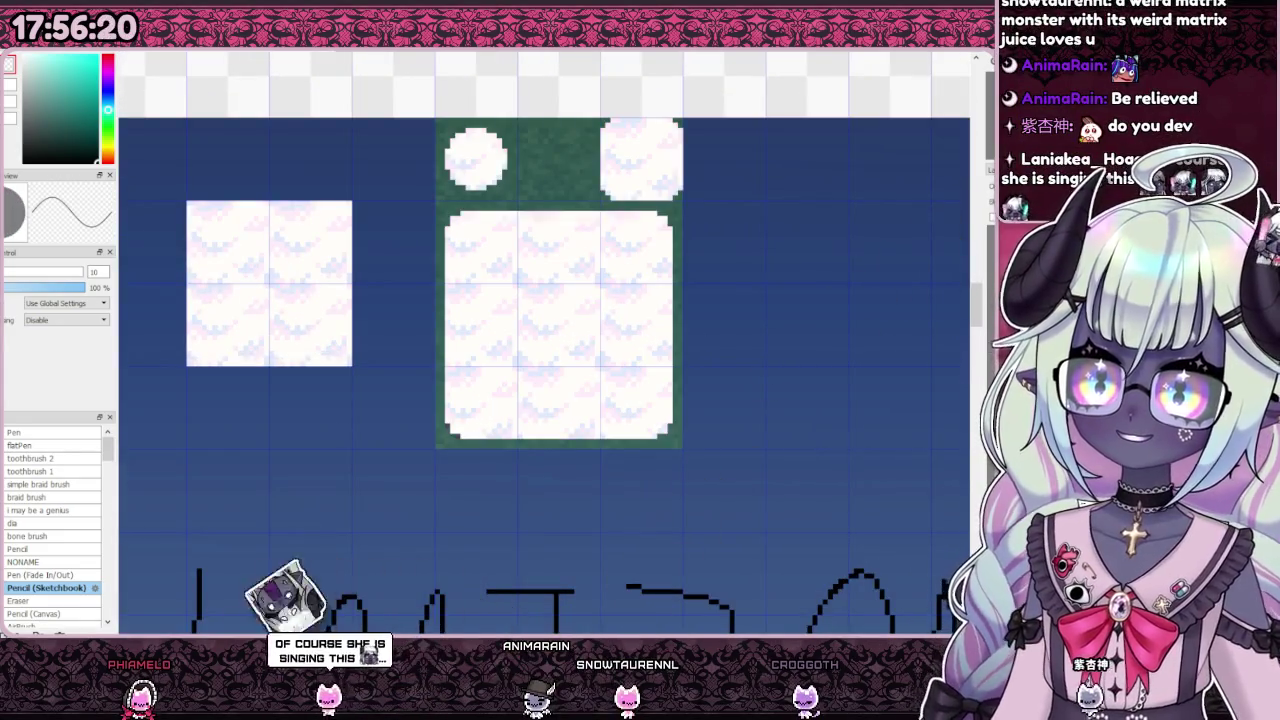
# Step: Check the rock underneath, then add a pixel to smooth the bottom-left corner's stepped curve
pyautogui.hotkey('ctrl', 'z')
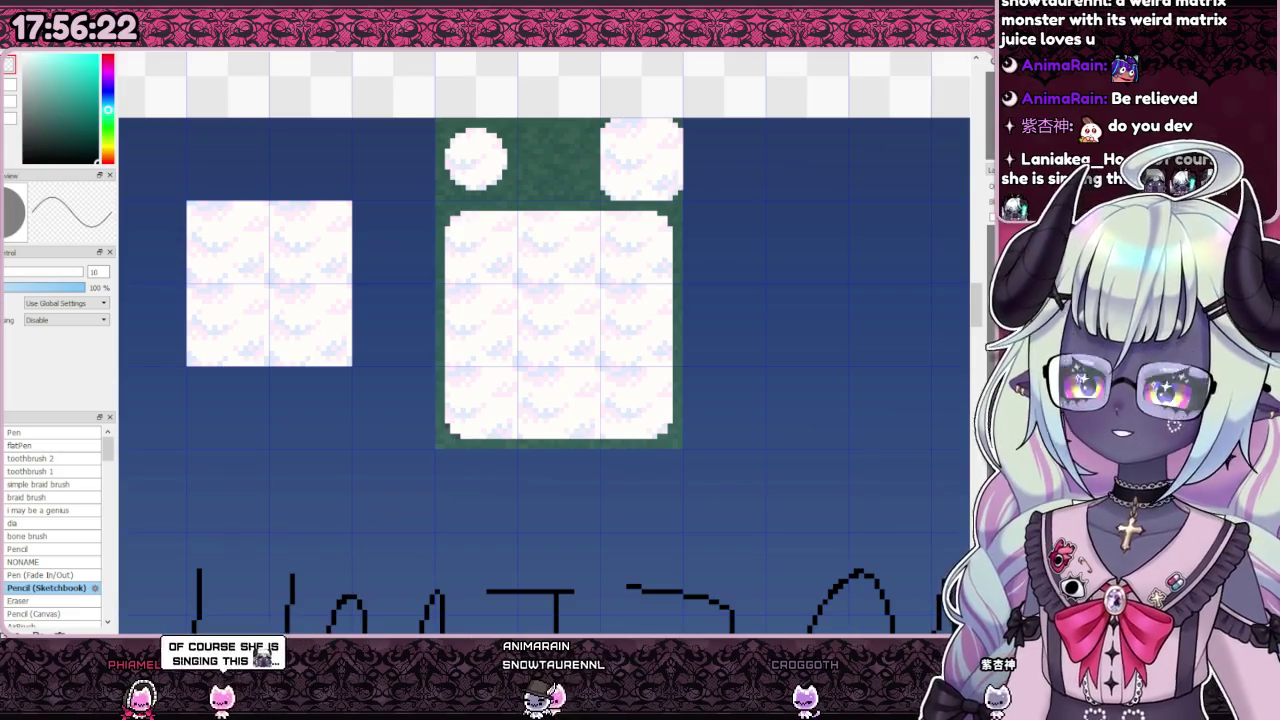
pyautogui.scroll(3, 433, 228)
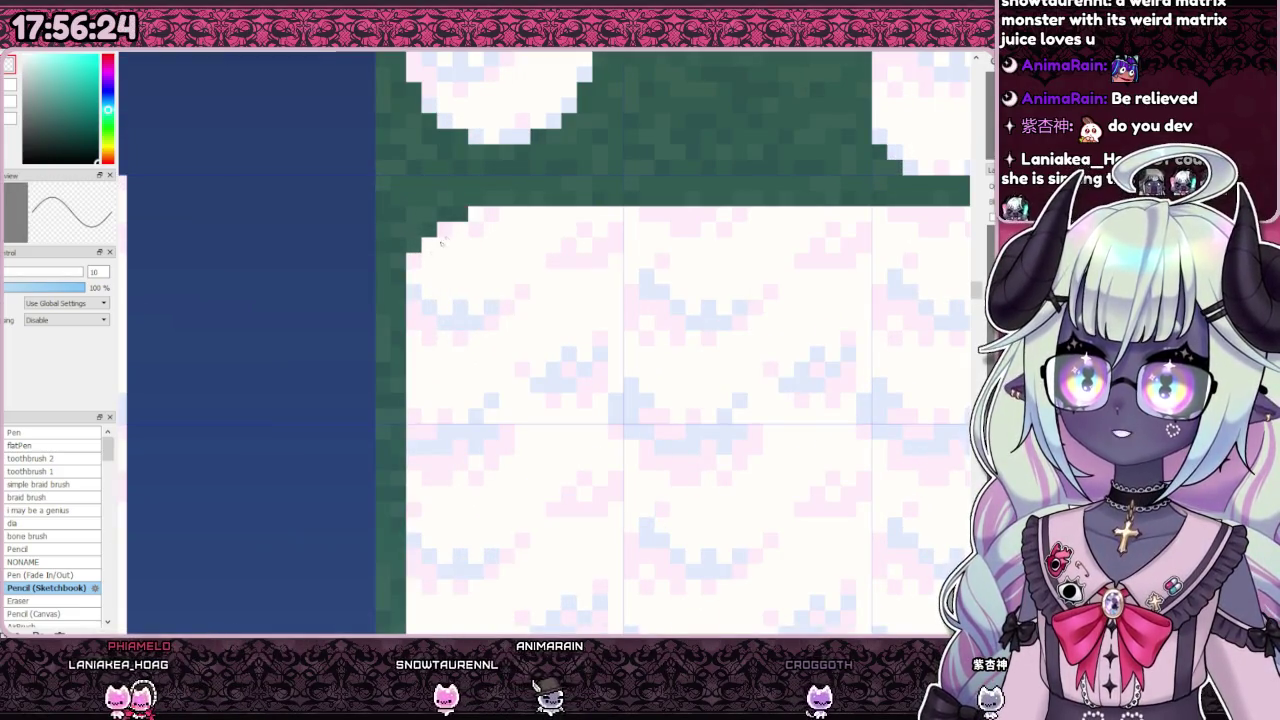
pyautogui.scroll(-3, 433, 228)
pyautogui.scroll(3, 537, 228)
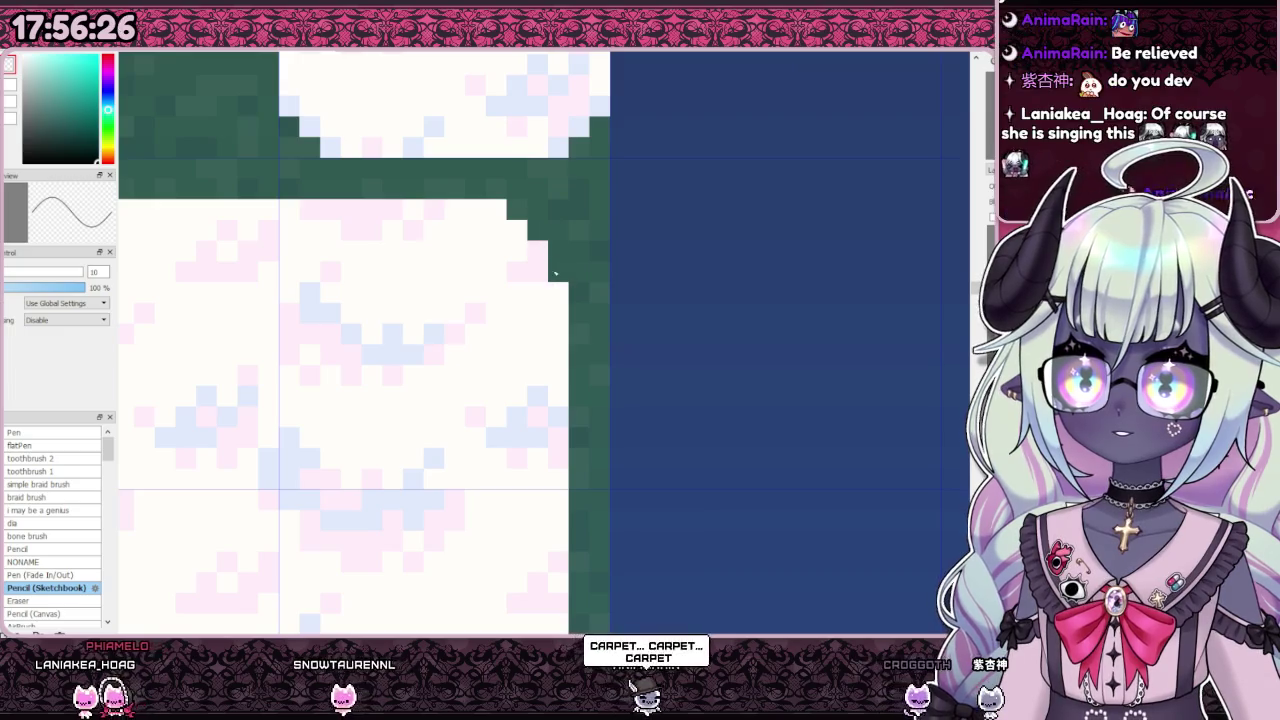
pyautogui.scroll(-2, 603, 264)
pyautogui.scroll(1, 575, 530)
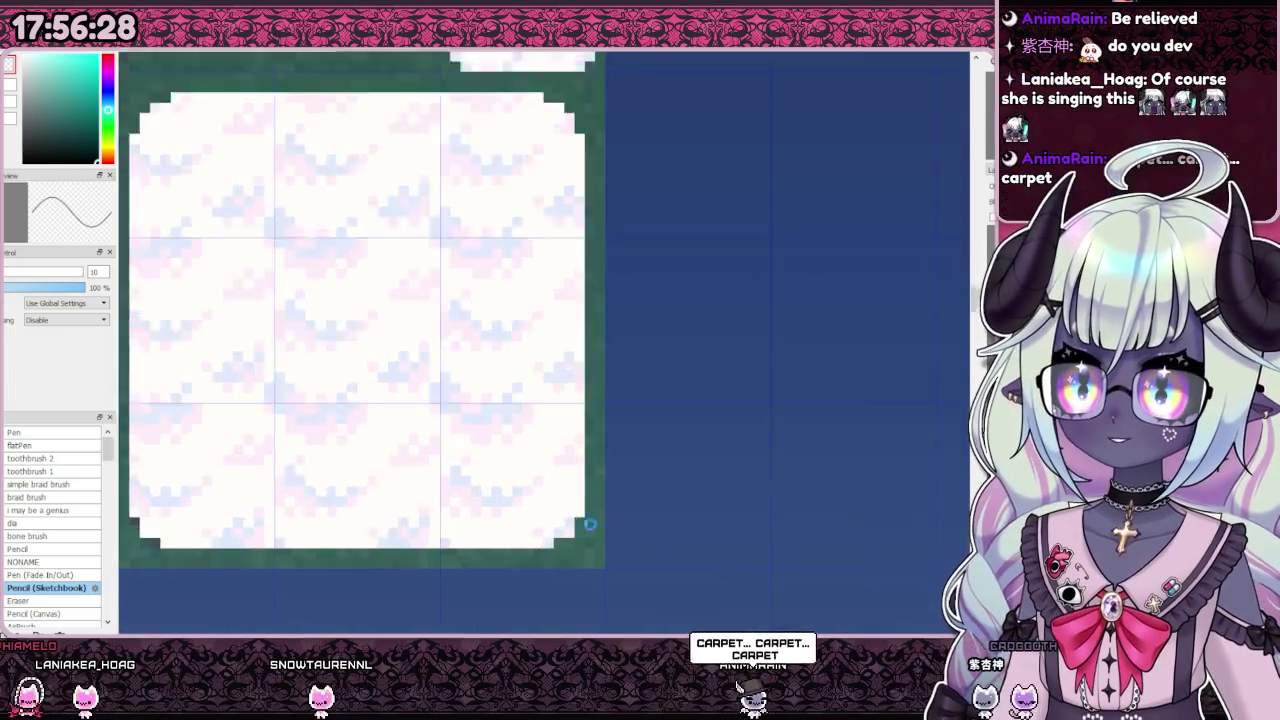
pyautogui.scroll(2, 575, 530)
pyautogui.scroll(-3, 545, 540)
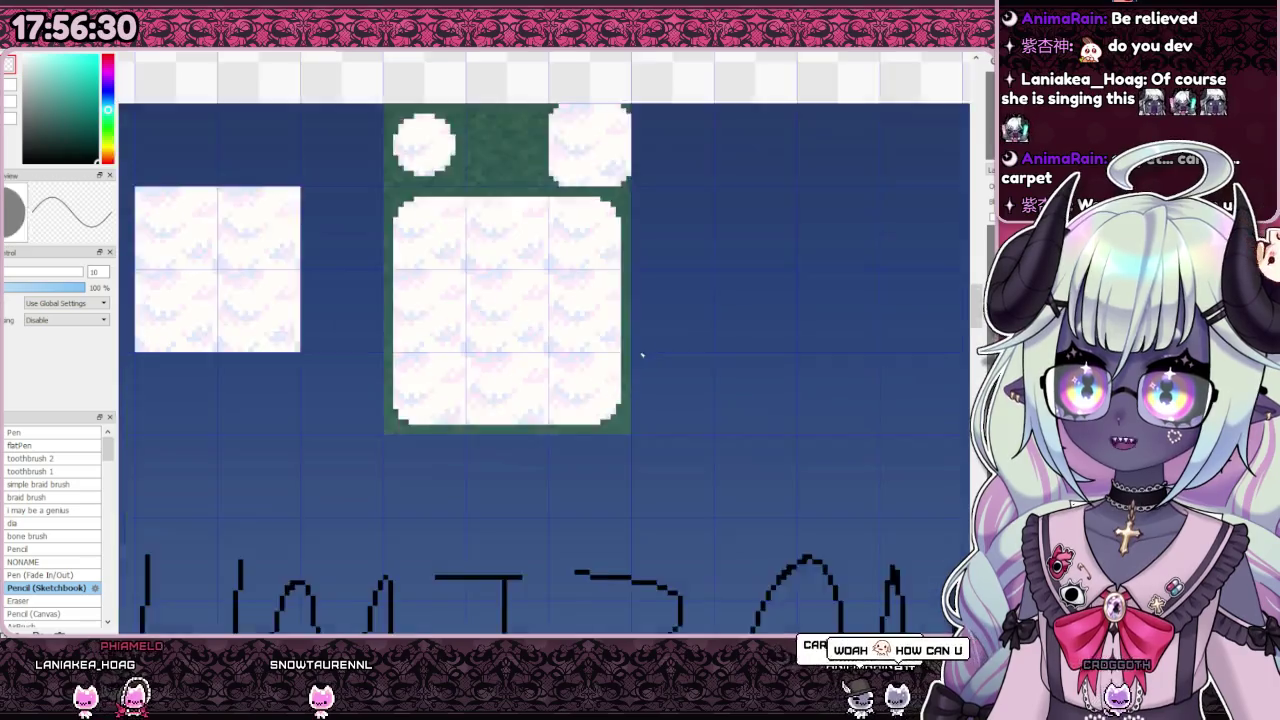
pyautogui.scroll(-1, 643, 357)
pyautogui.scroll(4, 434, 437)
pyautogui.click(454, 376)
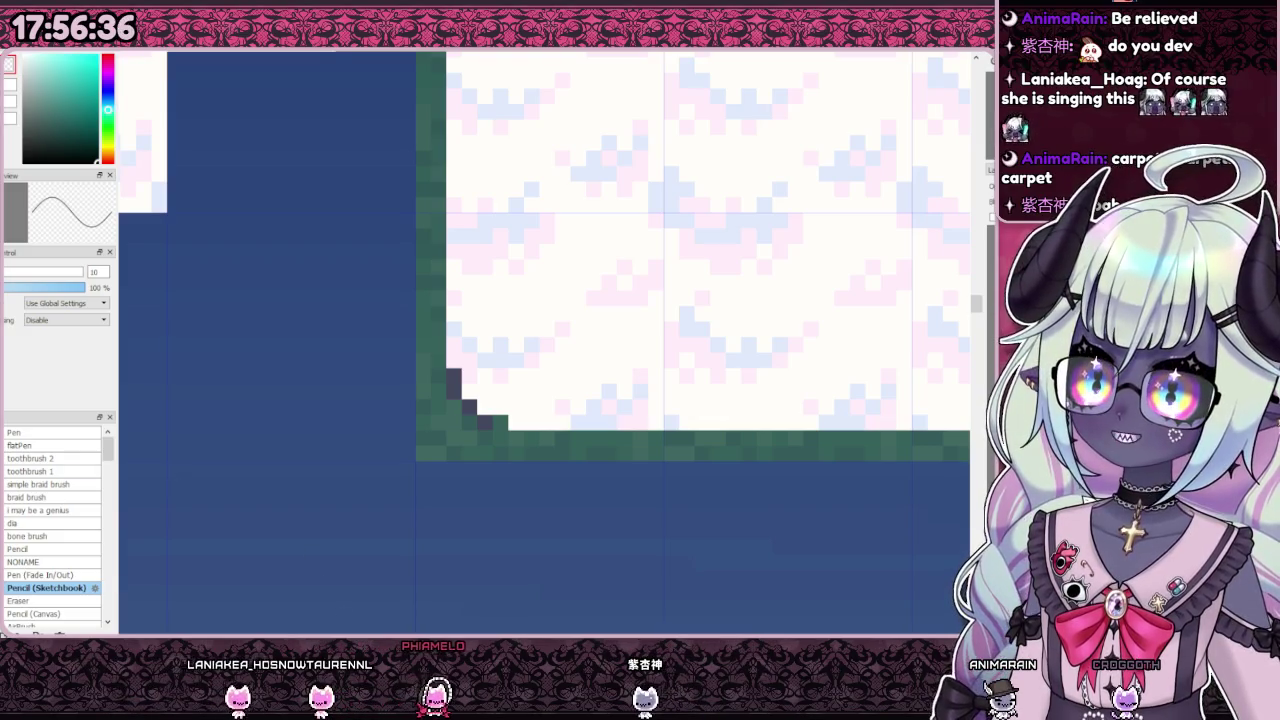
pyautogui.scroll(-2, 450, 430)
pyautogui.scroll(-1, 457, 283)
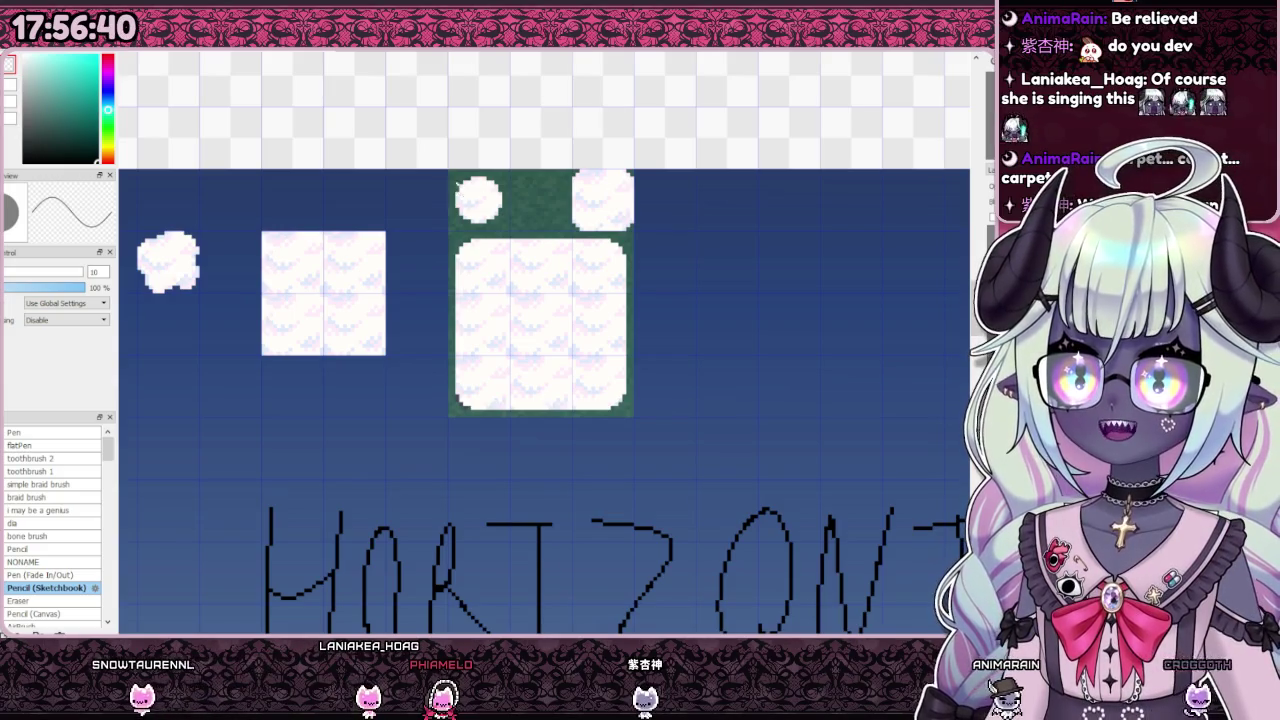
pyautogui.scroll(1, 667, 337)
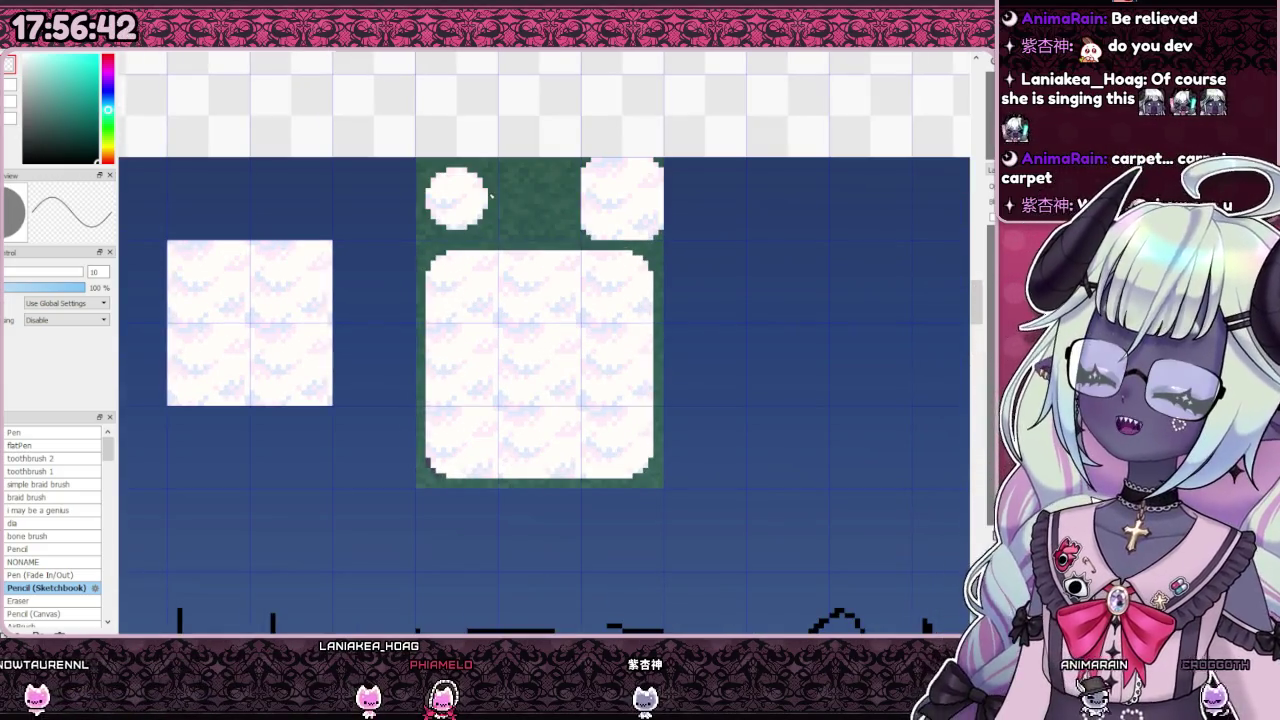
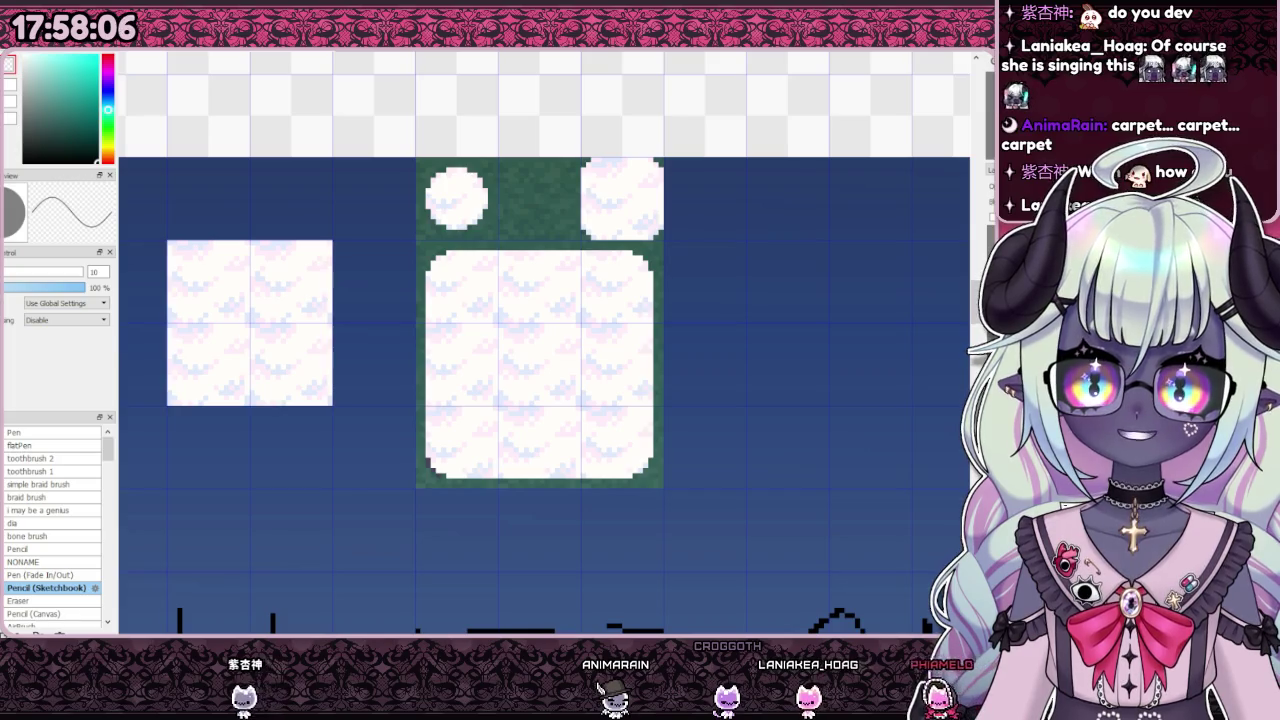
# Step: Try a dark navy notch on the cloud tile's top-left edge, then undo the marks
pyautogui.scroll(-3, 883, 384)
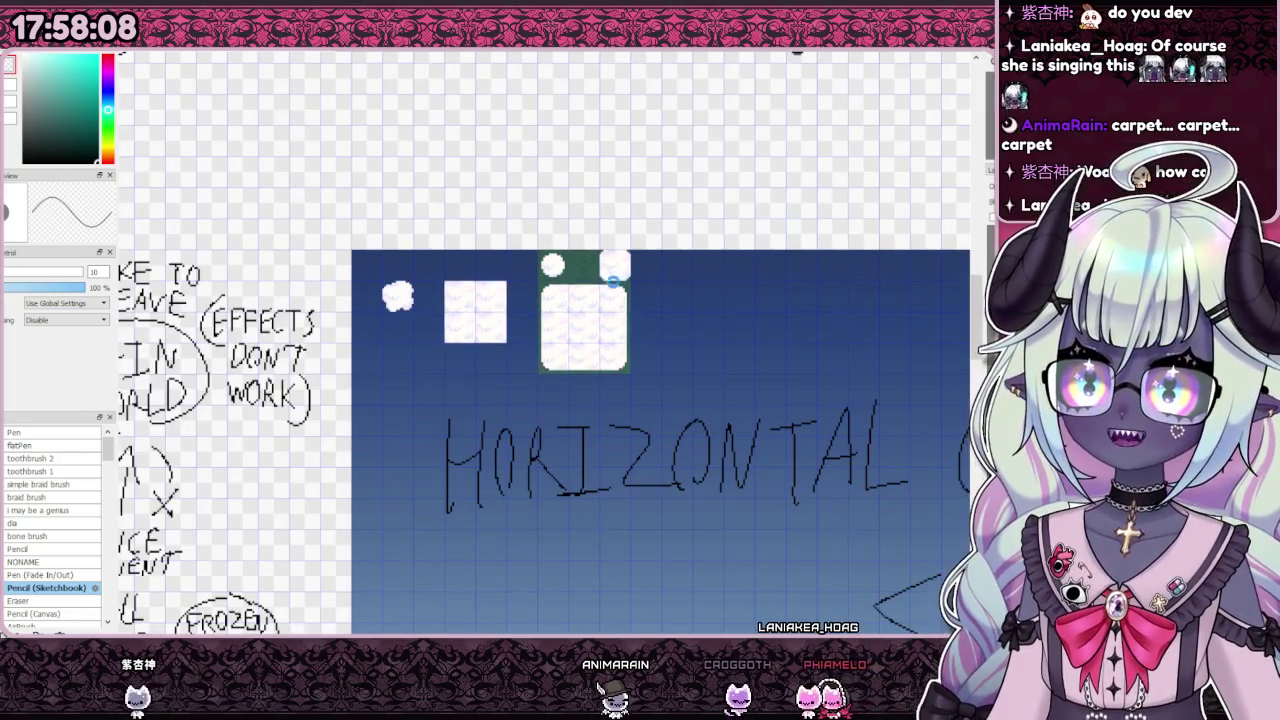
pyautogui.scroll(3, 625, 291)
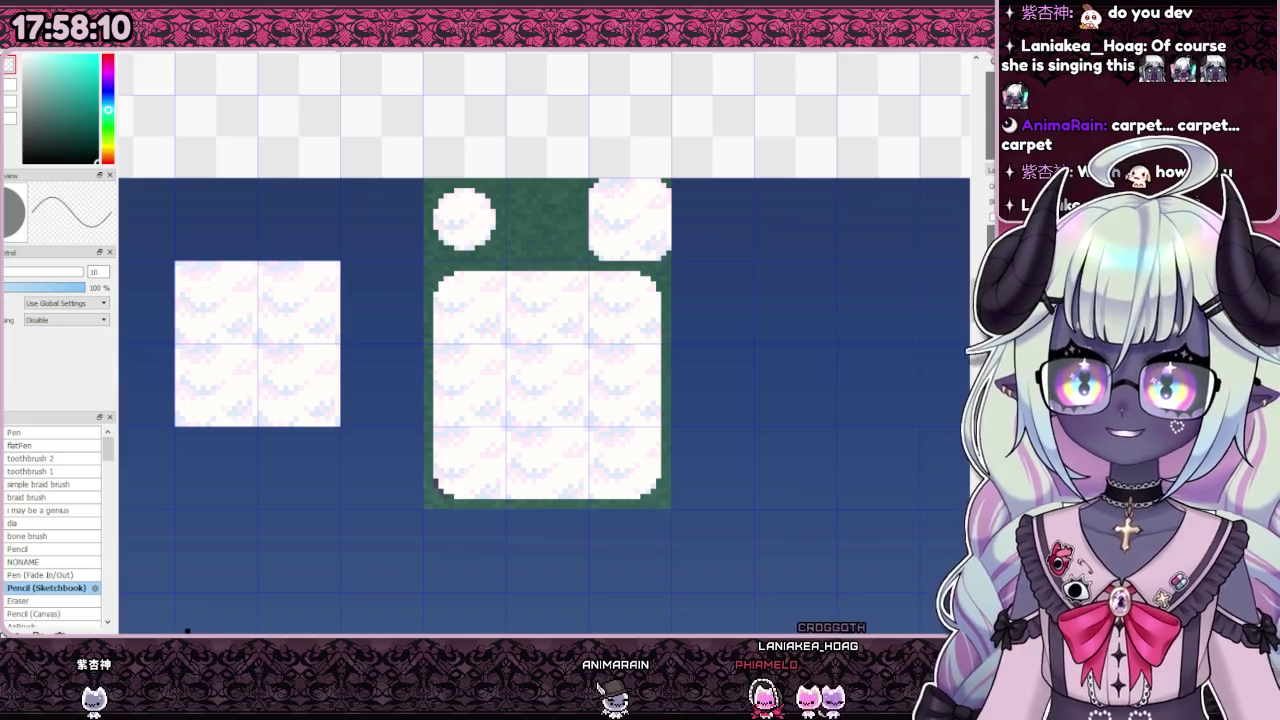
pyautogui.scroll(-2, 674, 335)
pyautogui.scroll(-1, 674, 335)
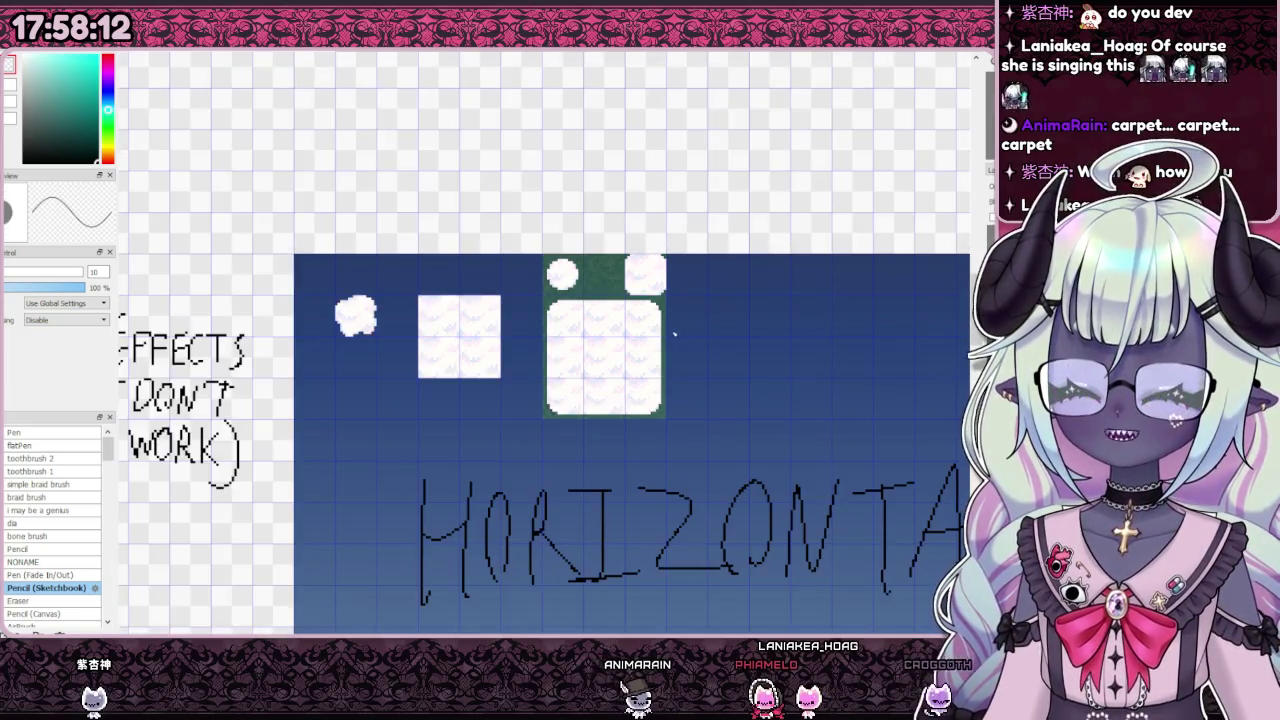
pyautogui.scroll(2, 674, 335)
pyautogui.scroll(1, 674, 335)
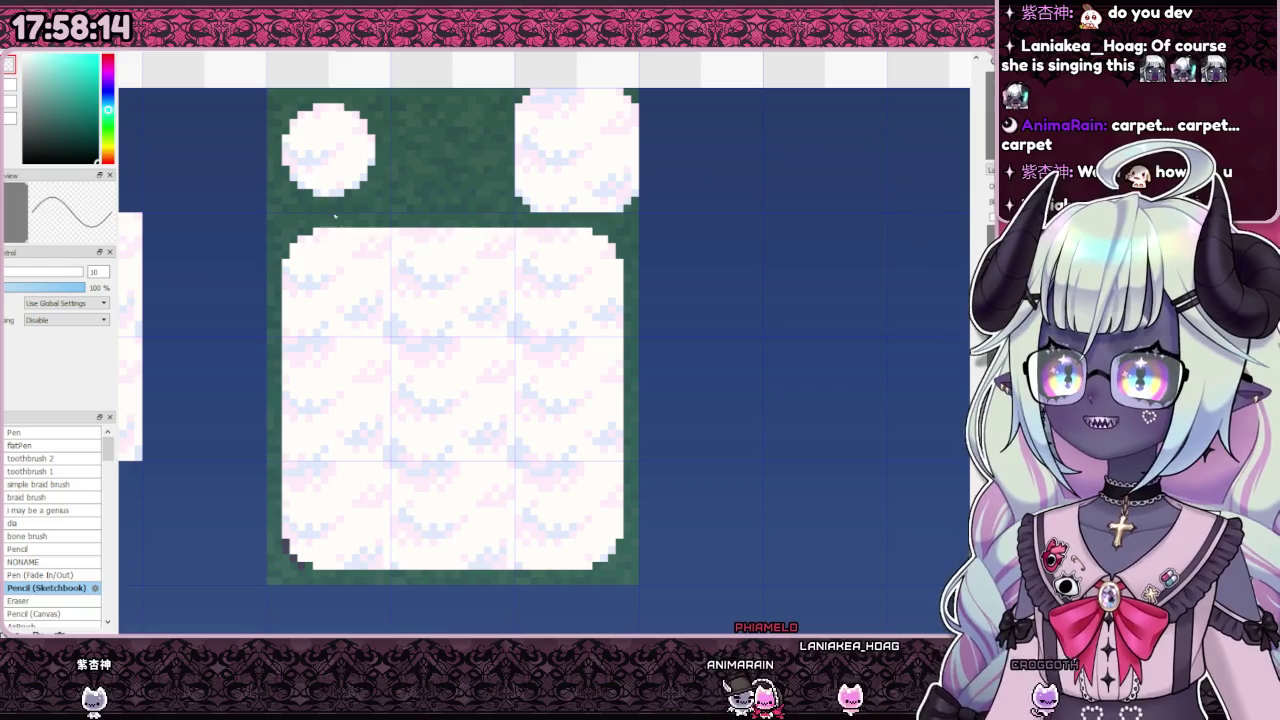
pyautogui.moveTo(377, 238); pyautogui.dragTo(405, 239)
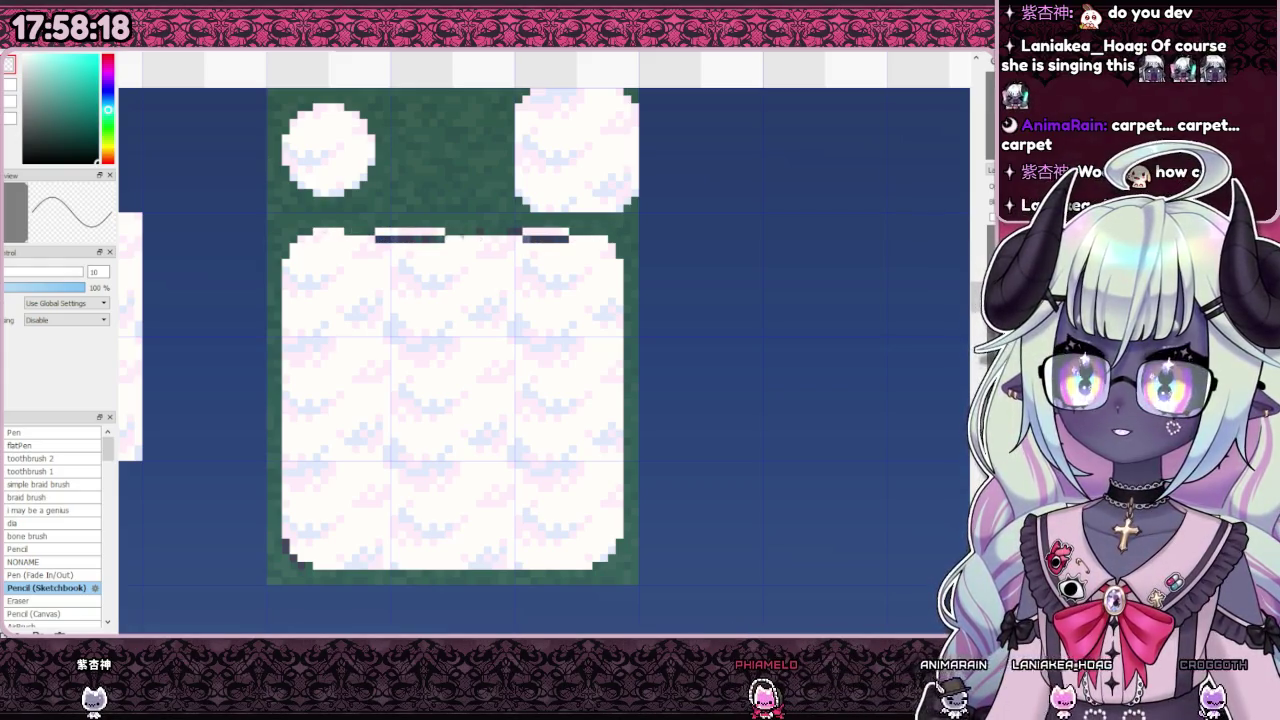
pyautogui.hotkey('ctrl', 'z')
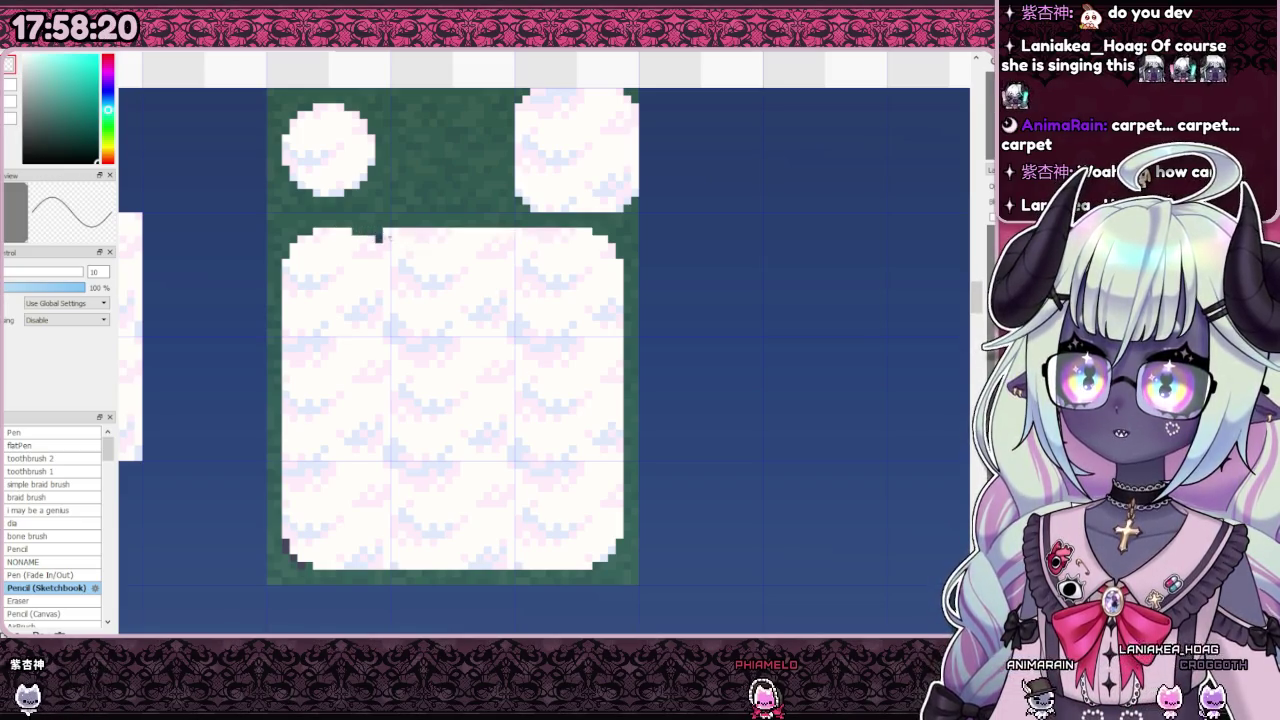
pyautogui.hotkey('ctrl', 'z')
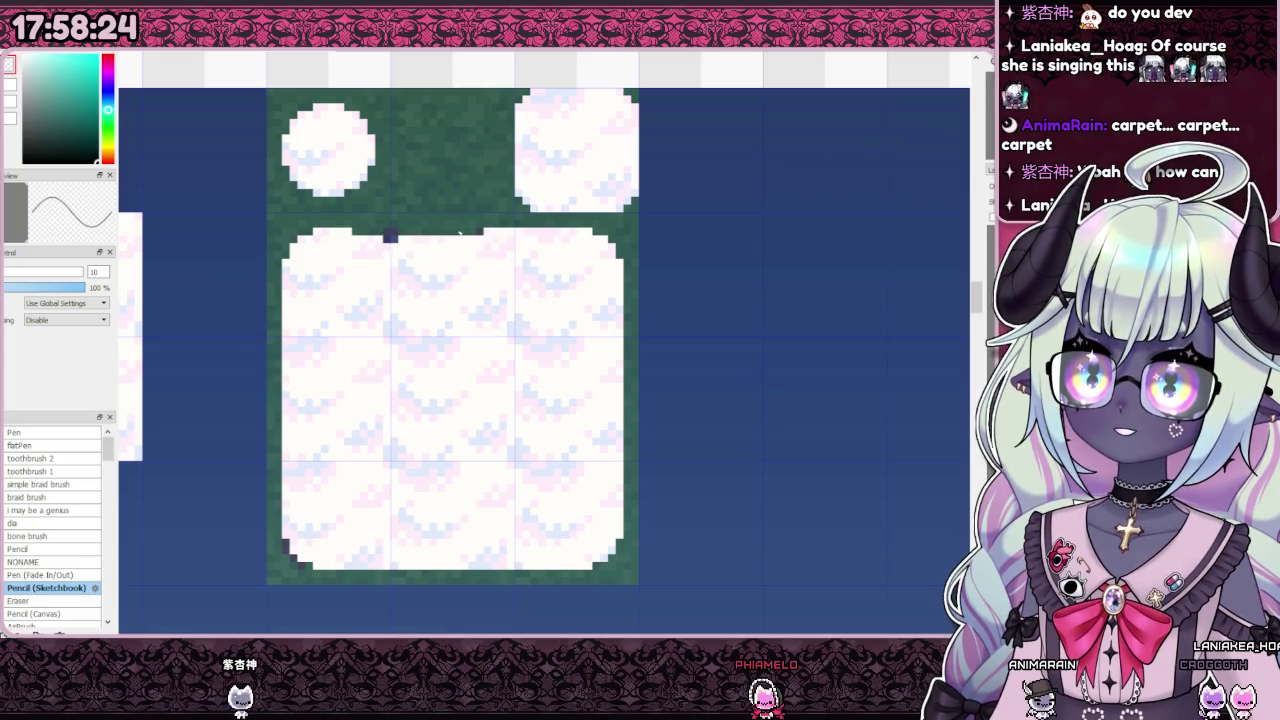
# Step: Notch the tile's top-right edge in navy, undo it, and redo to restore the white tiles
pyautogui.moveTo(491, 236); pyautogui.dragTo(534, 232)
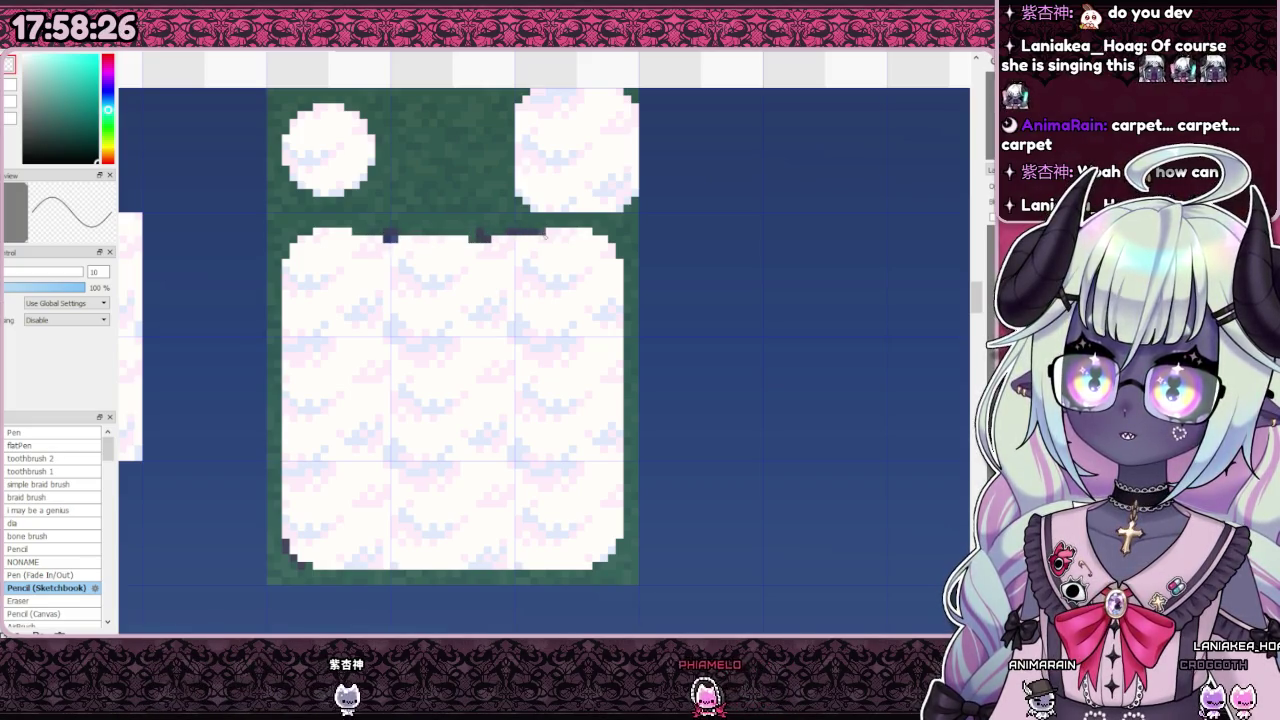
pyautogui.scroll(-3, 564, 236)
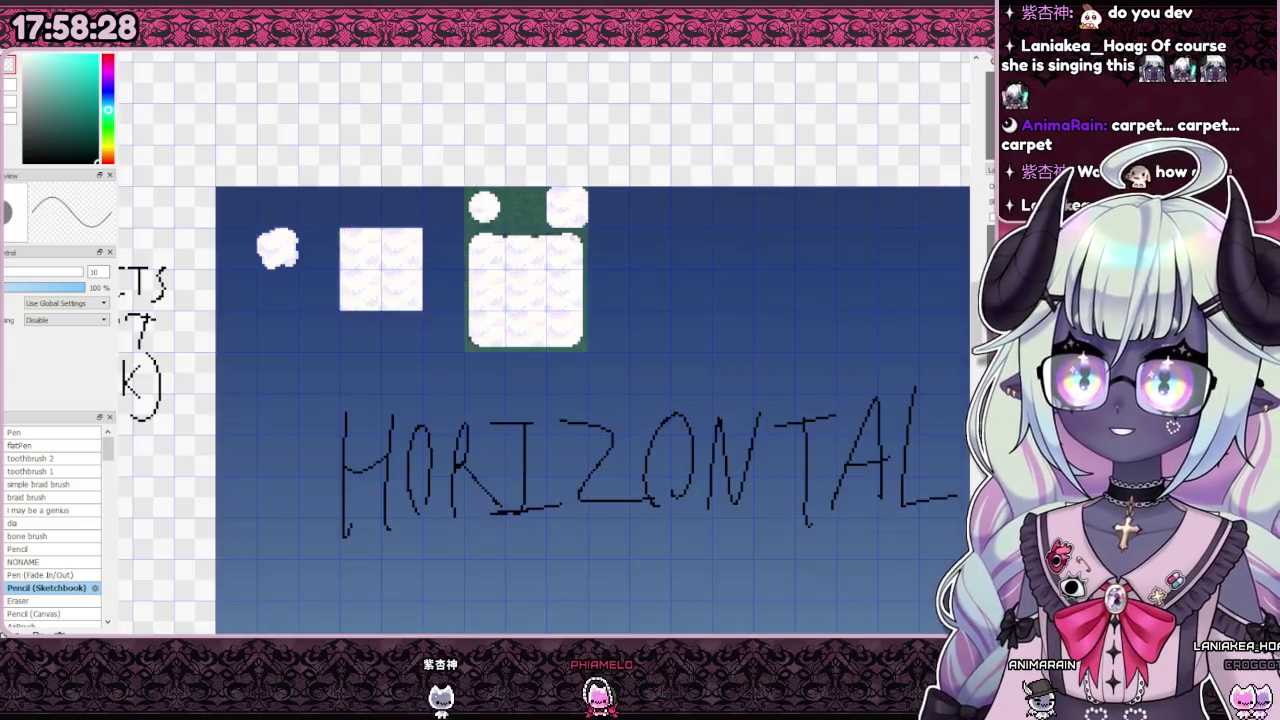
pyautogui.scroll(1, 564, 236)
pyautogui.scroll(4, 600, 228)
pyautogui.hotkey('ctrl', 'z')
pyautogui.hotkey('ctrl', 'z')
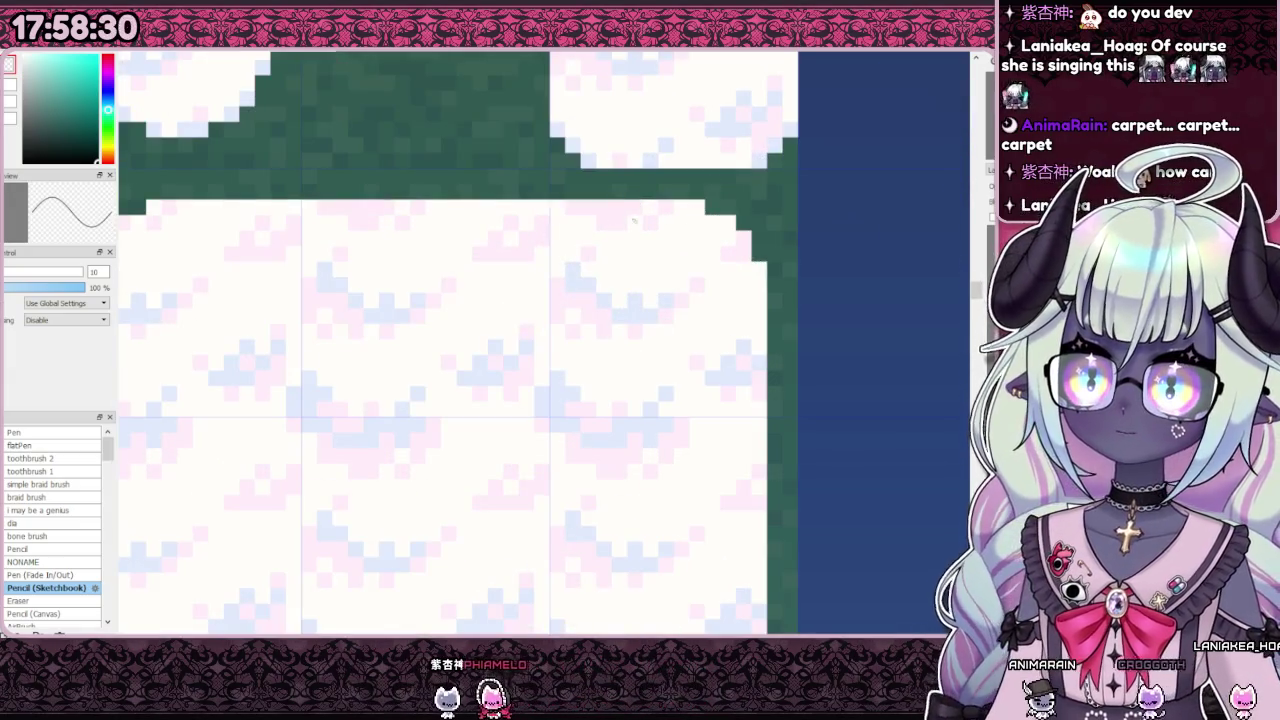
pyautogui.hotkey('ctrl', 'z')
pyautogui.scroll(-2, 690, 312)
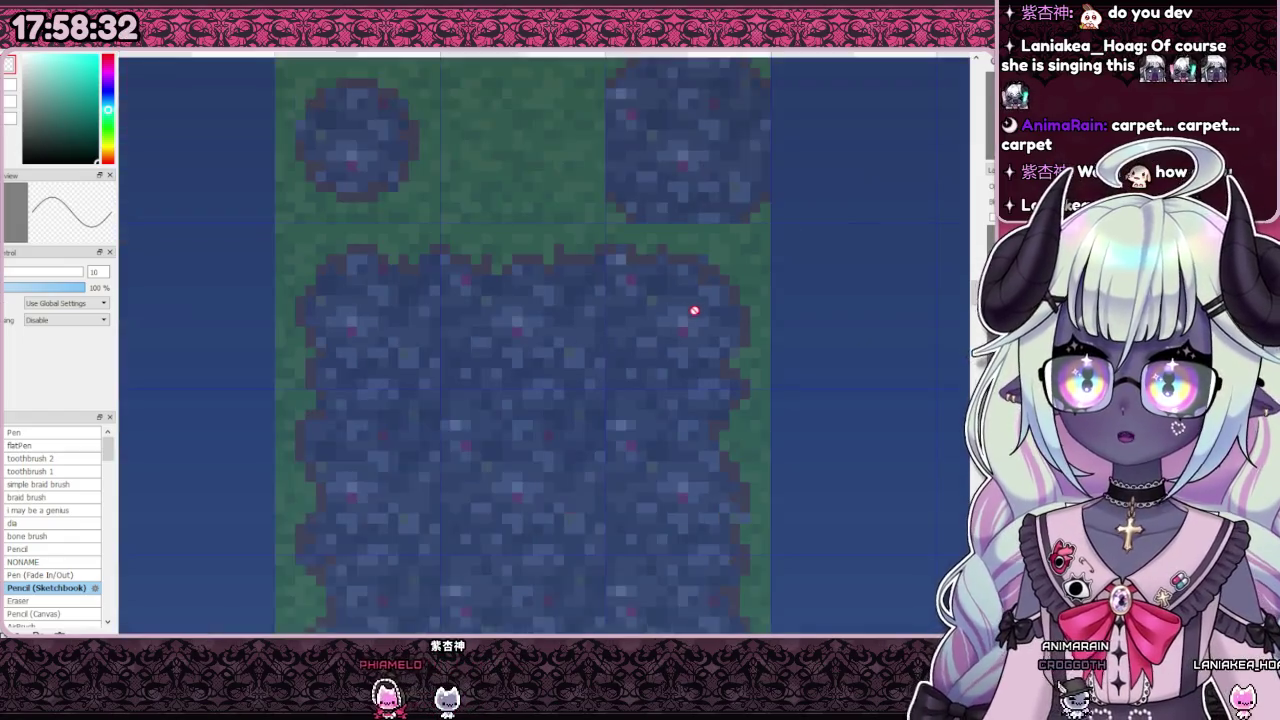
pyautogui.hotkey('ctrl', 'y')
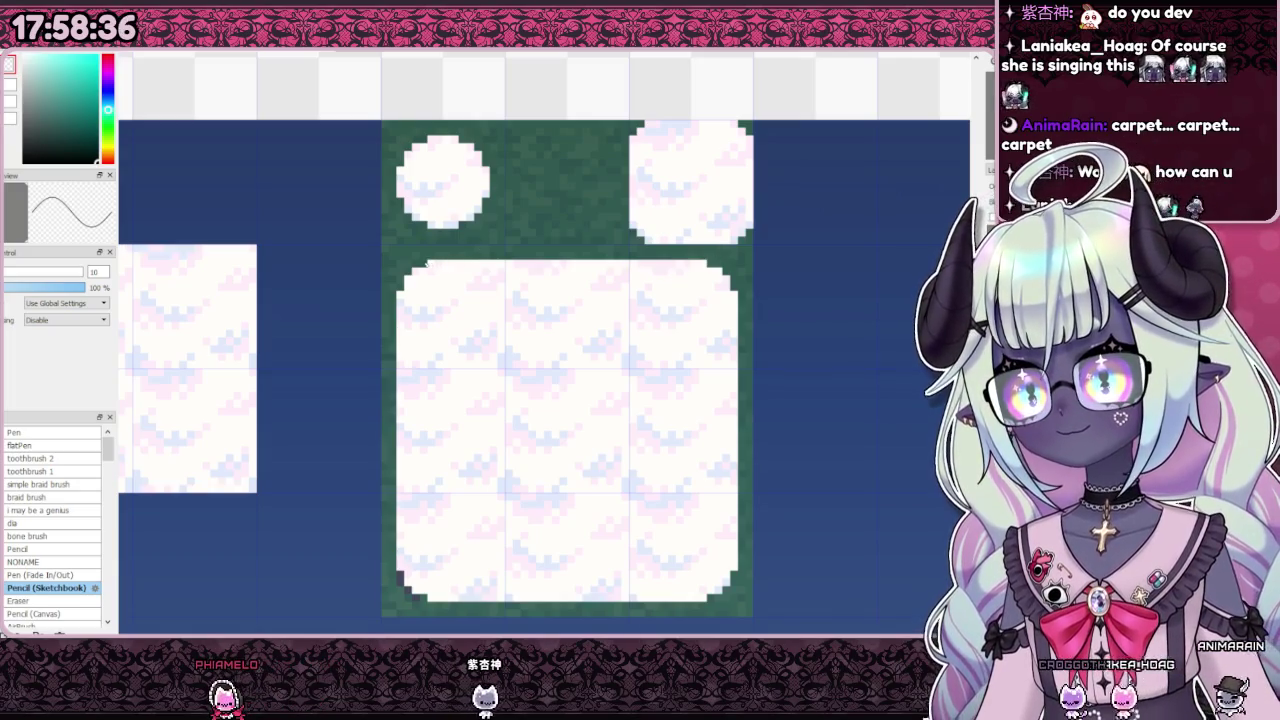
# Step: Trace a navy stroke along the cloud block's top edge, then undo it
pyautogui.moveTo(437, 265); pyautogui.dragTo(528, 268)
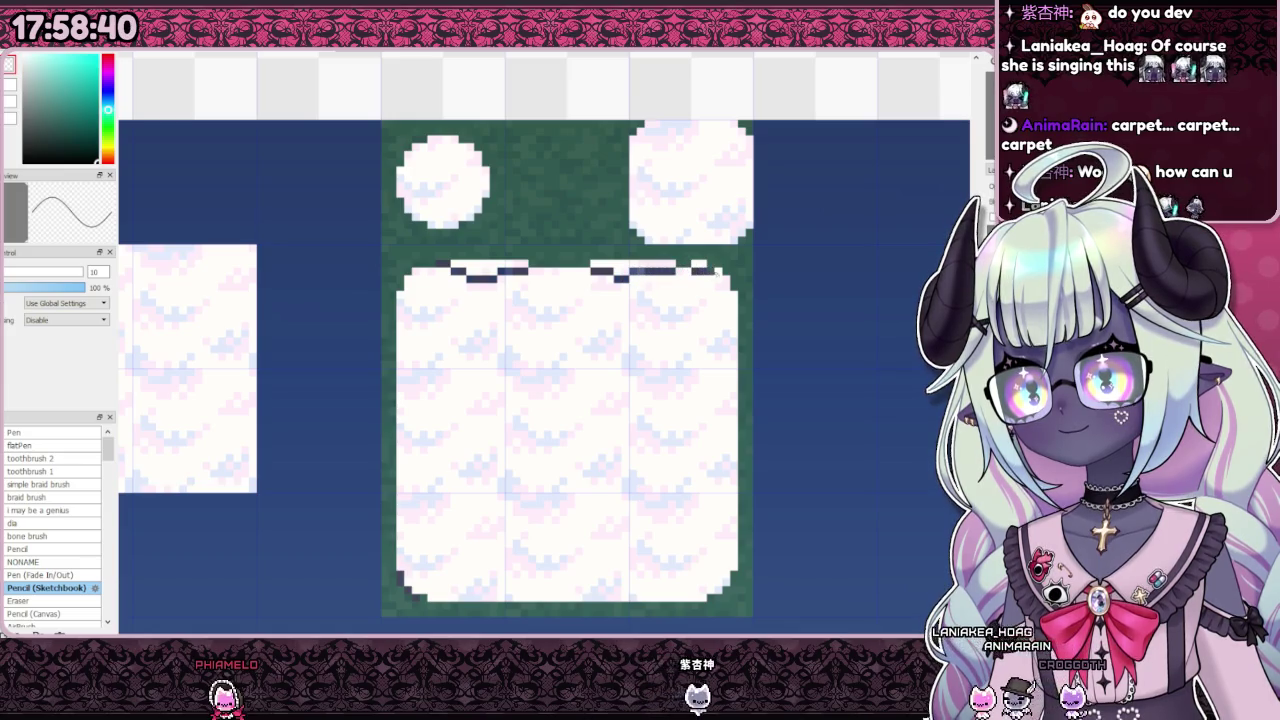
pyautogui.hotkey('ctrl', 'z')
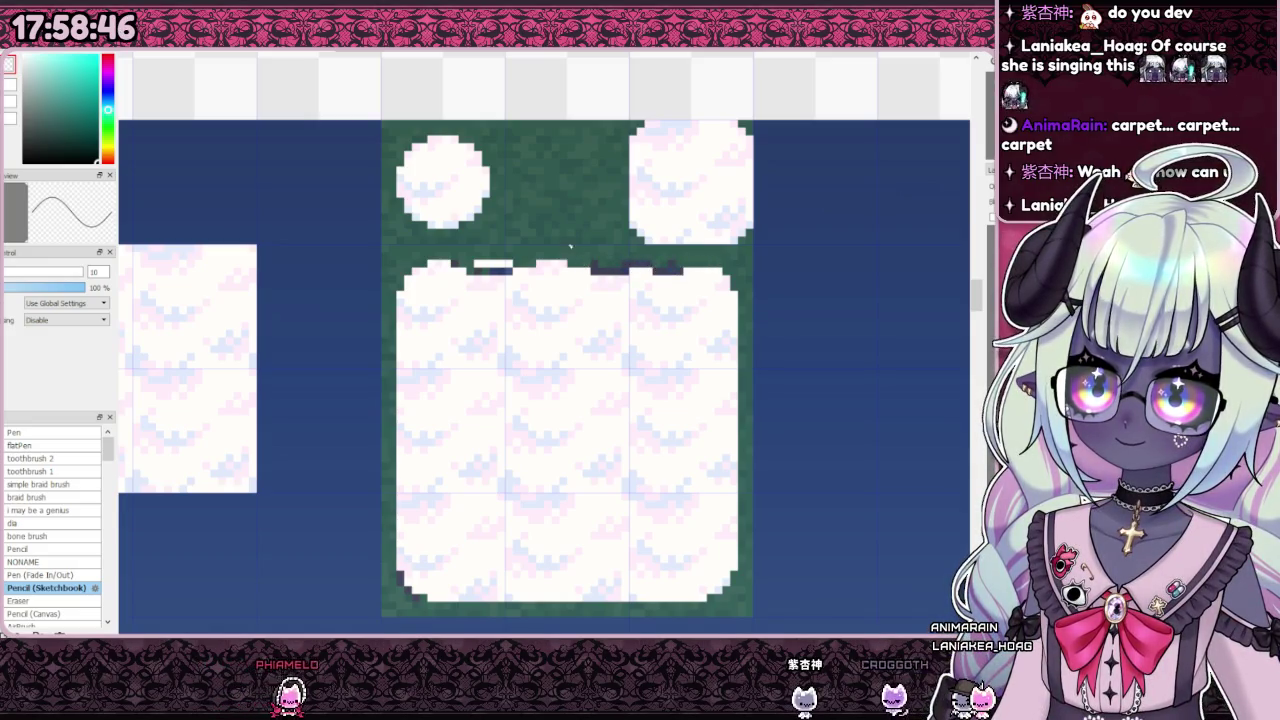
pyautogui.scroll(-2, 484, 283)
pyautogui.scroll(-3, 484, 283)
pyautogui.scroll(4, 484, 283)
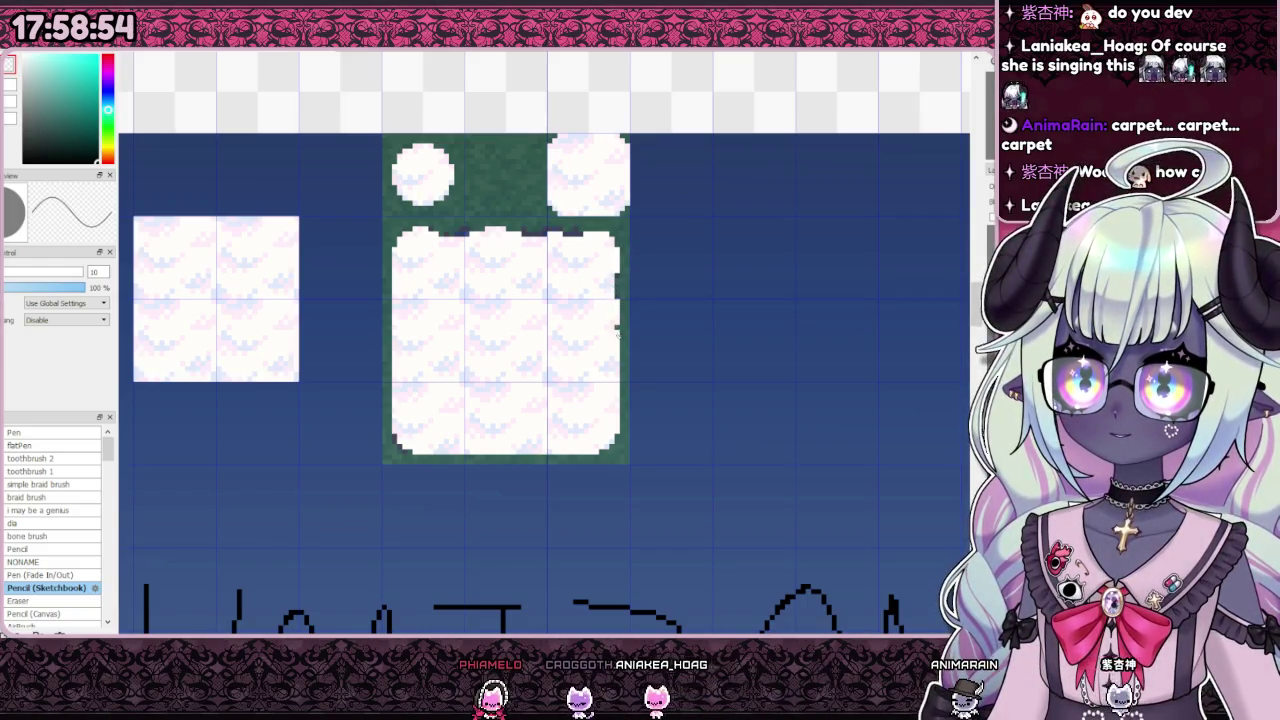
# Step: Notch the big cloud tile's right edge with a dark navy Pencil stroke, then zoom out to check
pyautogui.moveTo(616, 390); pyautogui.dragTo(614, 350)
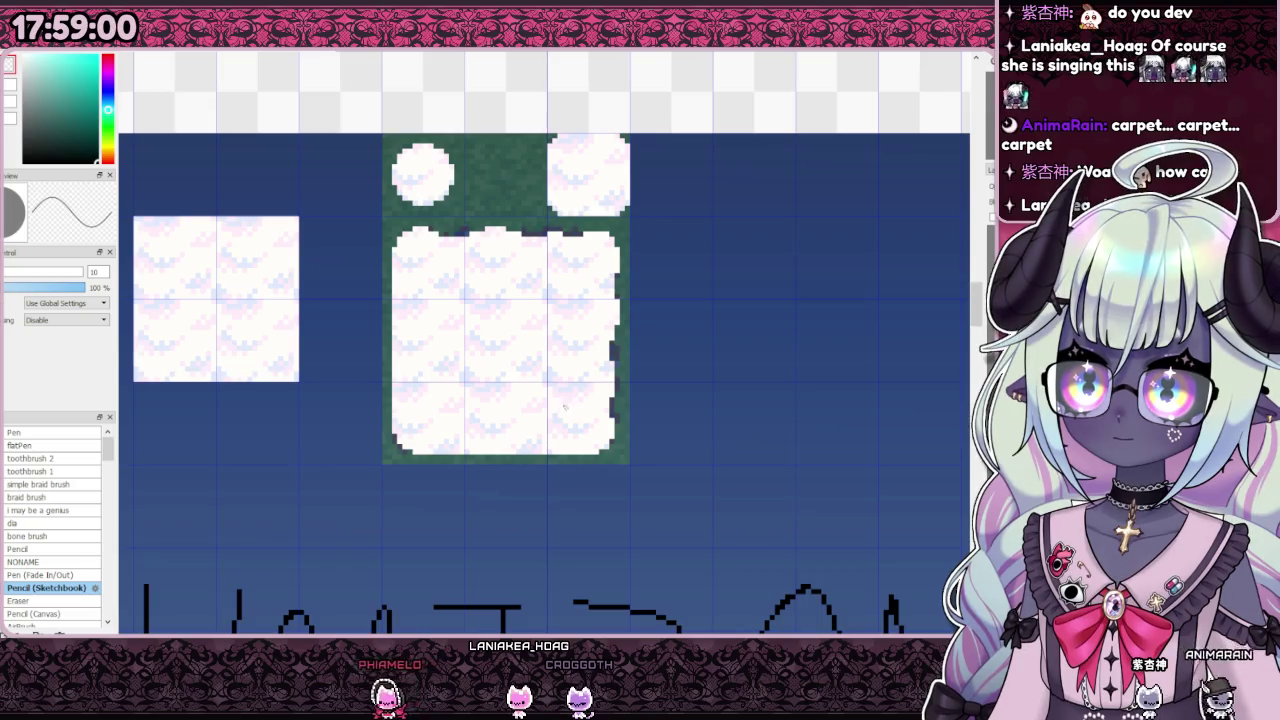
pyautogui.scroll(-1, 566, 404)
pyautogui.scroll(-2, 566, 404)
pyautogui.scroll(3, 566, 404)
pyautogui.scroll(-1, 566, 404)
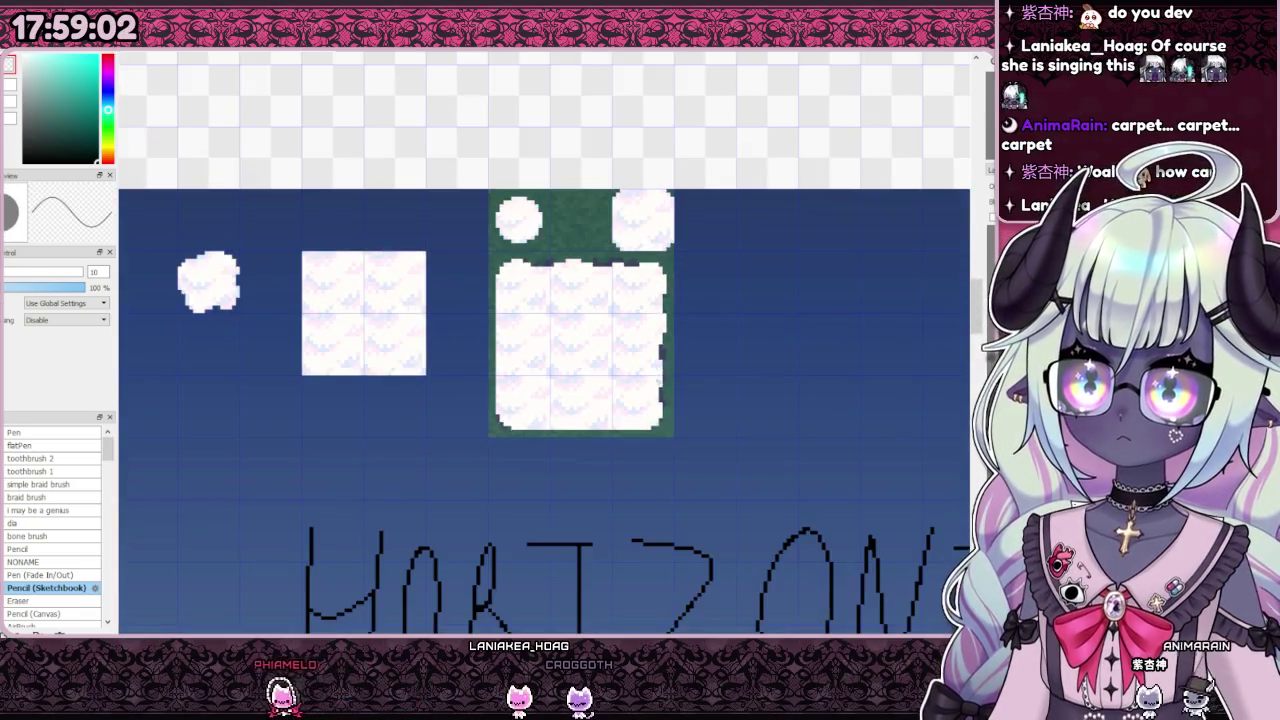
pyautogui.scroll(-1, 656, 384)
pyautogui.scroll(-1, 645, 410)
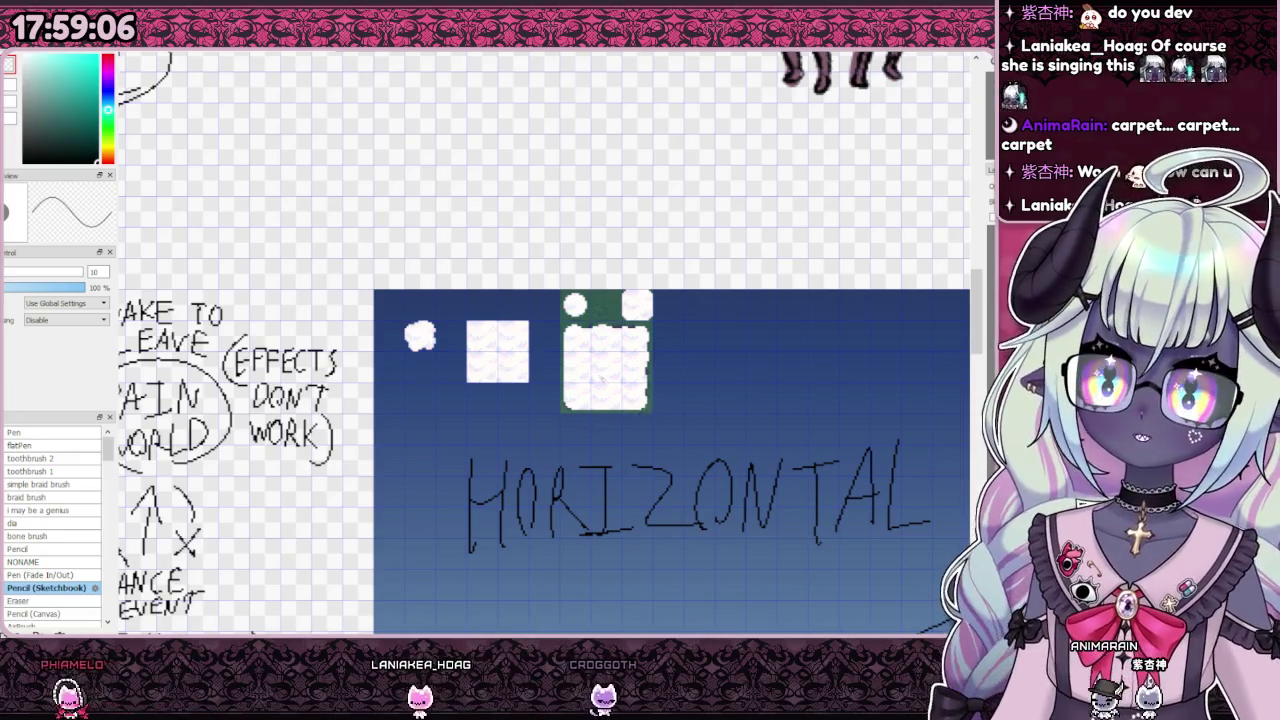
pyautogui.scroll(3, 643, 415)
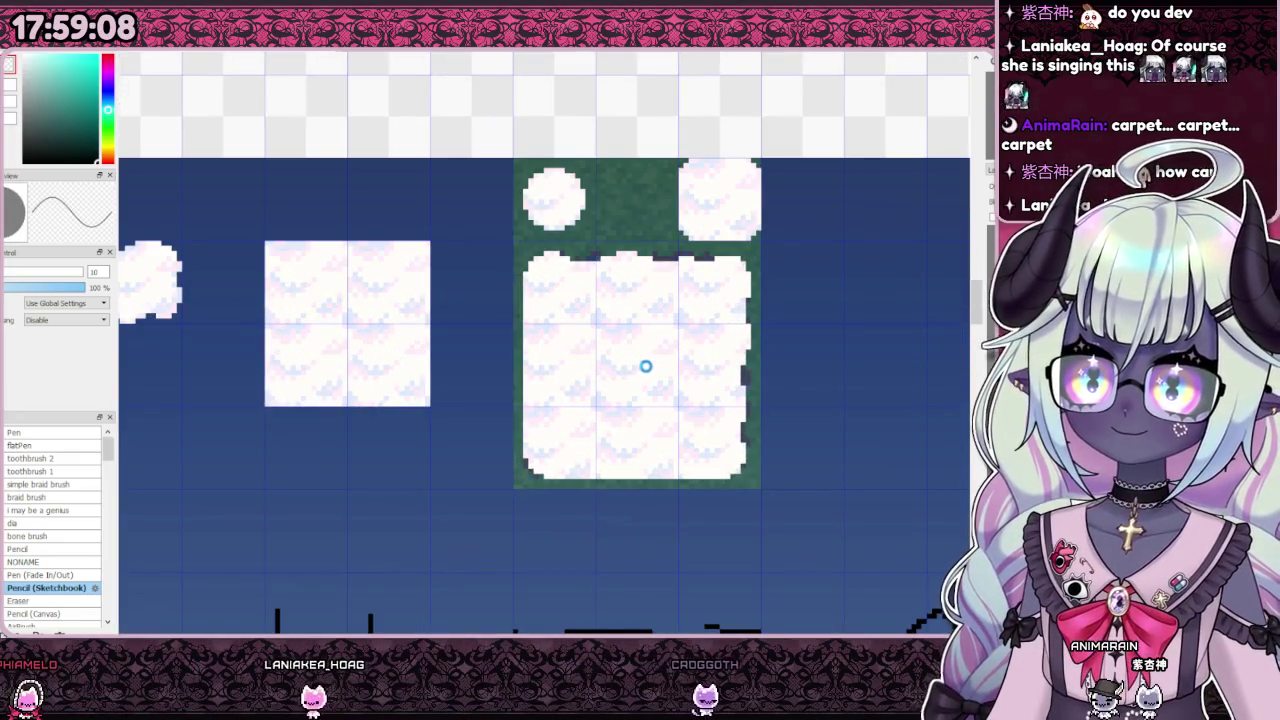
pyautogui.scroll(-3, 646, 366)
pyautogui.scroll(2, 584, 364)
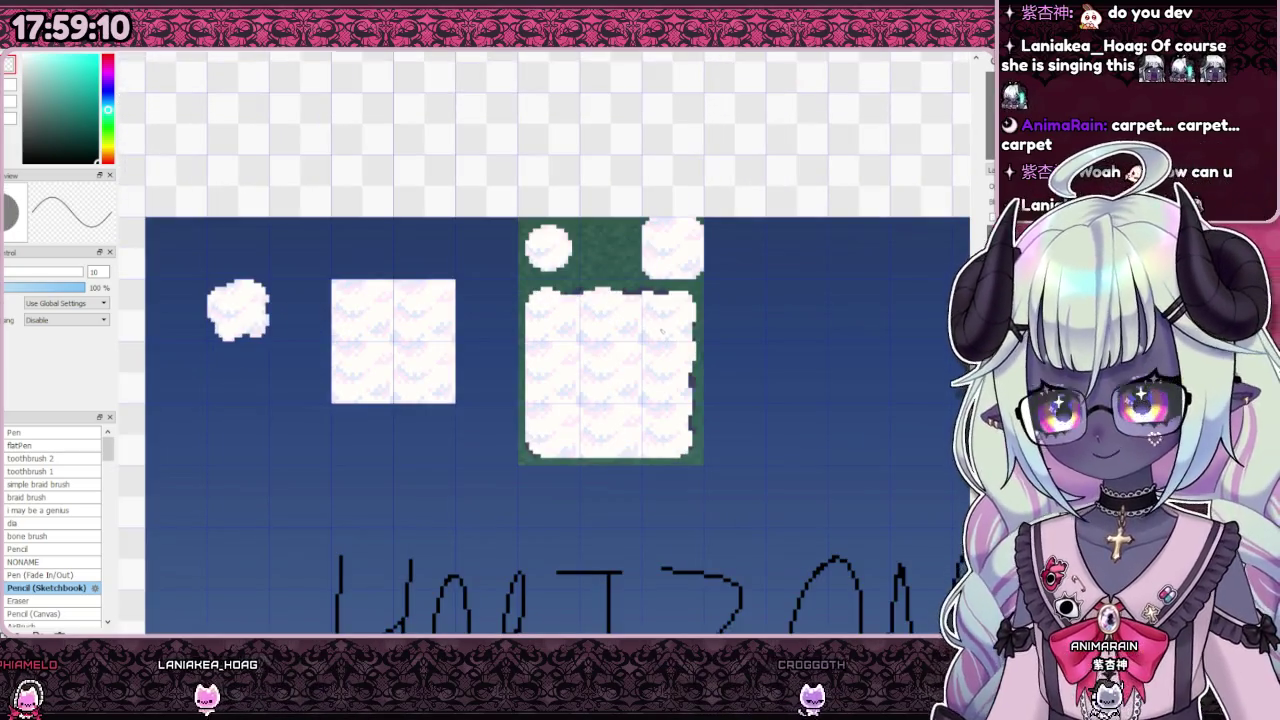
pyautogui.scroll(-2, 625, 335)
pyautogui.scroll(2, 641, 337)
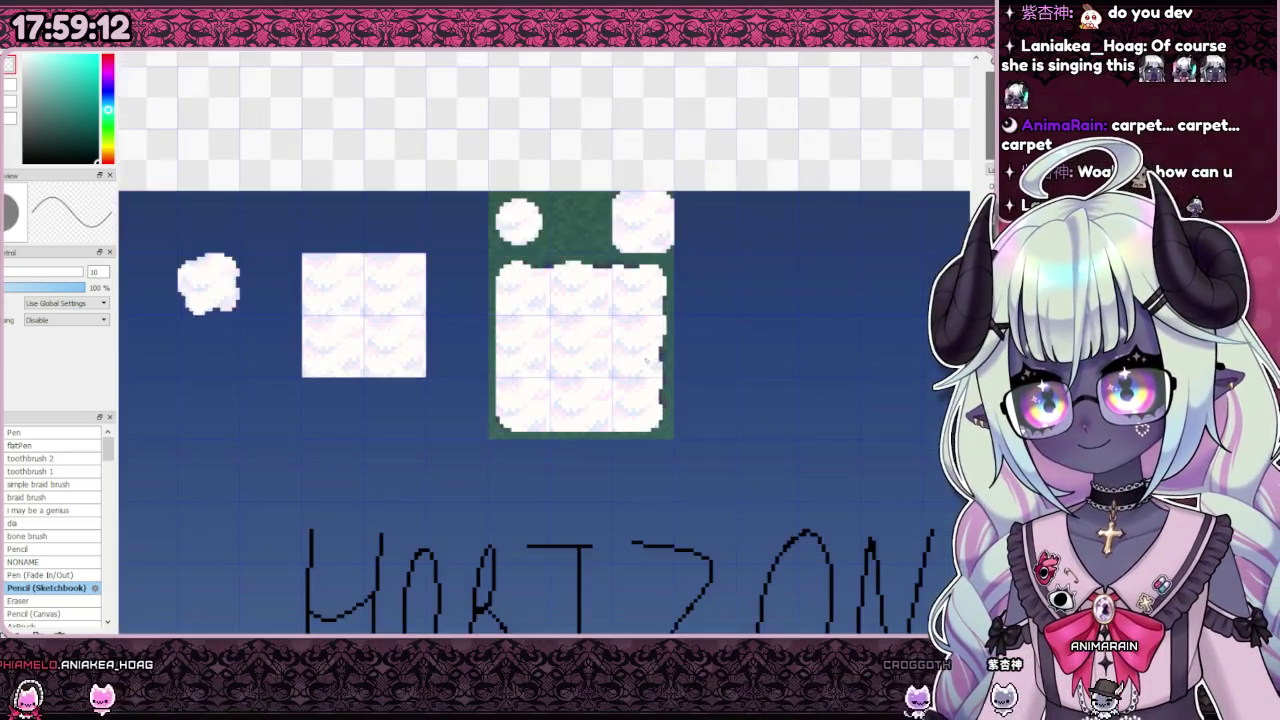
pyautogui.scroll(-3, 641, 350)
pyautogui.scroll(2, 645, 410)
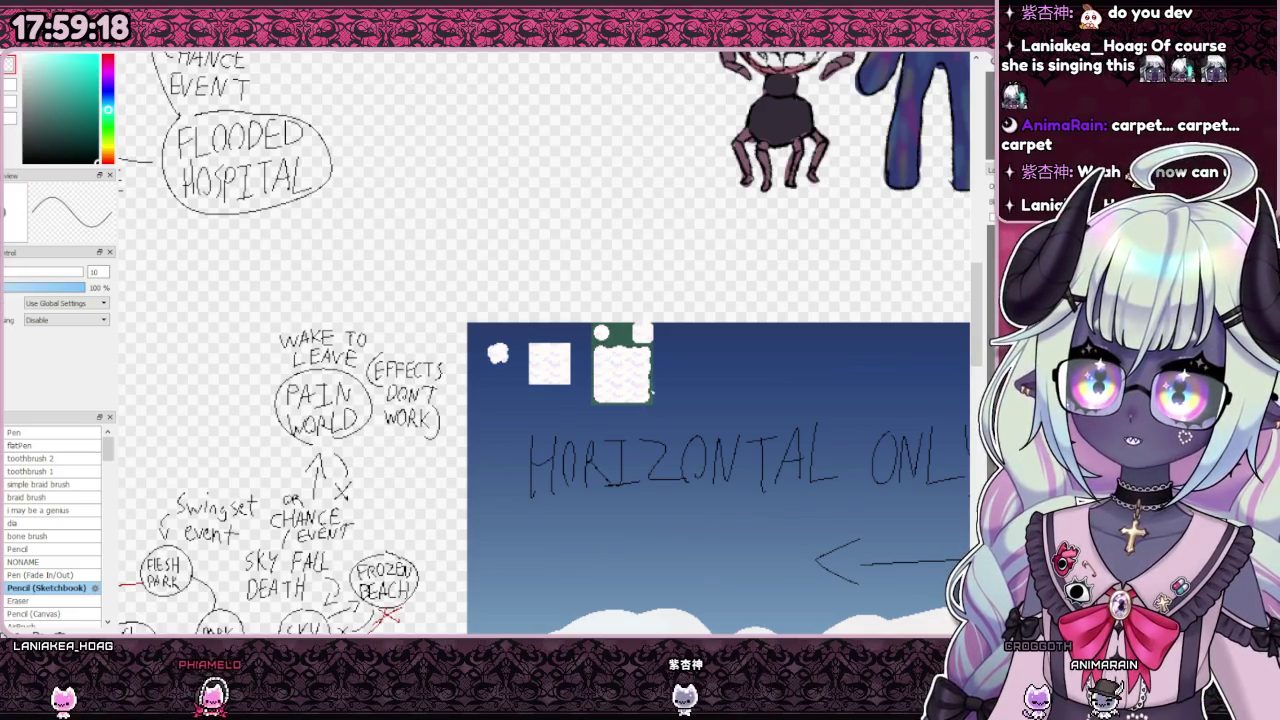
# Step: Paint white over the dark gap pixels along the cloud tile's right and top edges
pyautogui.scroll(3, 659, 383)
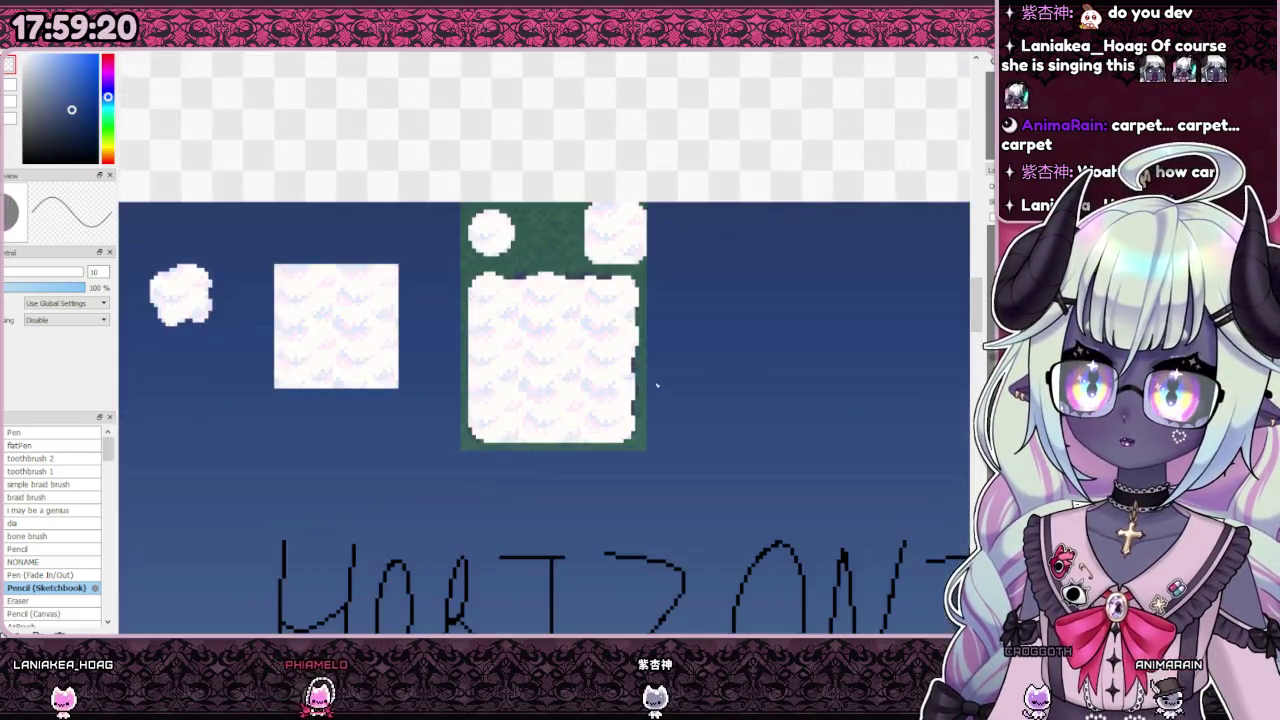
pyautogui.scroll(3, 659, 383)
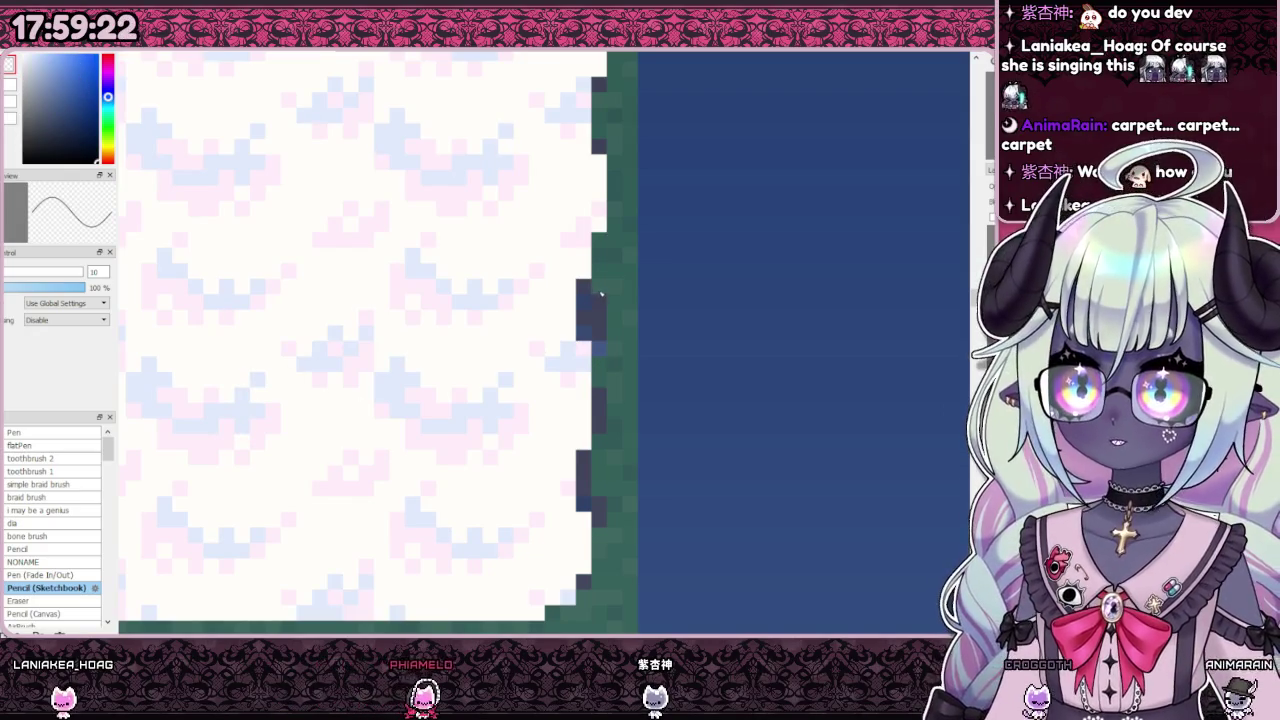
pyautogui.scroll(-3, 600, 294)
pyautogui.scroll(-2, 590, 434)
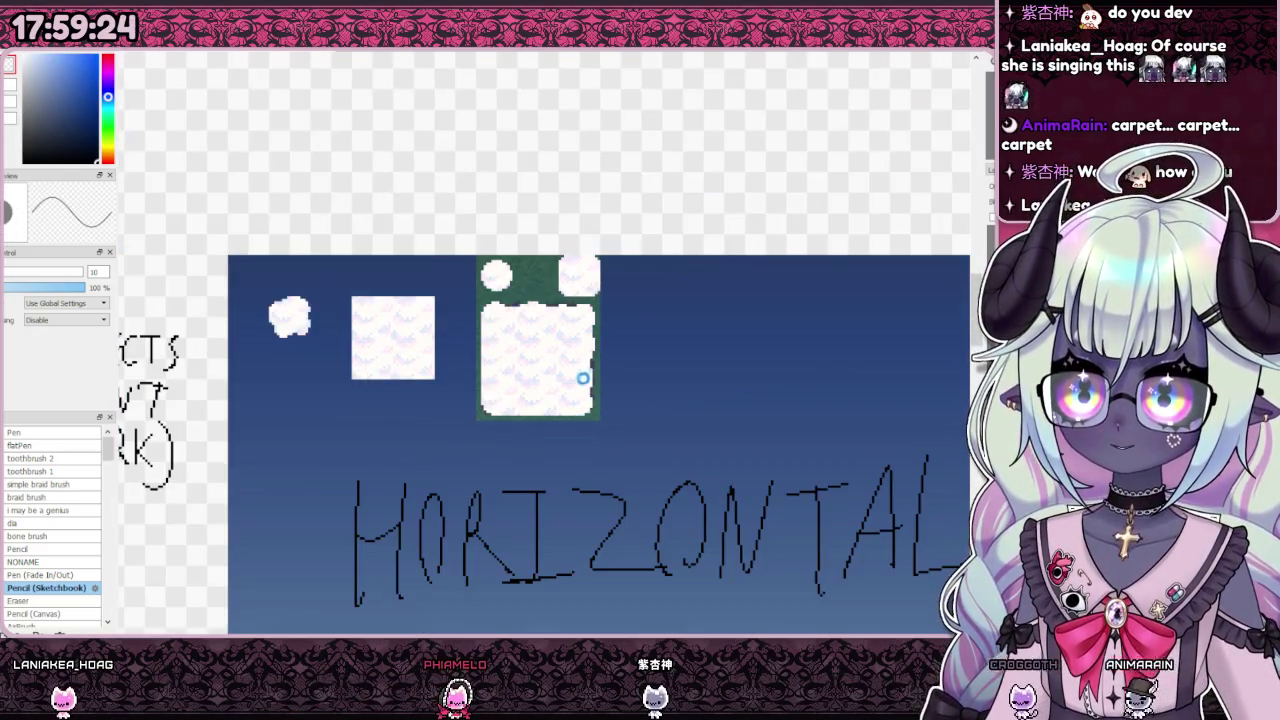
pyautogui.scroll(2, 582, 379)
pyautogui.scroll(3, 580, 362)
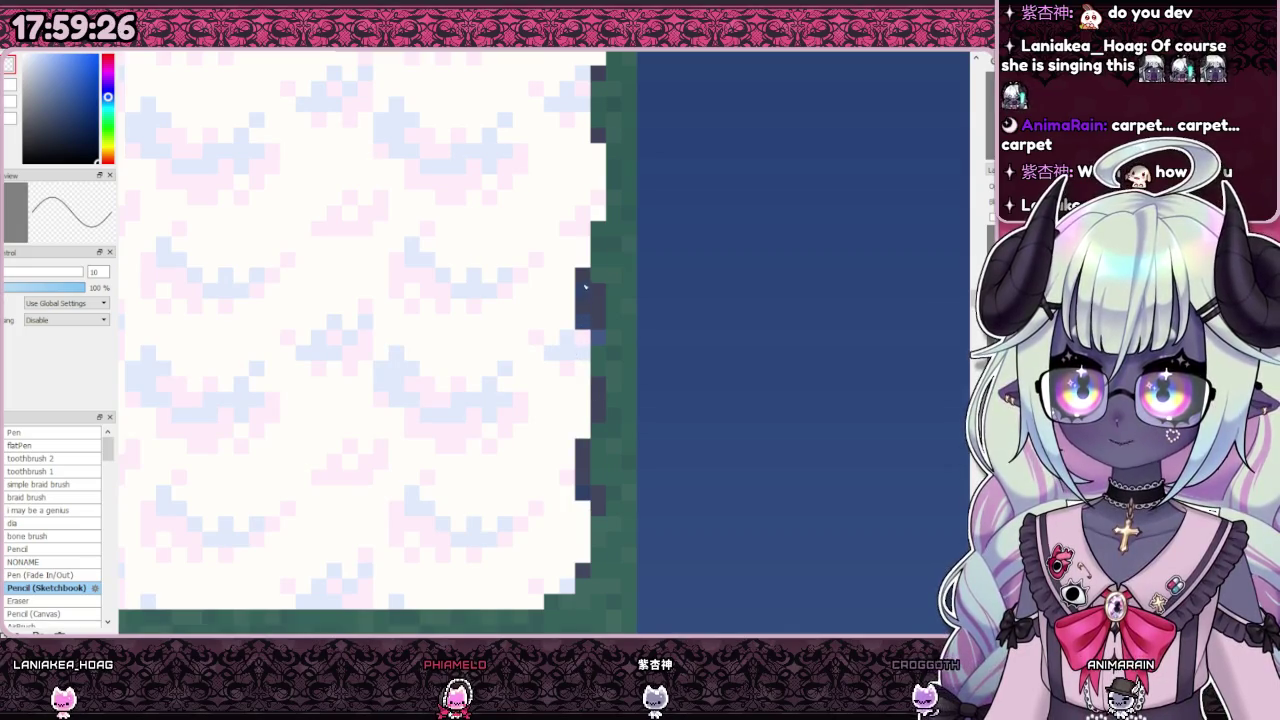
pyautogui.scroll(-3, 596, 462)
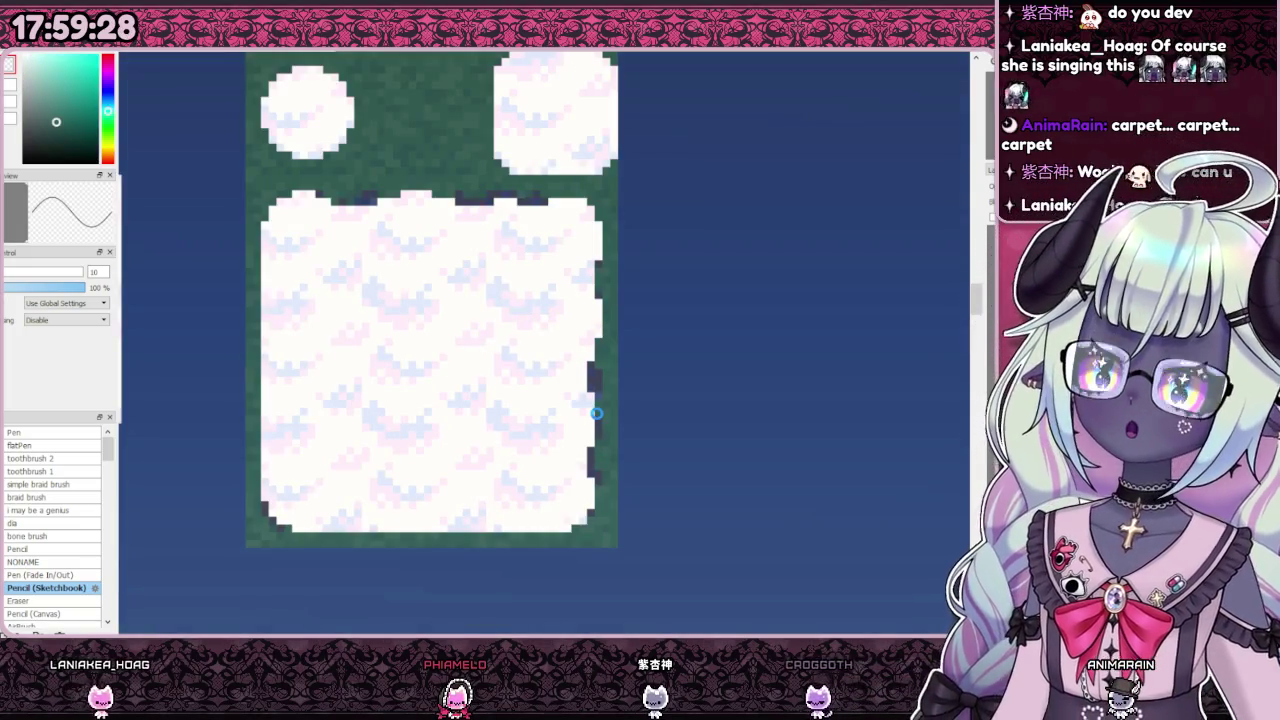
pyautogui.moveTo(597, 340); pyautogui.dragTo(597, 500)
pyautogui.moveTo(316, 198); pyautogui.dragTo(570, 198)
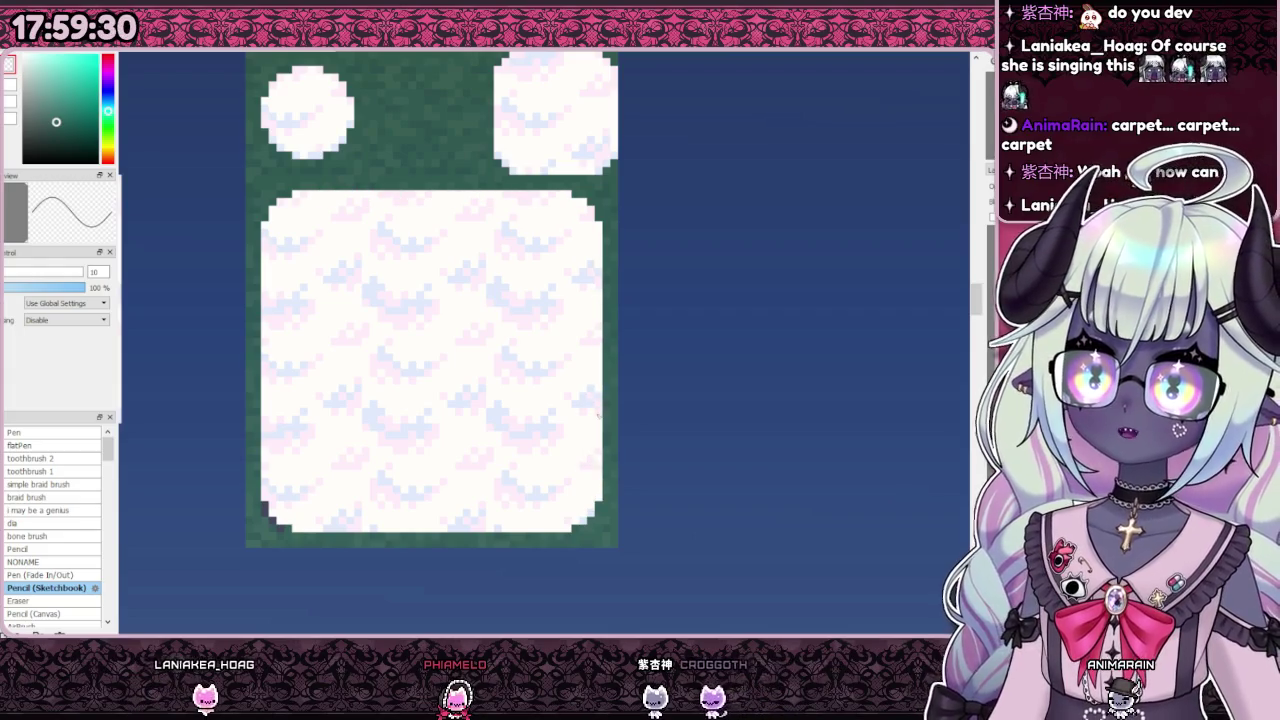
pyautogui.scroll(-2, 596, 414)
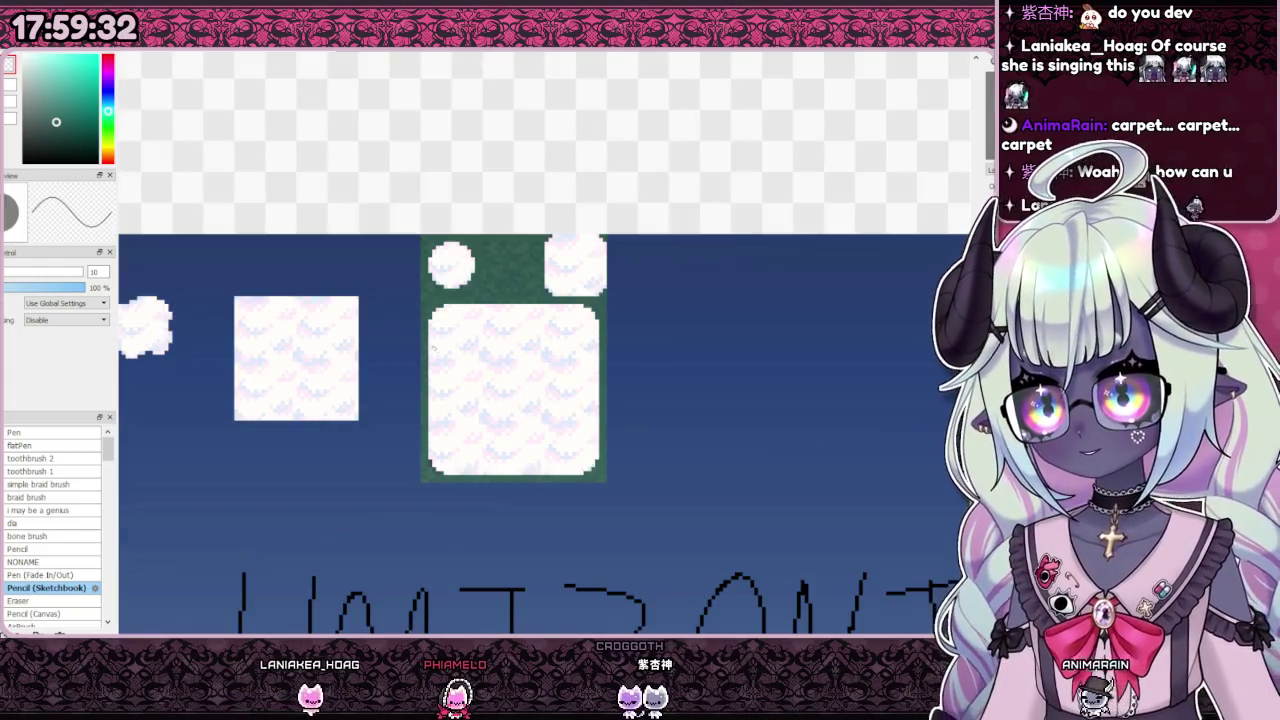
pyautogui.scroll(2, 488, 466)
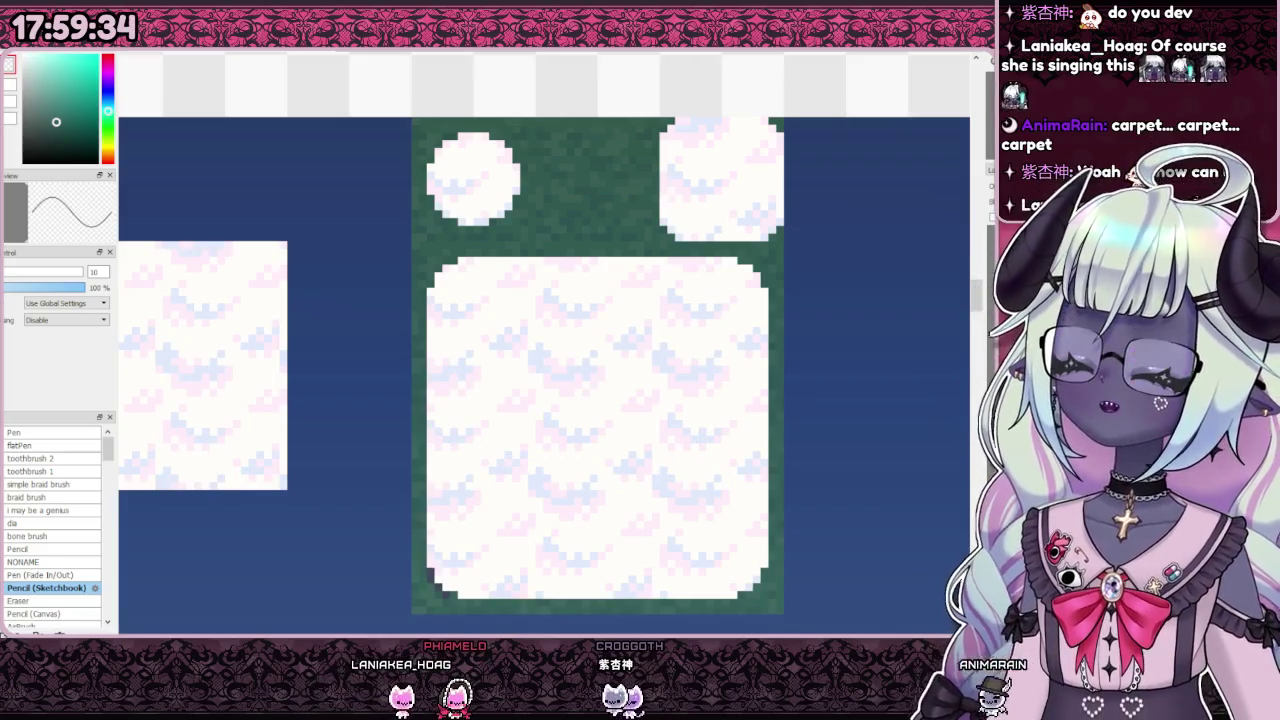
pyautogui.scroll(-2, 545, 343)
pyautogui.scroll(-1, 545, 343)
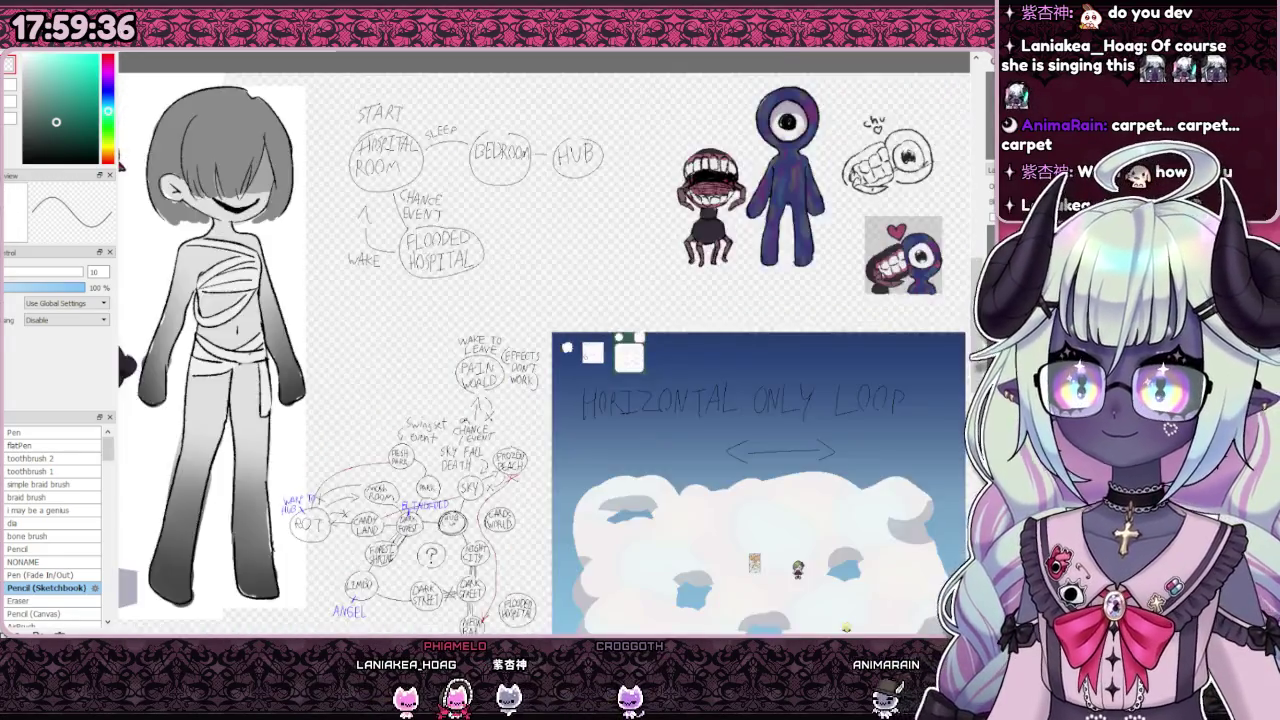
# Step: Zoom to the monster sketches and select the smooth Pen brush for navy drawing
pyautogui.scroll(-1, 545, 343)
pyautogui.scroll(3, 190, 300)
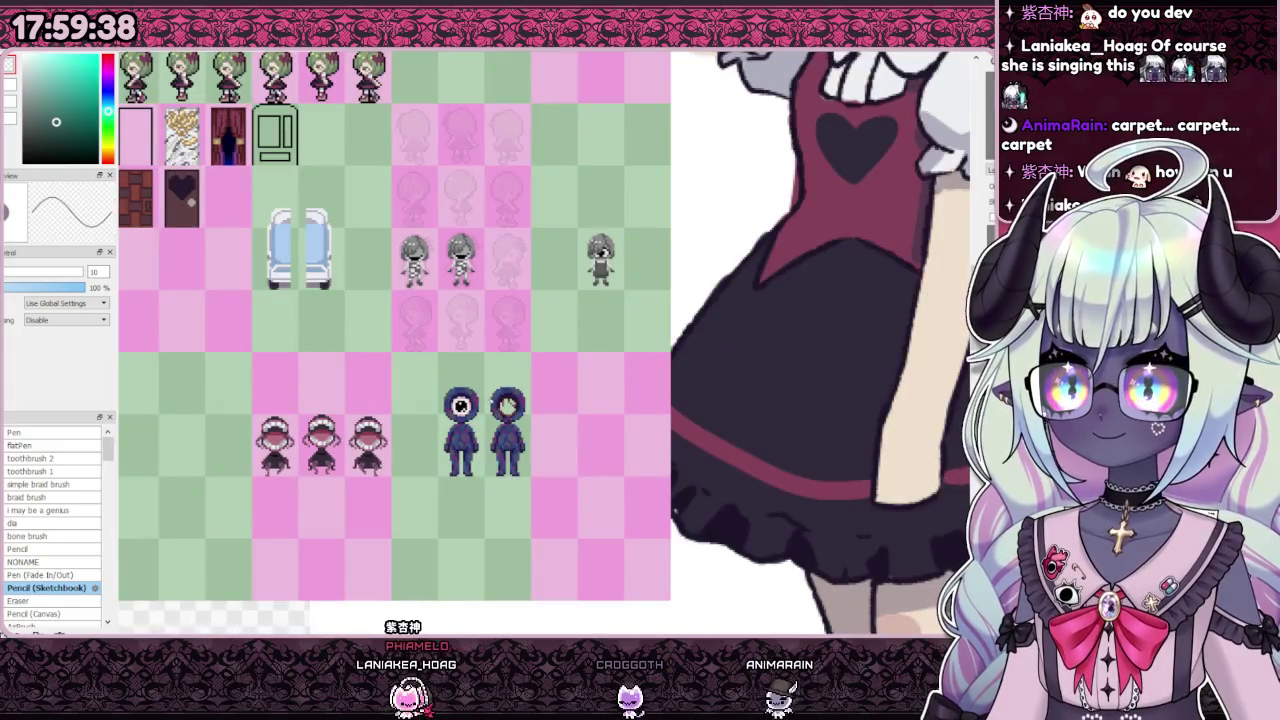
pyautogui.scroll(-2, 507, 350)
pyautogui.scroll(3, 736, 247)
pyautogui.scroll(-4, 736, 247)
pyautogui.scroll(3, 820, 477)
pyautogui.scroll(2, 820, 477)
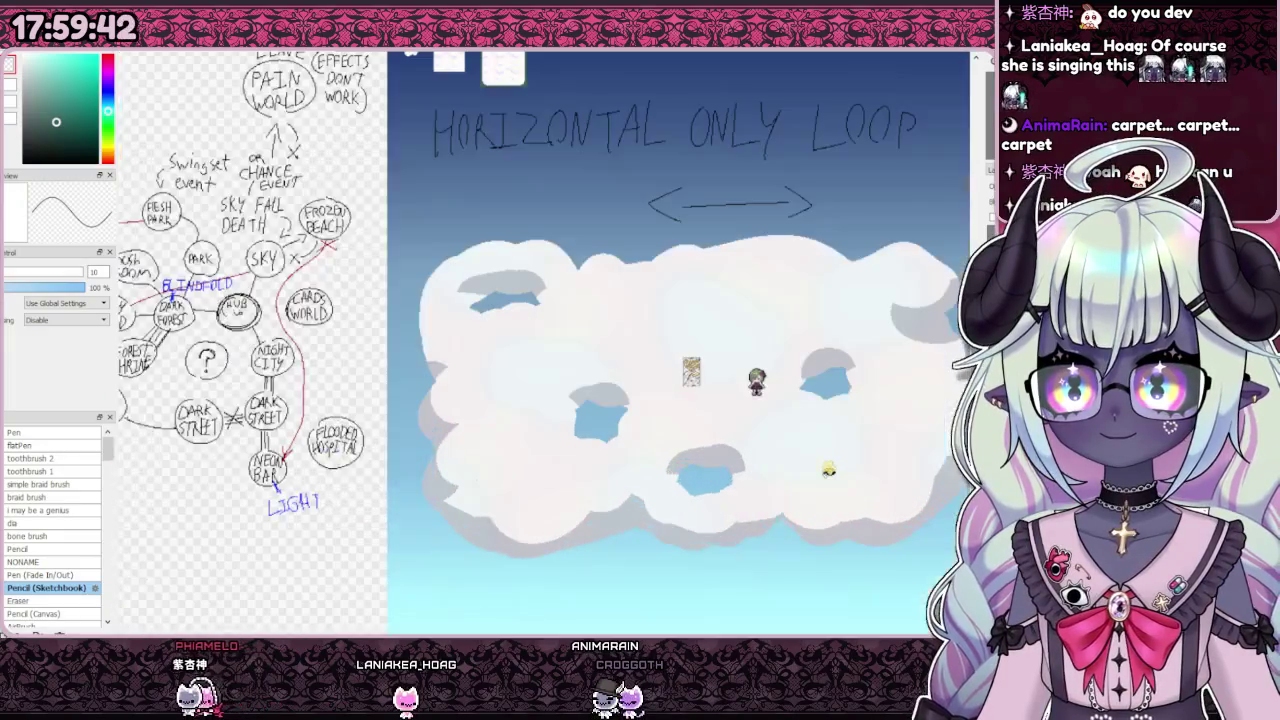
pyautogui.scroll(-2, 724, 430)
pyautogui.scroll(-3, 724, 430)
pyautogui.scroll(3, 820, 166)
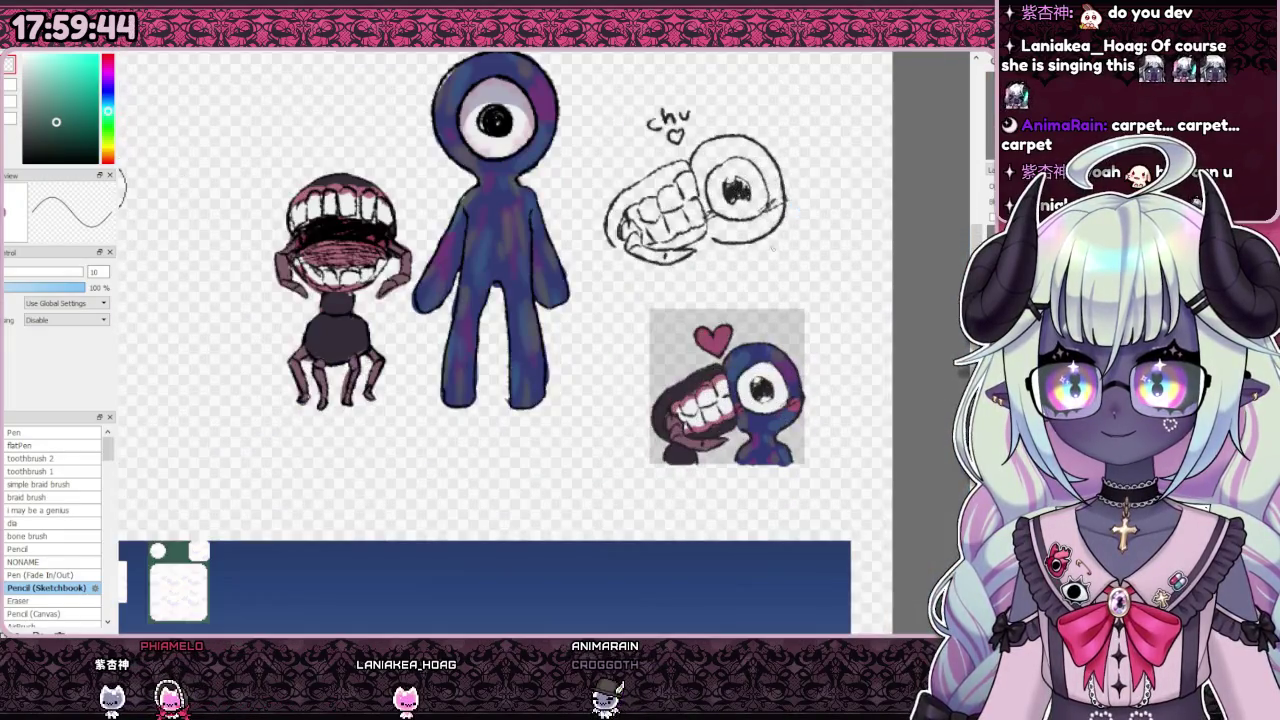
pyautogui.scroll(-3, 820, 166)
pyautogui.scroll(3, 820, 166)
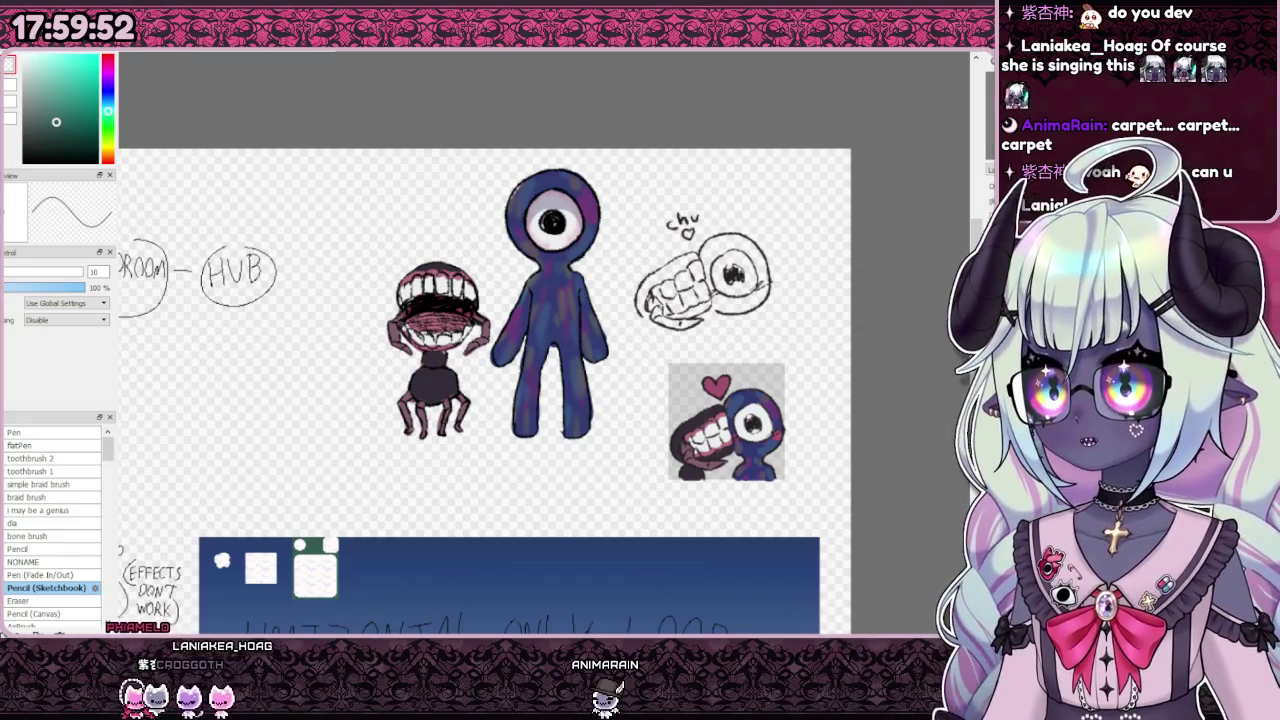
pyautogui.press('b')
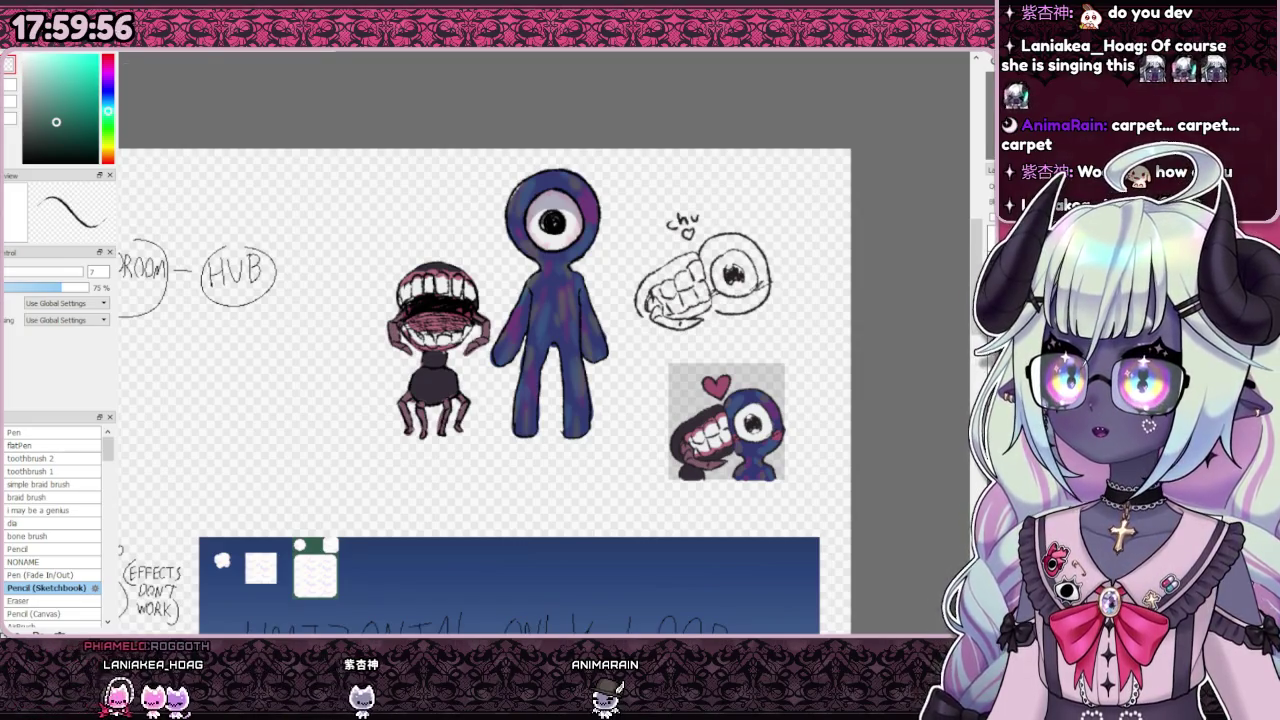
pyautogui.click(15, 432)
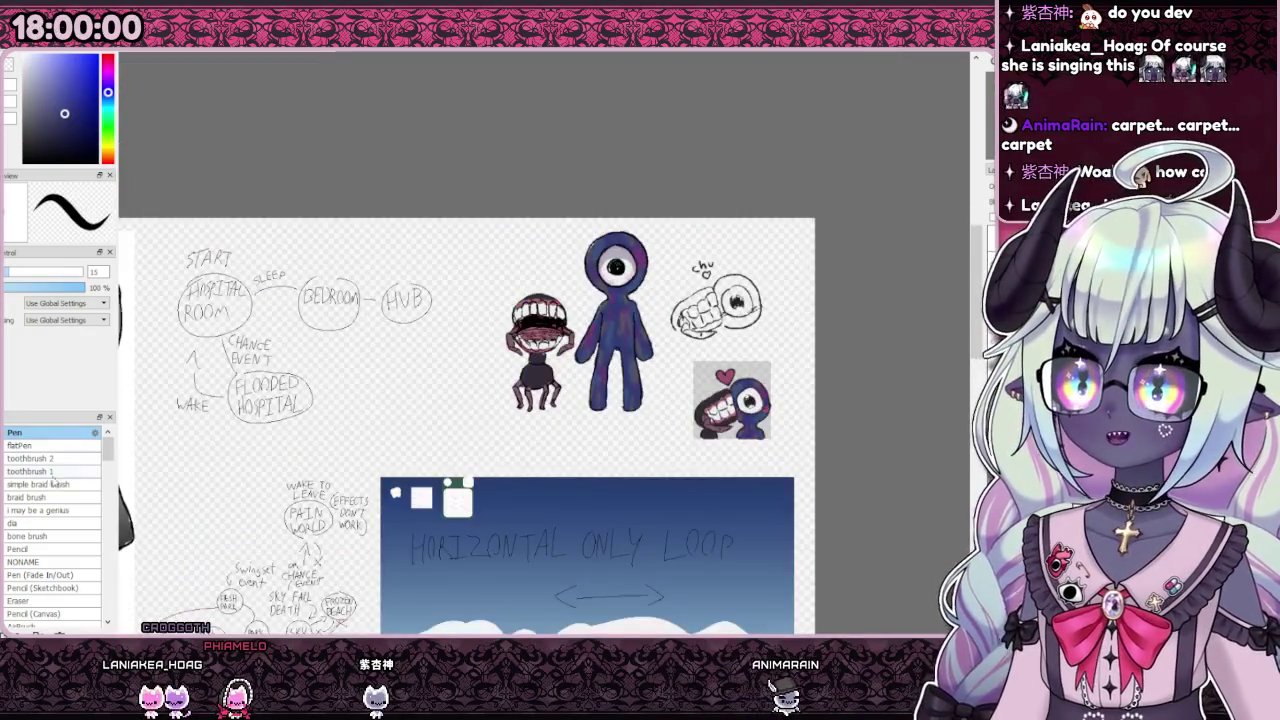
pyautogui.scroll(3, 682, 369)
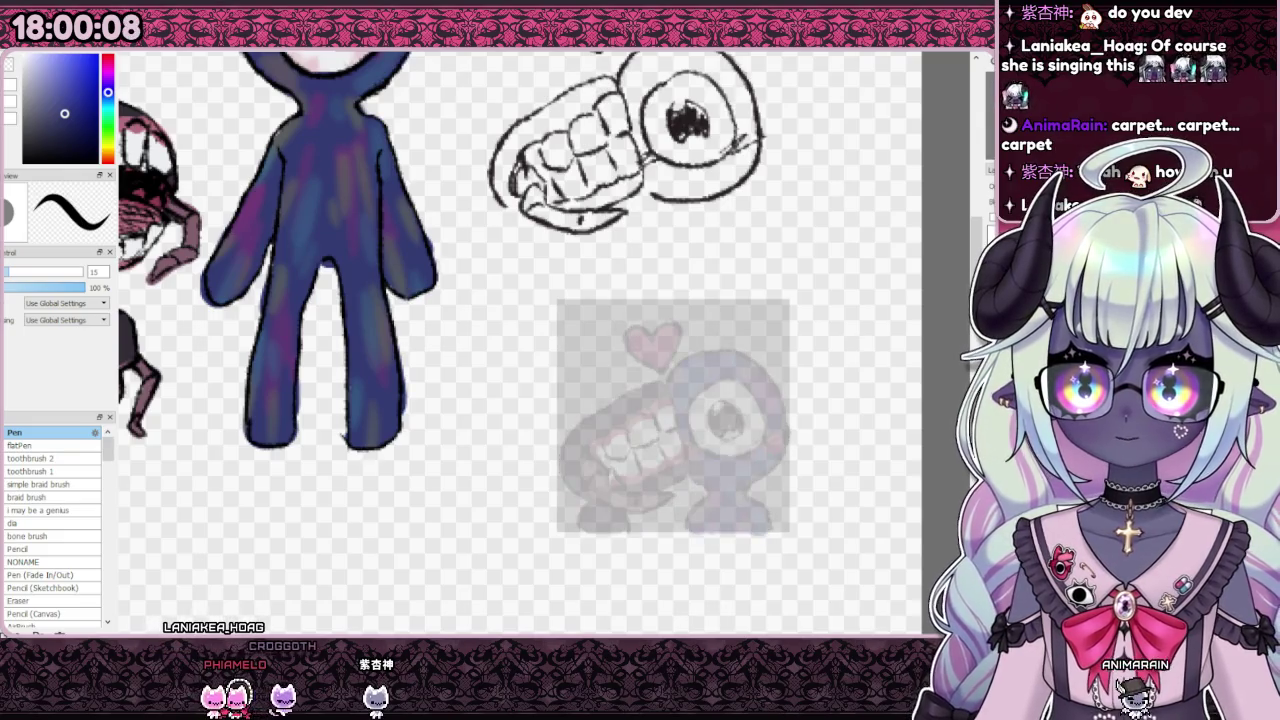
# Step: Paint two stubby navy legs under the round head with the Pen at size 15
pyautogui.moveTo(698, 395); pyautogui.dragTo(718, 436)
pyautogui.hotkey('ctrl', 'z')
pyautogui.click(30, 445)
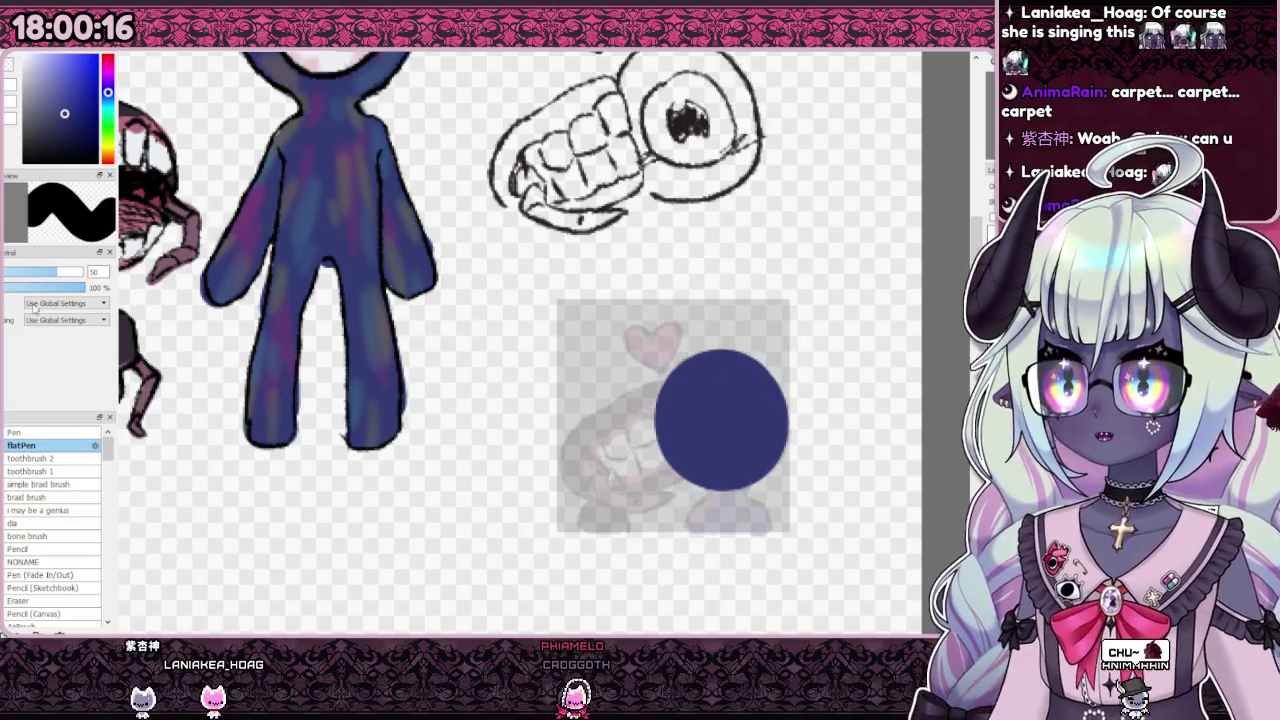
pyautogui.press('n')
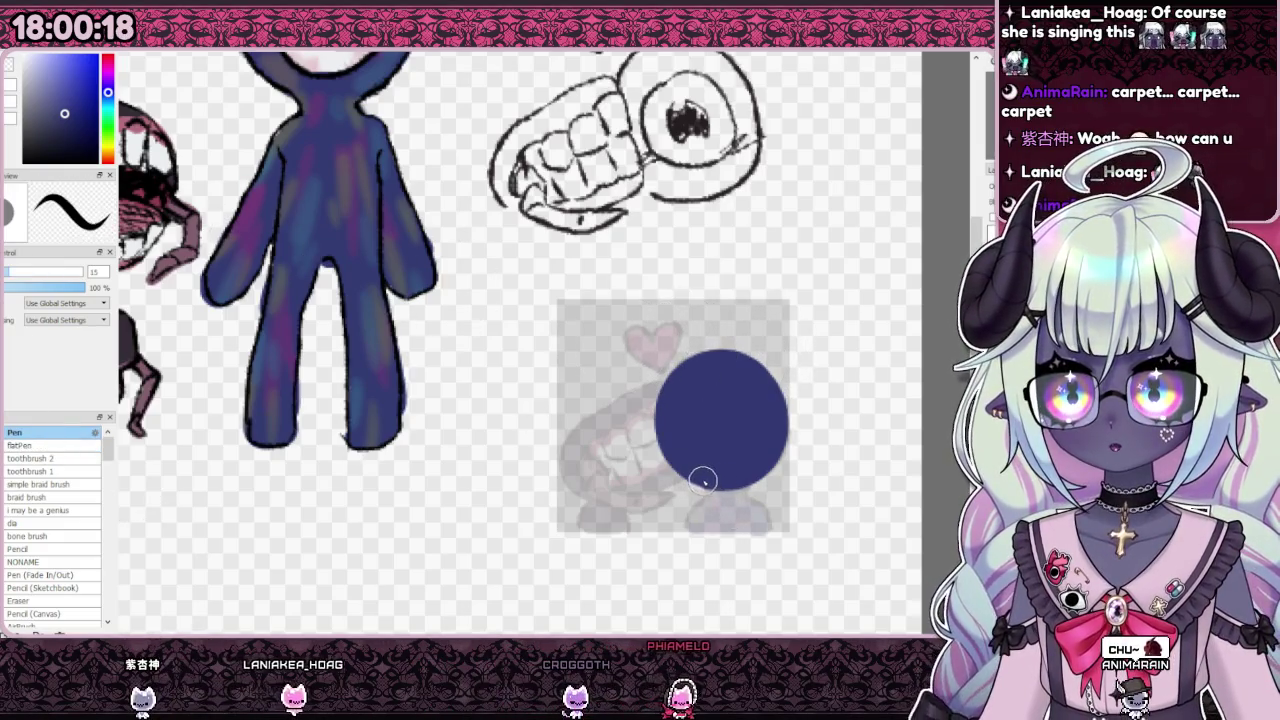
pyautogui.moveTo(712, 488); pyautogui.dragTo(690, 520)
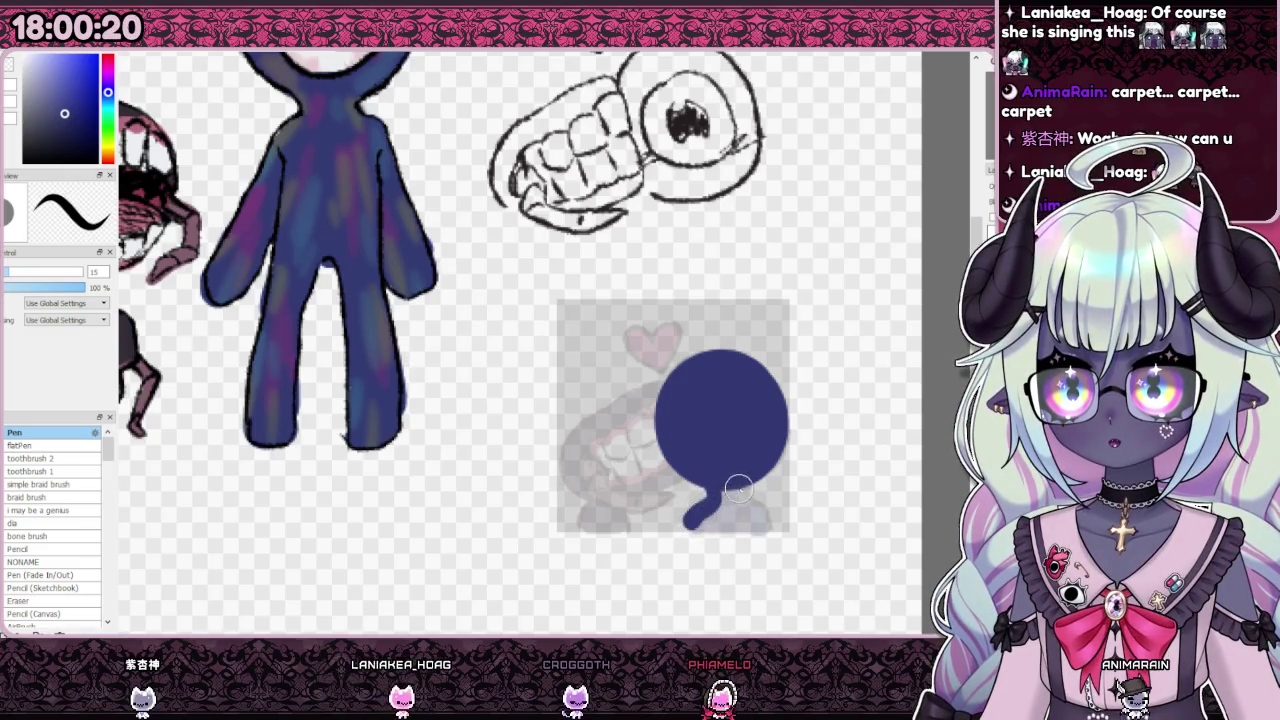
pyautogui.moveTo(747, 478)
pyautogui.mouseDown()
pyautogui.moveTo(750, 500)
pyautogui.moveTo(722, 503)
pyautogui.mouseUp()
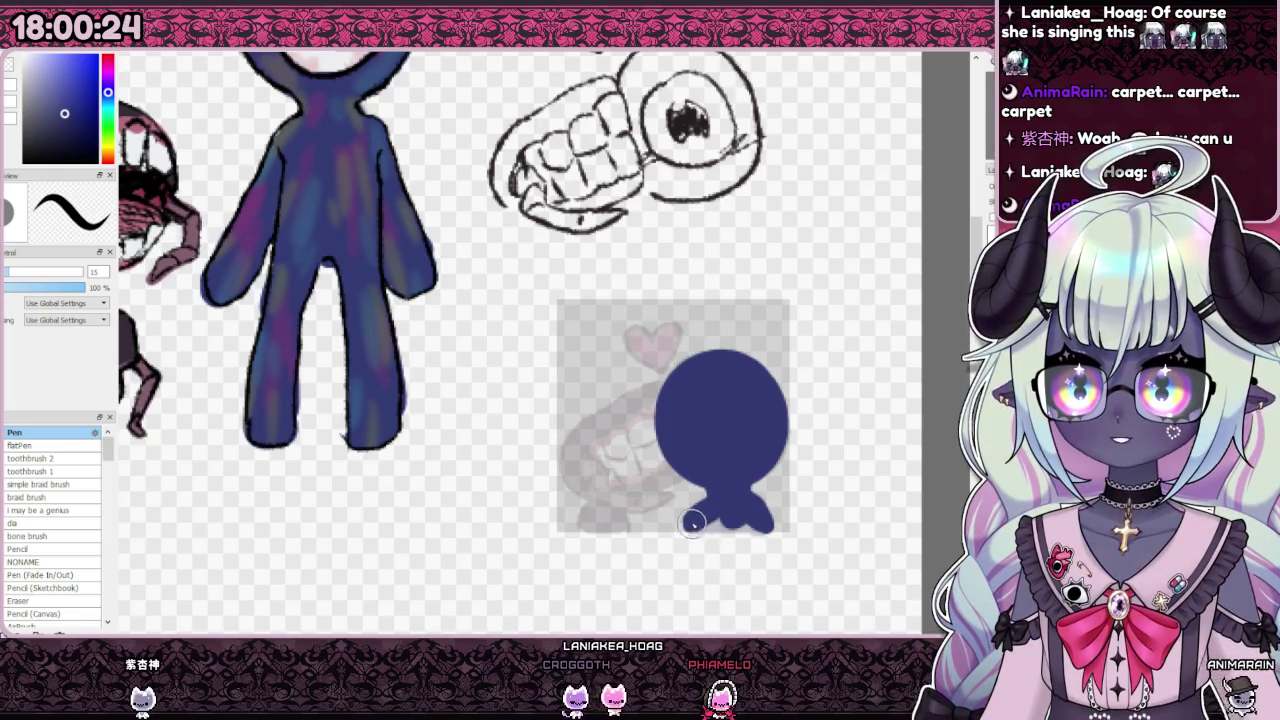
pyautogui.moveTo(749, 528)
pyautogui.mouseDown()
pyautogui.moveTo(690, 548)
pyautogui.moveTo(751, 523)
pyautogui.mouseUp()
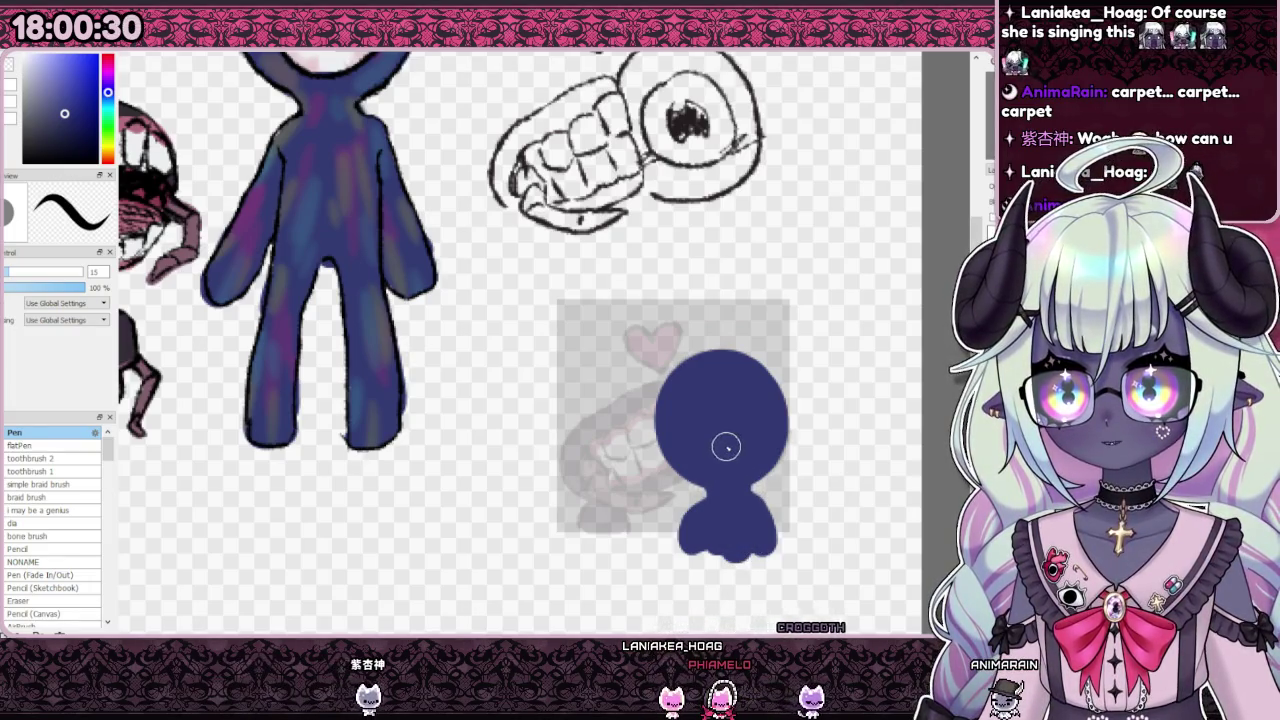
# Step: Dab white paint inside the navy head to form the eye
pyautogui.scroll(-5, 725, 450)
pyautogui.scroll(3, 760, 451)
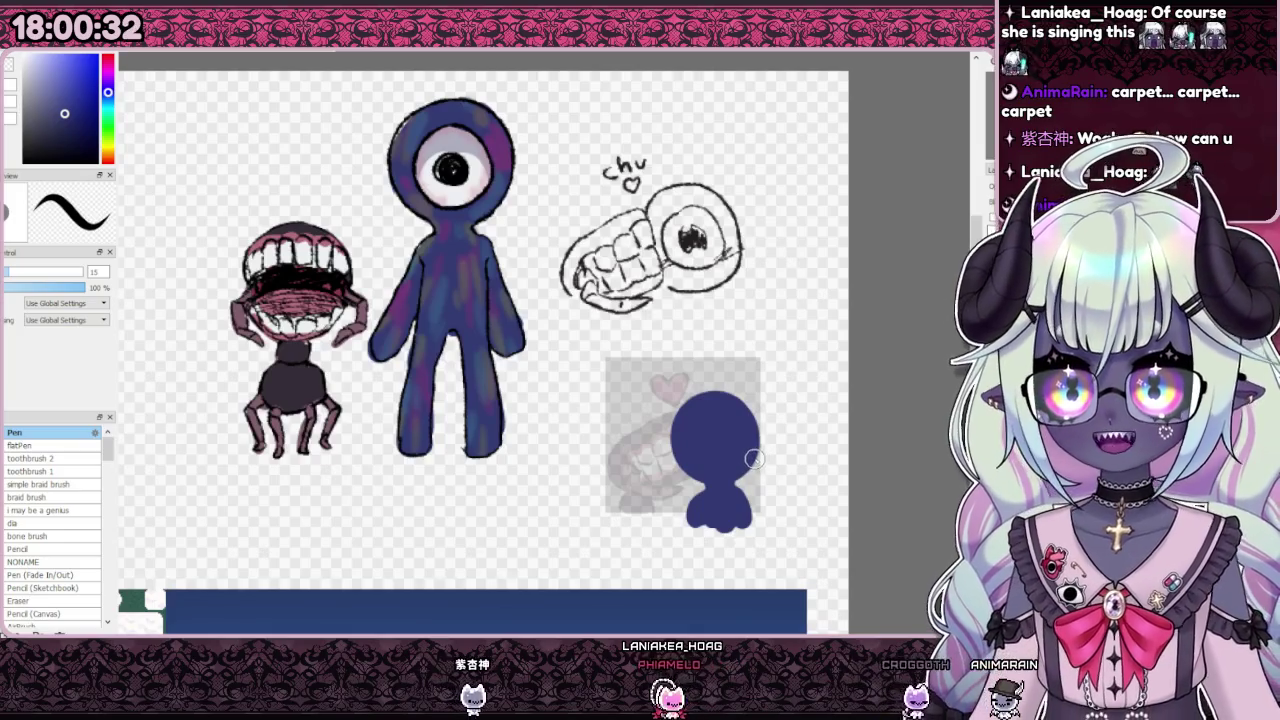
pyautogui.scroll(3, 478, 190)
pyautogui.scroll(-2, 429, 214)
pyautogui.scroll(-1, 429, 214)
pyautogui.scroll(1, 720, 474)
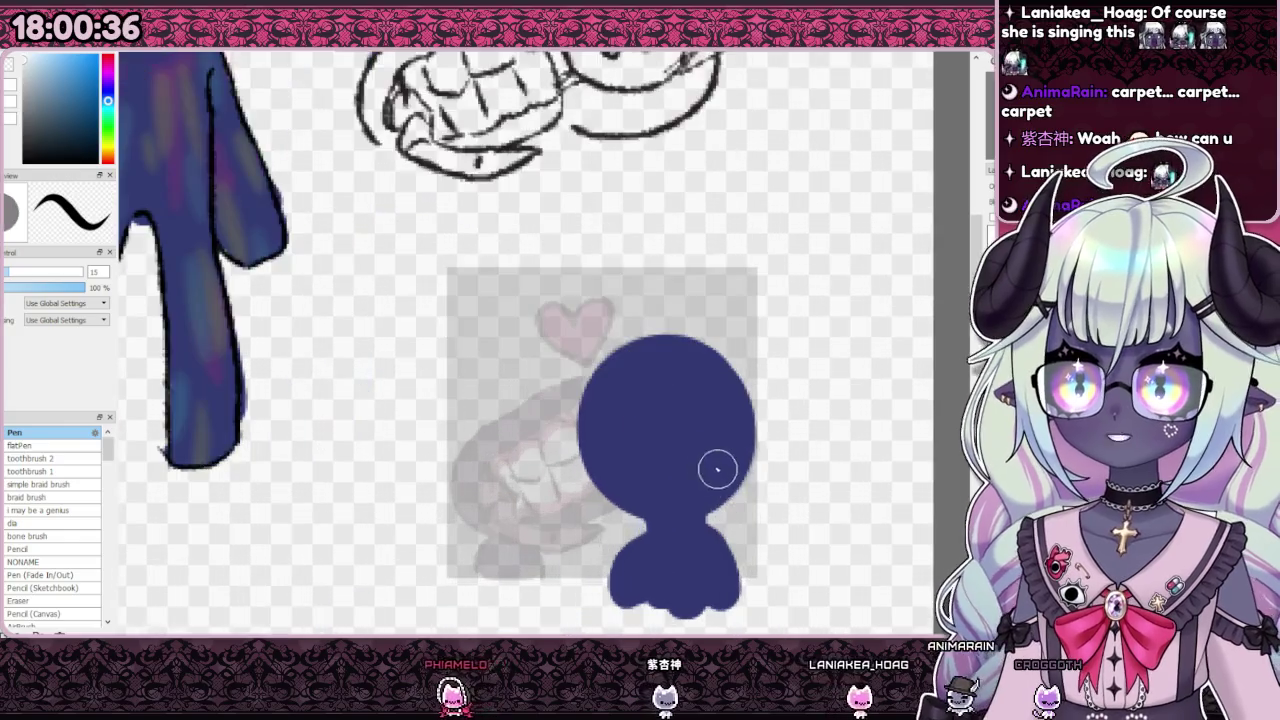
pyautogui.scroll(1, 663, 400)
pyautogui.moveTo(665, 395)
pyautogui.mouseDown()
pyautogui.moveTo(700, 408)
pyautogui.moveTo(634, 486)
pyautogui.moveTo(677, 366)
pyautogui.moveTo(666, 494)
pyautogui.moveTo(667, 372)
pyautogui.moveTo(670, 440)
pyautogui.mouseUp()
# Step: Repaint the eye as a plain white disc inside the navy head
pyautogui.scroll(-1, 714, 457)
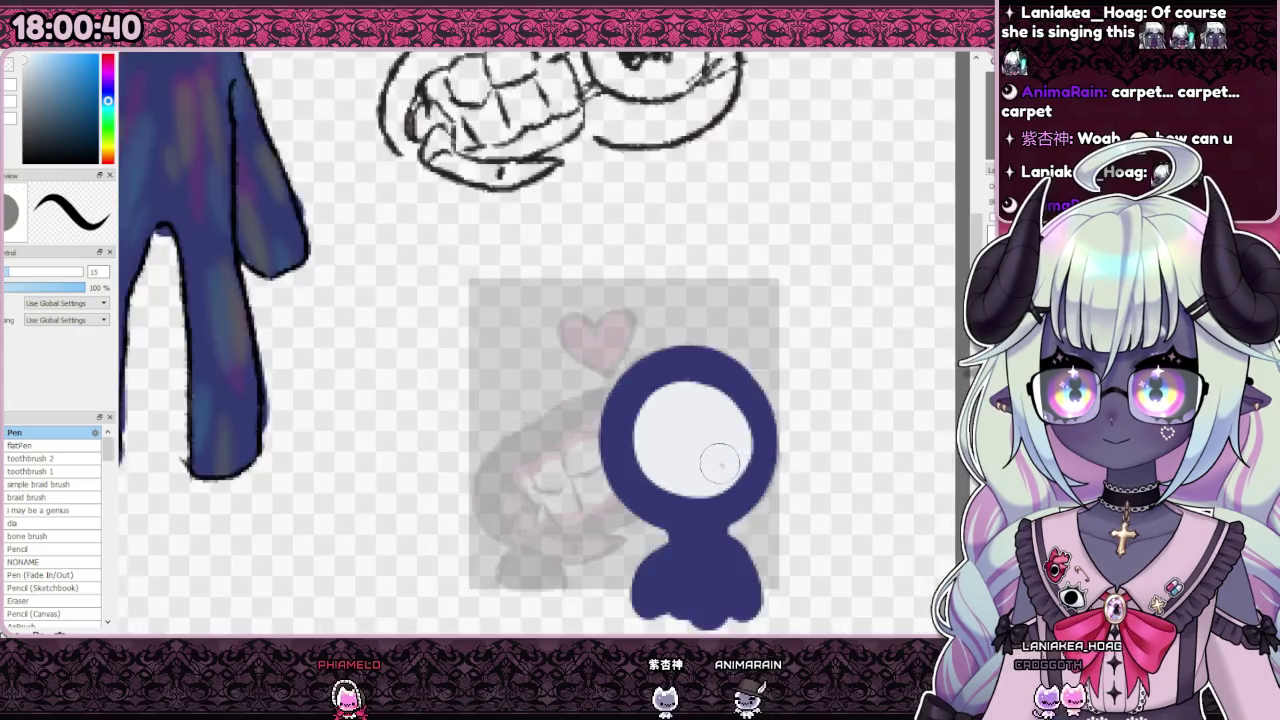
pyautogui.scroll(-1, 714, 457)
pyautogui.scroll(2, 736, 462)
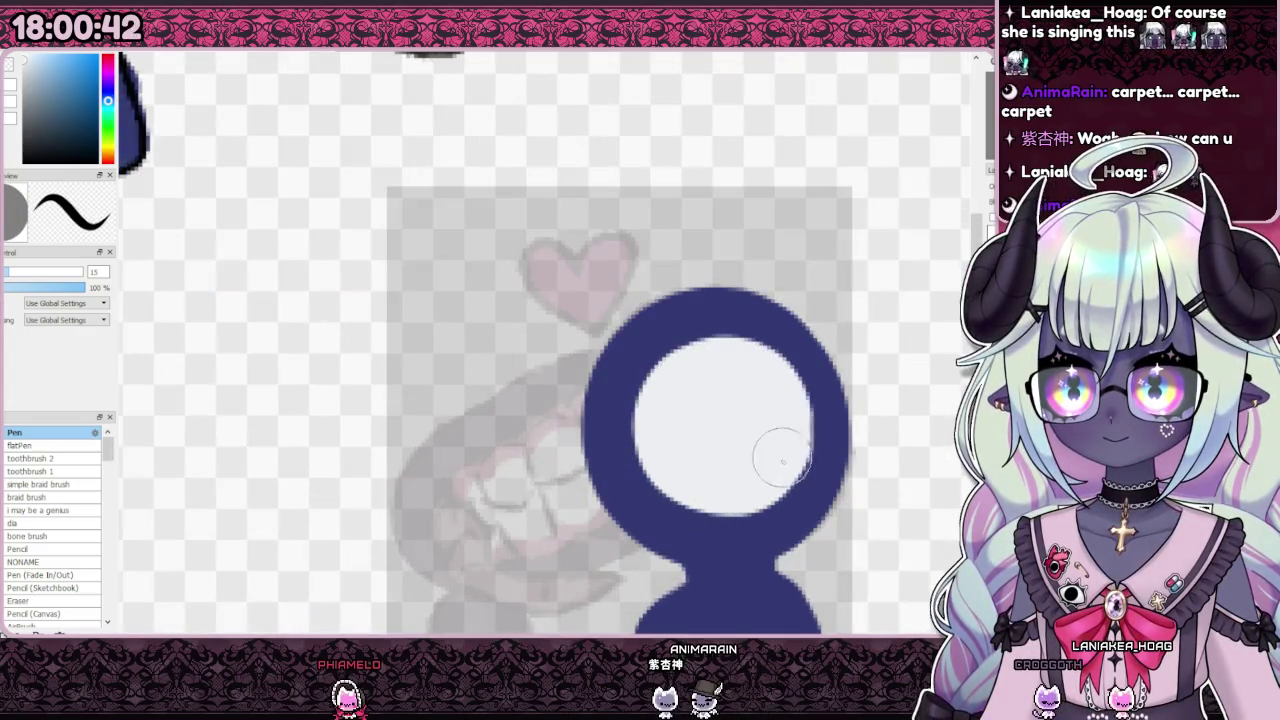
pyautogui.hotkey('ctrl', 'z')
pyautogui.hotkey('ctrl', 'z')
pyautogui.hotkey('ctrl', 'z')
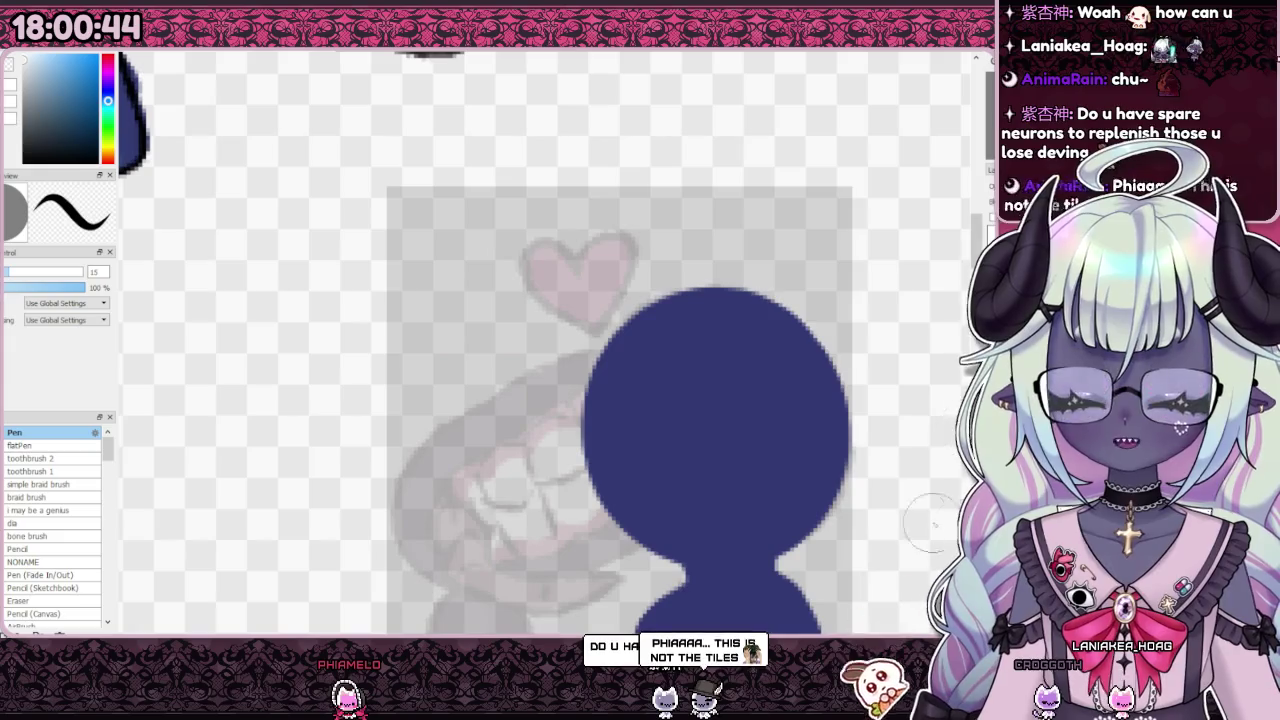
pyautogui.moveTo(720, 463)
pyautogui.mouseDown()
pyautogui.moveTo(771, 423)
pyautogui.moveTo(677, 390)
pyautogui.mouseUp()
pyautogui.moveTo(709, 471); pyautogui.dragTo(731, 443)
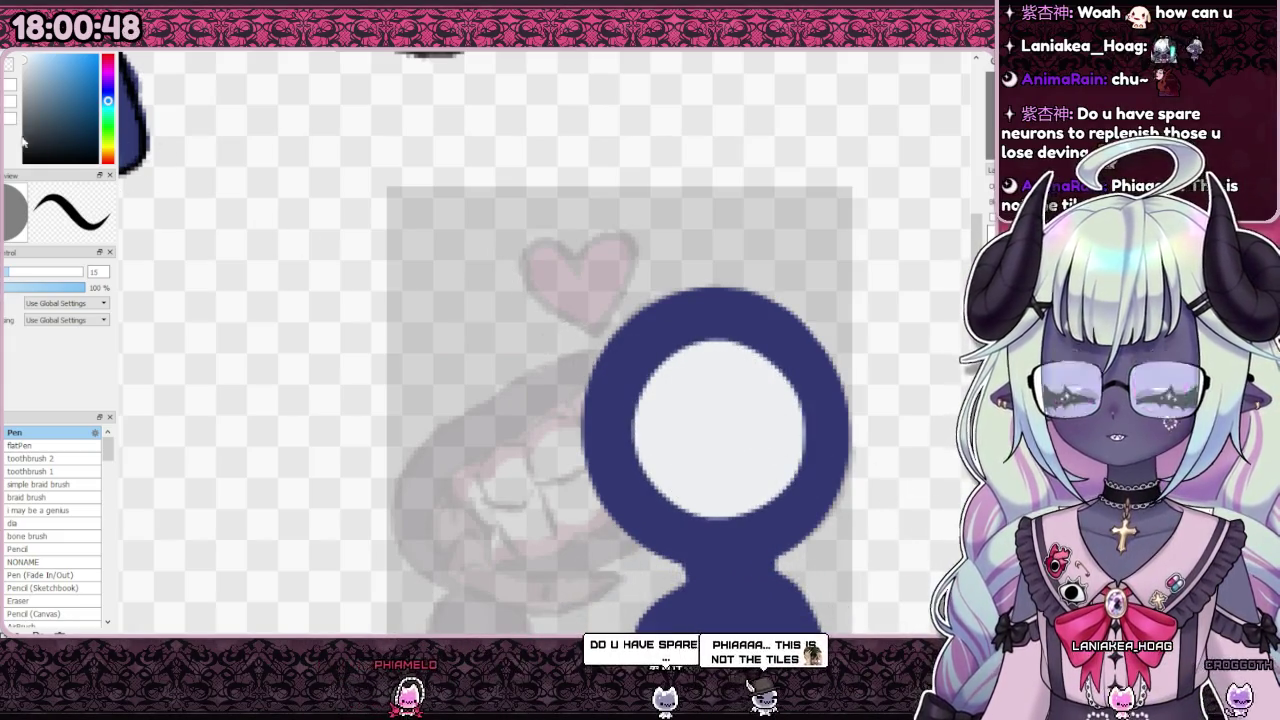
# Step: Try a pink AirBrush glow over the small creature, then undo it
pyautogui.scroll(-5, 734, 418)
pyautogui.scroll(2, 734, 418)
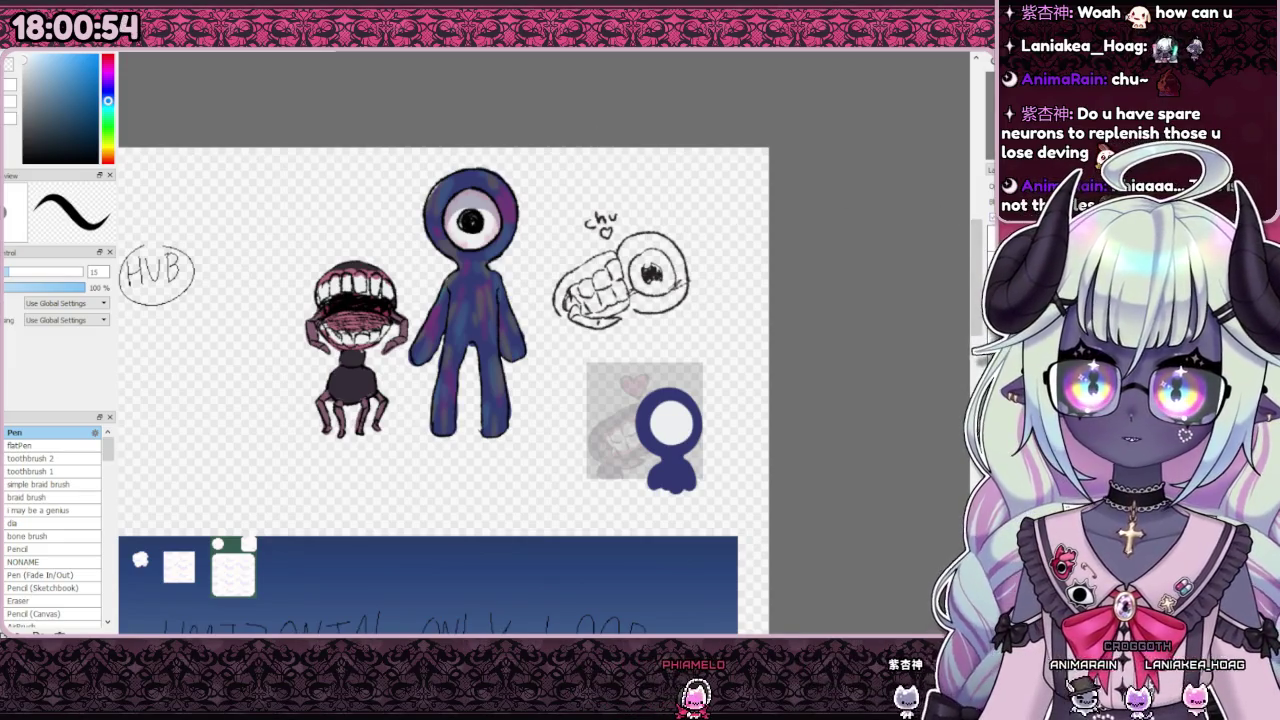
pyautogui.scroll(2, 511, 329)
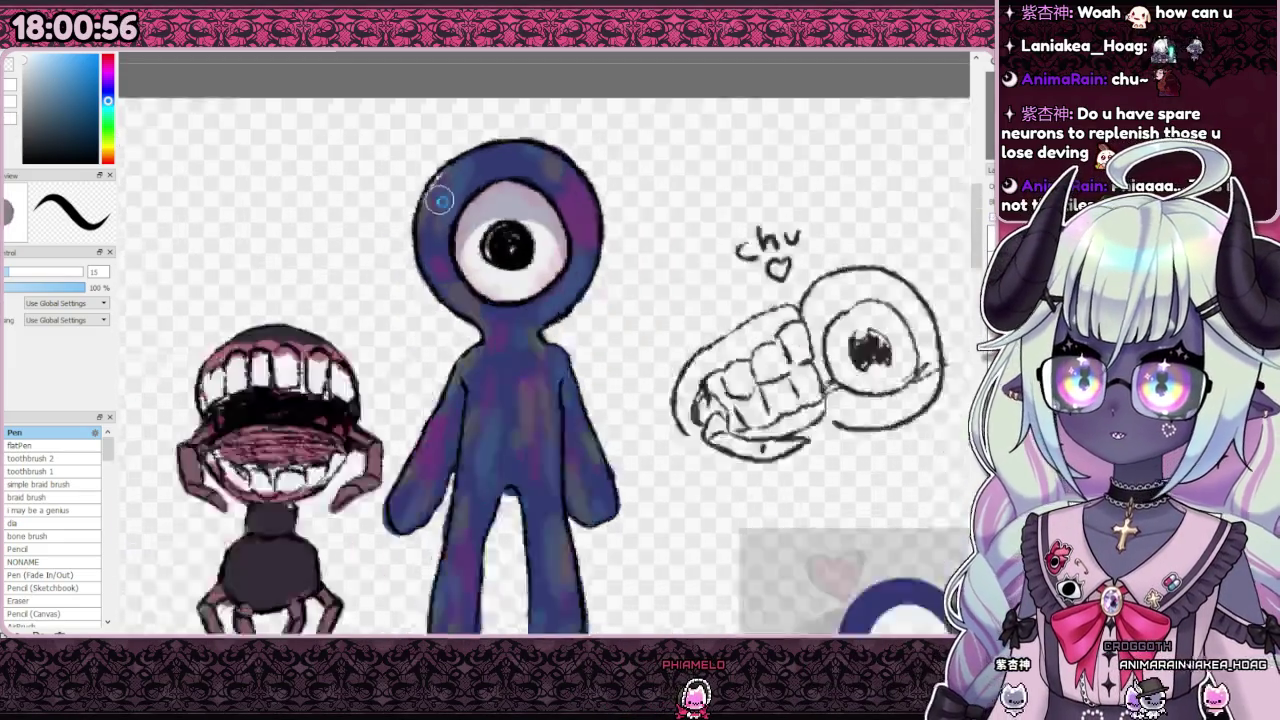
pyautogui.scroll(2, 511, 329)
pyautogui.scroll(1, 534, 346)
pyautogui.scroll(-2, 534, 346)
pyautogui.scroll(-3, 497, 232)
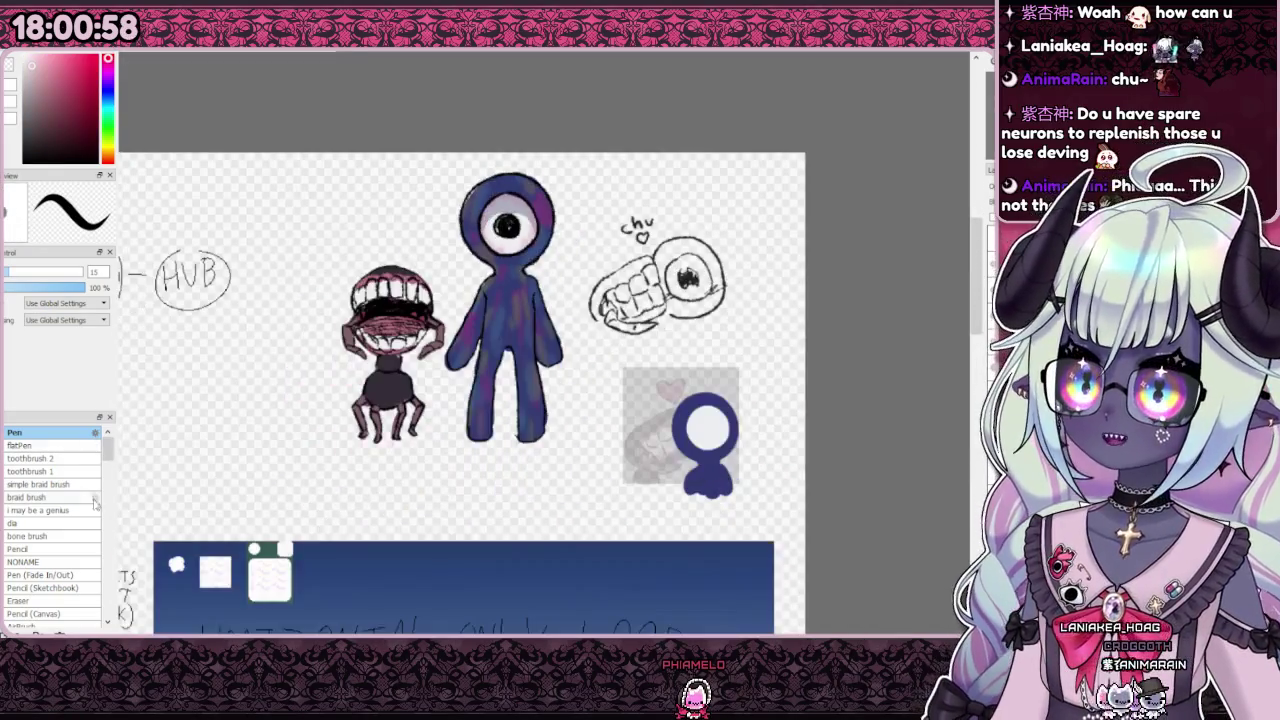
pyautogui.scroll(-2, 55, 500)
pyautogui.click(57, 574)
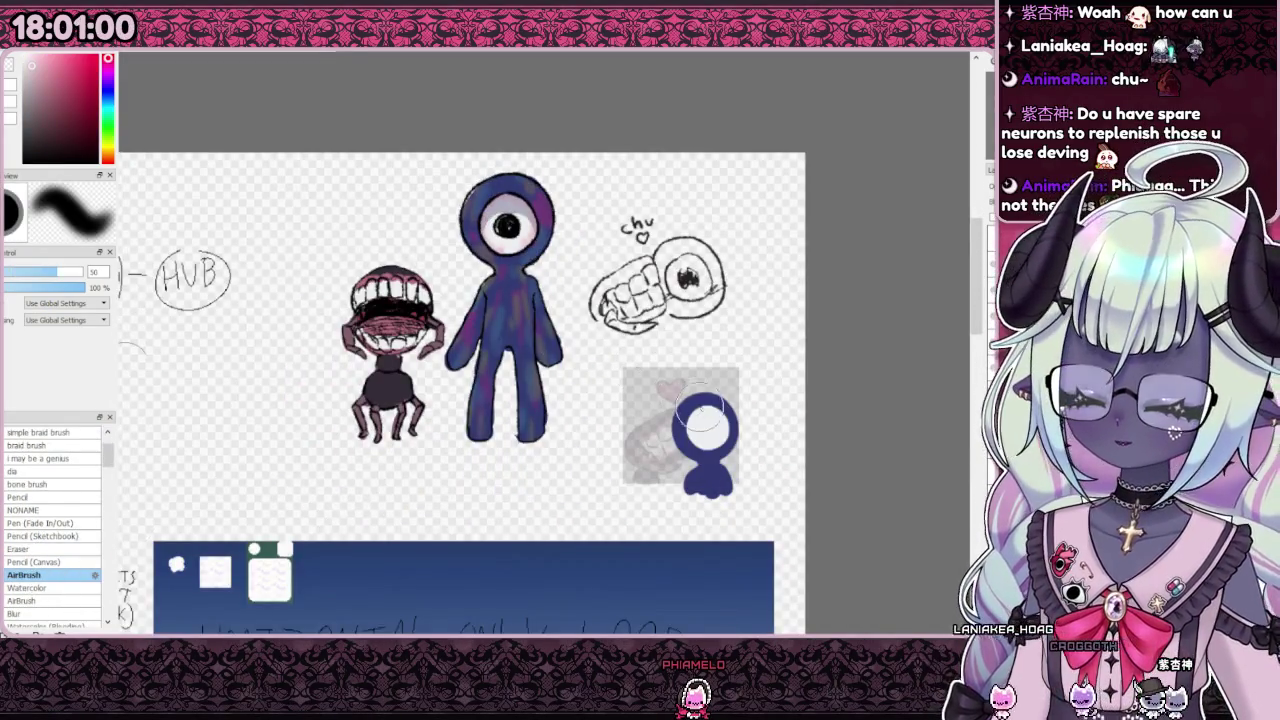
pyautogui.scroll(2, 705, 420)
pyautogui.moveTo(660, 430); pyautogui.dragTo(707, 537)
pyautogui.hotkey('ctrl', 'z')
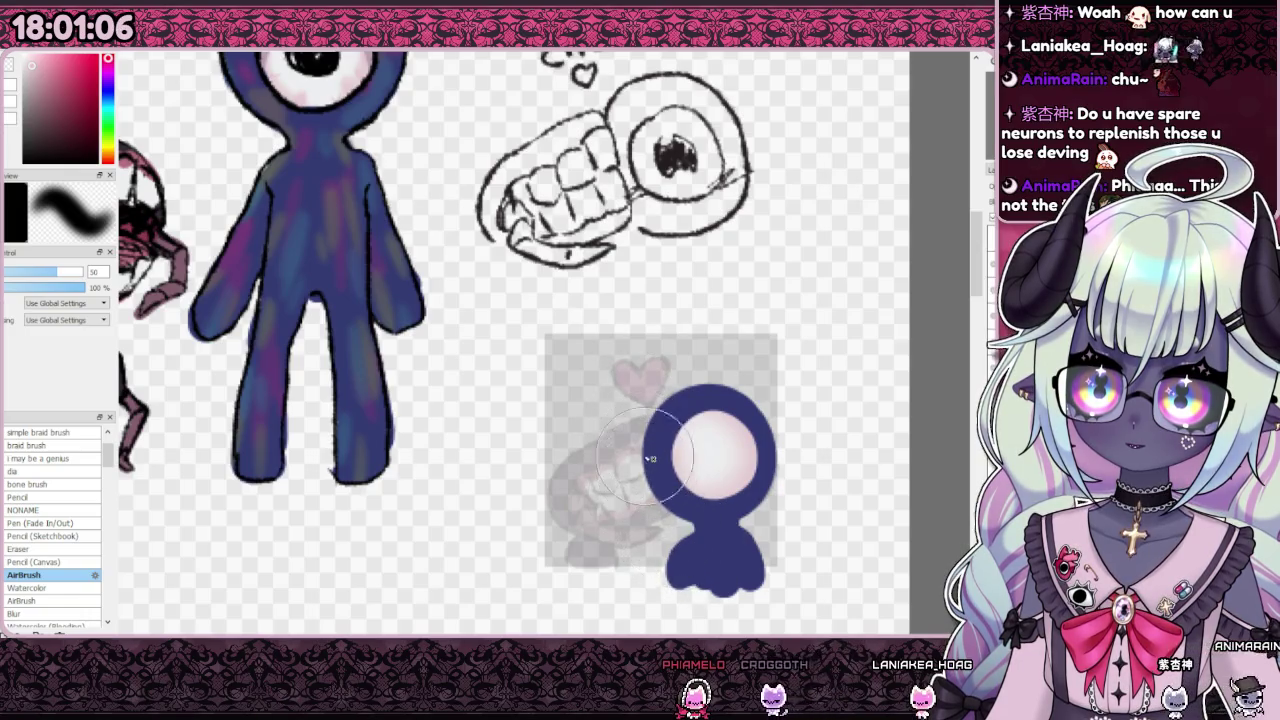
# Step: Dab four pink blush marks around the creature's face with the Pen
pyautogui.scroll(-4, 650, 467)
pyautogui.scroll(5, 402, 157)
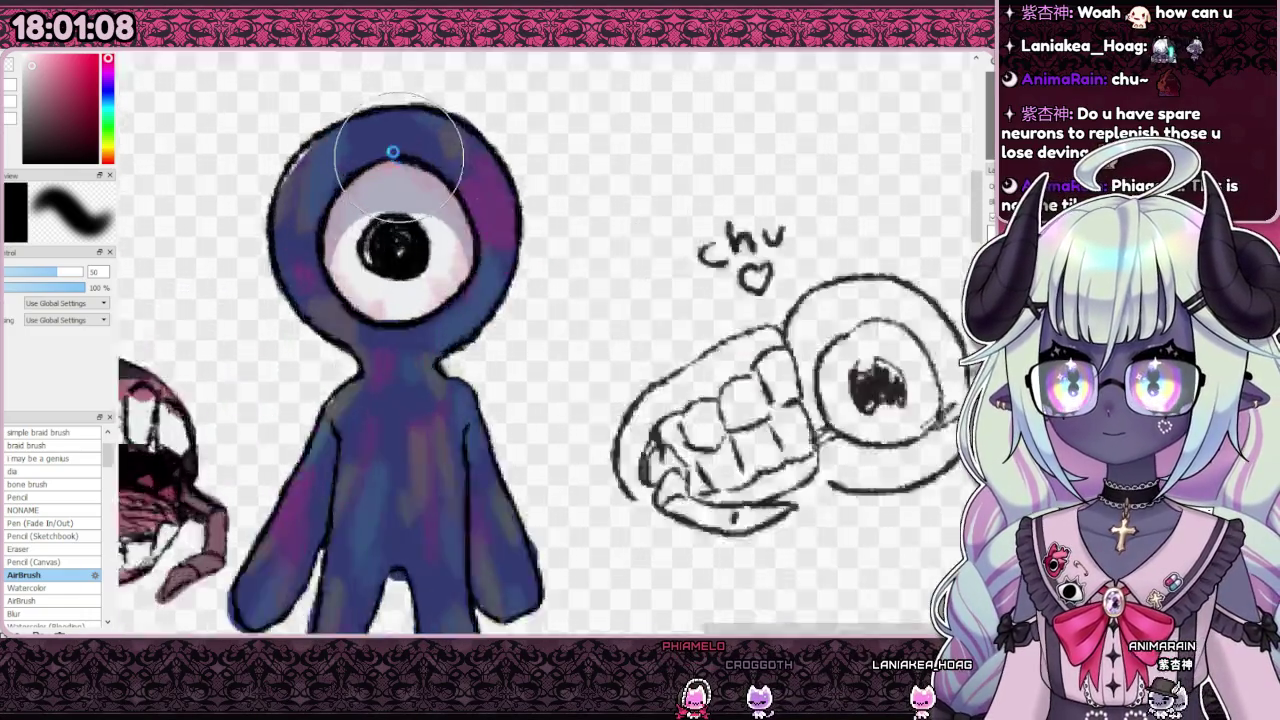
pyautogui.scroll(2, 400, 157)
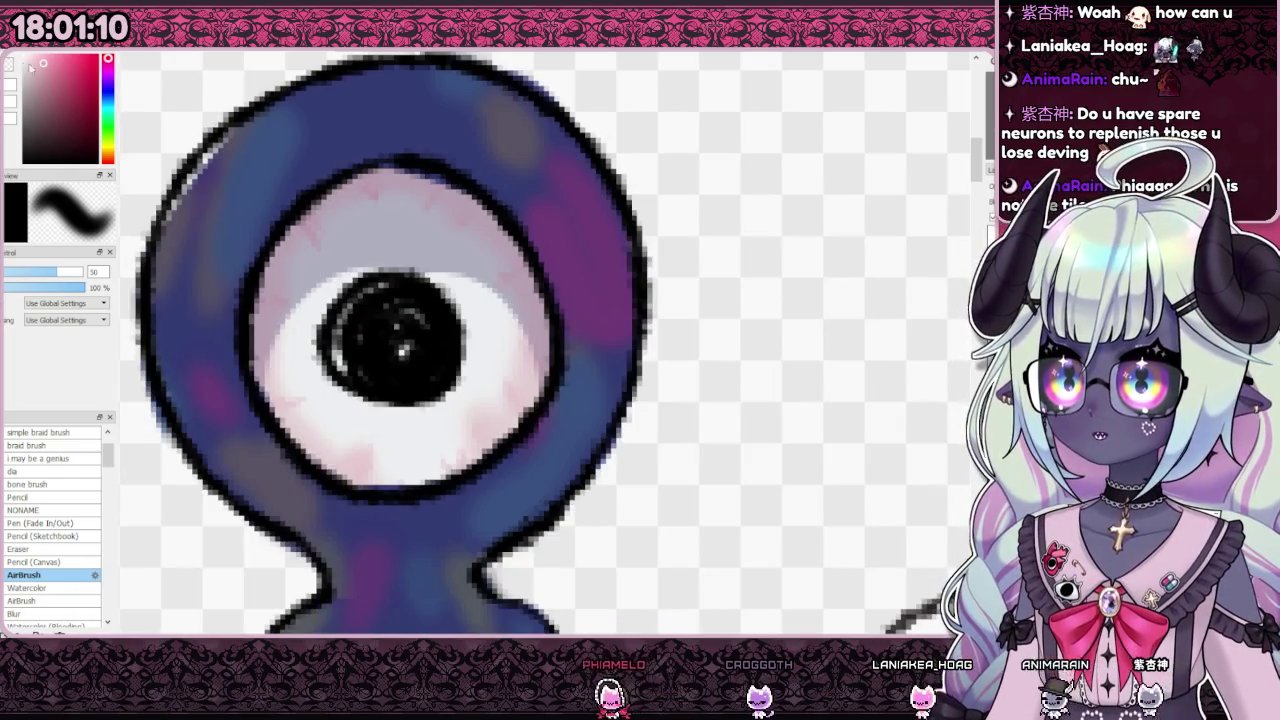
pyautogui.scroll(-3, 300, 214)
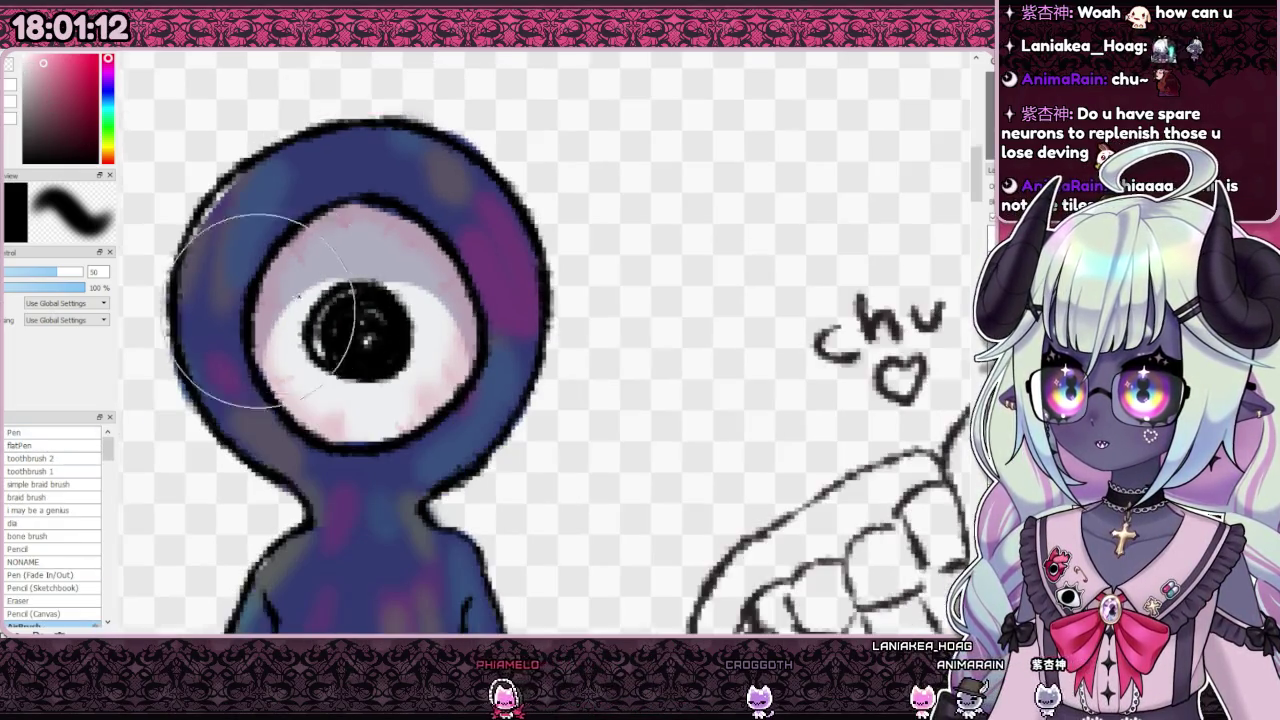
pyautogui.press('n')
pyautogui.scroll(-2, 577, 274)
pyautogui.scroll(3, 555, 490)
pyautogui.scroll(2, 563, 491)
pyautogui.click(571, 478)
pyautogui.click(616, 480)
pyautogui.click(668, 414)
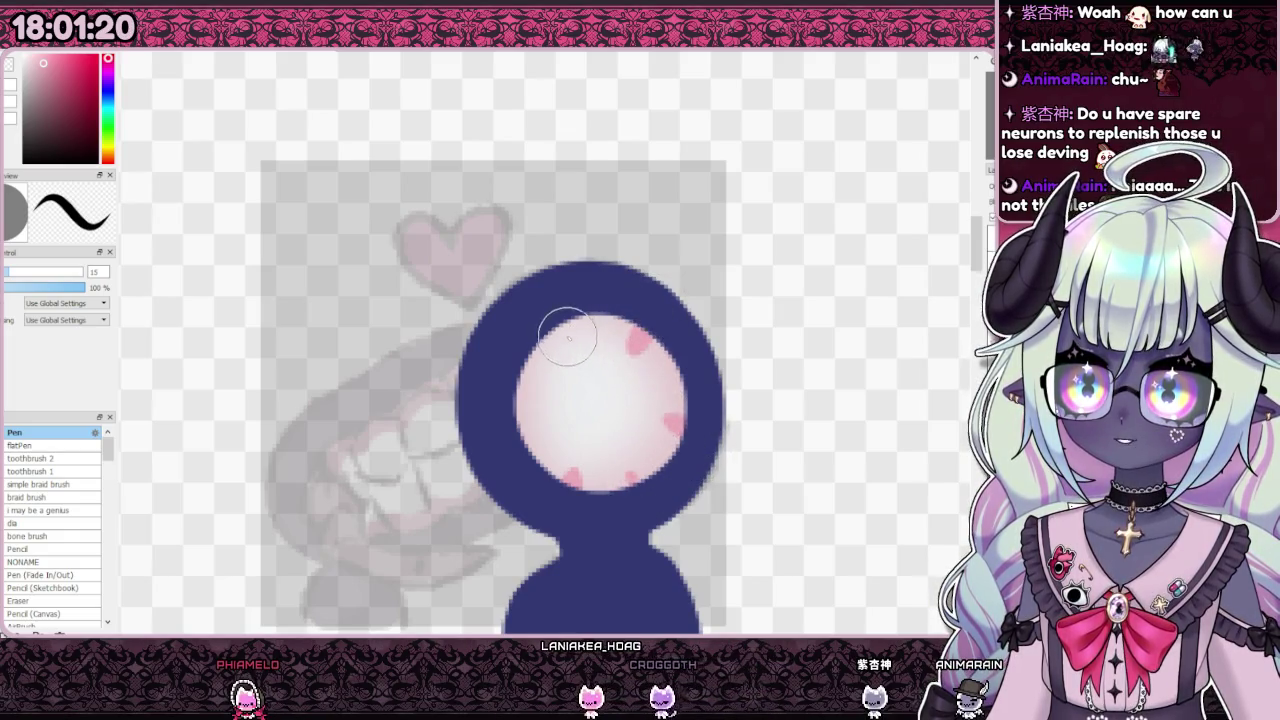
pyautogui.click(641, 345)
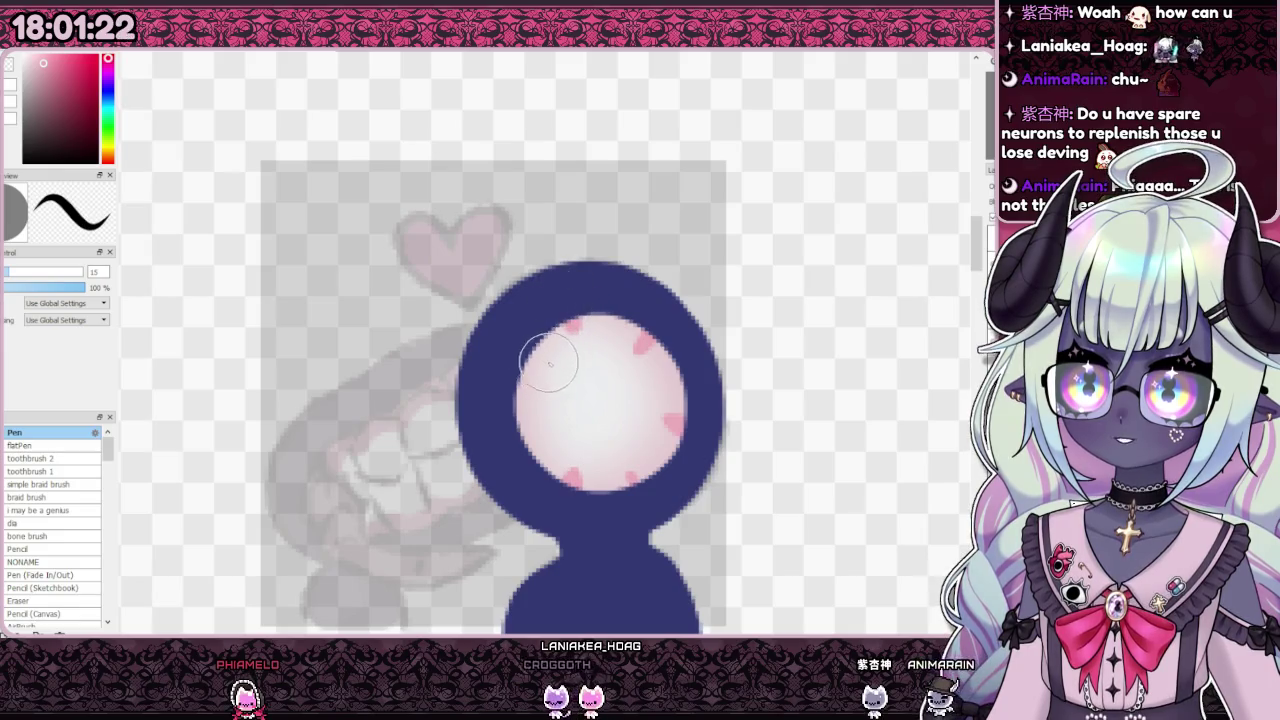
pyautogui.scroll(-5, 654, 375)
pyautogui.scroll(3, 654, 377)
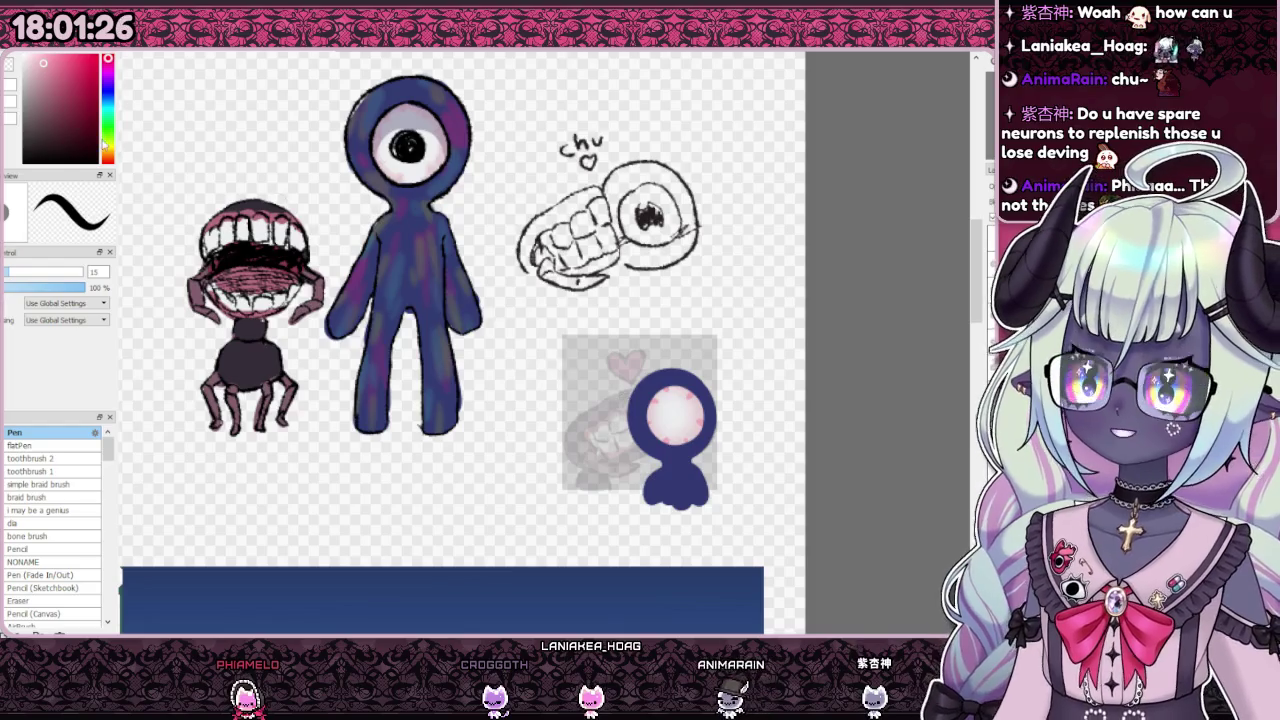
# Step: Paint a black pupil, undo it, and add a large and a small white highlight
pyautogui.scroll(3, 674, 420)
pyautogui.moveTo(675, 423); pyautogui.dragTo(680, 413)
pyautogui.hotkey('ctrl', 'z')
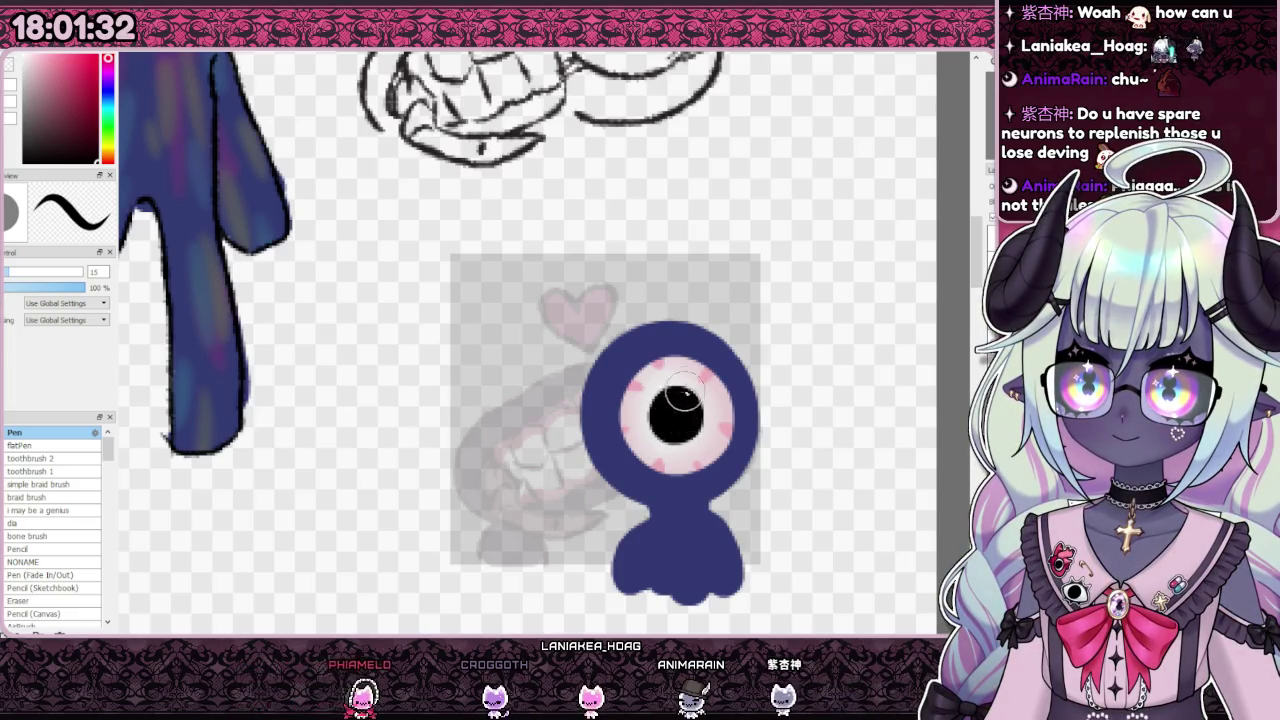
pyautogui.scroll(-5, 642, 362)
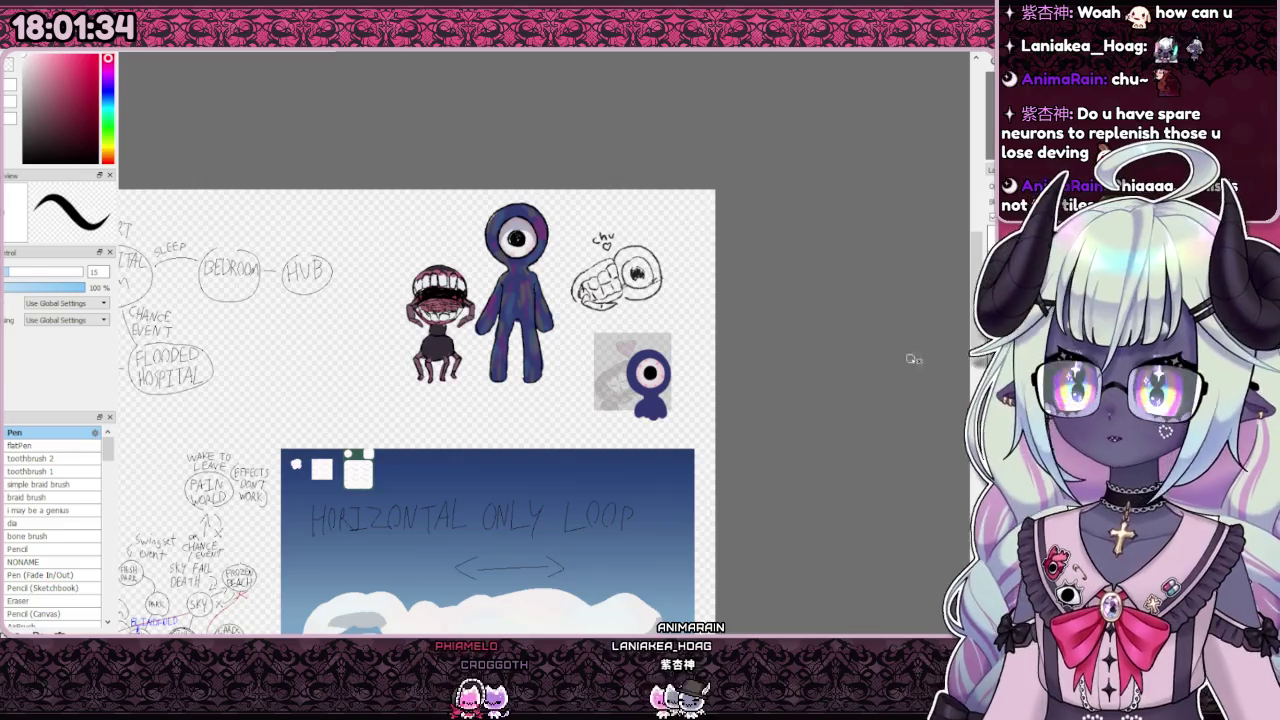
pyautogui.scroll(2, 648, 365)
pyautogui.scroll(3, 648, 365)
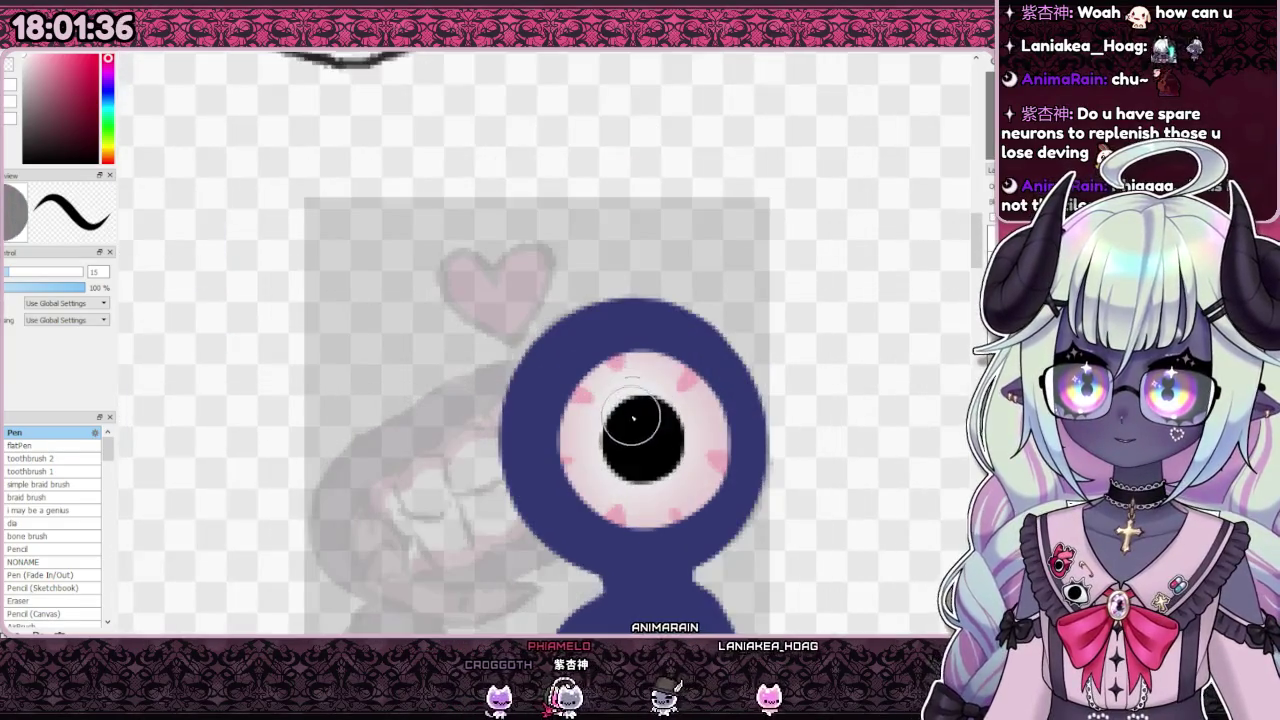
pyautogui.click(621, 406)
pyautogui.click(641, 426)
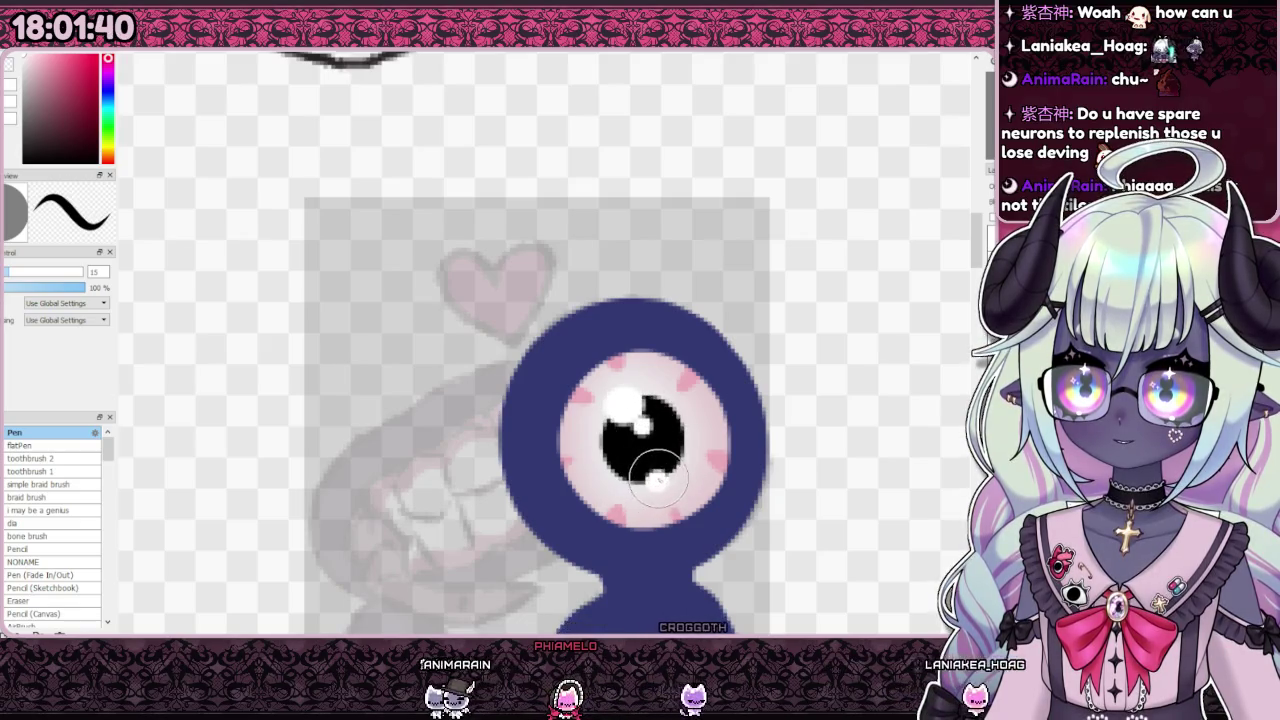
# Step: Pick a blue hue from the colour wheel for the next colour
pyautogui.scroll(-5, 645, 378)
pyautogui.scroll(-1, 645, 376)
pyautogui.scroll(1, 716, 318)
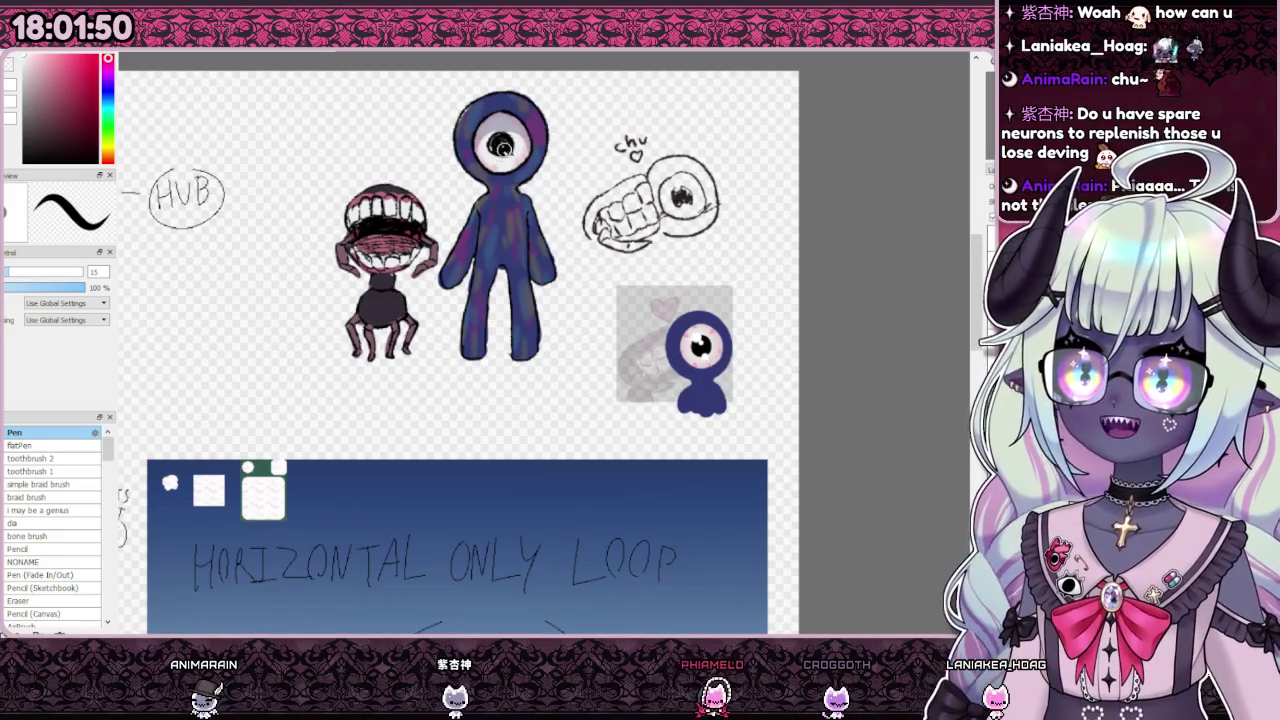
pyautogui.keyDown('alt'); pyautogui.click(505, 158); pyautogui.keyUp('alt')
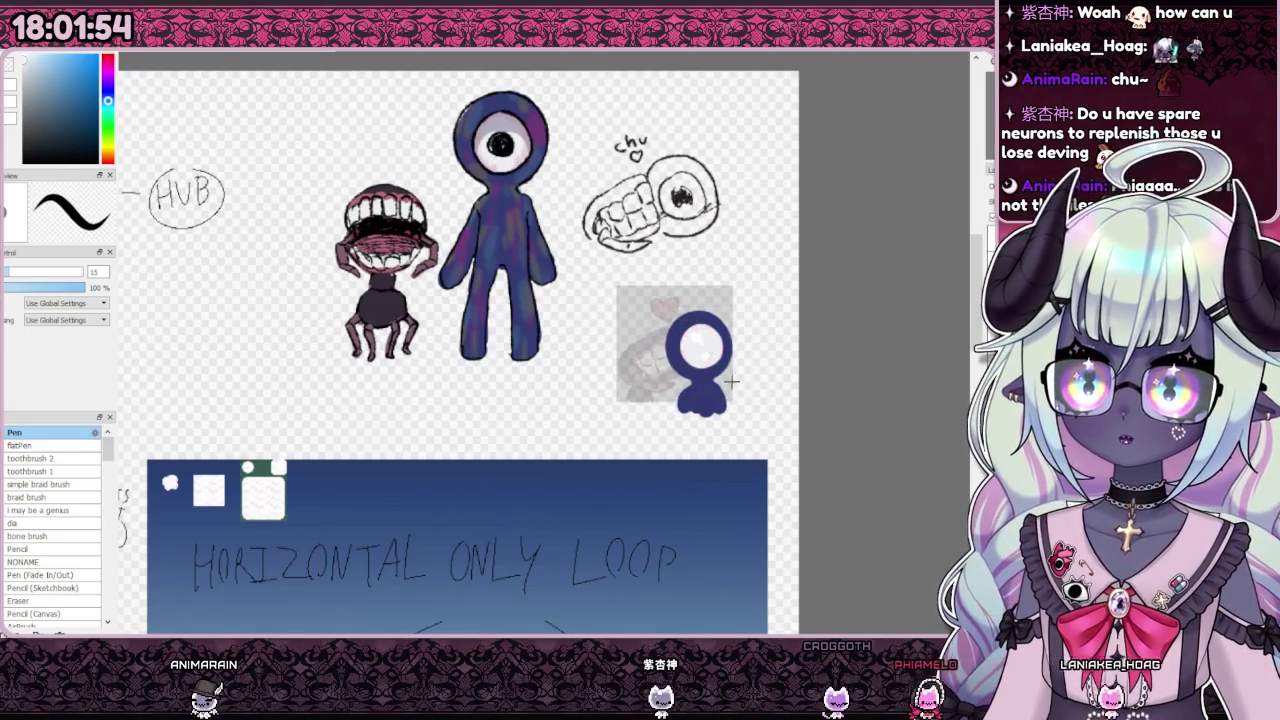
# Step: Zoom in and out around the small creature to inspect its glossy pupil and shading
pyautogui.scroll(5, 680, 316)
pyautogui.scroll(-5, 519, 287)
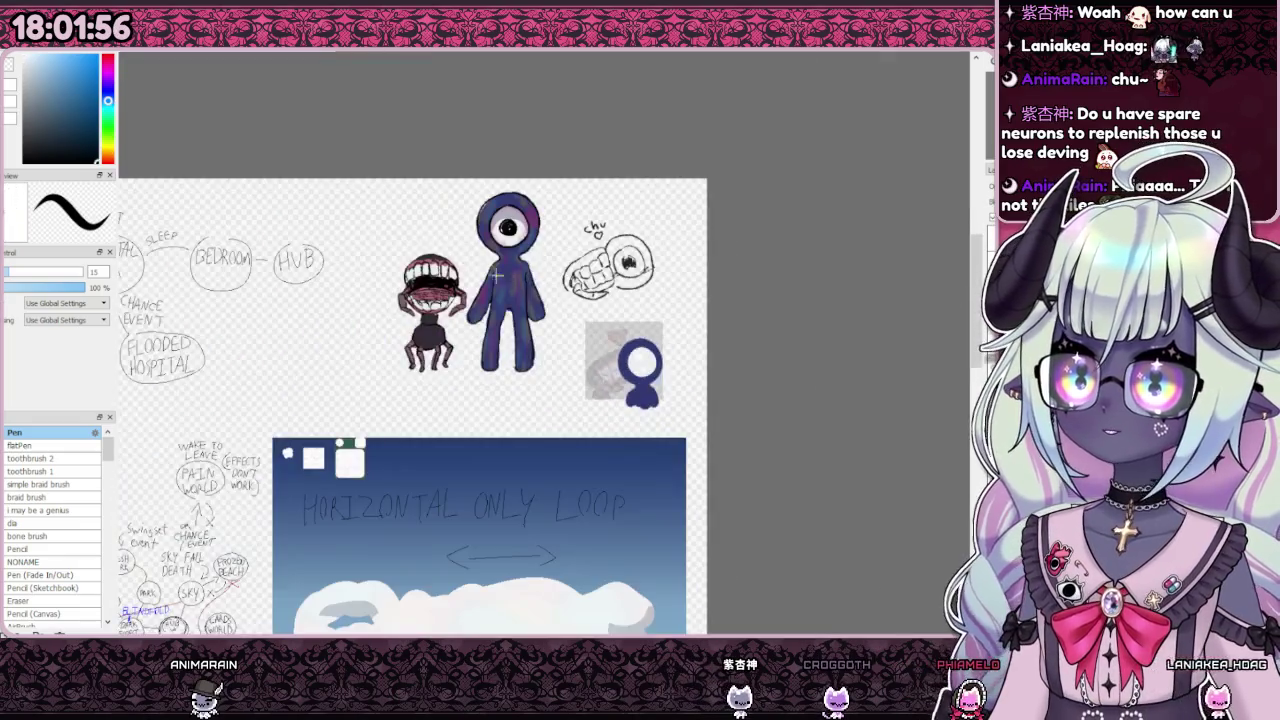
pyautogui.scroll(5, 640, 360)
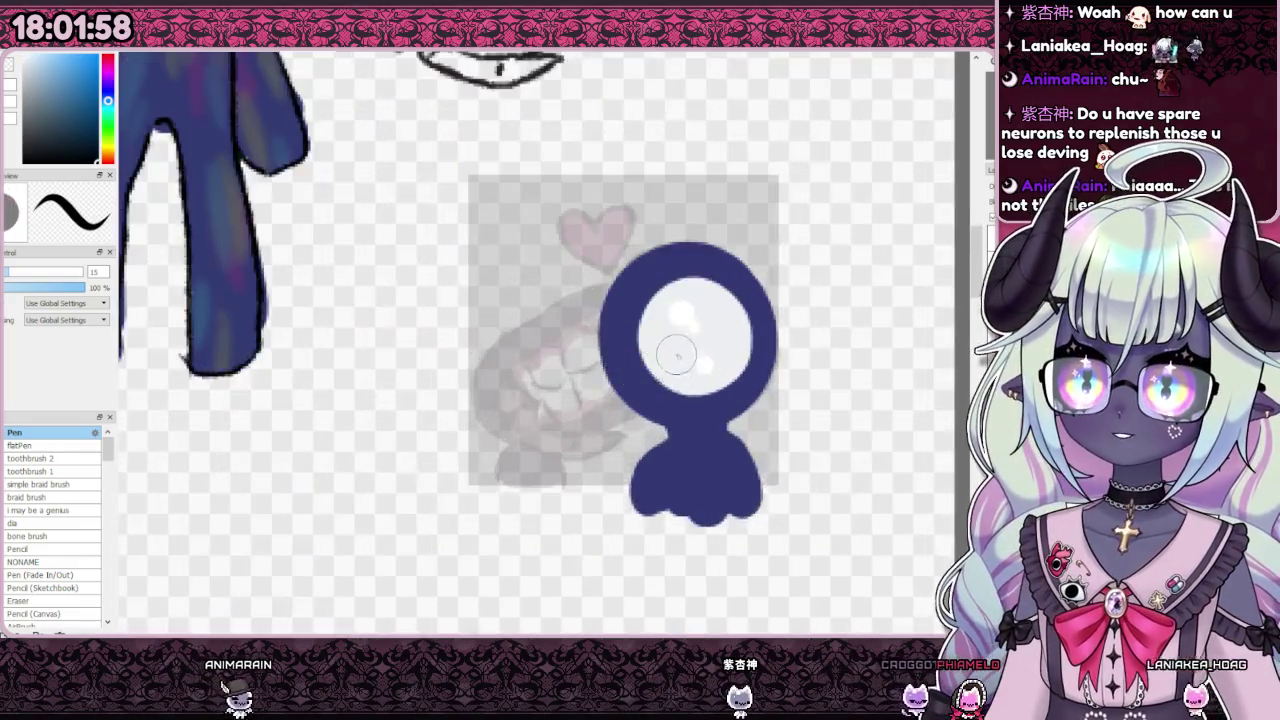
pyautogui.scroll(2, 675, 345)
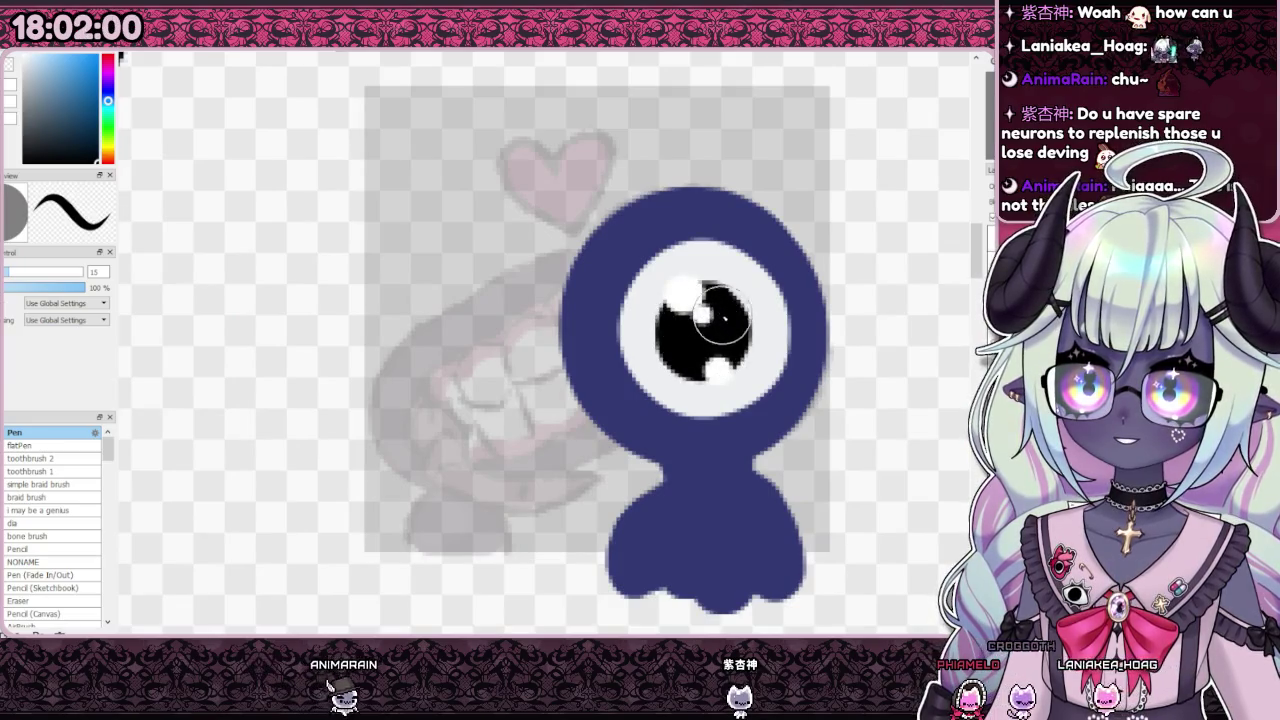
pyautogui.scroll(-2, 690, 330)
pyautogui.scroll(-4, 685, 322)
pyautogui.scroll(3, 648, 338)
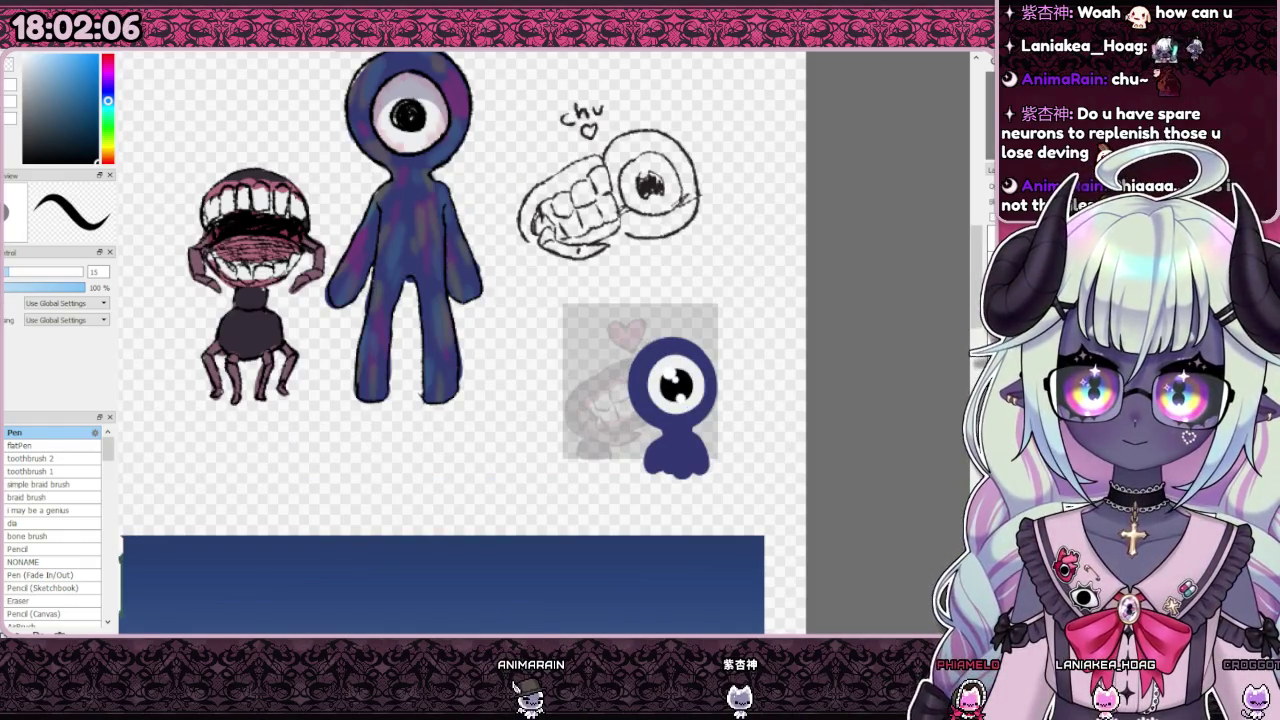
pyautogui.scroll(3, 668, 375)
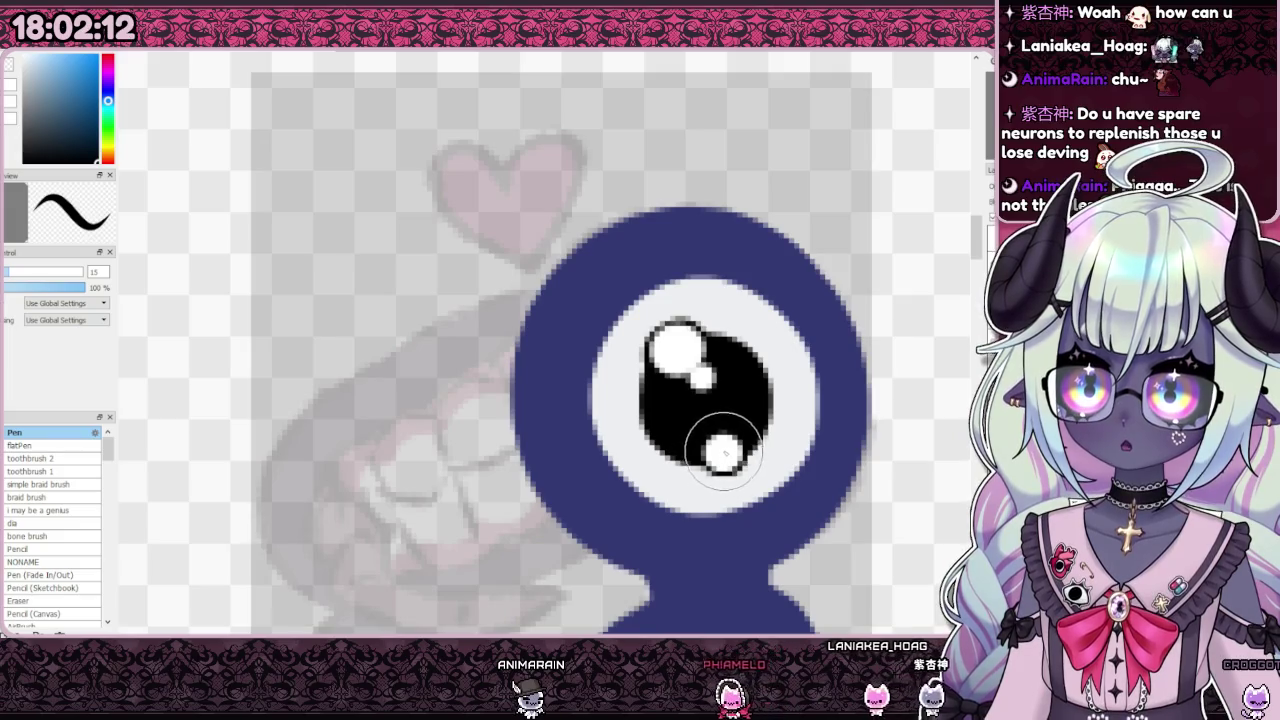
pyautogui.scroll(-3, 722, 452)
pyautogui.scroll(-1, 700, 420)
pyautogui.scroll(1, 703, 417)
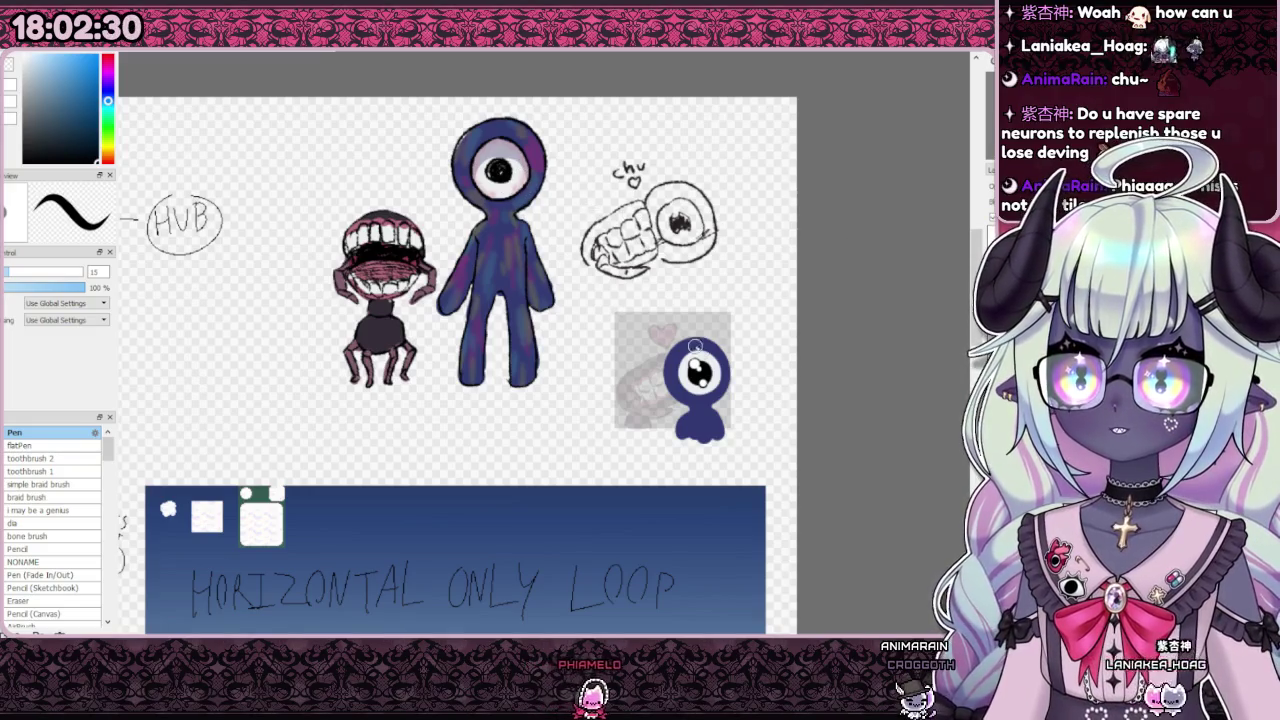
pyautogui.scroll(-3, 531, 148)
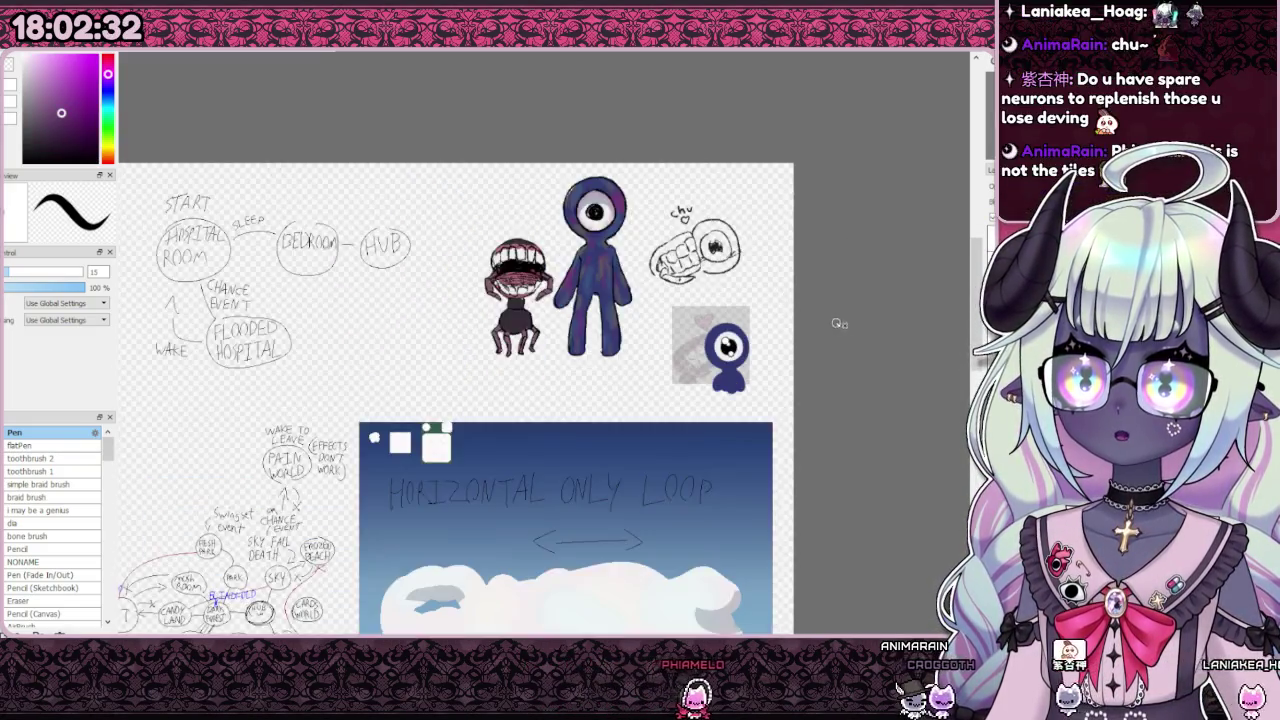
pyautogui.scroll(5, 717, 345)
pyautogui.scroll(-1, 717, 345)
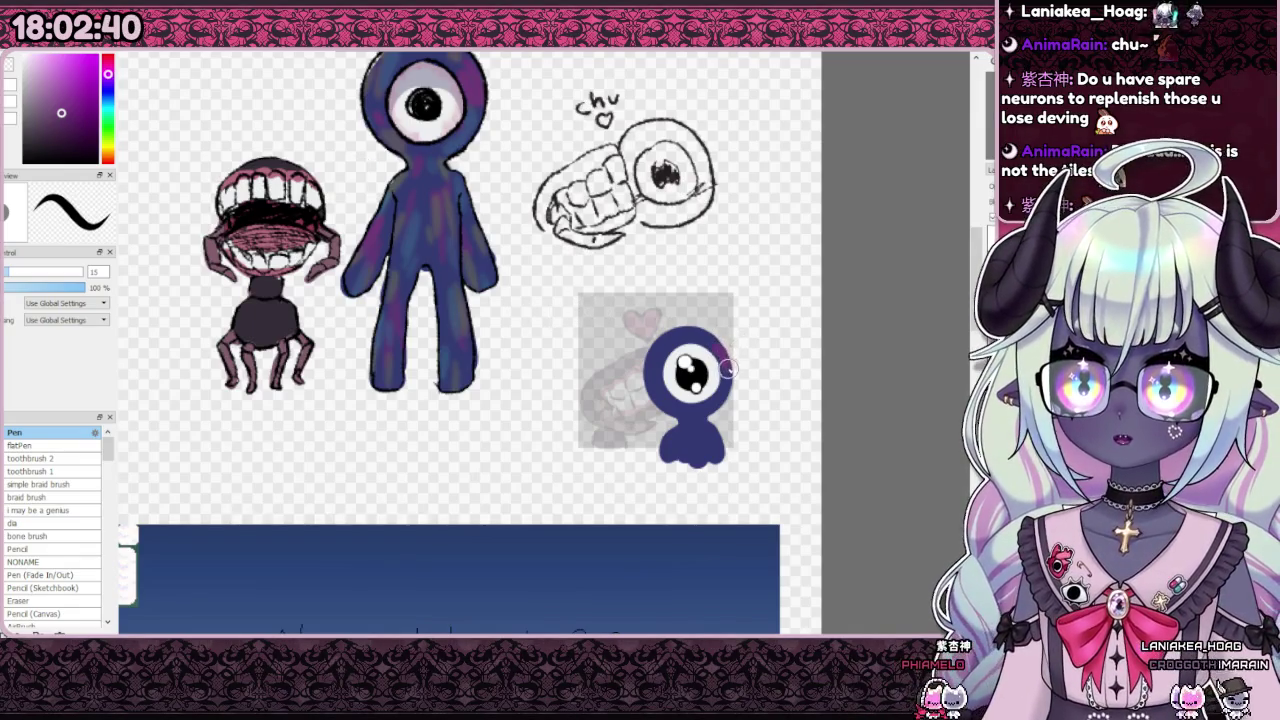
pyautogui.scroll(-2, 714, 431)
pyautogui.scroll(3, 716, 425)
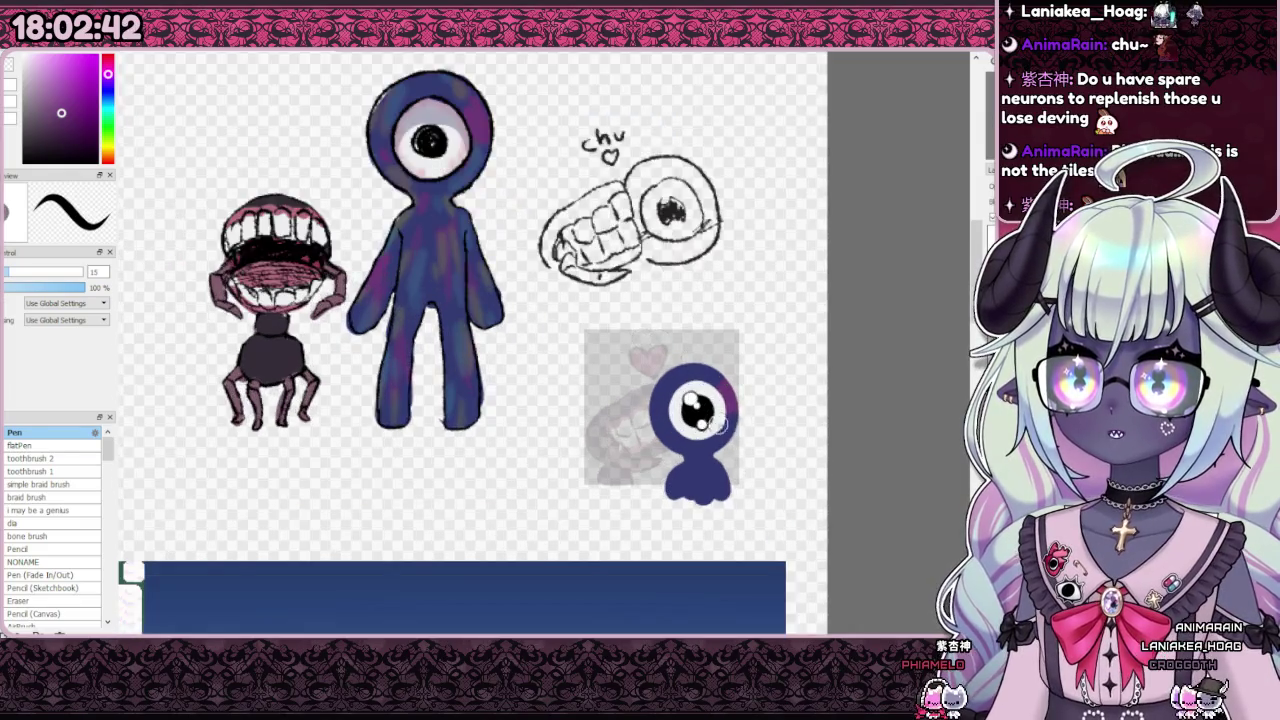